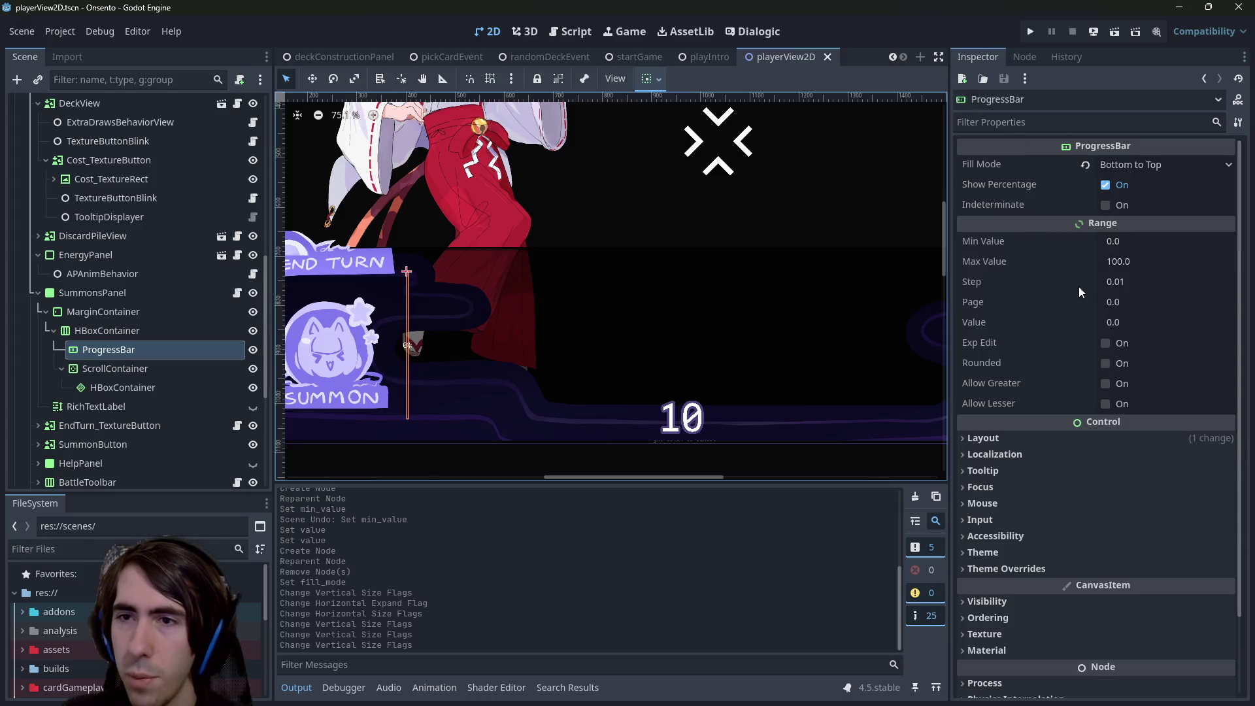
# Set the ProgressBar's fill value to 70
pyautogui.moveTo(1111, 329); pyautogui.dragTo(1110, 322)
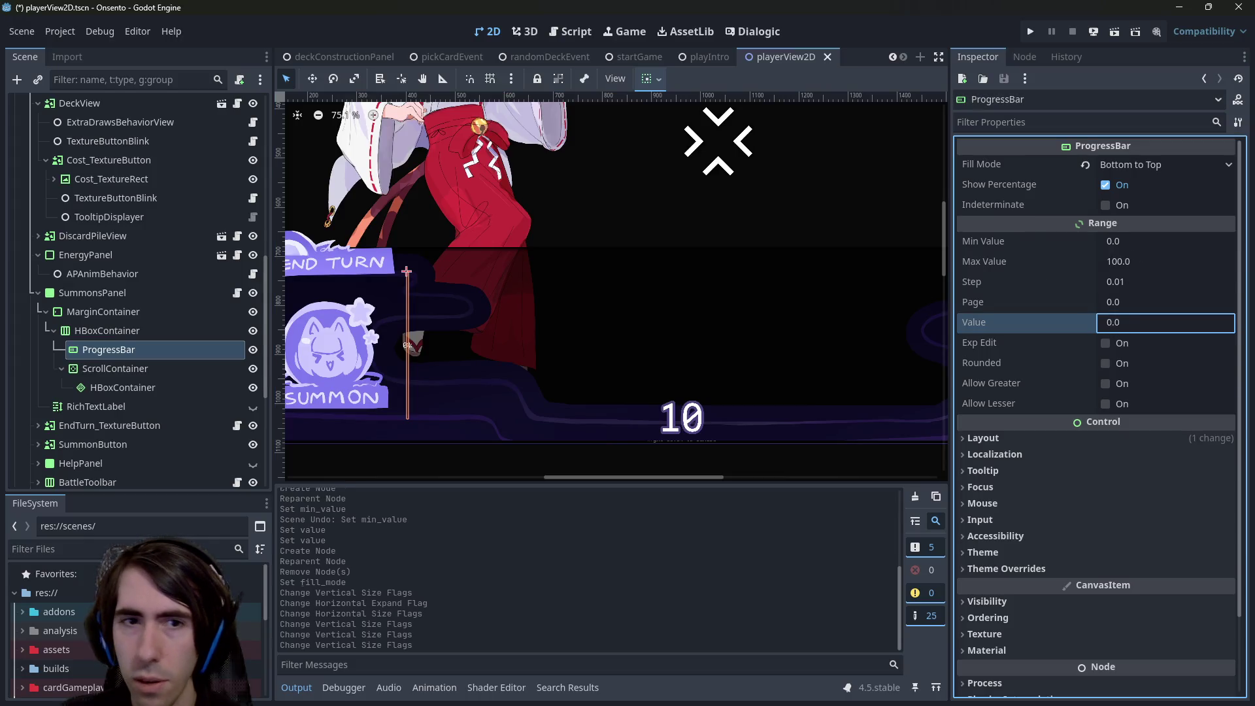
pyautogui.click(1109, 322)
pyautogui.write('70')
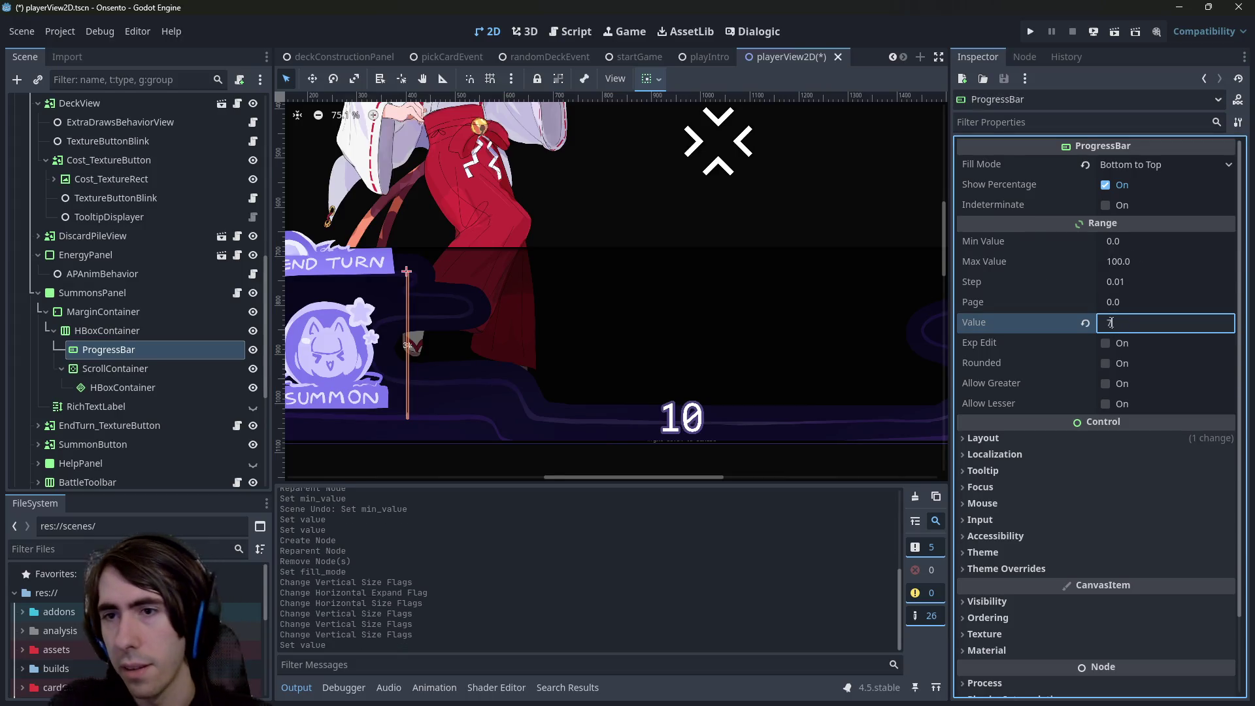
pyautogui.press('Return')
# Filter the Inspector for 'min' and try custom minimum widths of 200 and 50 px
pyautogui.click(1001, 123)
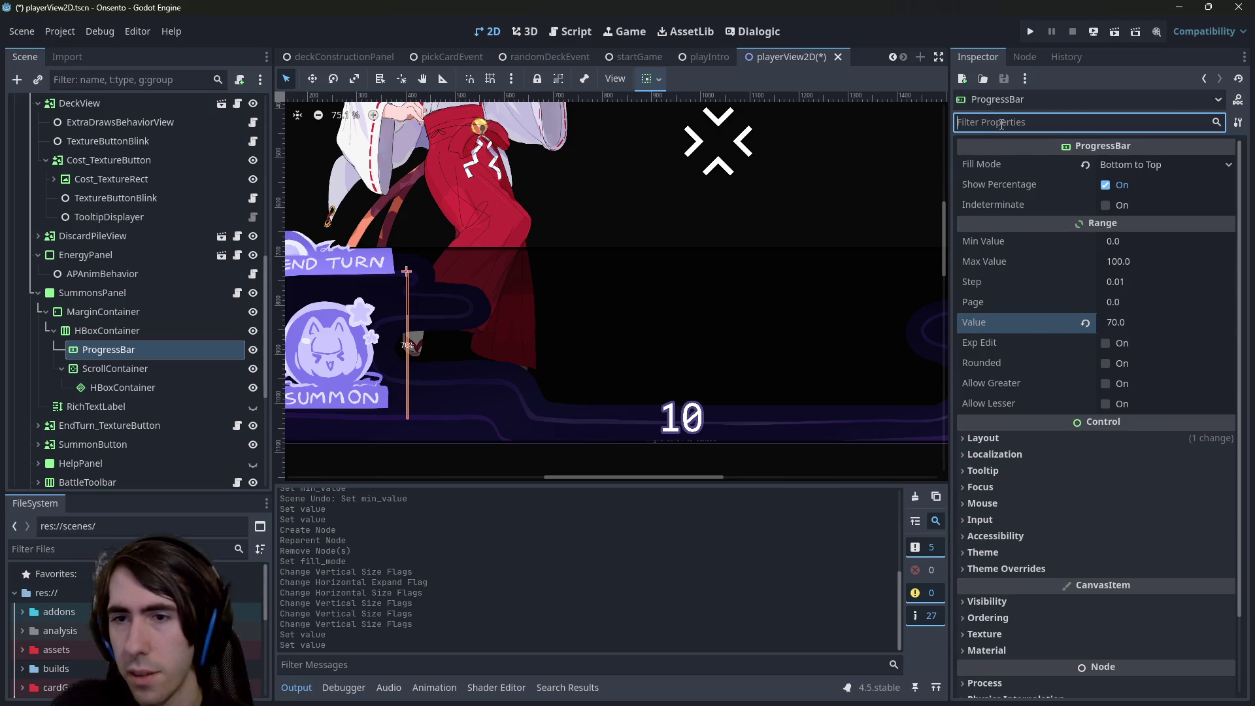
pyautogui.write('min')
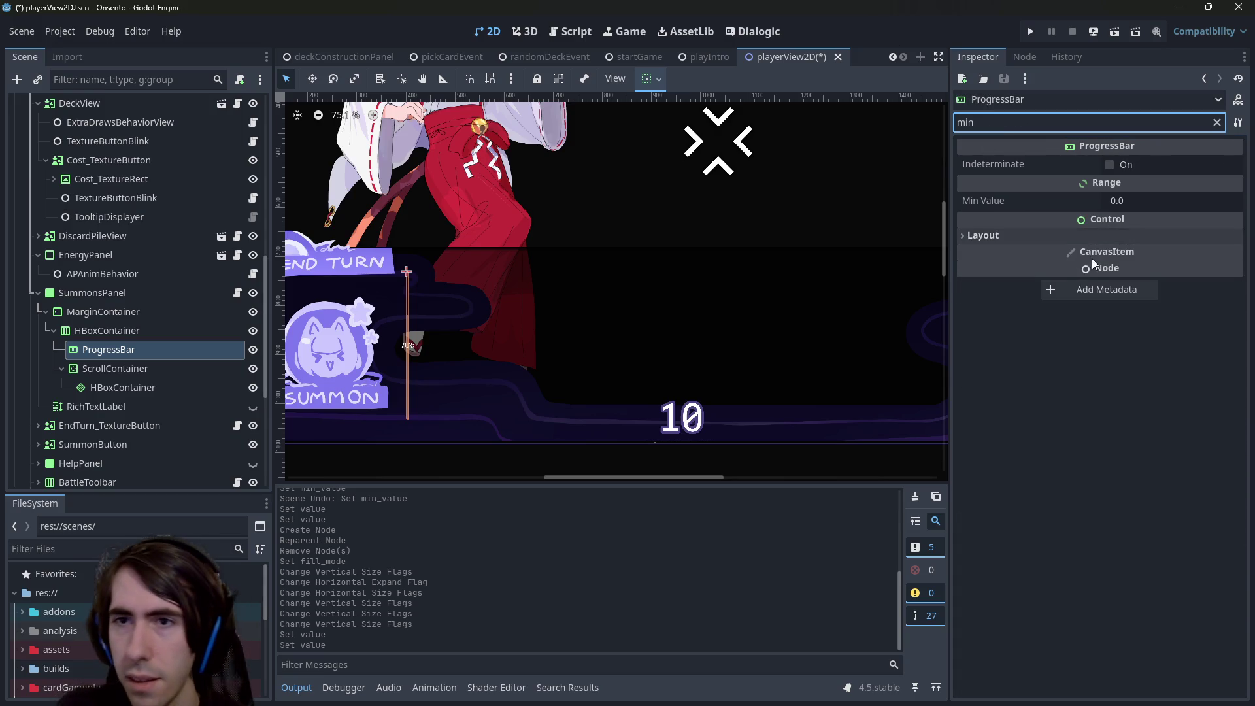
pyautogui.click(1068, 236)
pyautogui.click(1134, 280)
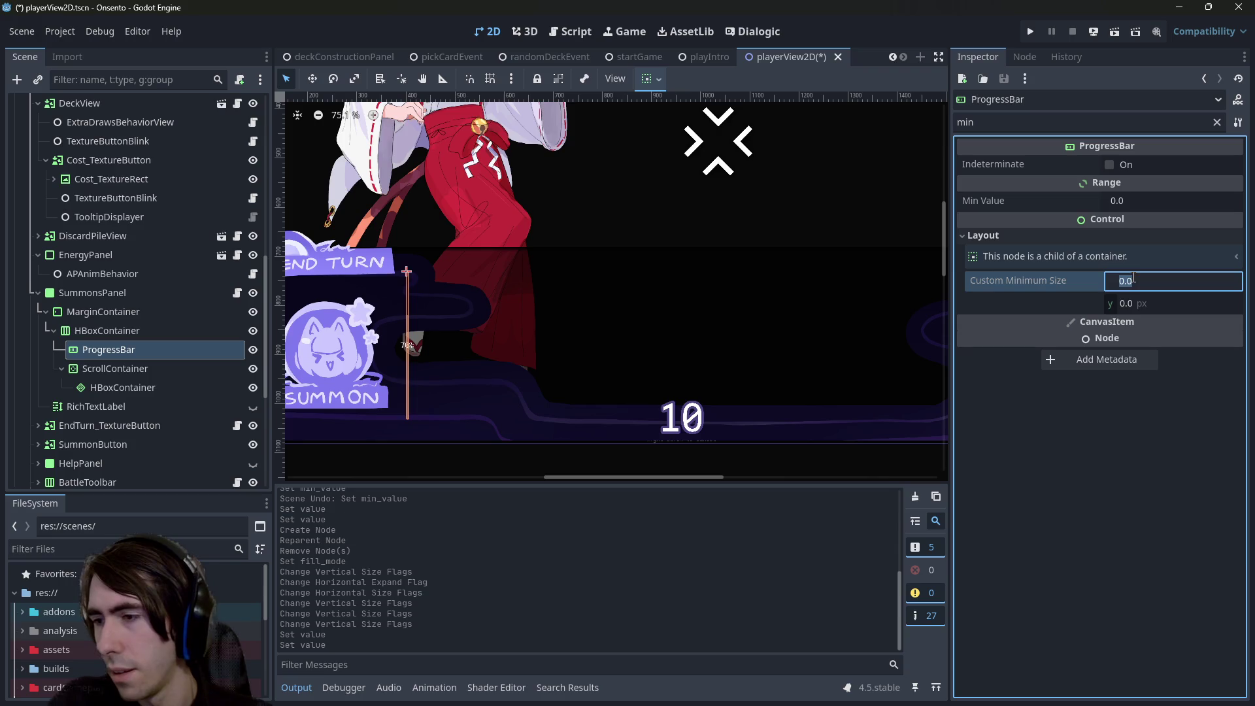
pyautogui.write('200')
pyautogui.press('Return')
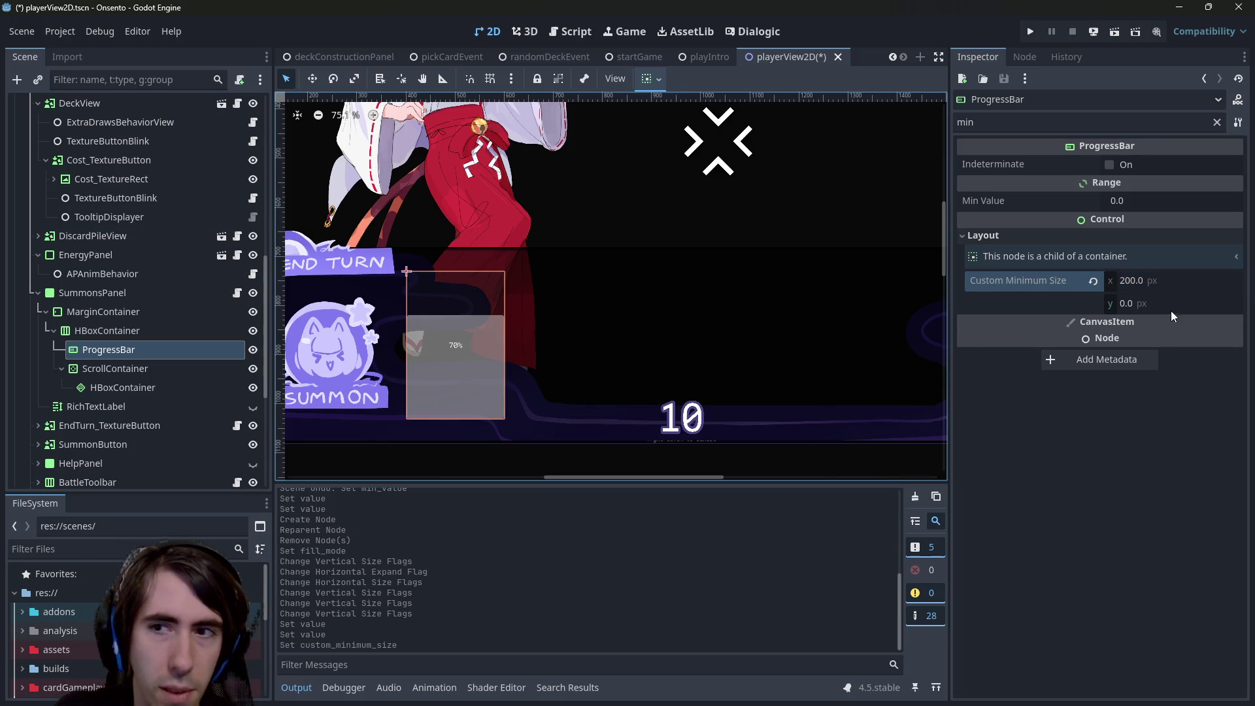
pyautogui.click(1156, 282)
pyautogui.write('50')
pyautogui.press('Return')
# Settle the ProgressBar's custom minimum width at 35 px
pyautogui.scroll(8, 362, 390)
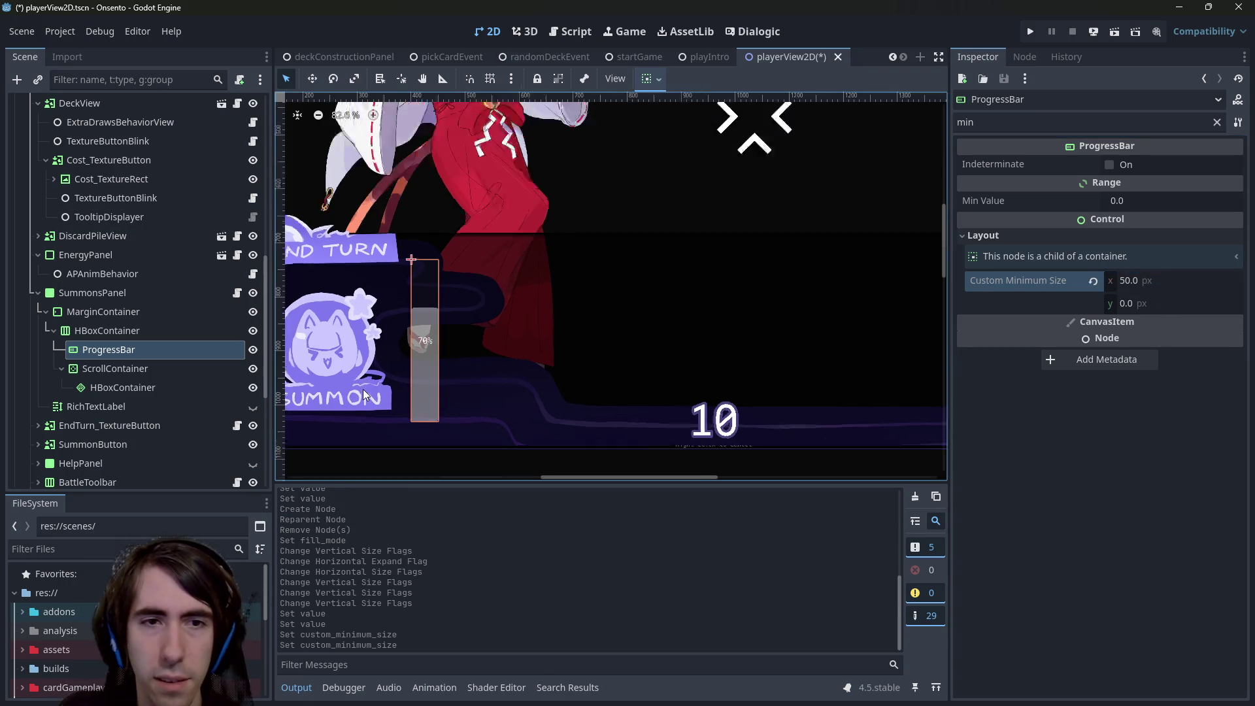
pyautogui.click(1159, 281)
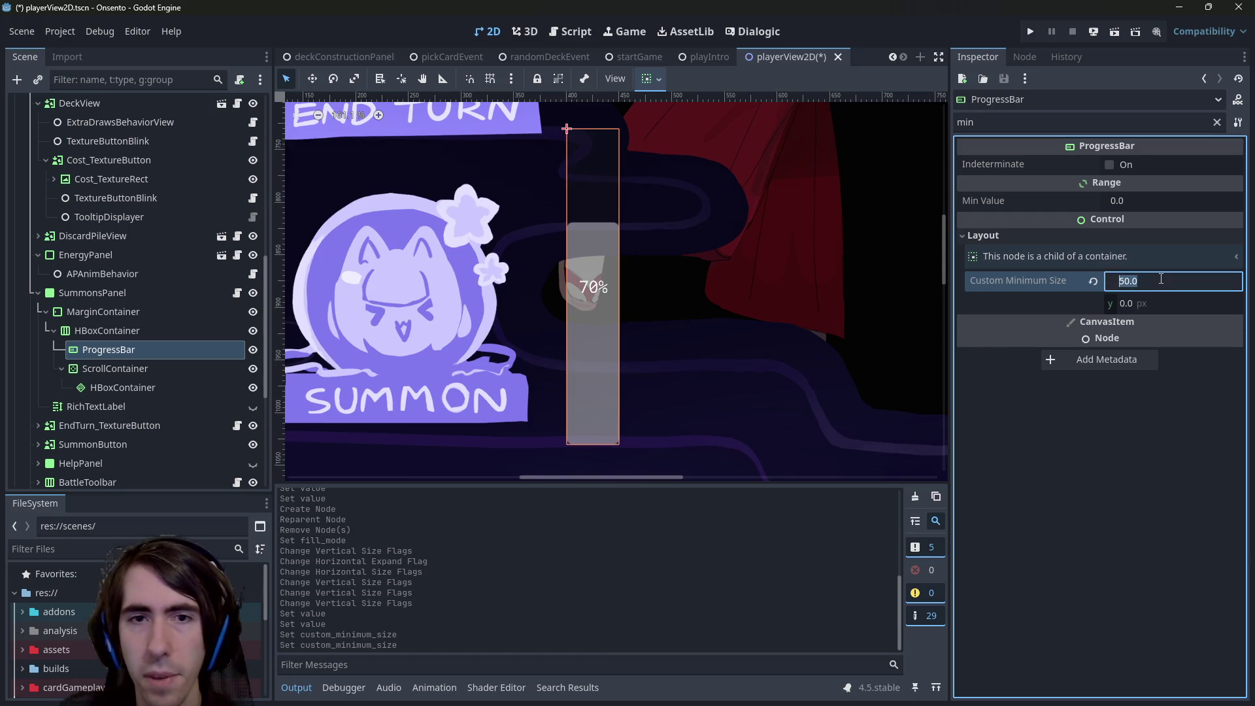
pyautogui.write('35')
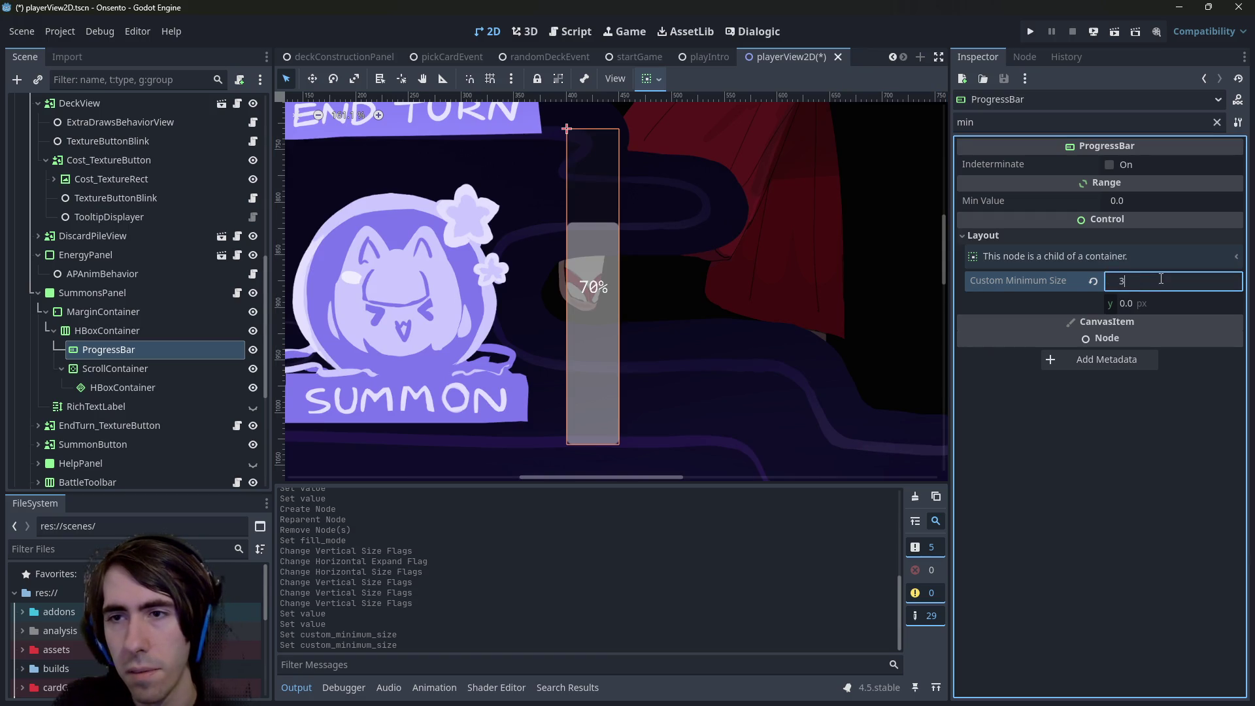
pyautogui.press('Return')
pyautogui.scroll(-7, 614, 366)
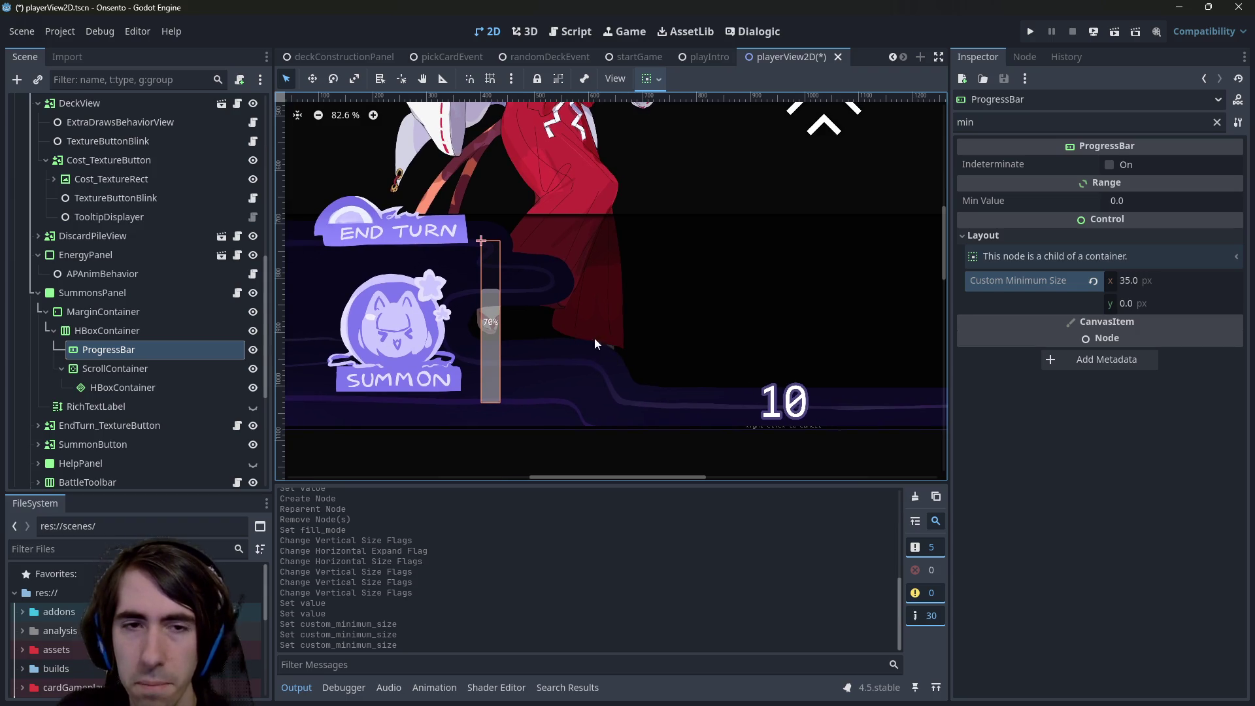
pyautogui.scroll(2, 594, 339)
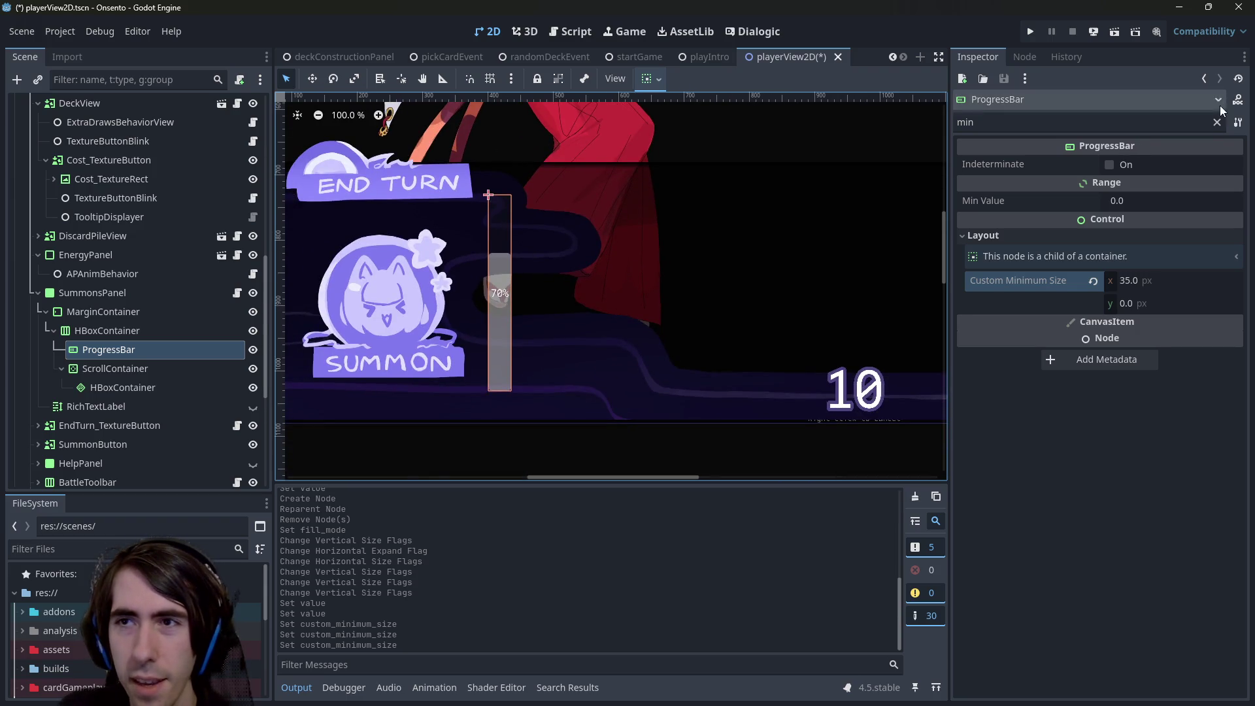
# Clear the Inspector filter so all ProgressBar properties are listed
pyautogui.click(1217, 123)
pyautogui.scroll(-2, 628, 280)
pyautogui.scroll(-1, 647, 256)
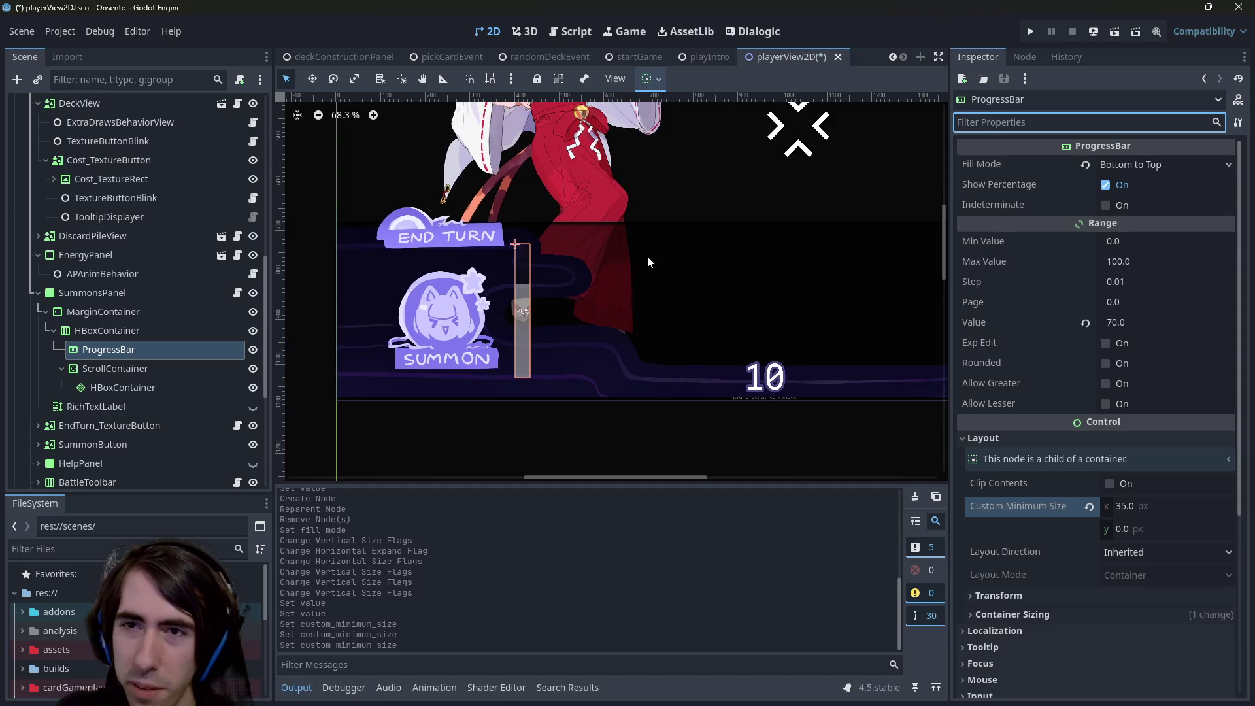
pyautogui.scroll(1, 543, 285)
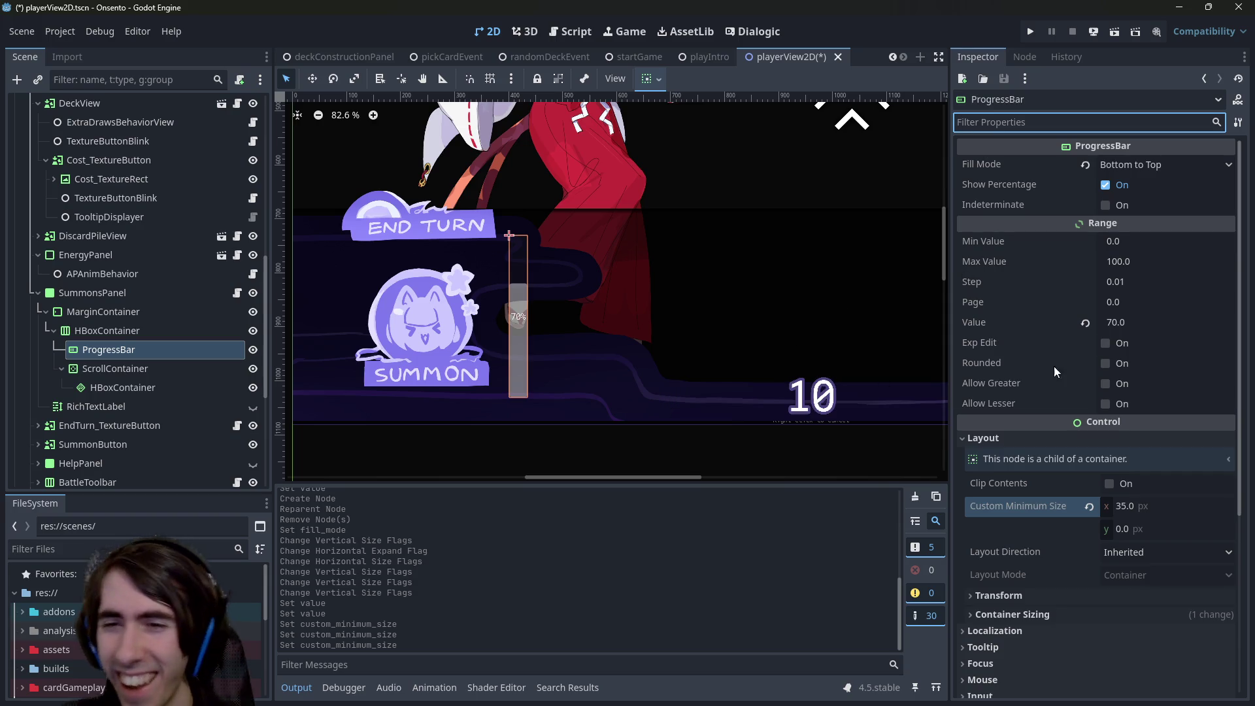
# Check the Fill Mode dropdown, which stays on Bottom to Top
pyautogui.click(1131, 167)
pyautogui.click(1131, 166)
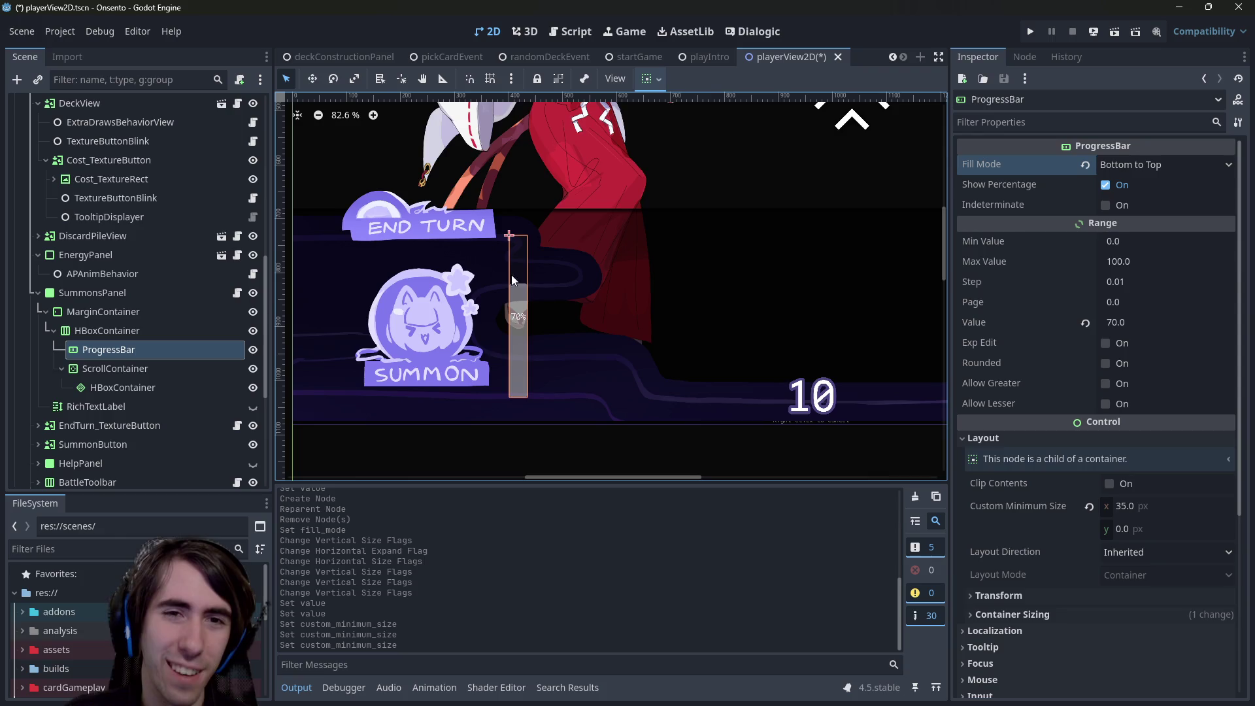
pyautogui.moveTo(614, 307); pyautogui.dragTo(591, 311)
pyautogui.scroll(-2, 642, 273)
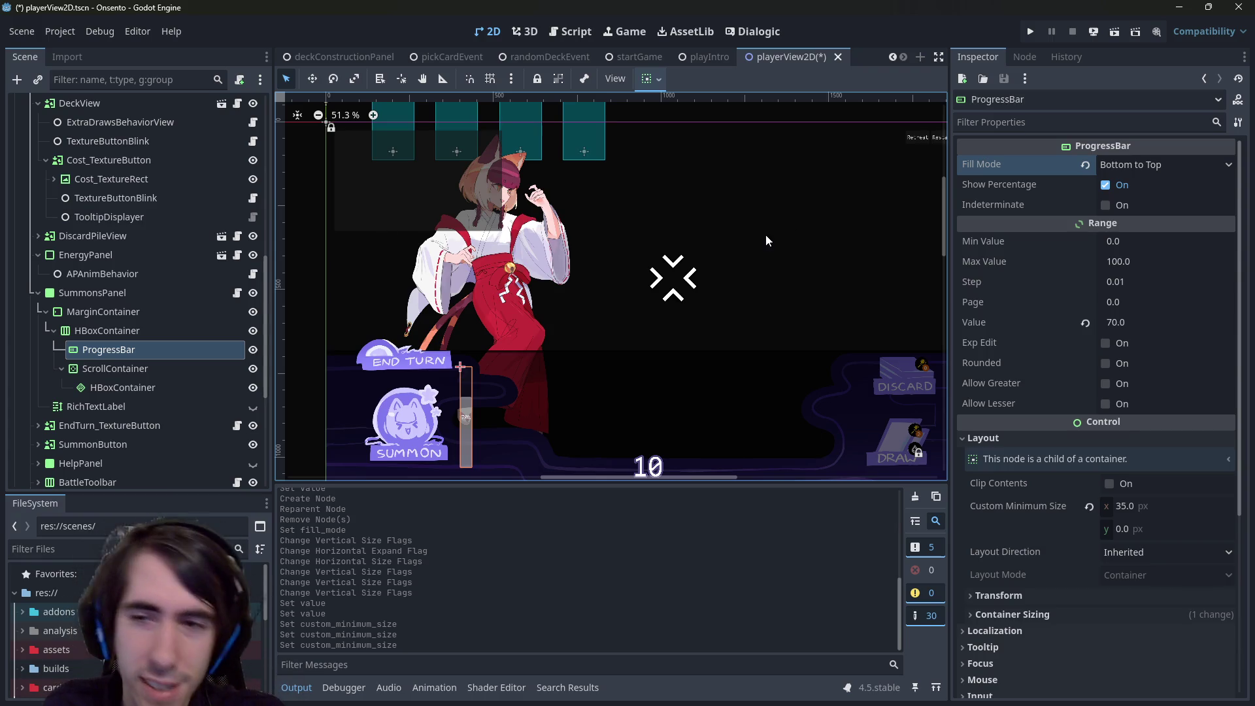
# Collapse the ProgressBar's Layout section
pyautogui.click(1054, 440)
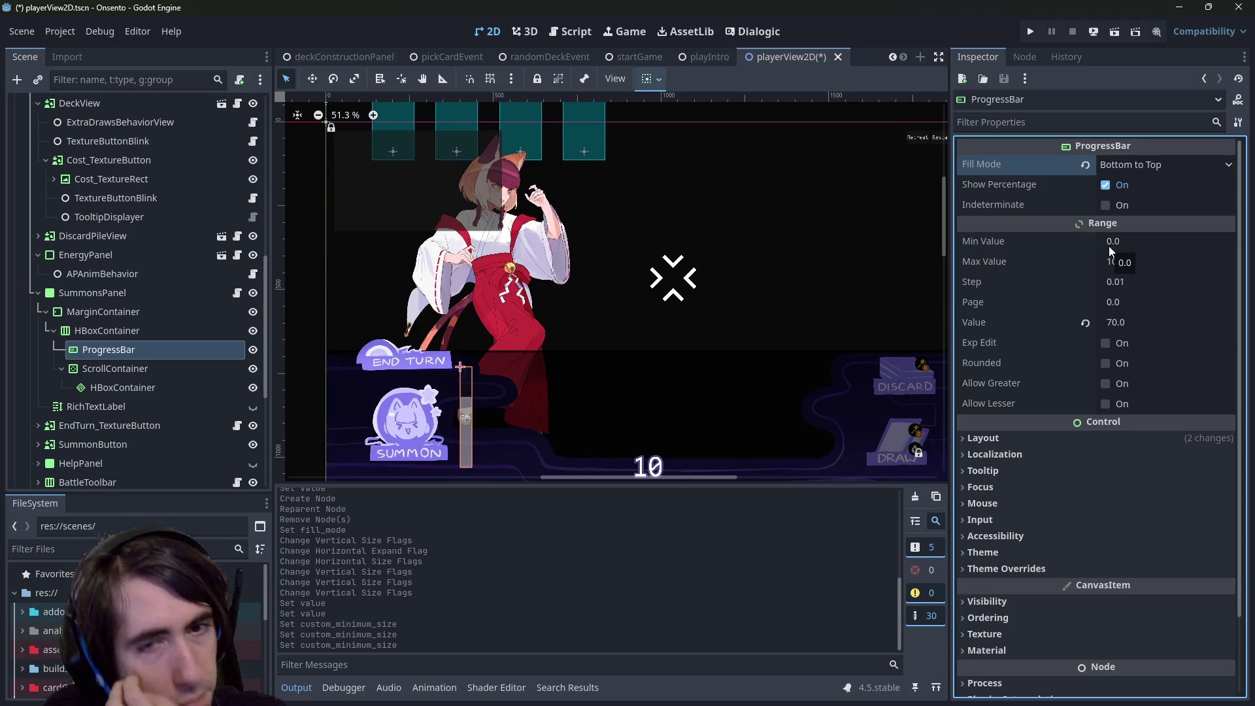
pyautogui.click(1103, 438)
pyautogui.click(1103, 438)
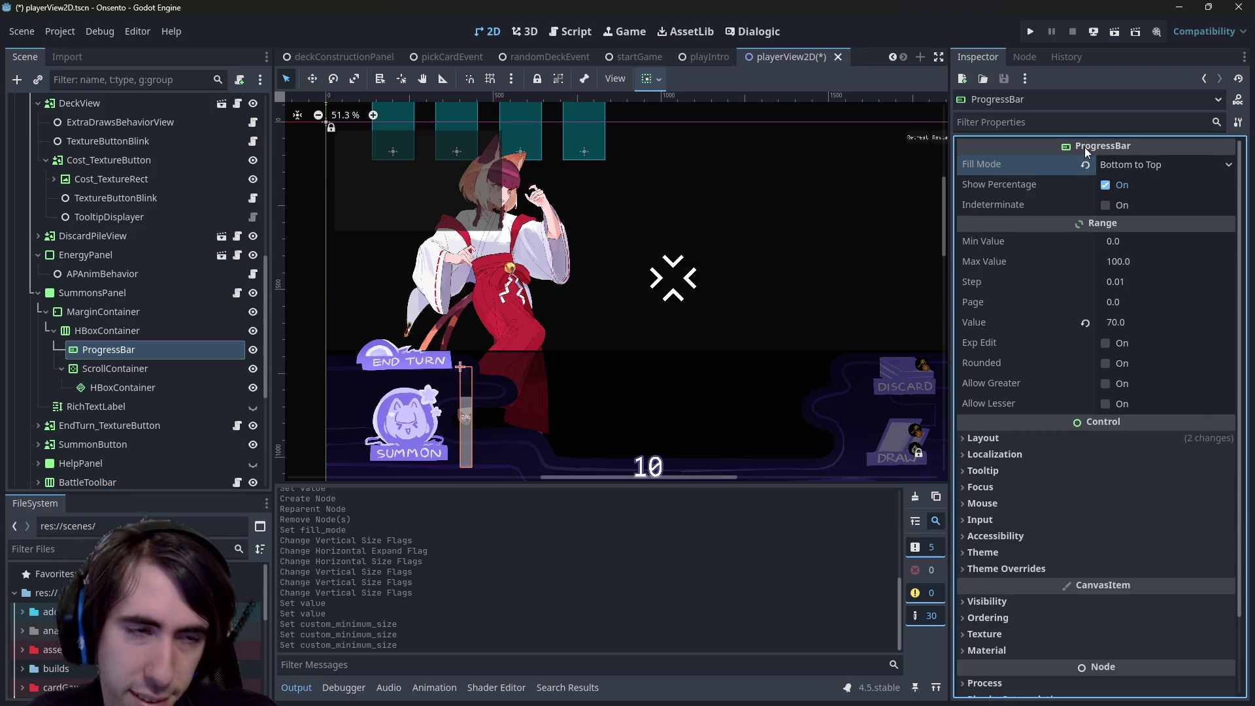
pyautogui.click(1062, 122)
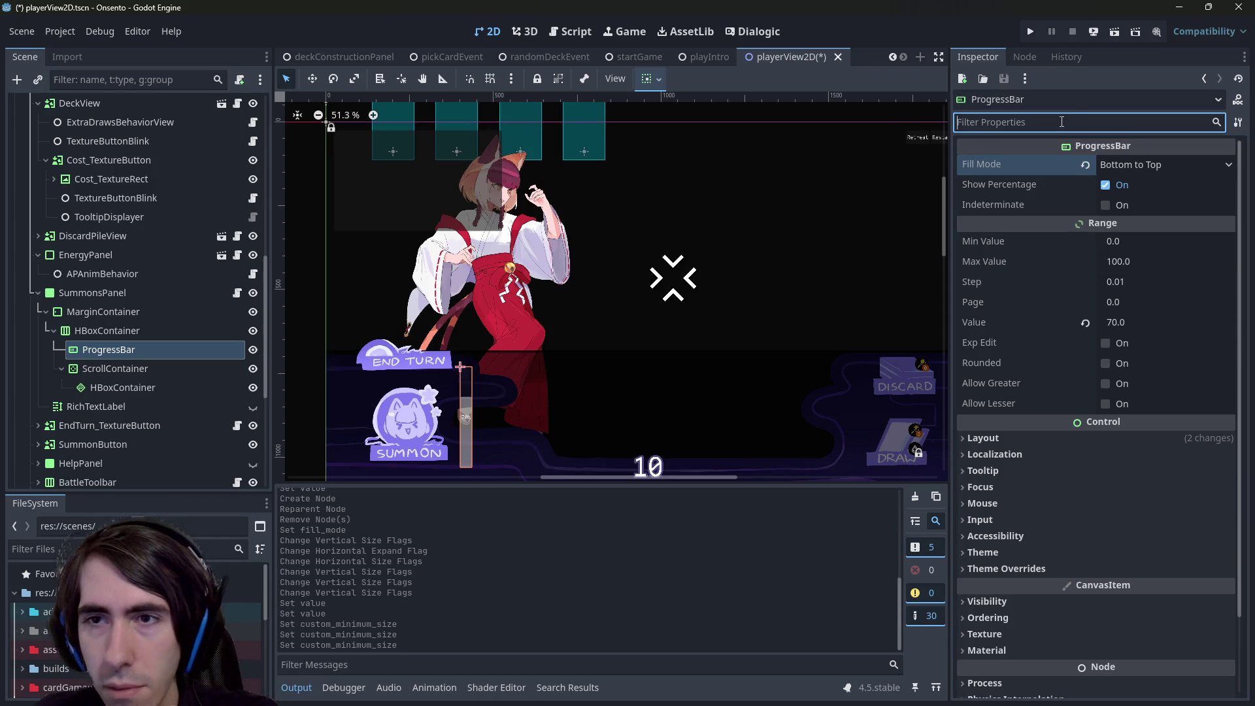
# Filter the Inspector for 'text' and browse the Input, Tooltip and Texture sections
pyautogui.write('text')
pyautogui.click(981, 210)
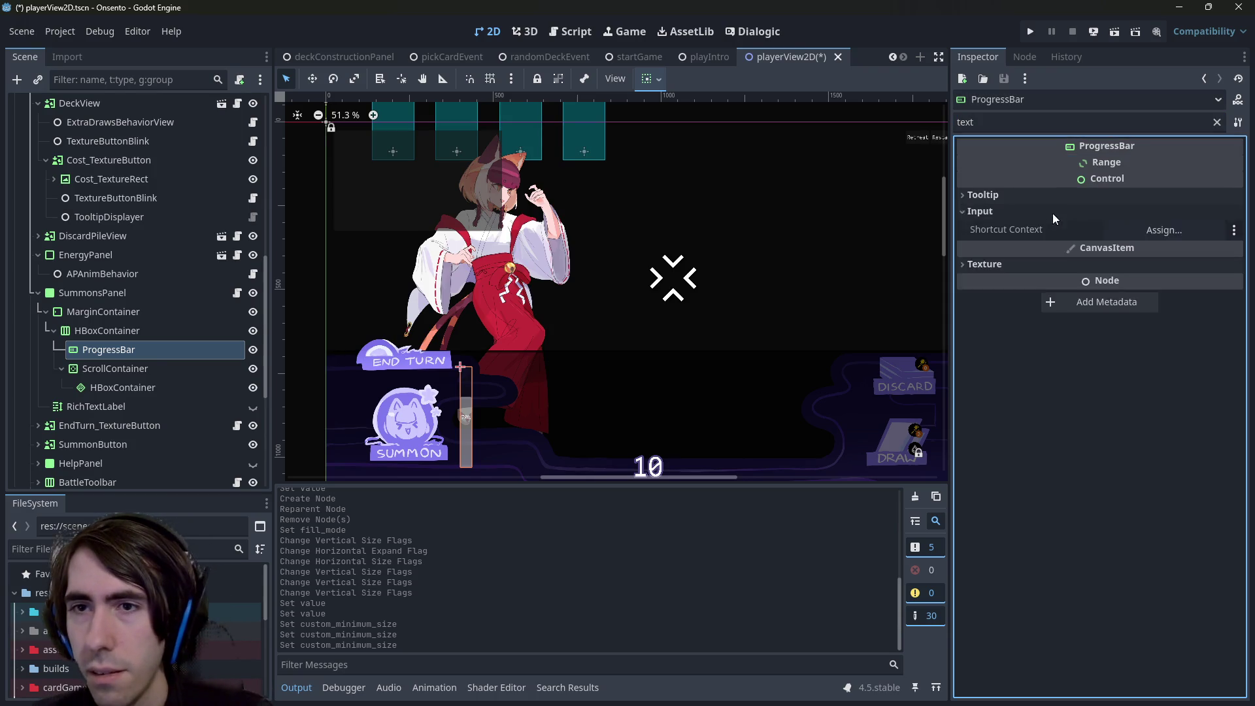
pyautogui.click(984, 194)
pyautogui.click(984, 365)
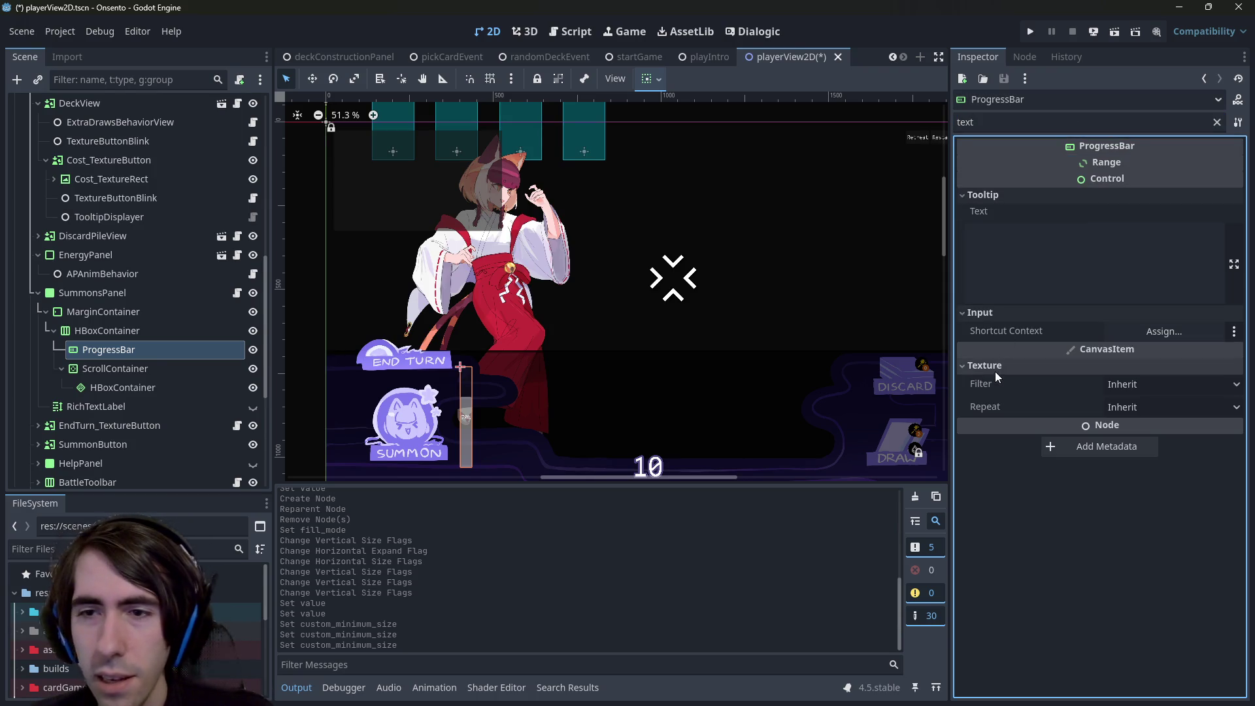
pyautogui.click(1216, 122)
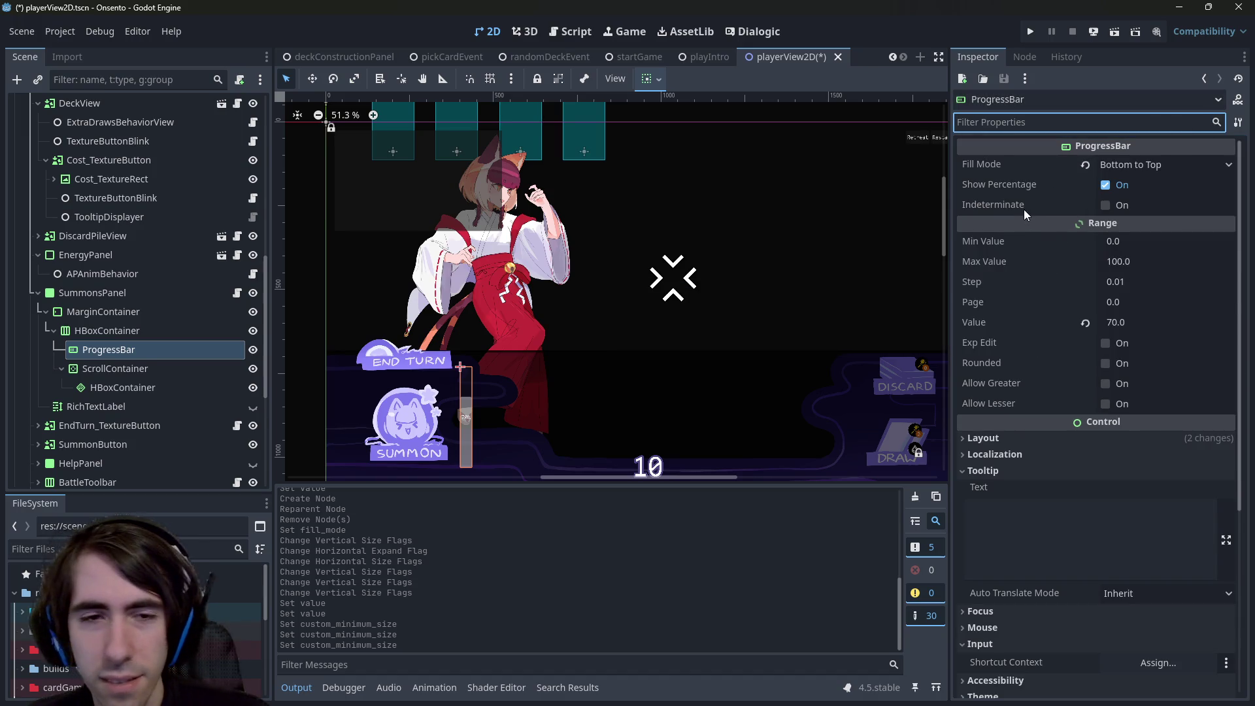
pyautogui.moveTo(1018, 201)
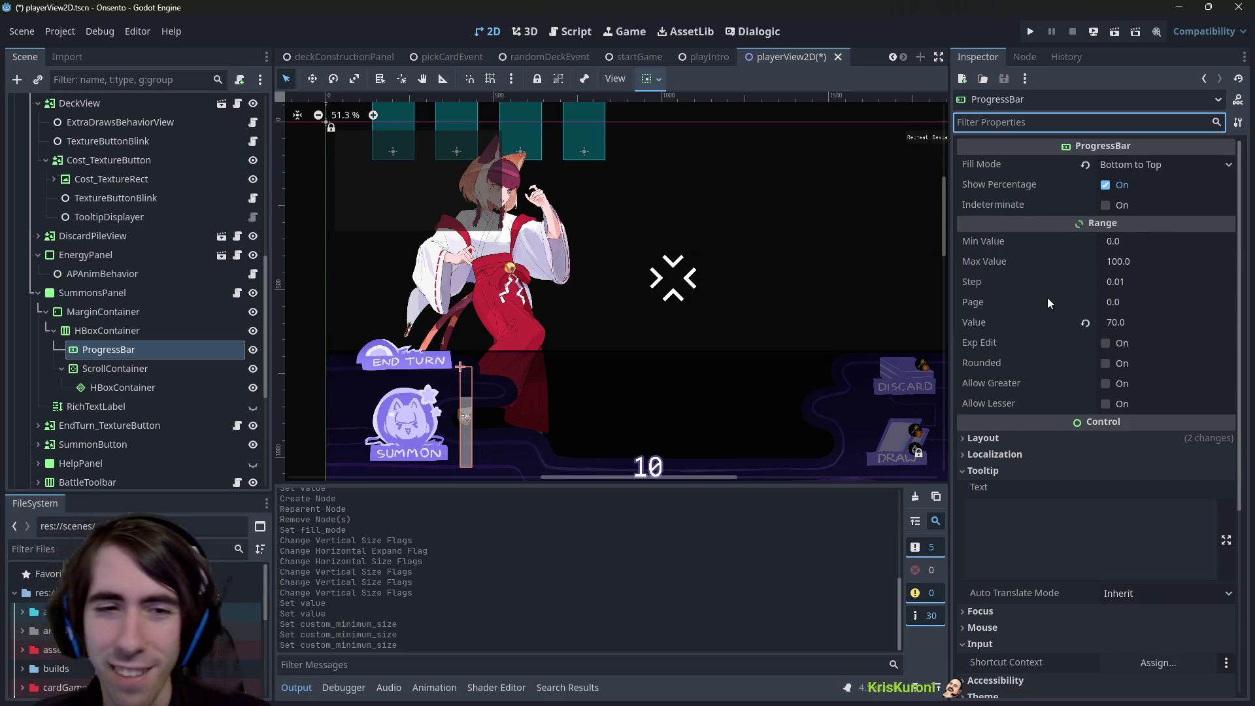
pyautogui.moveTo(1045, 297)
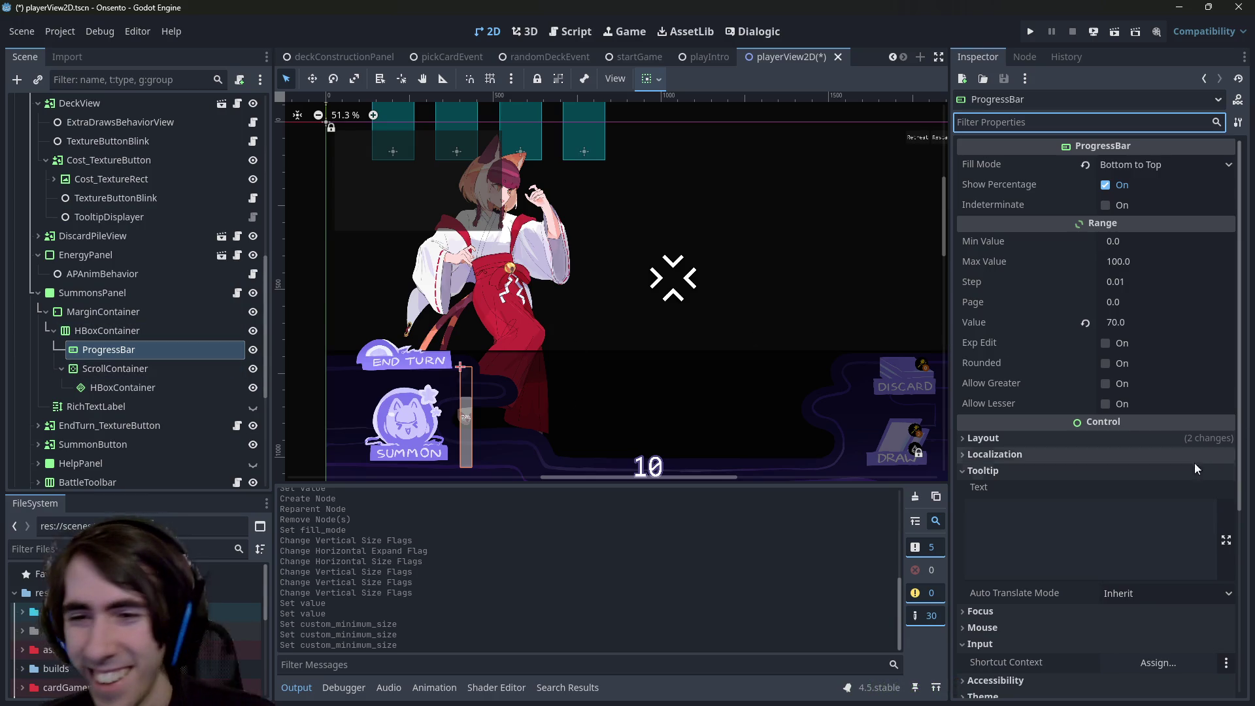
# Turn off the ProgressBar's percentage display and save the scene
pyautogui.scroll(-5, 1036, 489)
pyautogui.scroll(5, 1037, 469)
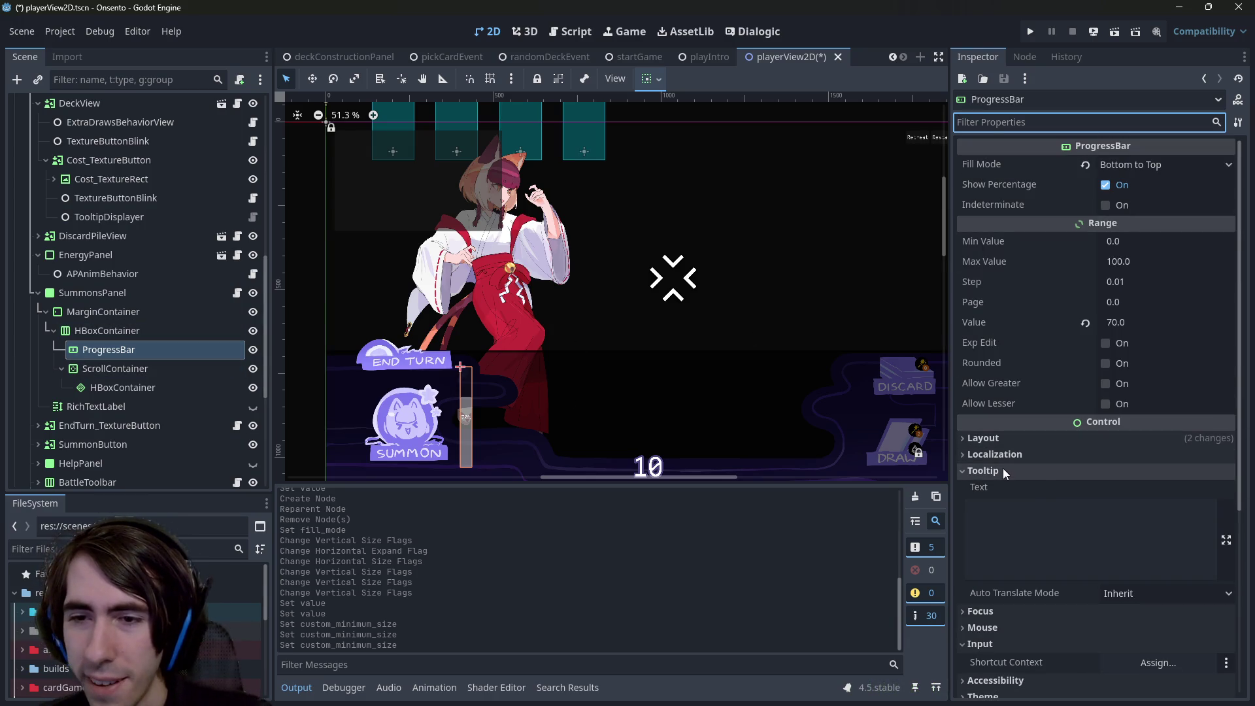
pyautogui.click(1118, 188)
pyautogui.hotkey('ctrl', 's')
# Select the ProgressBar beside the SUMMON badge in the 2D viewport
pyautogui.moveTo(622, 266); pyautogui.dragTo(418, 425)
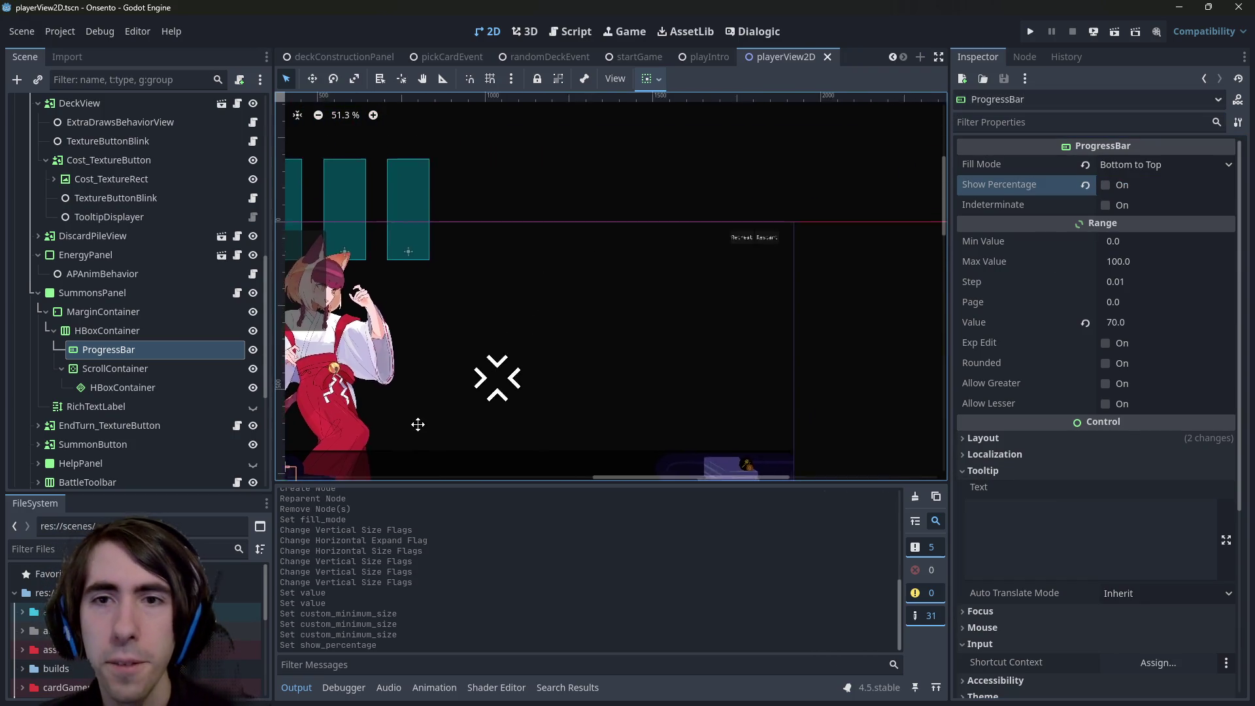
pyautogui.scroll(8, 624, 263)
pyautogui.scroll(-2, 565, 329)
pyautogui.click(607, 271)
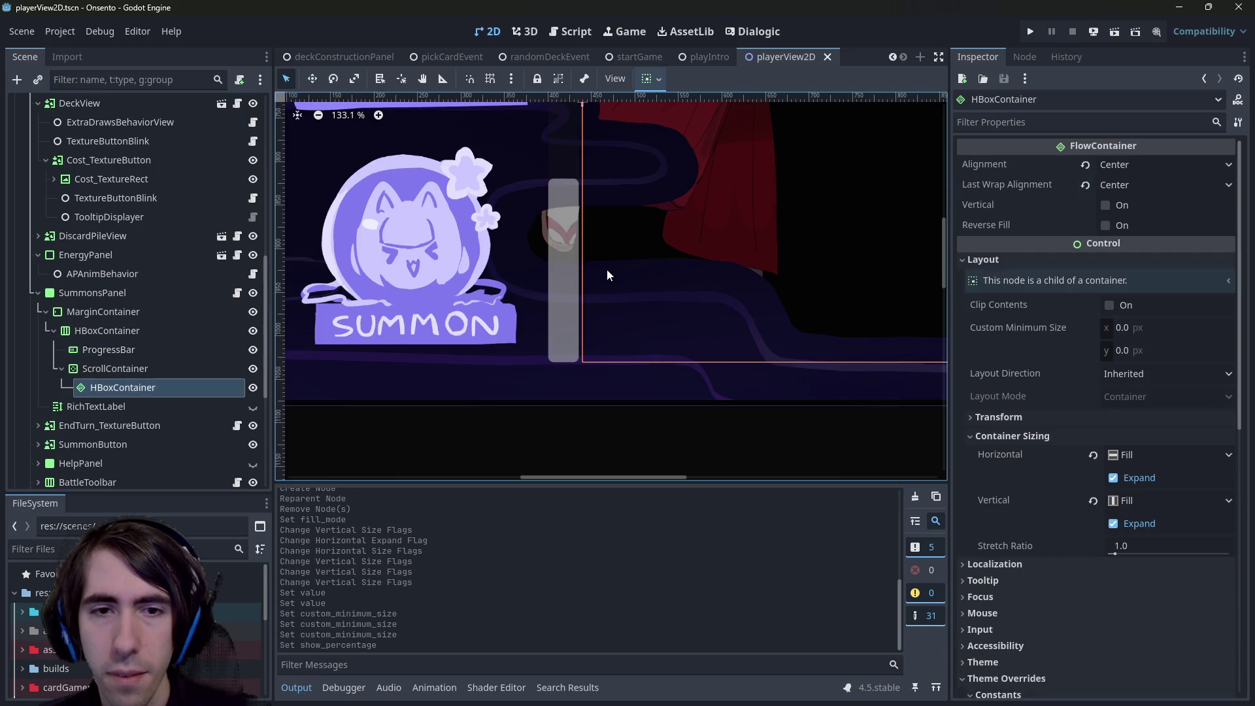
pyautogui.click(564, 284)
pyautogui.scroll(-5, 966, 481)
pyautogui.scroll(5, 1011, 330)
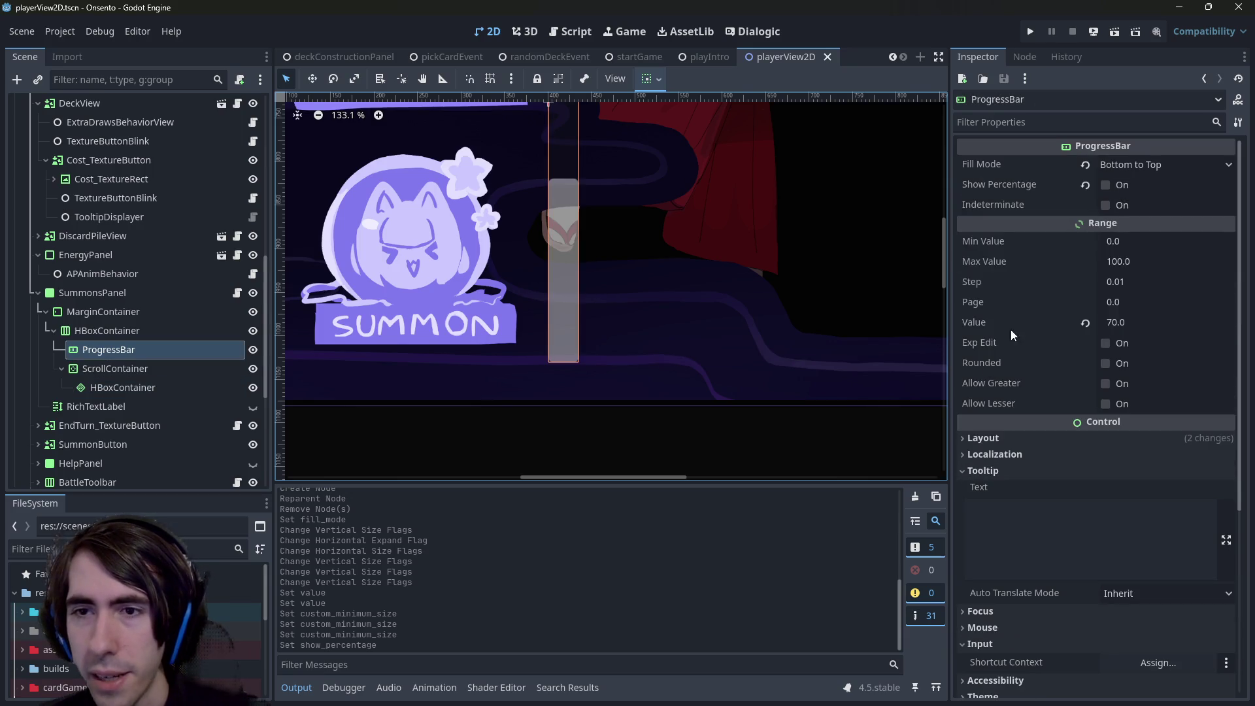
# Review the ProgressBar's Layout, Container Sizing and Theme Overrides properties
pyautogui.click(1000, 438)
pyautogui.click(1013, 612)
pyautogui.click(1013, 613)
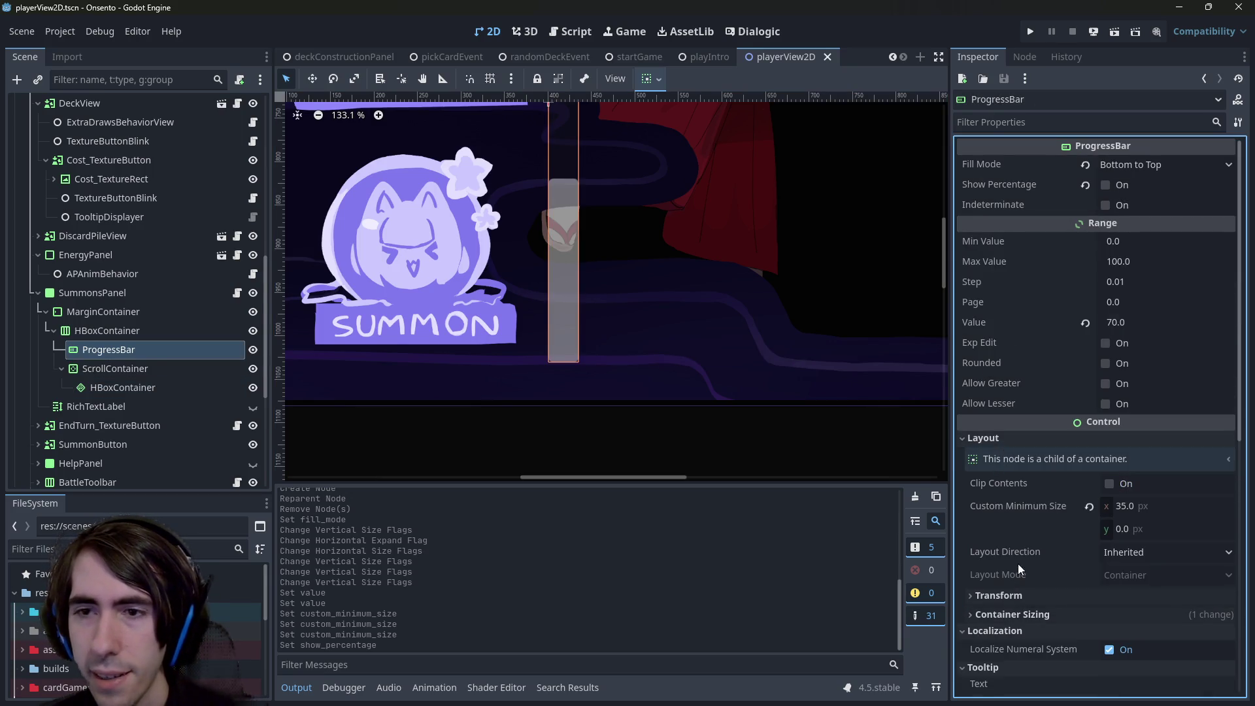
pyautogui.click(1019, 438)
pyautogui.scroll(-5, 1050, 488)
pyautogui.click(1067, 456)
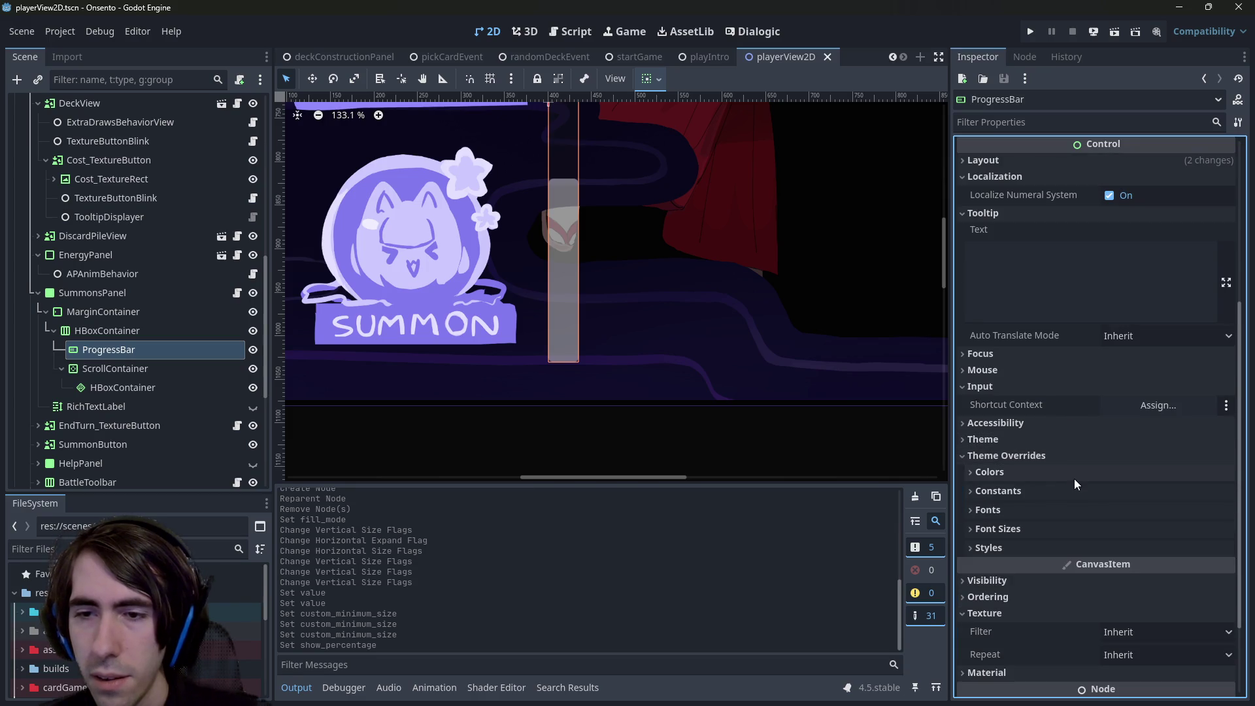
pyautogui.scroll(2, 531, 358)
pyautogui.hscroll(2, 531, 358)
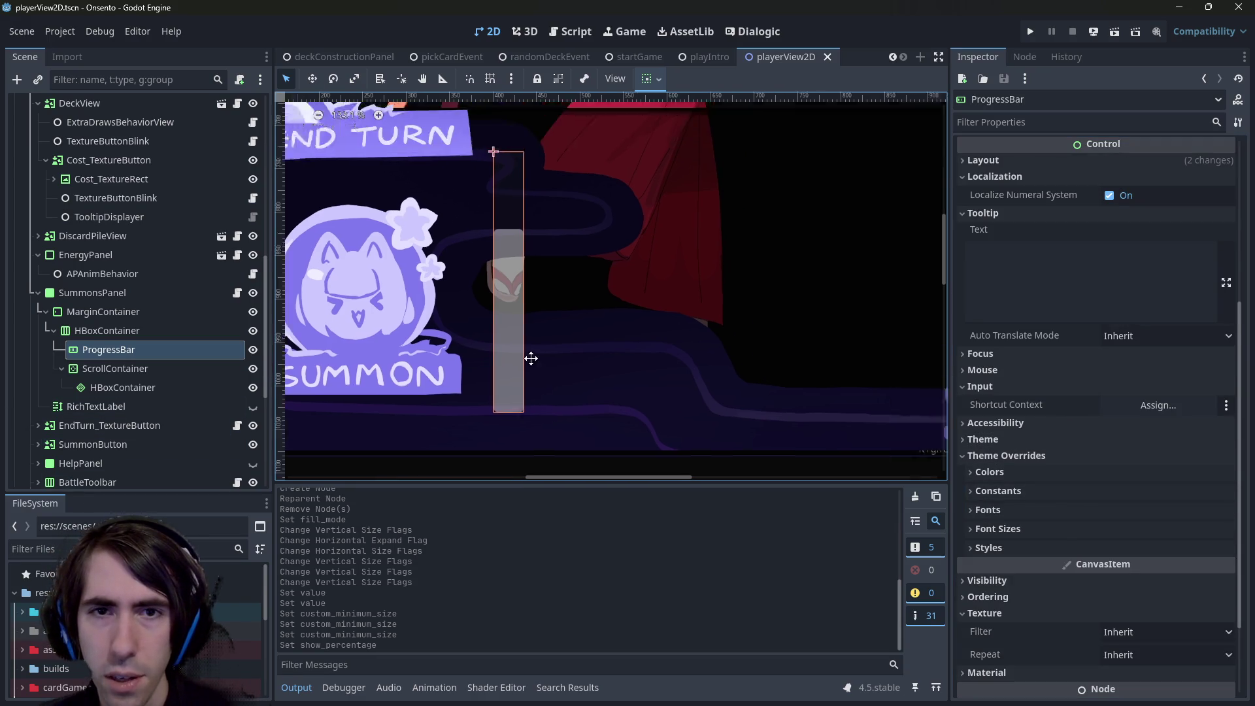
pyautogui.scroll(-3, 508, 336)
pyautogui.scroll(-3, 508, 336)
pyautogui.scroll(3, 548, 305)
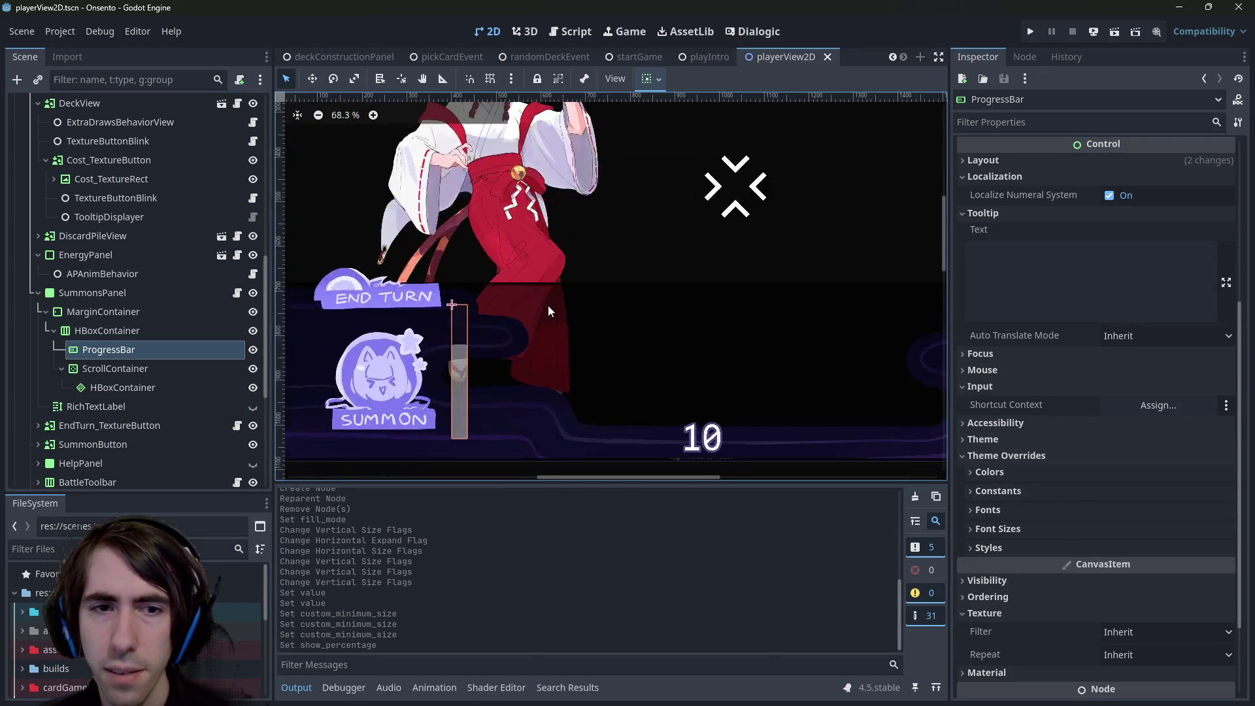
pyautogui.hotkey('shift', 'alt', 'o')
# Open characterView2D.tscn via a 'characterview' quick search and select the 50/50 HP bar
pyautogui.write('cha')
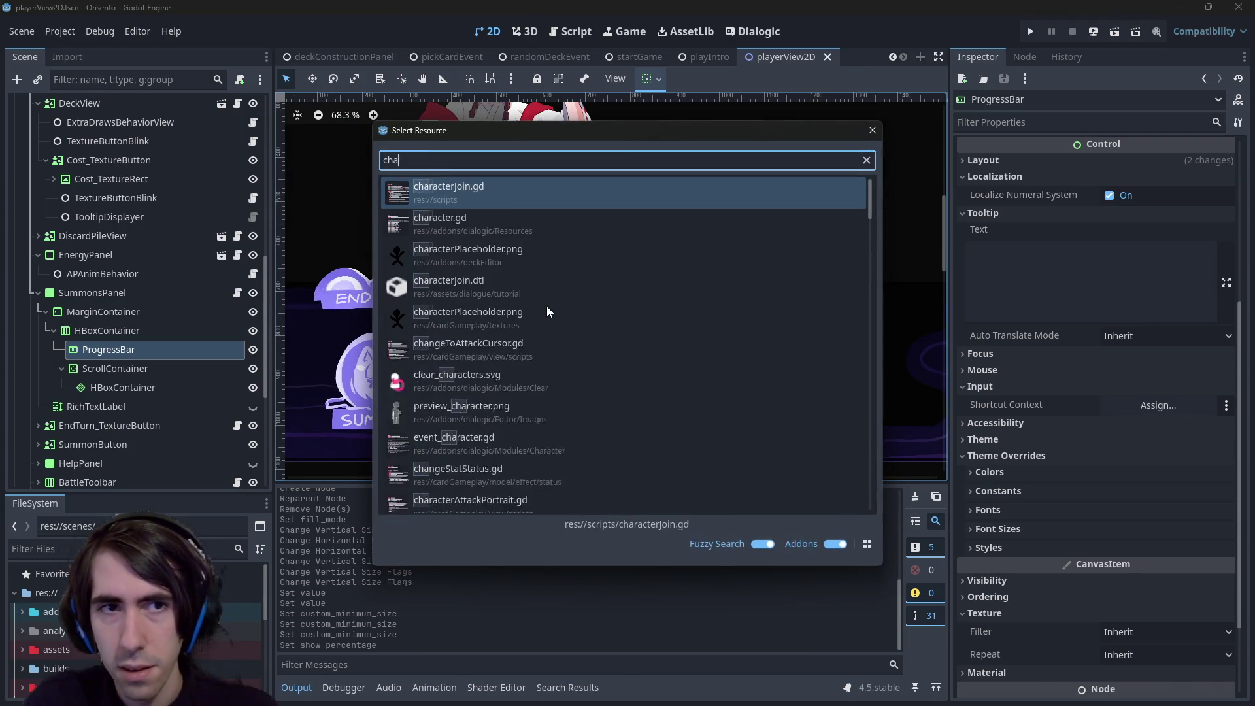
pyautogui.write('racterview')
pyautogui.press('Down')
pyautogui.press('Down')
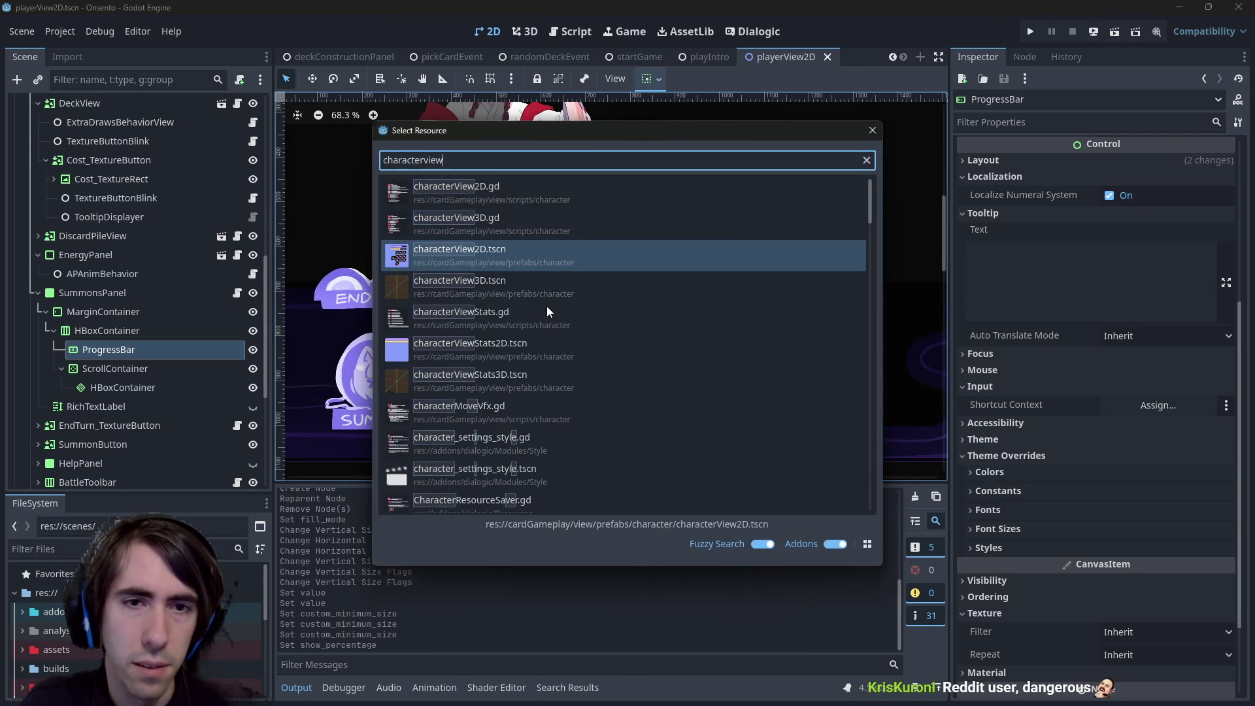
pyautogui.press('Return')
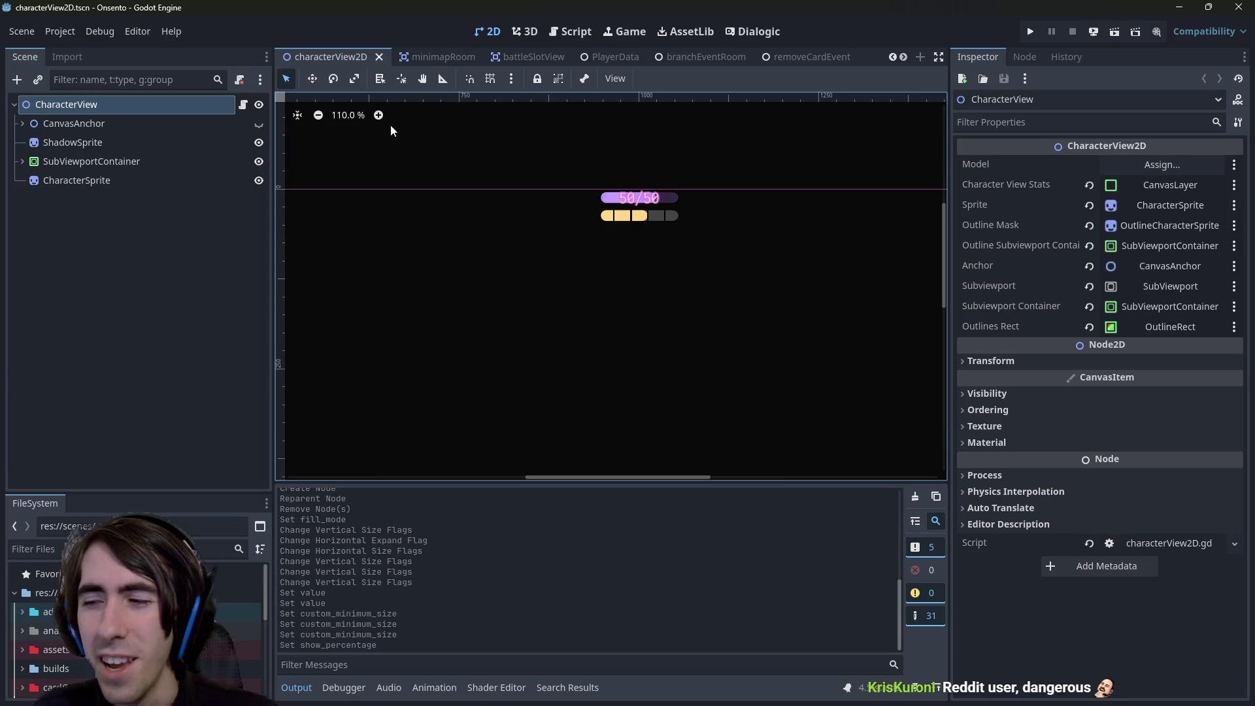
pyautogui.click(641, 202)
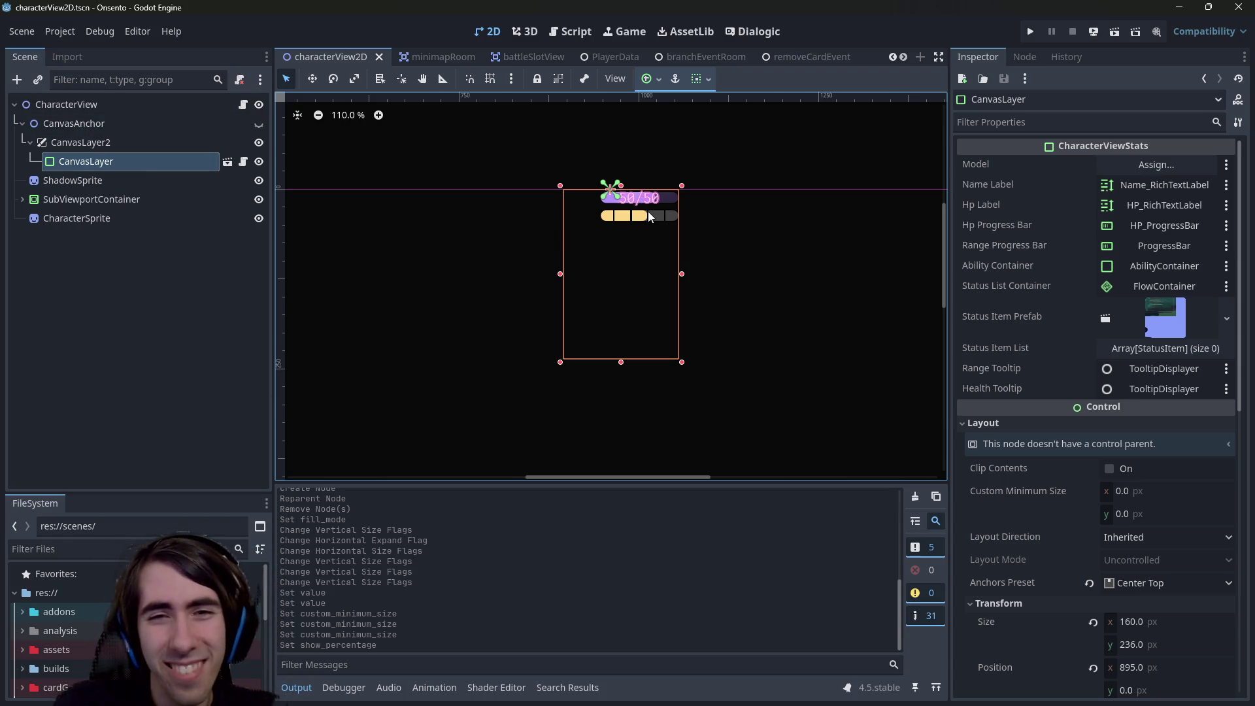
# Open characterViewStats2D and select HP_ProgressBar, scrolling to its Theme Overrides
pyautogui.doubleClick(648, 210)
pyautogui.click(619, 181)
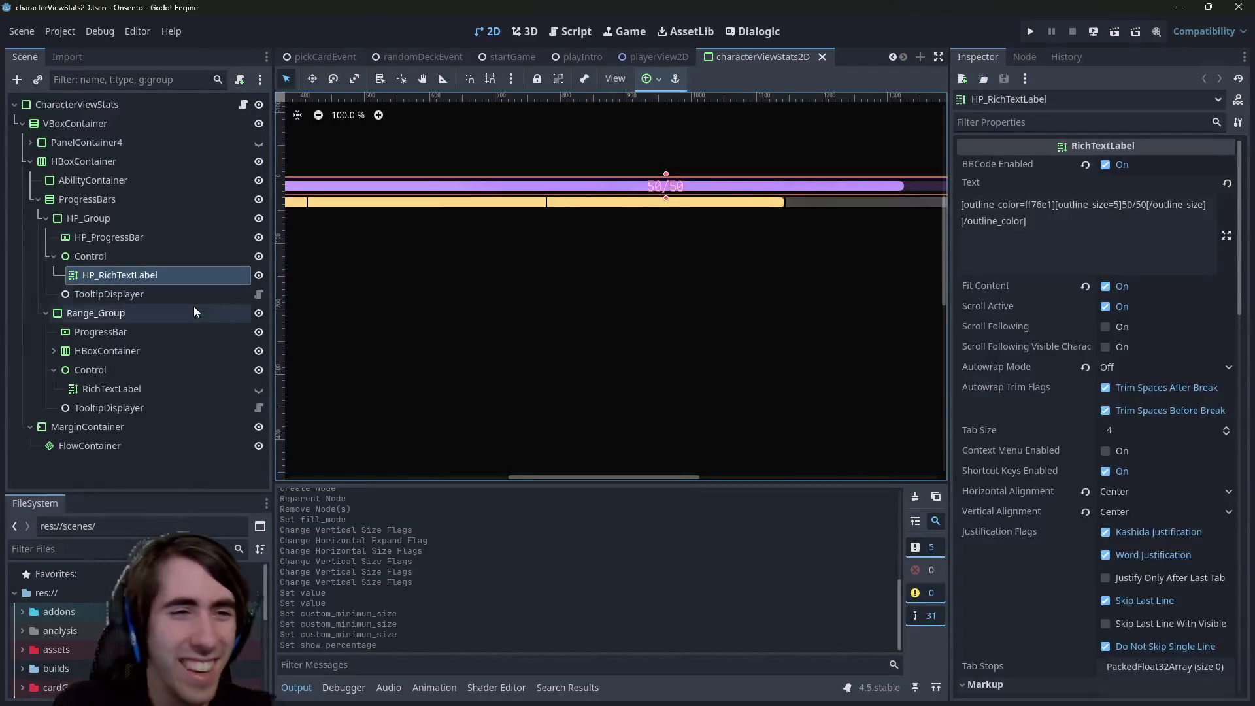
pyautogui.click(146, 256)
pyautogui.click(143, 238)
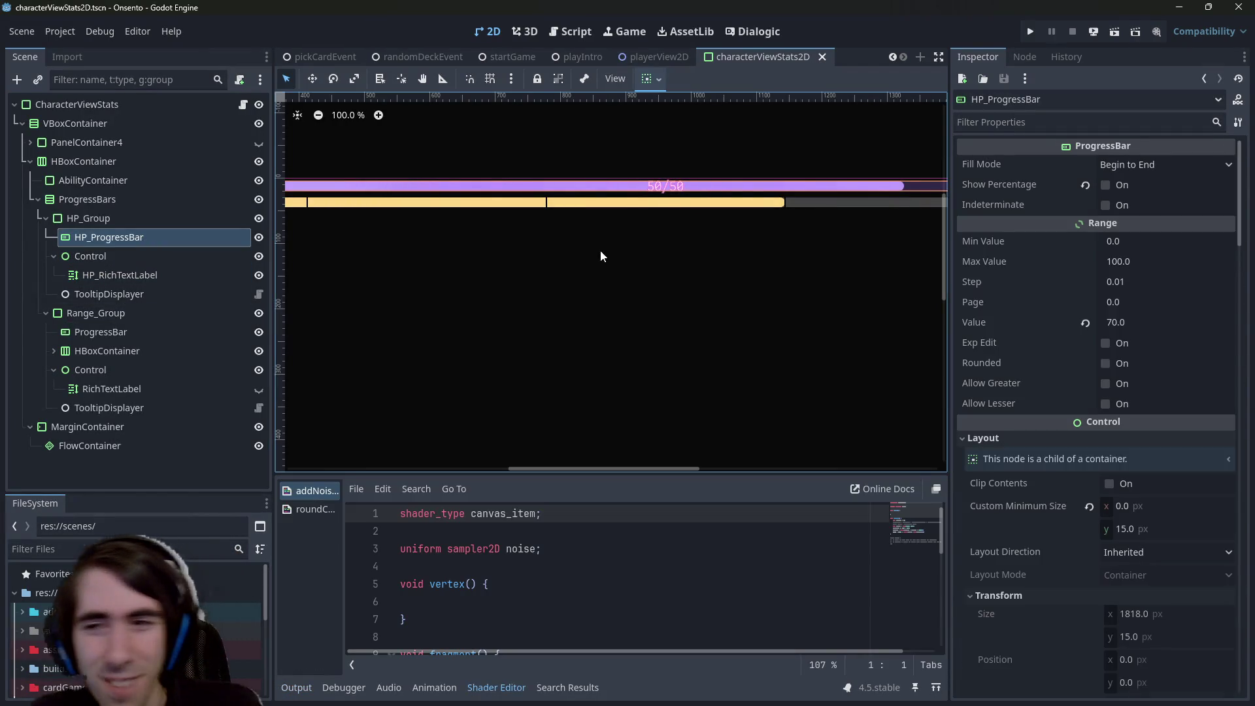
pyautogui.scroll(-10, 1068, 507)
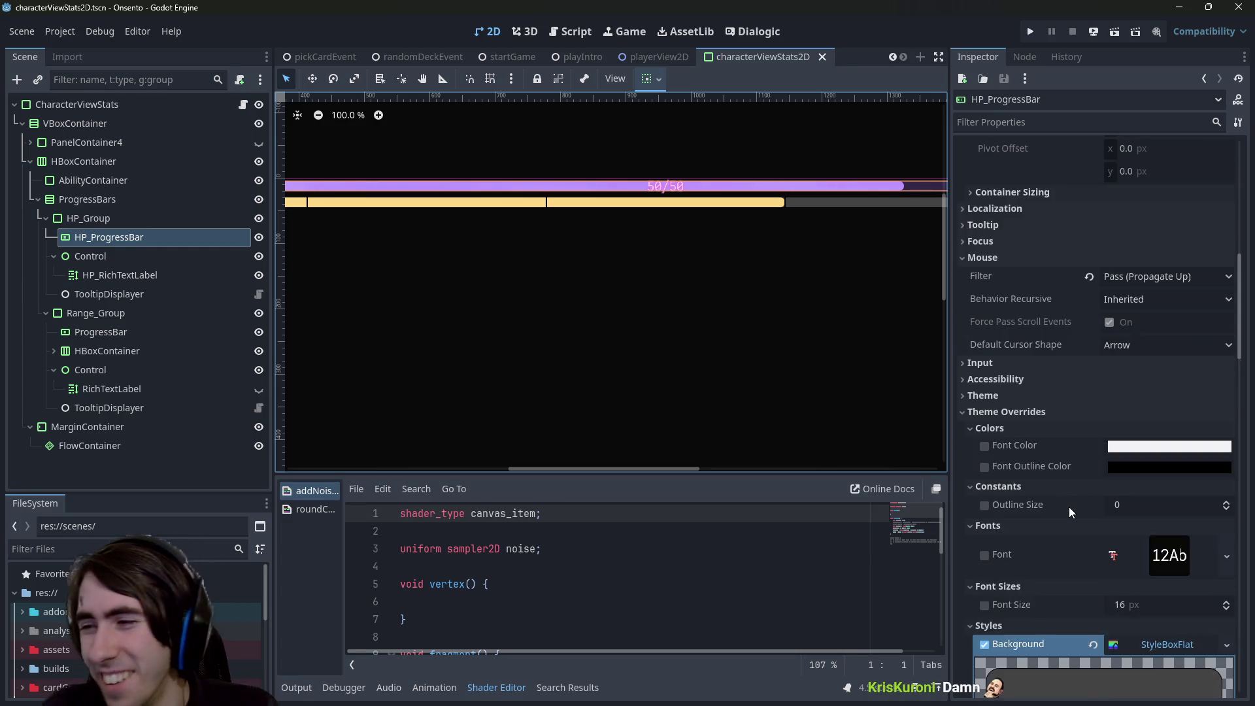
pyautogui.scroll(-4, 1069, 507)
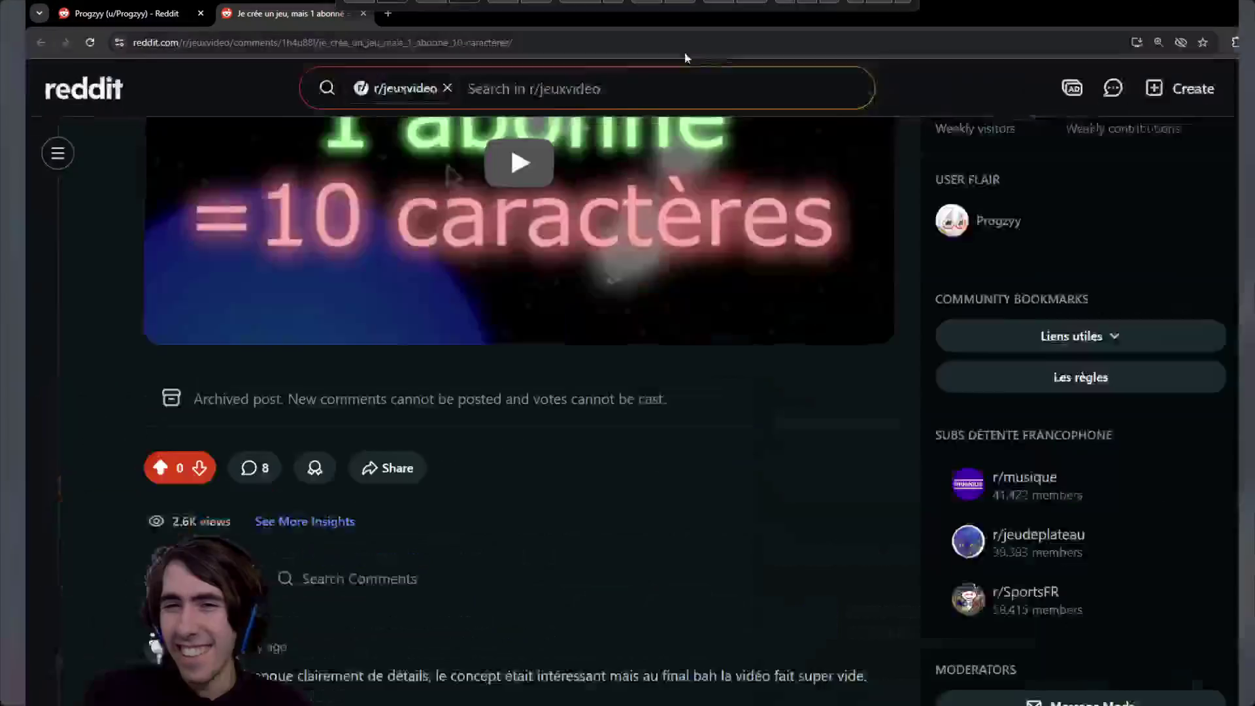
pyautogui.scroll(5, 472, 472)
pyautogui.scroll(-4, 422, 509)
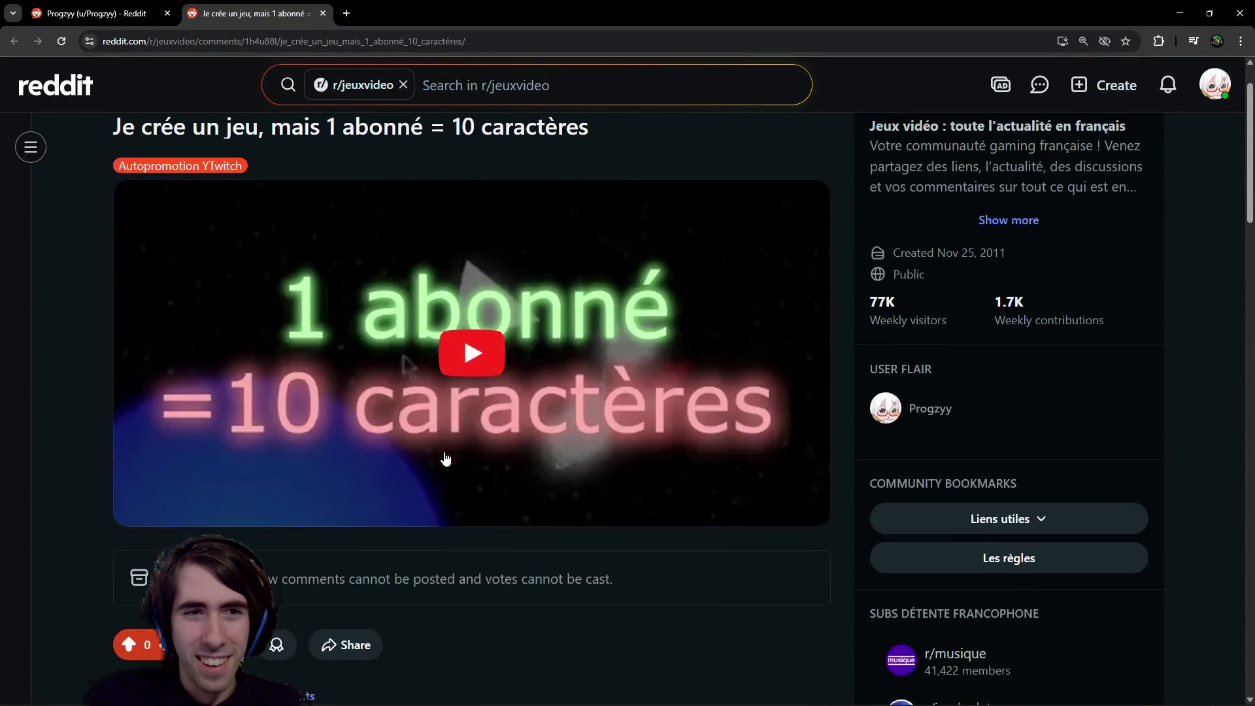
pyautogui.scroll(4, 422, 509)
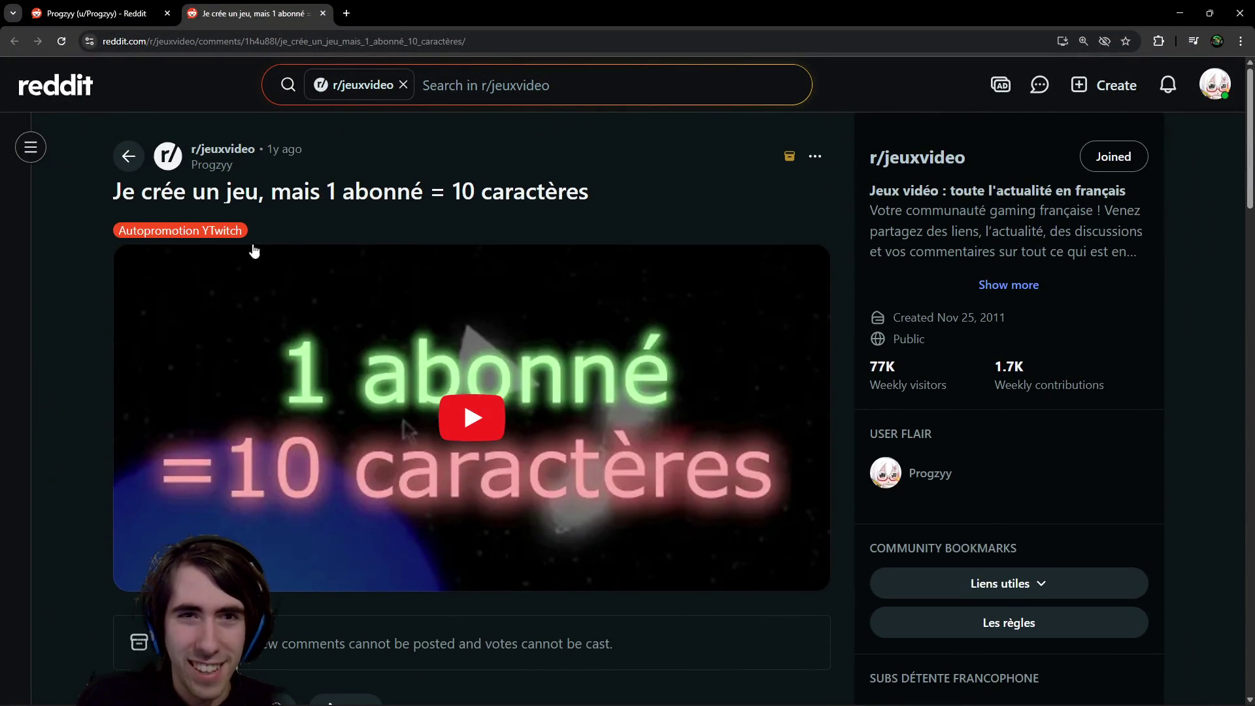
pyautogui.scroll(-5, 442, 361)
pyautogui.scroll(-4, 447, 391)
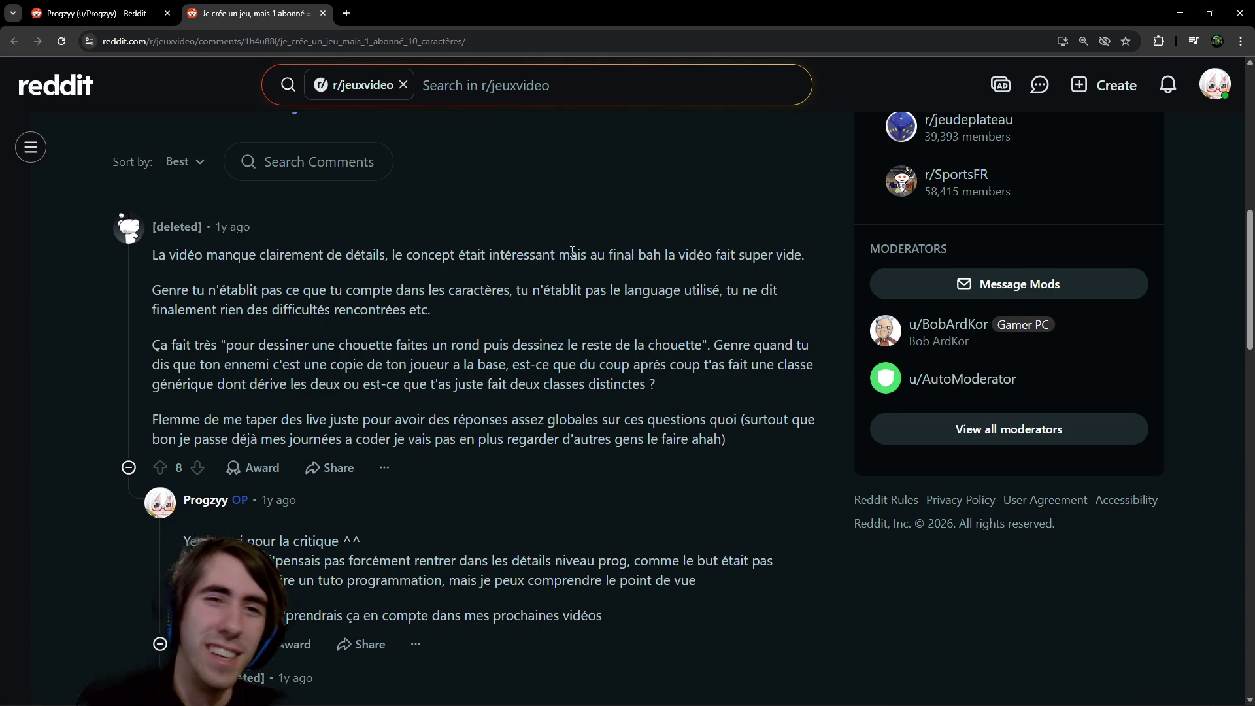
pyautogui.scroll(5, 538, 391)
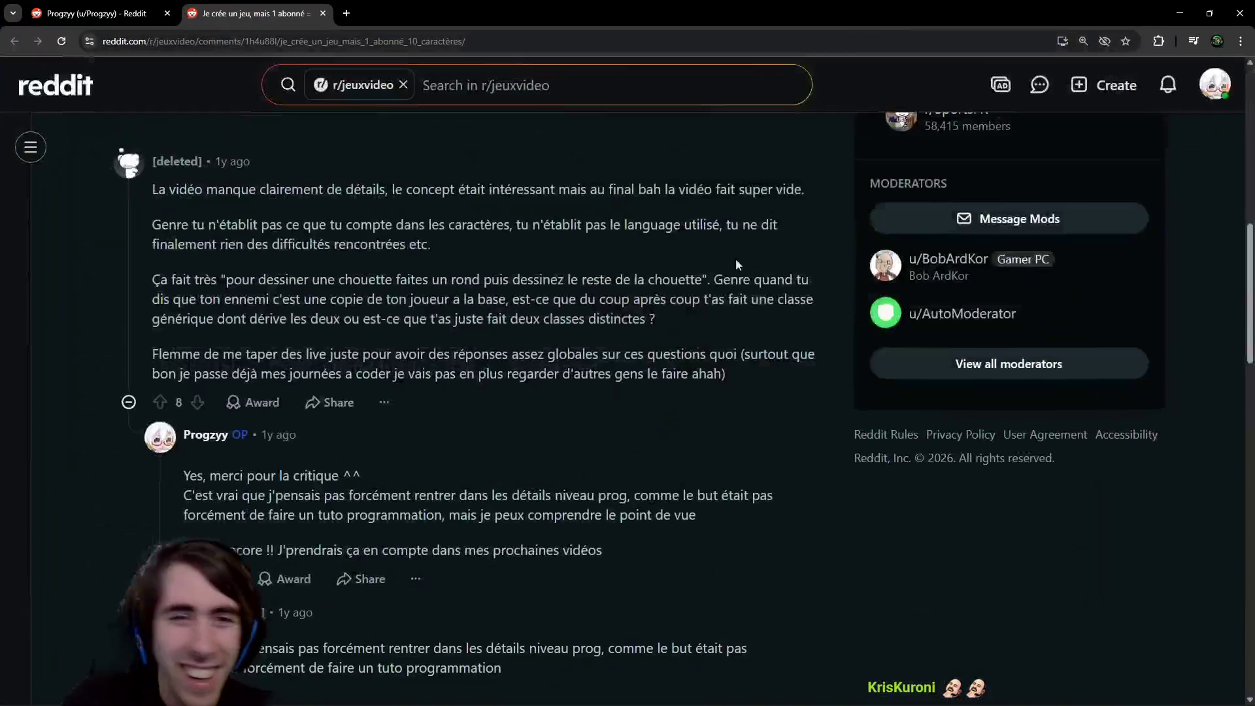
pyautogui.scroll(-1, 662, 393)
pyautogui.scroll(1, 662, 392)
pyautogui.scroll(-2, 588, 393)
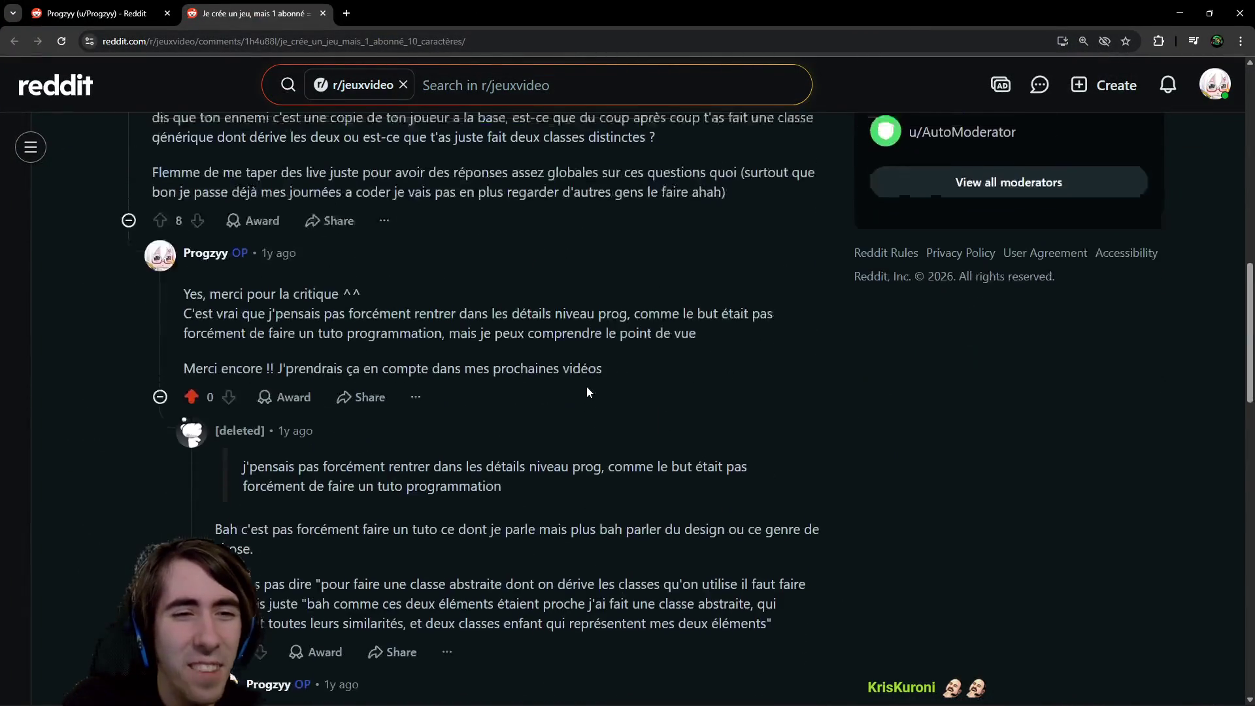
pyautogui.scroll(1, 586, 392)
pyautogui.scroll(-9, 587, 392)
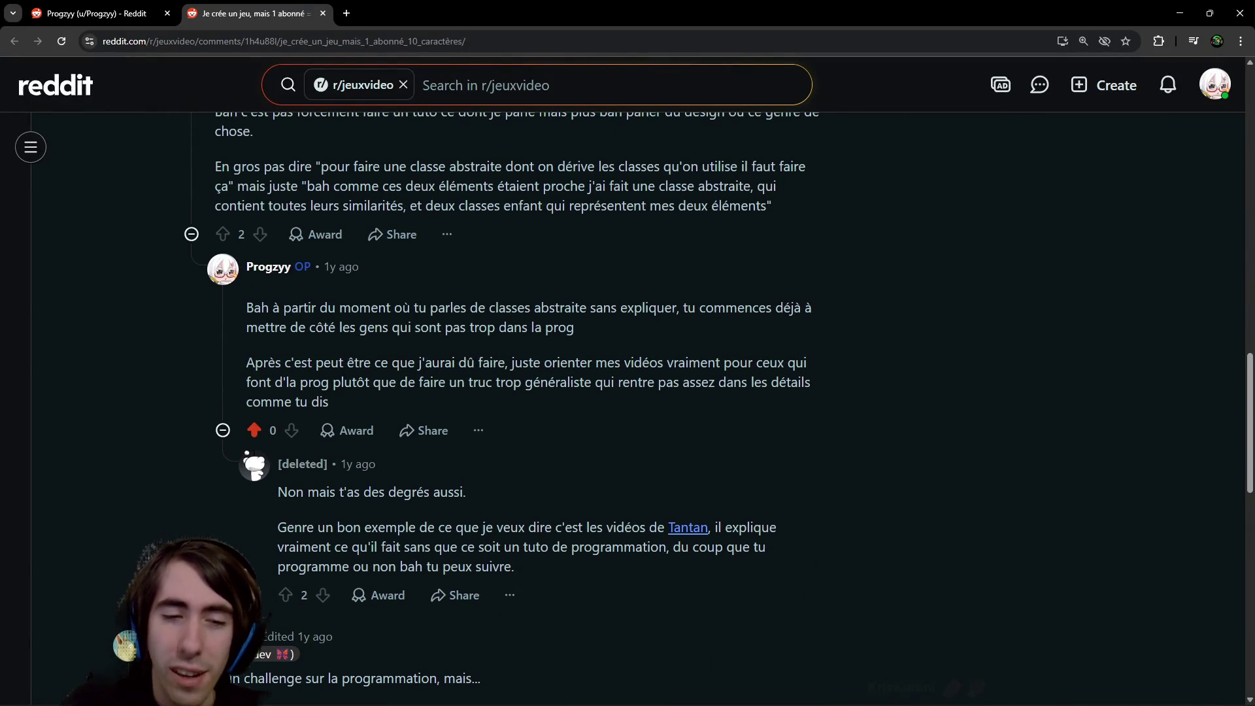
pyautogui.moveTo(216, 678); pyautogui.dragTo(492, 673)
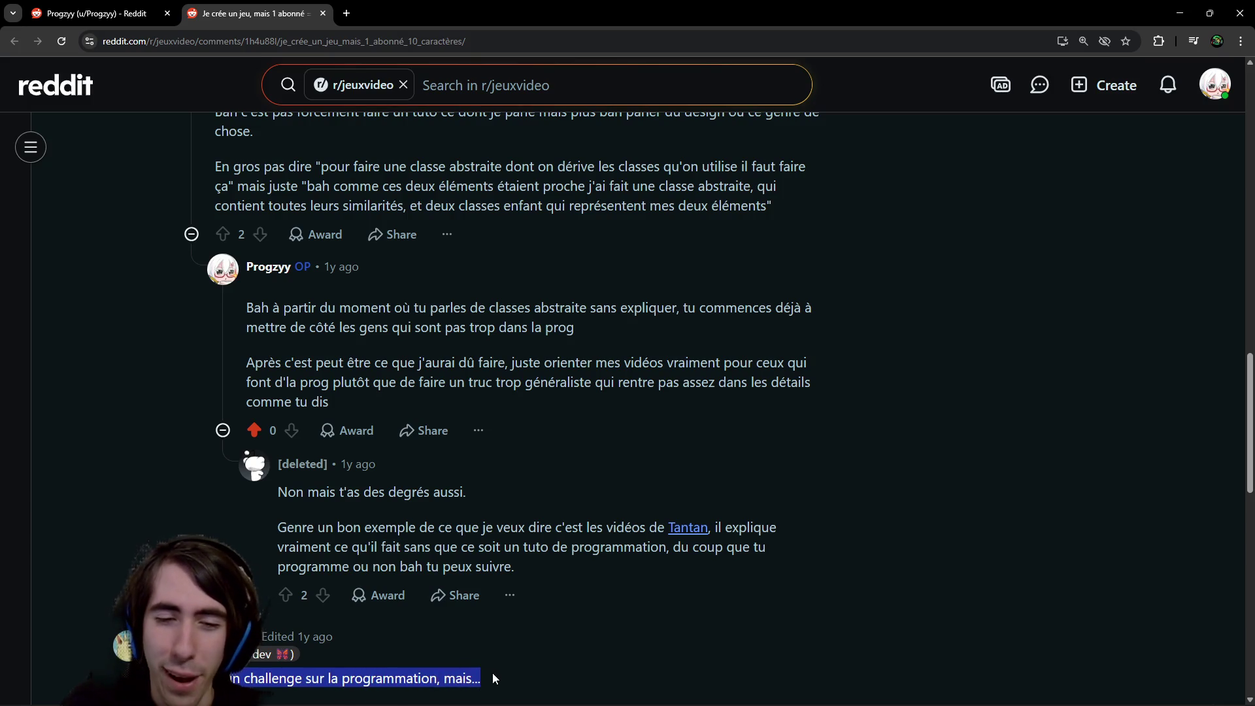
pyautogui.scroll(-5, 464, 618)
pyautogui.moveTo(250, 367)
pyautogui.mouseDown()
pyautogui.moveTo(216, 428)
pyautogui.moveTo(281, 422)
pyautogui.moveTo(405, 327)
pyautogui.moveTo(523, 444)
pyautogui.mouseUp()
pyautogui.scroll(-6, 215, 428)
pyautogui.scroll(4, 523, 445)
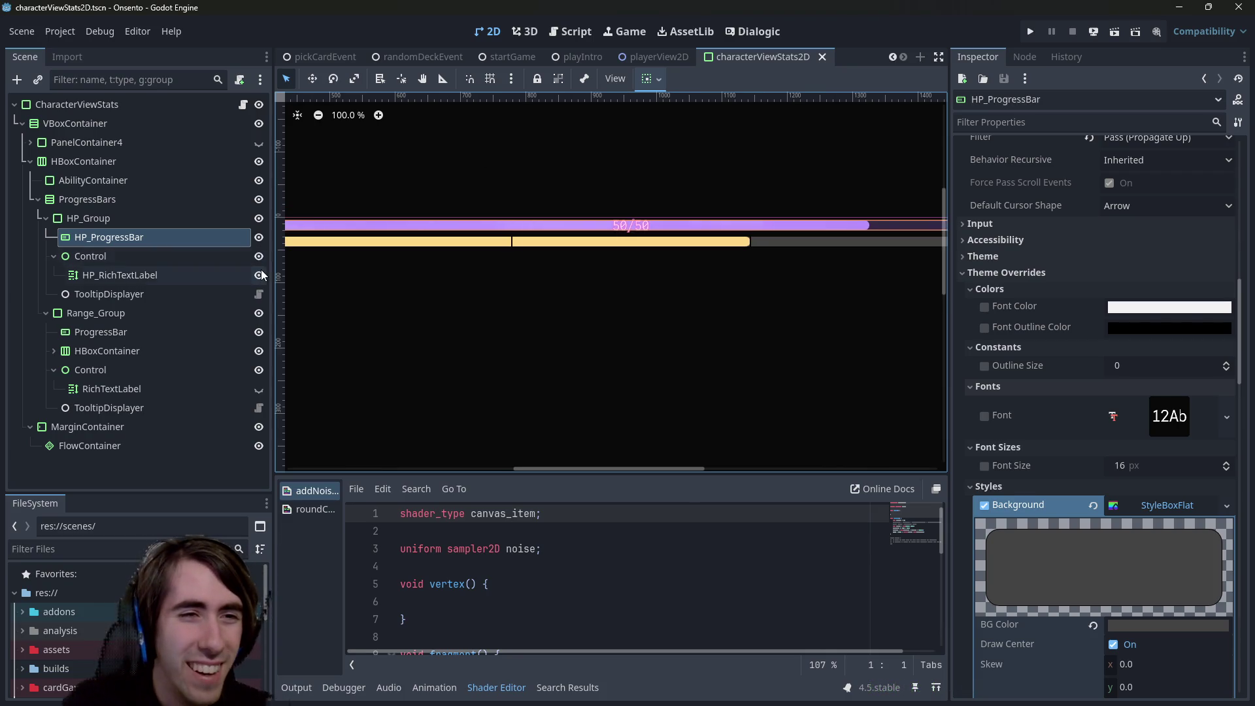
# Reselect HP_ProgressBar after briefly inspecting the Control and HP_Group nodes
pyautogui.click(81, 259)
pyautogui.click(93, 238)
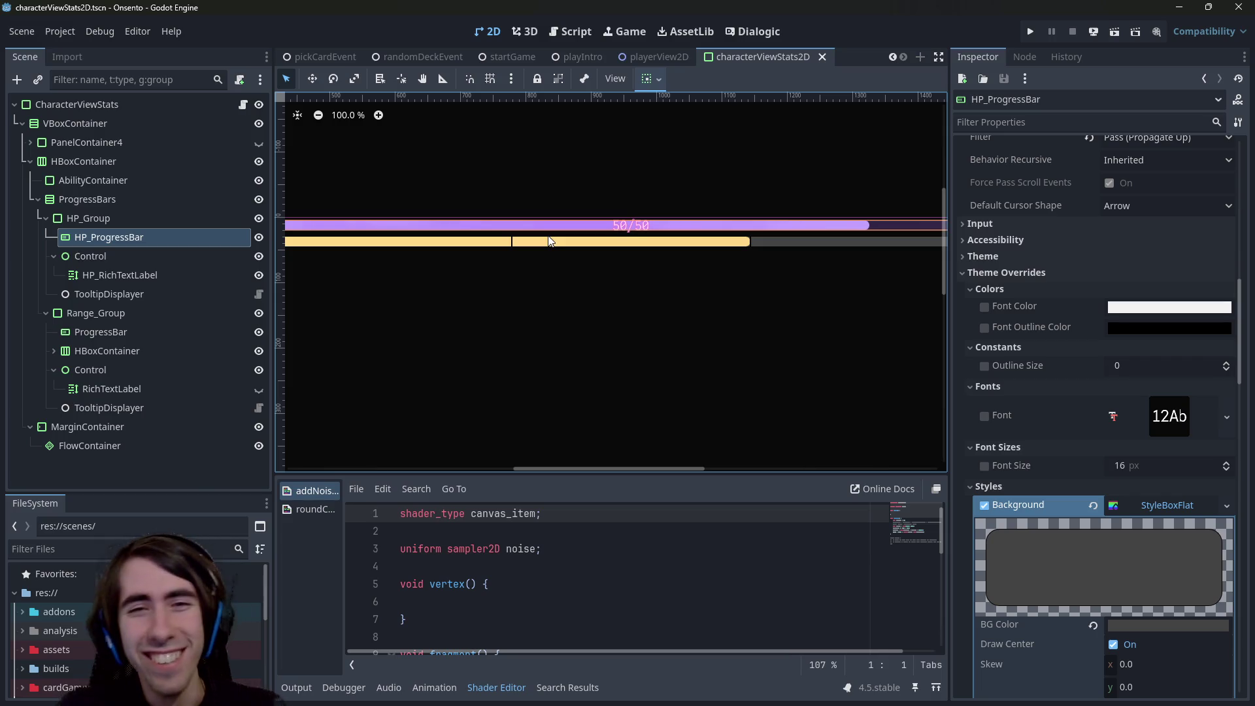
pyautogui.click(114, 221)
pyautogui.click(111, 237)
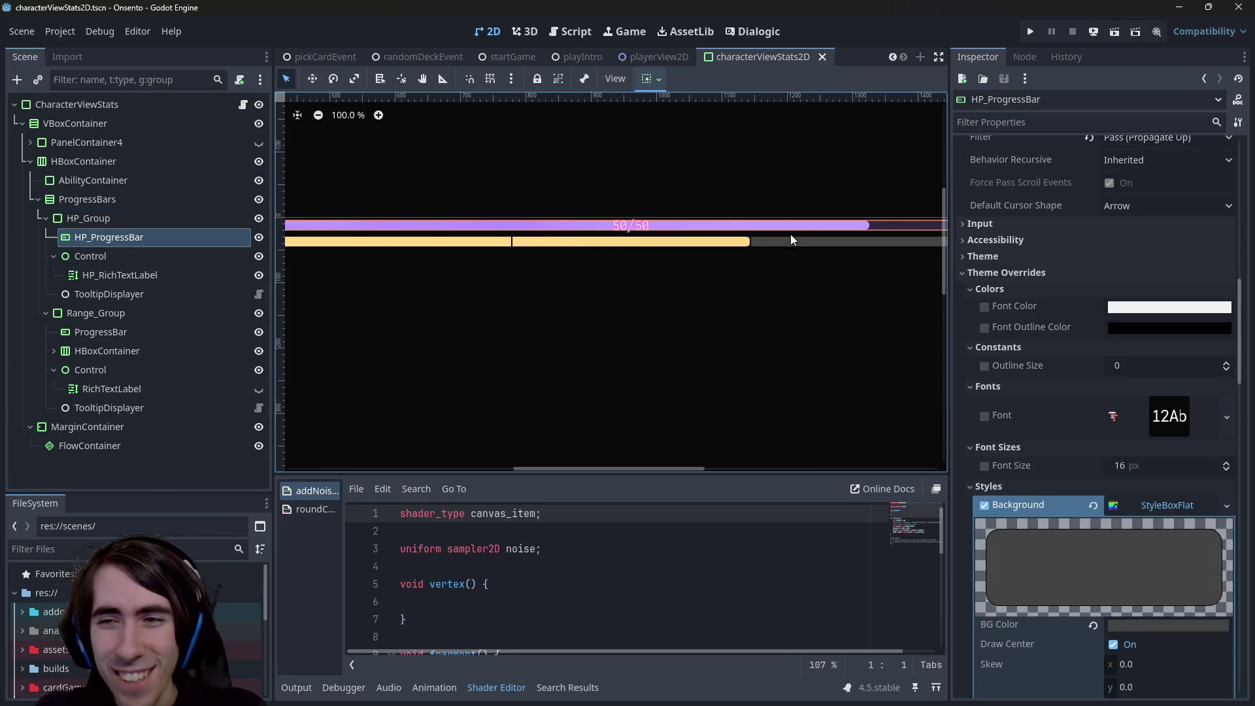
pyautogui.scroll(-5, 1072, 401)
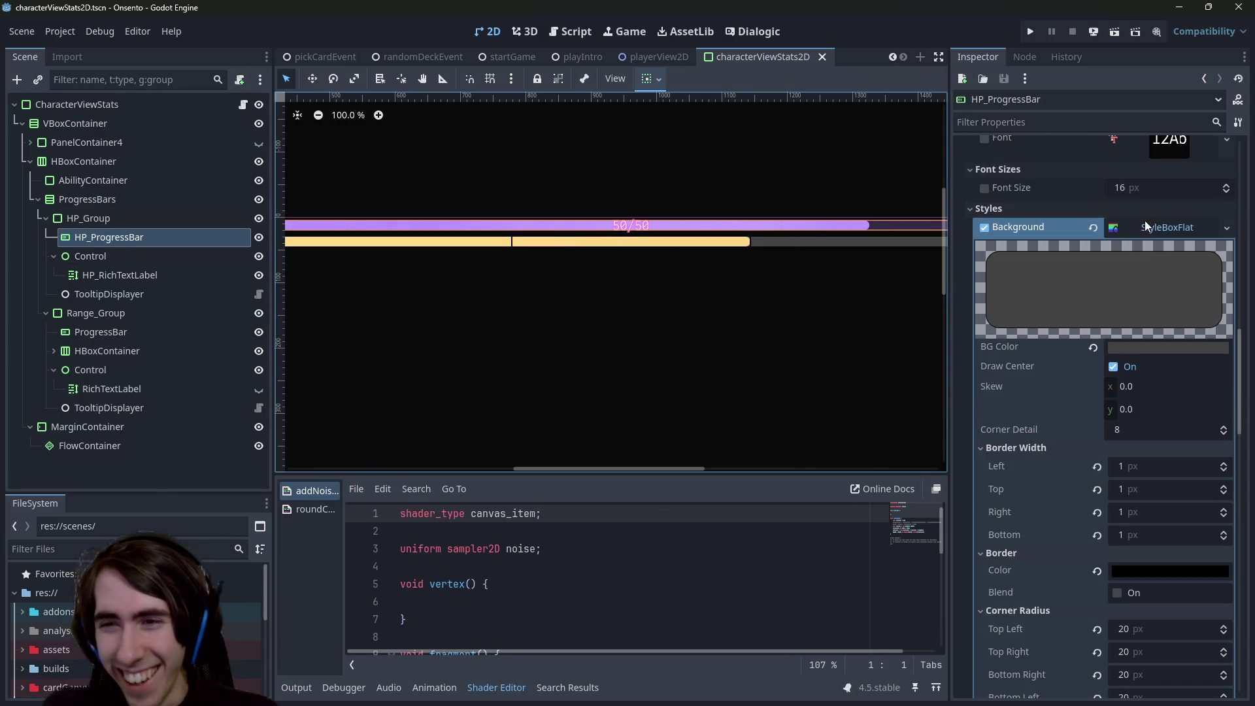
pyautogui.scroll(-3, 1159, 308)
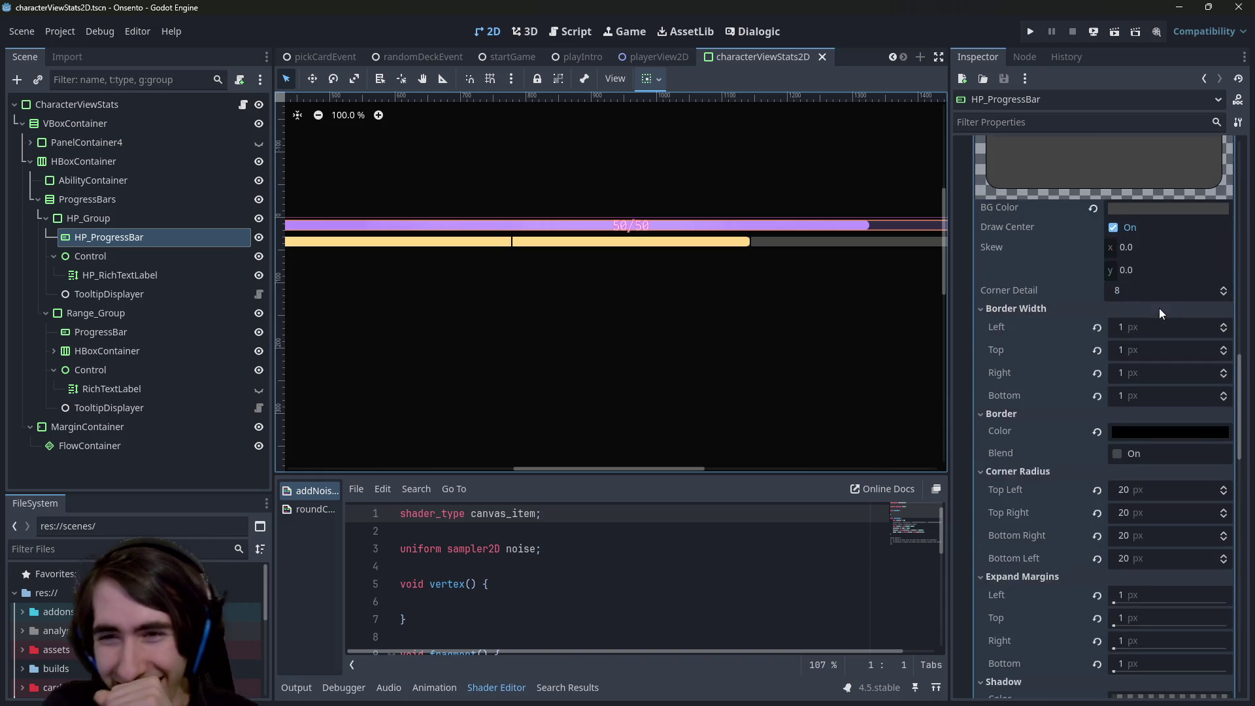
pyautogui.scroll(4, 1159, 308)
# Collapse the Background, Fill and shader sections, then toggle Background and Fill styles
pyautogui.click(1158, 289)
pyautogui.click(1154, 320)
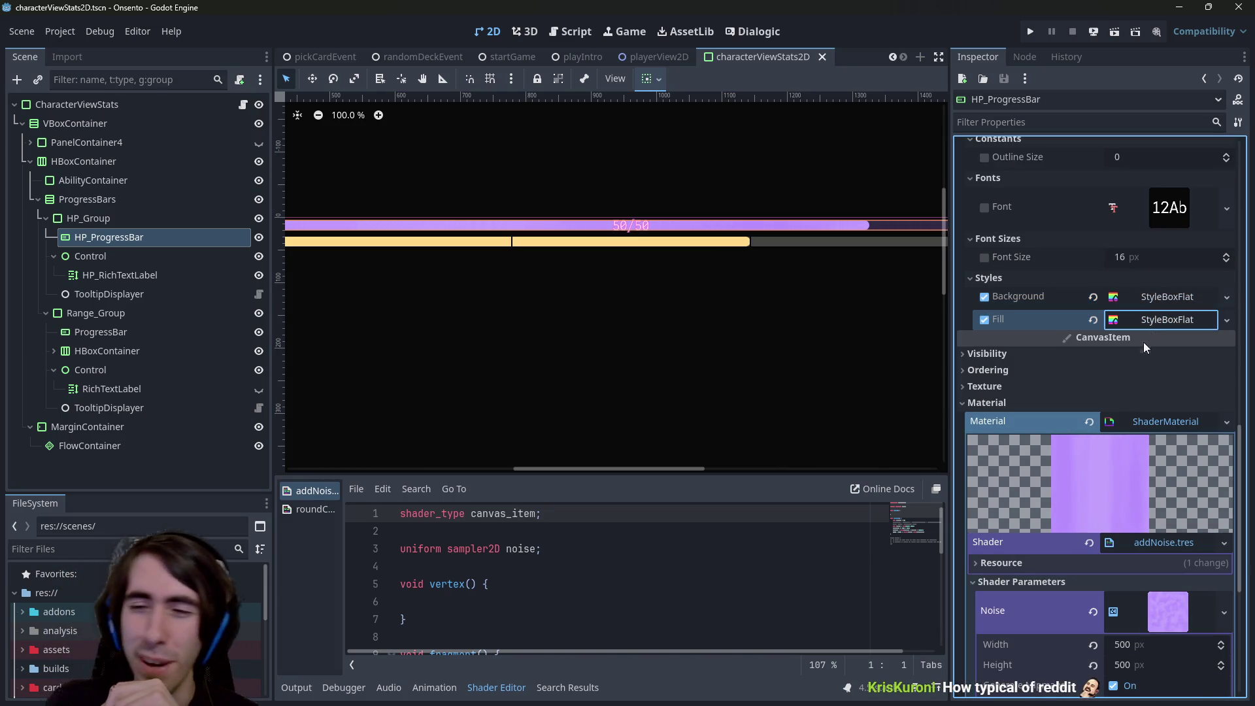
pyautogui.click(1147, 425)
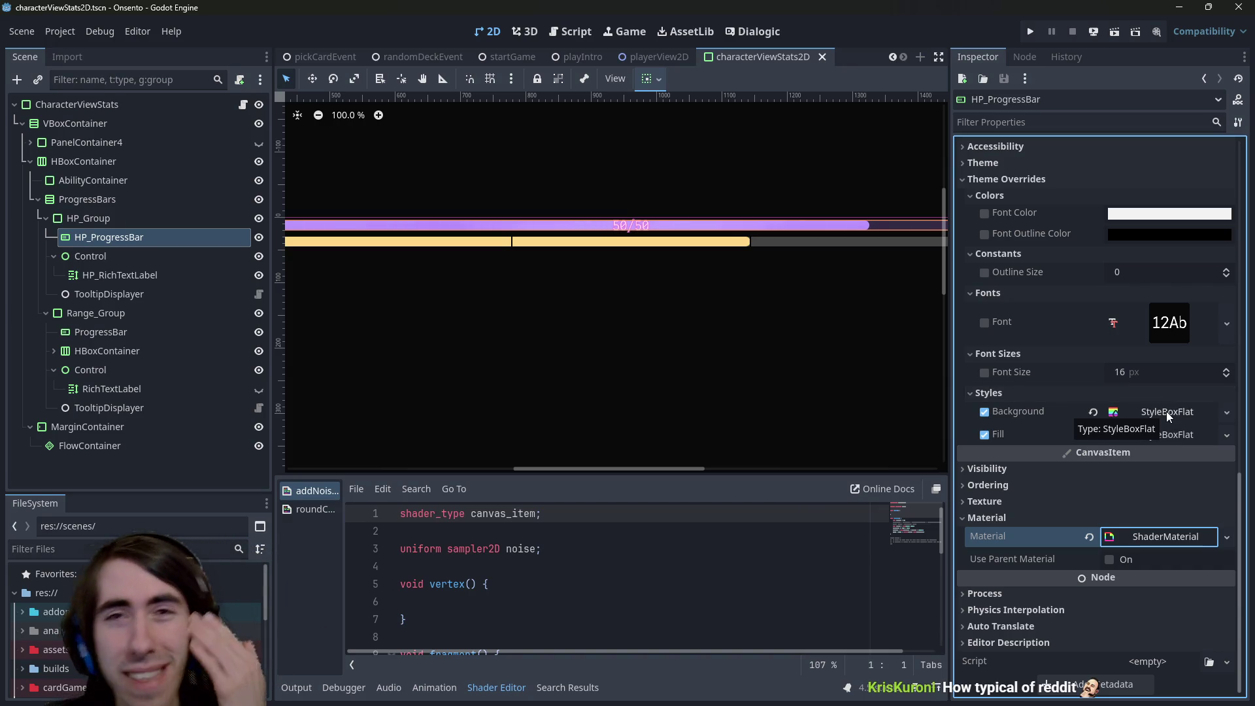
pyautogui.scroll(10, 1118, 307)
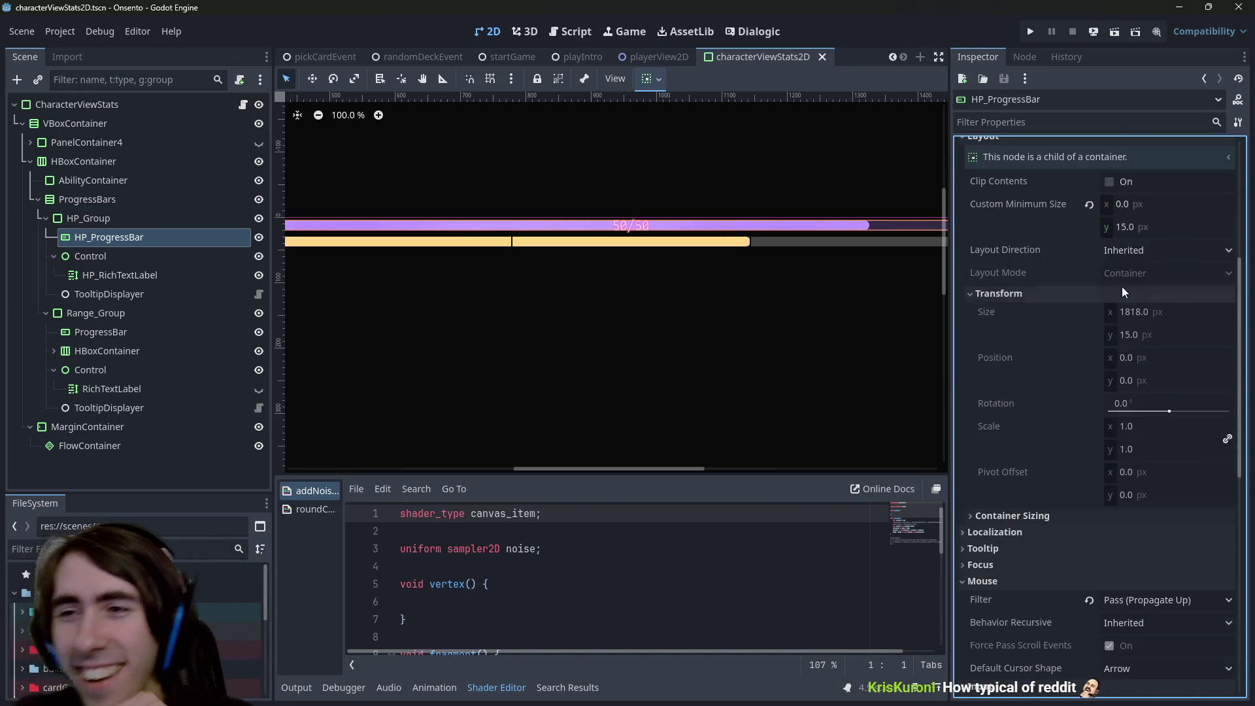
pyautogui.scroll(3, 1123, 286)
pyautogui.scroll(-12, 1124, 285)
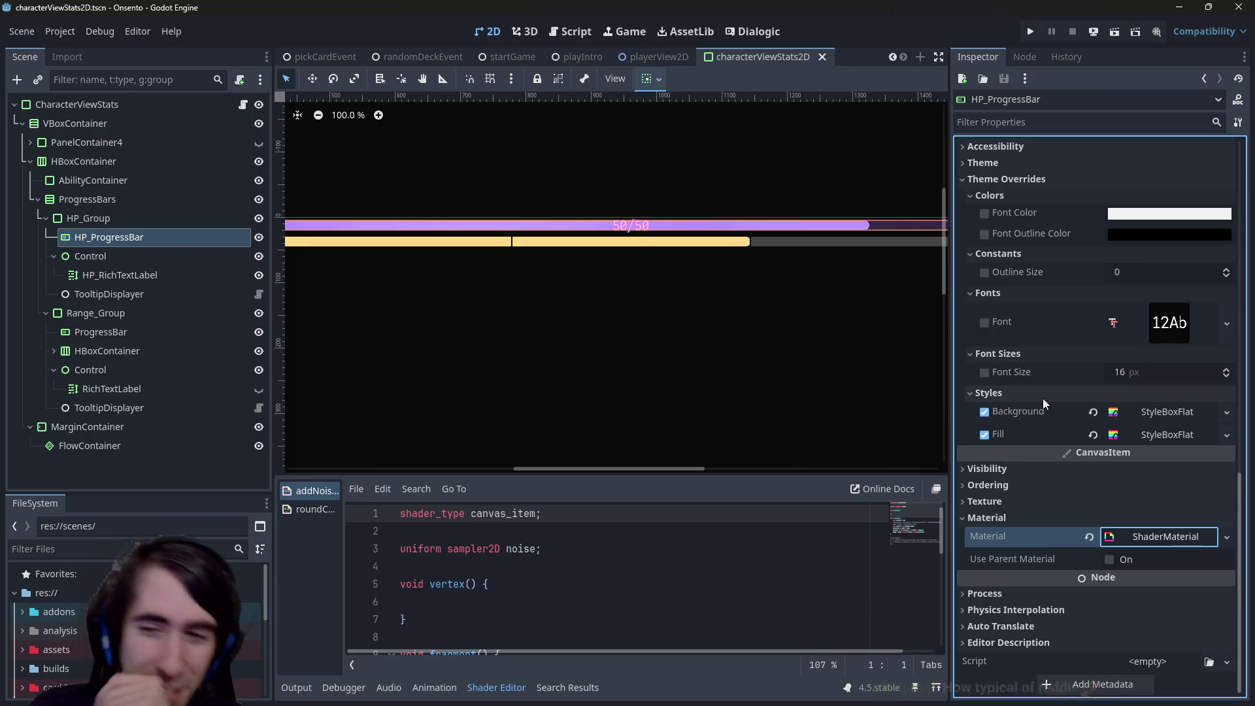
pyautogui.click(1177, 421)
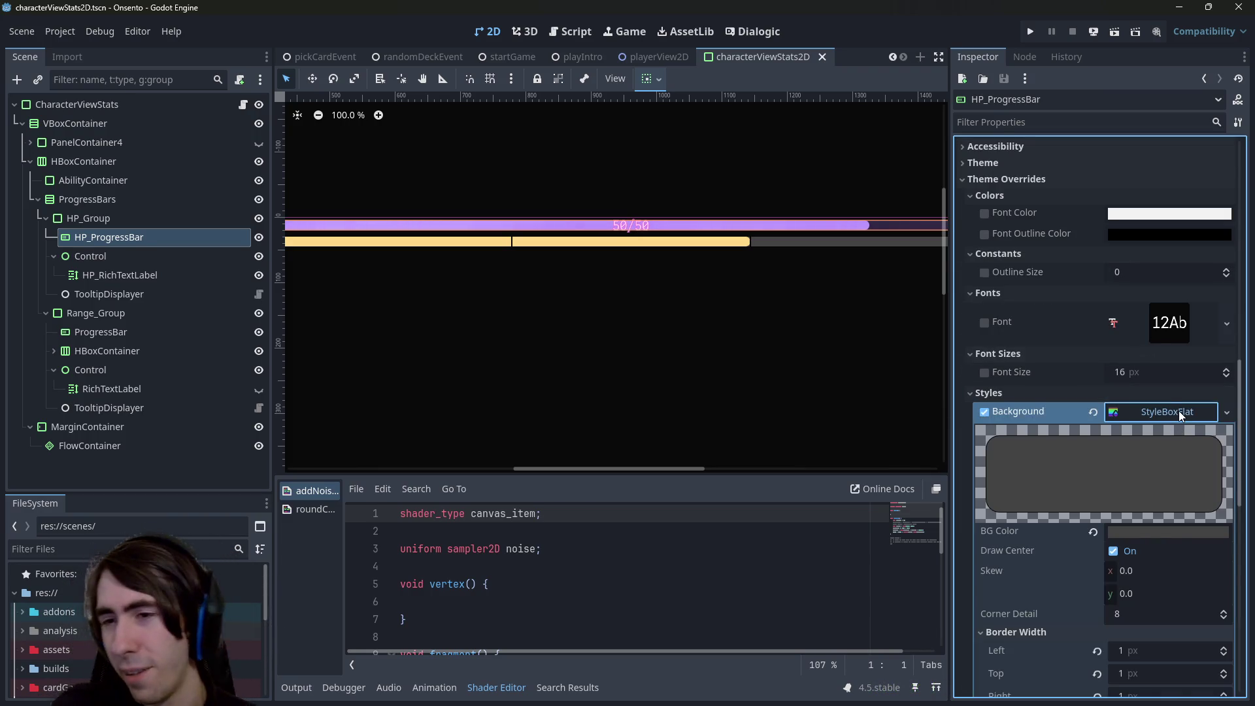
pyautogui.click(1179, 411)
pyautogui.click(1170, 425)
pyautogui.click(1169, 413)
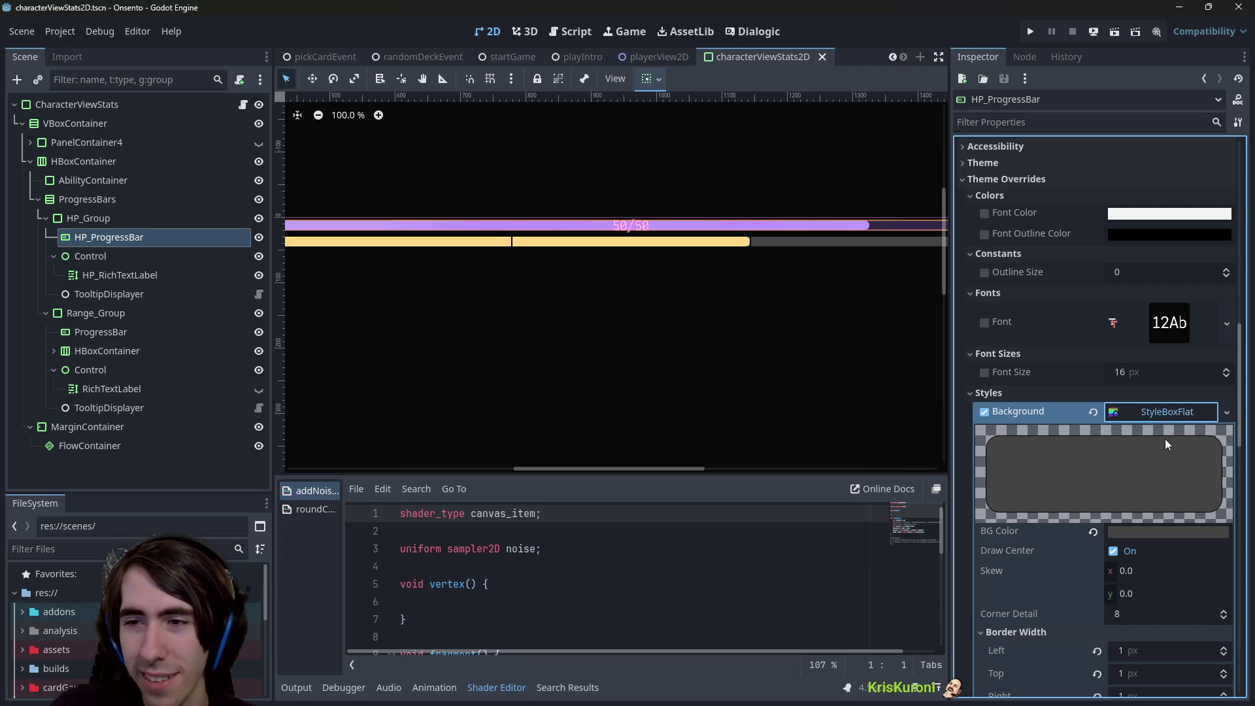
pyautogui.click(1163, 412)
pyautogui.click(1171, 435)
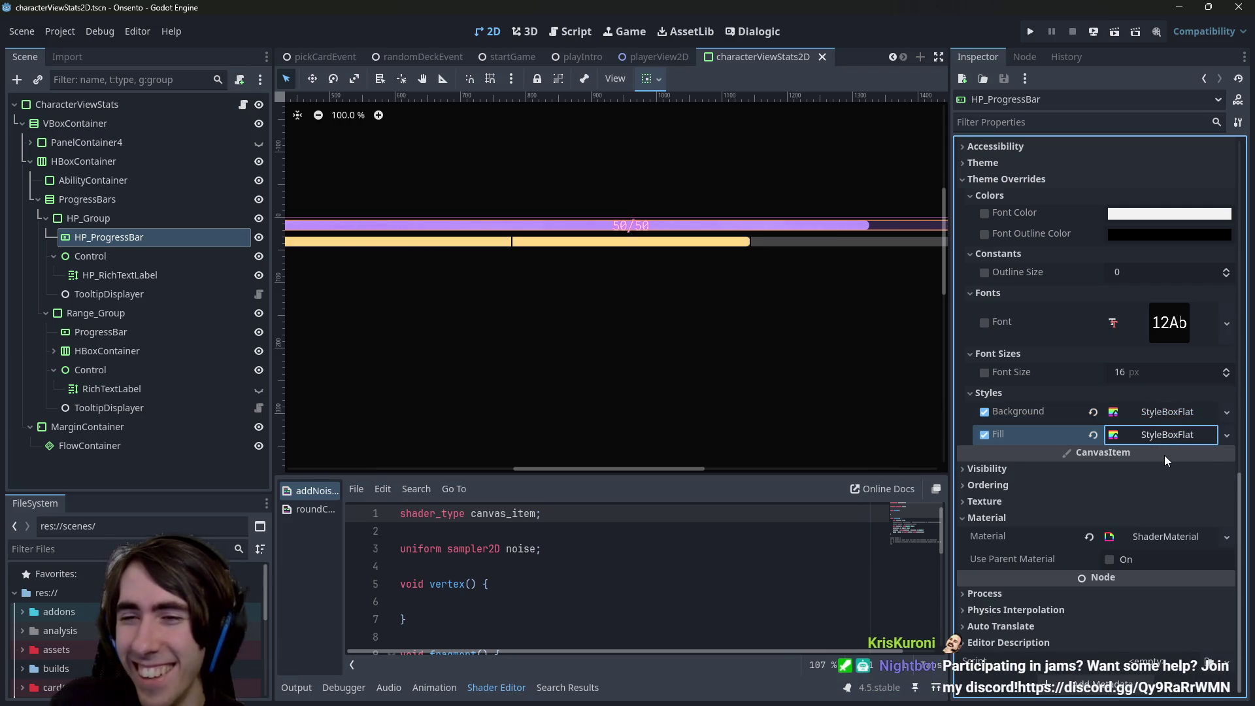
pyautogui.moveTo(1163, 455)
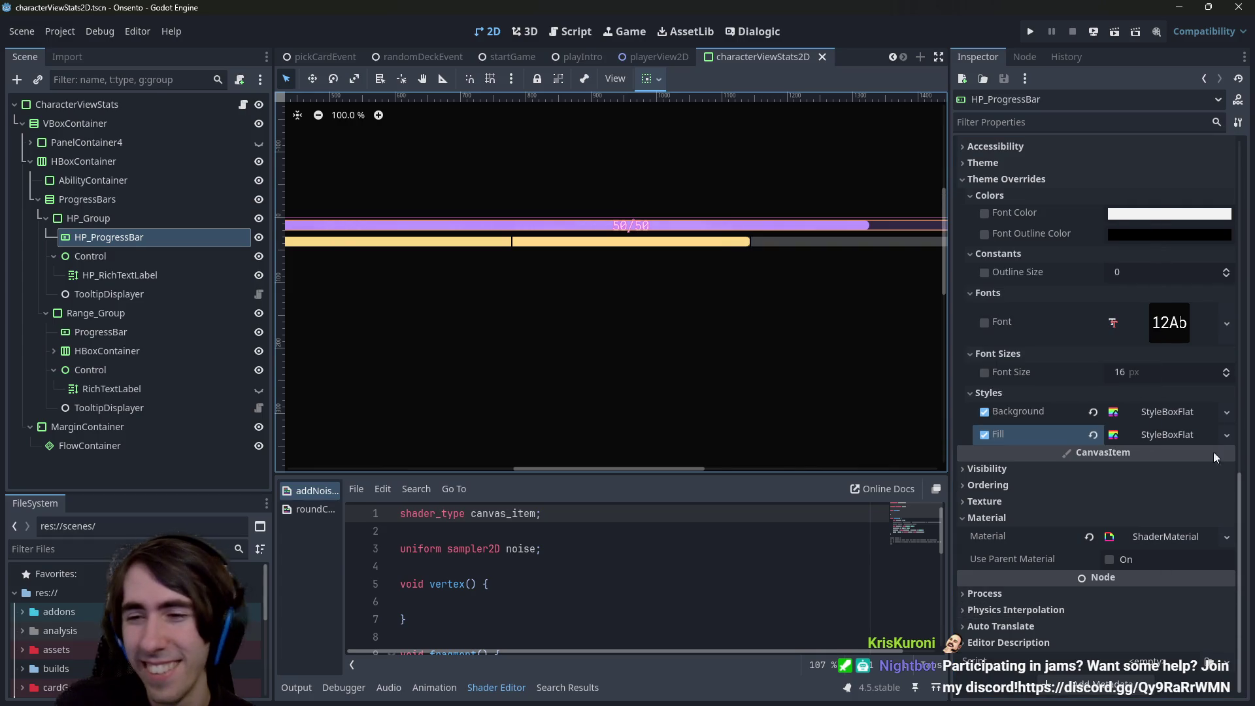
# Open the rounded Fill StyleBoxFlat and shader material settings to review them
pyautogui.click(1136, 413)
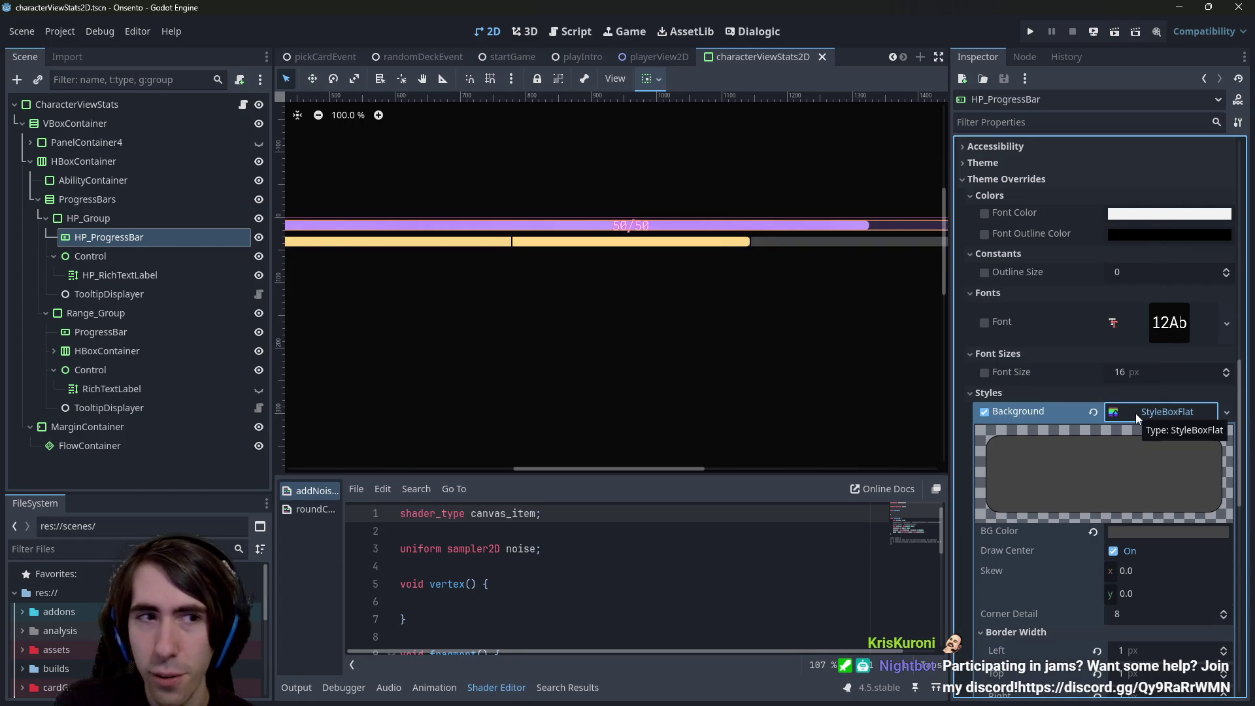
pyautogui.click(1163, 394)
pyautogui.click(1154, 436)
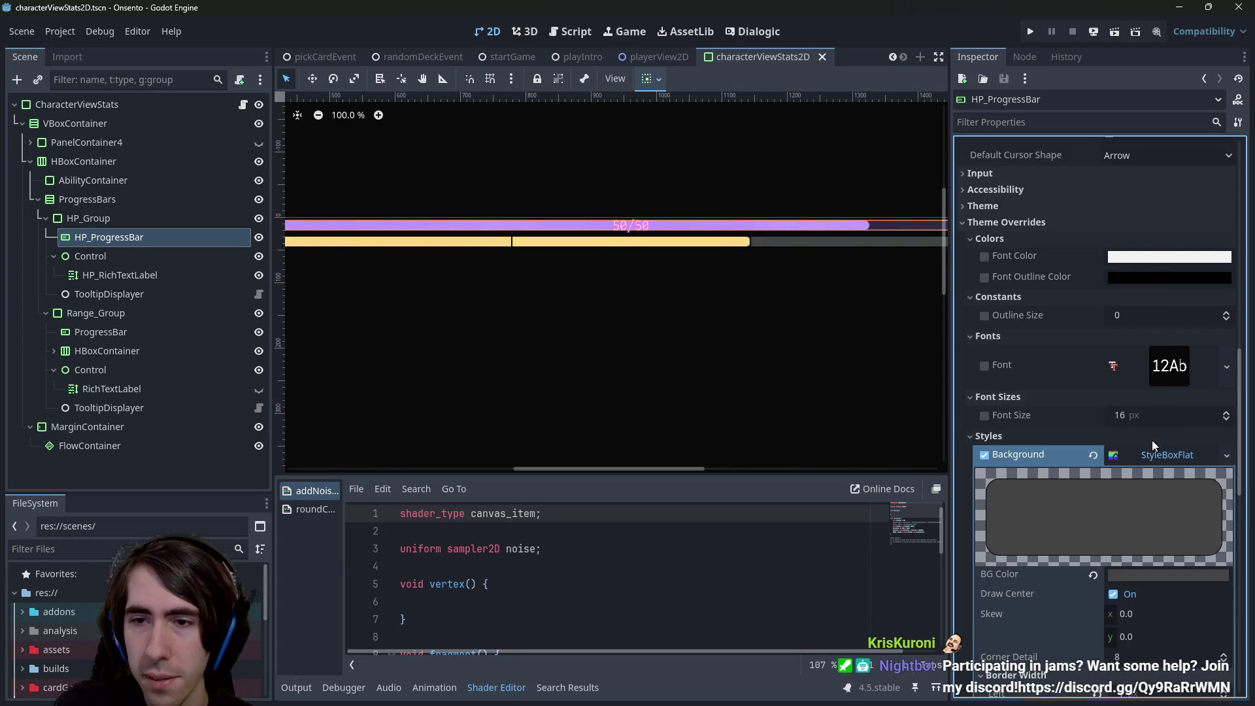
pyautogui.click(1145, 457)
pyautogui.click(1143, 480)
pyautogui.scroll(-5, 1143, 479)
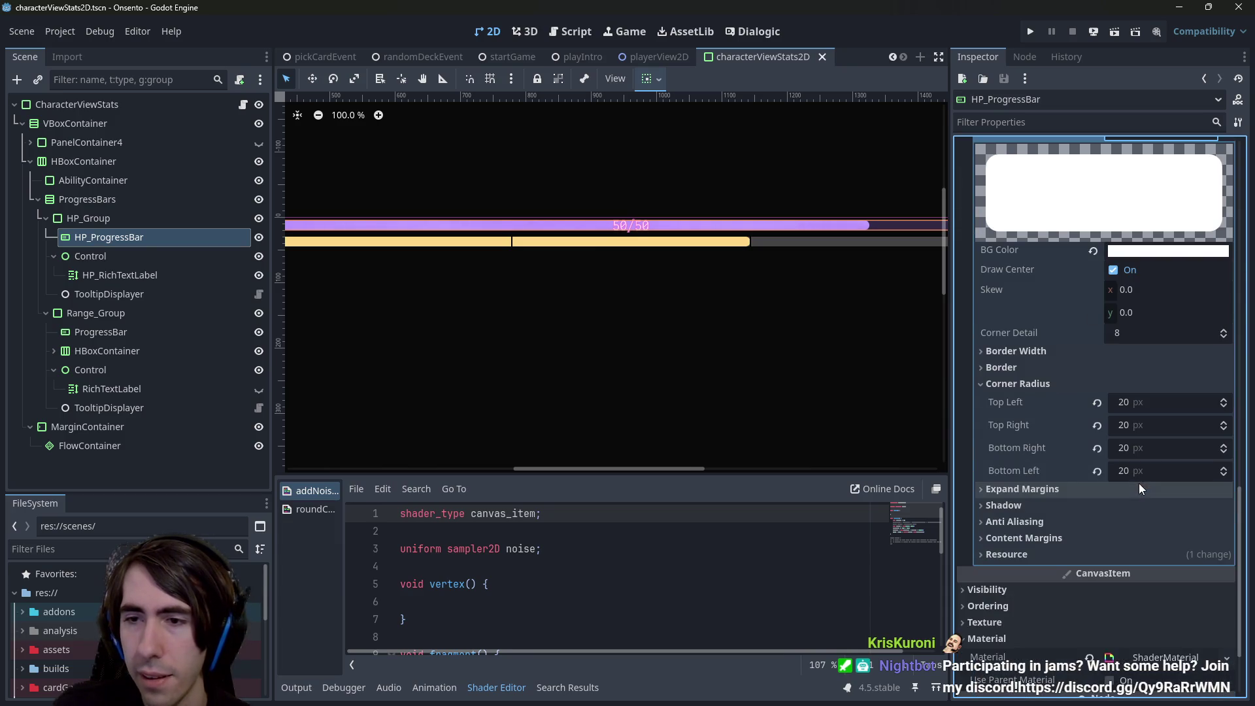
pyautogui.scroll(-1, 1063, 562)
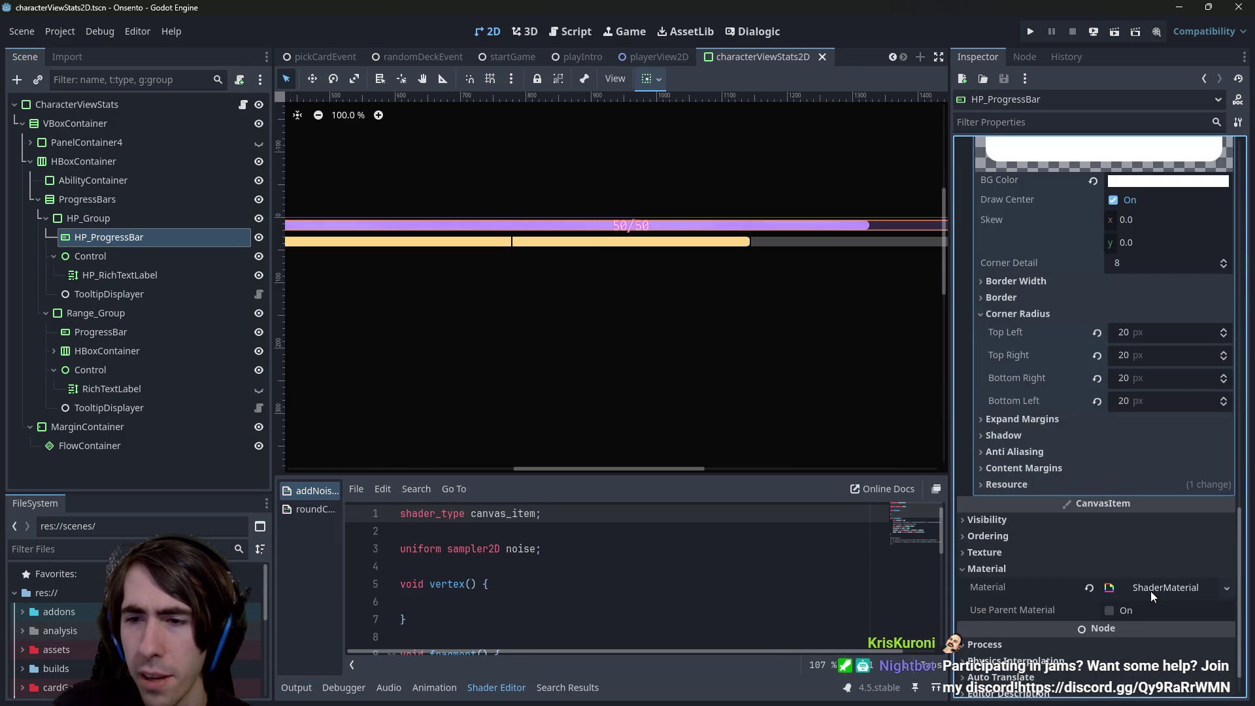
pyautogui.click(1151, 591)
pyautogui.scroll(3, 1153, 523)
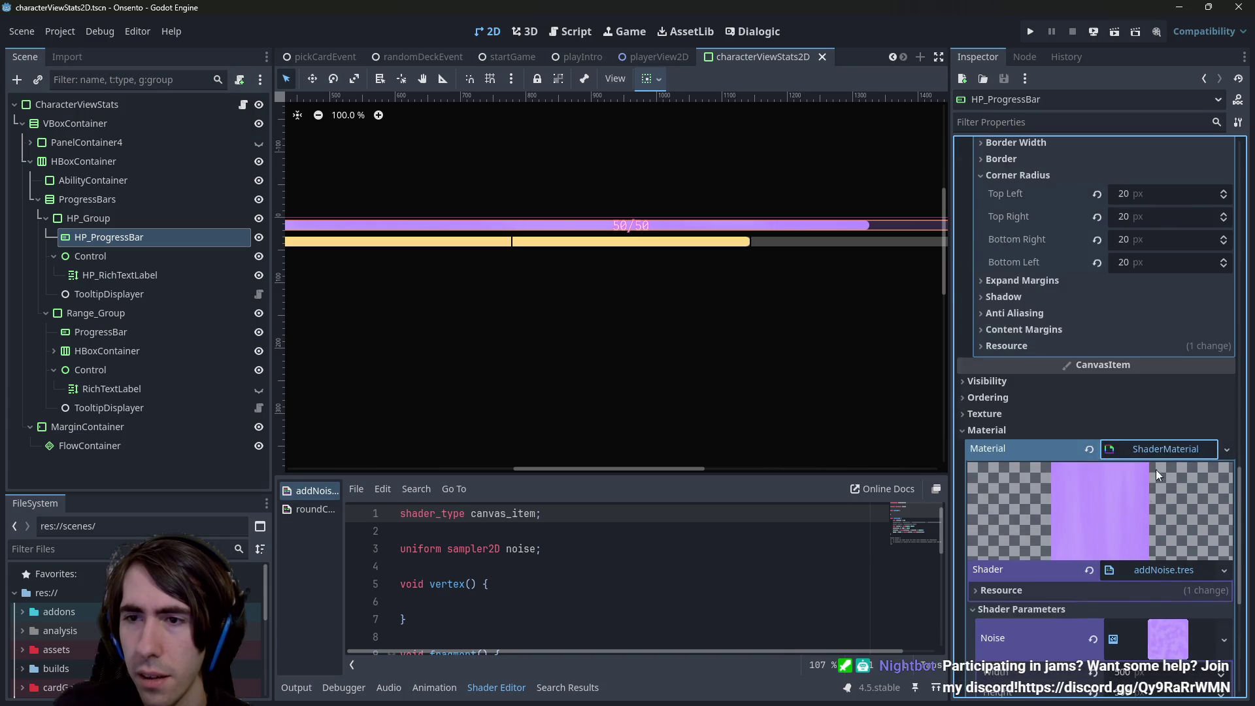
pyautogui.click(1160, 446)
pyautogui.scroll(5, 1161, 366)
pyautogui.click(1163, 289)
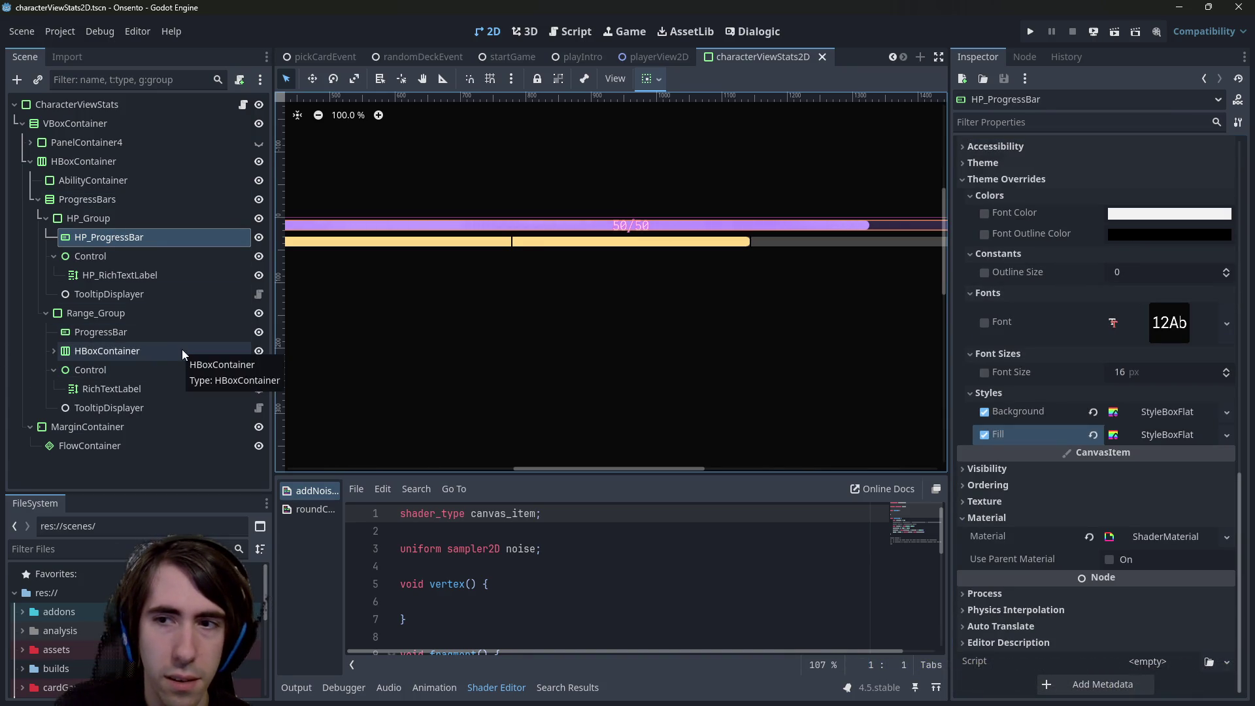
# Expand the ShaderMaterial to see addNoise.tres and its purple 500×500 FastNoiseLite noise texture
pyautogui.click(1171, 540)
pyautogui.scroll(-4, 1173, 542)
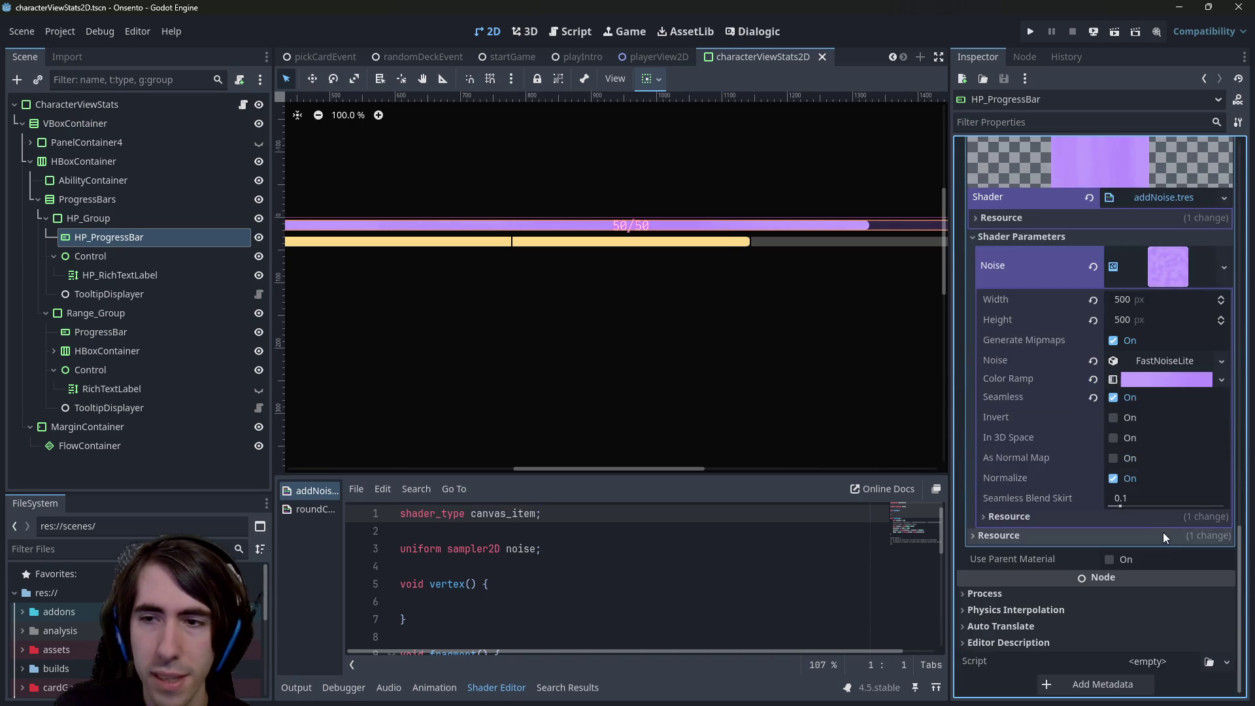
pyautogui.scroll(3, 1163, 405)
pyautogui.click(1162, 405)
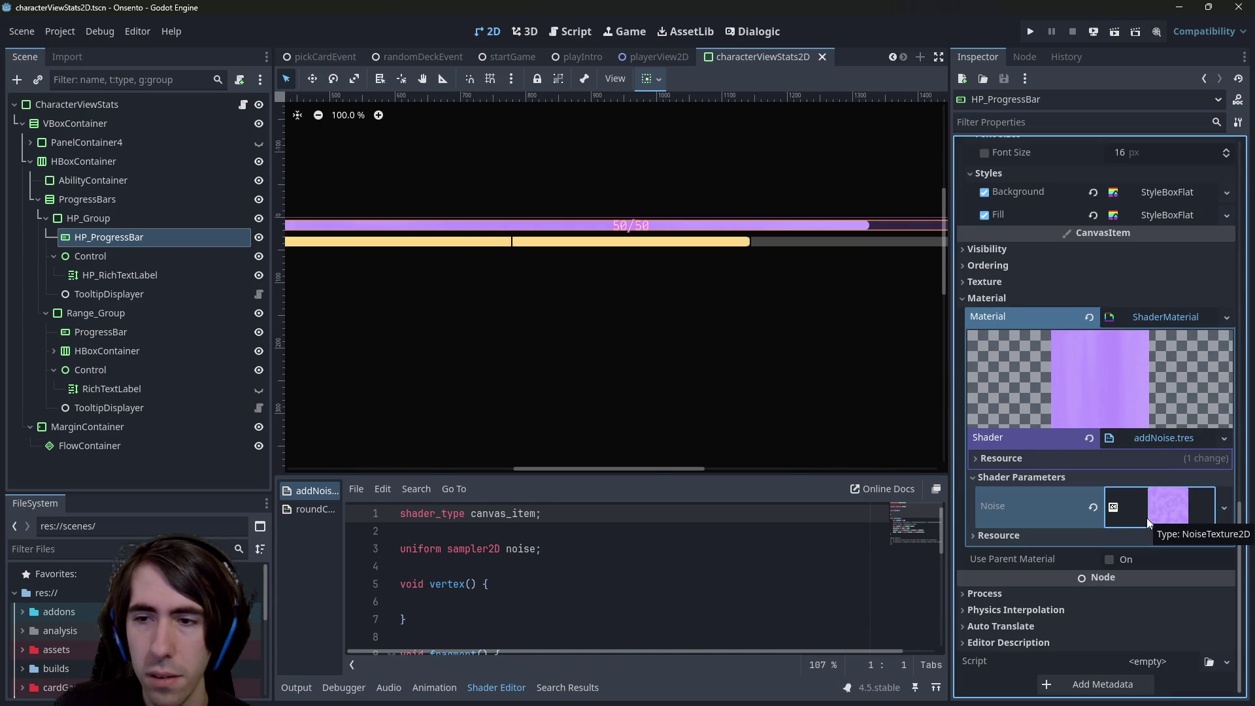
pyautogui.click(1153, 443)
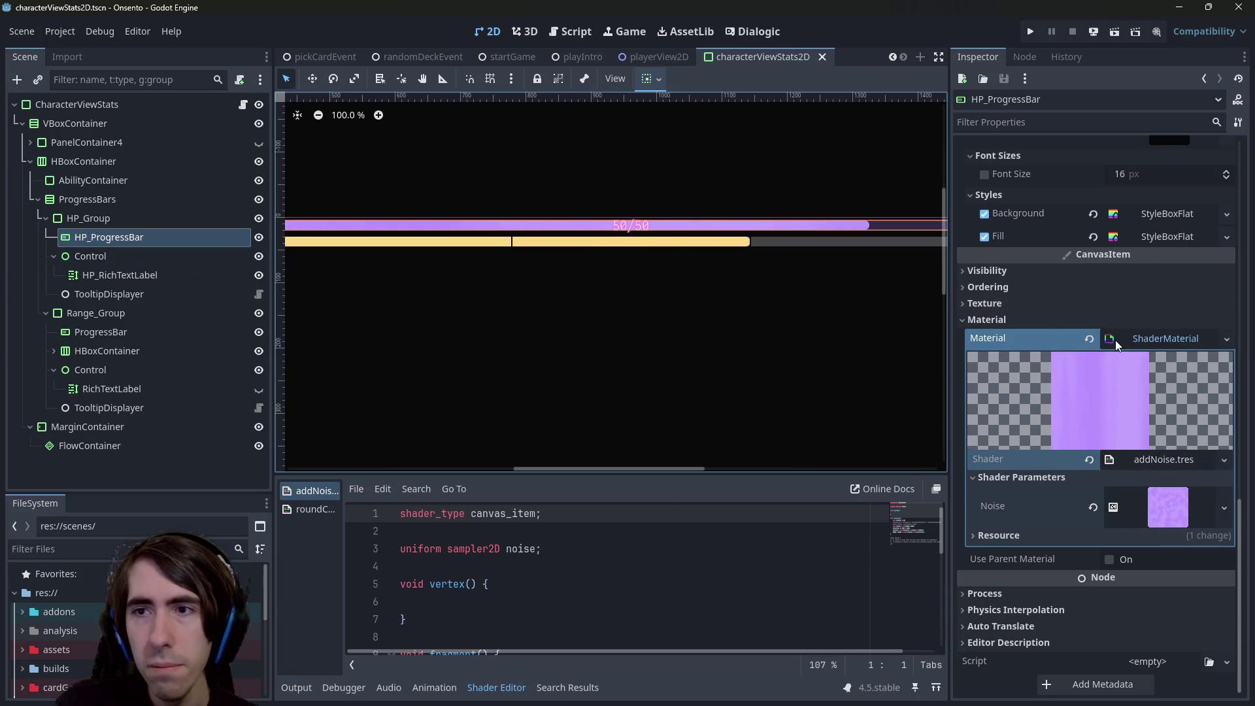
pyautogui.scroll(2, 1116, 340)
# Make the FileSystem dock taller and expand the assets folder
pyautogui.scroll(-1, 65, 613)
pyautogui.doubleClick(72, 611)
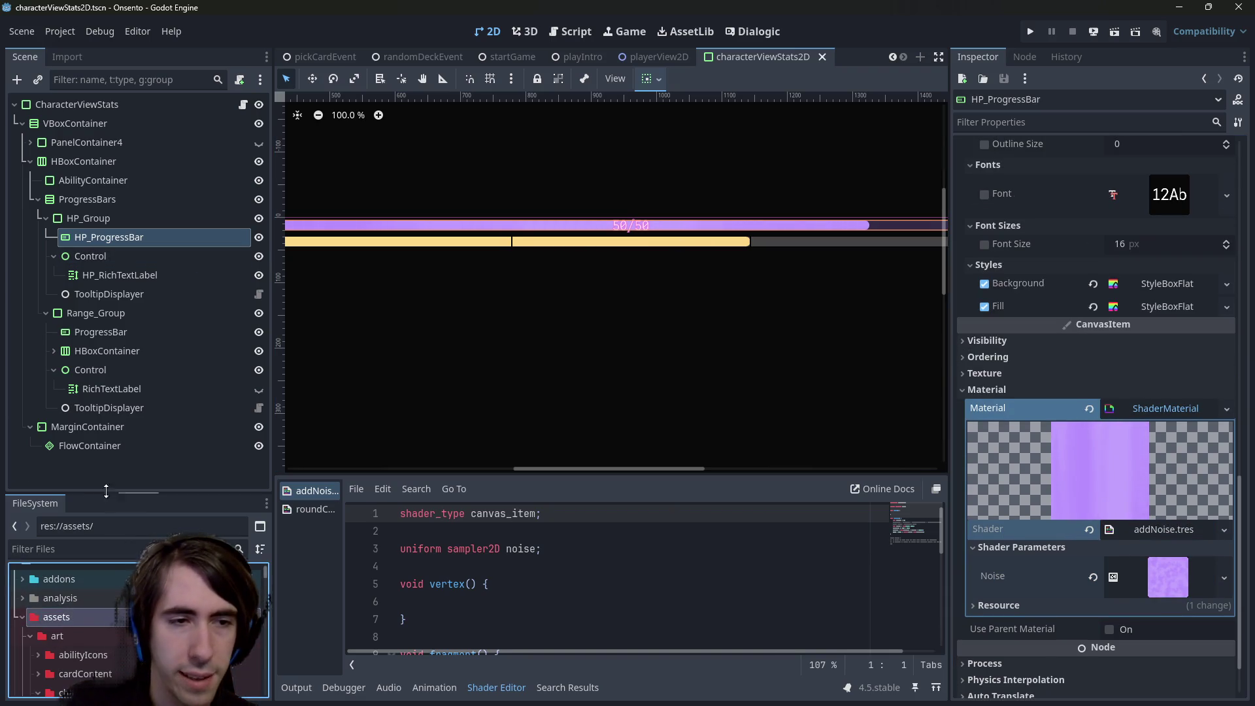
pyautogui.moveTo(108, 492); pyautogui.dragTo(107, 309)
pyautogui.click(98, 511)
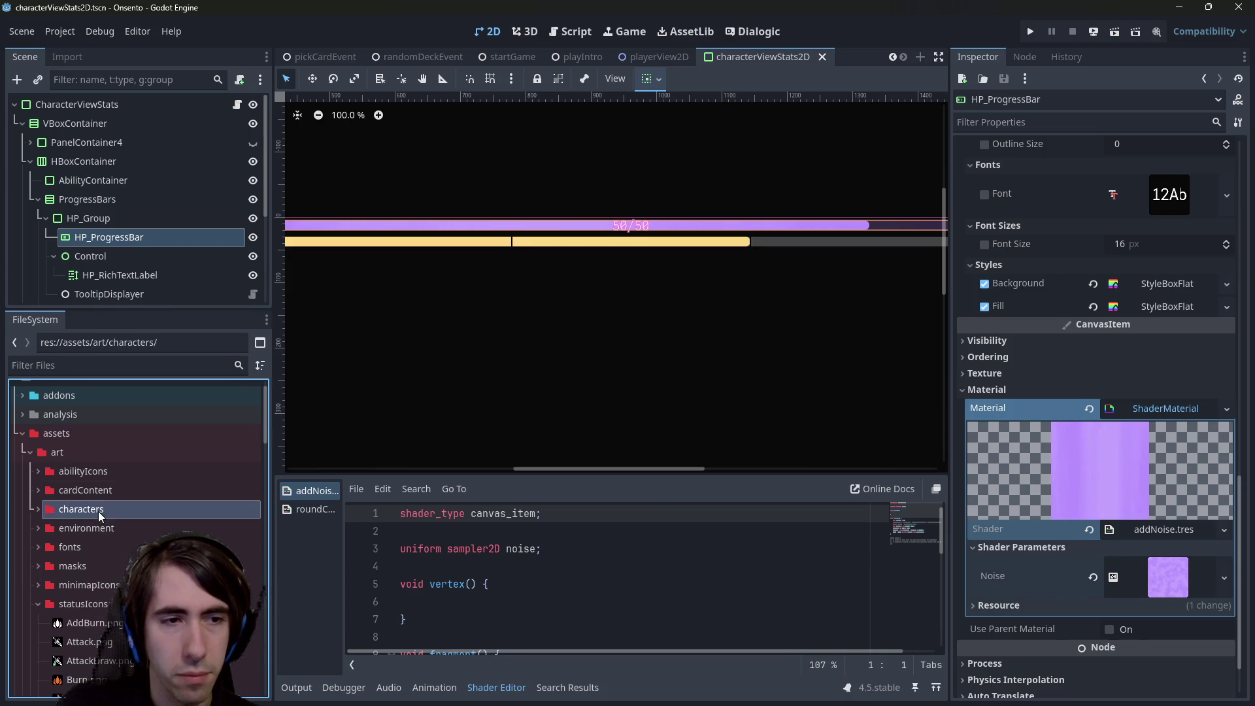
# Browse the art subfolders, open res://assets/art/ui, and drop the Background style there
pyautogui.doubleClick(88, 450)
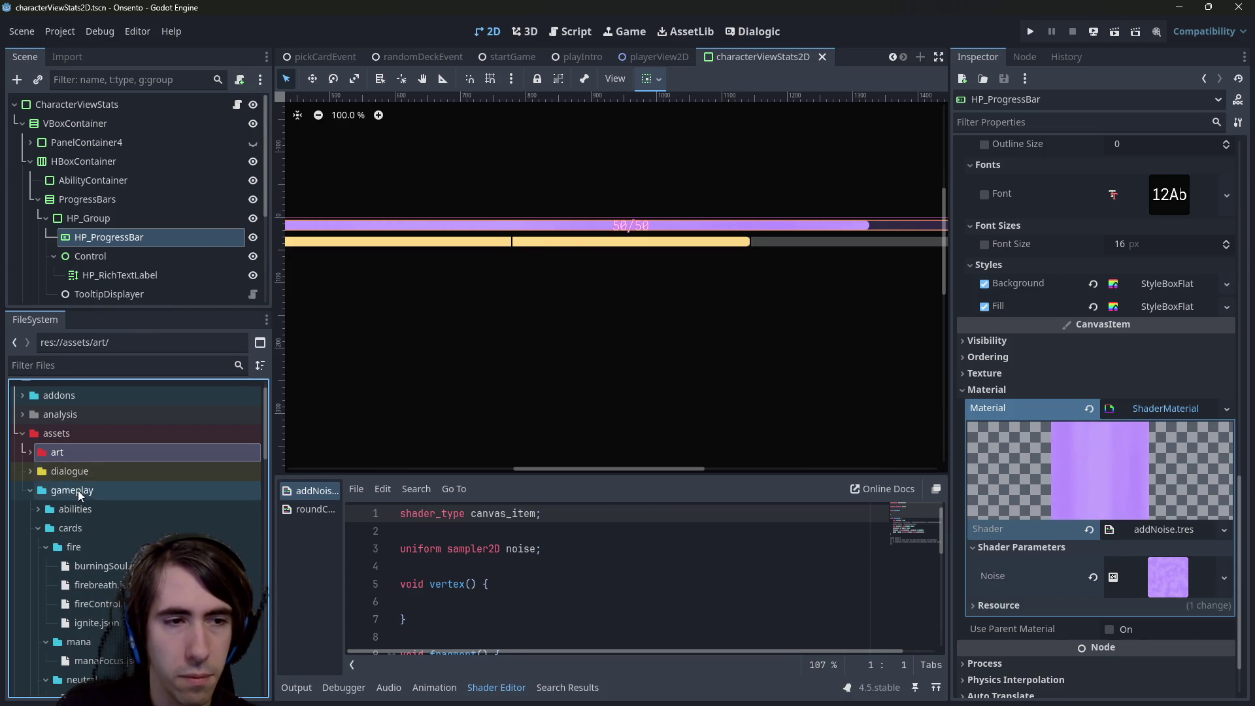
pyautogui.doubleClick(78, 454)
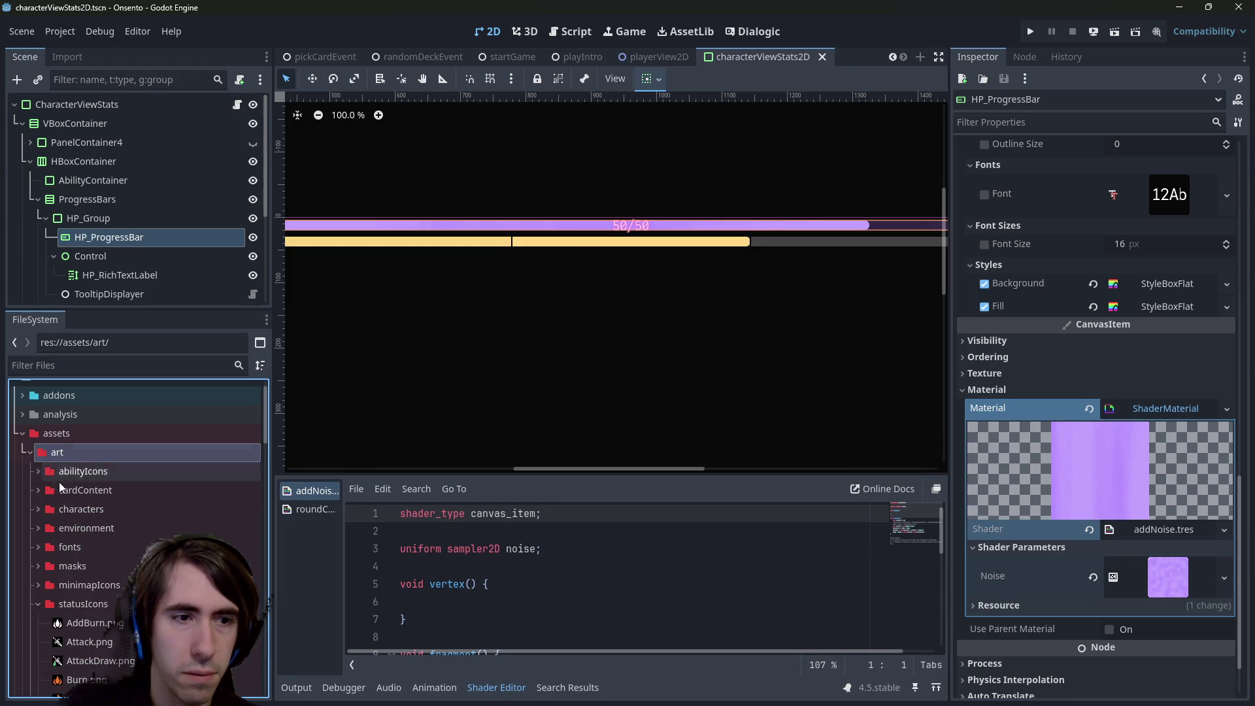
pyautogui.click(73, 603)
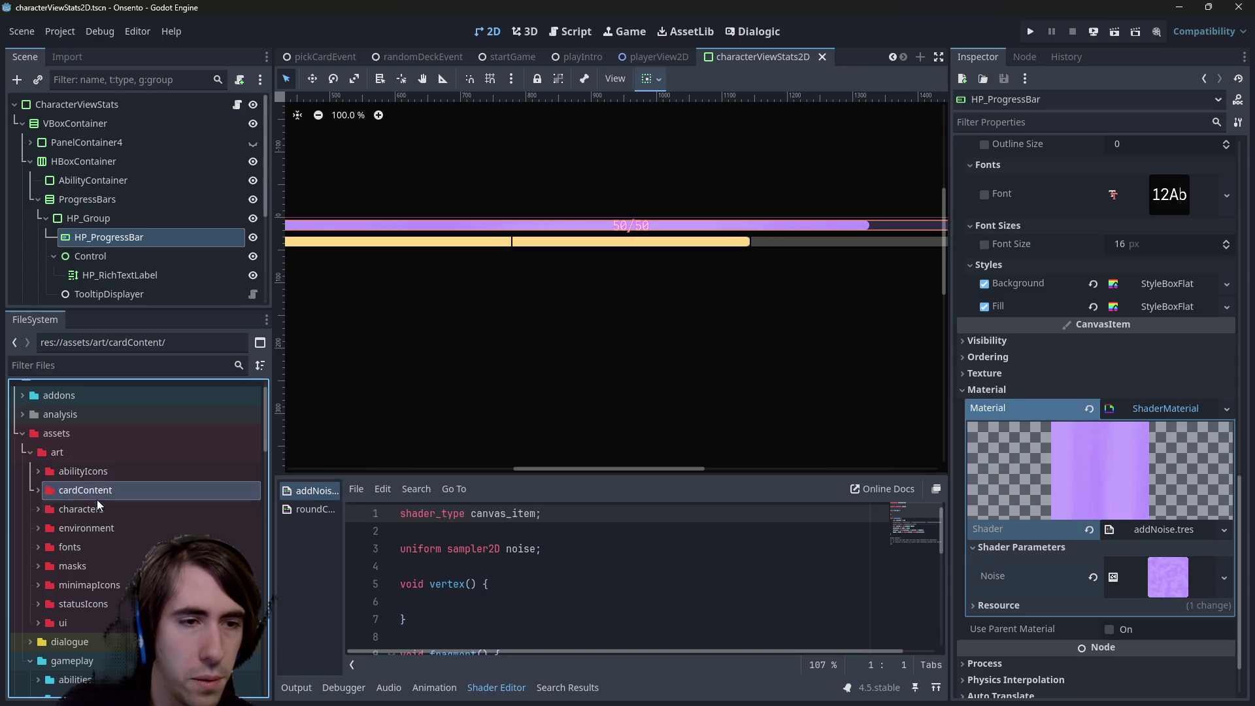
pyautogui.click(92, 529)
pyautogui.doubleClick(89, 568)
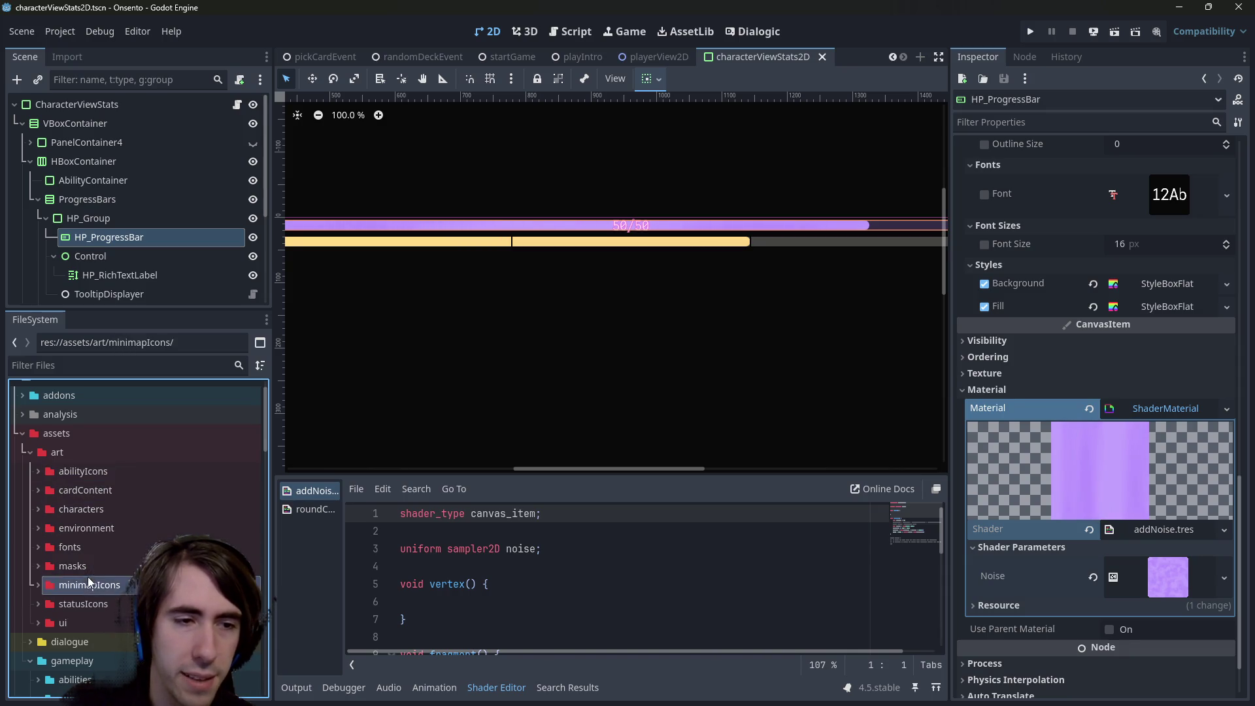
pyautogui.doubleClick(88, 571)
pyautogui.click(92, 585)
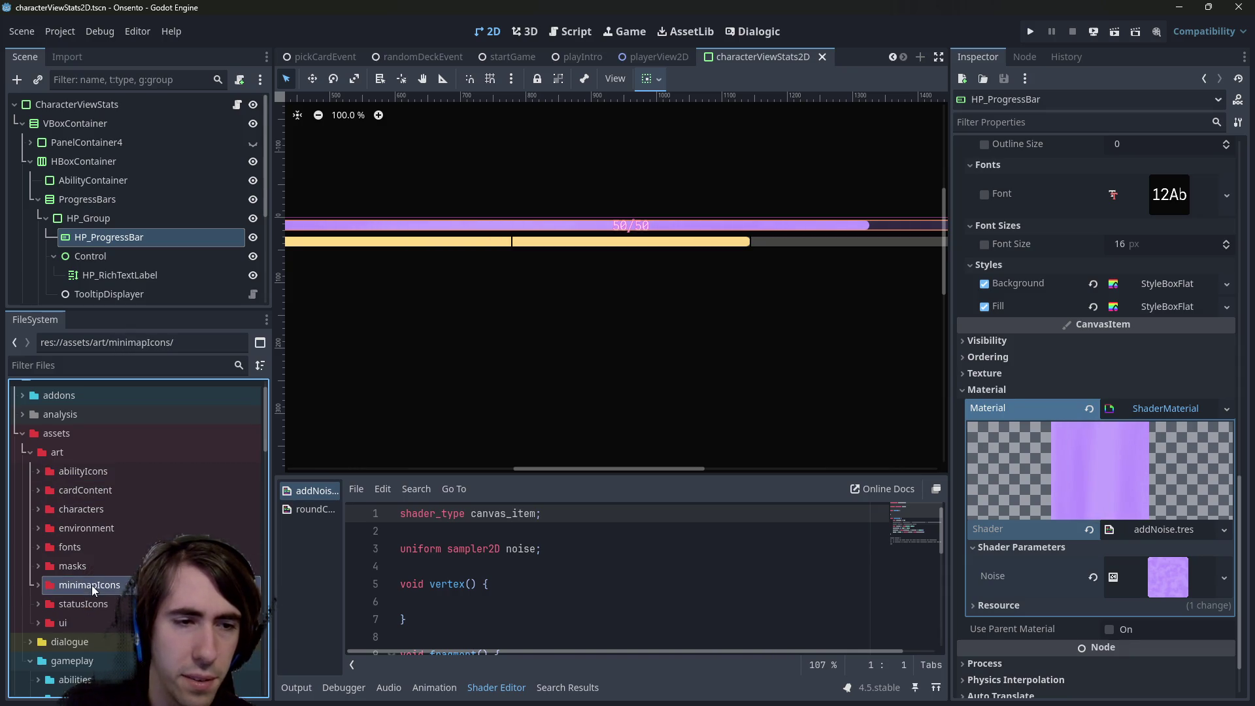
pyautogui.doubleClick(84, 625)
pyautogui.scroll(-3, 139, 533)
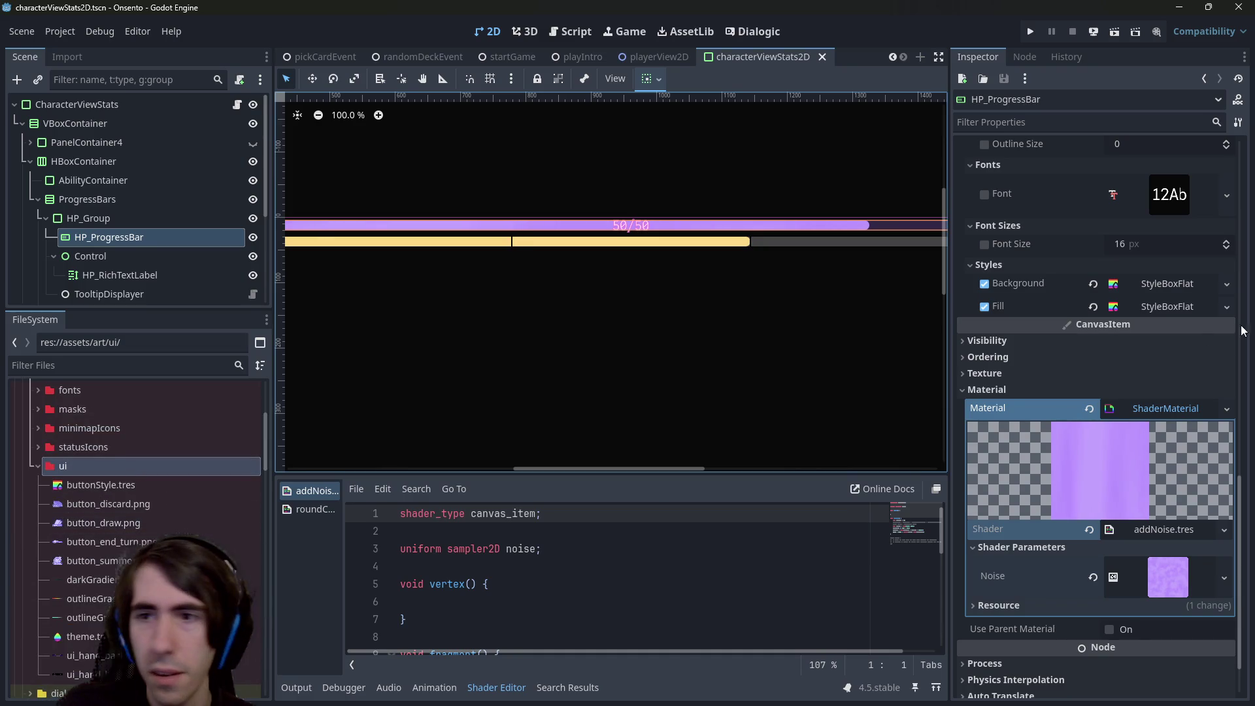
pyautogui.moveTo(1171, 288)
pyautogui.mouseDown()
pyautogui.moveTo(167, 483)
pyautogui.moveTo(157, 467)
pyautogui.moveTo(170, 469)
pyautogui.mouseUp()
# Save the Background style as progressBarBackground.tres and reselect HP_ProgressBar
pyautogui.write('p')
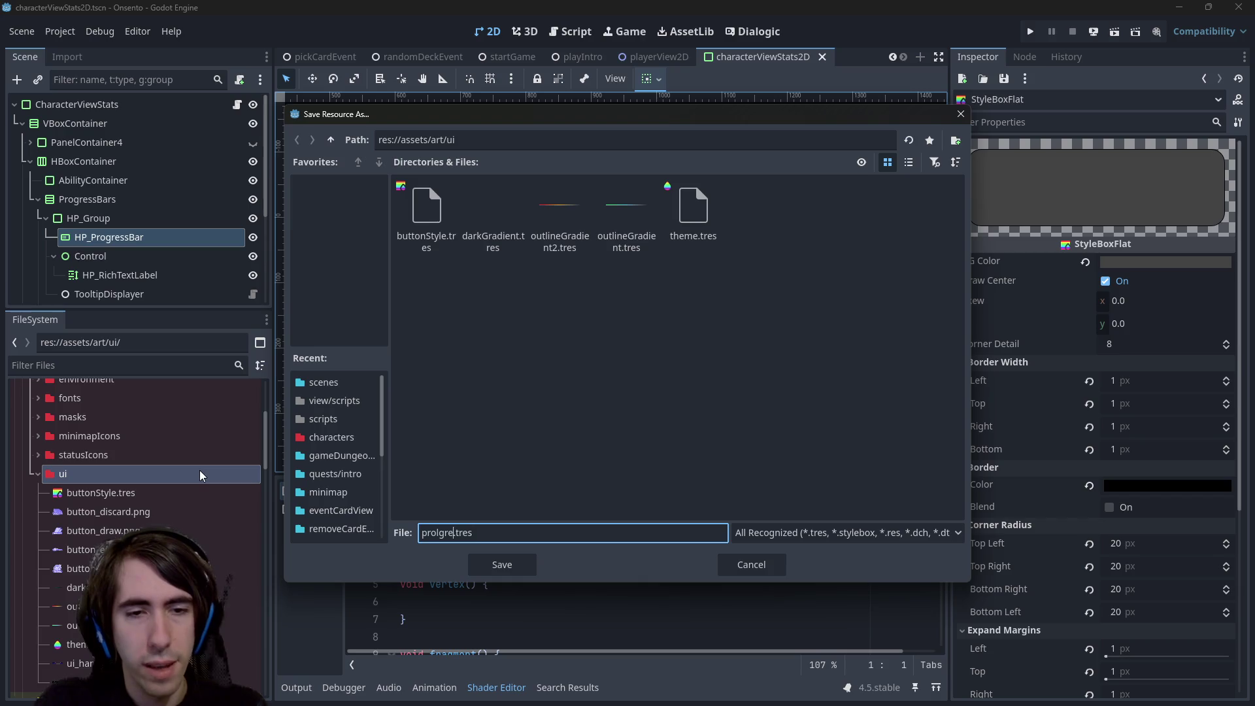
pyautogui.write('rogressBatr')
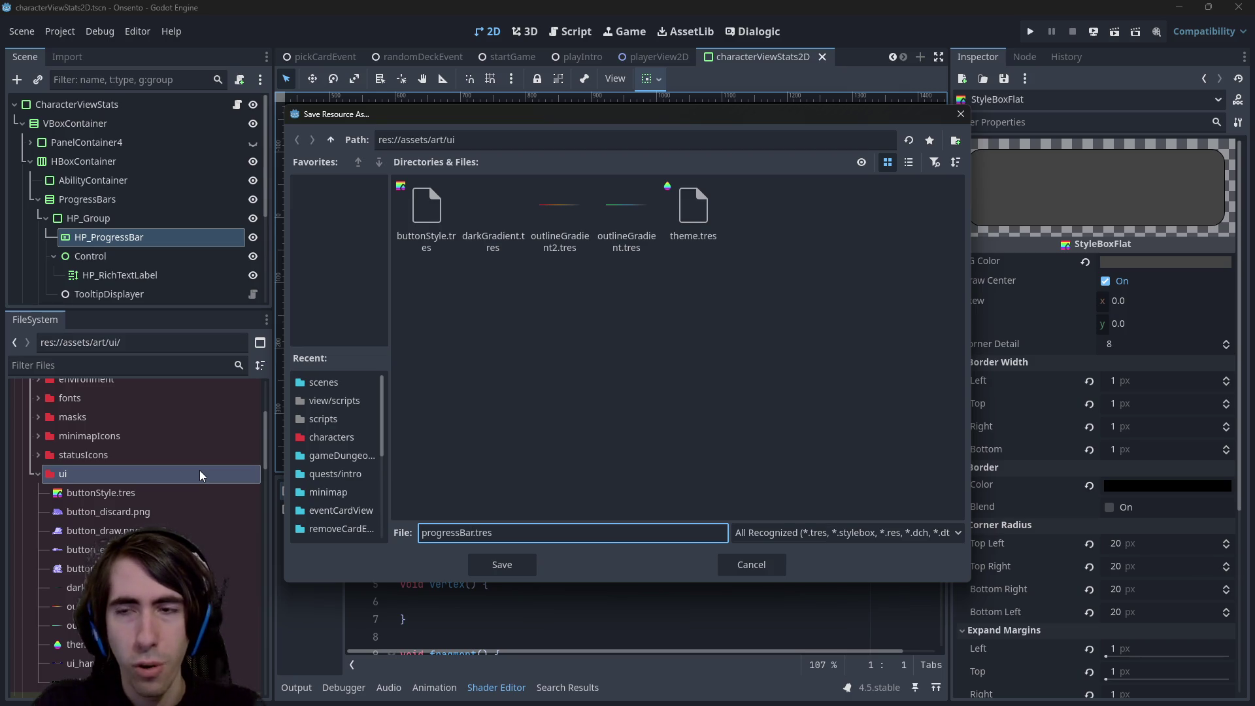
pyautogui.write('Backgro')
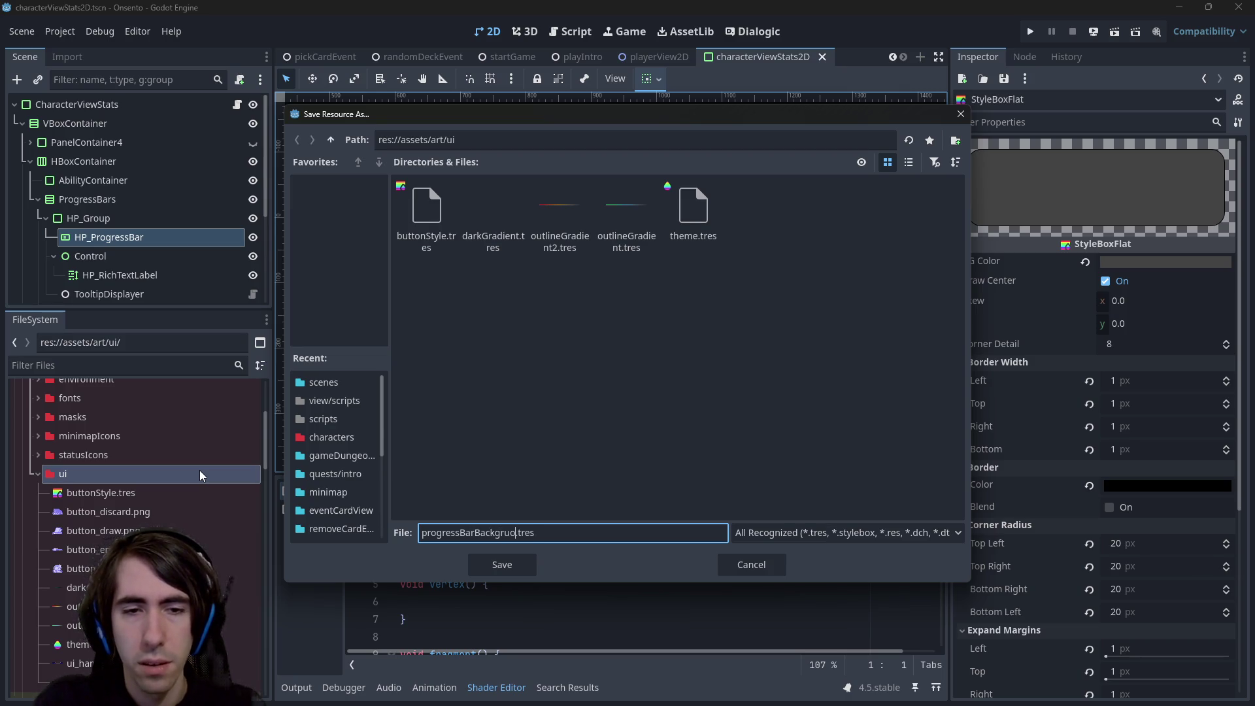
pyautogui.write('und')
pyautogui.press('Return')
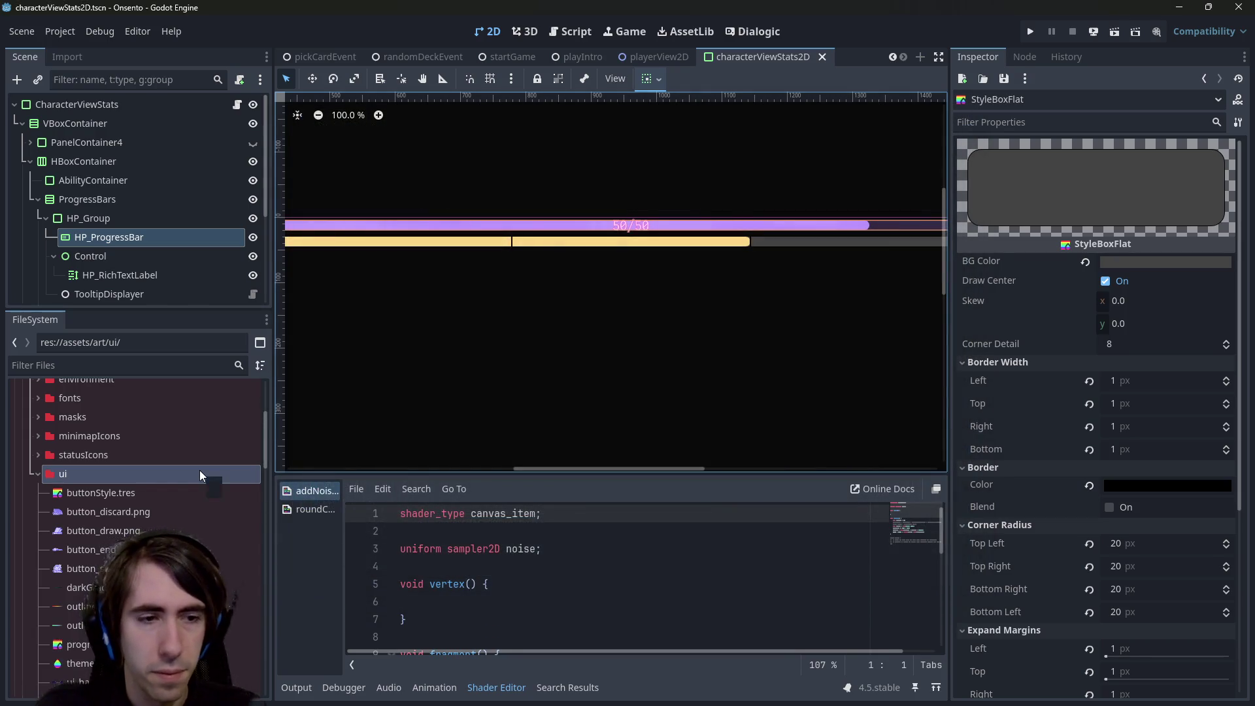
pyautogui.click(196, 219)
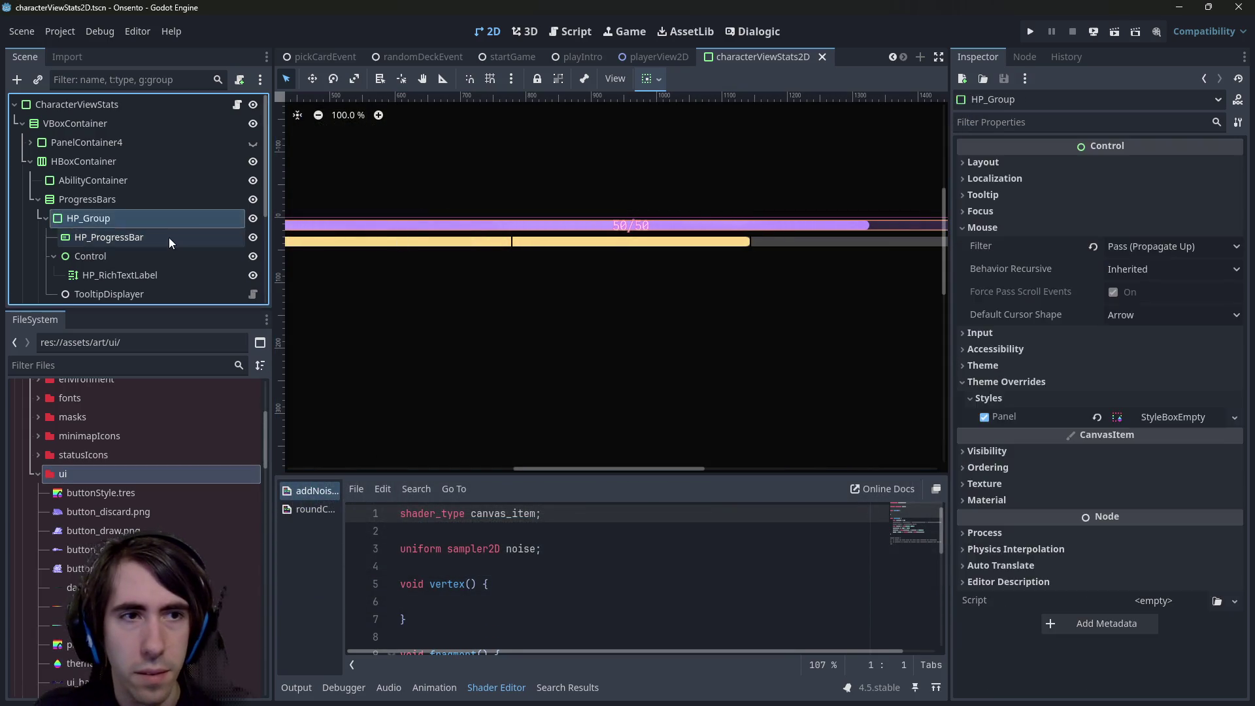
pyautogui.click(169, 237)
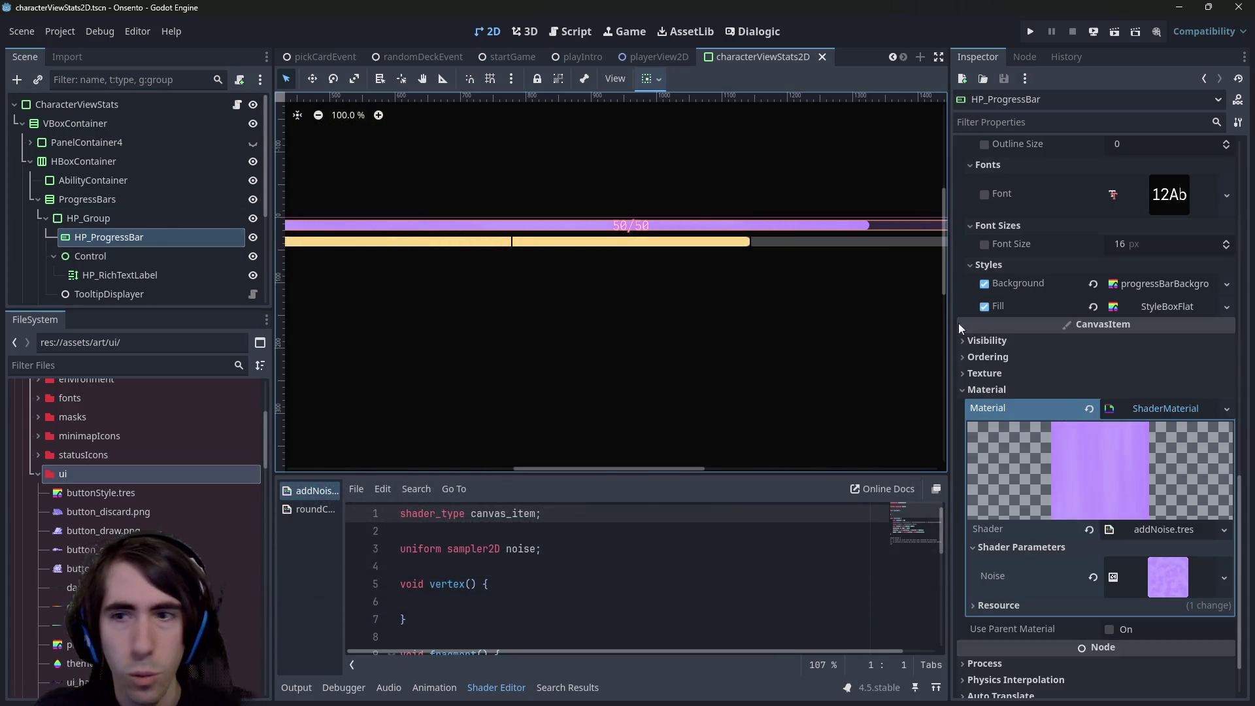
# Drag the Fill StyleBoxFlat into the ui folder as progressBarFill.tres, then save the scene
pyautogui.click(1167, 306)
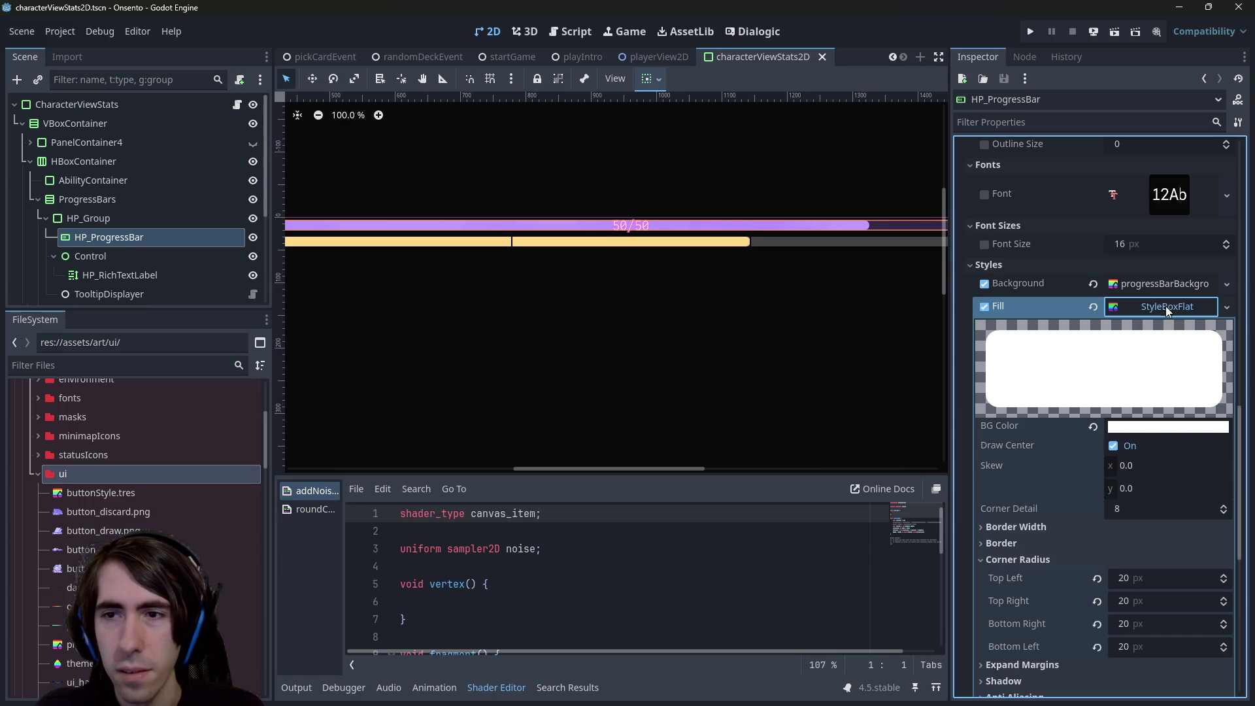
pyautogui.scroll(-5, 1136, 392)
pyautogui.scroll(4, 1128, 483)
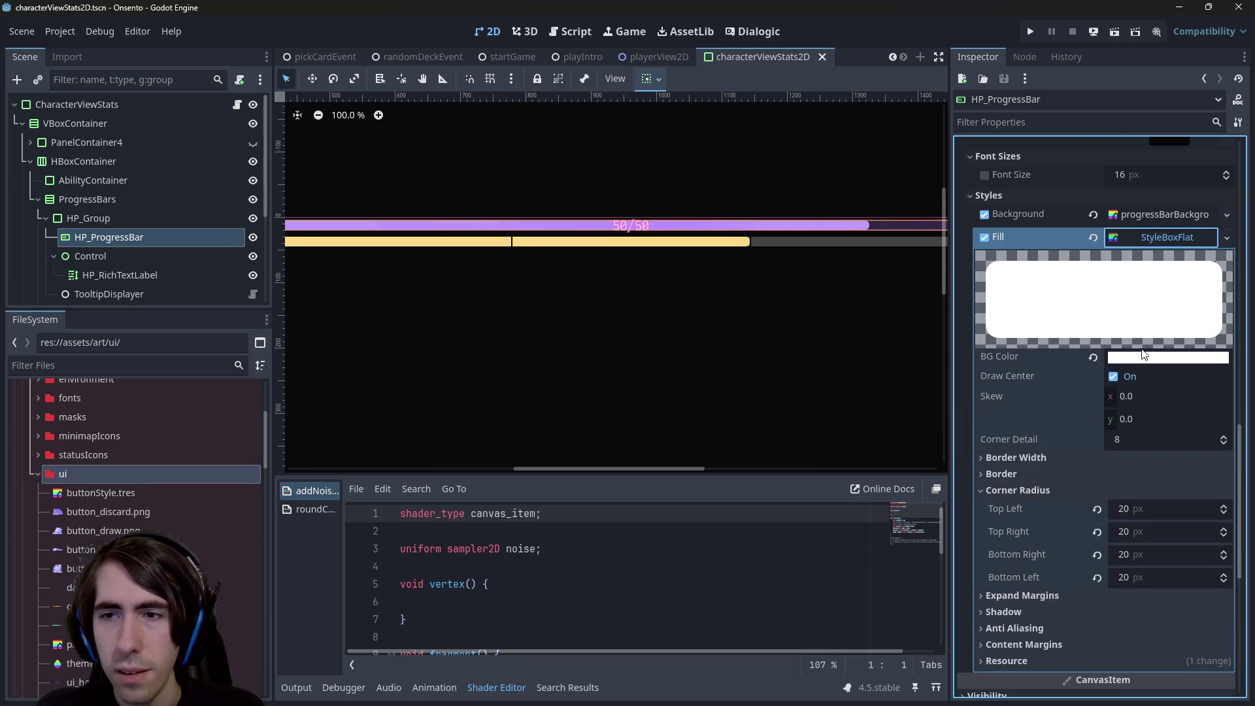
pyautogui.moveTo(1160, 241)
pyautogui.mouseDown()
pyautogui.moveTo(72, 483)
pyautogui.moveTo(122, 470)
pyautogui.mouseUp()
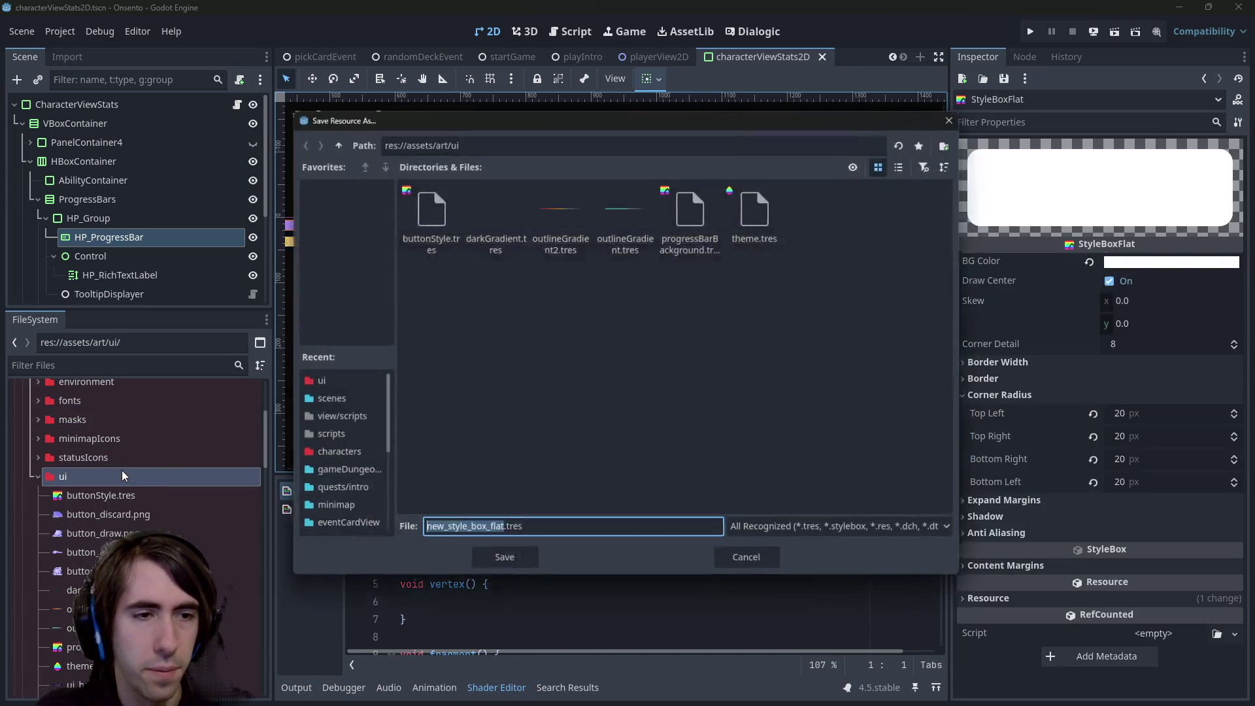
pyautogui.write('progressBarFill')
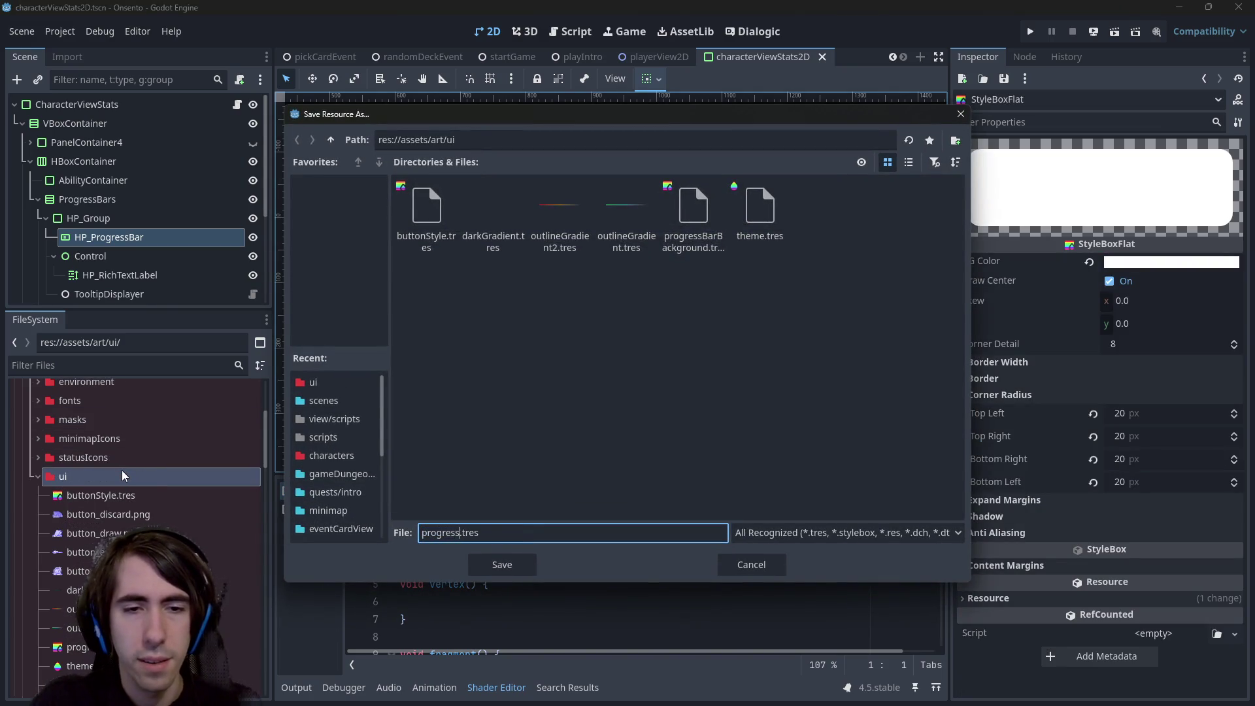
pyautogui.press('Return')
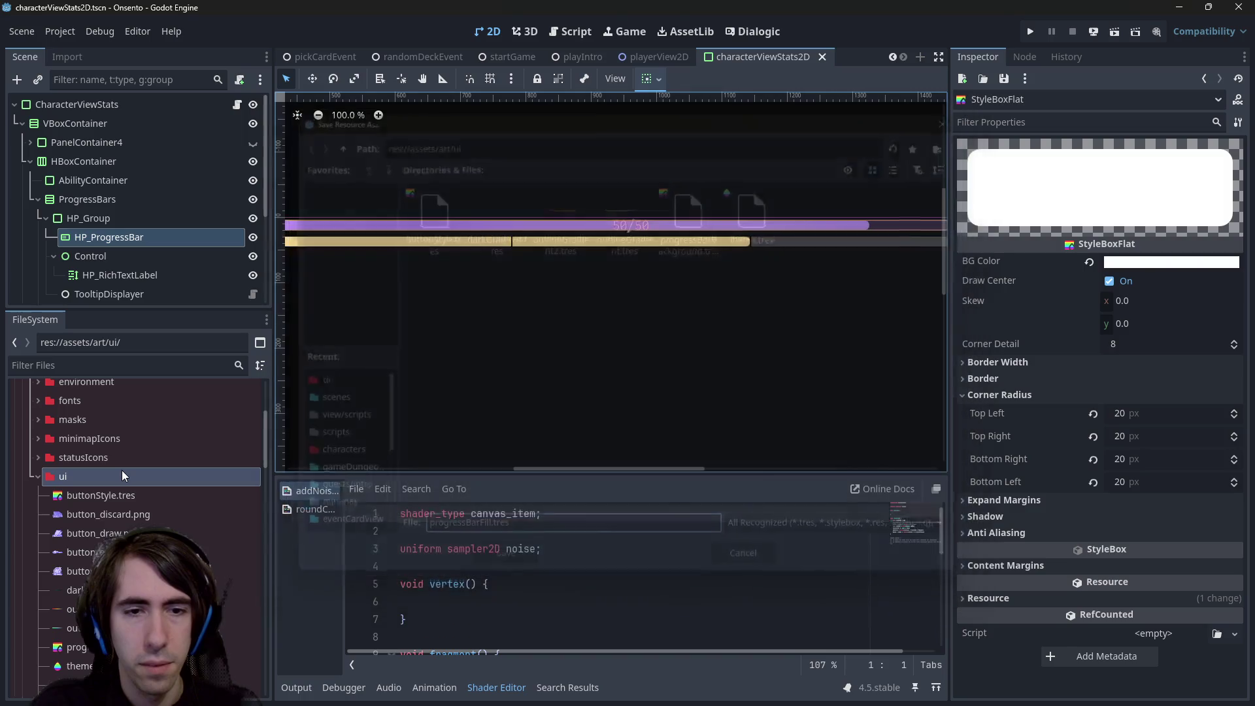
pyautogui.hotkey('ctrl', 's')
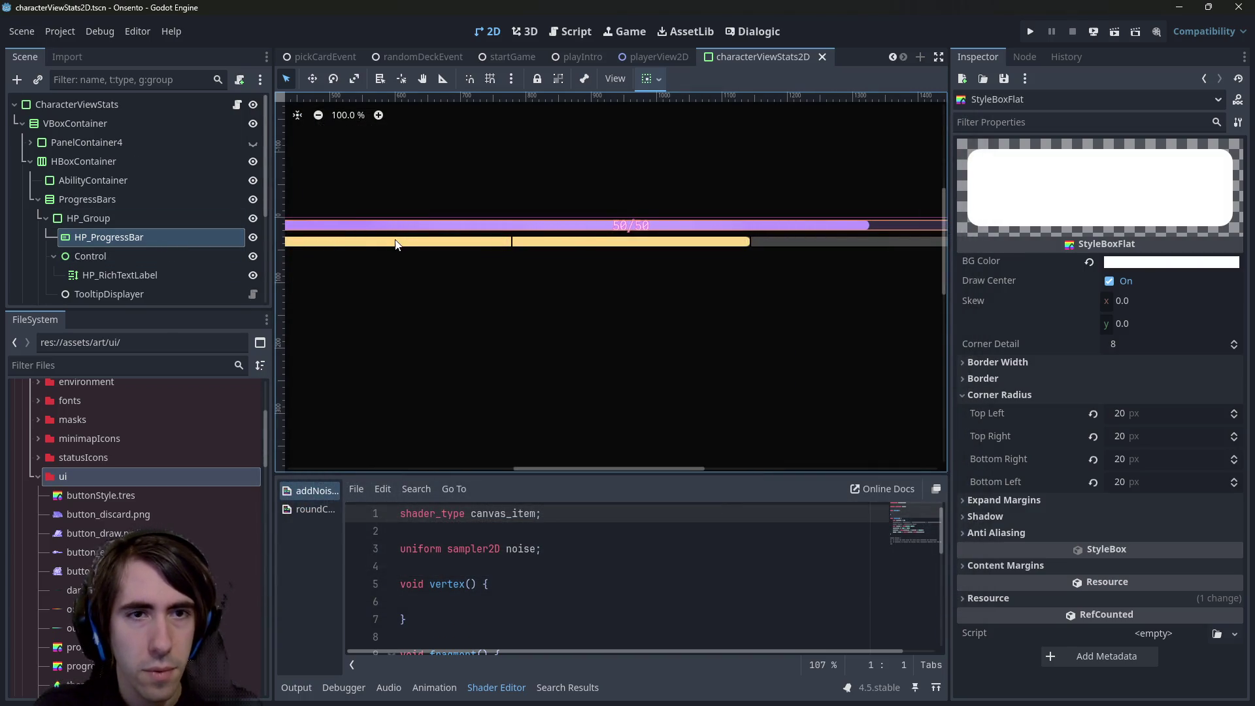
# Select the ProgressBar inside Range_Group's HBoxContainer
pyautogui.scroll(-2, 181, 248)
pyautogui.click(153, 288)
pyautogui.scroll(-1, 153, 272)
pyautogui.click(135, 218)
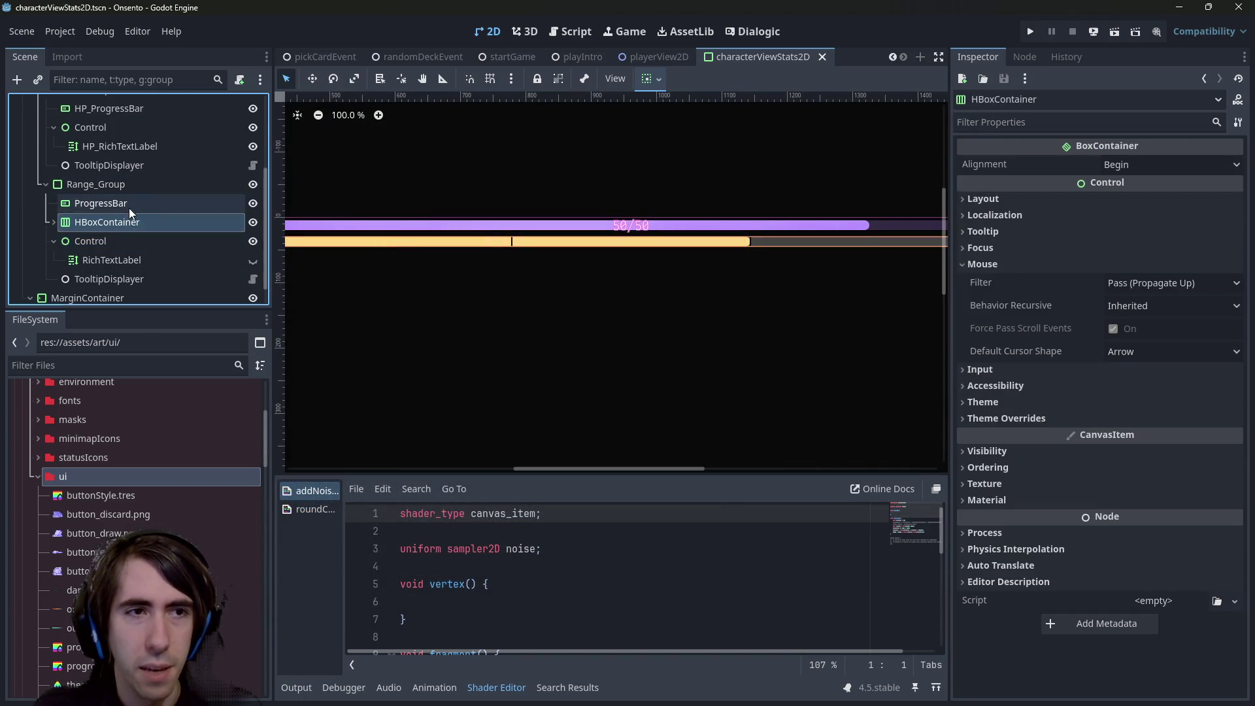
pyautogui.click(128, 203)
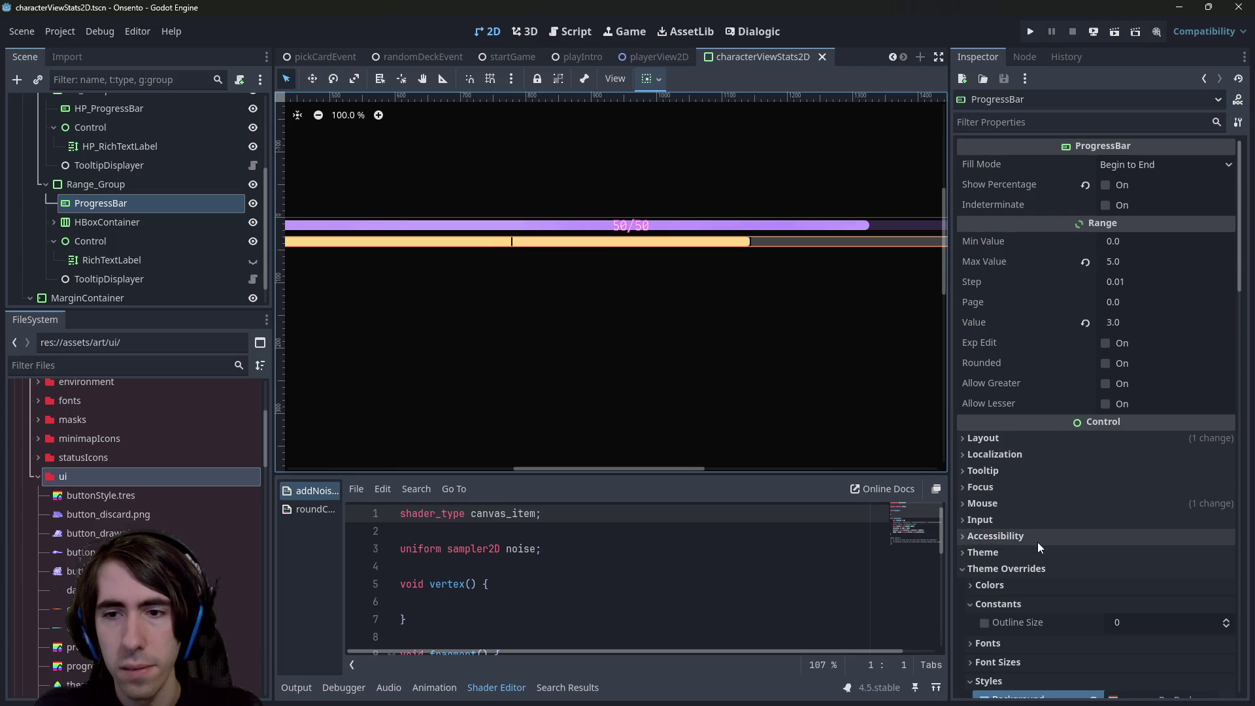
pyautogui.scroll(-5, 1037, 542)
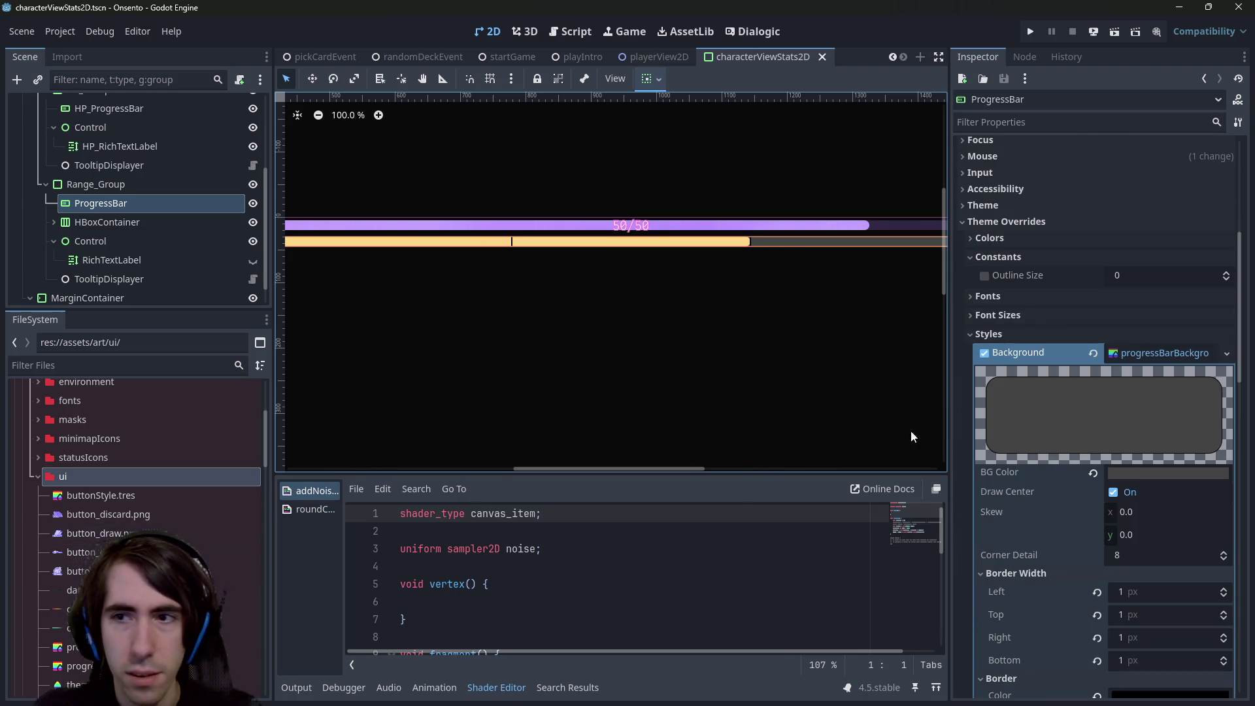
# Fold the Background style and expand the yellow Fill StyleBoxFlat settings
pyautogui.click(1164, 353)
pyautogui.click(1156, 370)
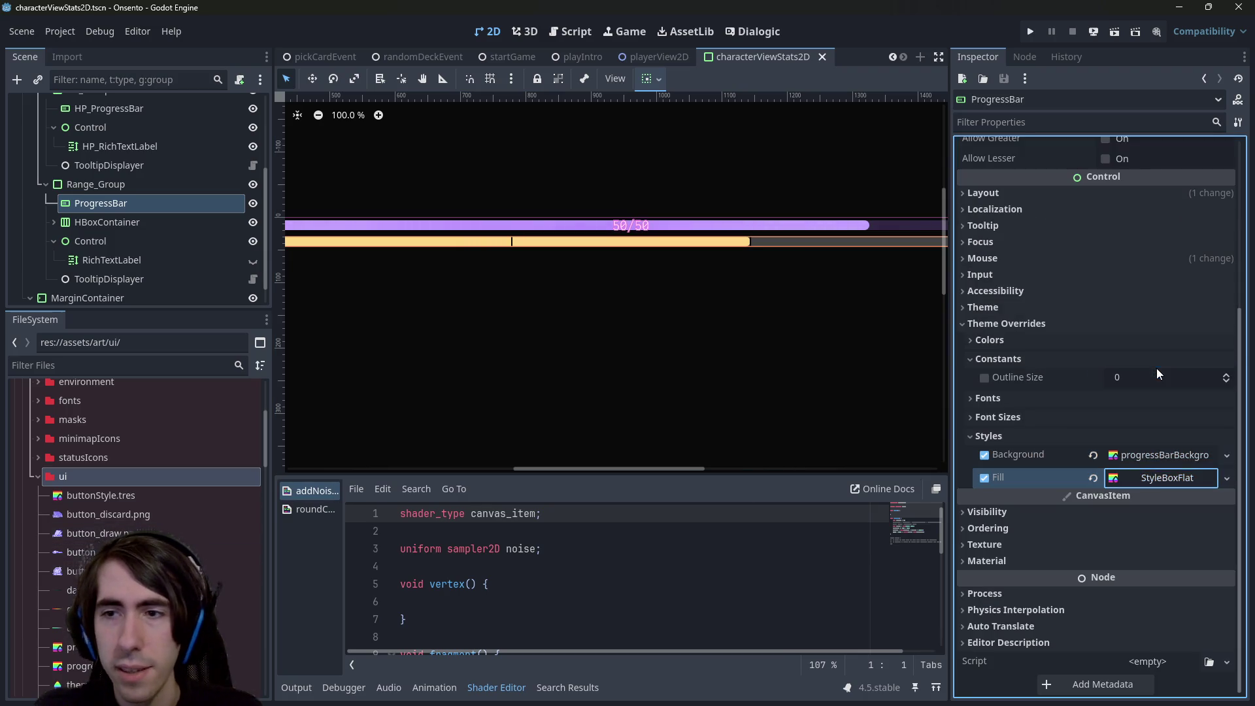
pyautogui.click(1150, 474)
pyautogui.scroll(-3, 1150, 475)
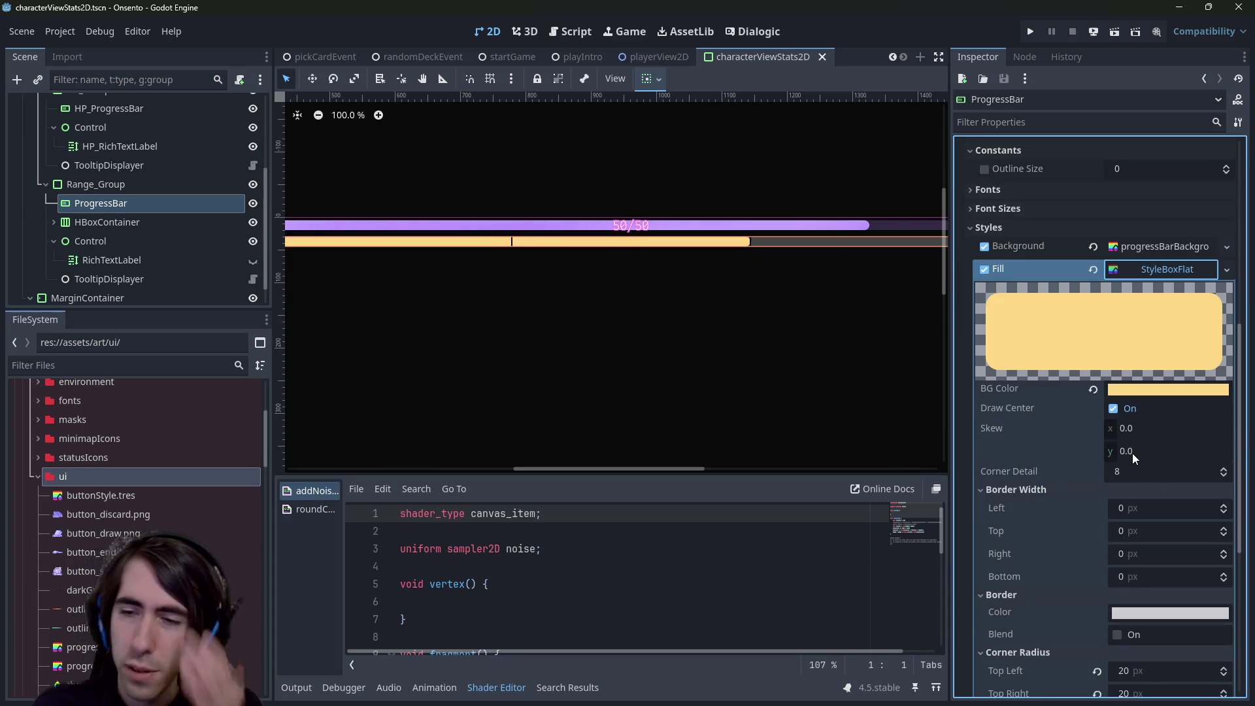
pyautogui.scroll(-5, 1120, 384)
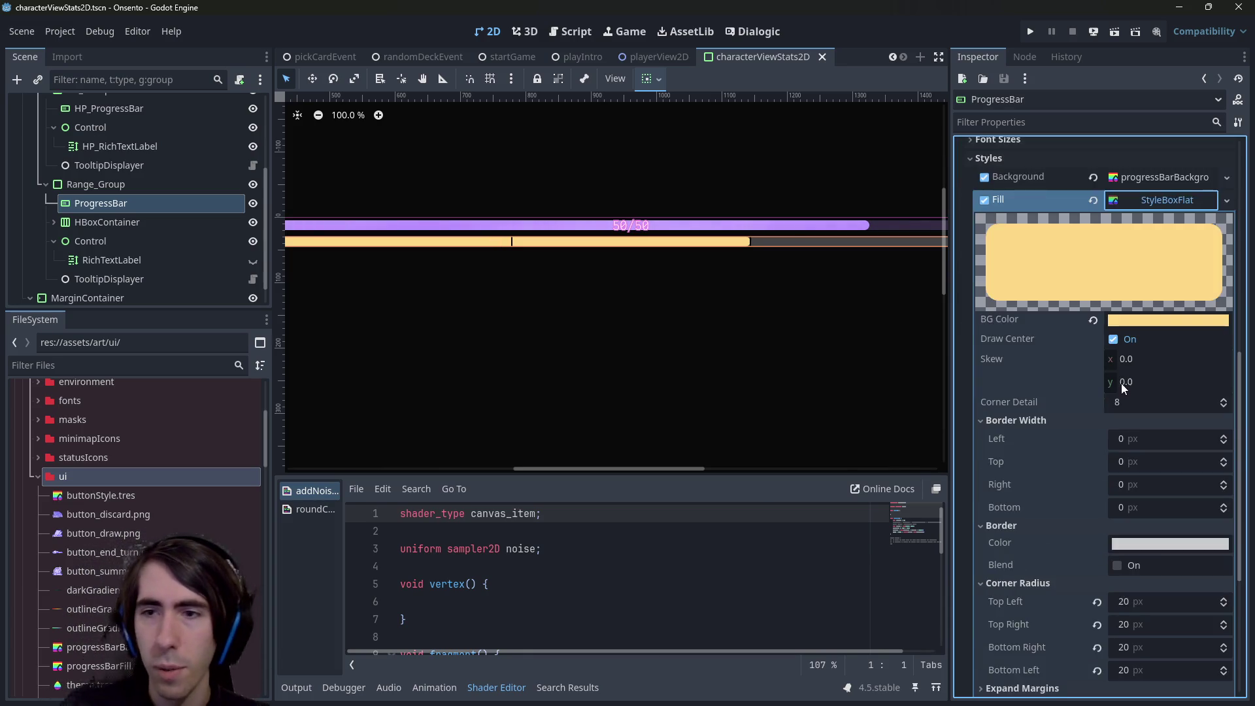
pyautogui.scroll(5, 1111, 385)
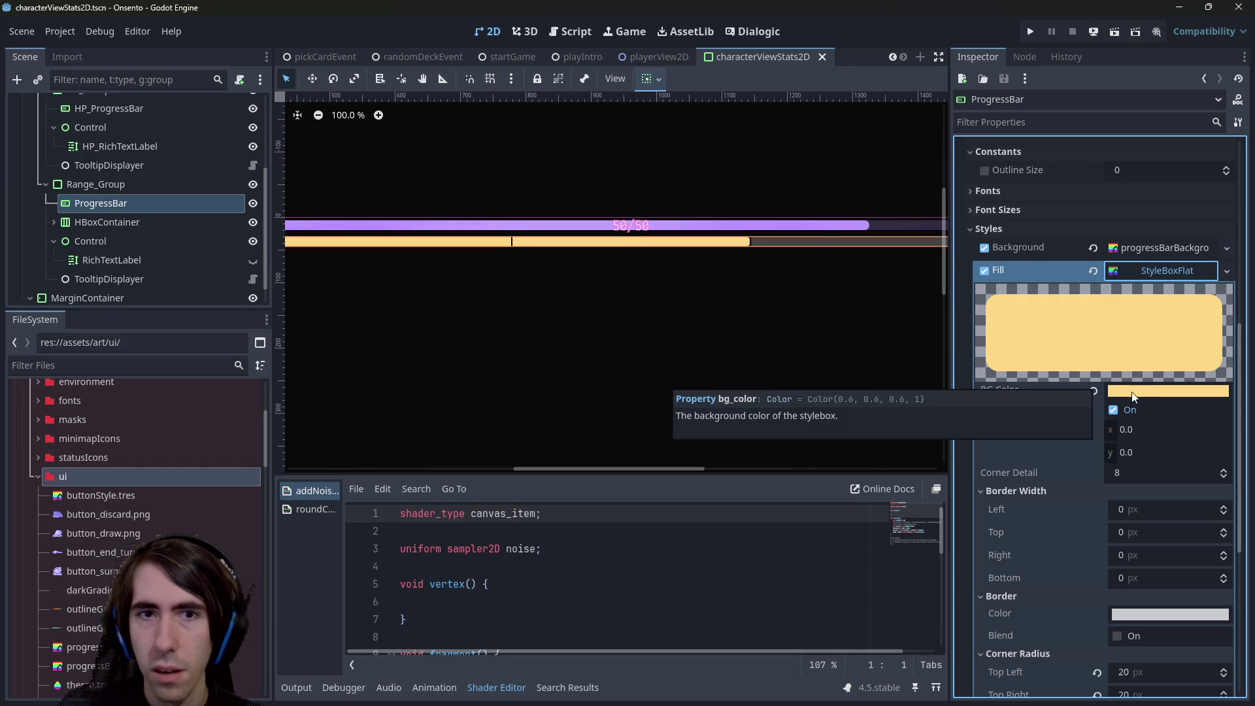
pyautogui.scroll(6, 825, 267)
pyautogui.scroll(-7, 625, 294)
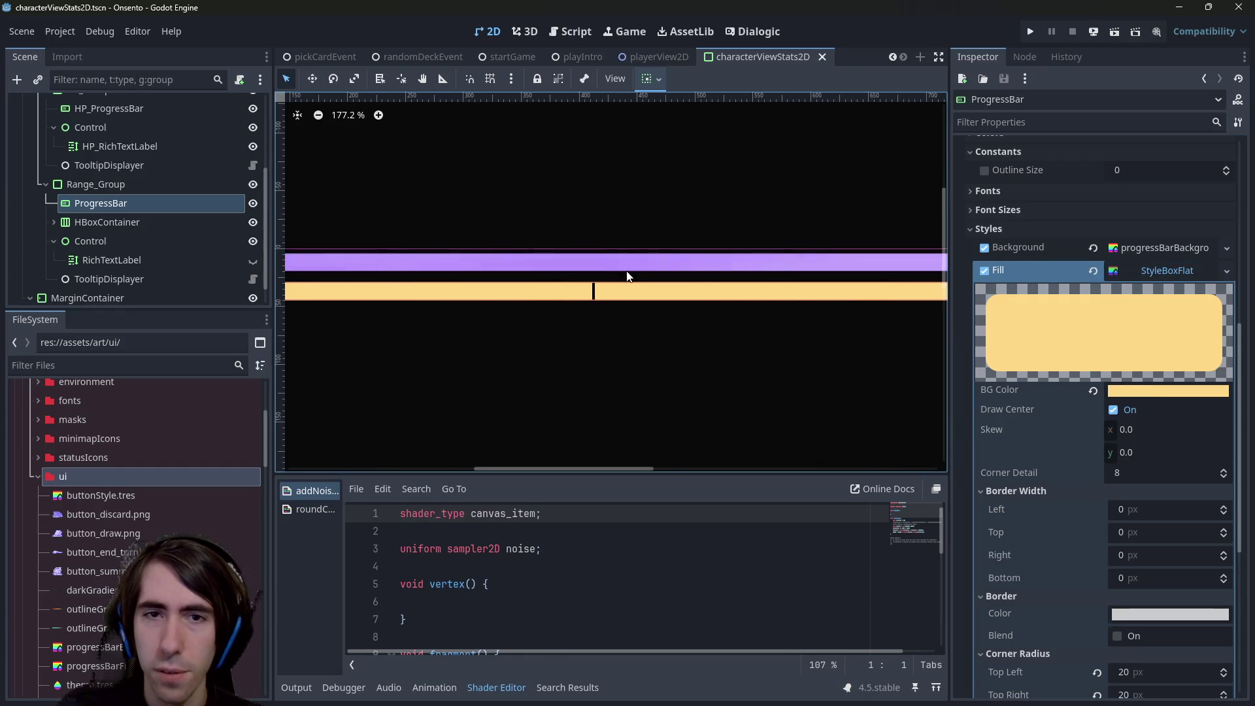
pyautogui.scroll(-2, 716, 310)
pyautogui.scroll(-2, 1171, 422)
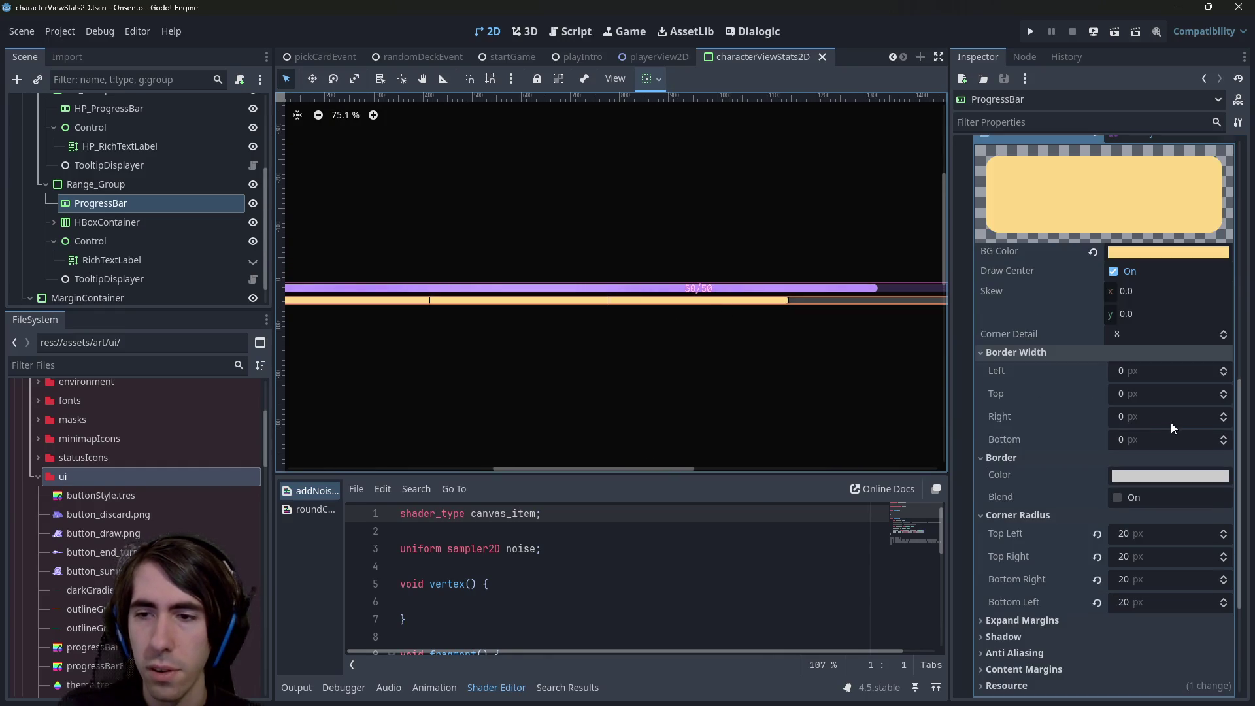
pyautogui.scroll(1, 1140, 421)
# Open the Fill style resource's context menu and close it without choosing anything
pyautogui.rightClick(1148, 198)
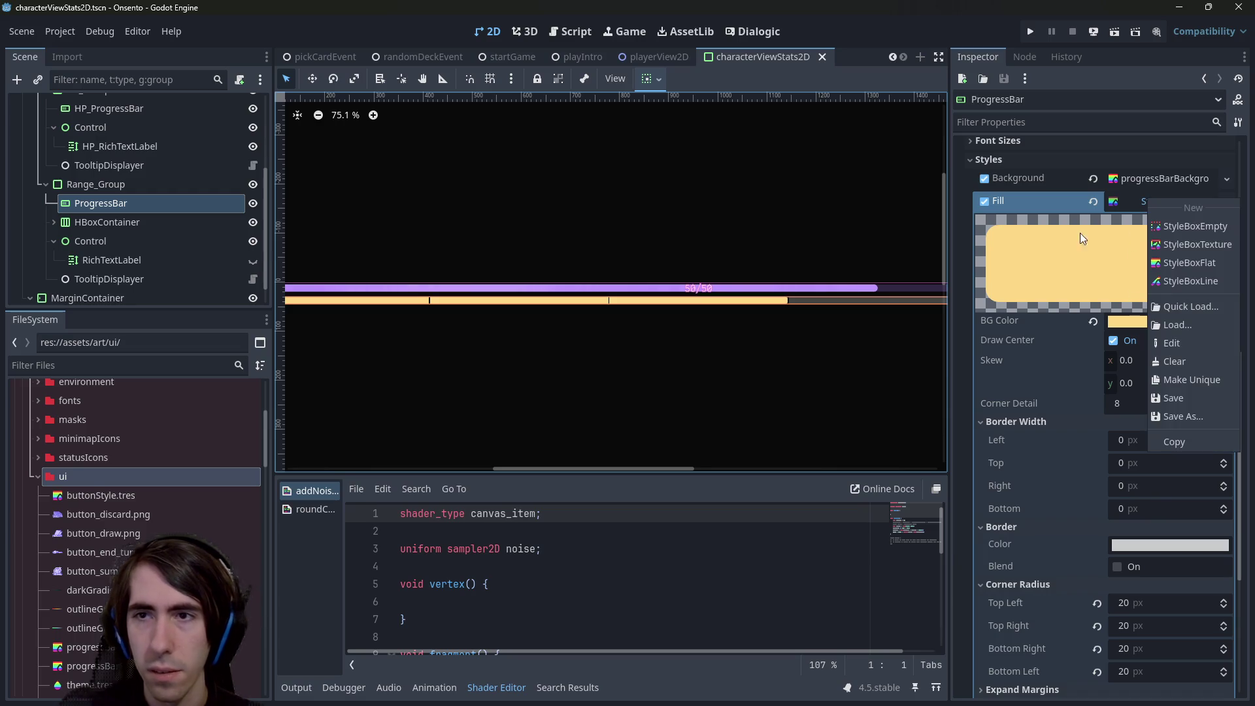
pyautogui.click(839, 5)
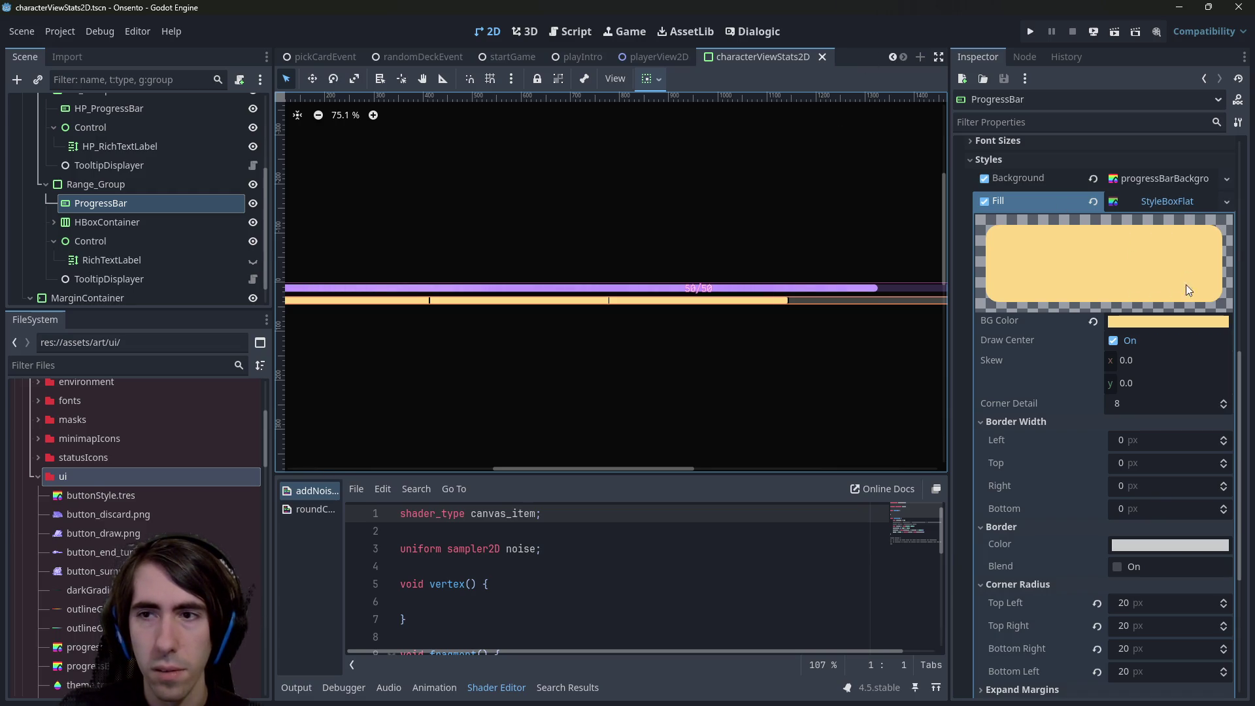
pyautogui.rightClick(1175, 209)
pyautogui.click(1173, 204)
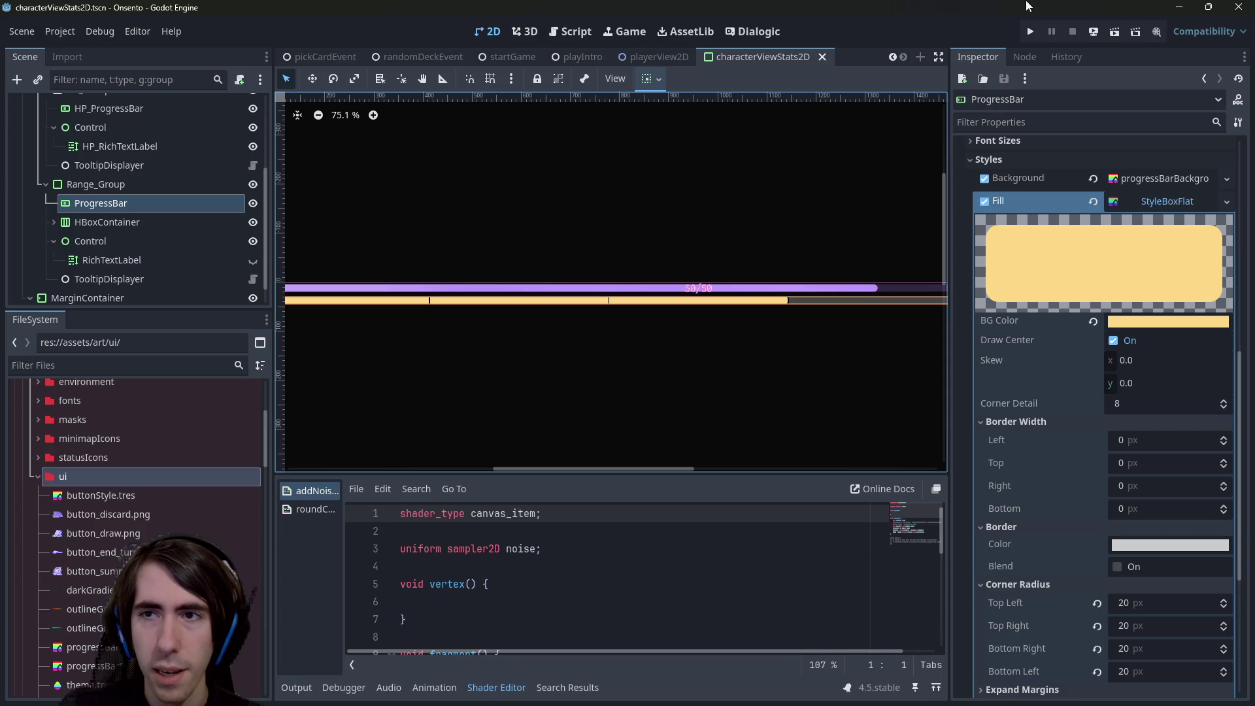
# Save the Fill StyleBoxFlat as rangeProgressBarFill.tres in res://assets/art/ui
pyautogui.moveTo(1173, 203); pyautogui.dragTo(163, 468)
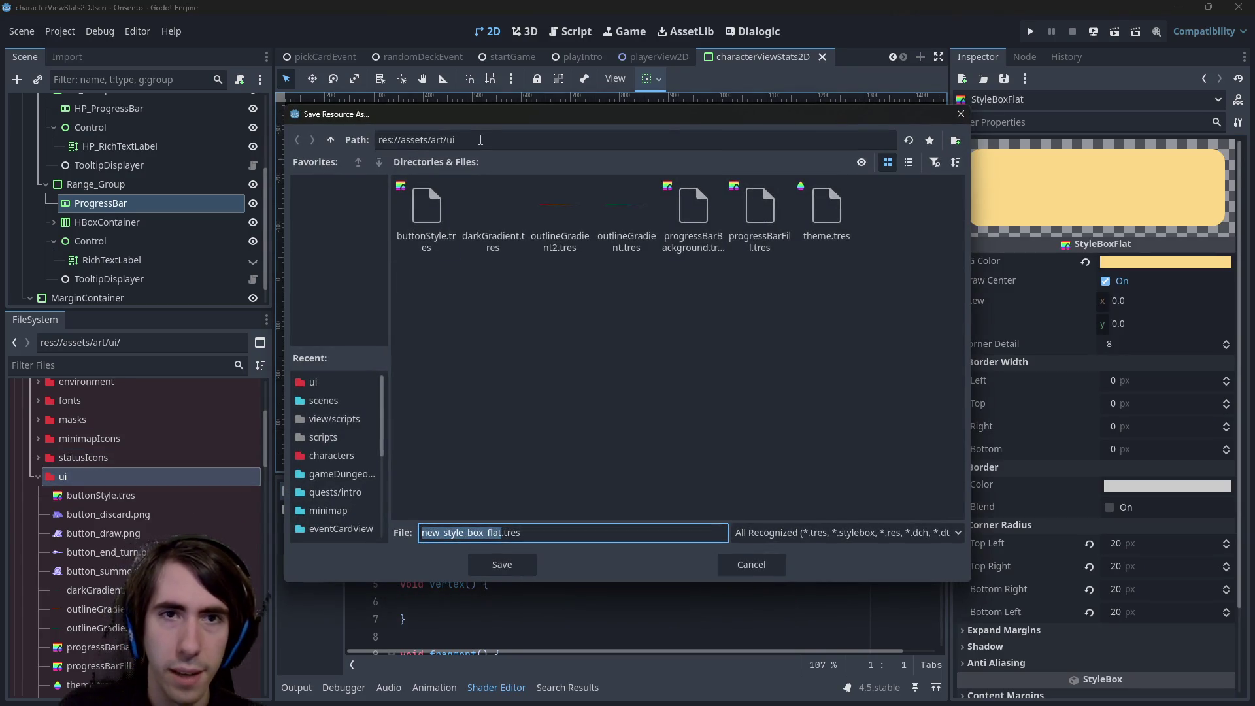
pyautogui.write('rangeProgressBarFill')
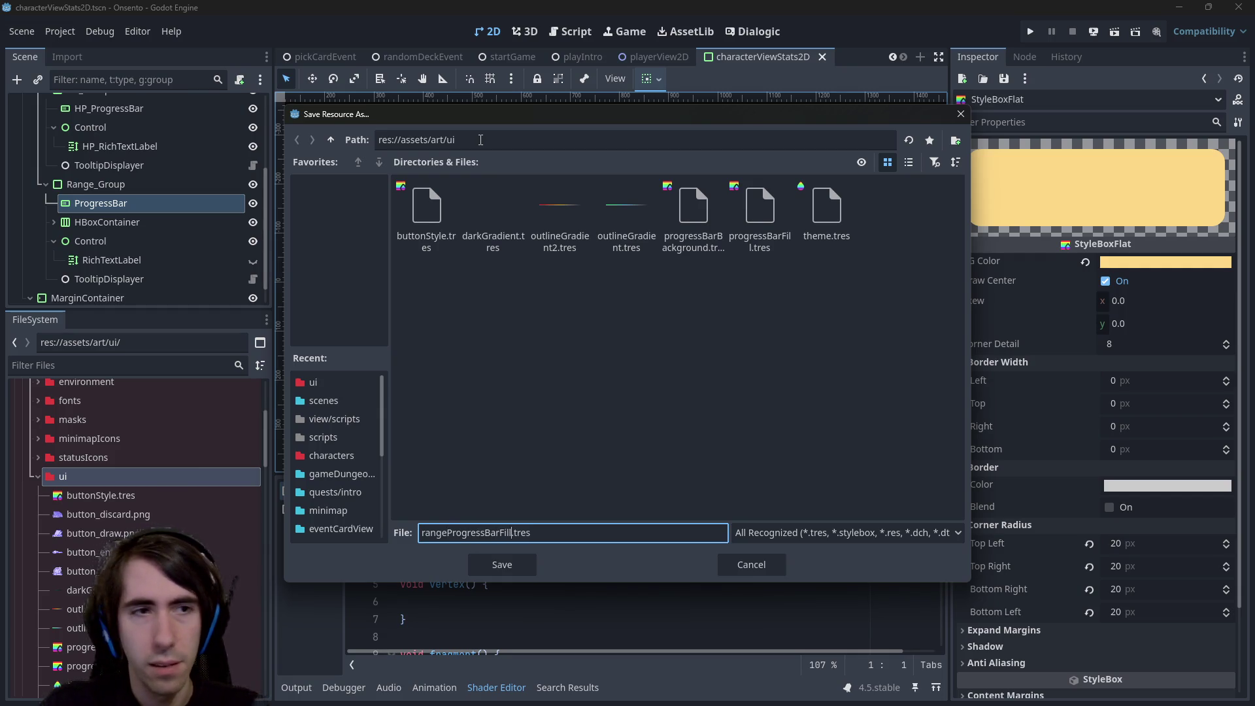
pyautogui.press('Return')
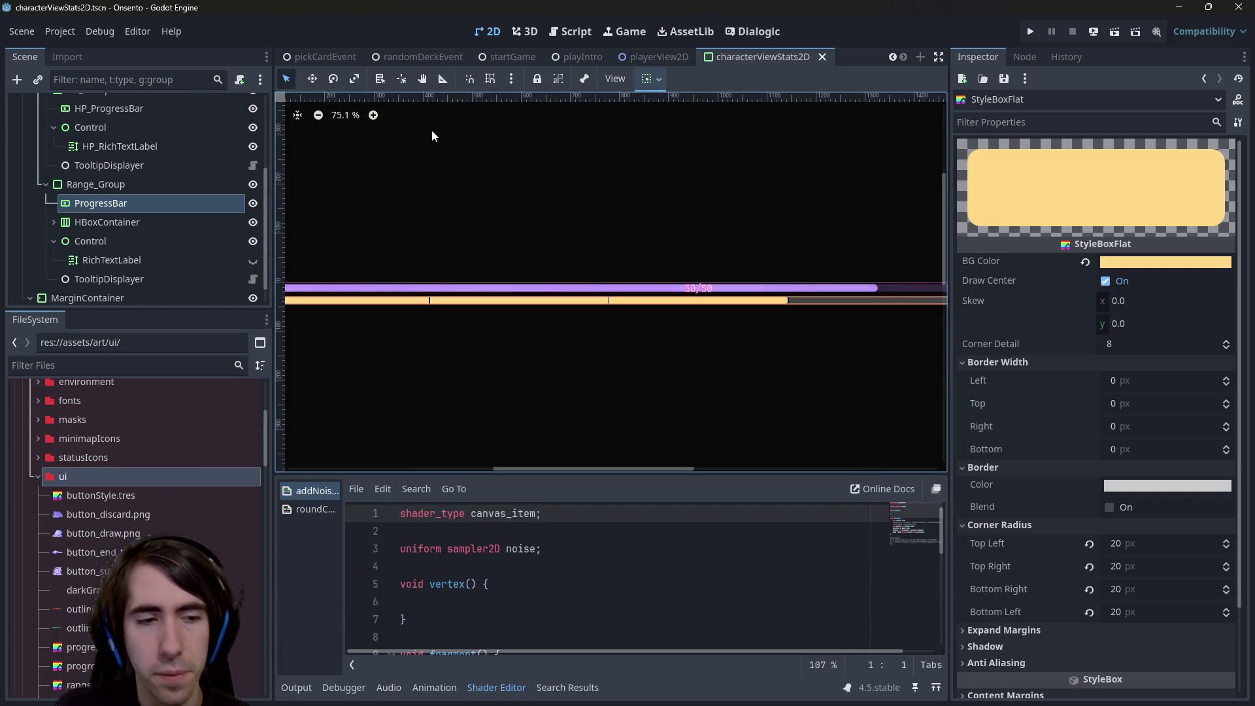
pyautogui.click(644, 58)
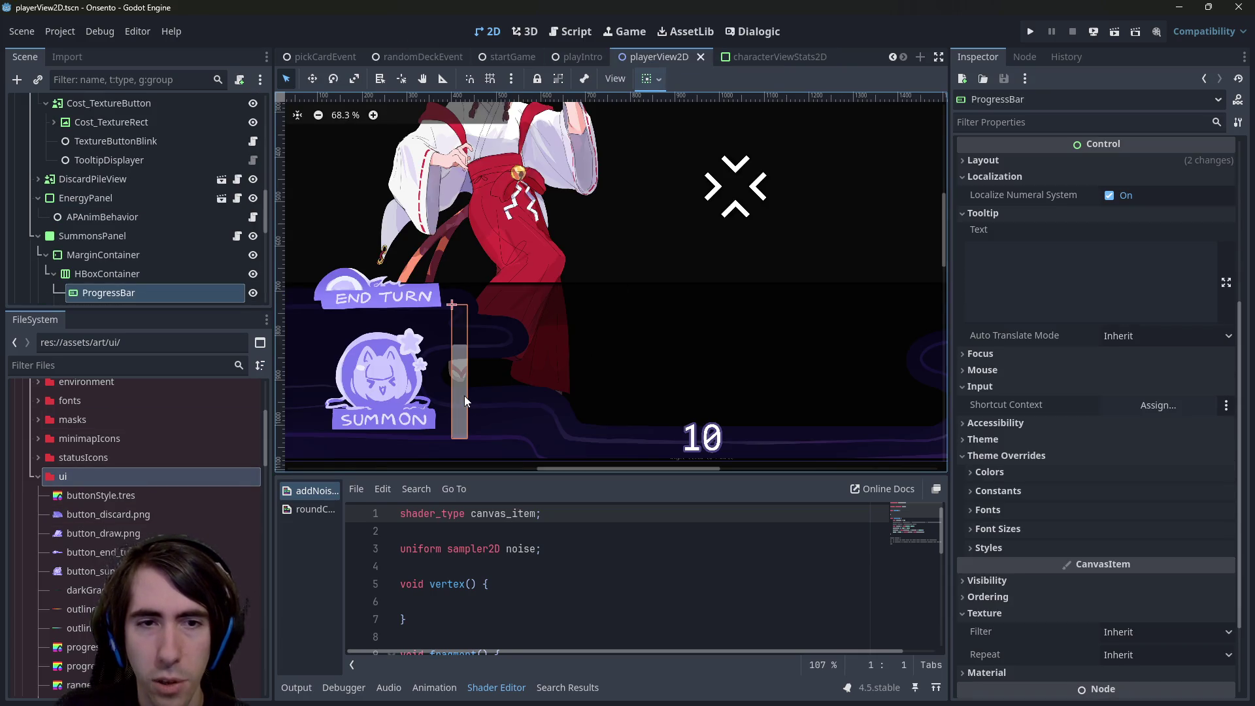
# Assign progressBarBackground.tres to Background and rangeProgressBarFill.tres to Fill in the ProgressBar's style overrides
pyautogui.scroll(2, 464, 395)
pyautogui.scroll(-3, 1155, 374)
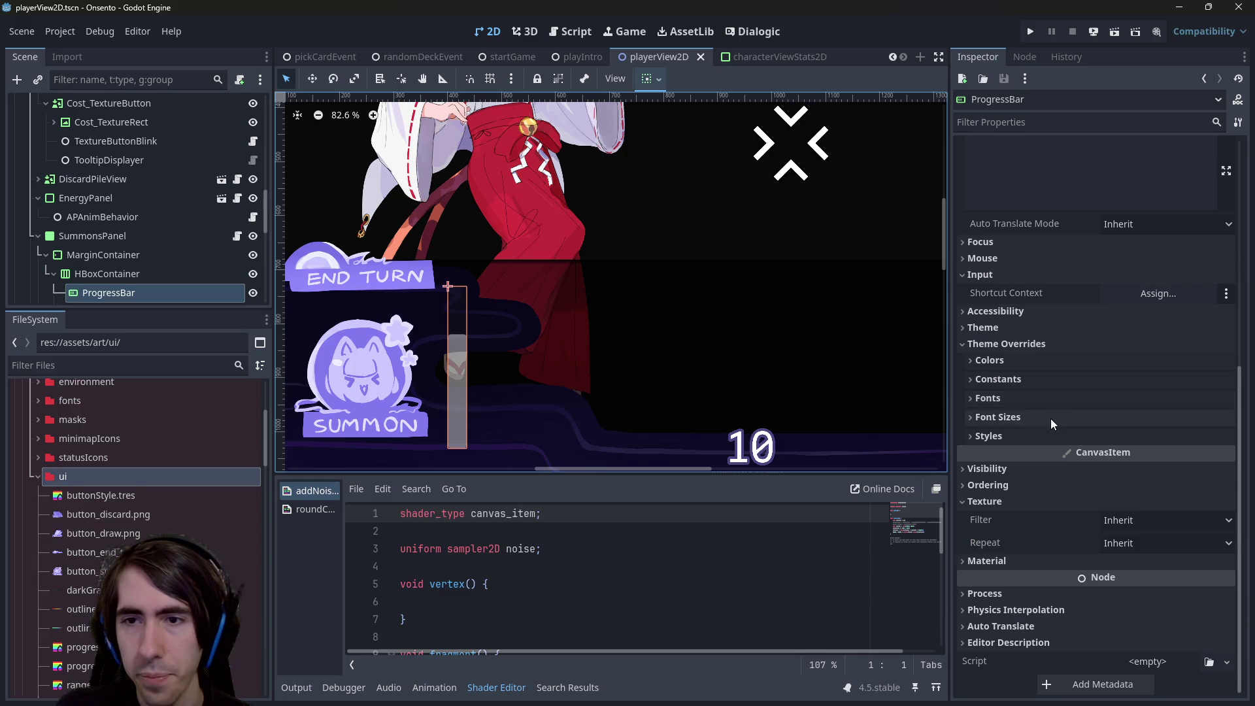
pyautogui.click(1010, 327)
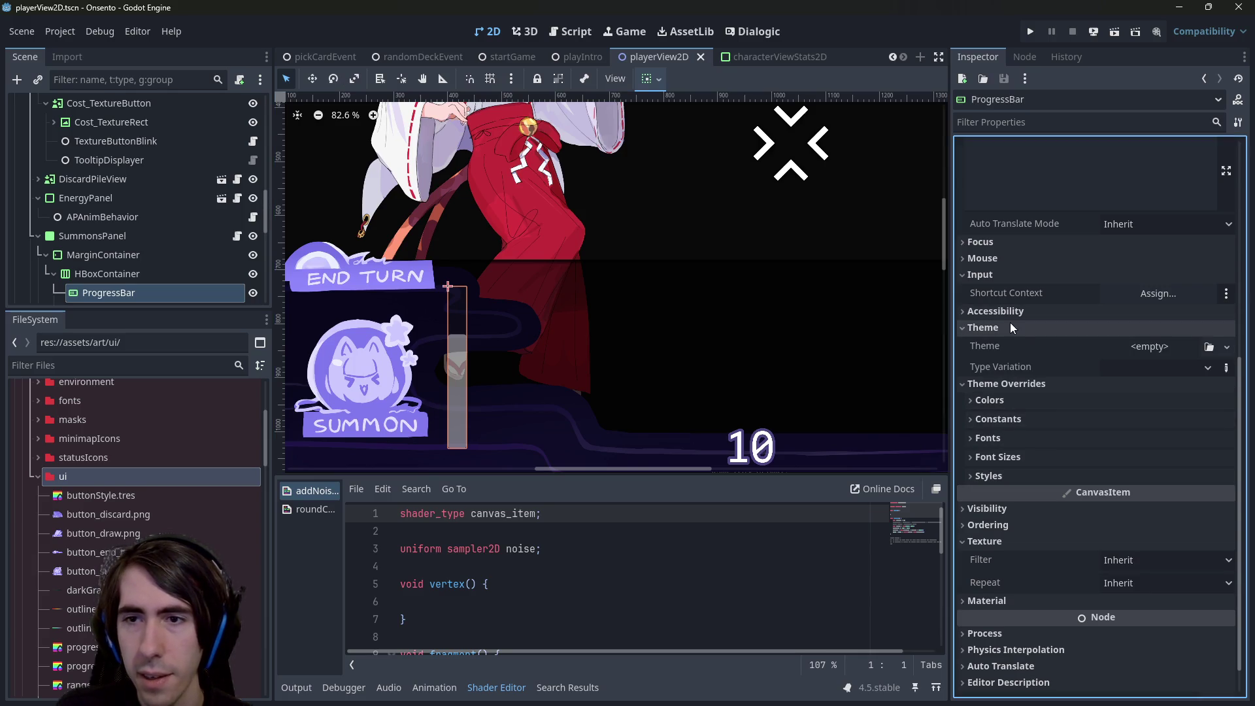
pyautogui.click(1010, 328)
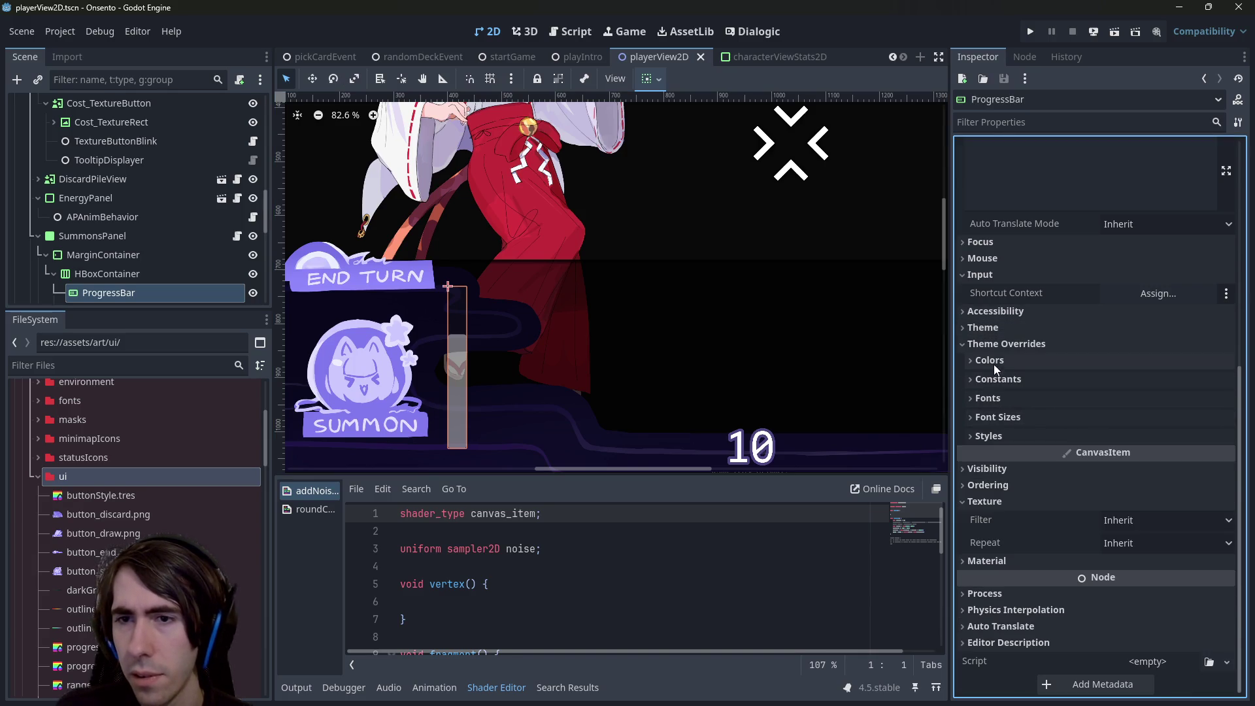
pyautogui.click(989, 436)
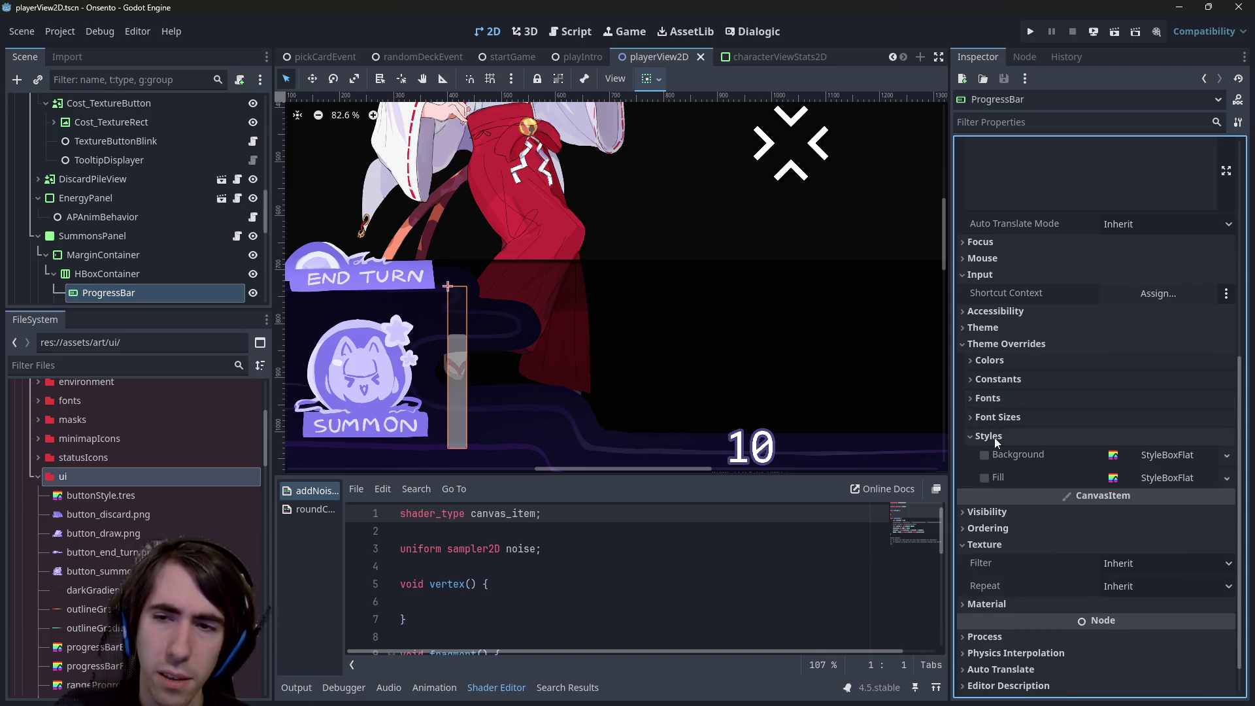
pyautogui.scroll(-4, 245, 575)
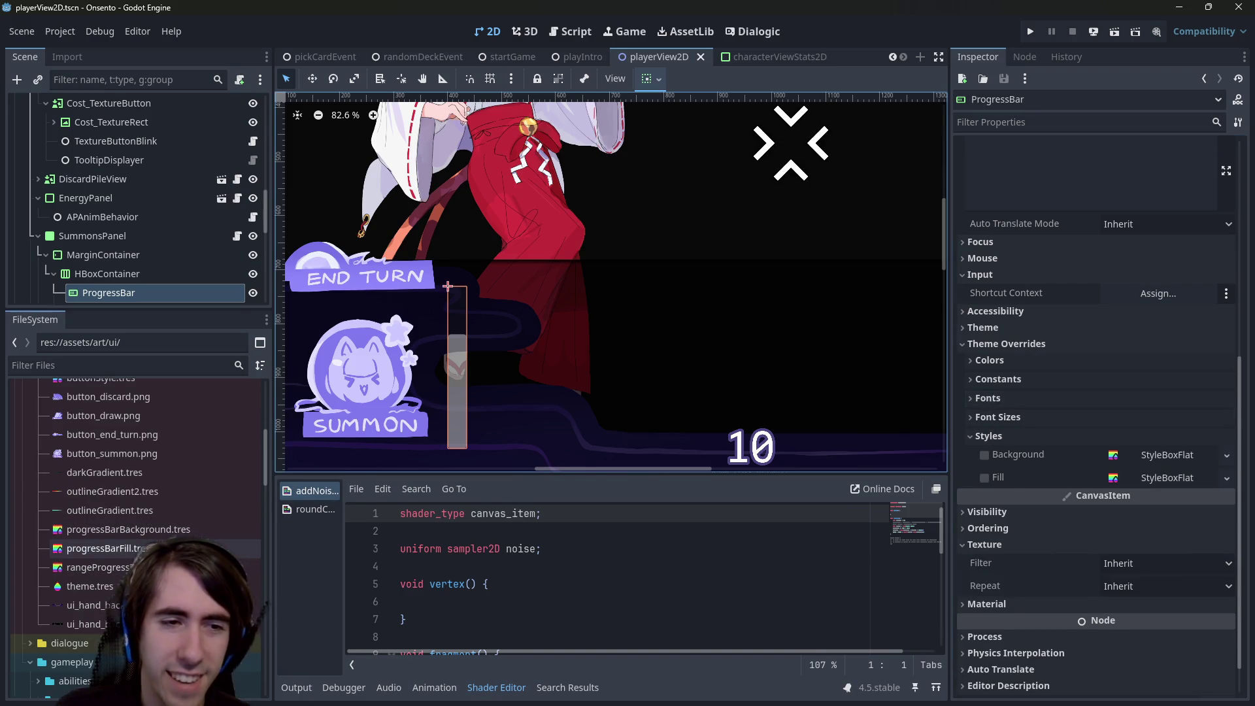
pyautogui.click(104, 548)
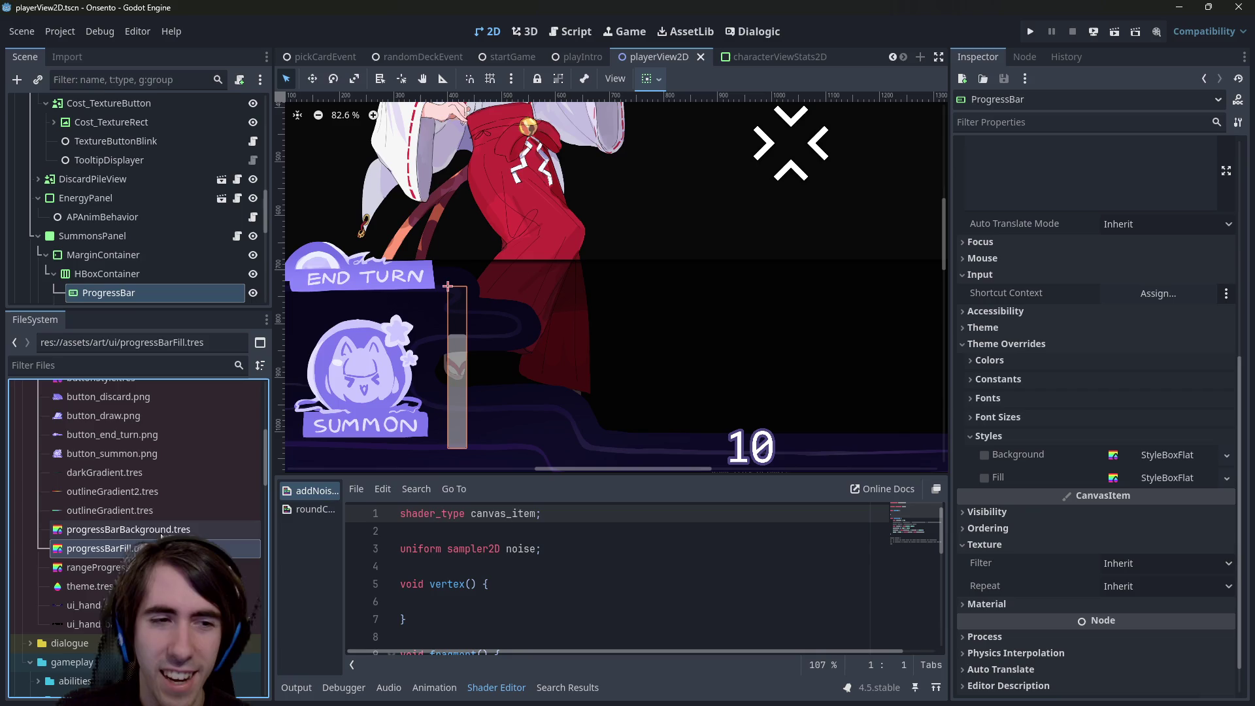
pyautogui.moveTo(153, 527); pyautogui.dragTo(1160, 455)
pyautogui.moveTo(91, 567); pyautogui.dragTo(1163, 478)
# Try progressBarFill.tres as the fill, restore rangeProgressBarFill.tres, and expand its settings
pyautogui.scroll(5, 477, 384)
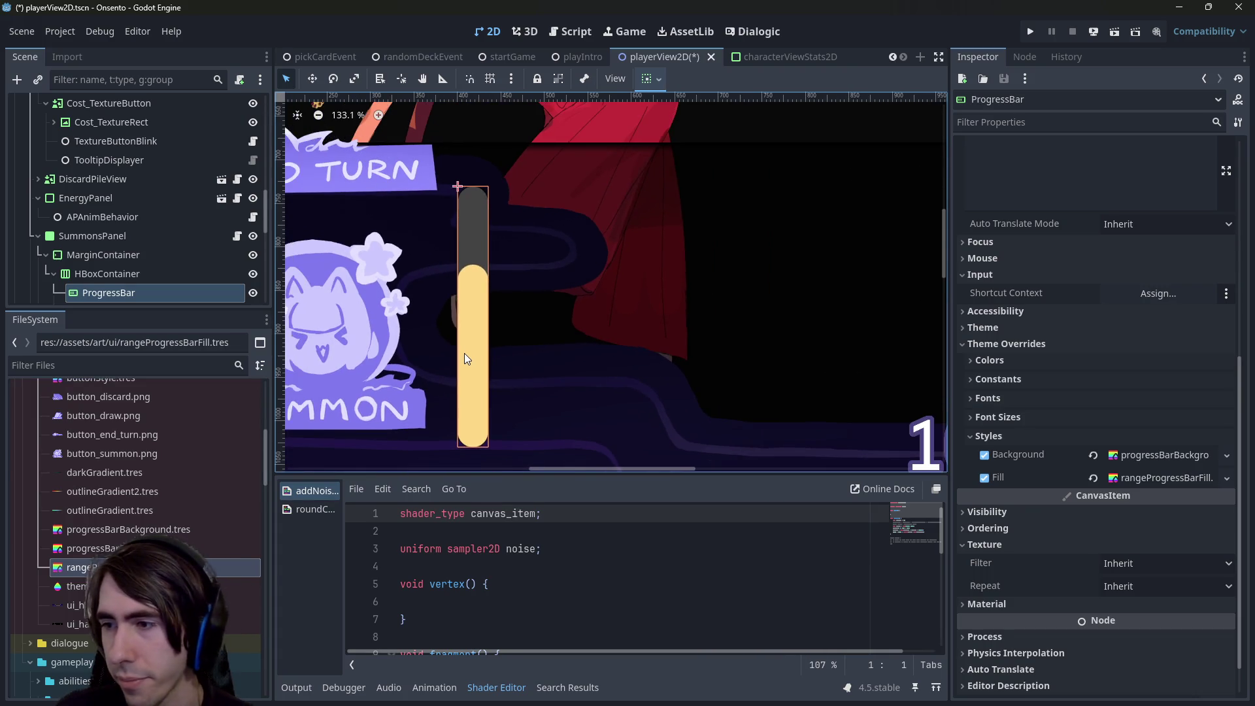
pyautogui.scroll(-1, 464, 355)
pyautogui.moveTo(98, 548); pyautogui.dragTo(1169, 481)
pyautogui.moveTo(92, 568)
pyautogui.mouseDown()
pyautogui.moveTo(714, 527)
pyautogui.moveTo(1177, 481)
pyautogui.moveTo(1167, 480)
pyautogui.mouseUp()
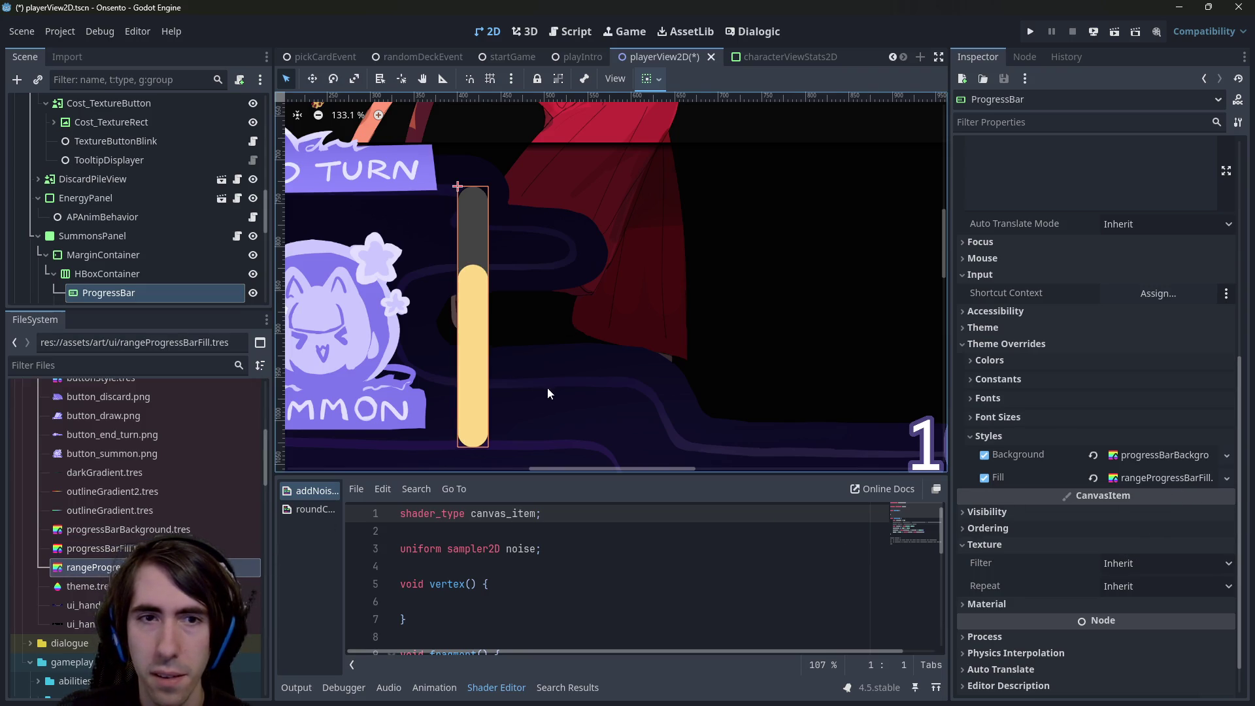
pyautogui.hscroll(1, 654, 396)
pyautogui.click(1158, 471)
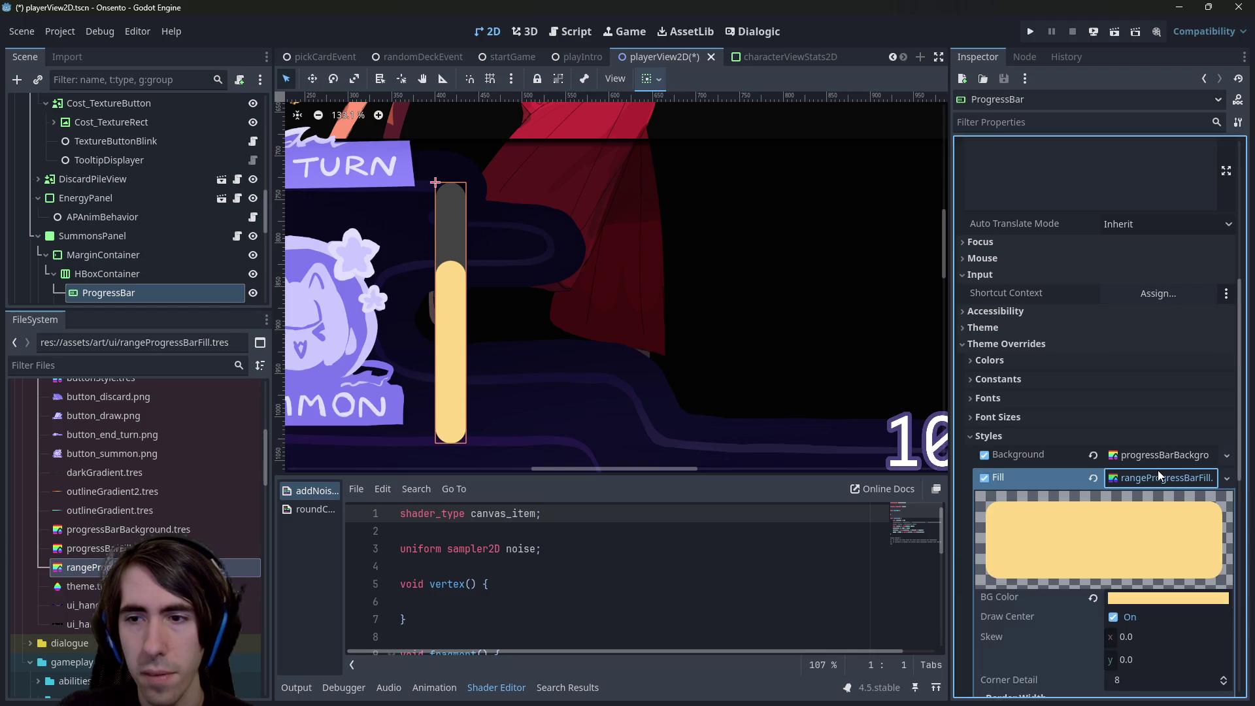
# Make the Fill style unique and change its colour to salmon ff9f87
pyautogui.rightClick(1167, 406)
pyautogui.click(1197, 588)
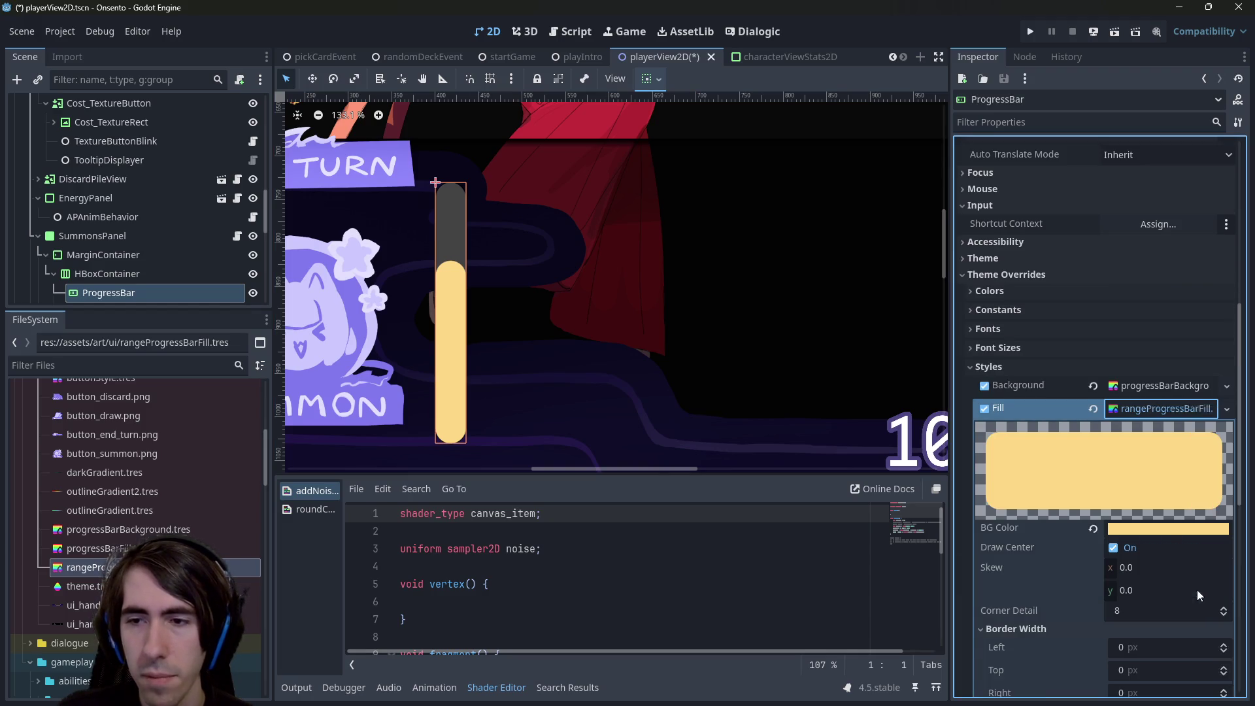
pyautogui.click(1153, 527)
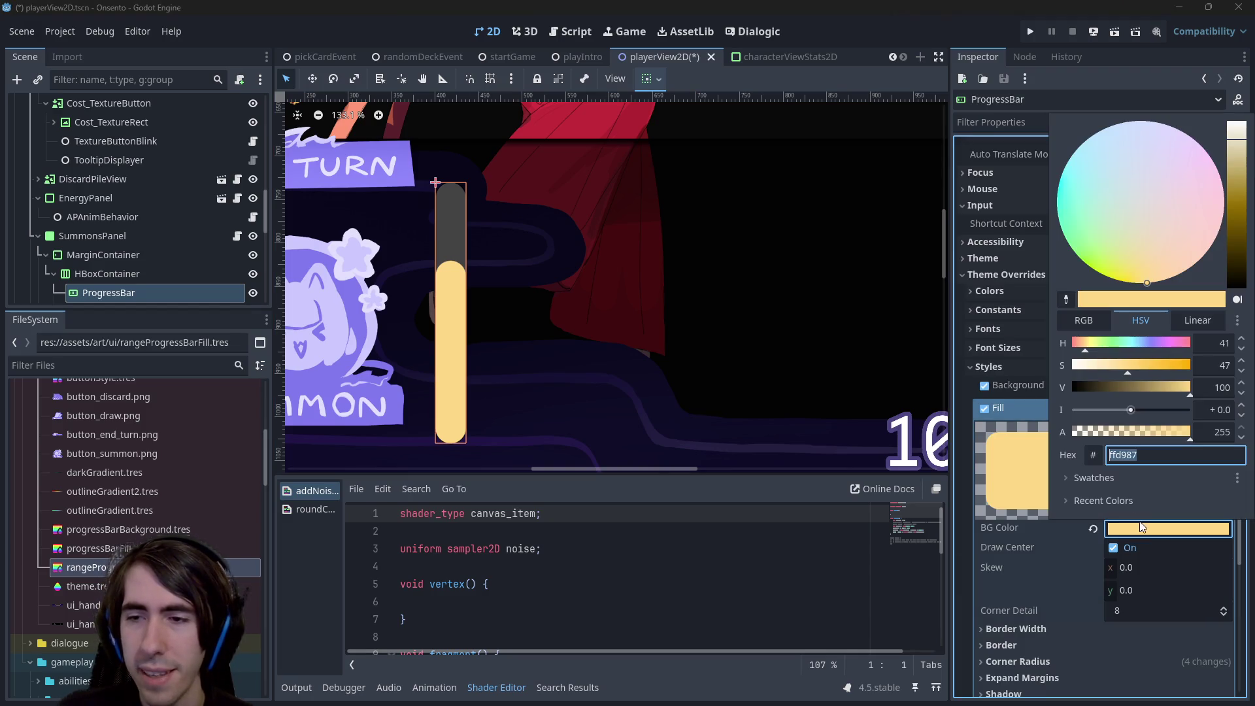
pyautogui.click(1155, 340)
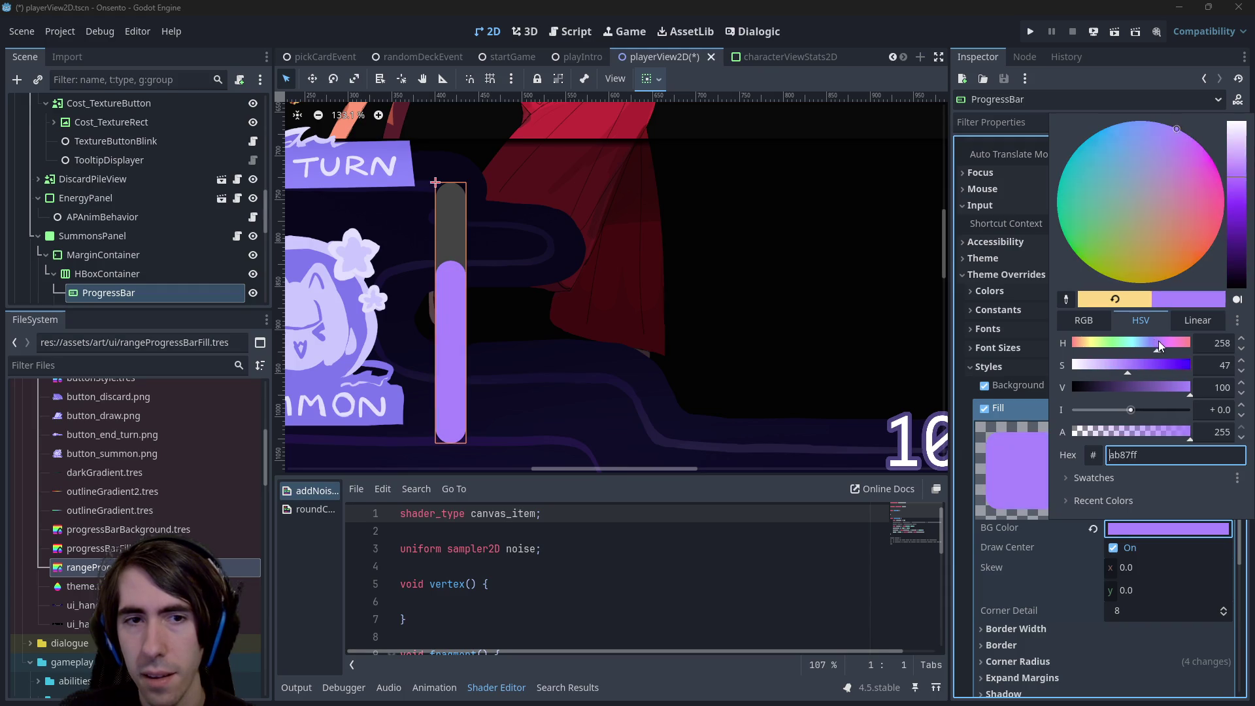
pyautogui.moveTo(1158, 340)
pyautogui.mouseDown()
pyautogui.moveTo(1065, 345)
pyautogui.moveTo(1212, 339)
pyautogui.mouseUp()
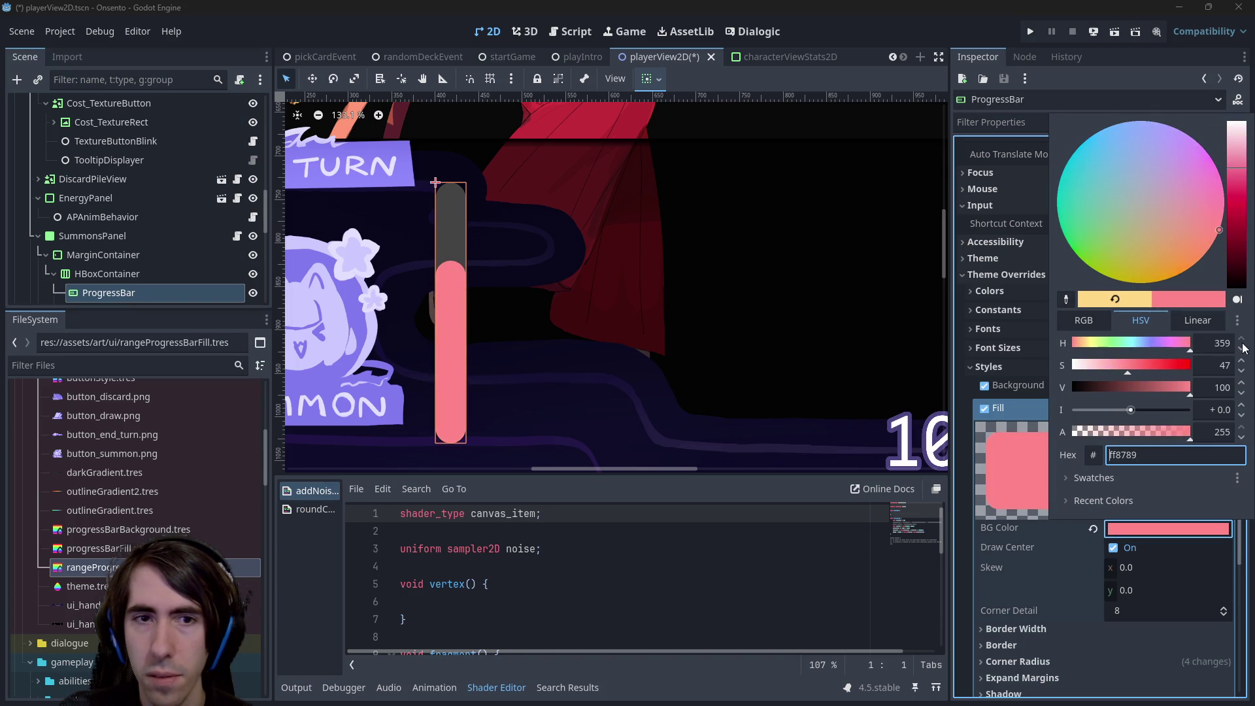
pyautogui.click(1186, 346)
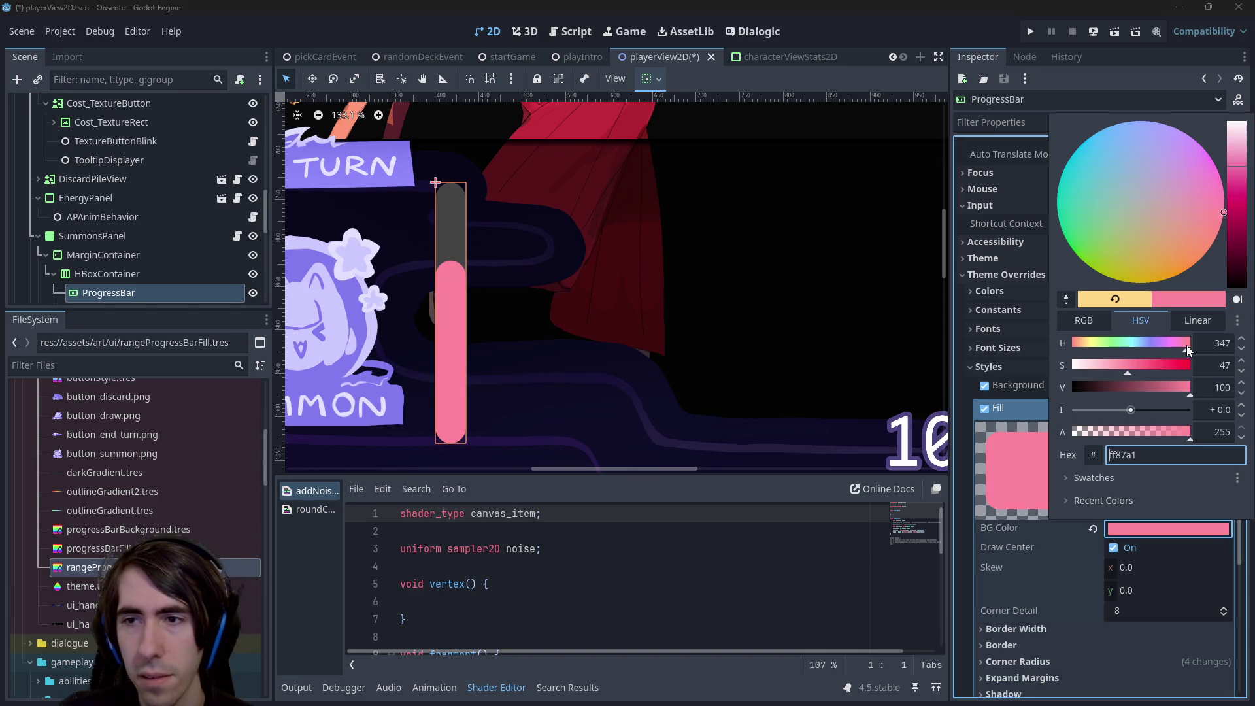
pyautogui.moveTo(1186, 345)
pyautogui.mouseDown()
pyautogui.moveTo(1203, 346)
pyautogui.moveTo(1076, 341)
pyautogui.mouseUp()
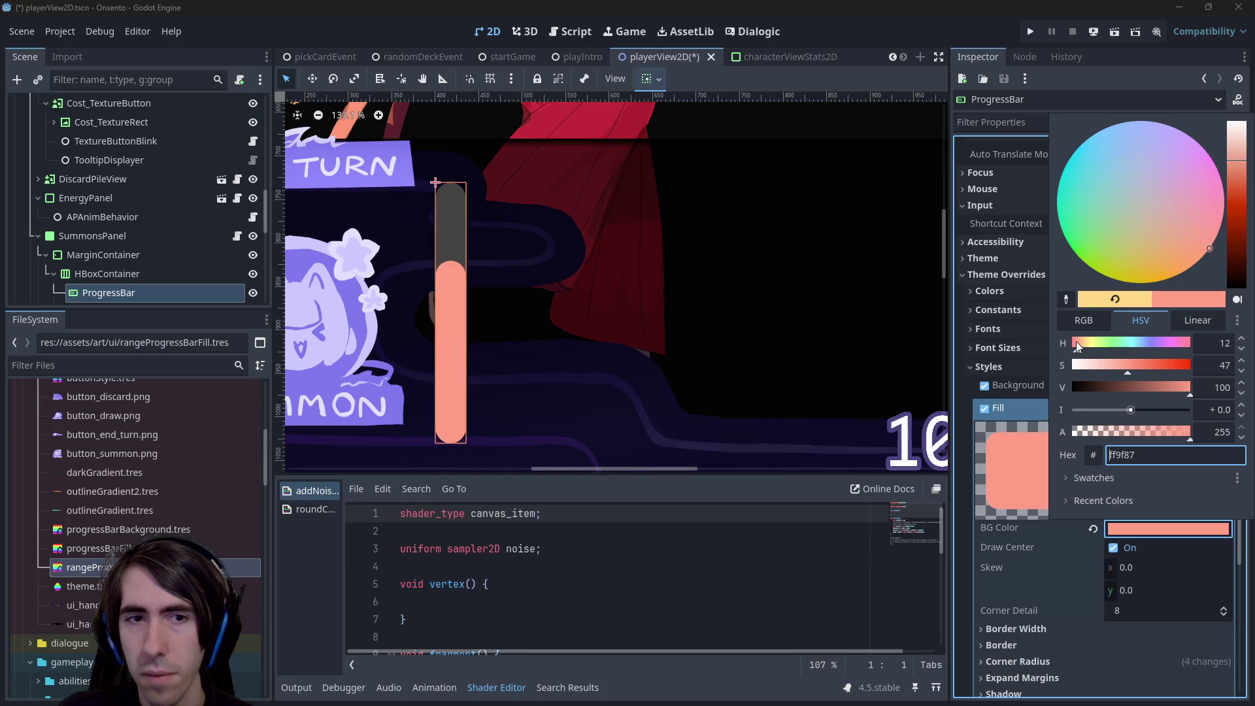
pyautogui.click(599, 366)
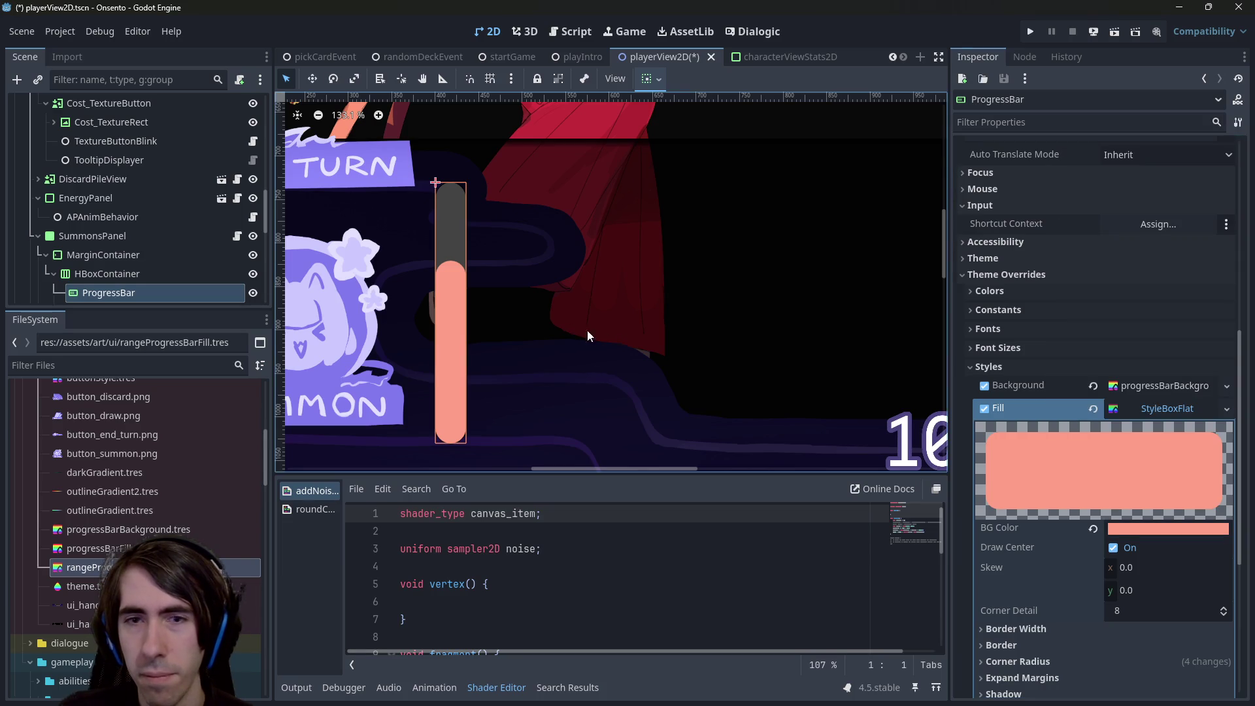
pyautogui.scroll(-4, 555, 327)
pyautogui.moveTo(634, 343); pyautogui.dragTo(501, 347)
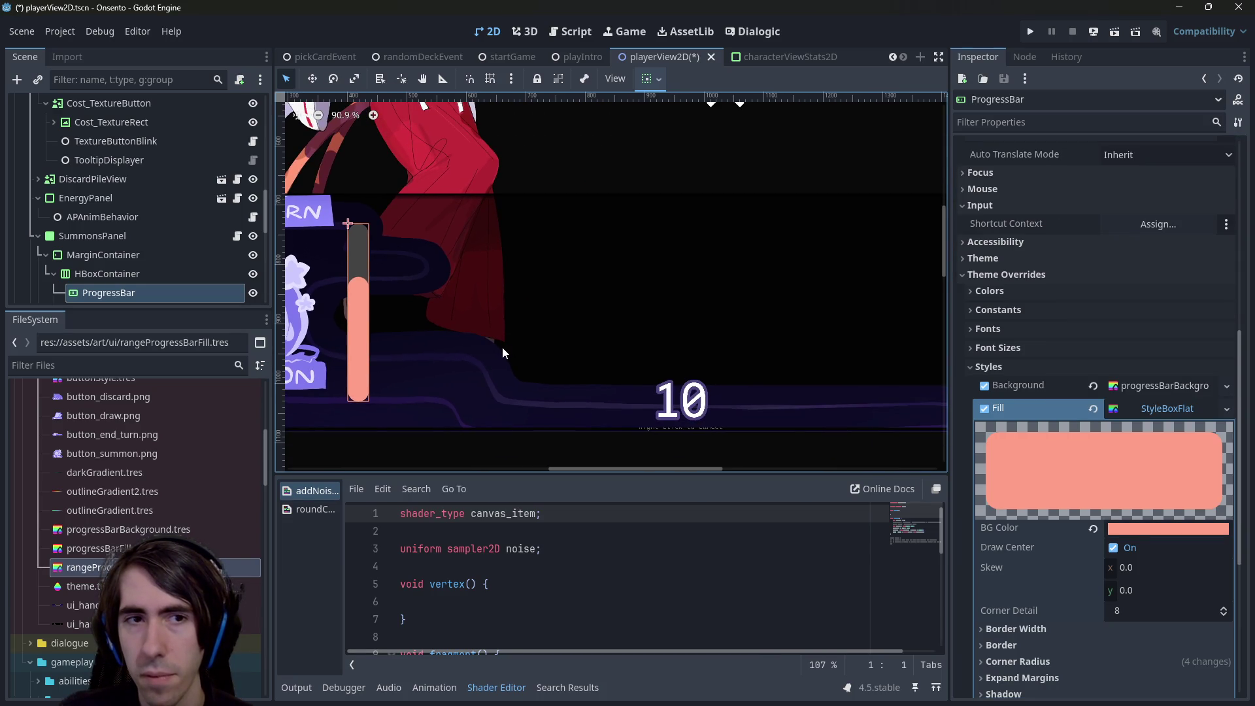
pyautogui.scroll(-3, 502, 347)
pyautogui.click(582, 430)
pyautogui.click(409, 337)
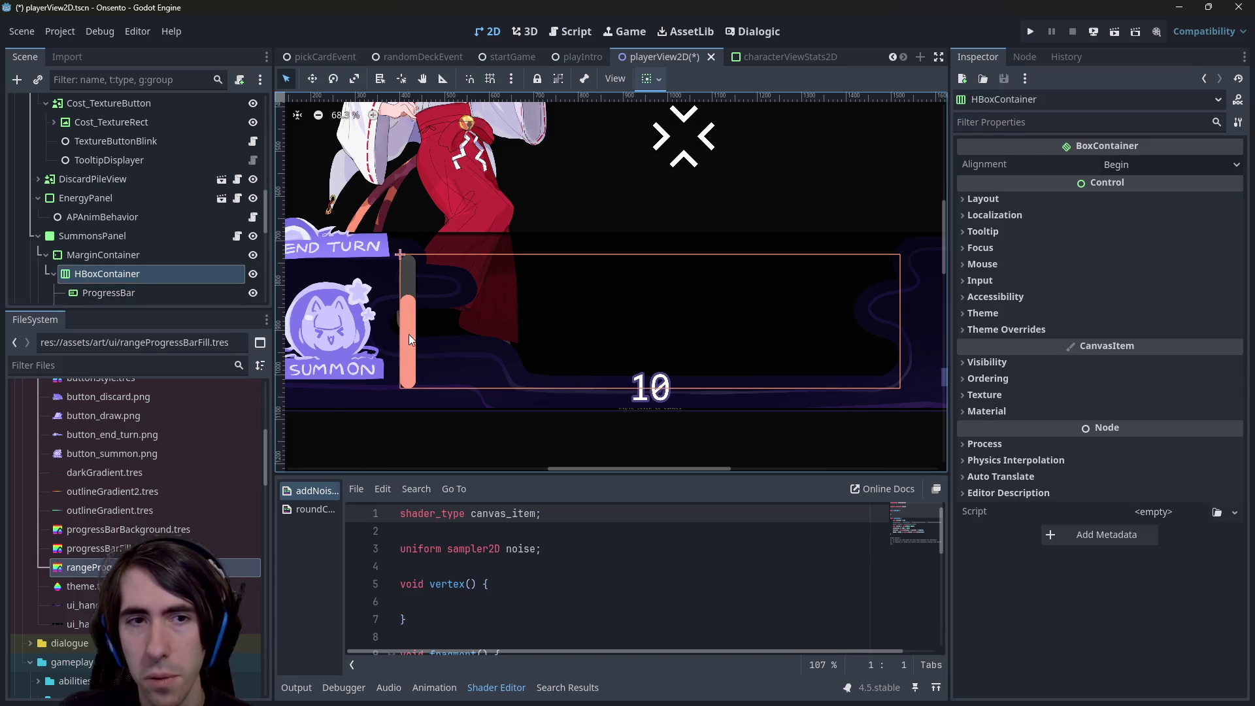
pyautogui.scroll(5, 988, 415)
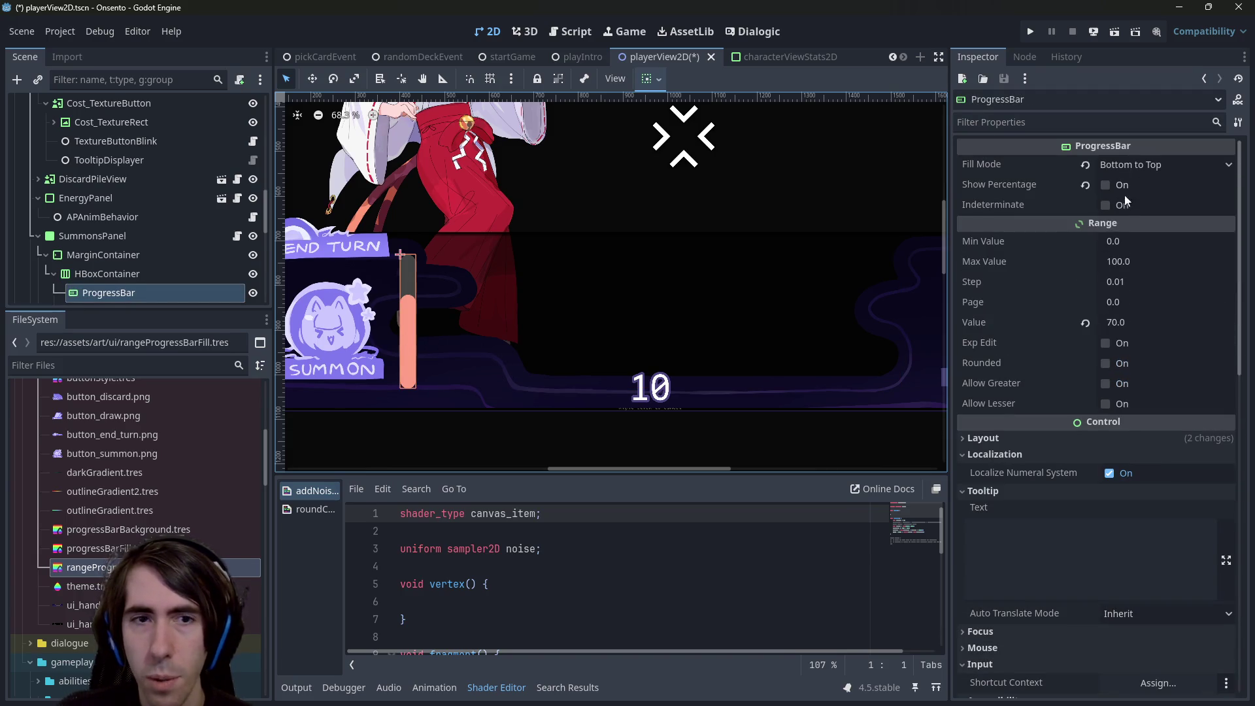
pyautogui.click(1095, 544)
pyautogui.write('100')
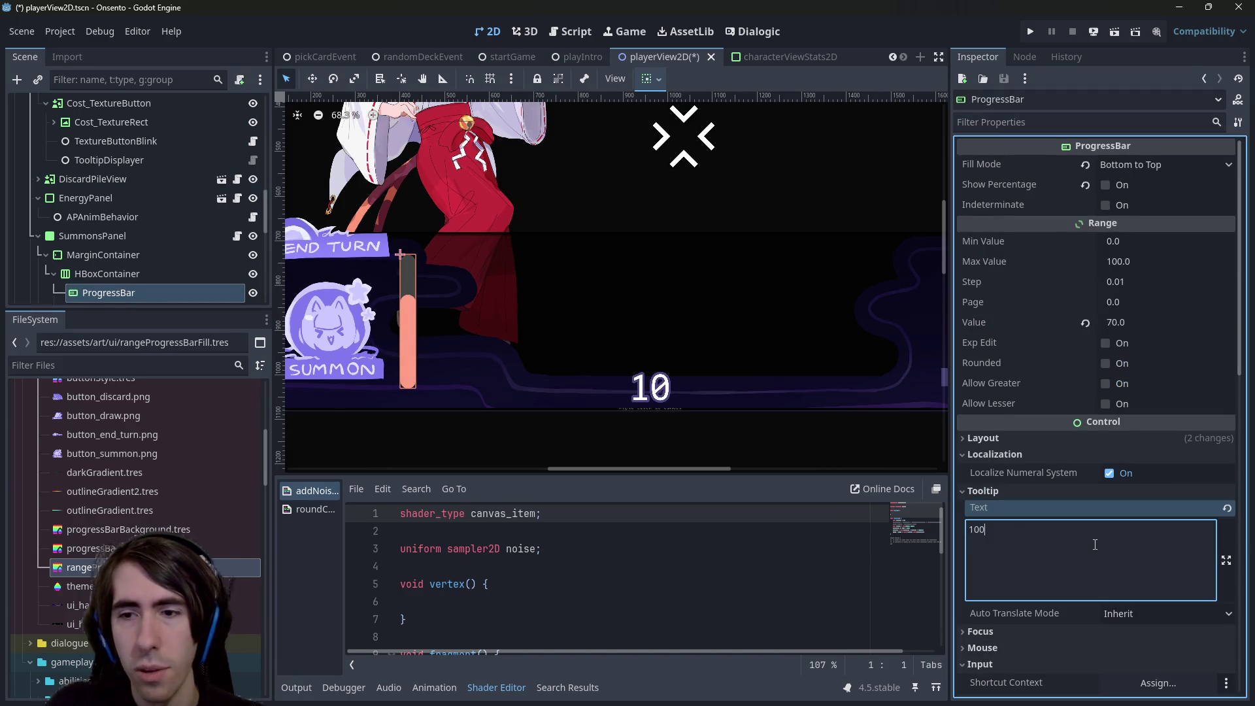
pyautogui.hotkey('ctrl', 'a')
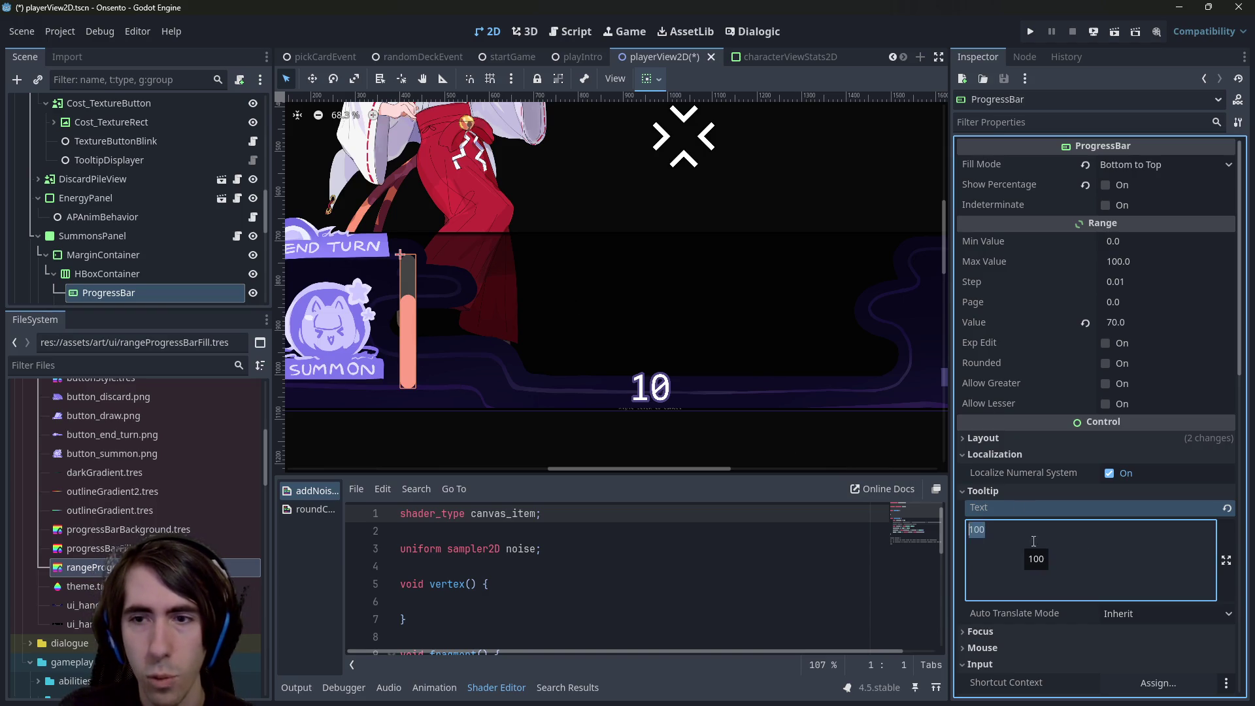
pyautogui.click(1106, 185)
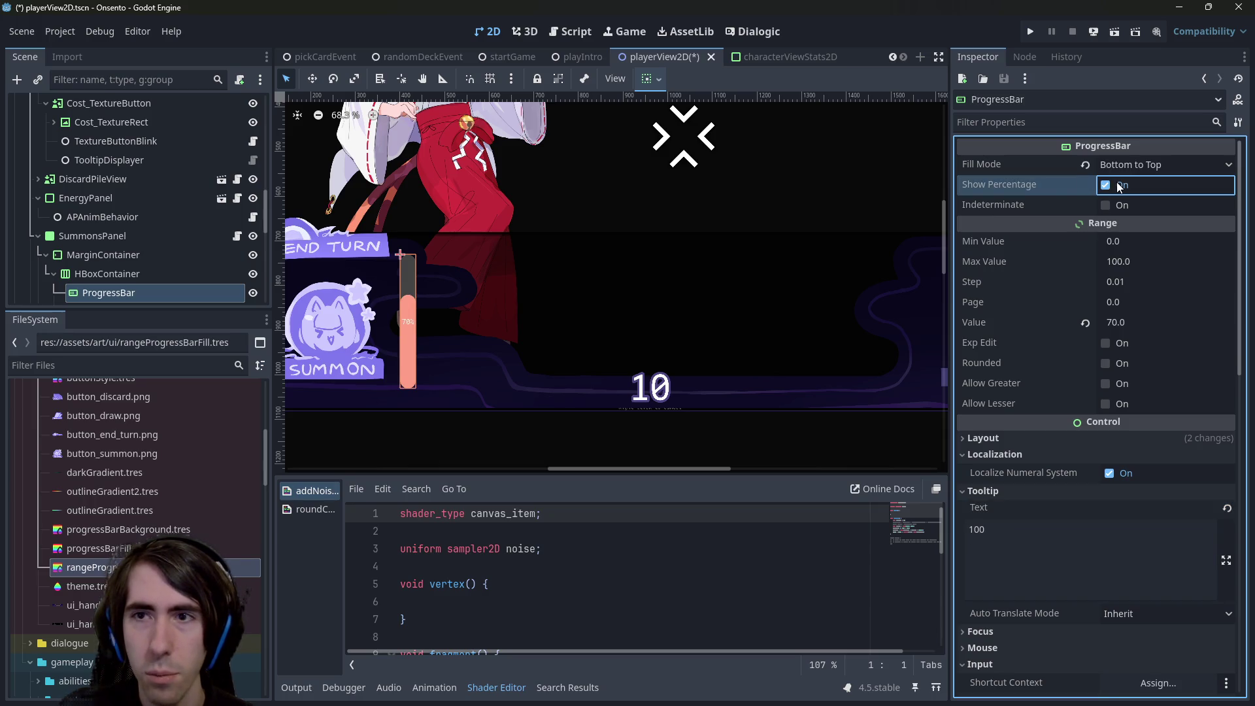
pyautogui.click(1119, 186)
pyautogui.click(1017, 516)
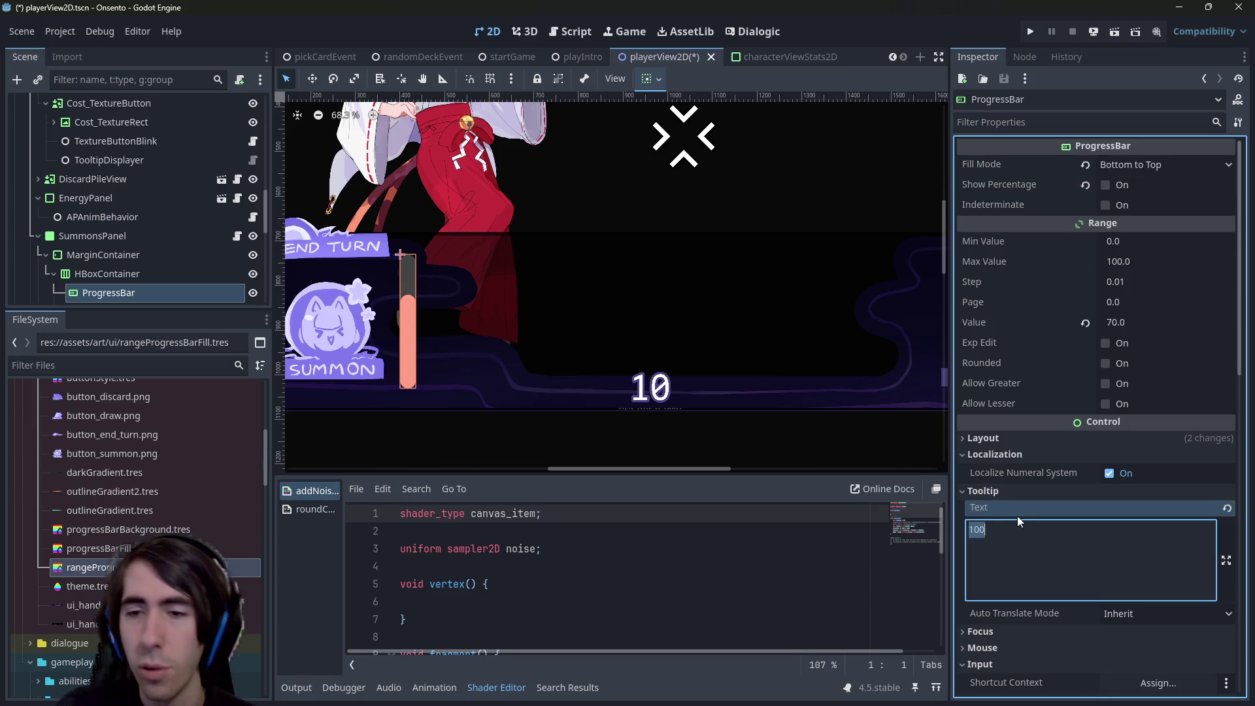
pyautogui.press('BackSpace')
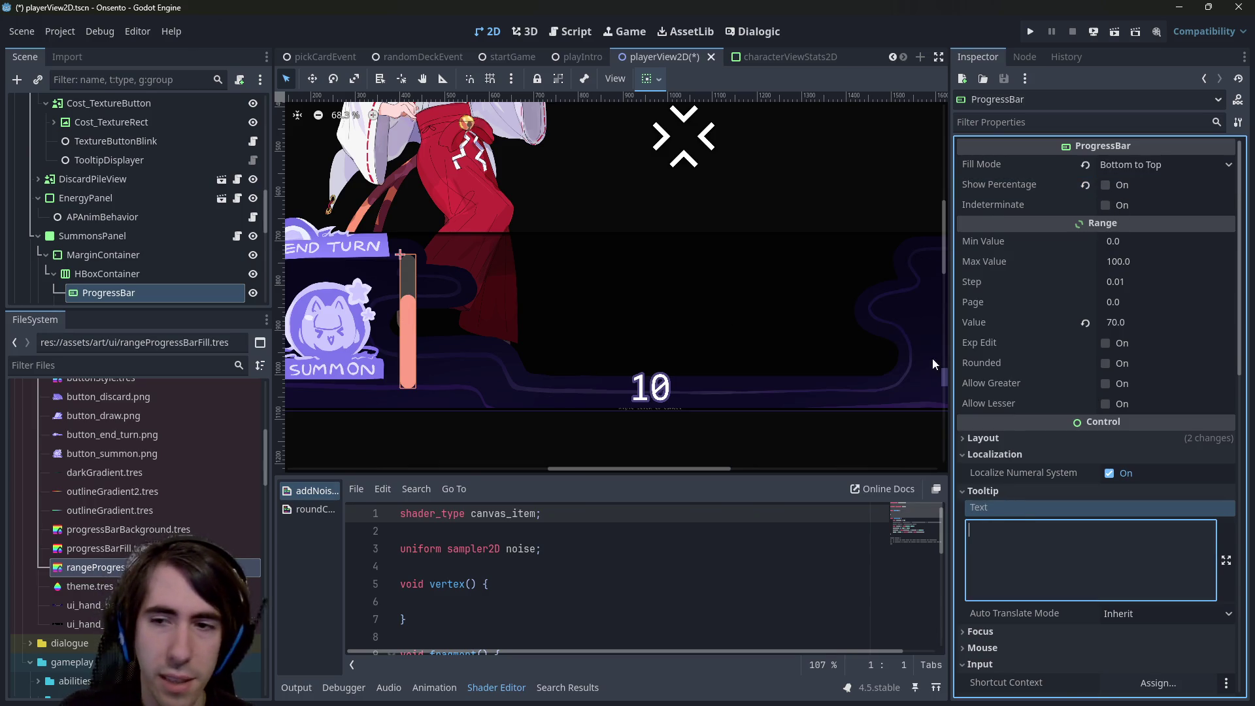
pyautogui.click(989, 492)
pyautogui.scroll(2, 366, 366)
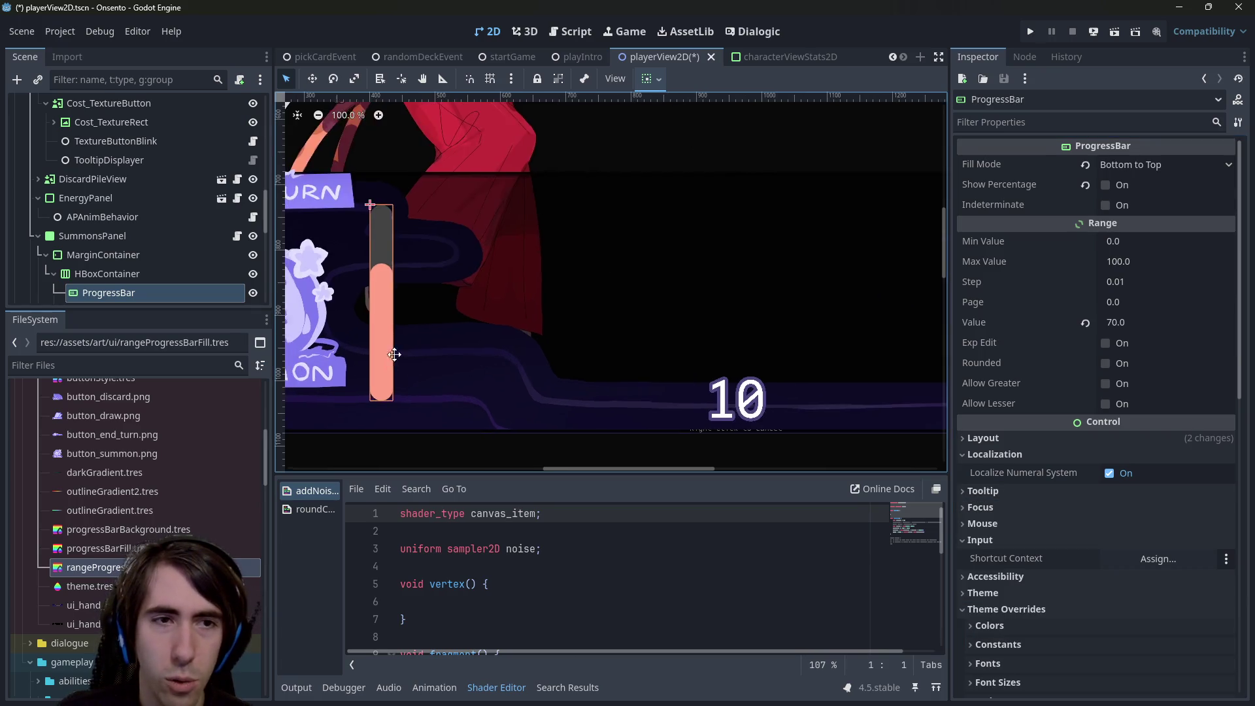
pyautogui.scroll(-2, 52, 261)
# Add a RichTextLabel as a child of the ProgressBar
pyautogui.rightClick(121, 241)
pyautogui.click(141, 269)
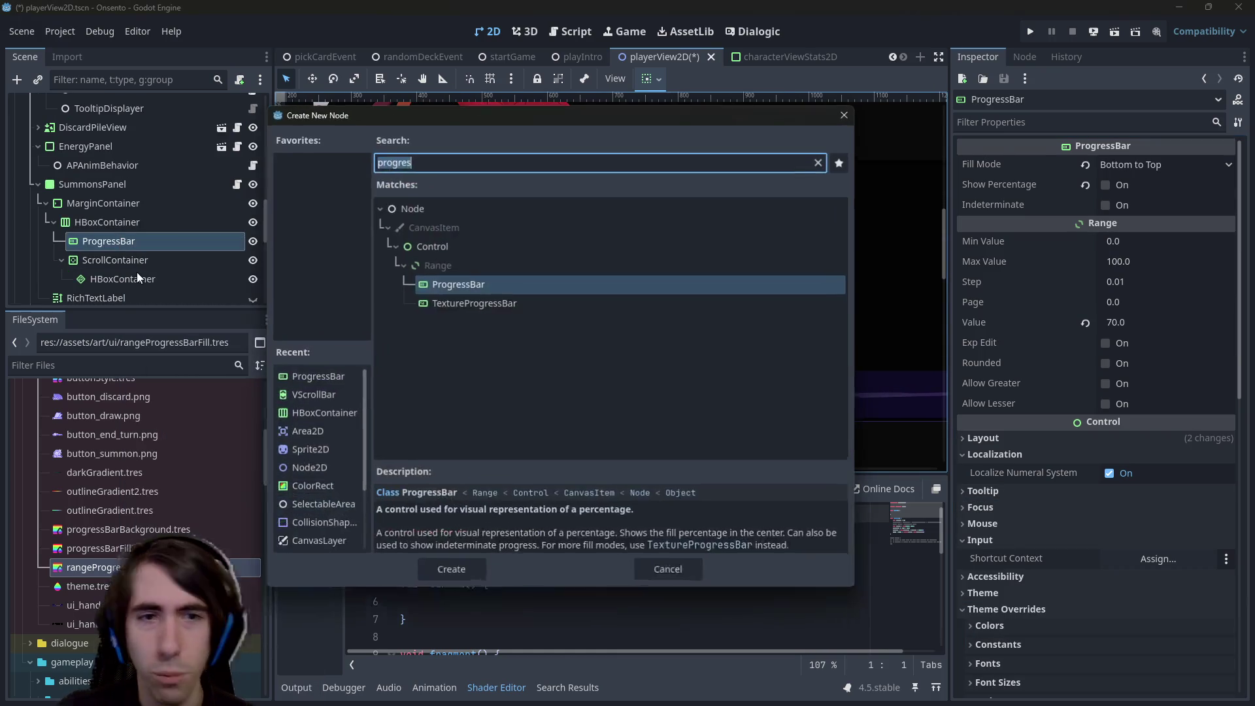
pyautogui.write('richt')
pyautogui.press('Return')
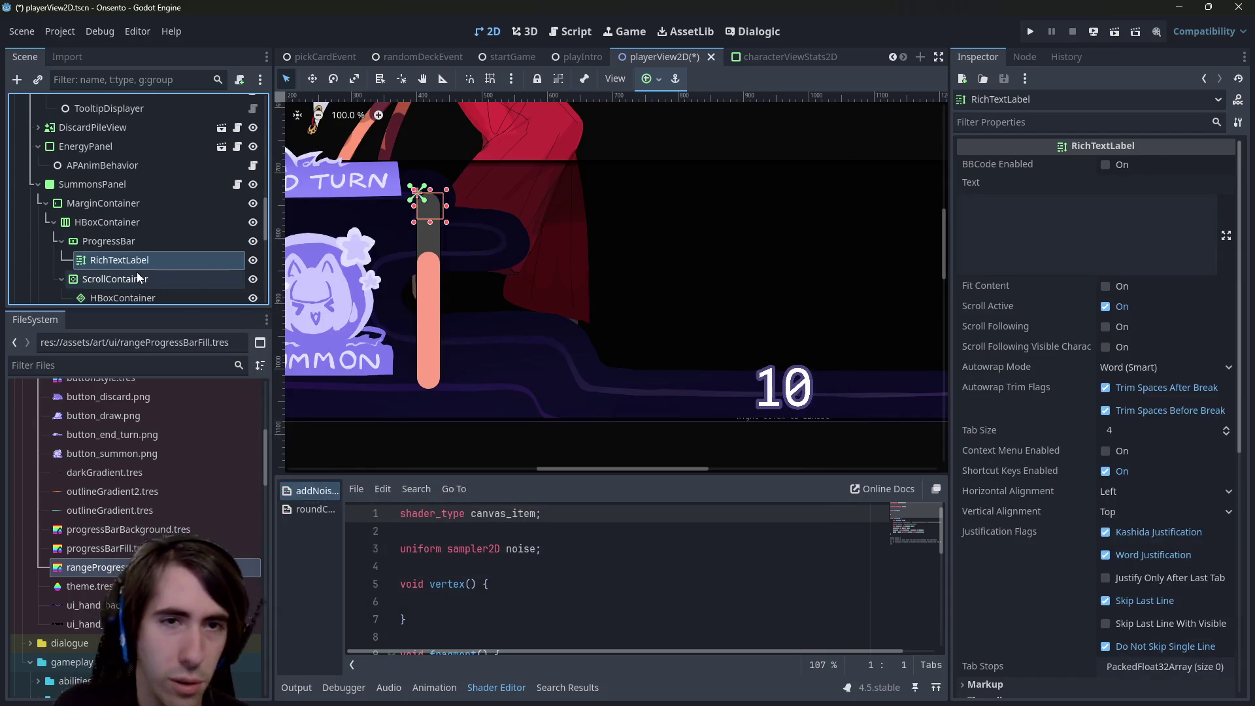
# Set the label text to 100, anchor it Center, enable Fit Content, and save
pyautogui.click(1057, 225)
pyautogui.write('100')
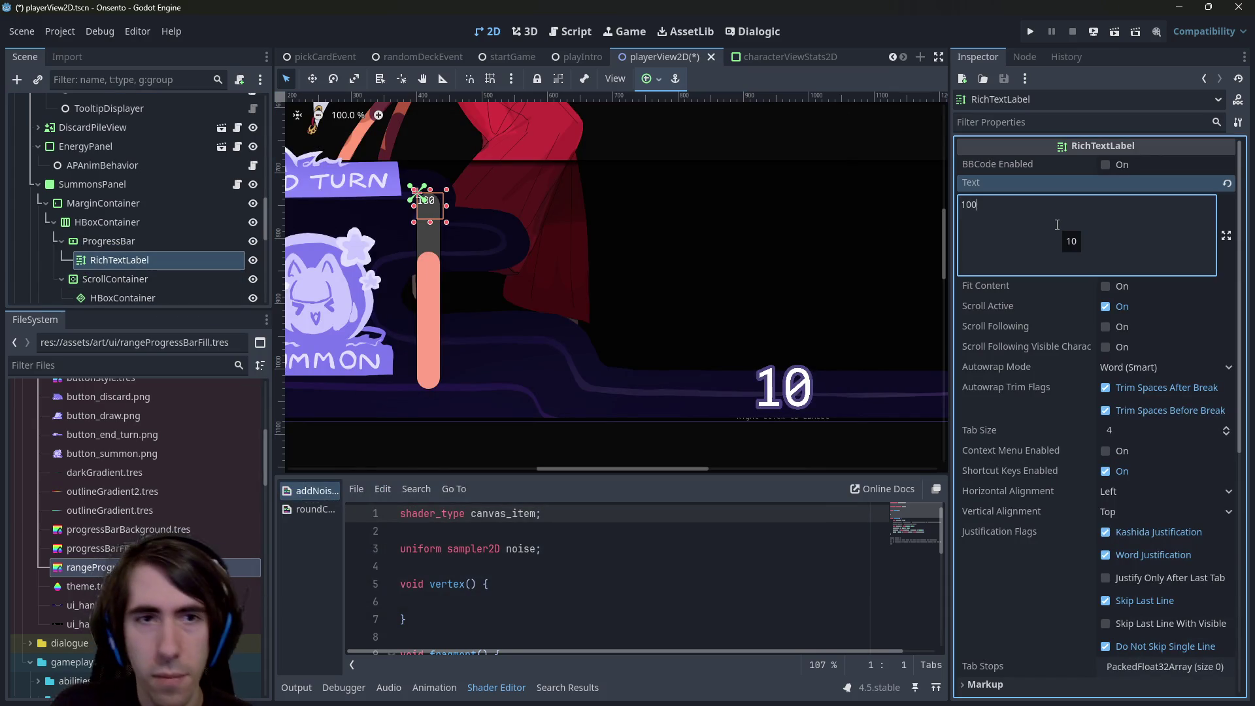
pyautogui.click(648, 79)
pyautogui.click(682, 156)
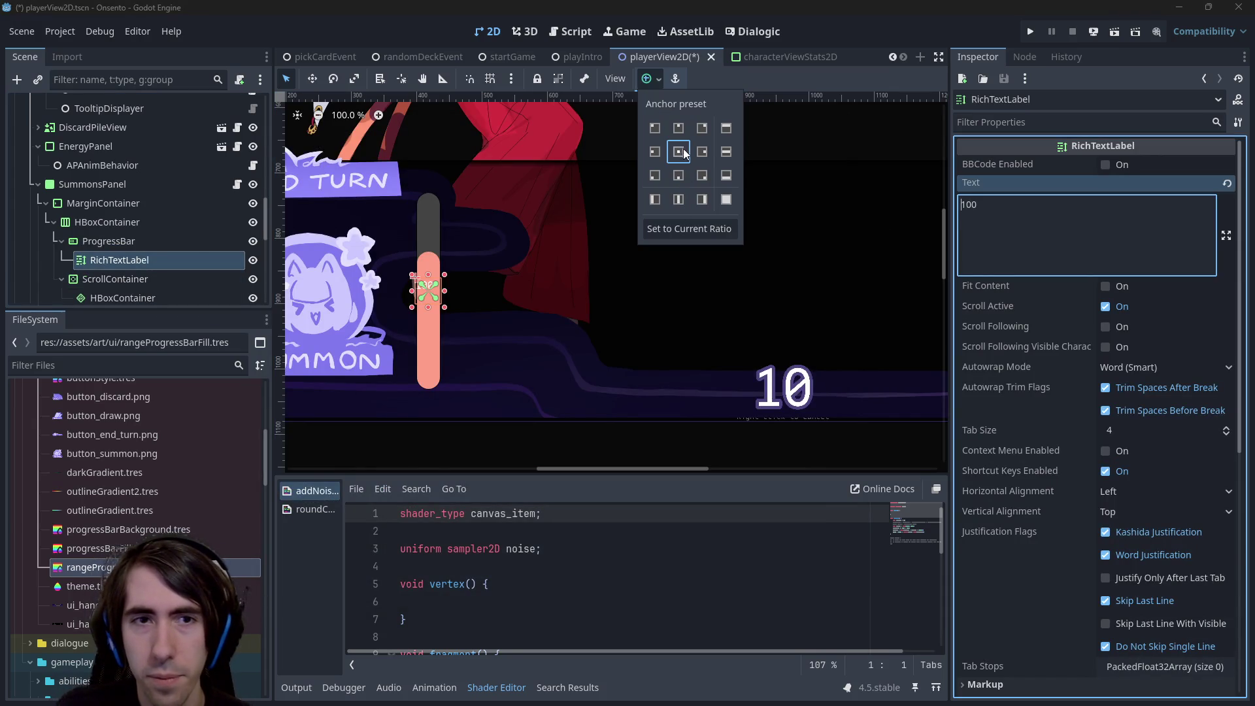
pyautogui.click(1121, 287)
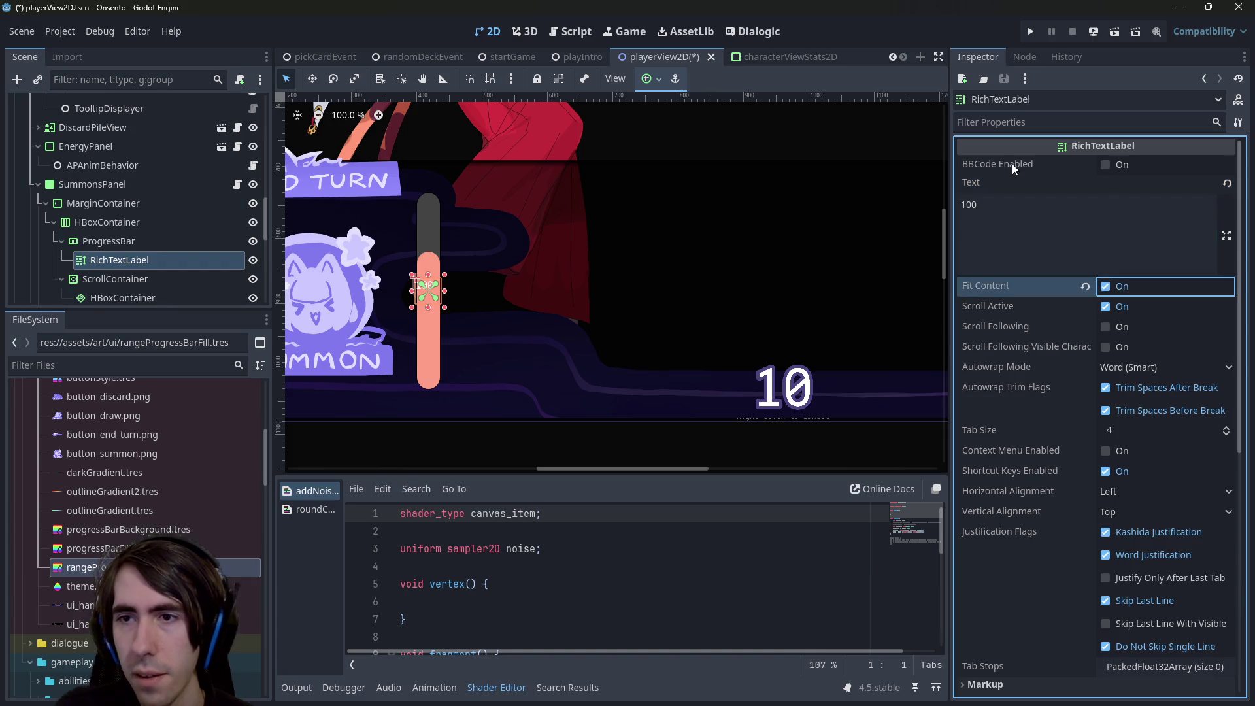
pyautogui.hotkey('ctrl', 's')
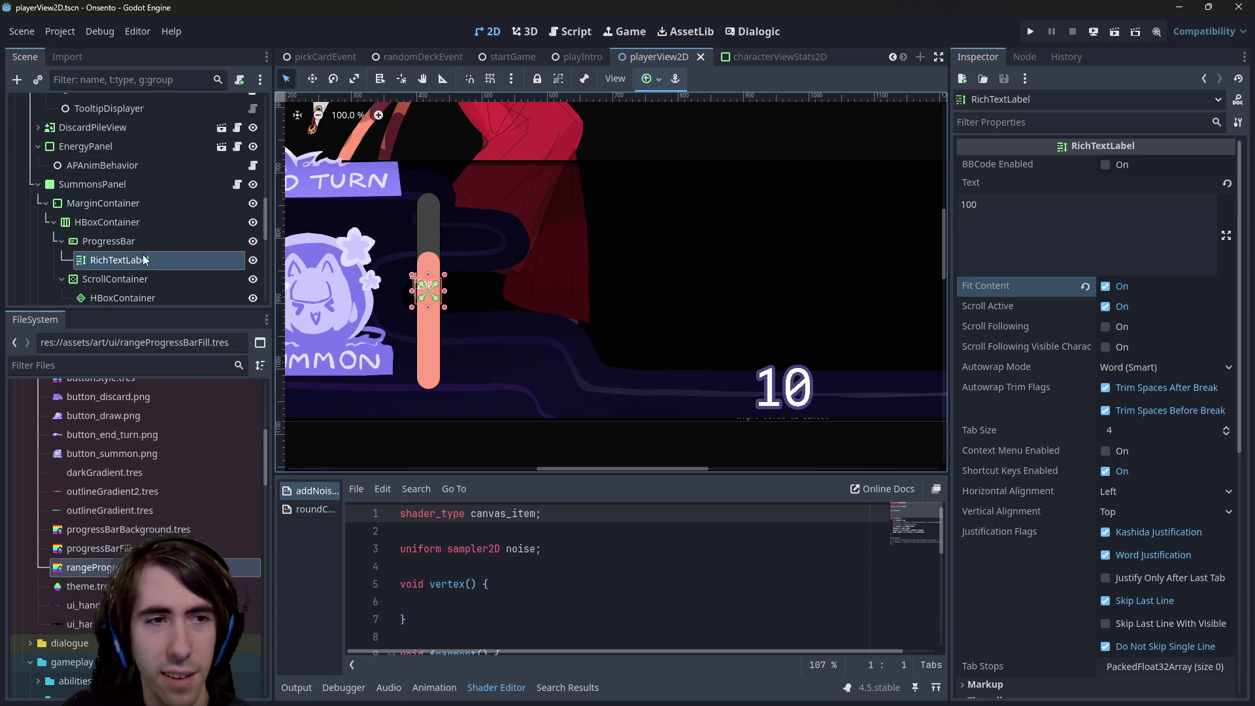
pyautogui.scroll(-1, 147, 248)
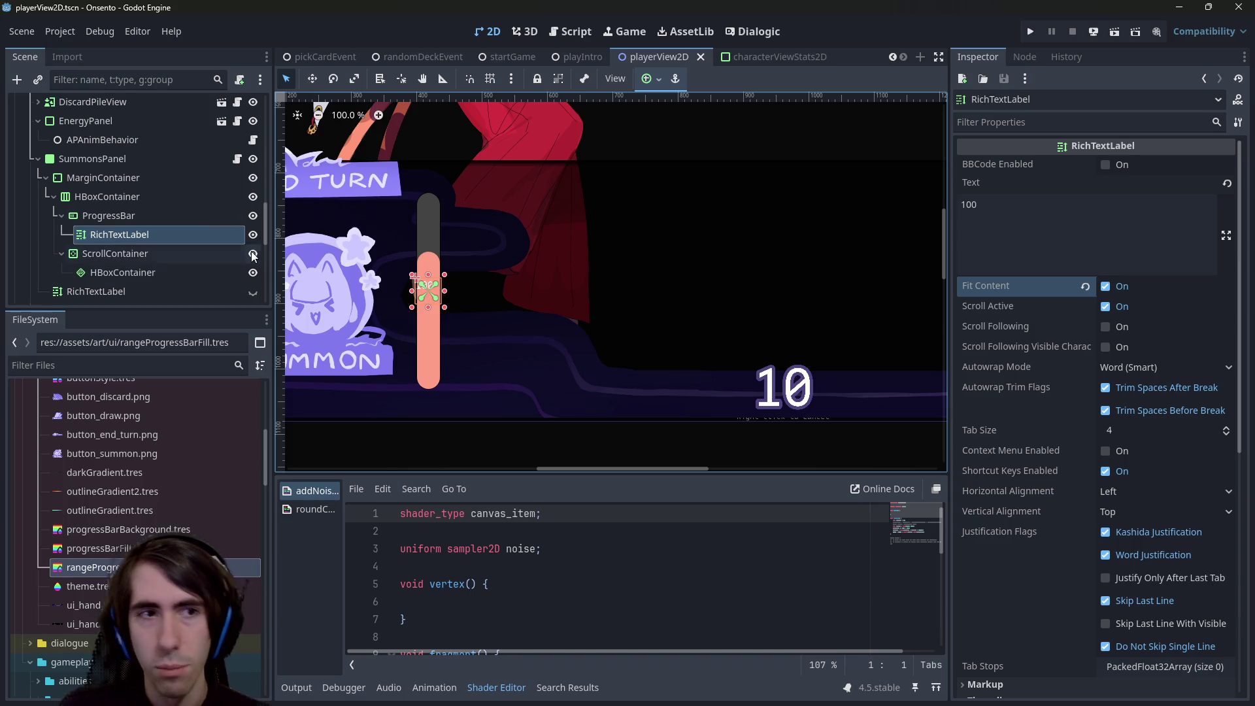
# Set the label's horizontal and vertical alignment to Center and save the scene
pyautogui.click(170, 219)
pyautogui.click(147, 233)
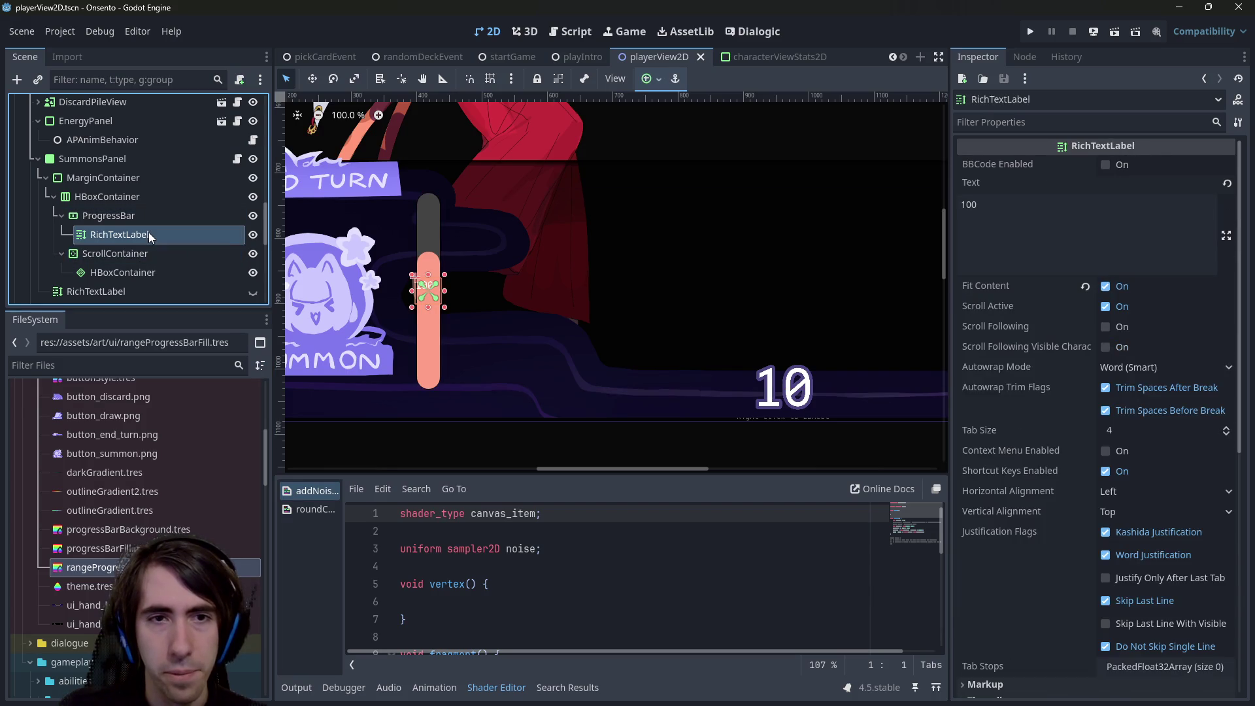
pyautogui.scroll(9, 520, 277)
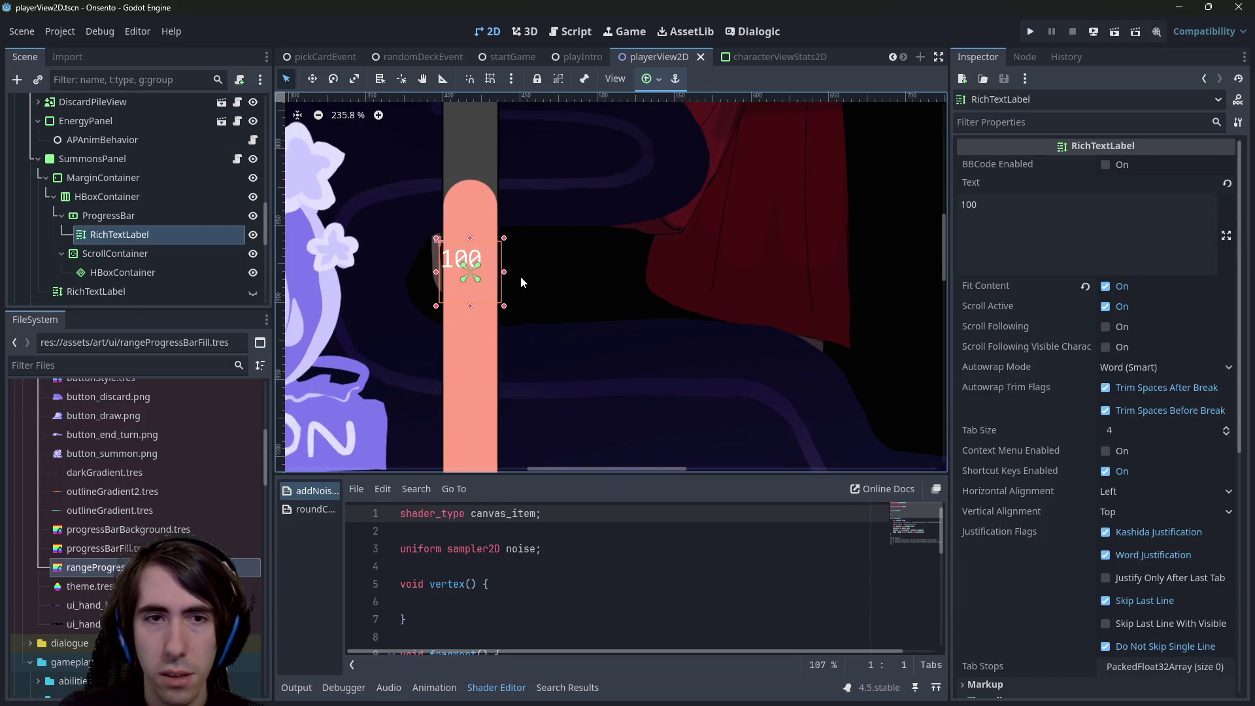
pyautogui.click(1127, 491)
pyautogui.click(1128, 523)
pyautogui.click(1132, 512)
pyautogui.click(1124, 545)
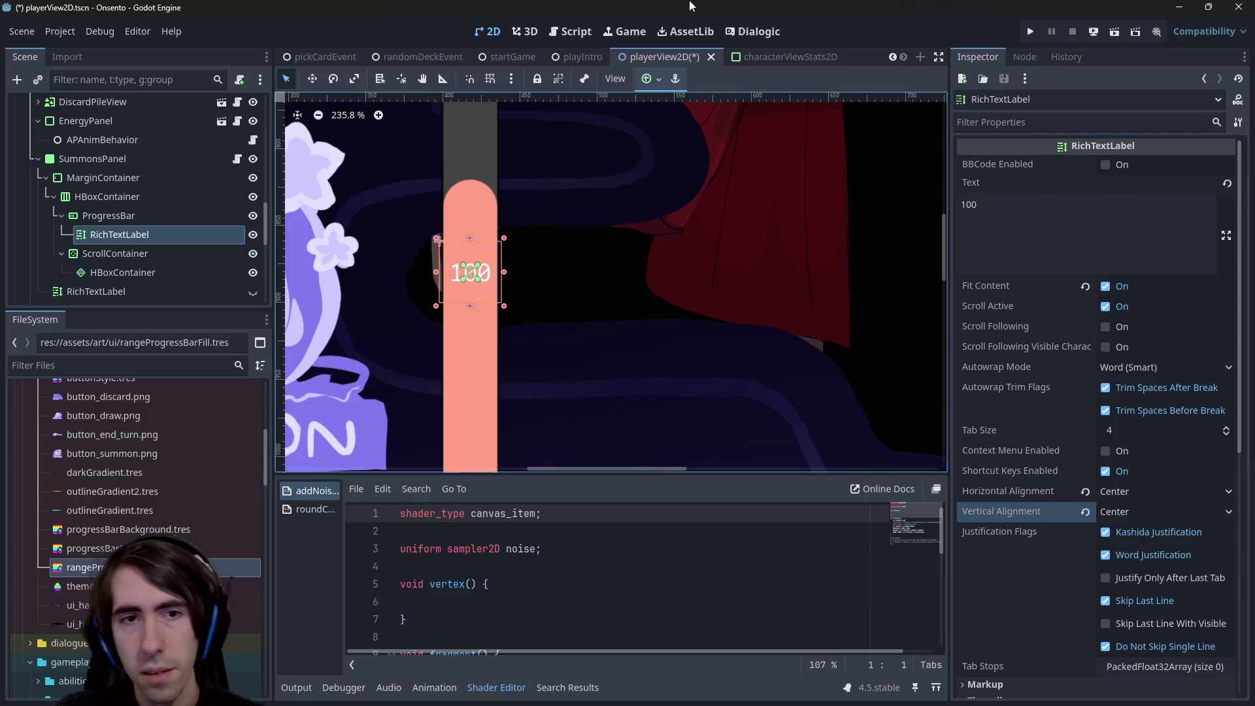
pyautogui.hotkey('ctrl', 's')
# Scroll to the label's Text field and start editing it
pyautogui.scroll(-4, 680, 327)
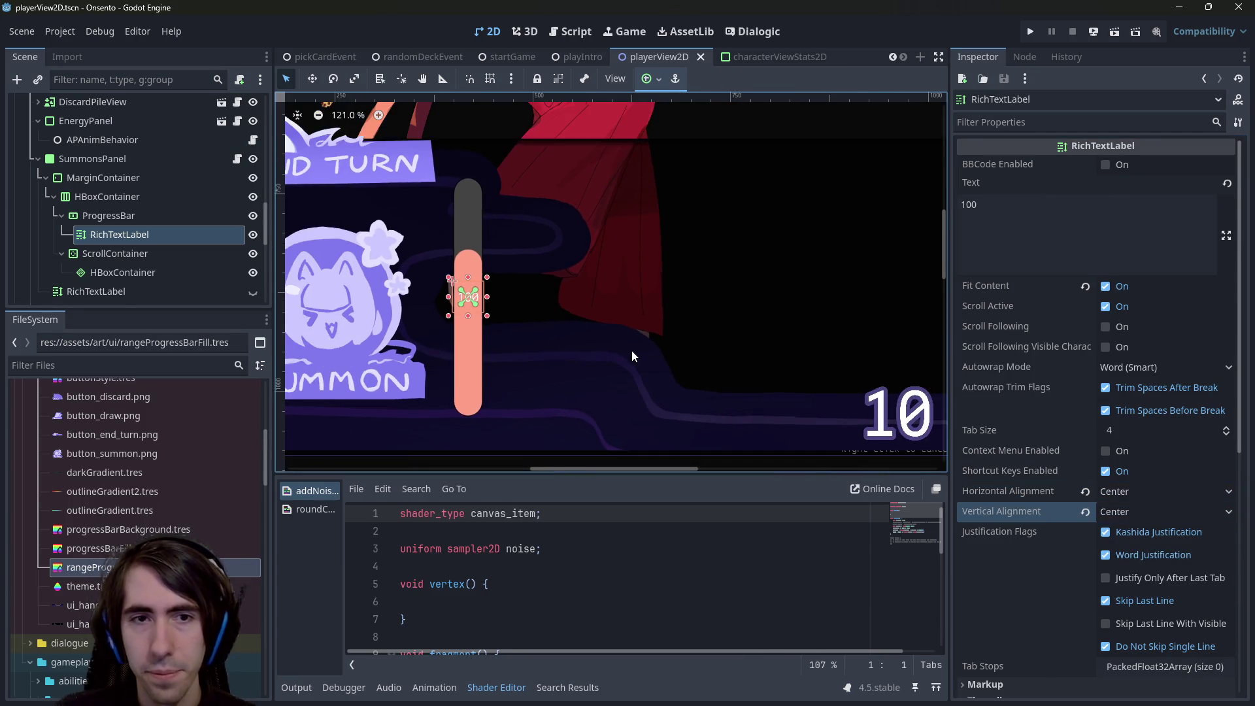
pyautogui.scroll(-1, 632, 351)
pyautogui.click(1068, 244)
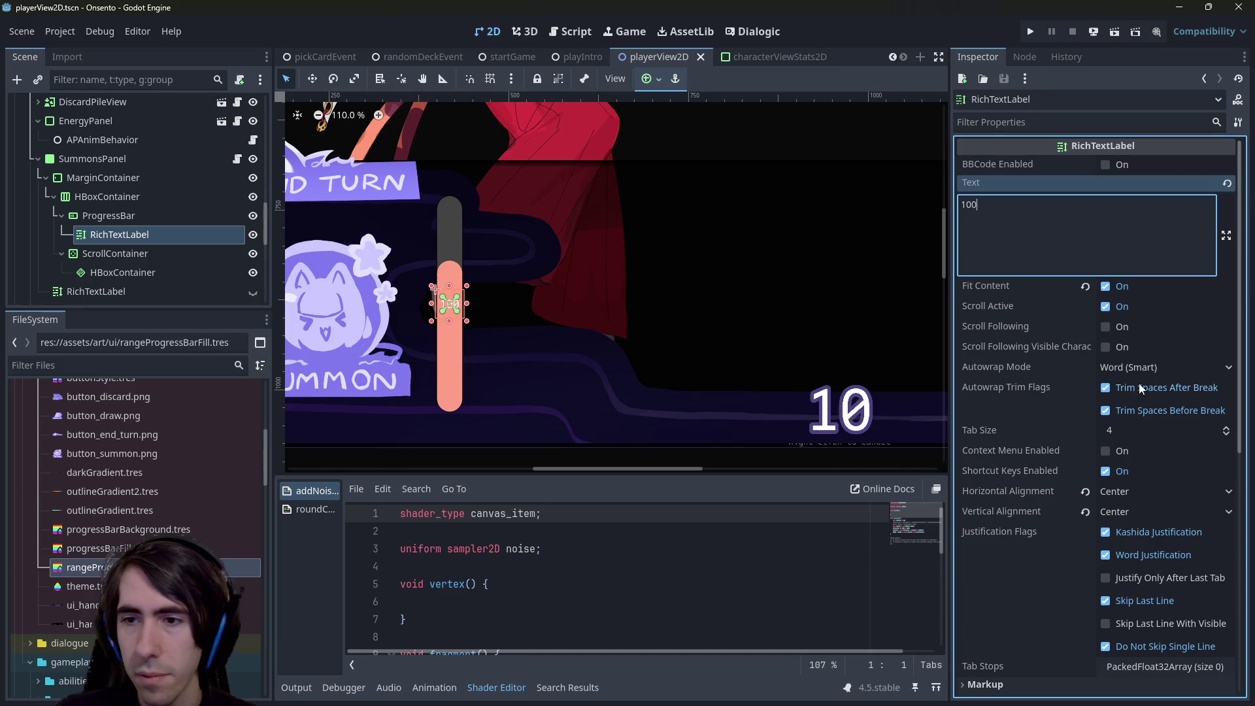
pyautogui.scroll(-2, 1084, 353)
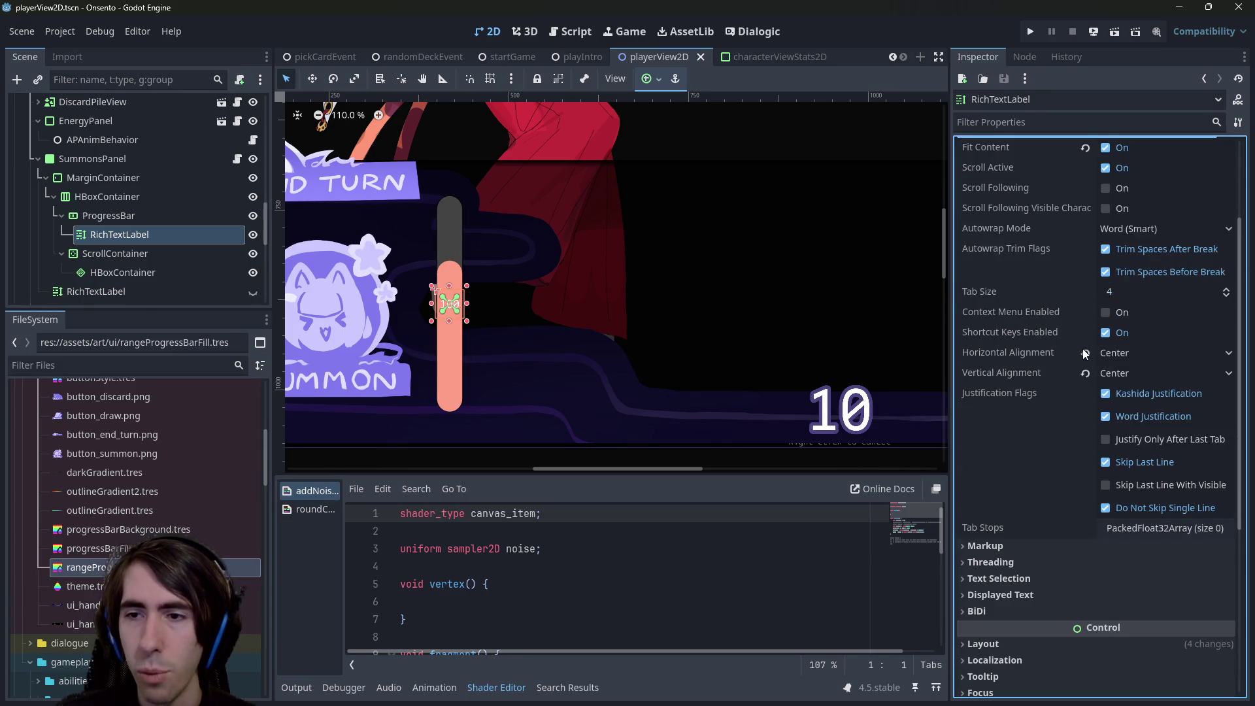
pyautogui.scroll(2, 1083, 353)
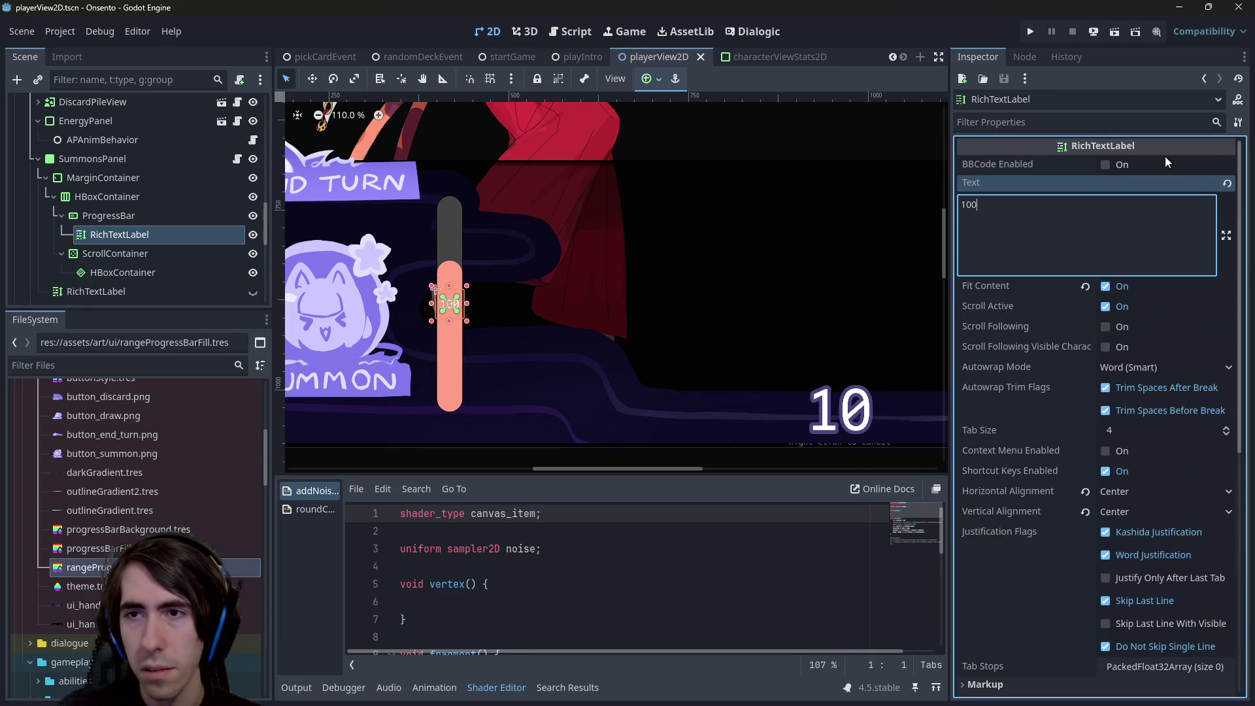
# Enable BBCode on the label, make its text [b]100[/b], and save
pyautogui.click(1111, 165)
pyautogui.click(1113, 239)
pyautogui.write('[/b')
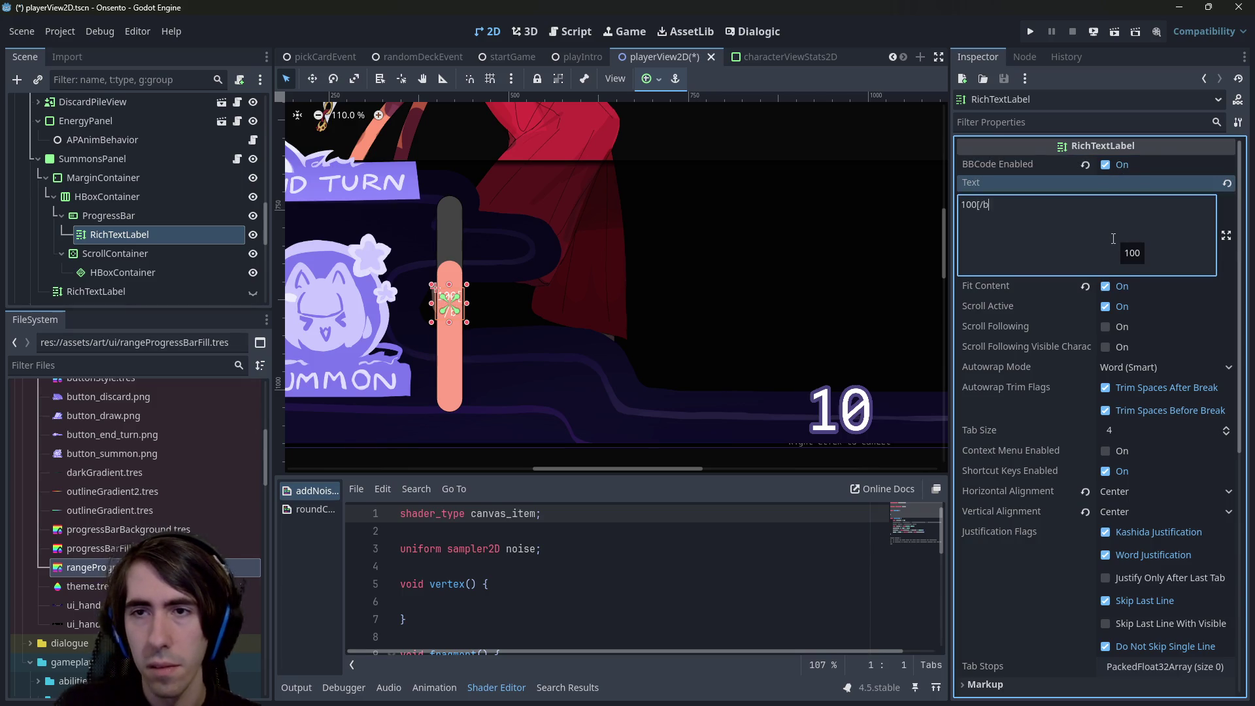
pyautogui.write('[b]')
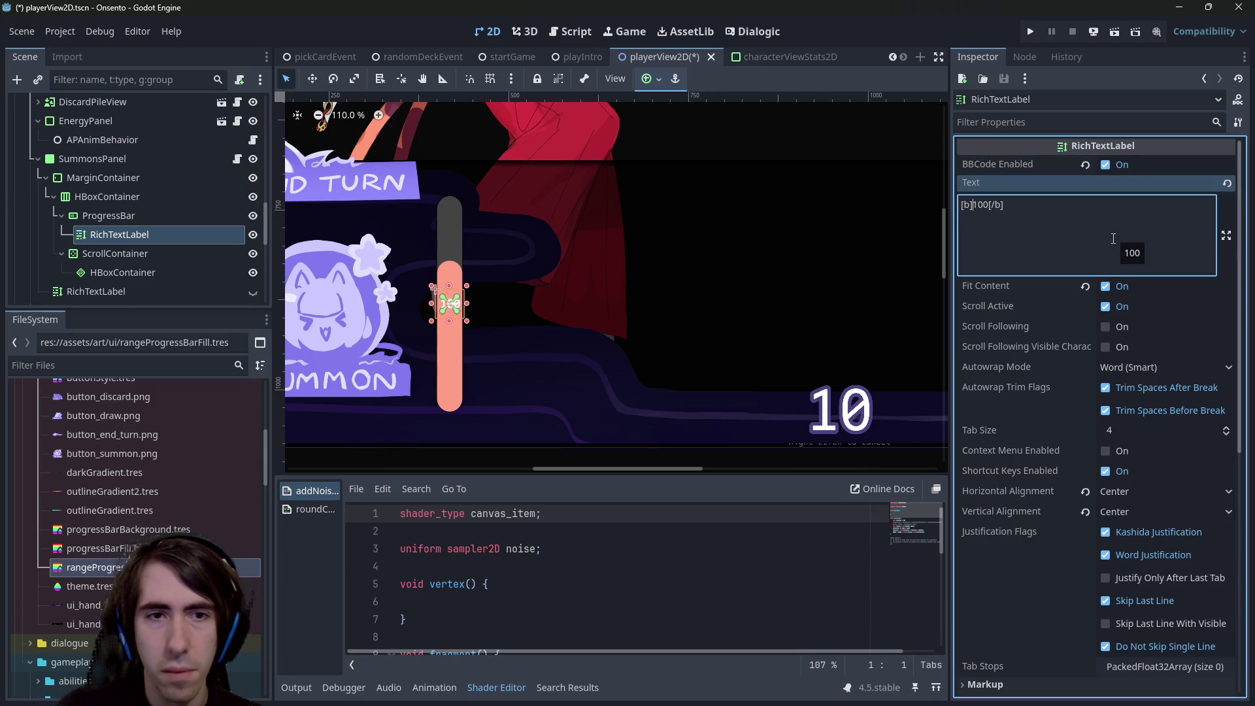
pyautogui.scroll(10, 397, 307)
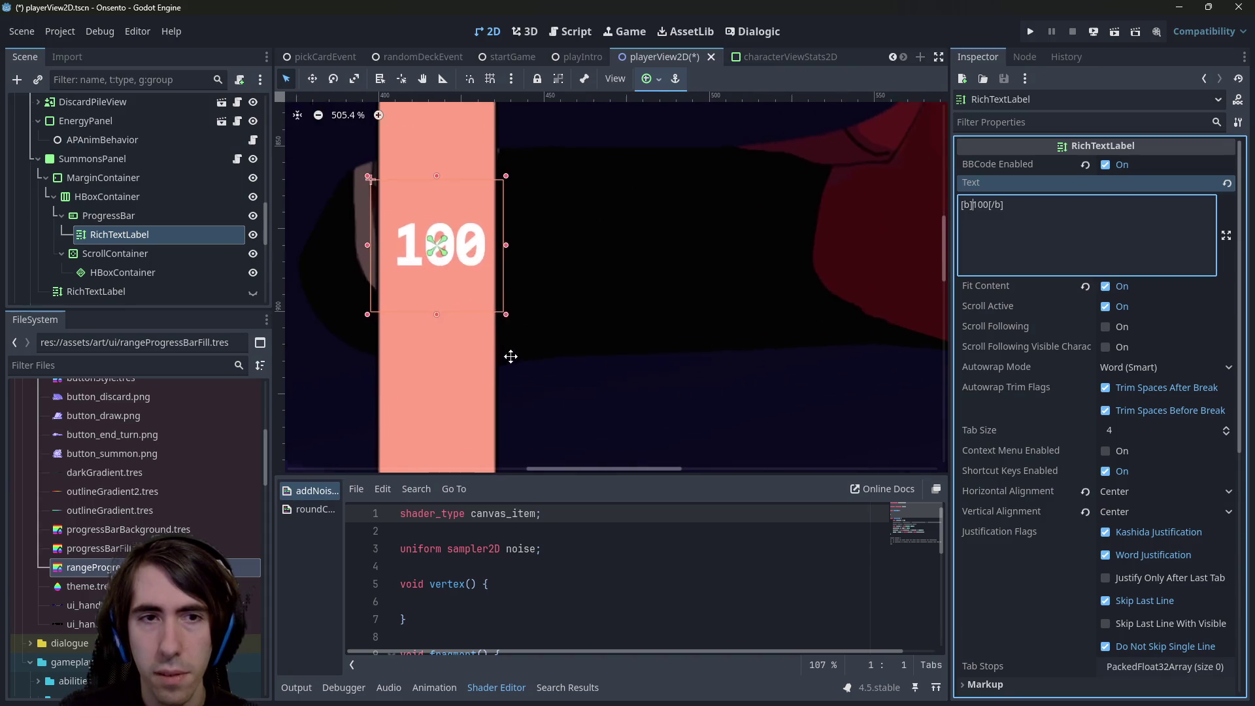
pyautogui.scroll(-6, 517, 353)
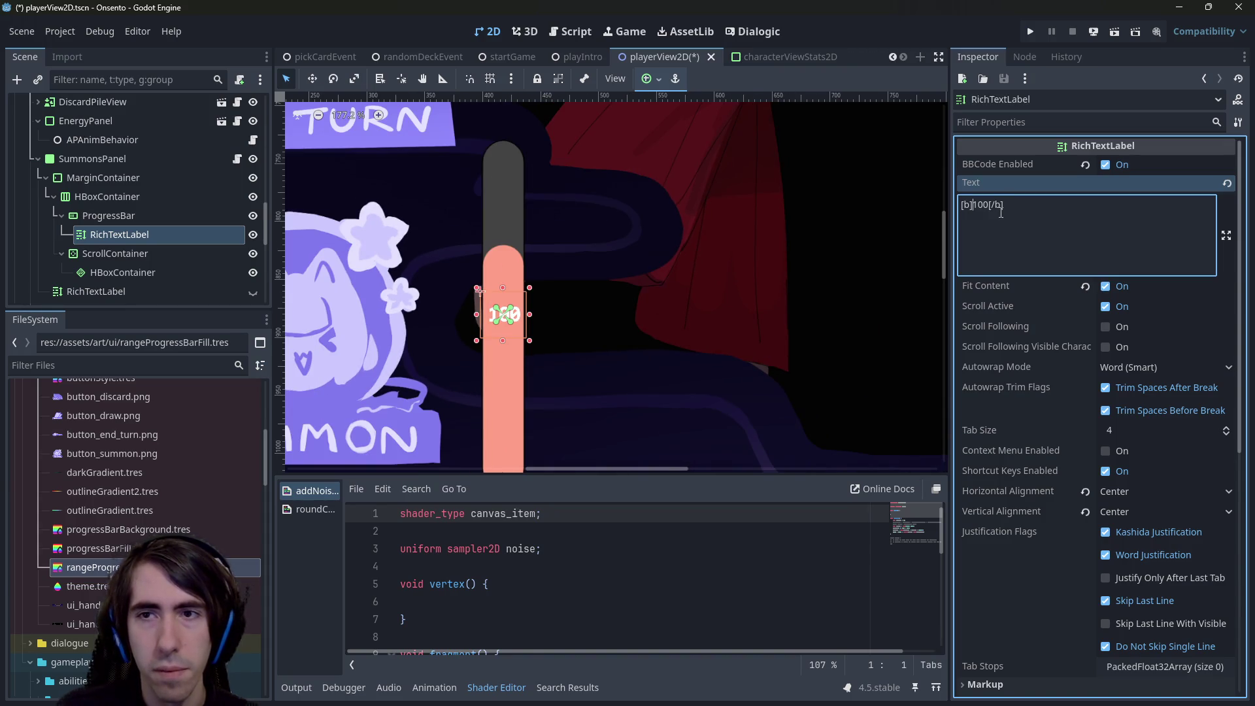
pyautogui.click(1001, 212)
pyautogui.press('Return')
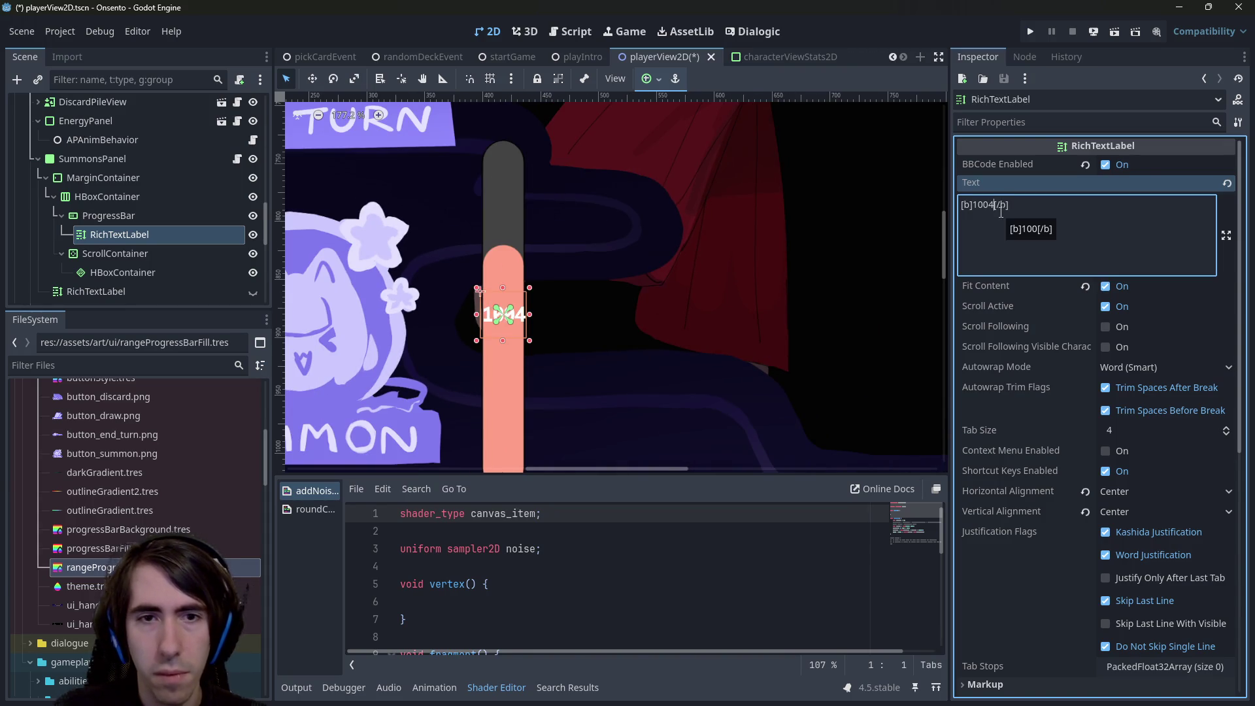
pyautogui.press('BackSpace')
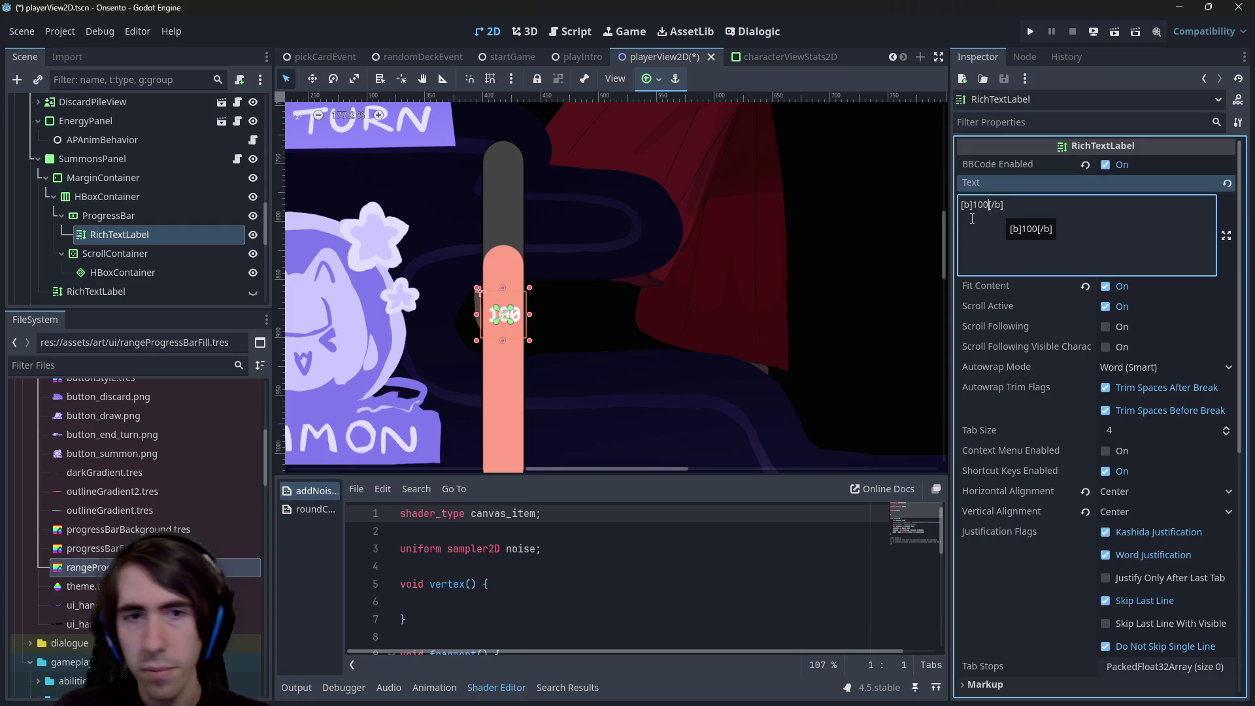
pyautogui.hotkey('ctrl', 's')
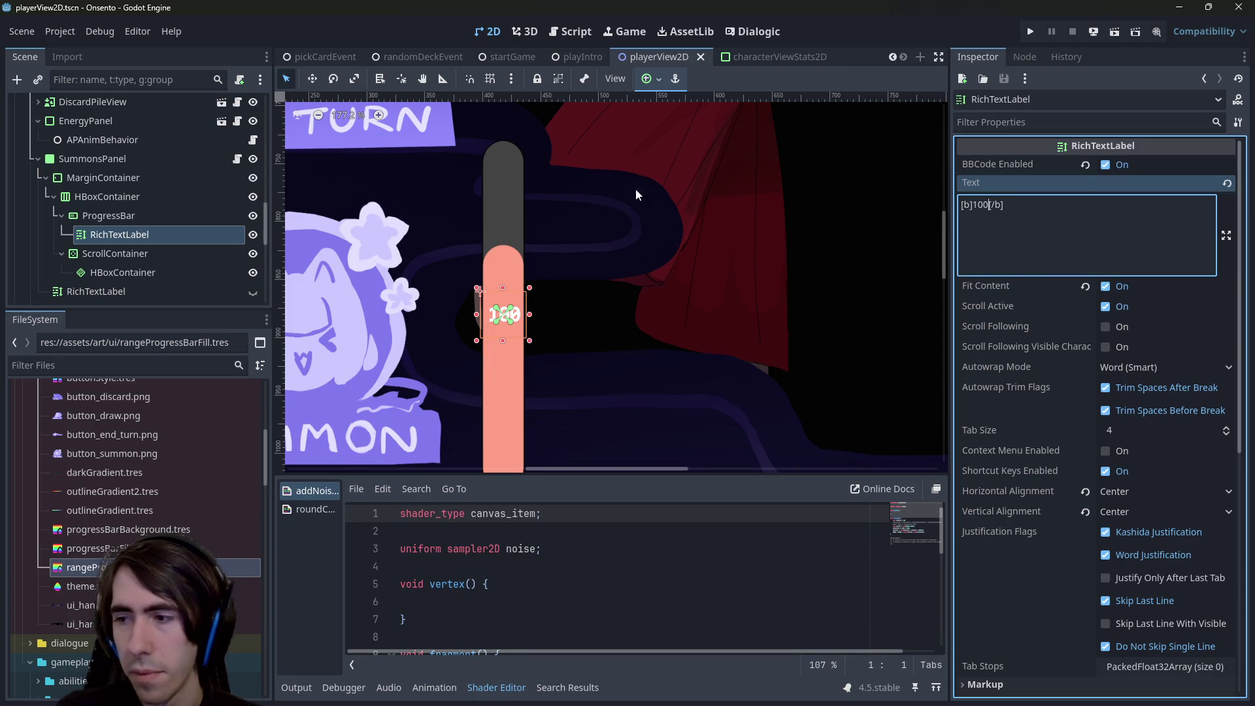
# Reselect the 100 label and begin deleting the bold tags from its text
pyautogui.click(627, 308)
pyautogui.scroll(5, 516, 337)
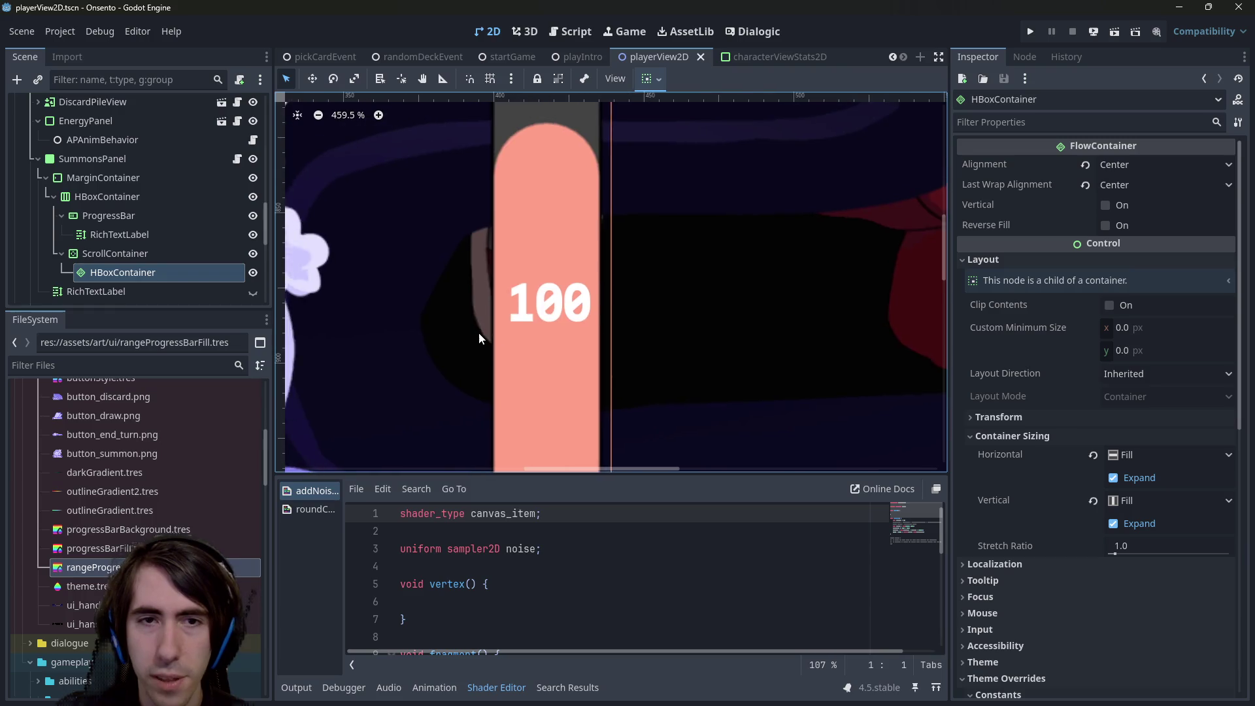
pyautogui.scroll(3, 543, 305)
pyautogui.click(548, 303)
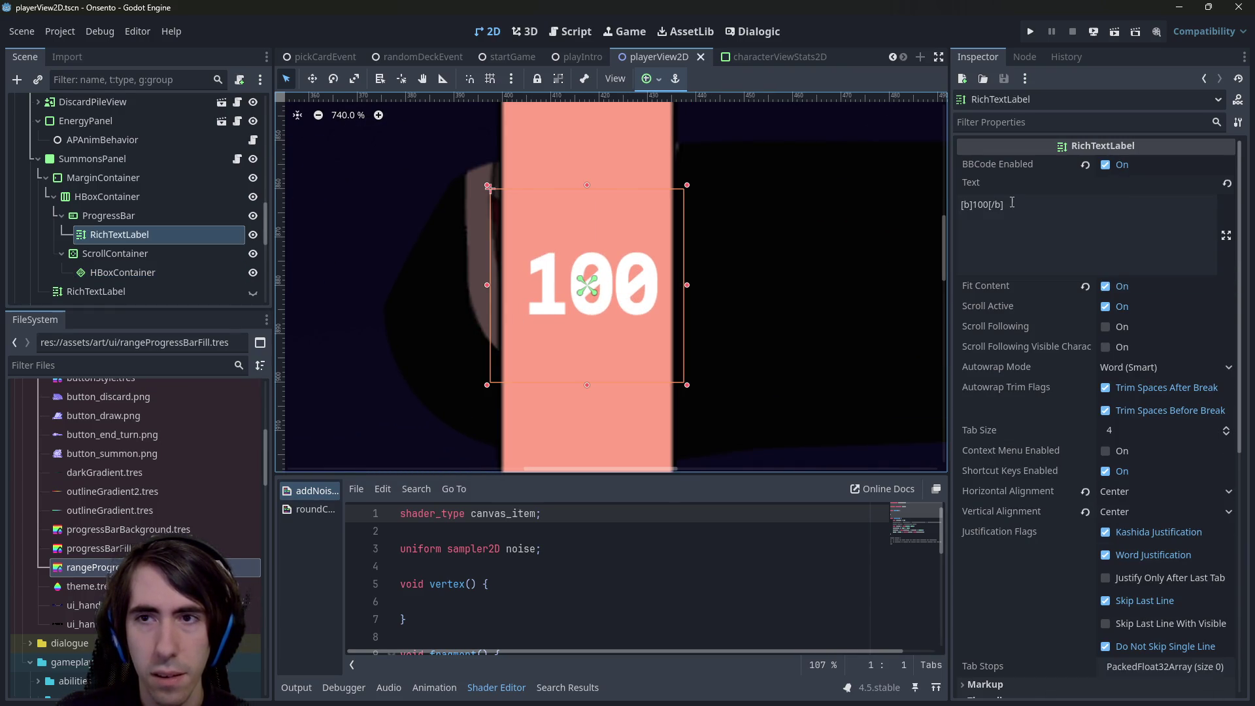
pyautogui.click(1091, 223)
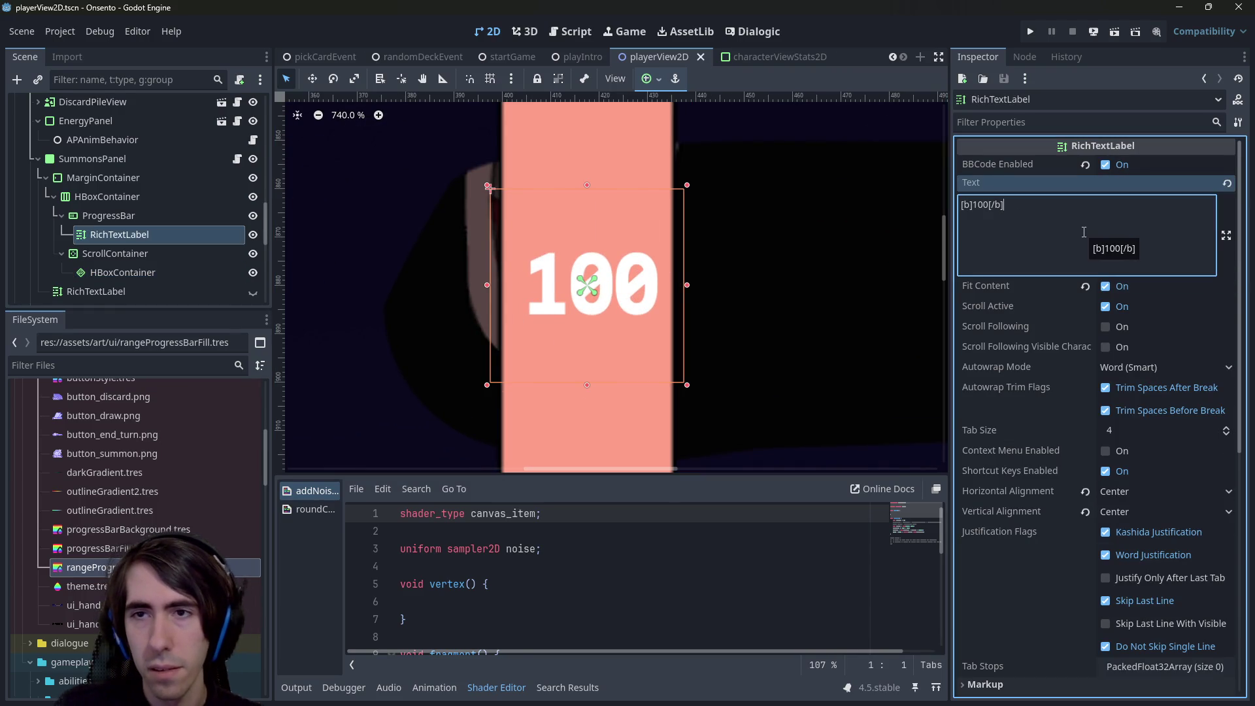
pyautogui.press('BackSpace')
pyautogui.press('BackSpace')
pyautogui.press('BackSpace')
pyautogui.press('BackSpace')
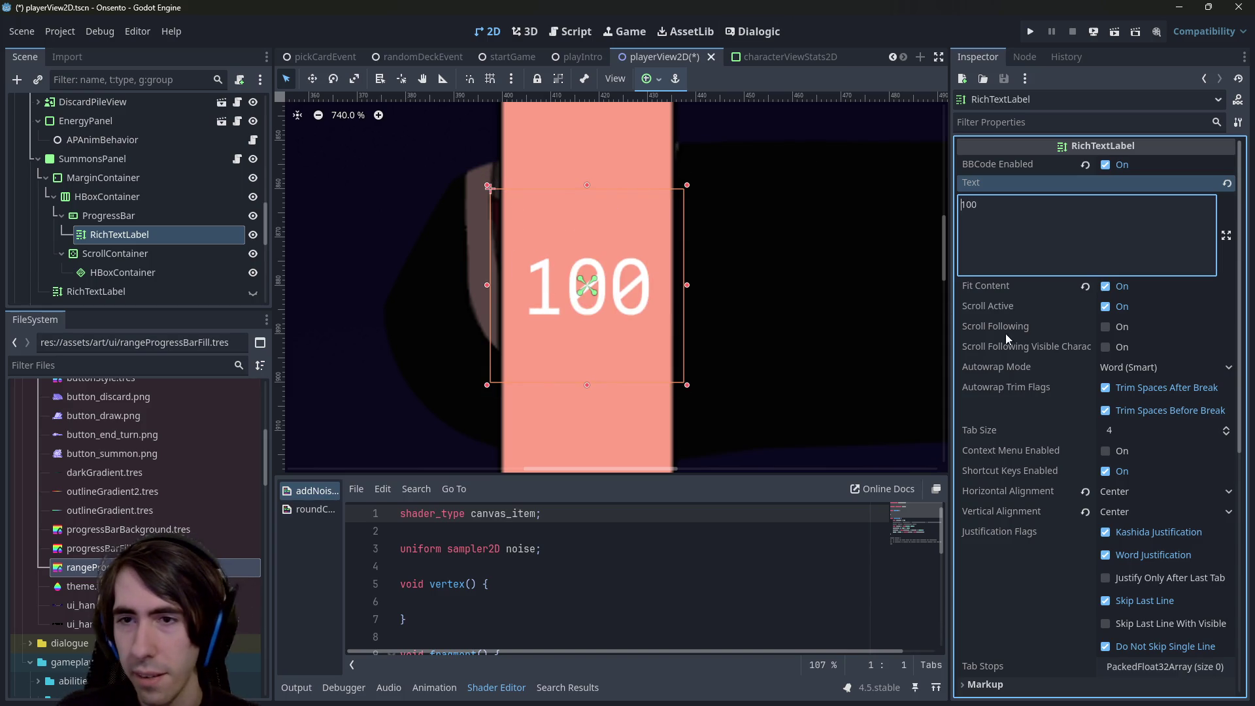
# Undo the accidental edit that cut the label text to 1, restoring 100, and save
pyautogui.click(649, 79)
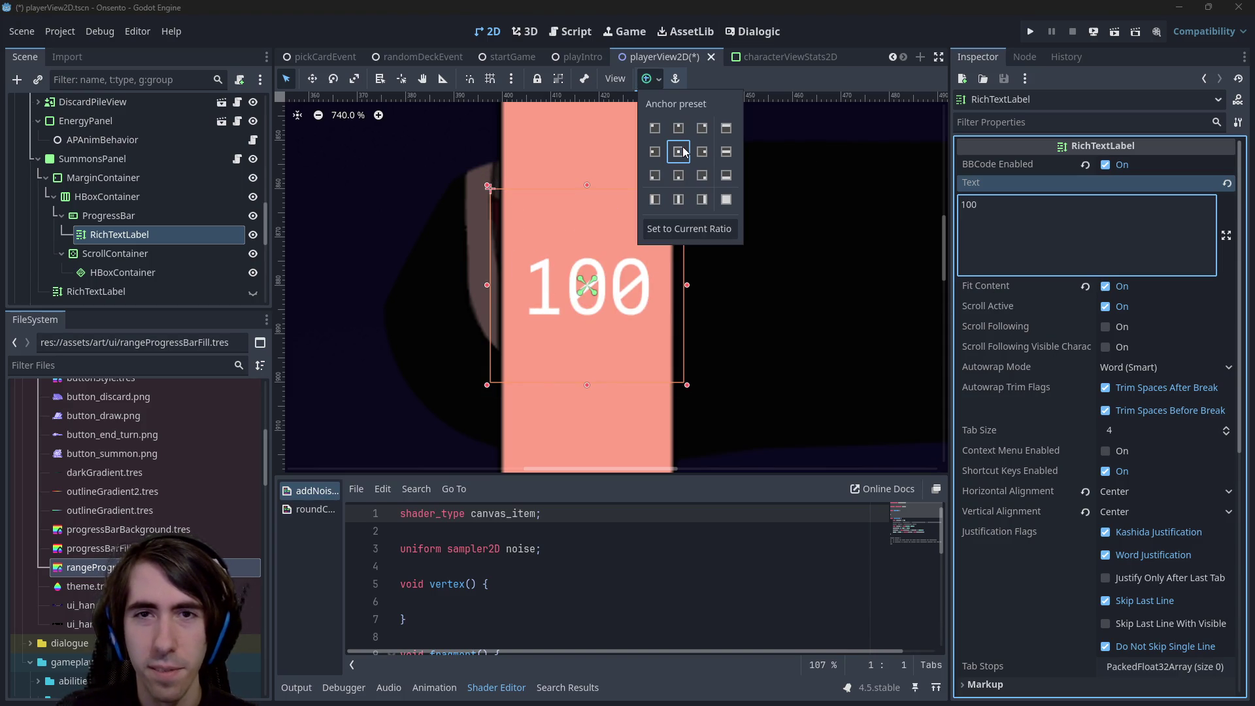
pyautogui.hotkey('ctrl', 's')
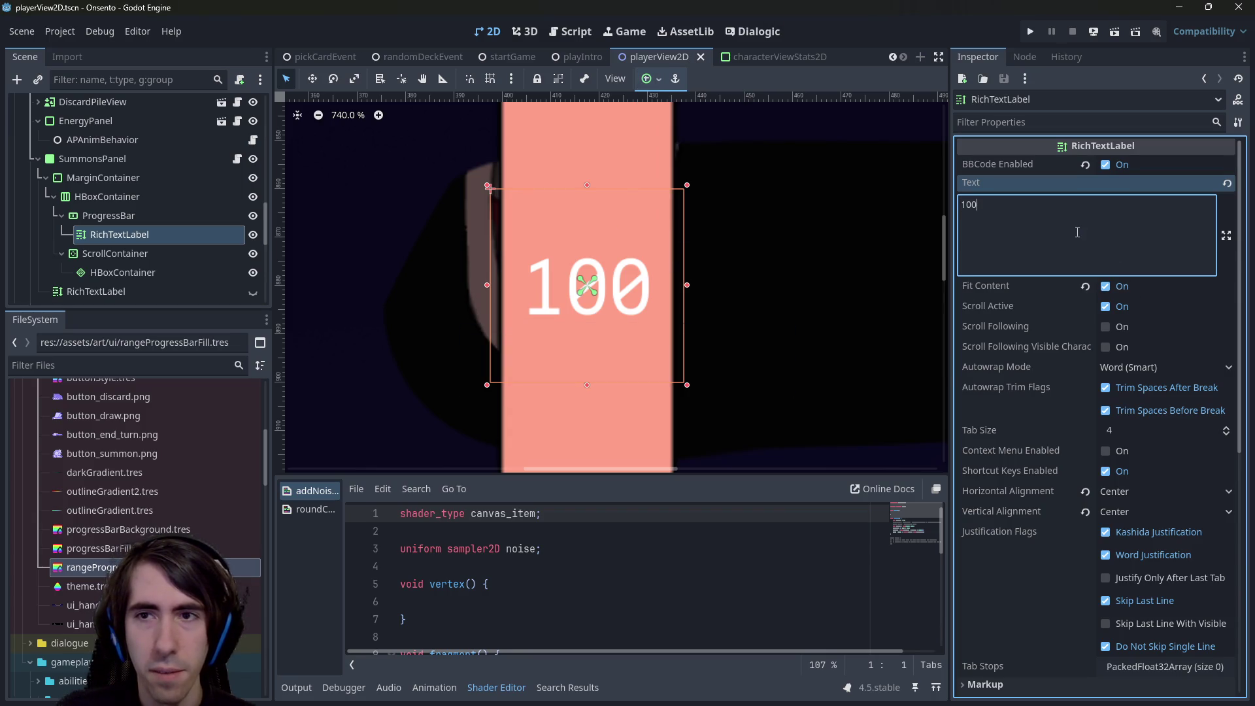
pyautogui.click(1077, 231)
pyautogui.press('BackSpace')
pyautogui.press('BackSpace')
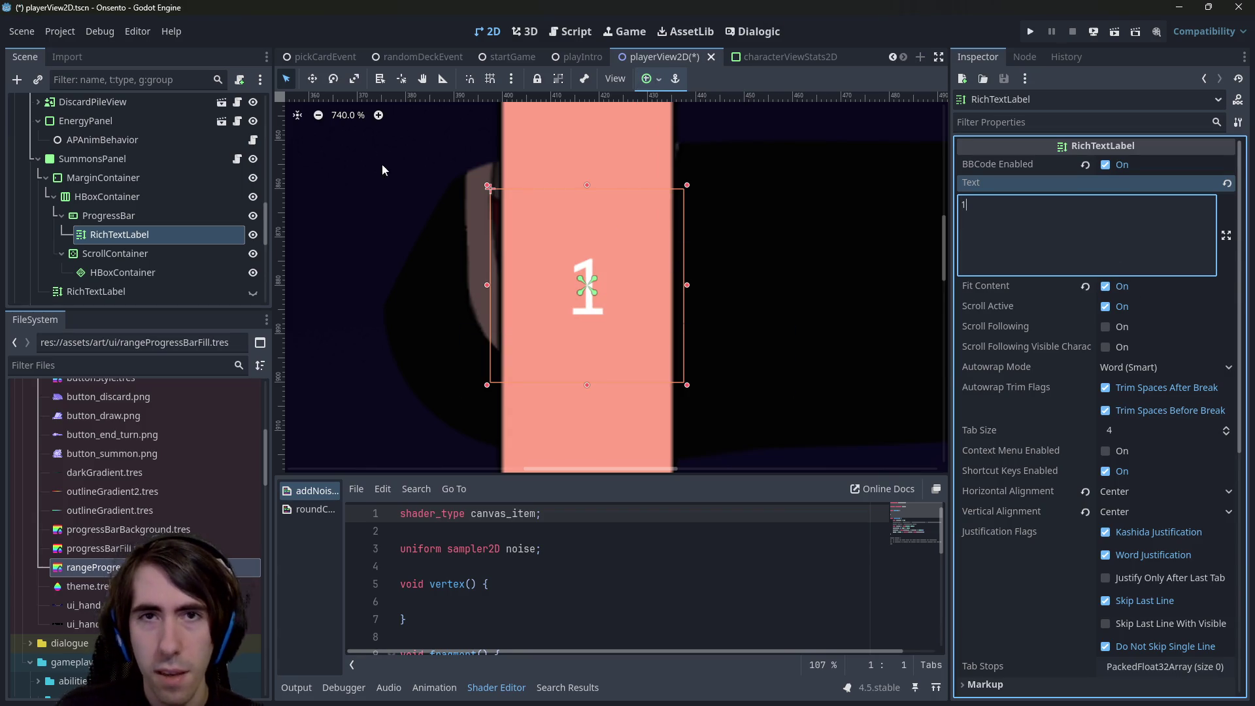
pyautogui.click(650, 79)
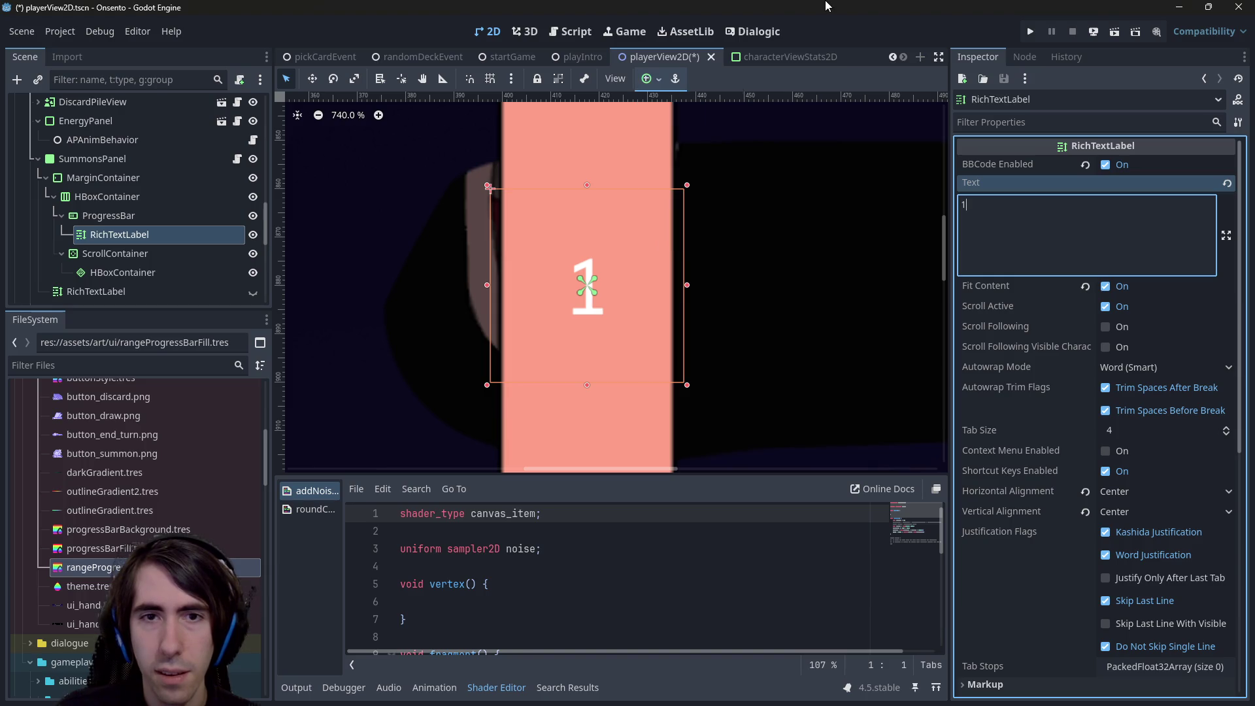
pyautogui.hotkey('ctrl', 'z')
pyautogui.hotkey('ctrl', 's')
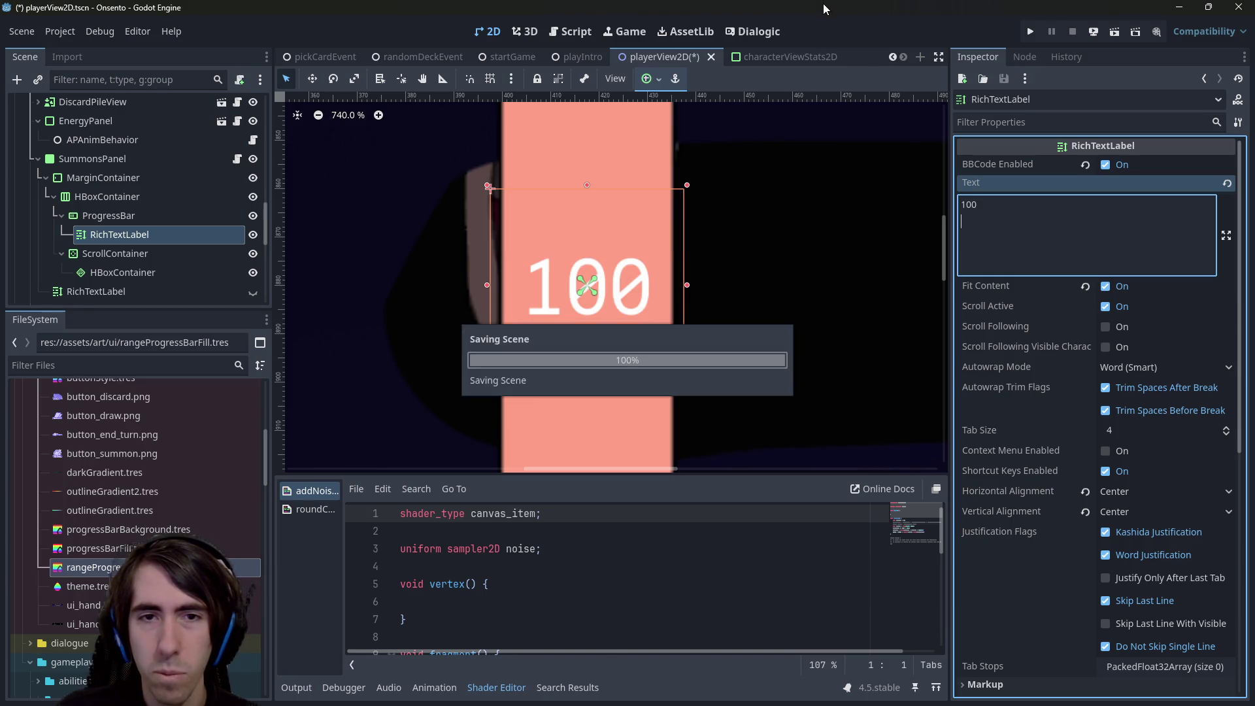
# Wrap the label's 100 in [b] and [/b] tags again and save
pyautogui.scroll(-5, 588, 314)
pyautogui.scroll(-9, 575, 346)
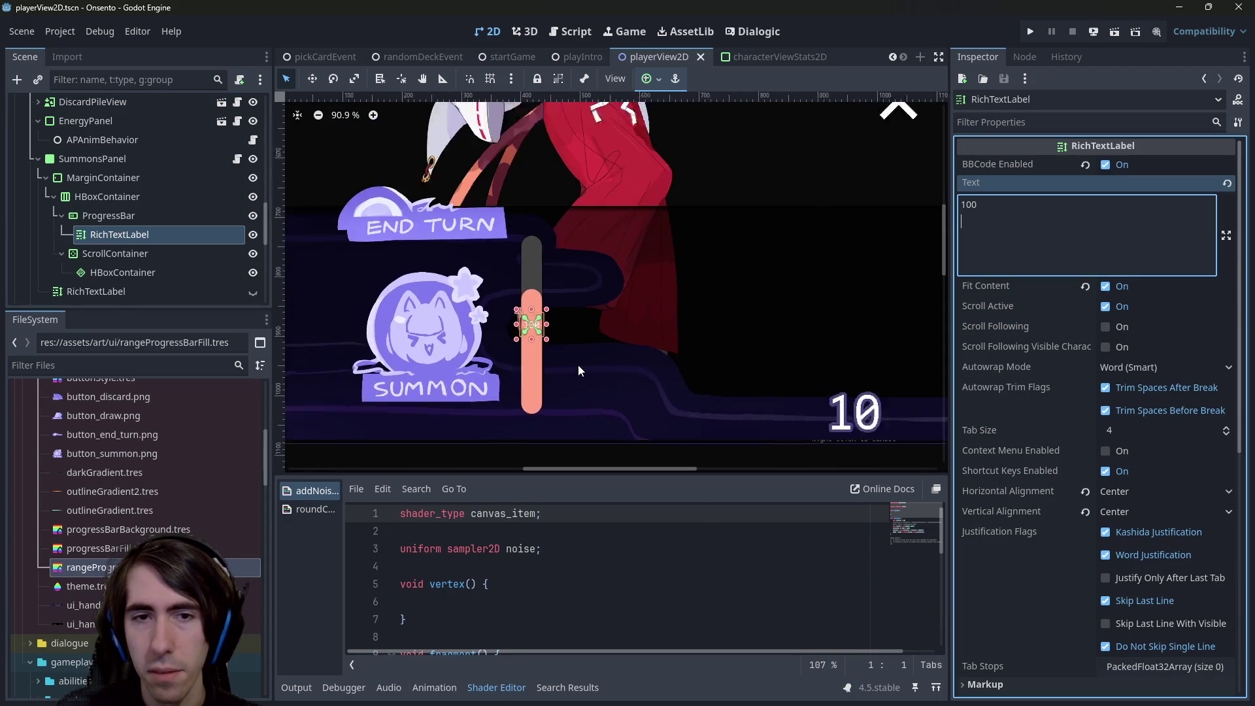
pyautogui.scroll(4, 578, 365)
pyautogui.click(962, 204)
pyautogui.write('[b]')
pyautogui.click(998, 231)
pyautogui.write('[/b]')
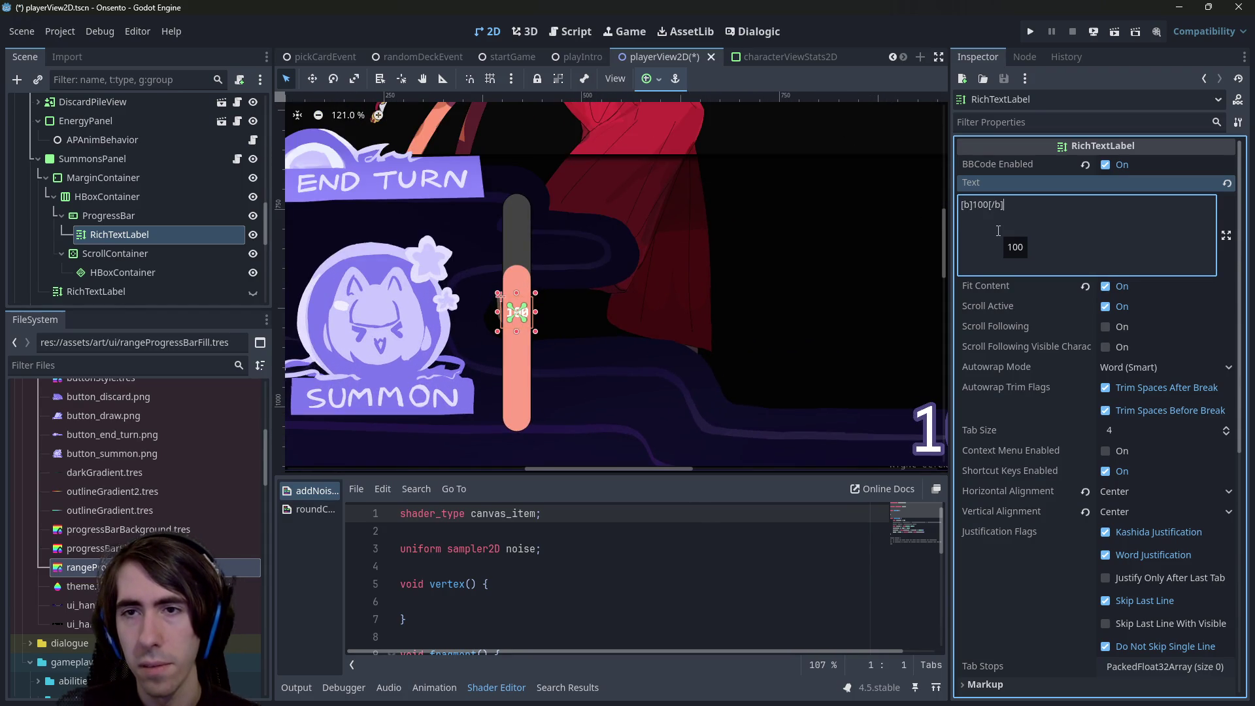
pyautogui.hotkey('ctrl', 's')
# Recentre the canvas on the energy bar and select the ProgressBar node
pyautogui.moveTo(708, 340); pyautogui.dragTo(594, 341)
pyautogui.click(464, 316)
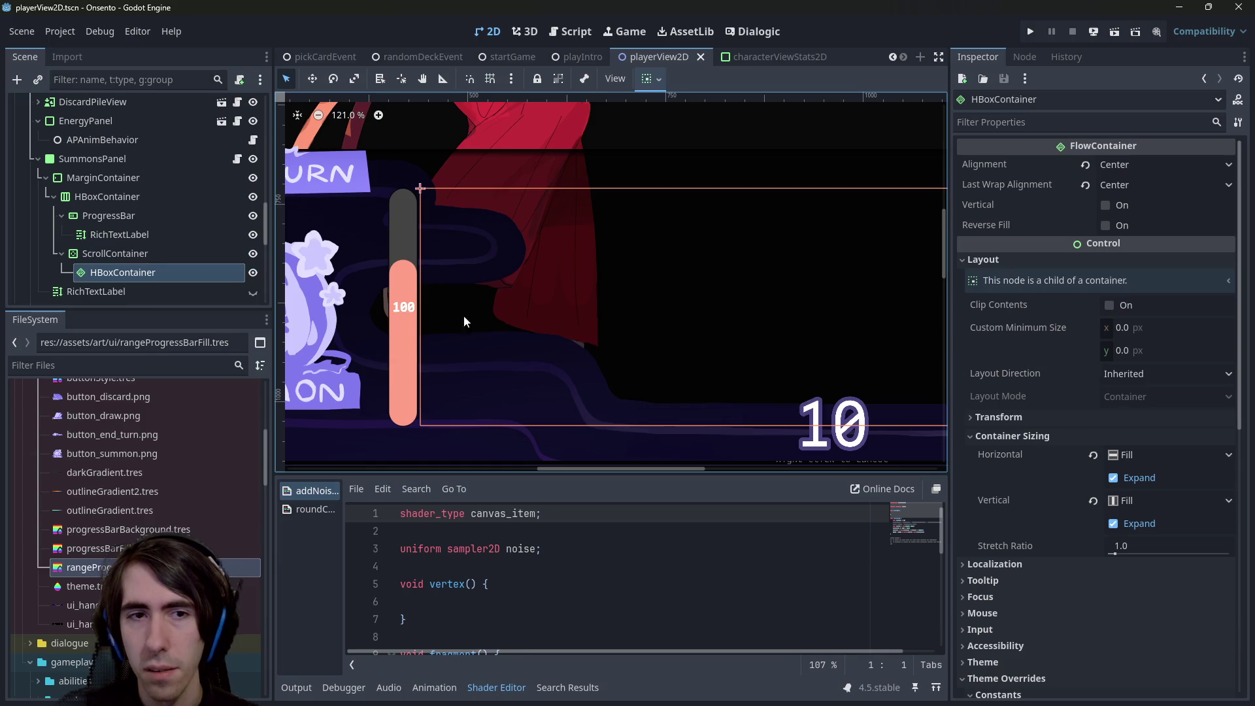
pyautogui.click(401, 316)
pyautogui.scroll(-3, 587, 370)
pyautogui.moveTo(650, 370)
pyautogui.mouseDown()
pyautogui.moveTo(558, 356)
pyautogui.moveTo(647, 359)
pyautogui.mouseUp()
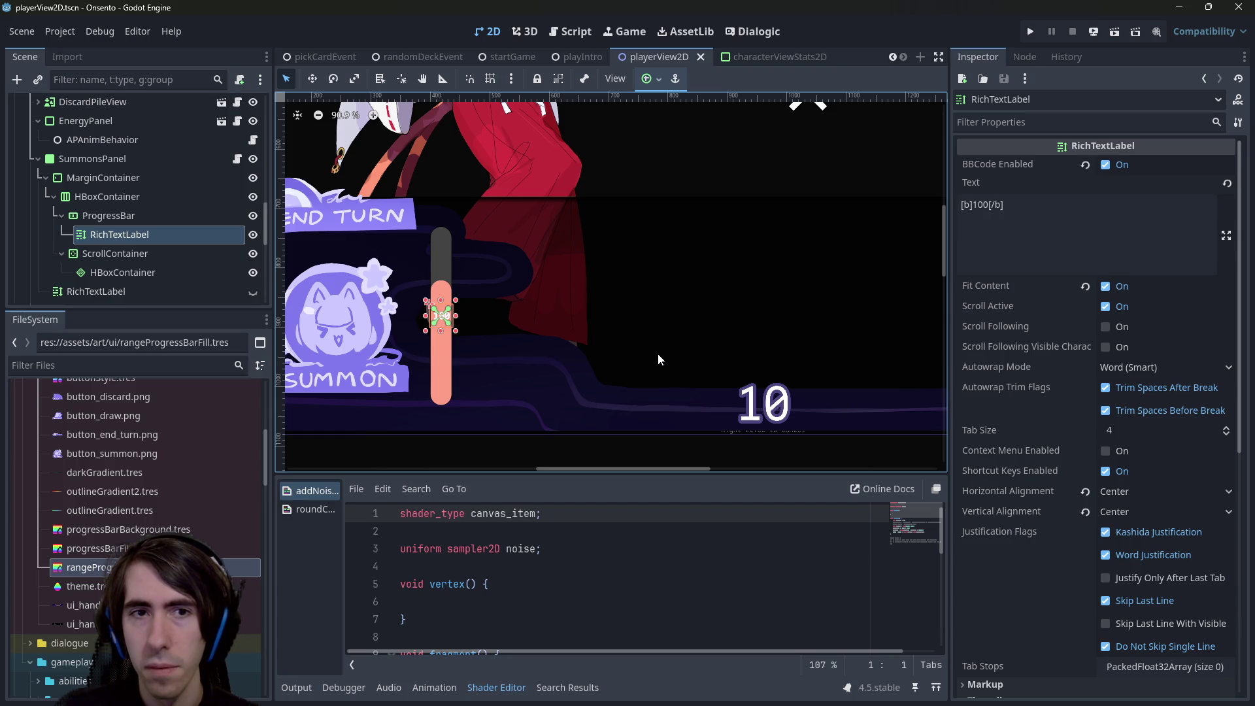
pyautogui.moveTo(655, 350)
pyautogui.mouseDown()
pyautogui.moveTo(597, 350)
pyautogui.moveTo(560, 325)
pyautogui.moveTo(653, 368)
pyautogui.mouseUp()
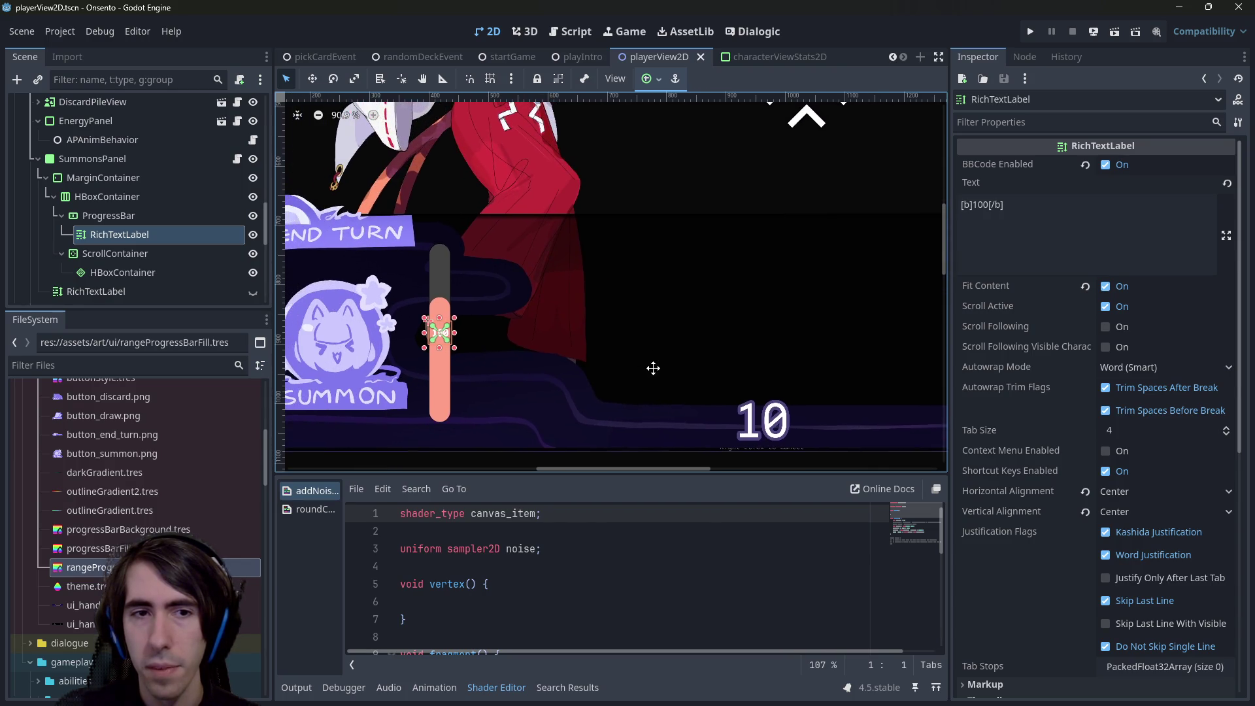
pyautogui.click(161, 217)
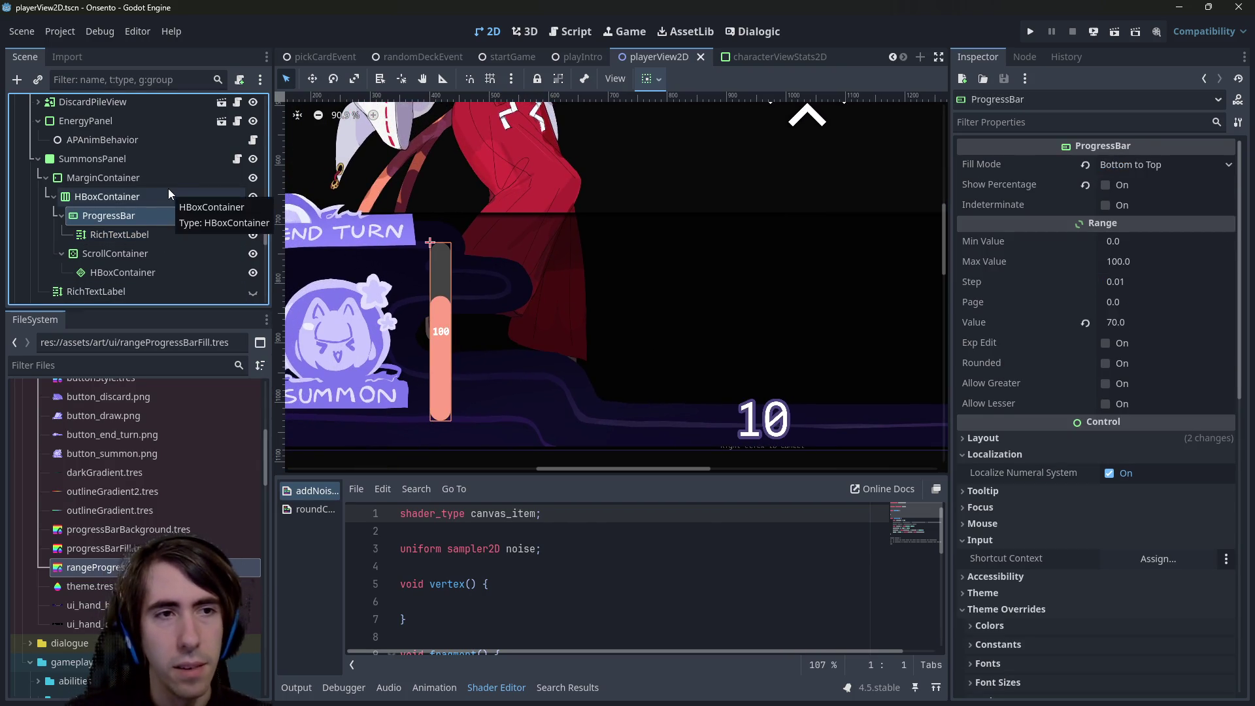
# Rename the ProgressBar node to Energy_ProgressBar and widen the Scene dock
pyautogui.doubleClick(137, 219)
pyautogui.click(140, 219)
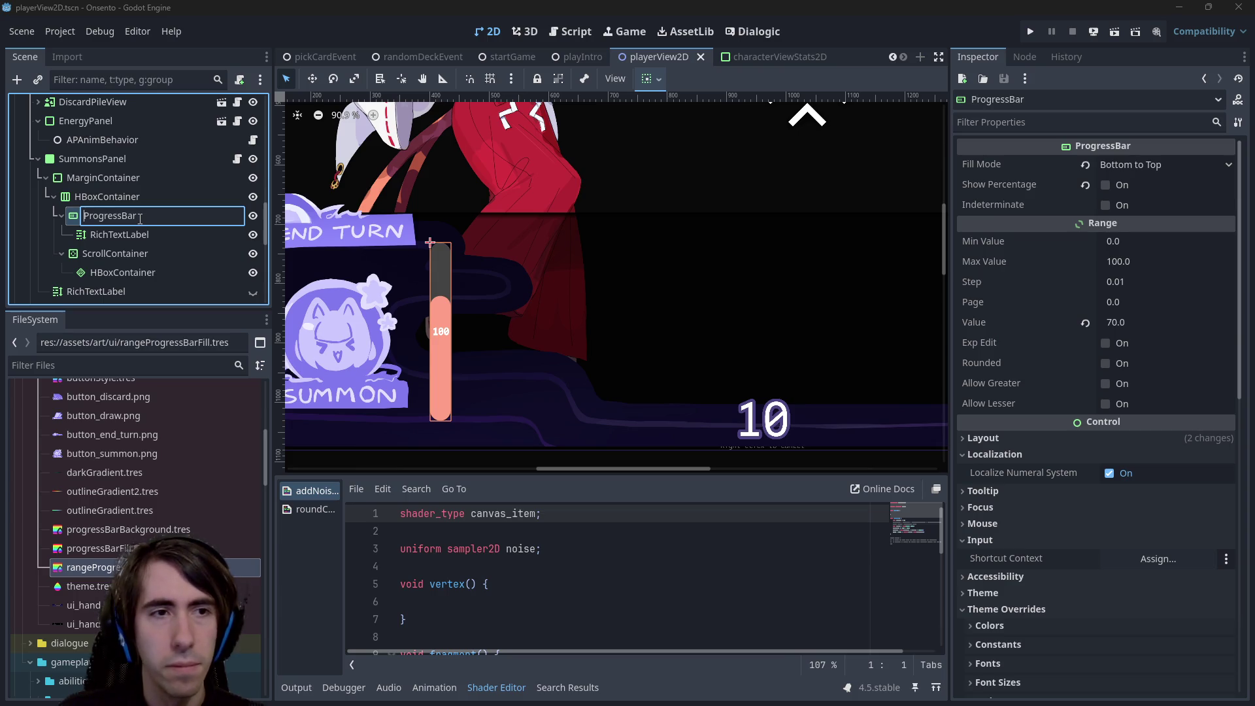
pyautogui.write('Energuy')
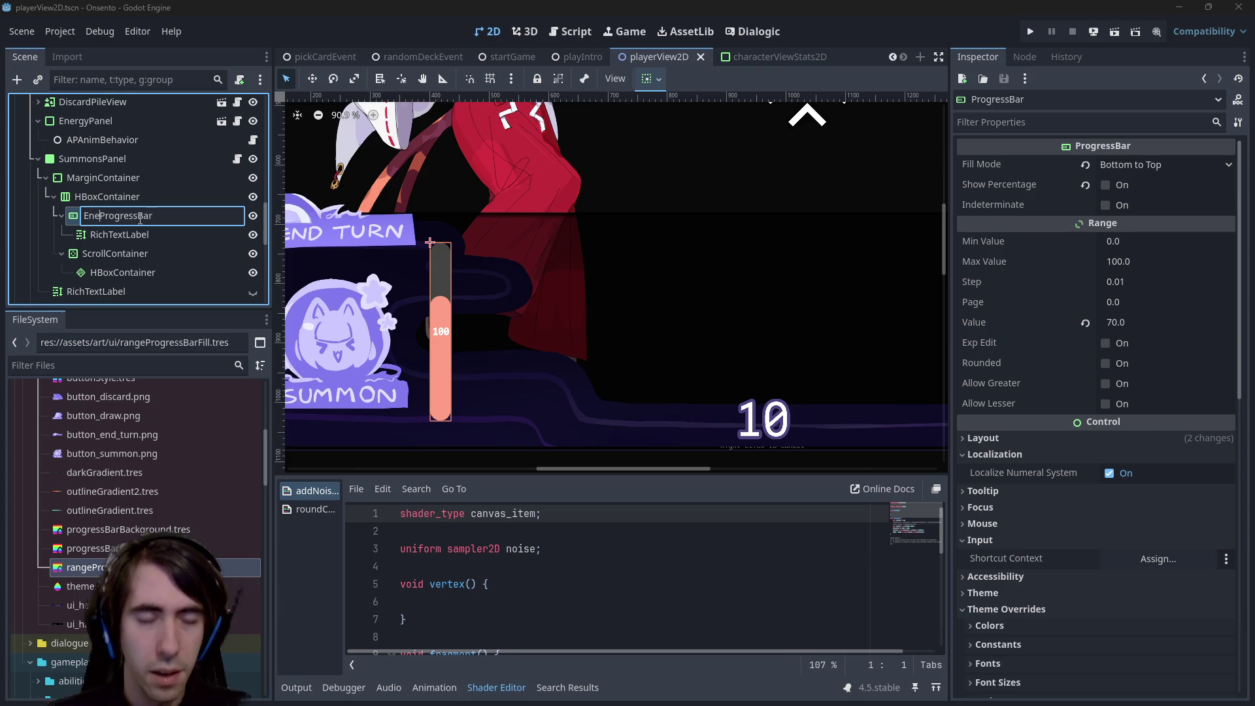
pyautogui.press('BackSpace')
pyautogui.press('BackSpace')
pyautogui.write('y_')
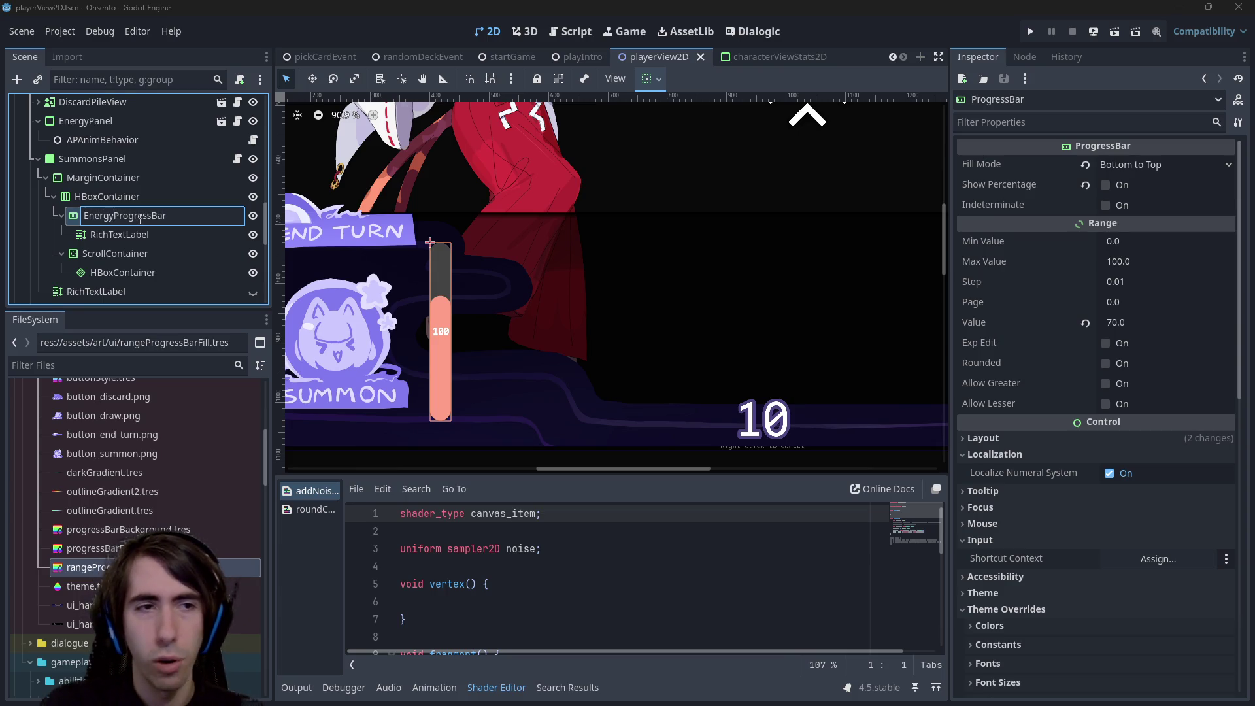
pyautogui.press('Return')
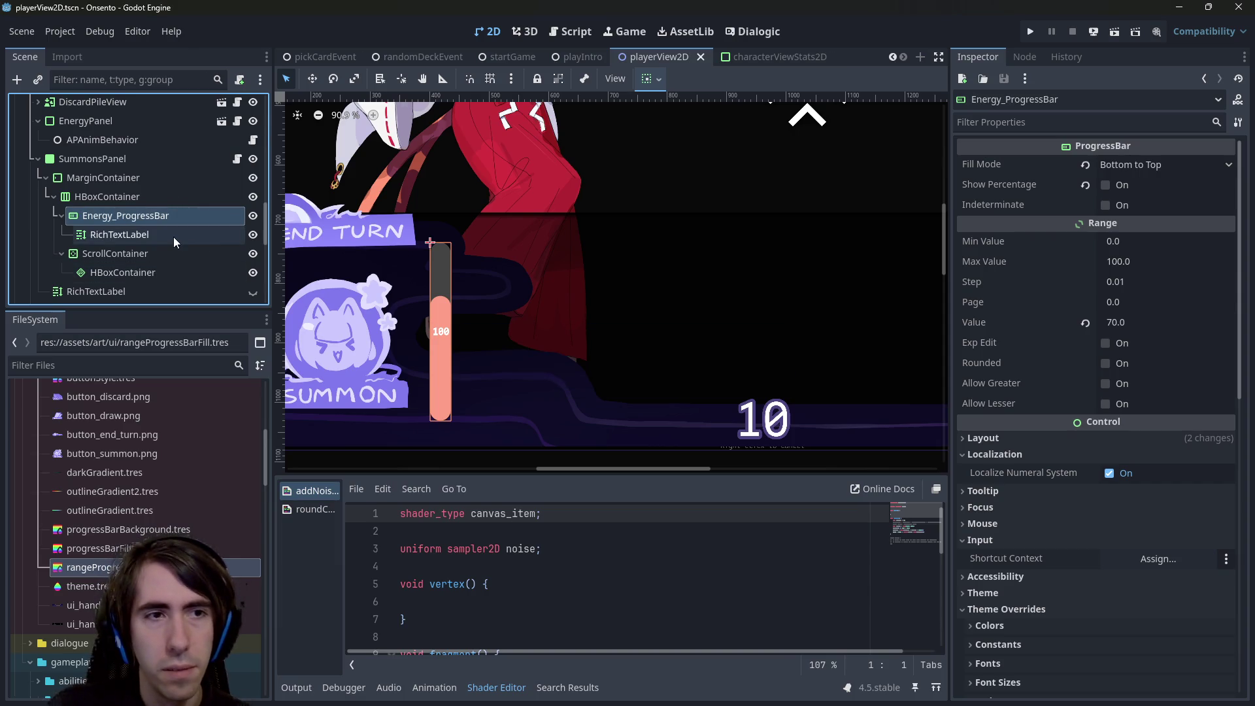
pyautogui.scroll(1, 174, 236)
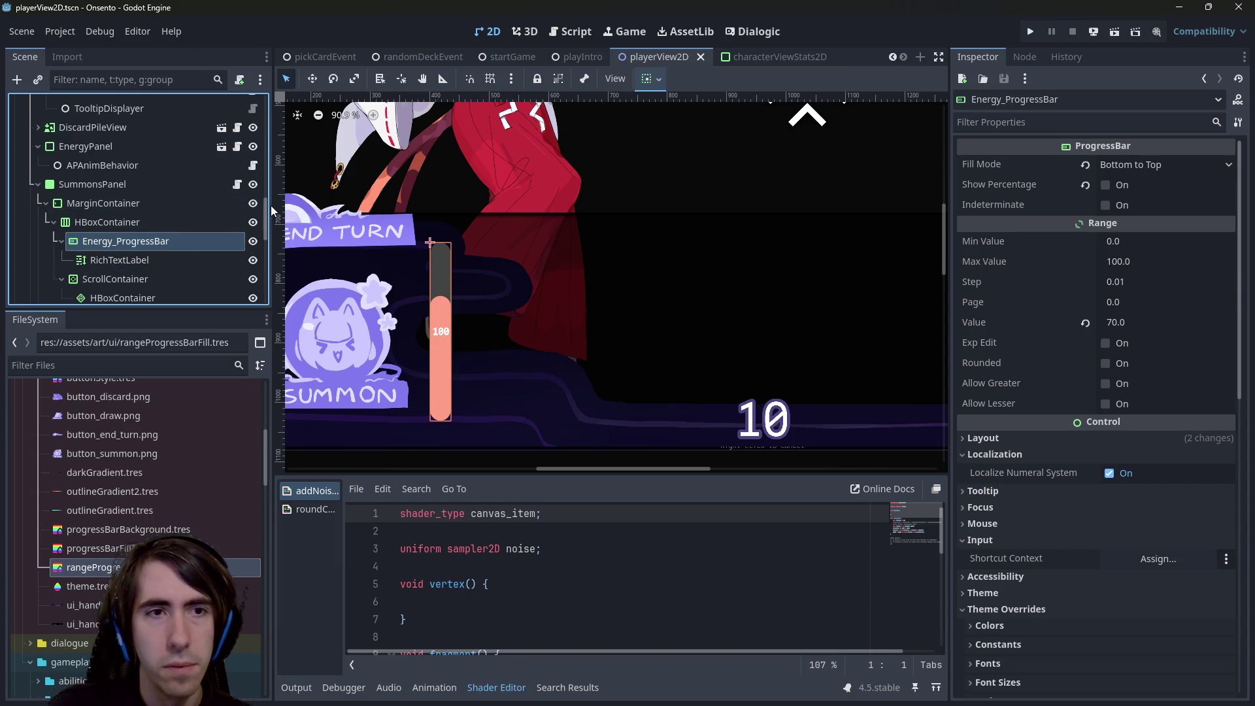
pyautogui.moveTo(271, 205)
pyautogui.mouseDown()
pyautogui.moveTo(325, 210)
pyautogui.moveTo(299, 217)
pyautogui.mouseUp()
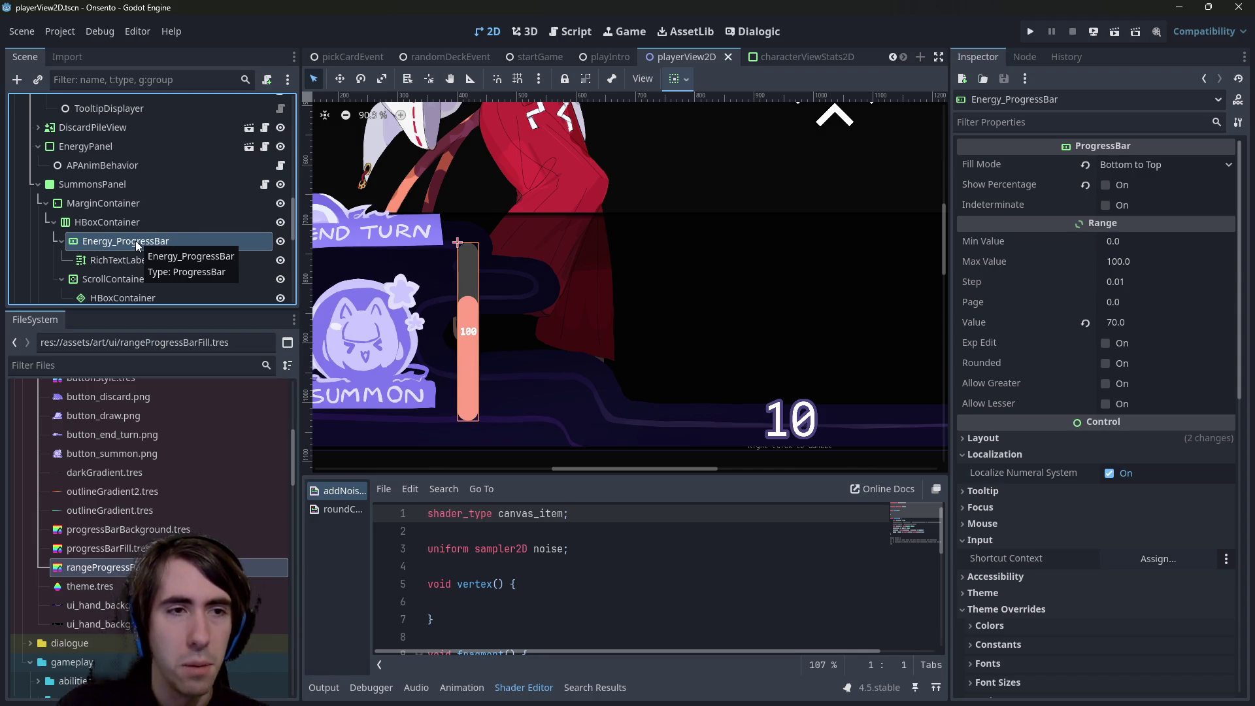
# Cancel the Attach Script dialog and collapse the assets and gameDungeon folders
pyautogui.click(267, 78)
pyautogui.click(769, 219)
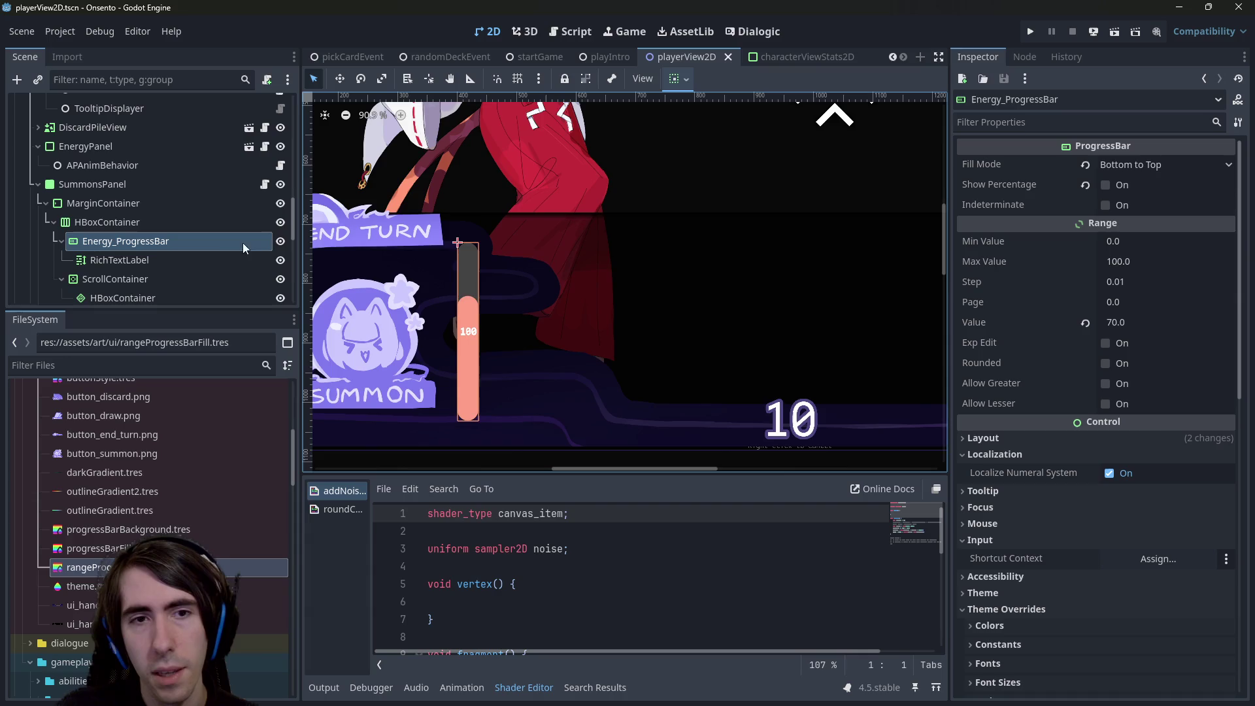
pyautogui.scroll(10, 135, 457)
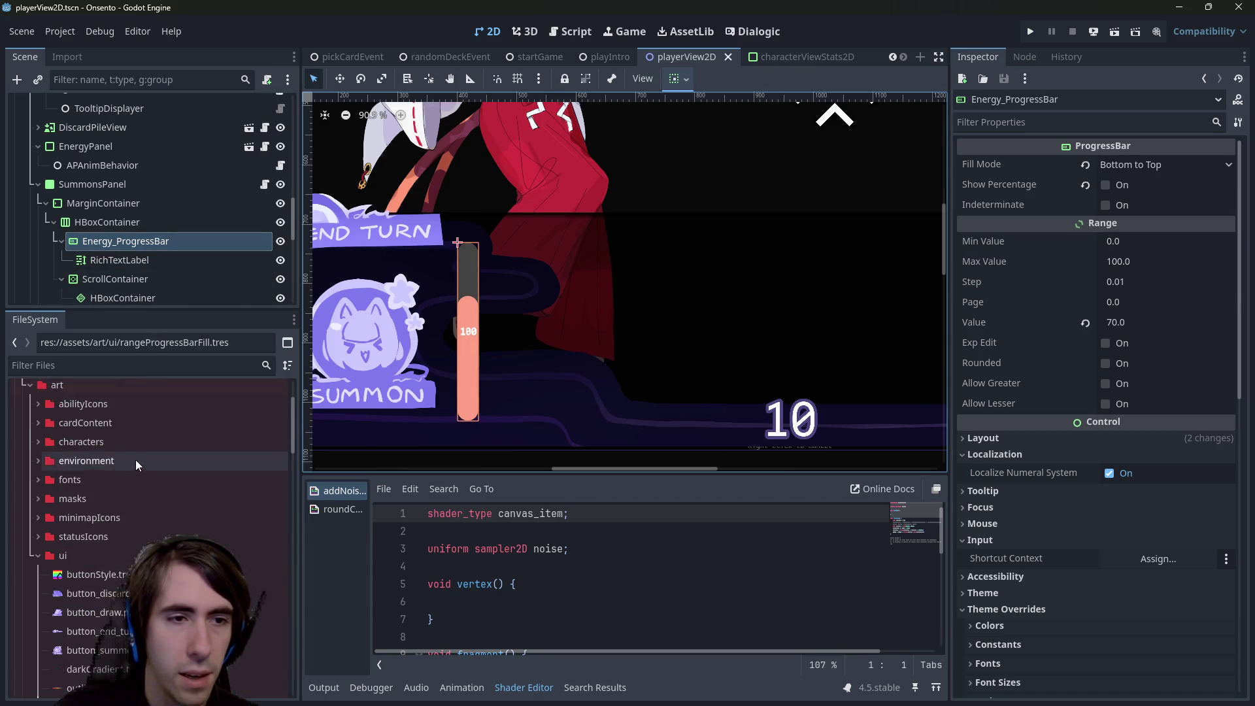
pyautogui.doubleClick(104, 460)
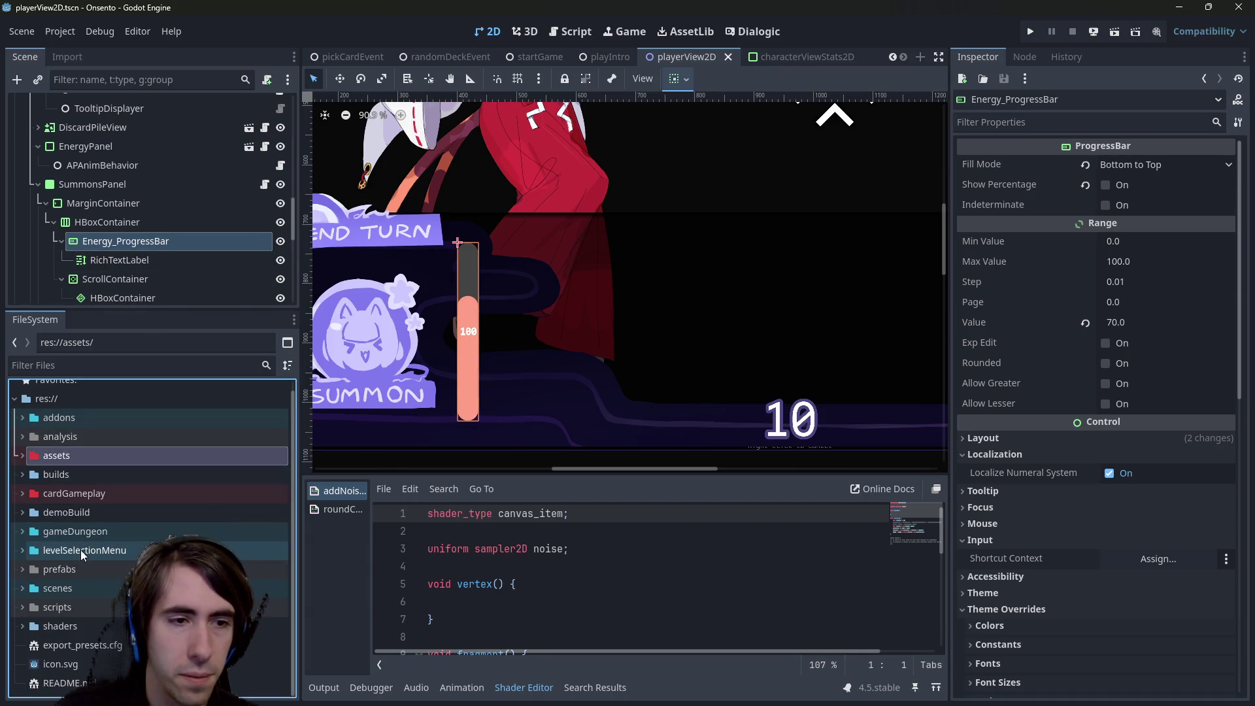
pyautogui.doubleClick(94, 528)
pyautogui.scroll(-2, 108, 510)
pyautogui.doubleClick(123, 489)
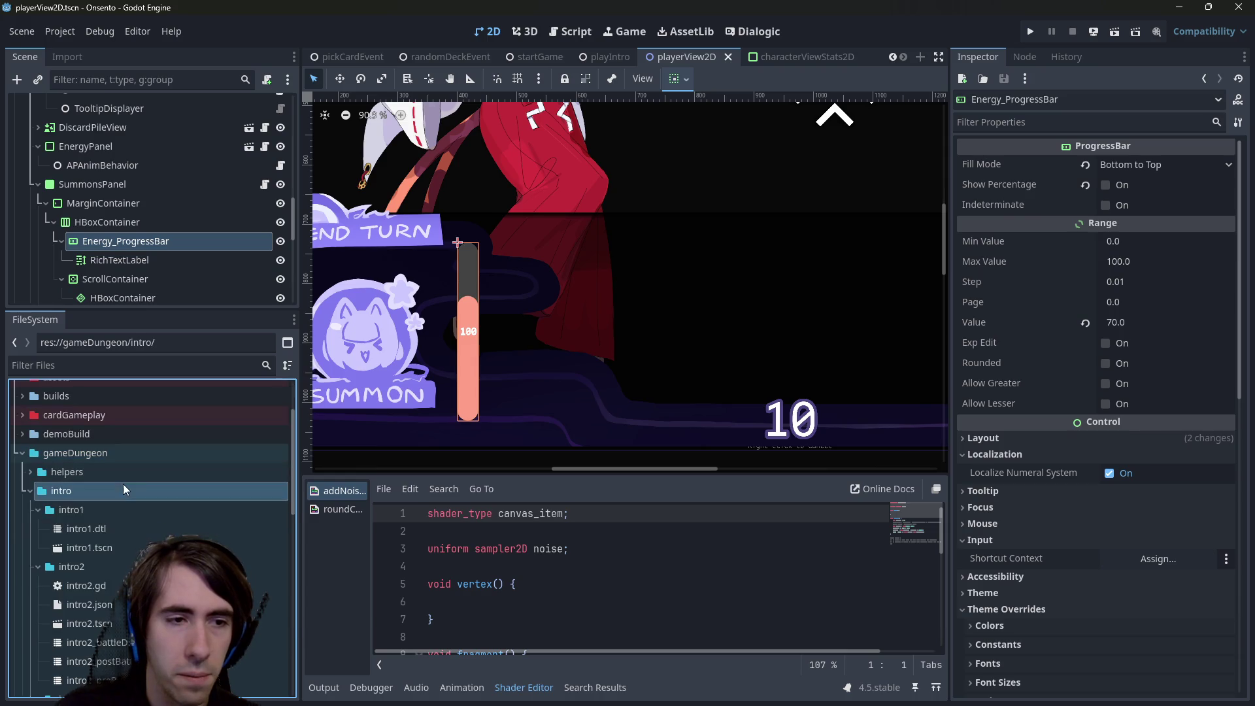
pyautogui.doubleClick(114, 528)
pyautogui.doubleClick(112, 529)
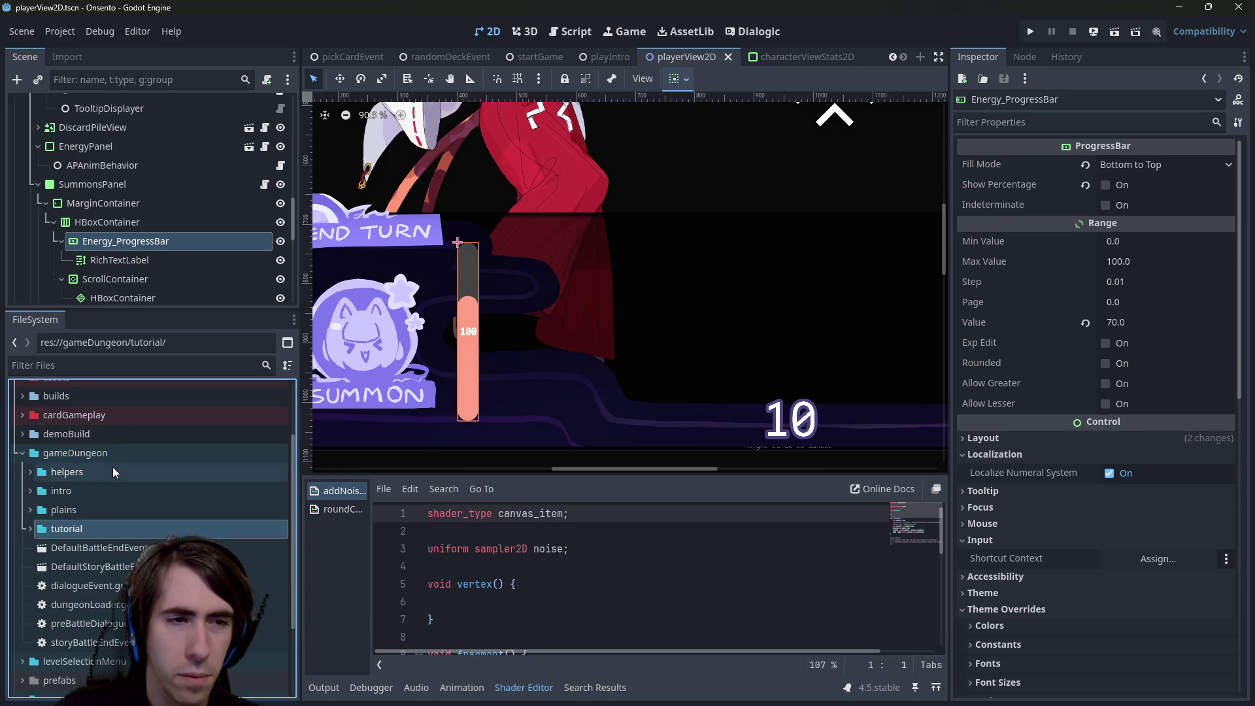
pyautogui.doubleClick(112, 452)
# Browse the FileSystem dock to res://cardGameplay/view/scripts and expand it
pyautogui.doubleClick(104, 499)
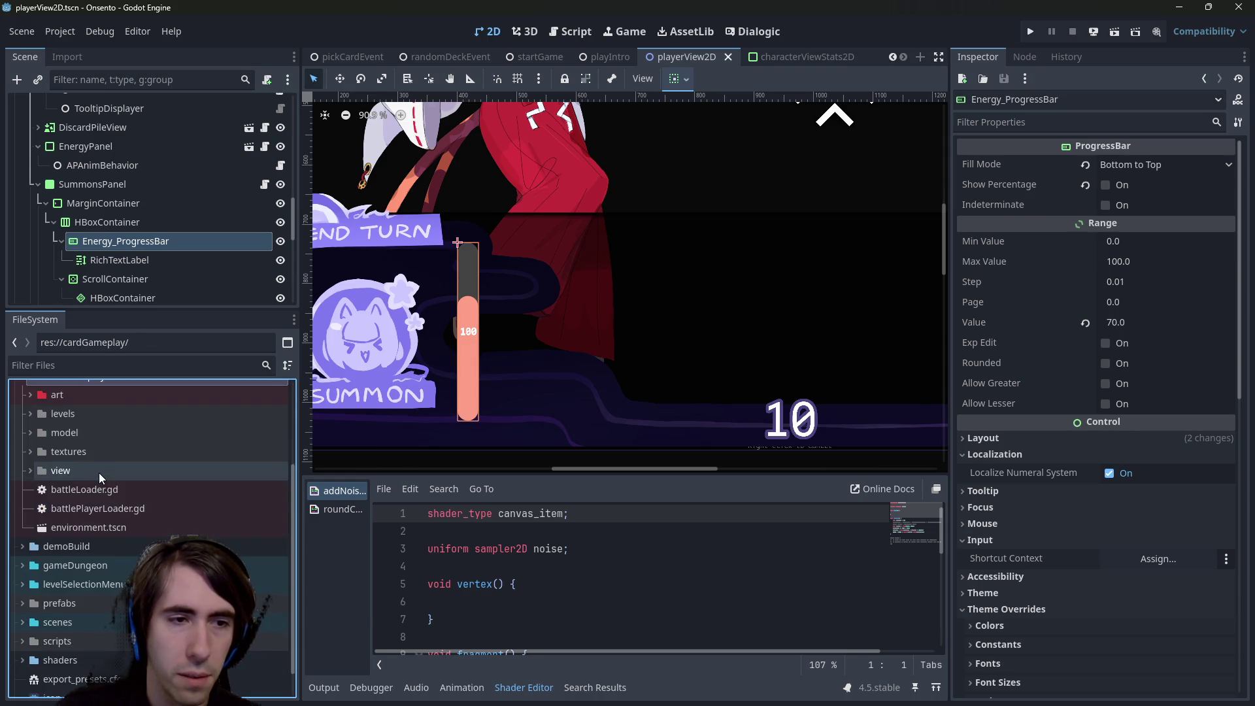
pyautogui.scroll(-2, 100, 473)
pyautogui.doubleClick(77, 510)
pyautogui.scroll(-1, 77, 512)
pyautogui.doubleClick(85, 489)
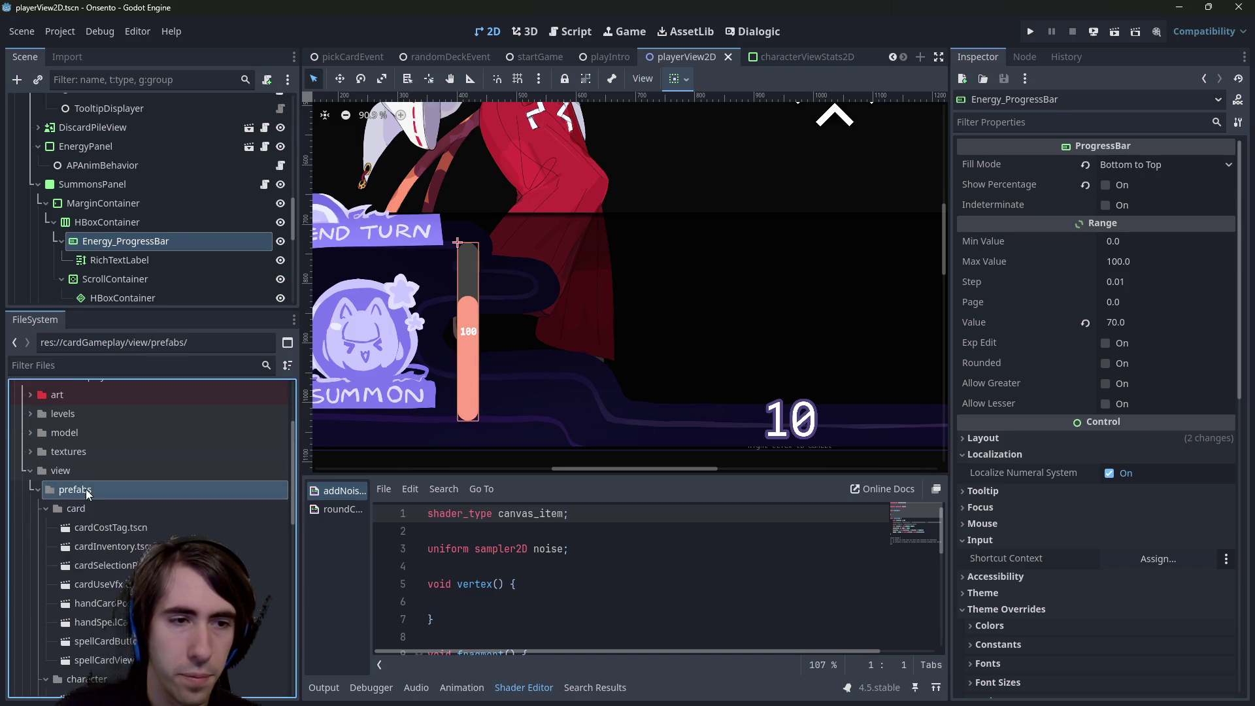
pyautogui.click(81, 509)
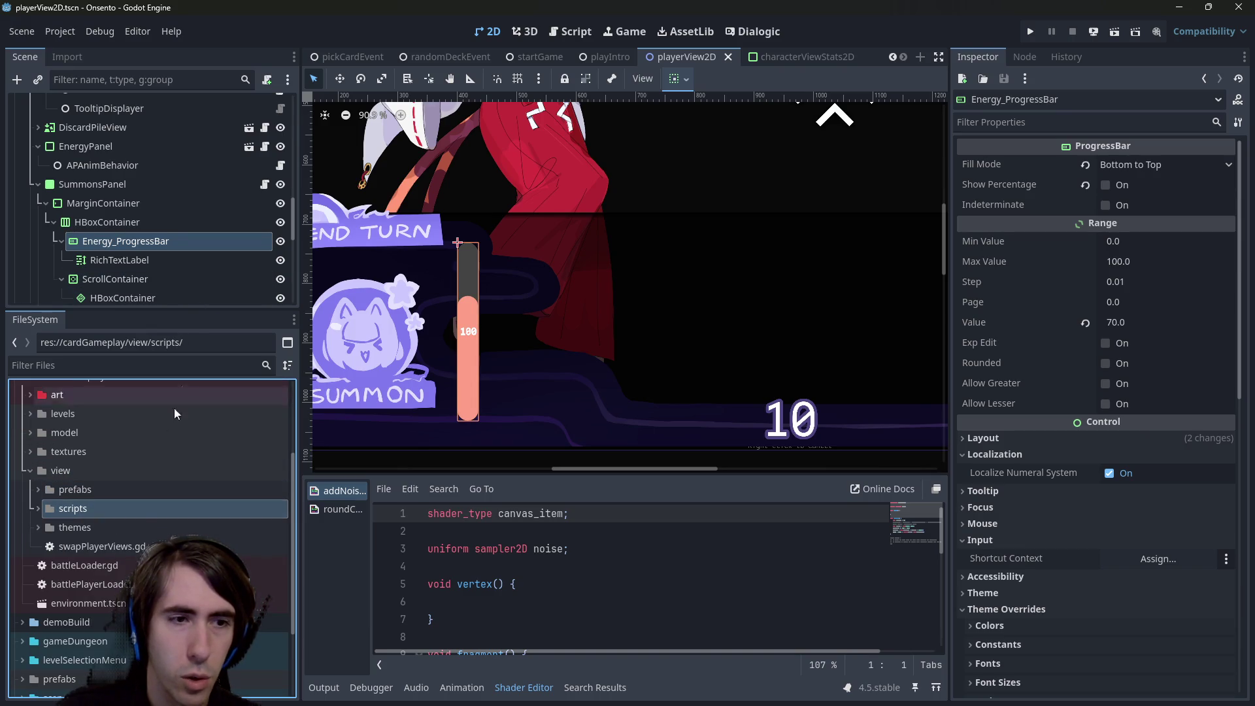
pyautogui.doubleClick(135, 509)
pyautogui.scroll(-2, 133, 508)
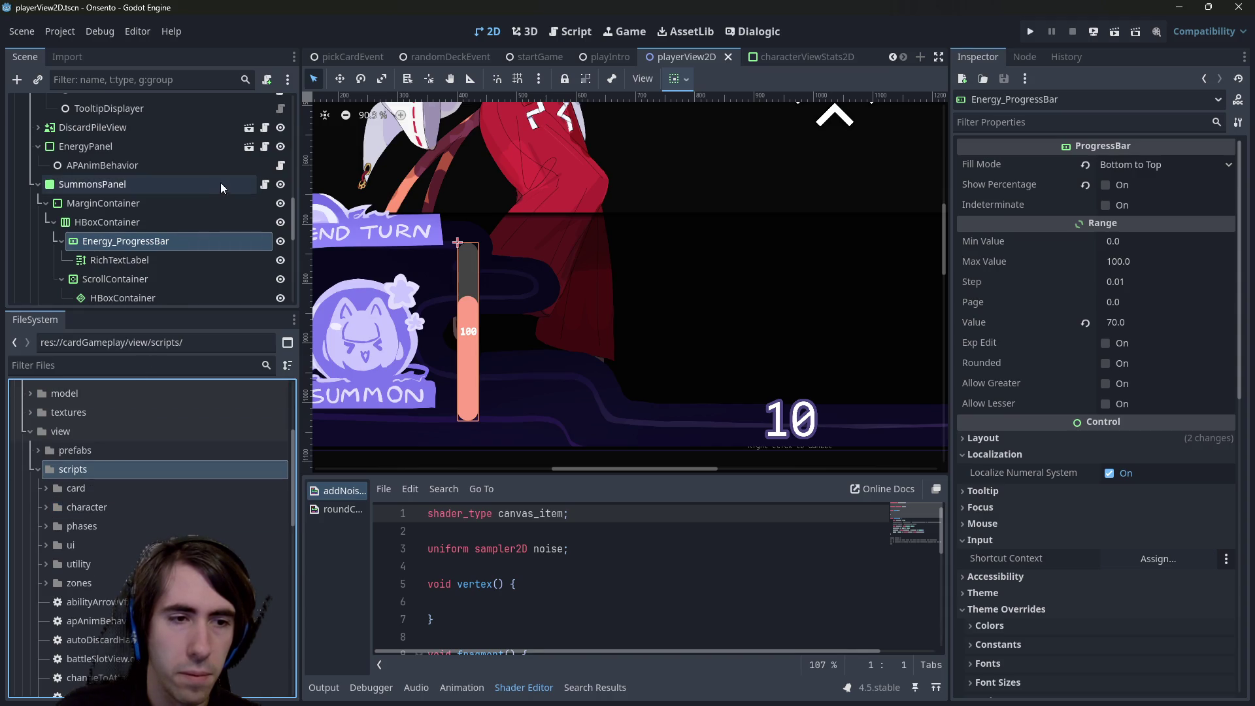
# Attach a new energyBar.gd script extending ProgressBar to Energy_ProgressBar
pyautogui.click(266, 81)
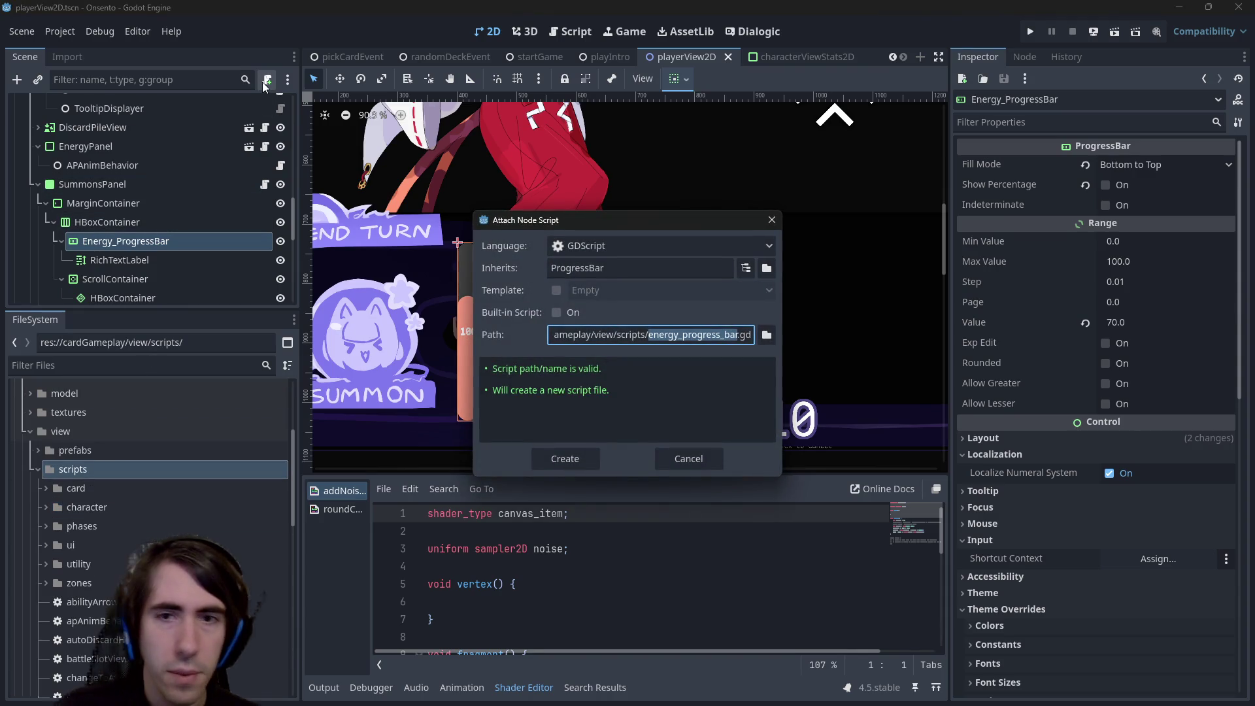
pyautogui.write('energy')
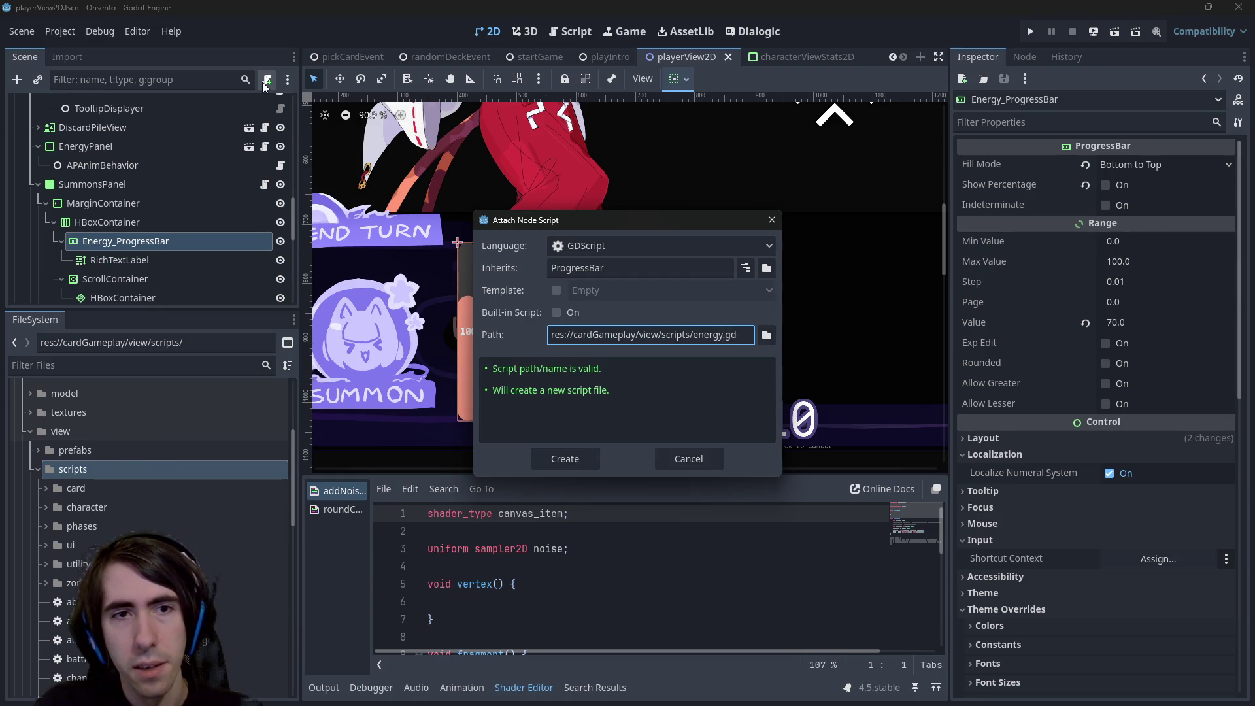
pyautogui.write('Bar')
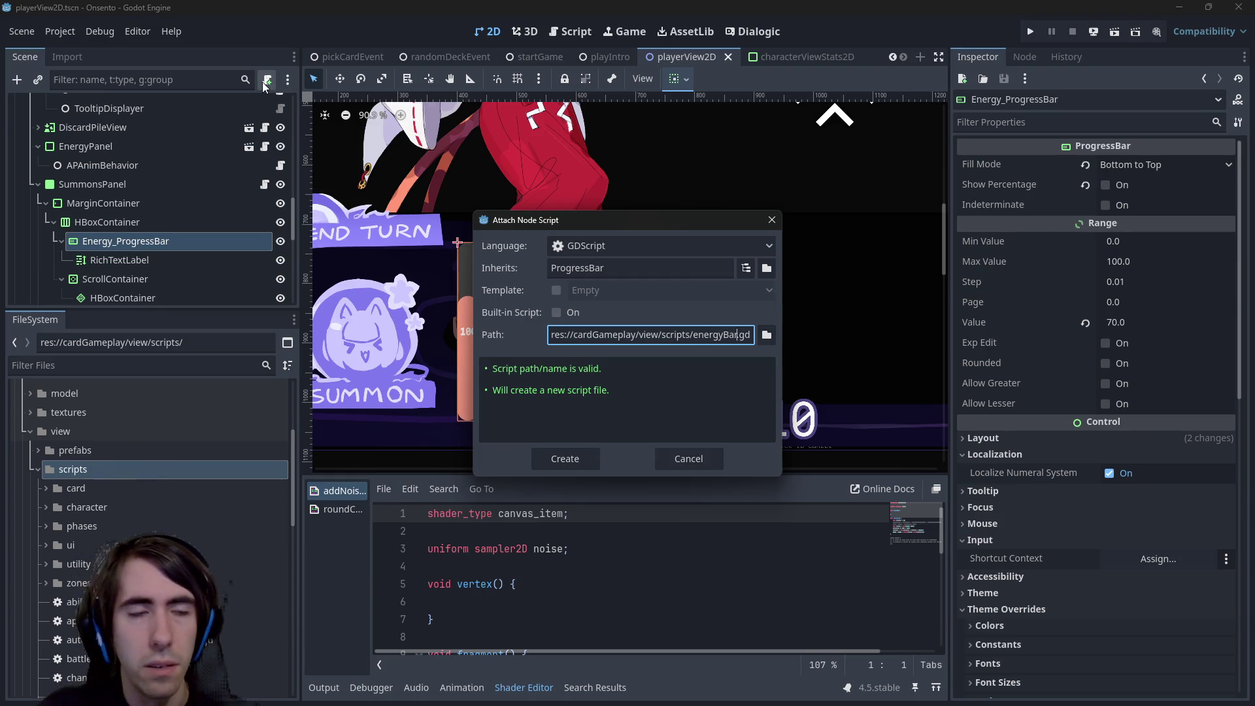
pyautogui.click(548, 462)
pyautogui.press('Return')
pyautogui.press('Return')
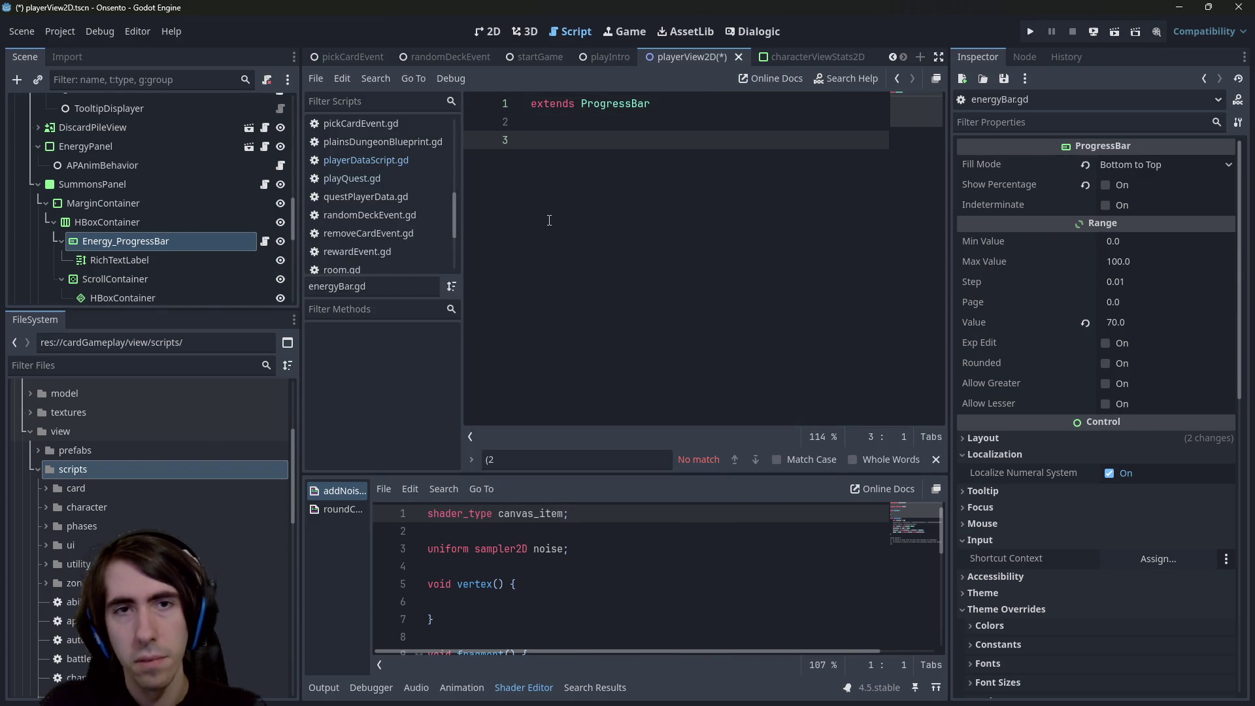
# Add a func _ready() stub to energyBar.gd, starting a 'value =' line inside it
pyautogui.write('@expor var')
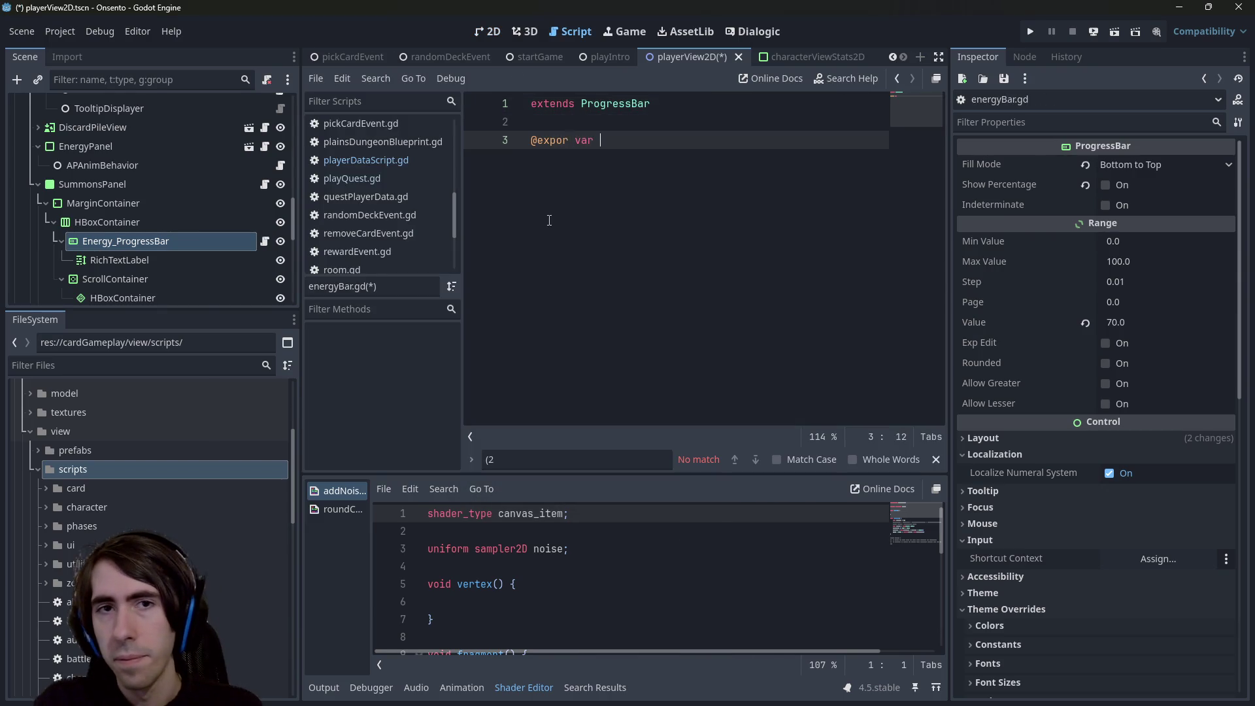
pyautogui.press('BackSpace')
pyautogui.press('BackSpace')
pyautogui.press('BackSpace')
pyautogui.write('t var')
pyautogui.hotkey('ctrl', 'BackSpace')
pyautogui.hotkey('ctrl', 'BackSpace')
pyautogui.hotkey('ctrl', 'BackSpace')
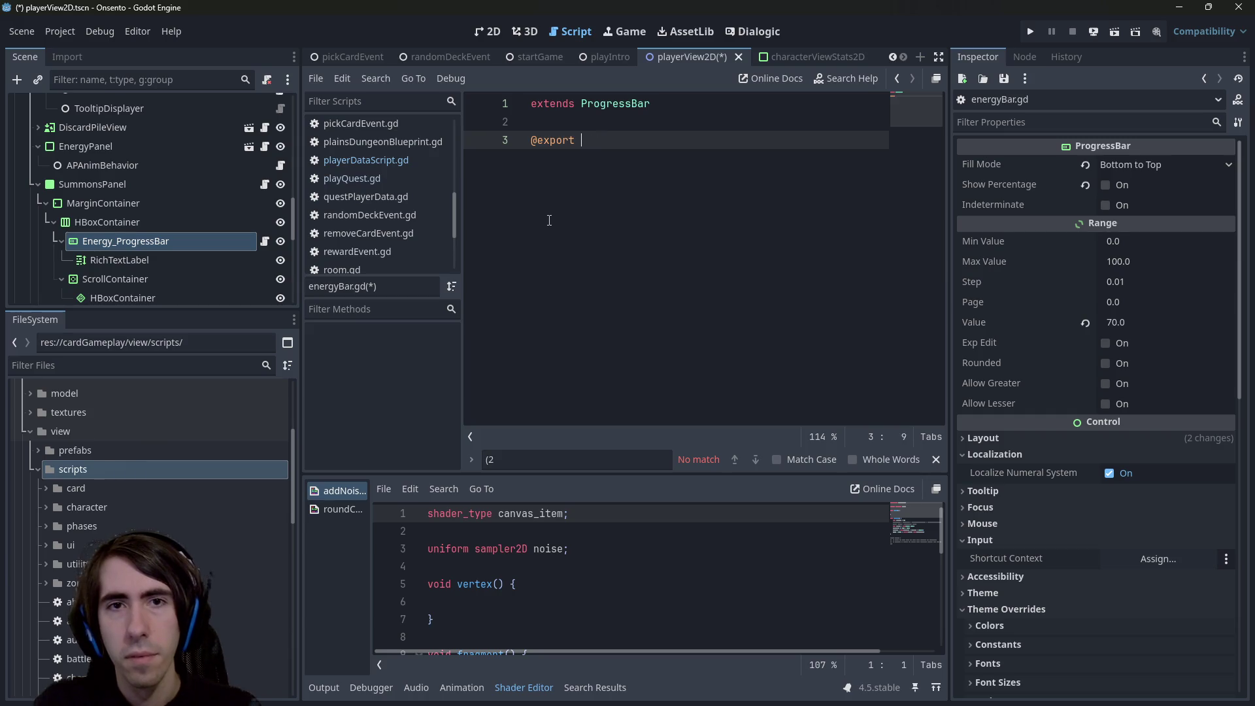
pyautogui.write('func _ready')
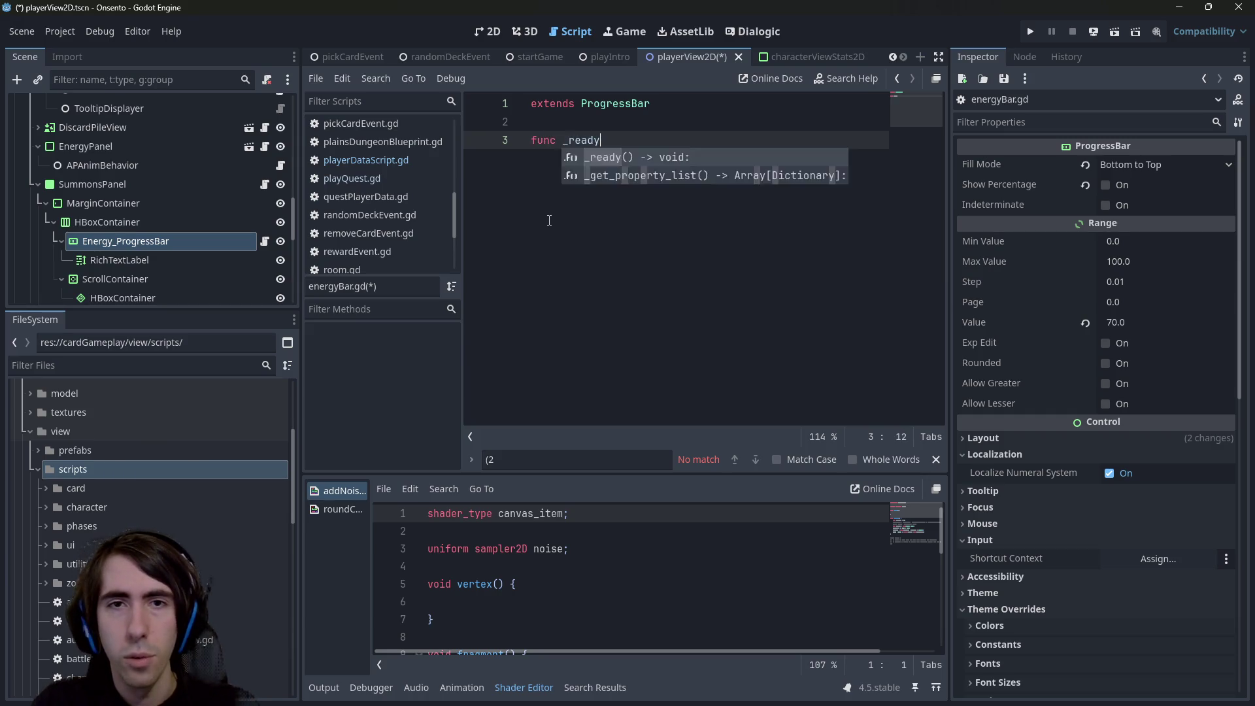
pyautogui.press('Return')
pyautogui.press('Return')
pyautogui.write('value =')
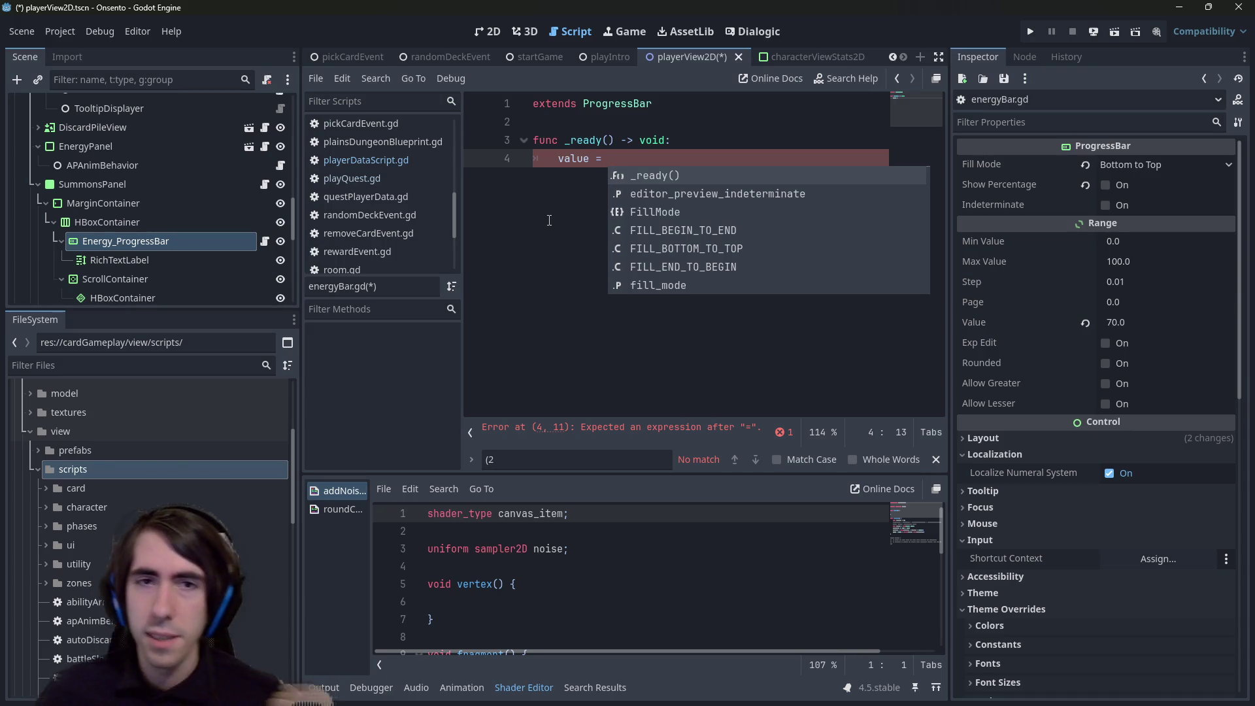
pyautogui.press('Up')
pyautogui.press('Up')
pyautogui.press('Up')
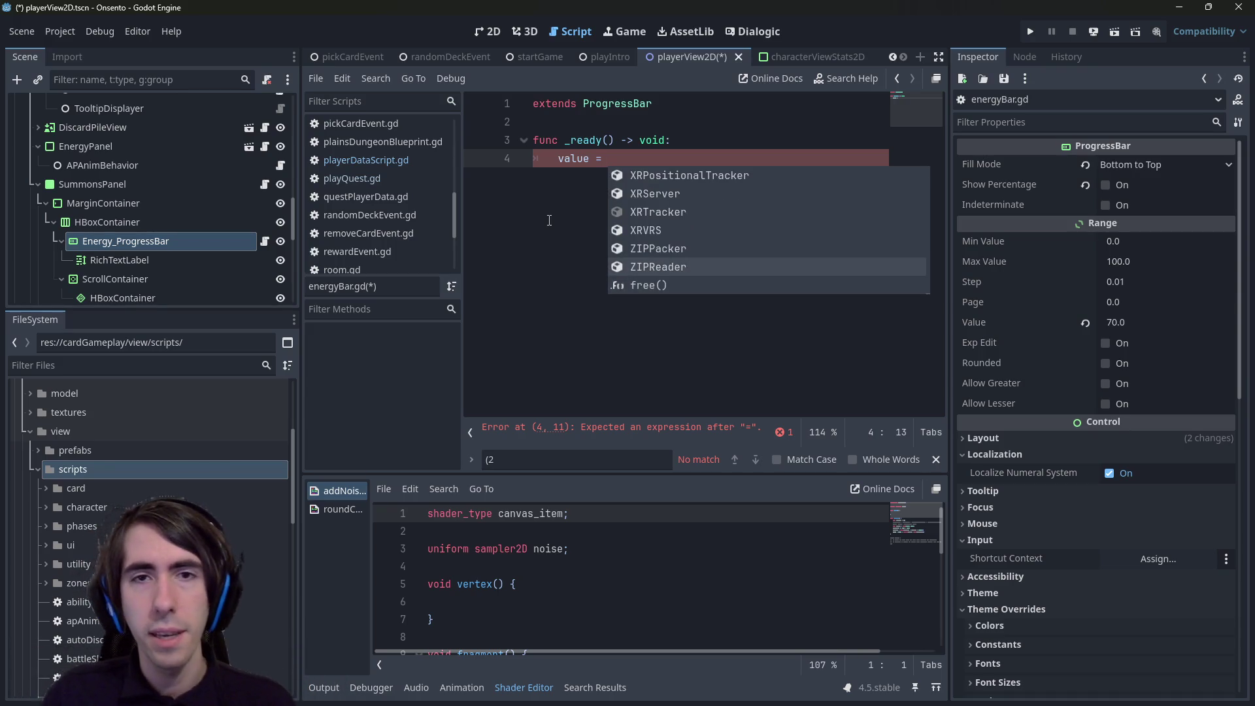
pyautogui.press('Escape')
pyautogui.press('Up')
pyautogui.press('Up')
pyautogui.press('Return')
pyautogui.press('Return')
pyautogui.press('Up')
pyautogui.write('@exprt')
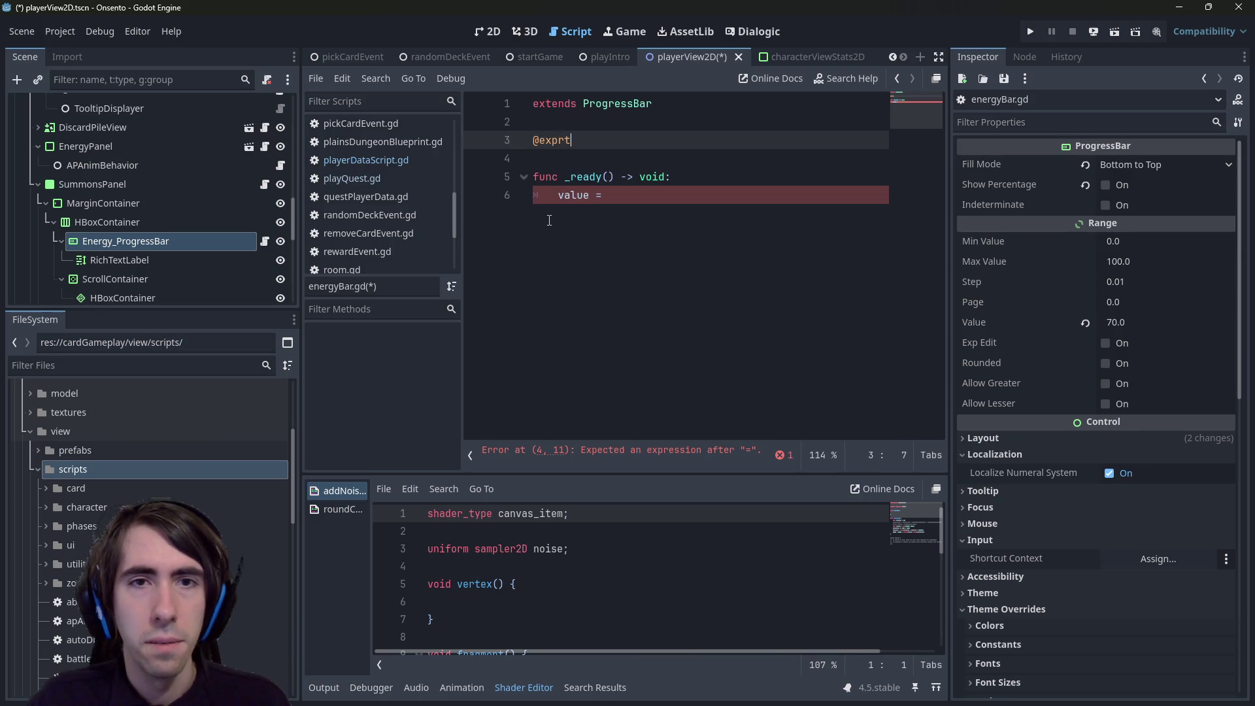
pyautogui.press('BackSpace')
pyautogui.press('BackSpace')
pyautogui.write('ort v')
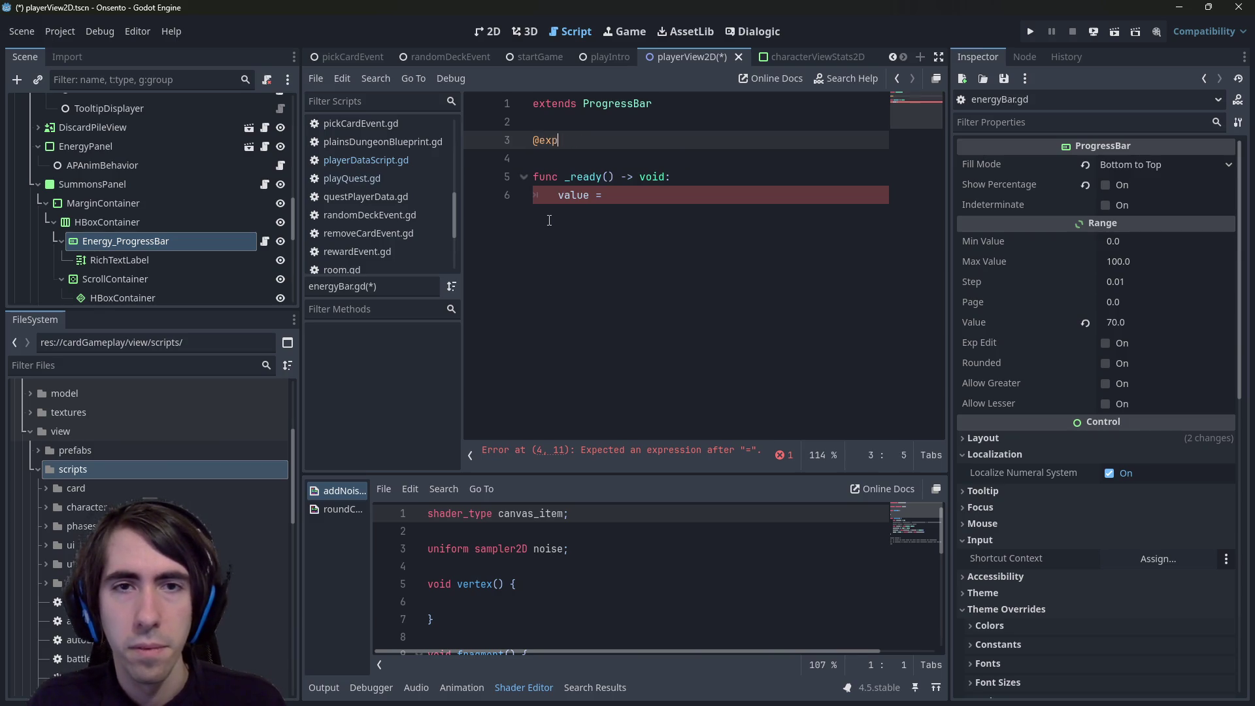
pyautogui.write('ar play')
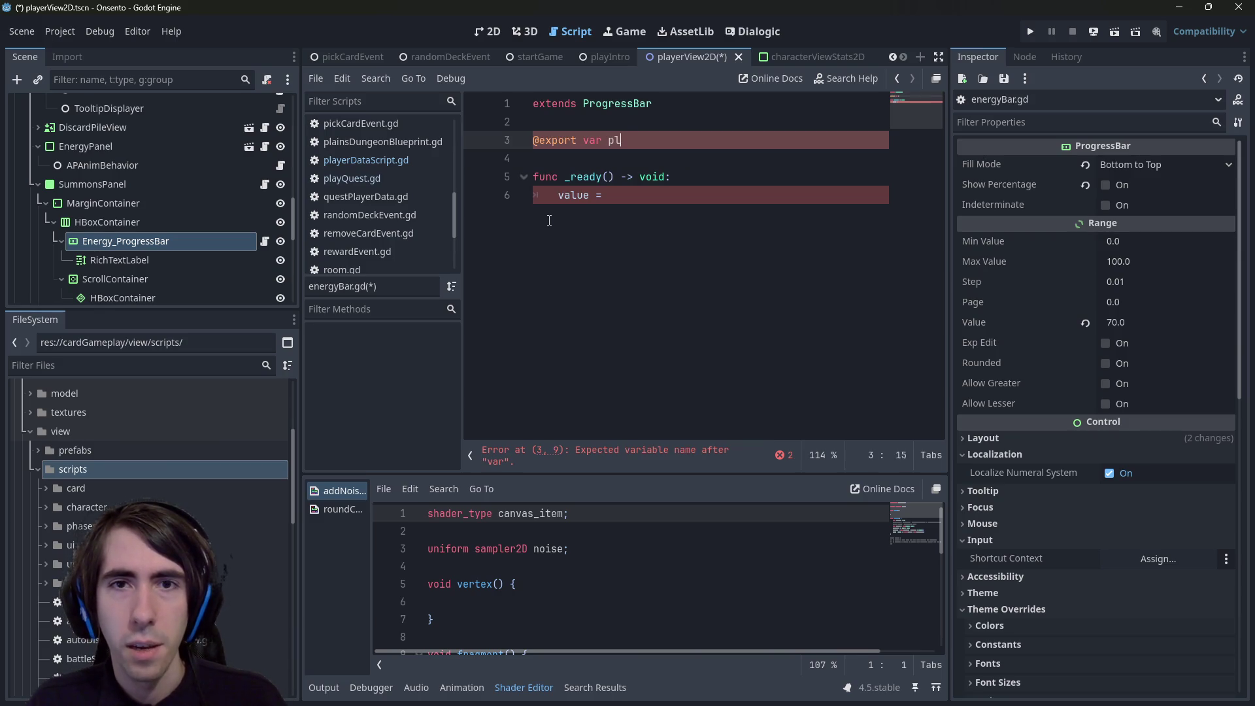
pyautogui.write('erView:Pl')
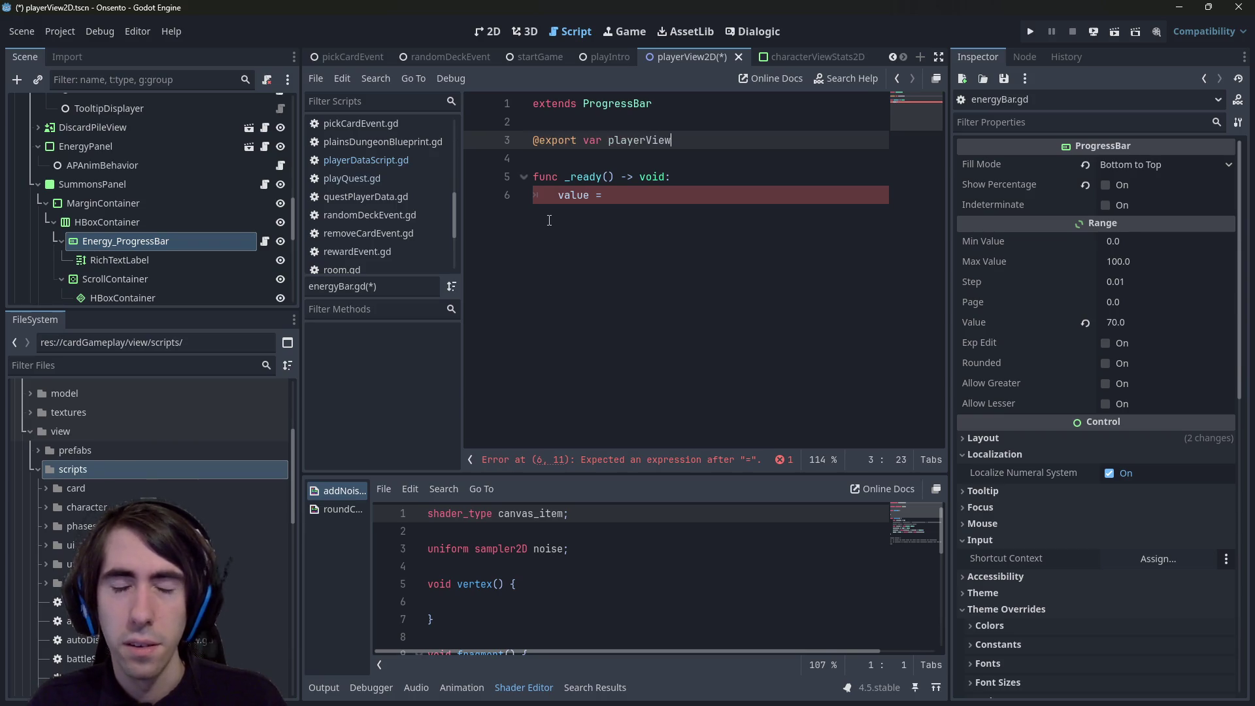
pyautogui.write('ayerView2D')
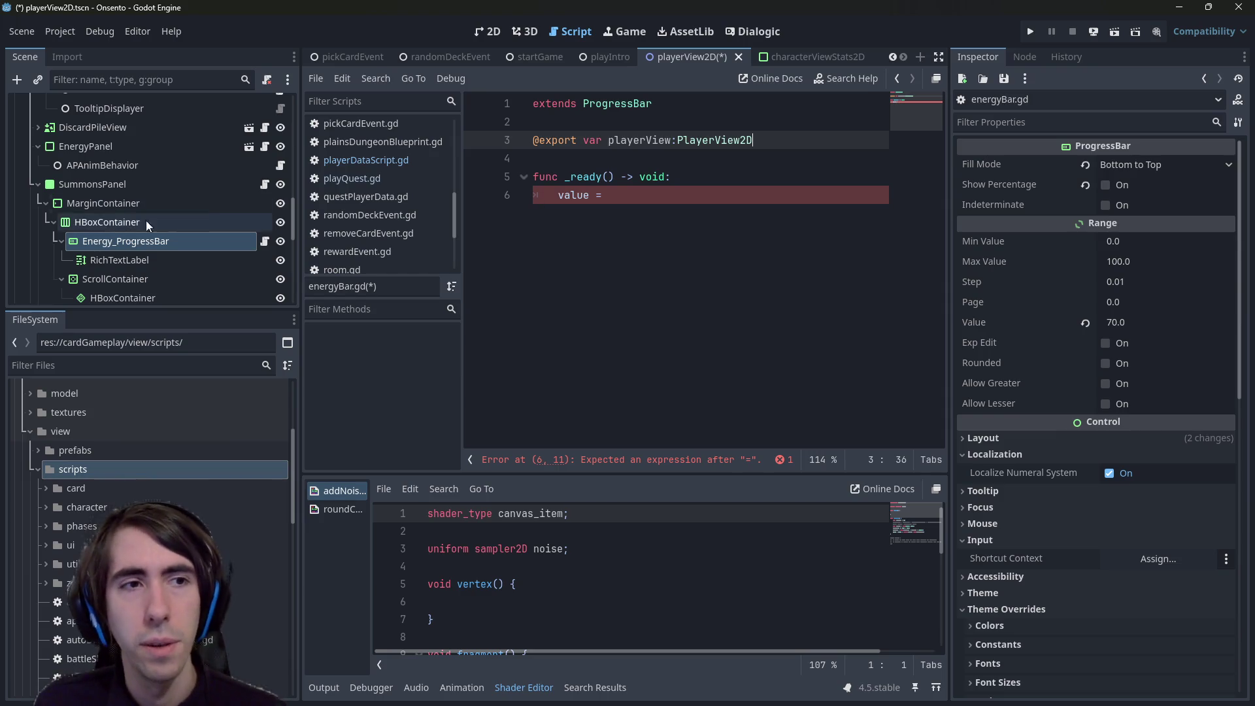
# Write 'playerView.player' inside _ready and jump to the PlayerView2D script definition
pyautogui.click(641, 140)
pyautogui.doubleClick(641, 140)
pyautogui.hotkey('ctrl', 'c')
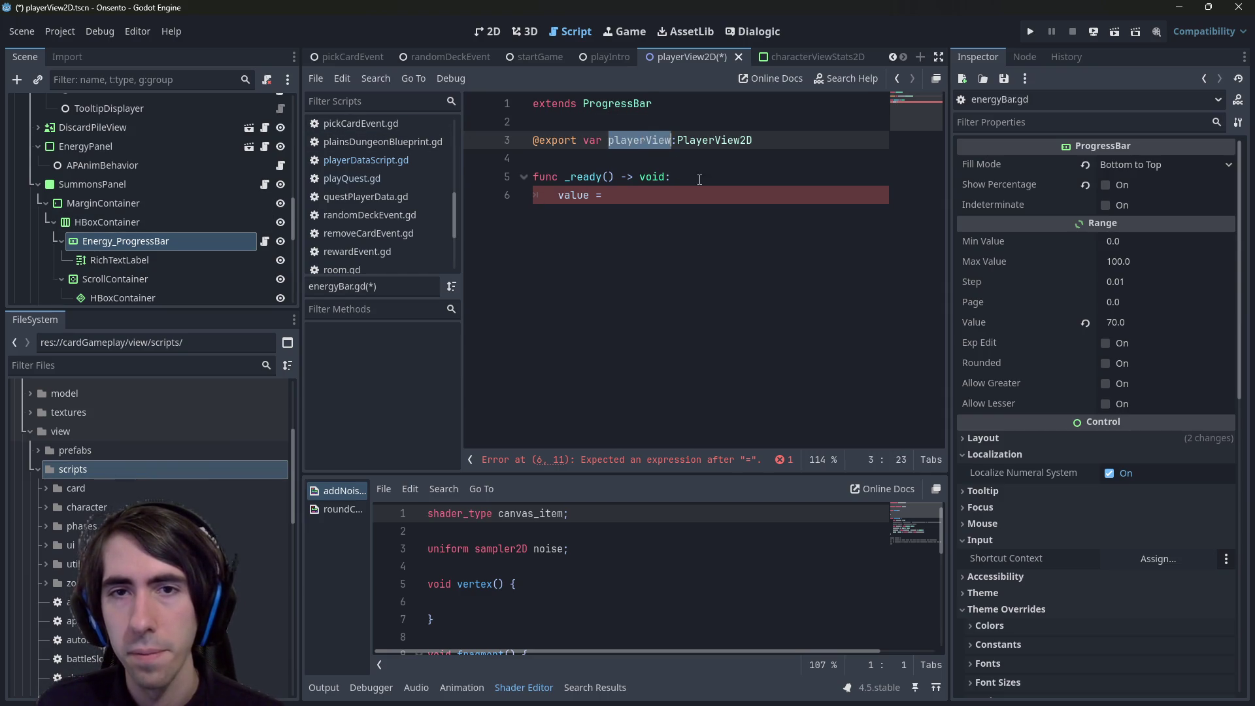
pyautogui.click(705, 177)
pyautogui.press('Return')
pyautogui.hotkey('ctrl', 'v')
pyautogui.write('.')
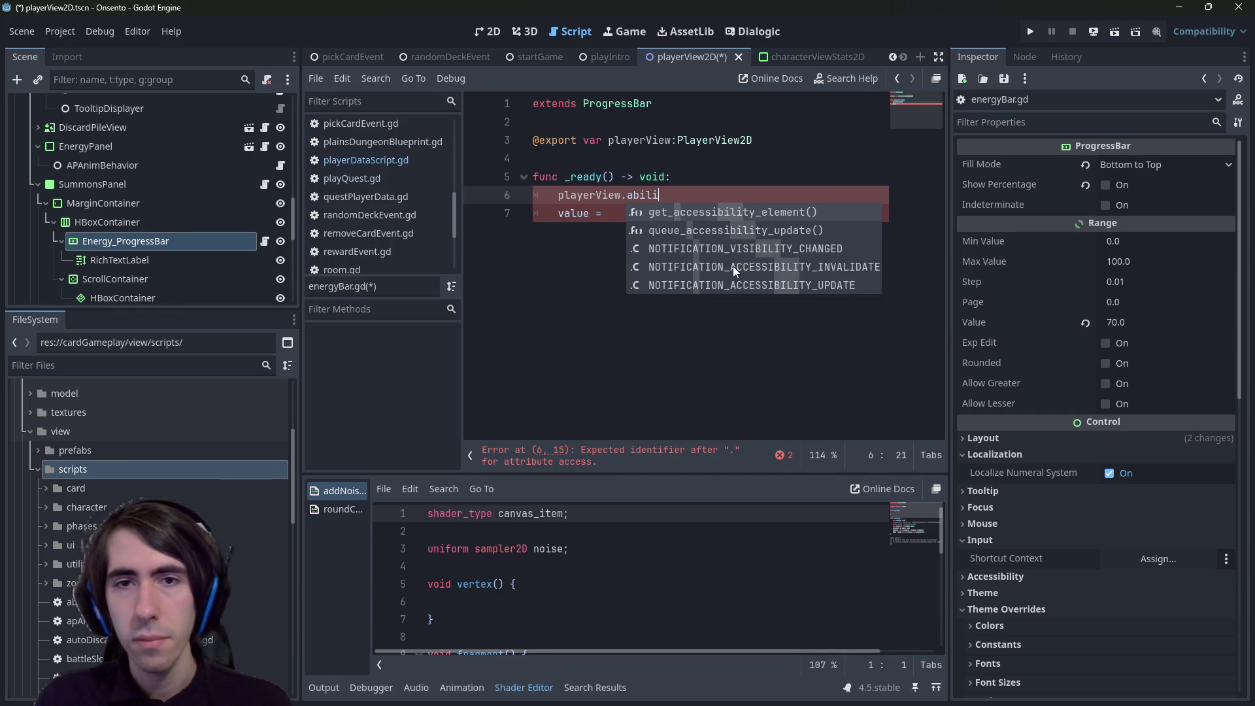
pyautogui.press('BackSpace')
pyautogui.write('.mode')
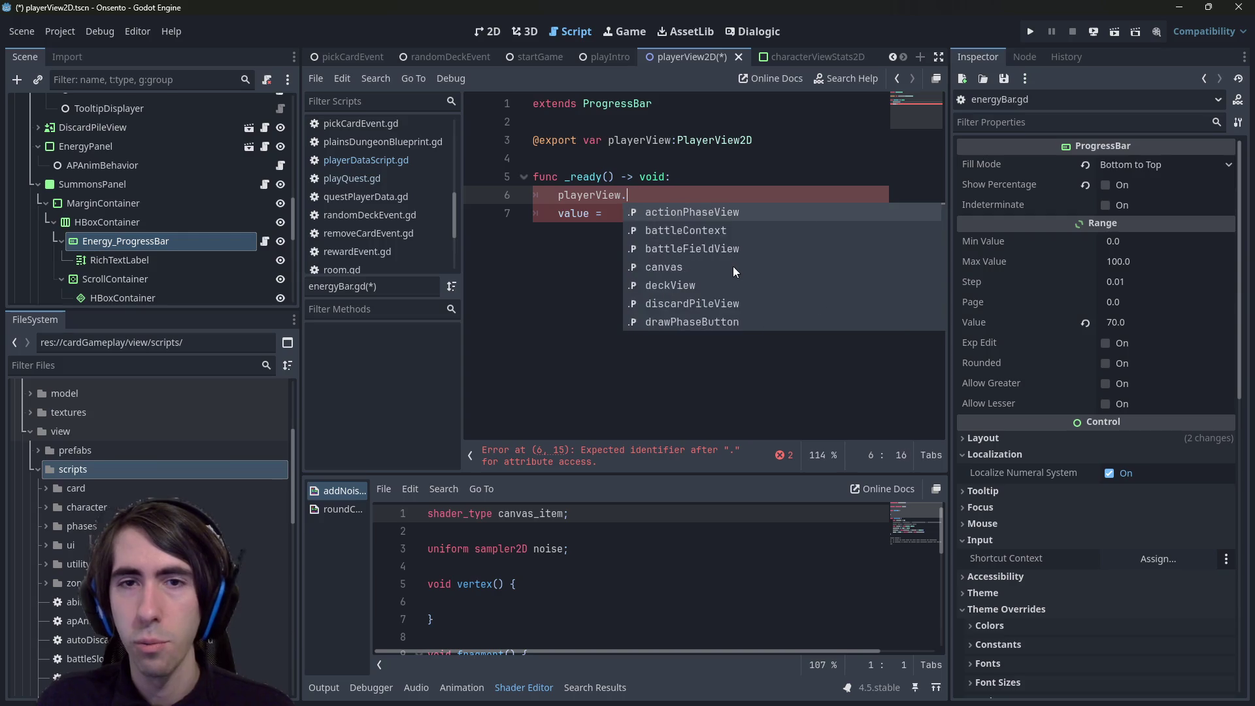
pyautogui.press('BackSpace')
pyautogui.press('BackSpace')
pyautogui.press('BackSpace')
pyautogui.write('player')
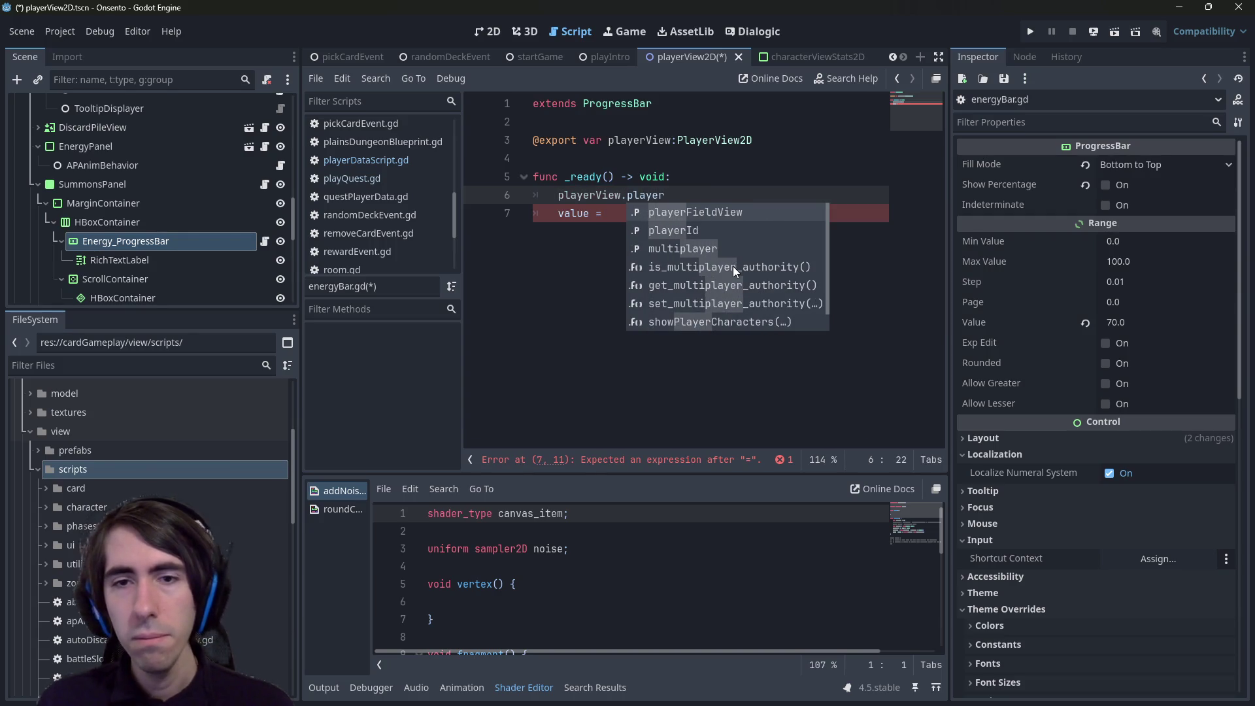
pyautogui.keyDown('ctrl'); pyautogui.click(714, 140); pyautogui.keyUp('ctrl')
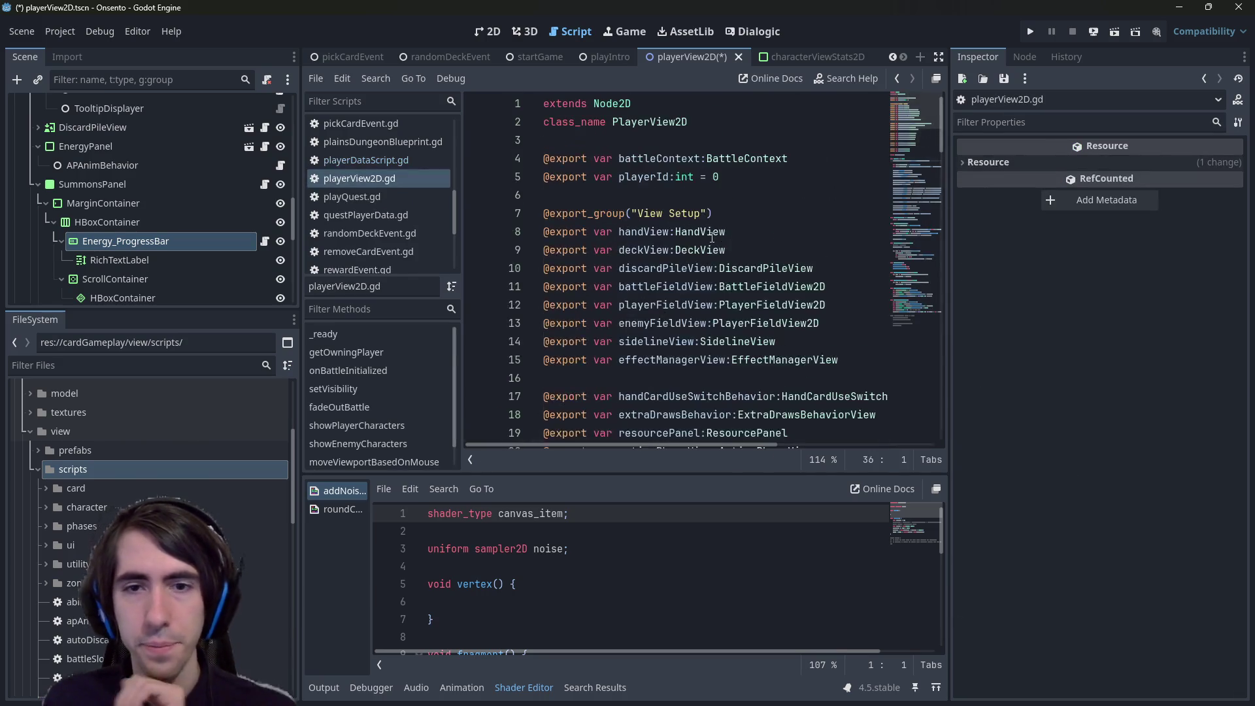
# Look up playerId and battleContext usages in playerView2D.gd with Find
pyautogui.doubleClick(651, 163)
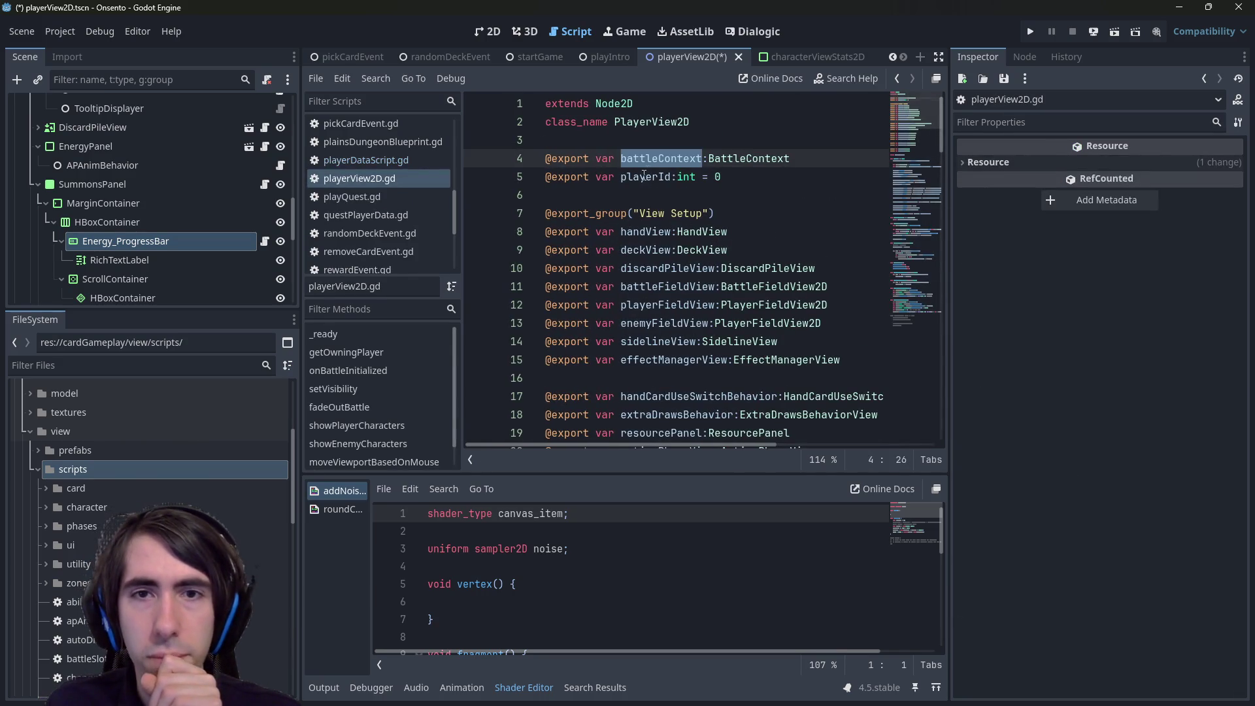
pyautogui.doubleClick(644, 177)
pyautogui.press('F3')
pyautogui.hotkey('ctrl', 'f')
pyautogui.press('Return')
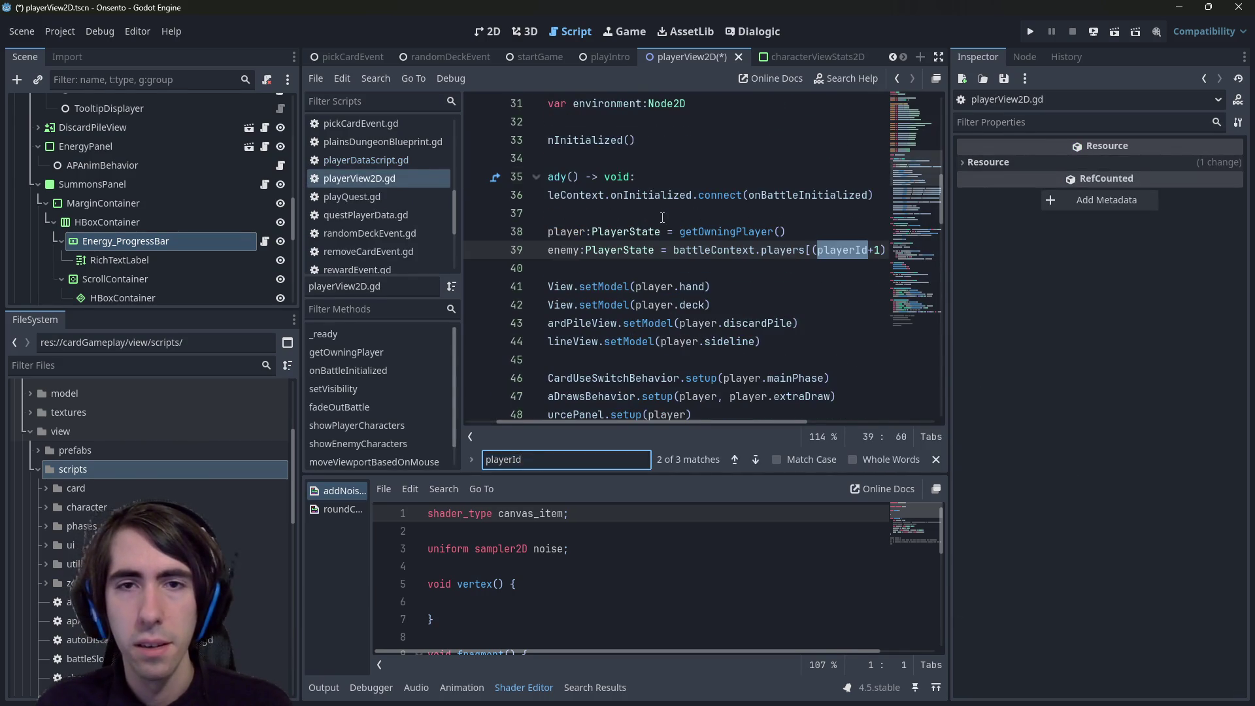
pyautogui.press('Return')
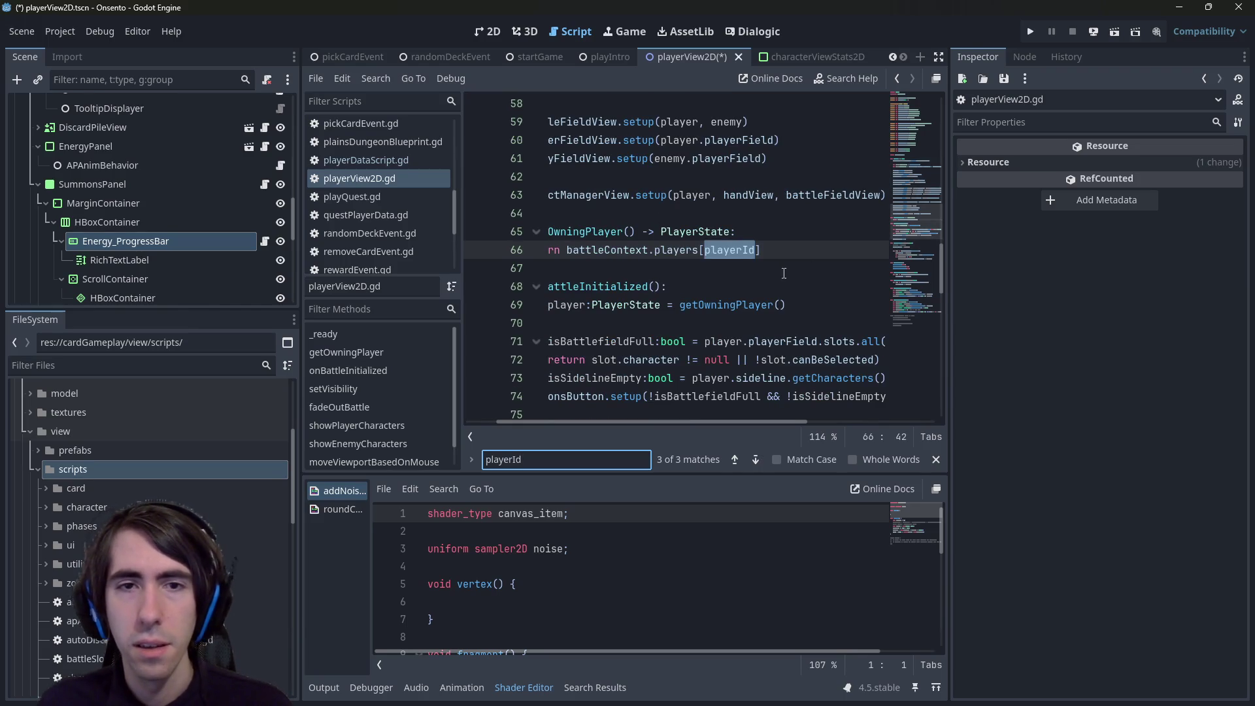
pyautogui.click(579, 268)
# Complete line 6 of energyBar.gd as playerView.getOwningPlayer().energy
pyautogui.click(264, 242)
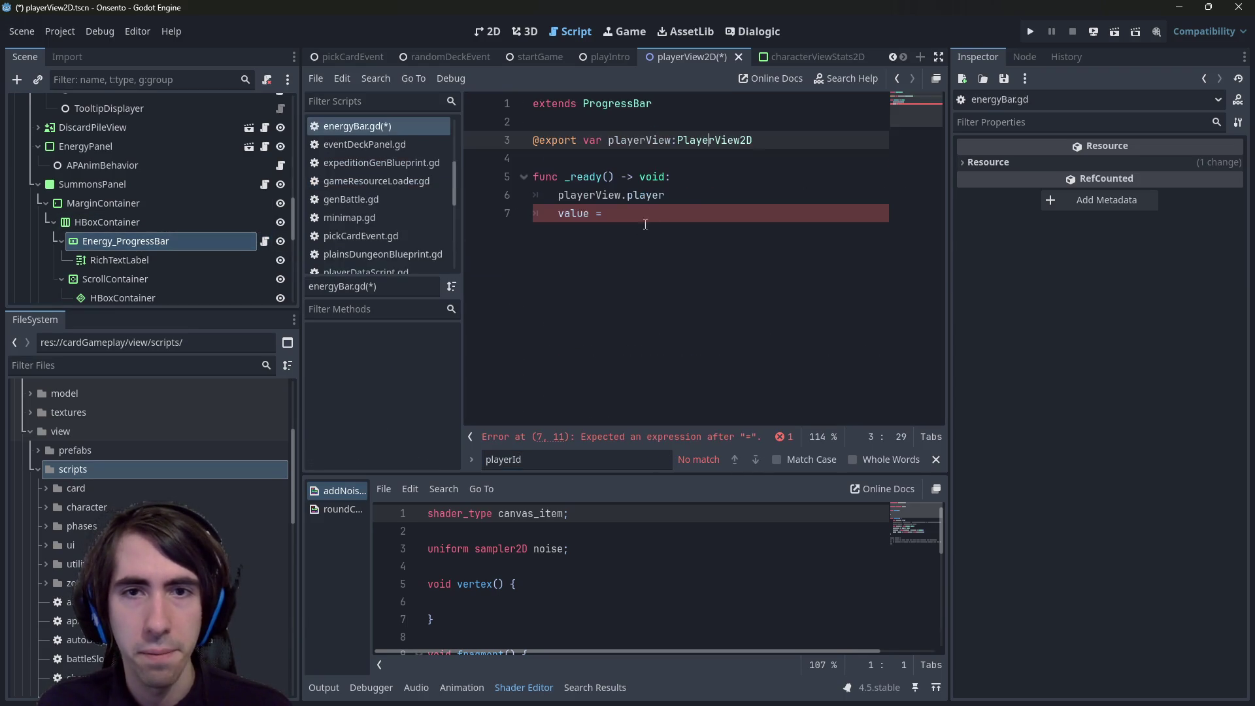
pyautogui.click(689, 197)
pyautogui.press('BackSpace')
pyautogui.press('BackSpace')
pyautogui.press('BackSpace')
pyautogui.write('get')
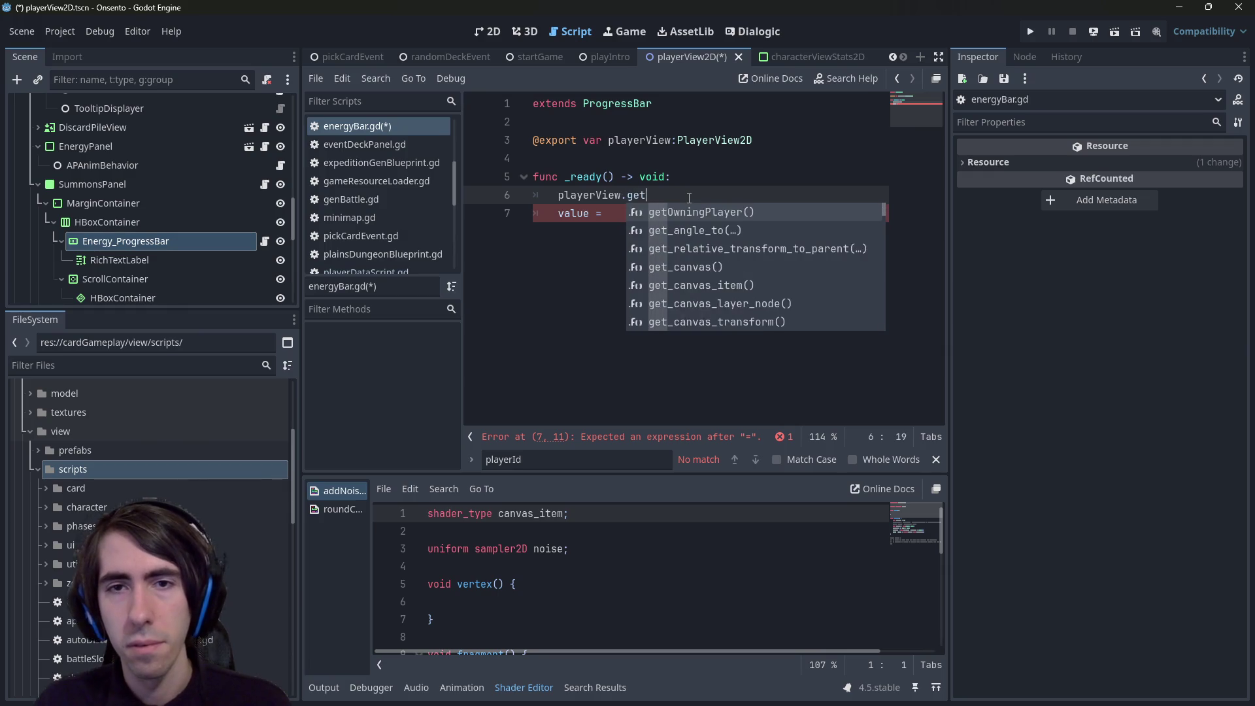
pyautogui.press('Return')
pyautogui.write('.')
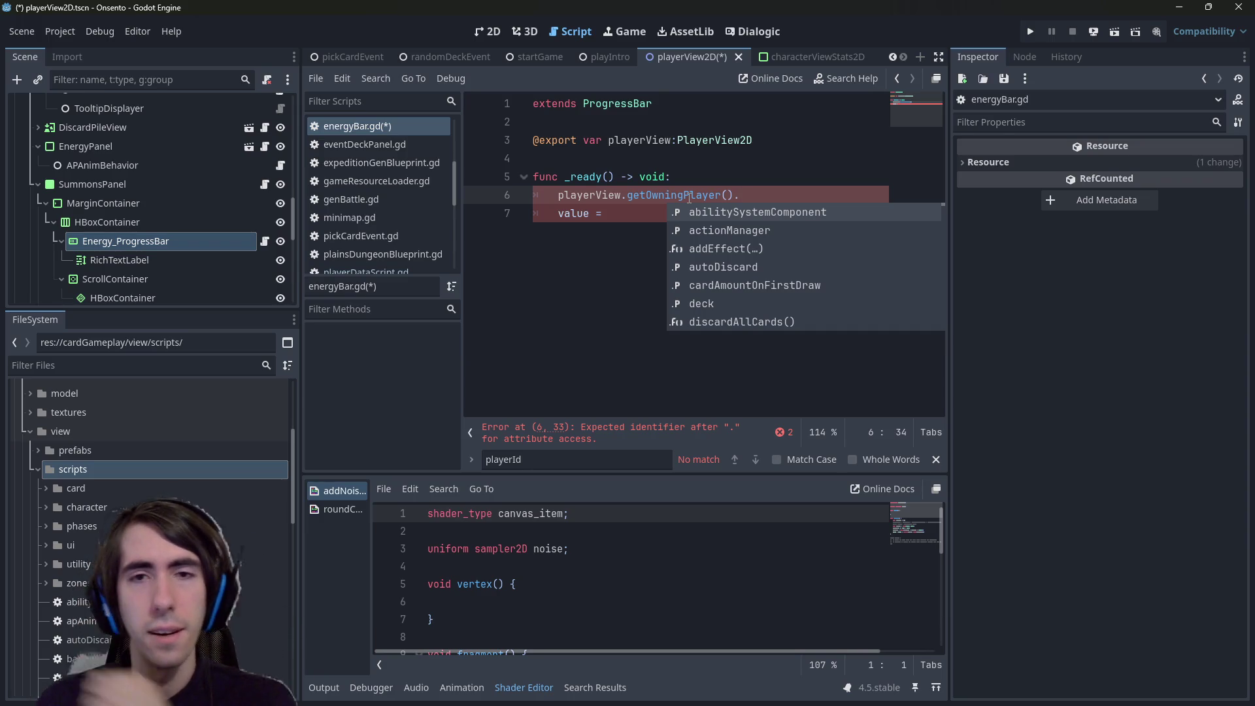
pyautogui.write('ge')
pyautogui.press('BackSpace')
pyautogui.press('BackSpace')
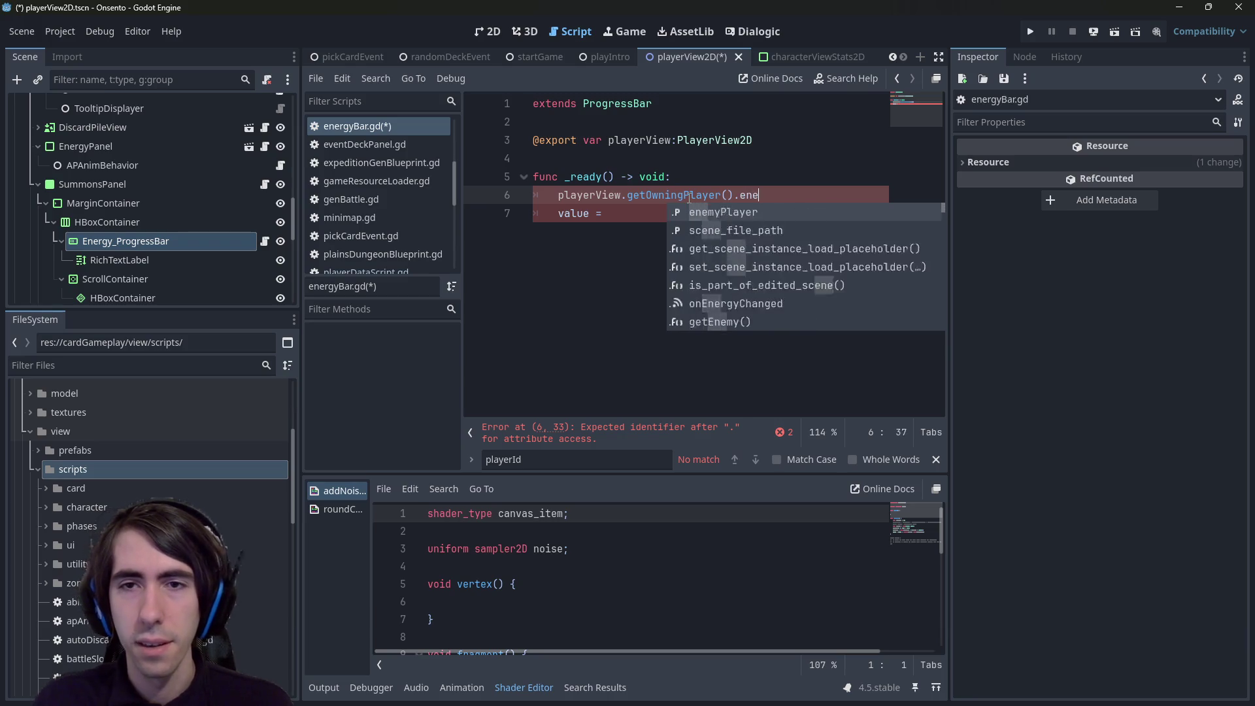
pyautogui.write('energy')
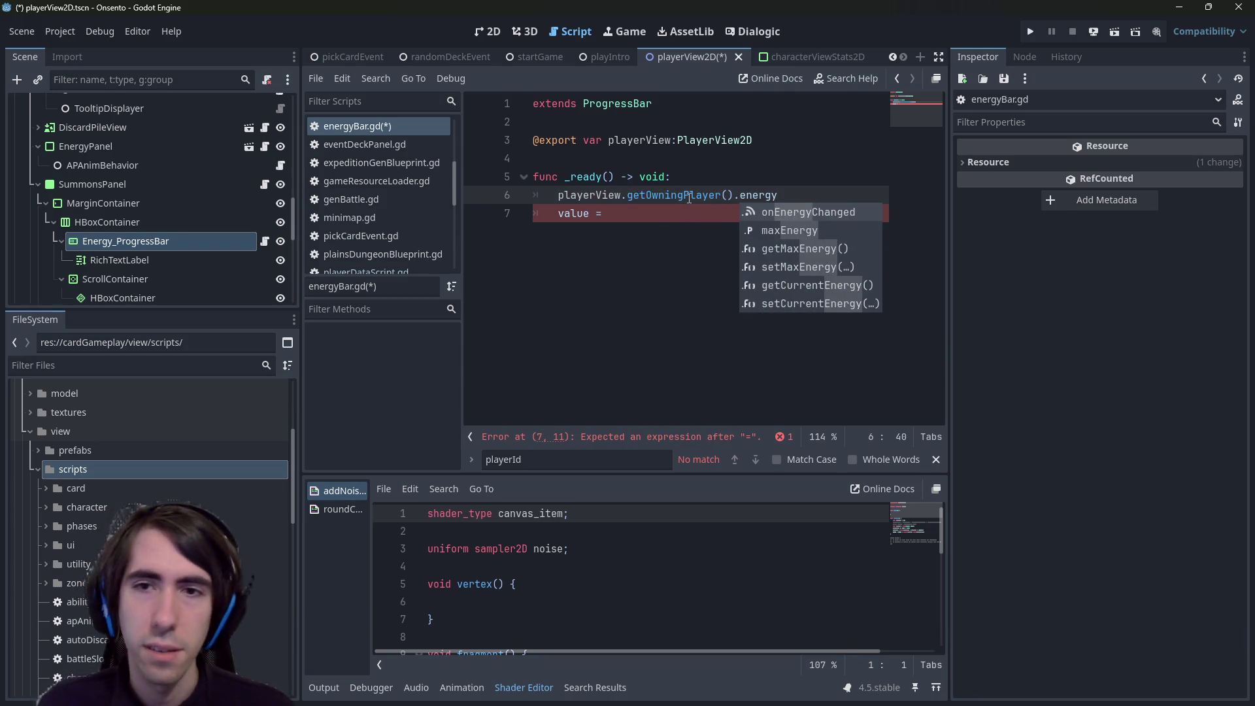
# Insert getMaxEnergy() from the suggestions and open its definition in playerState.gd
pyautogui.click(758, 194)
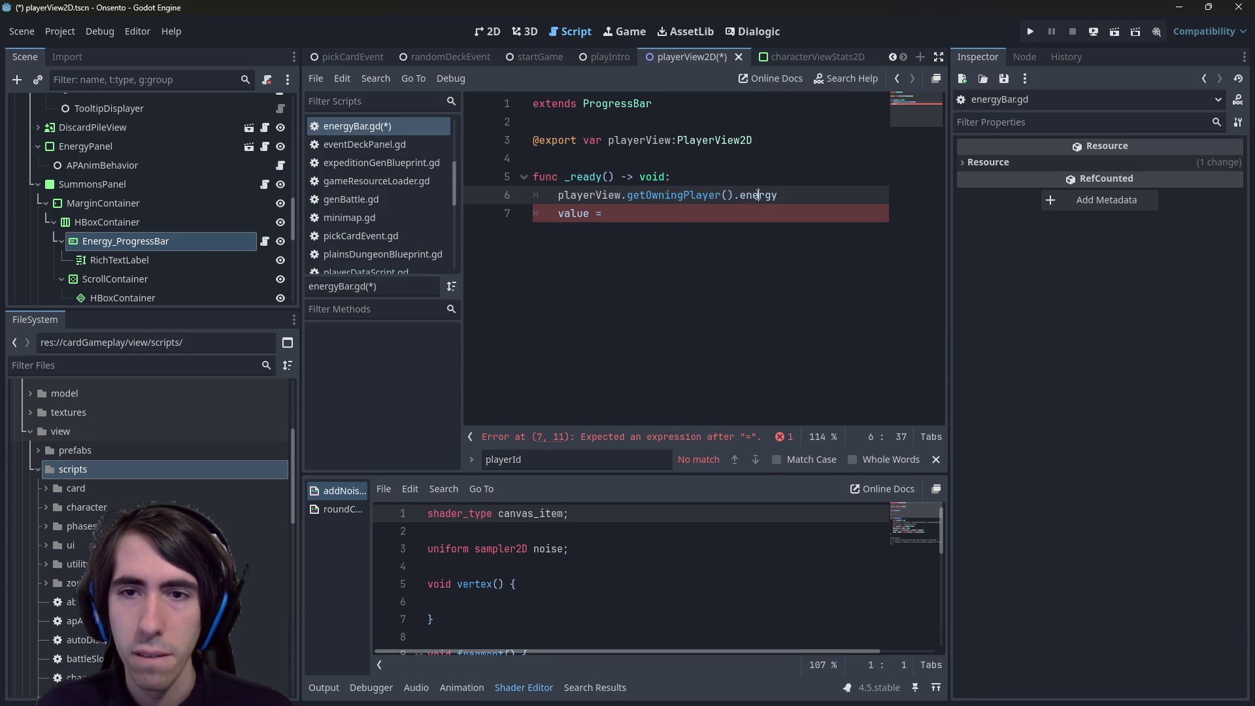
pyautogui.press('End')
pyautogui.hotkey('ctrl', 'space')
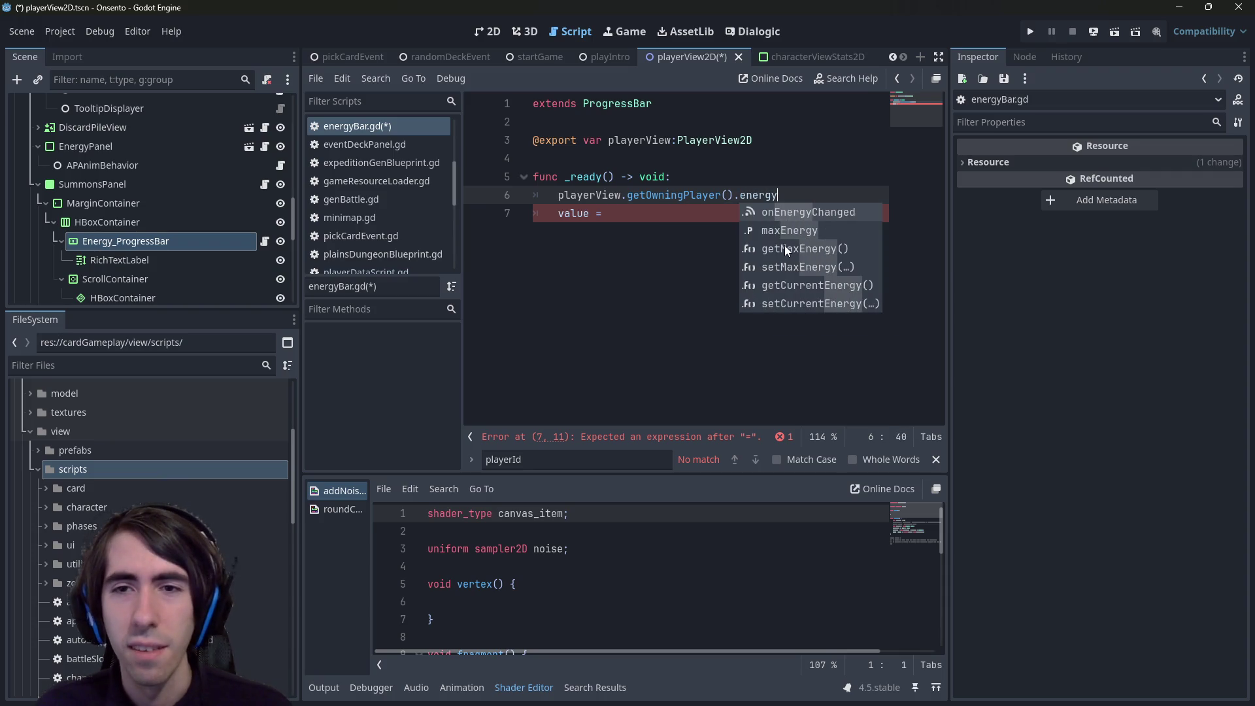
pyautogui.click(784, 248)
pyautogui.keyDown('ctrl'); pyautogui.click(778, 195); pyautogui.keyUp('ctrl')
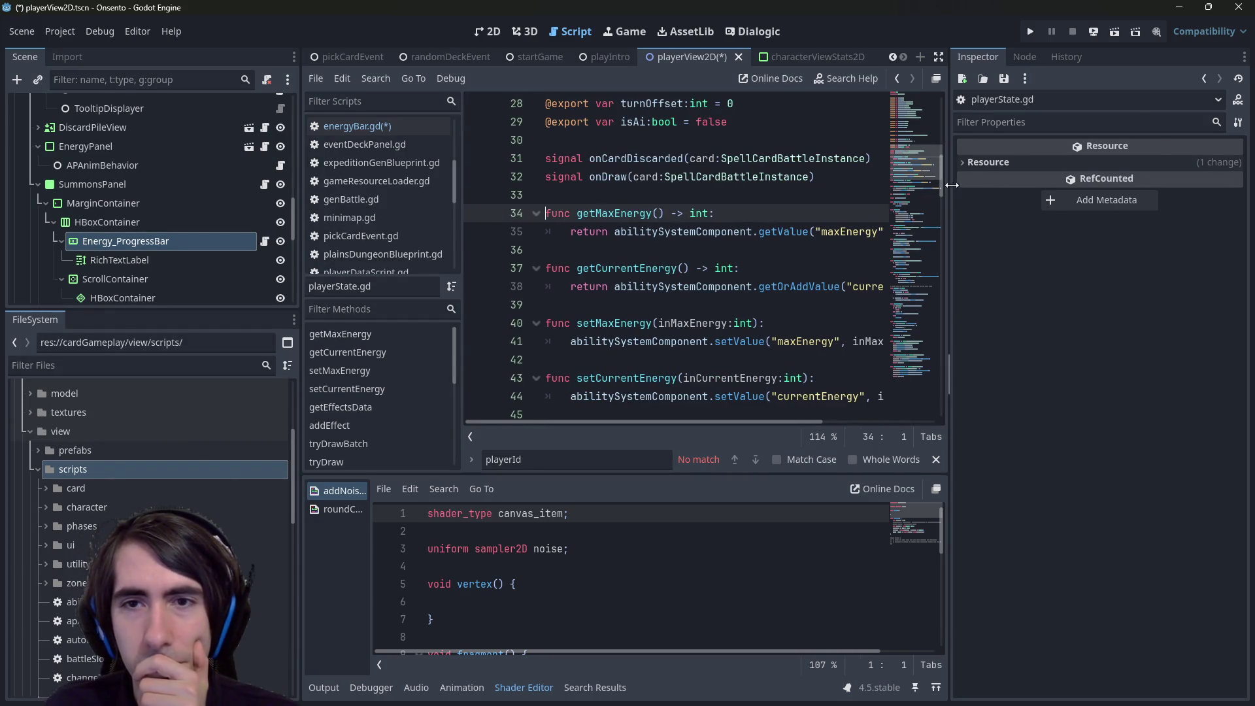
# Widen the code area and select maxEnergy on line 25 of playerState.gd
pyautogui.moveTo(947, 186); pyautogui.dragTo(1108, 190)
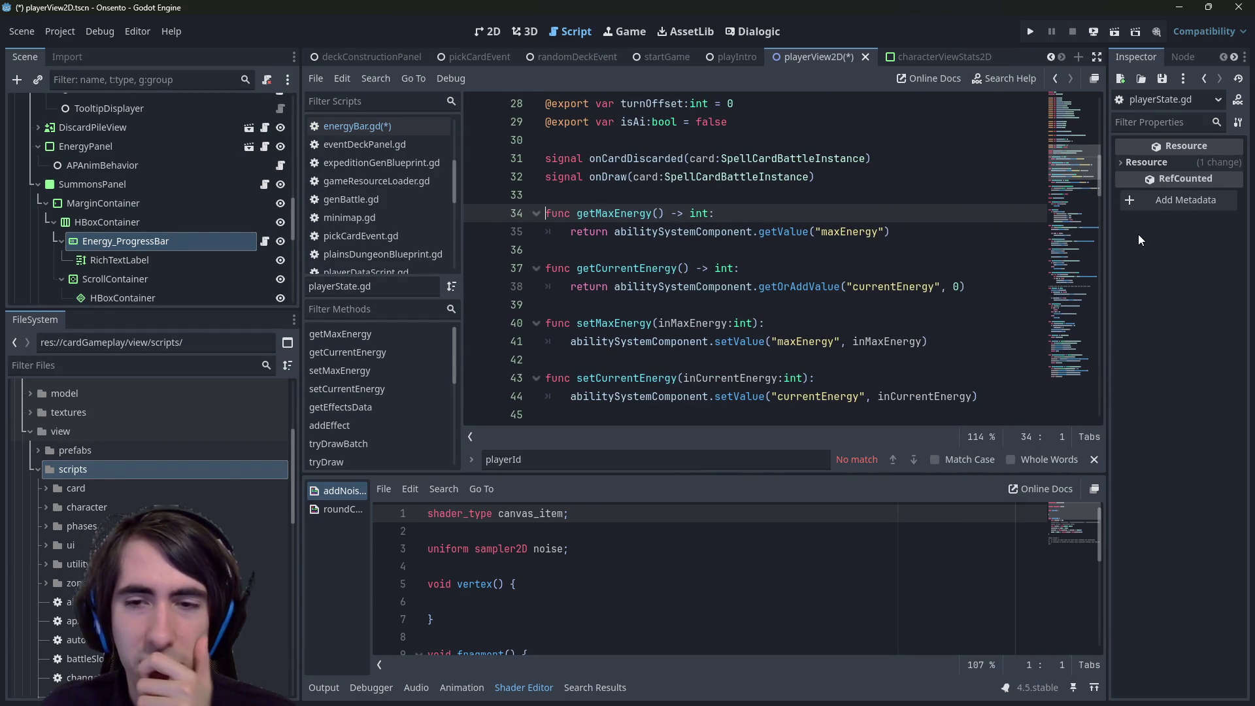
pyautogui.scroll(2, 739, 330)
pyautogui.scroll(2, 739, 330)
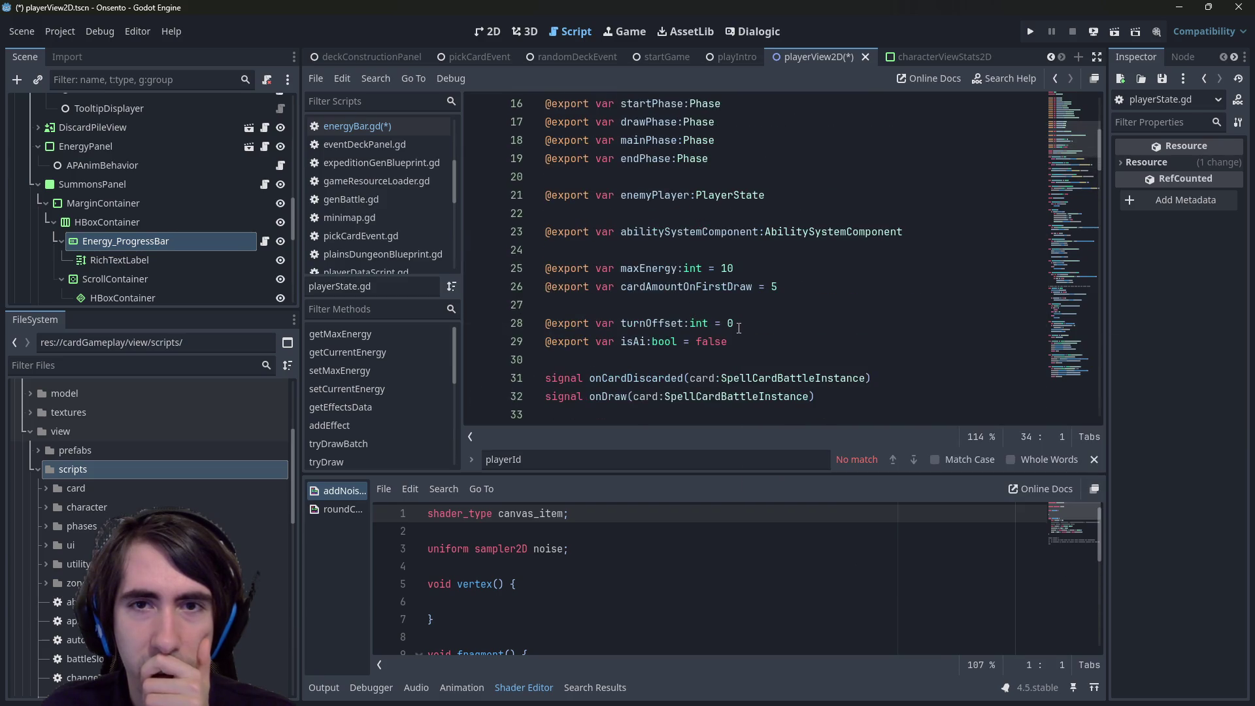
pyautogui.doubleClick(675, 271)
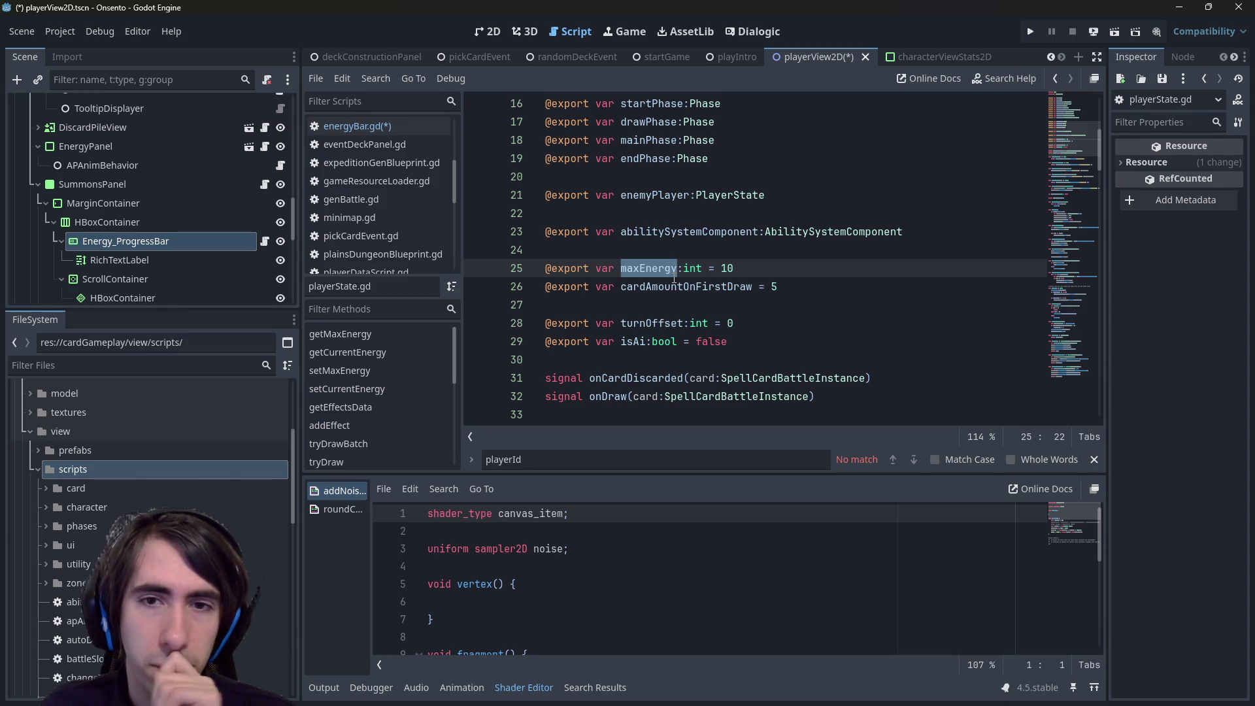
pyautogui.scroll(1, 675, 279)
pyautogui.scroll(-1, 667, 276)
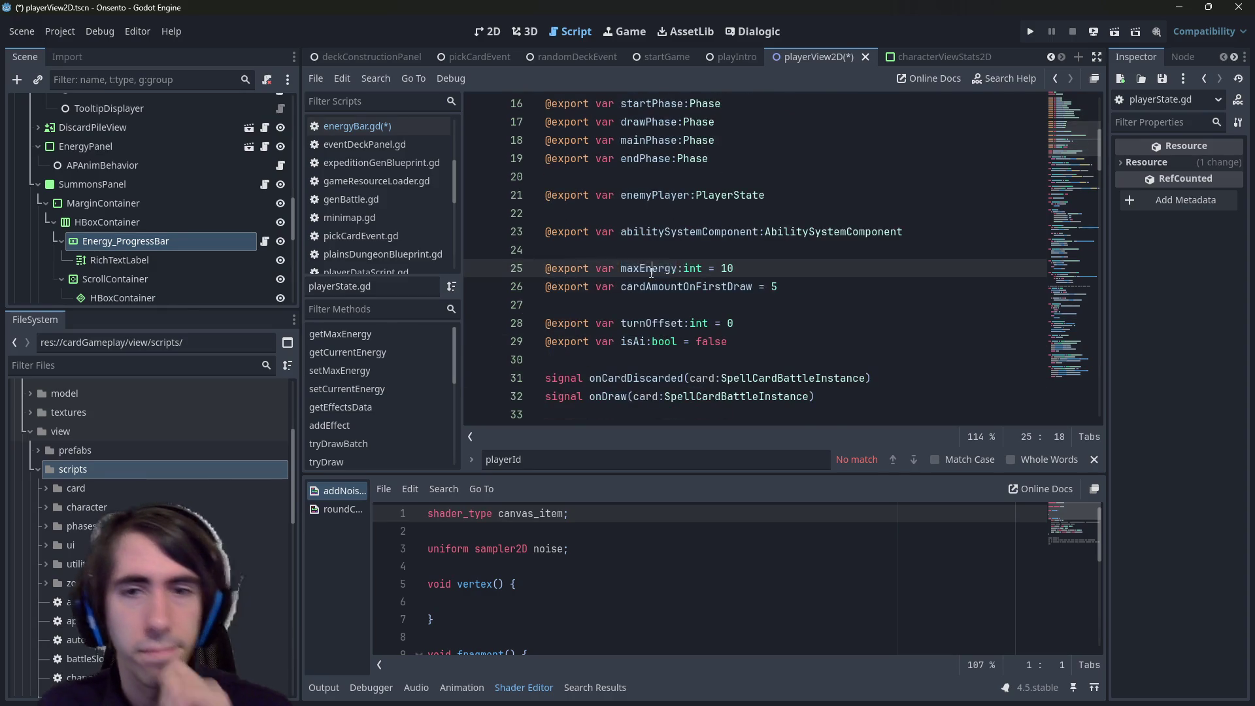
# Run Find in Files for maxEnergy and review the 10 matches
pyautogui.hotkey('ctrl', 'shift', 'f')
pyautogui.press('Return')
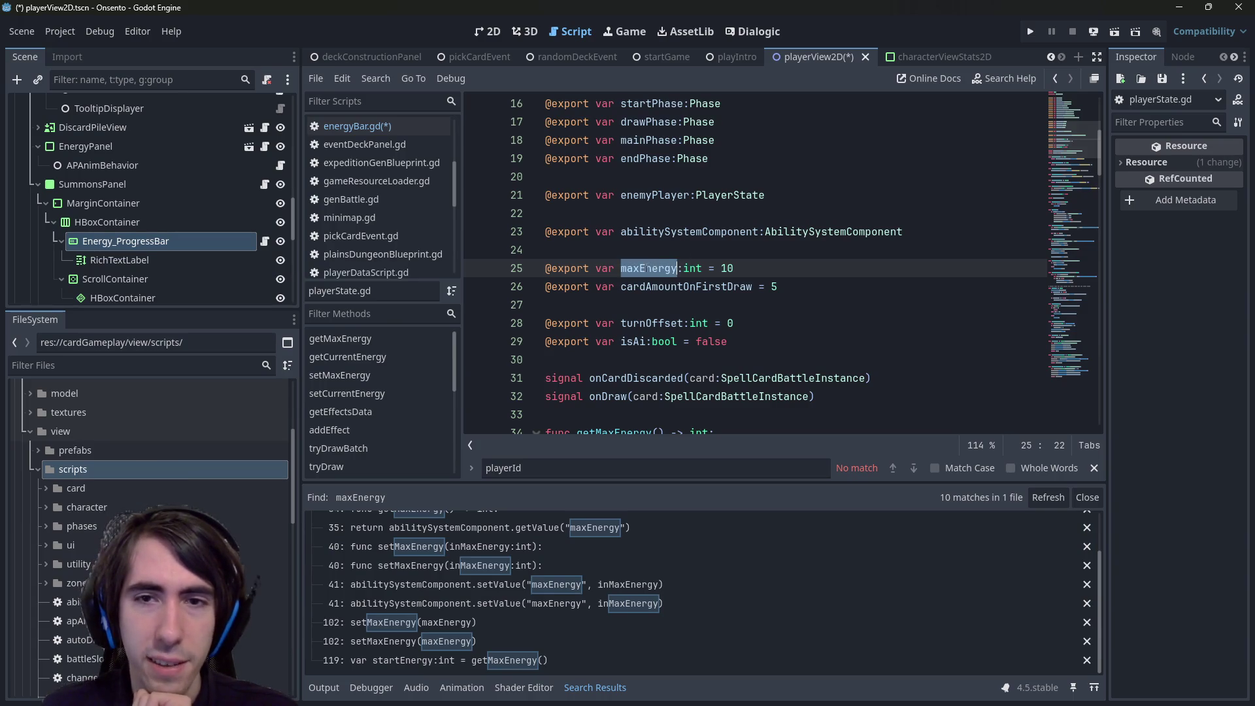
pyautogui.scroll(-4, 641, 281)
pyautogui.scroll(1, 642, 278)
pyautogui.scroll(-6, 644, 276)
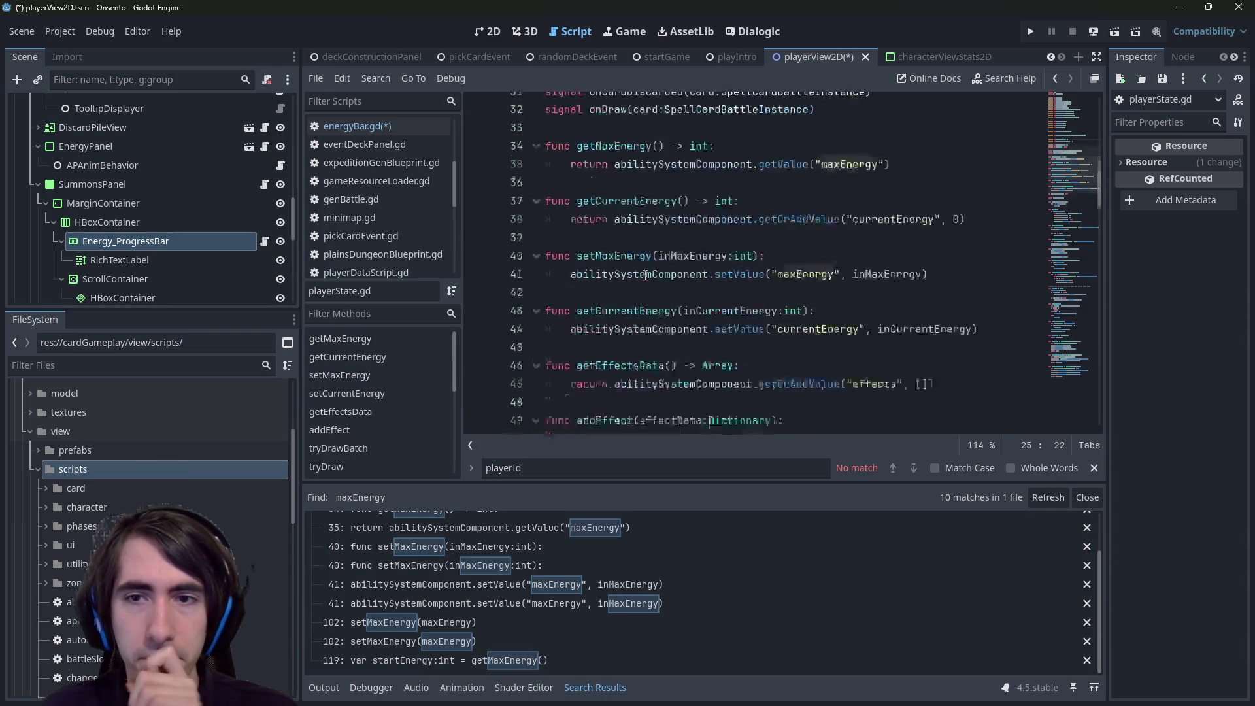
pyautogui.scroll(4, 645, 275)
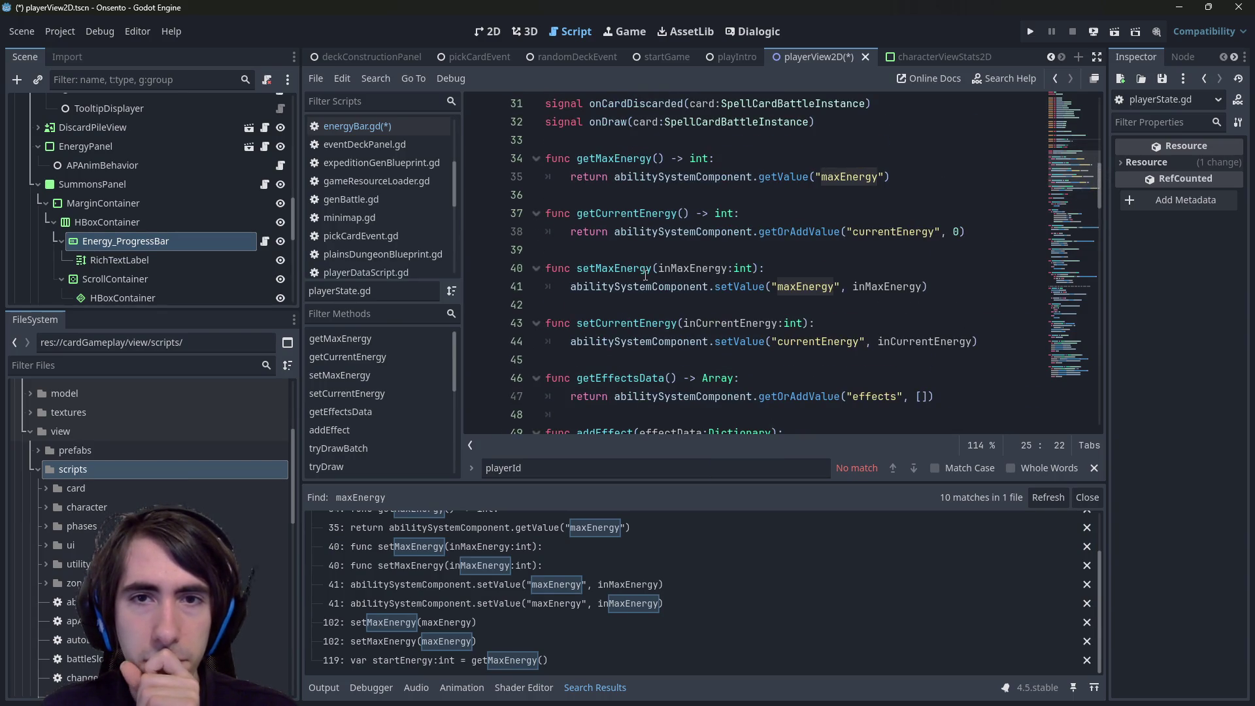
pyautogui.scroll(-20, 646, 270)
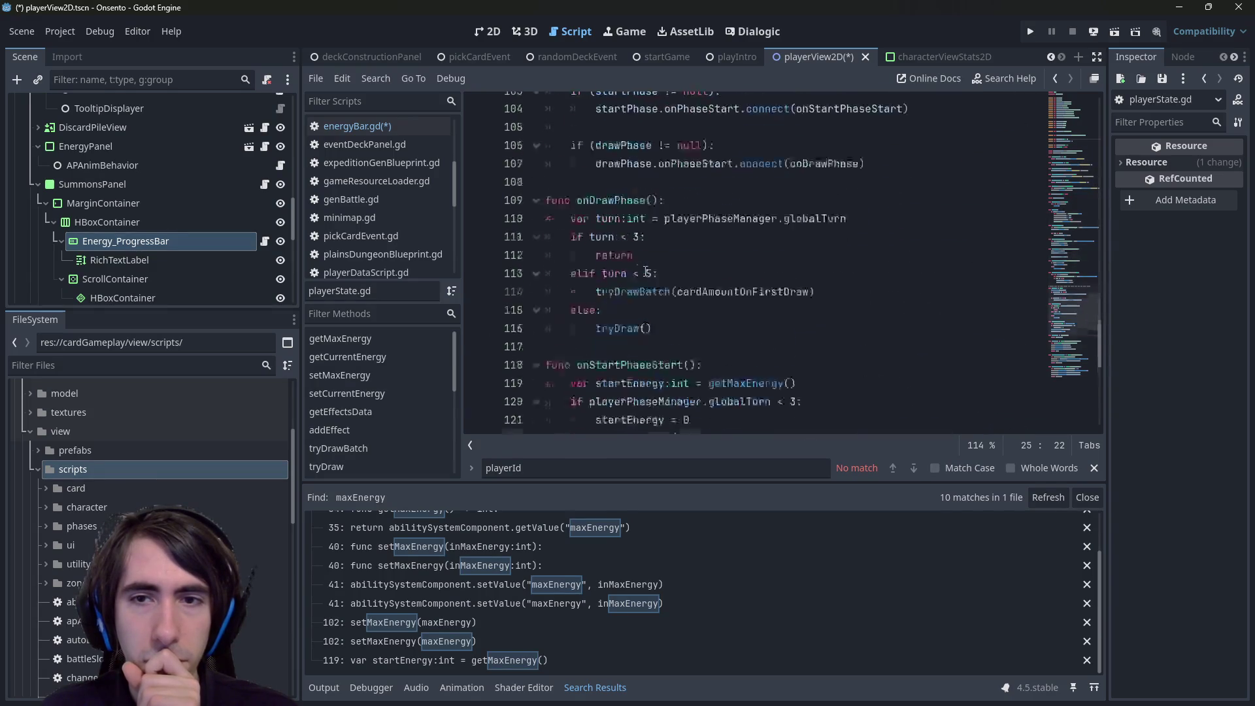
pyautogui.scroll(2, 645, 270)
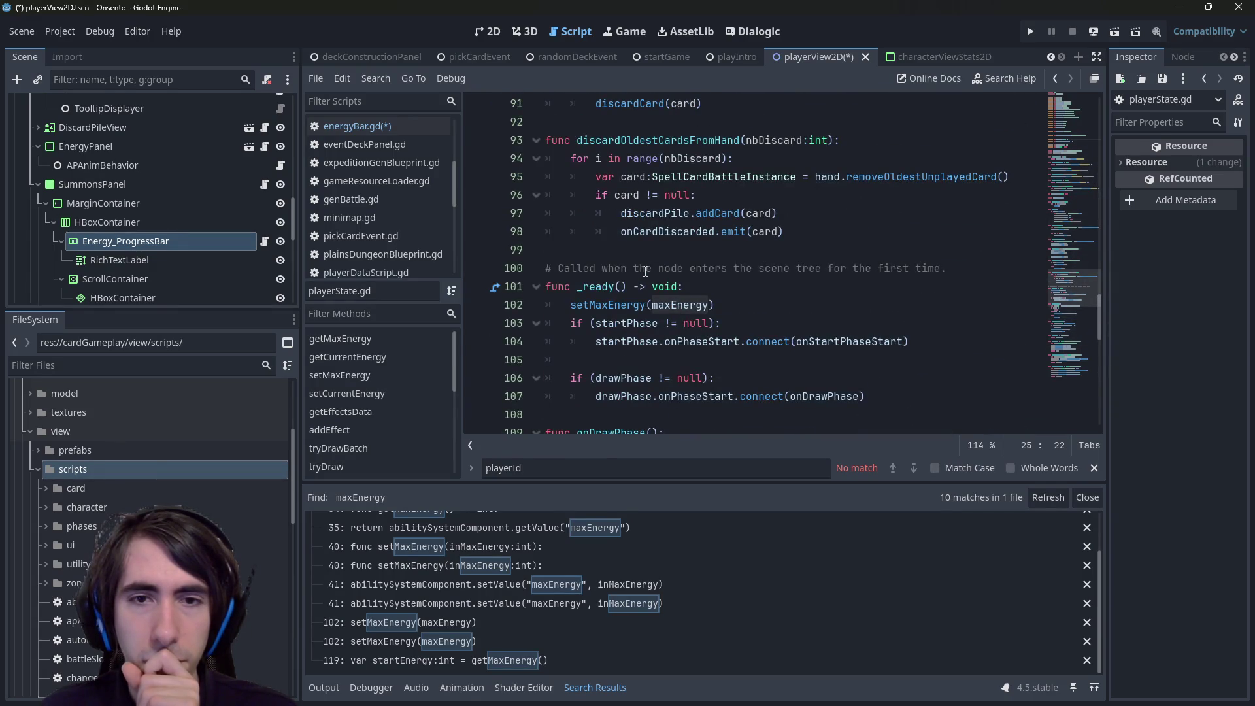
pyautogui.scroll(-6, 645, 270)
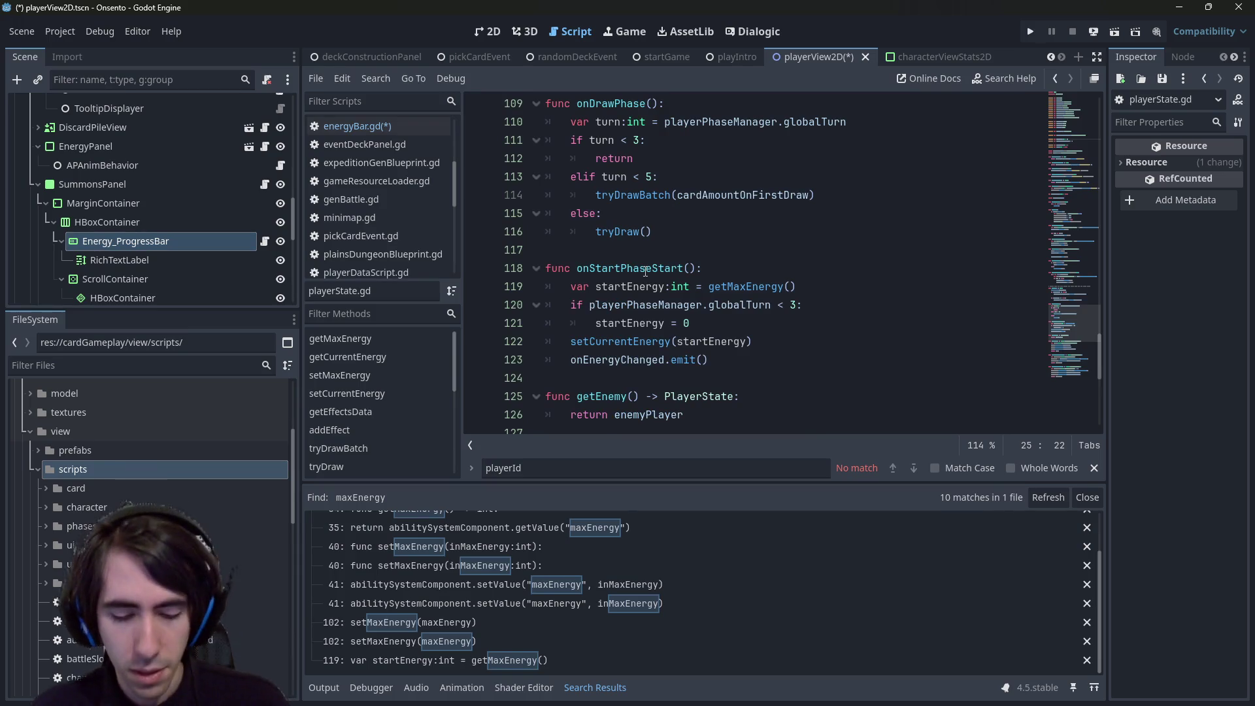
# Search the project for 'energy' (60 matches, 10 files) and open tutorial1.gd at line 59
pyautogui.hotkey('ctrl', 'shift', 'f')
pyautogui.write('energy')
pyautogui.press('Return')
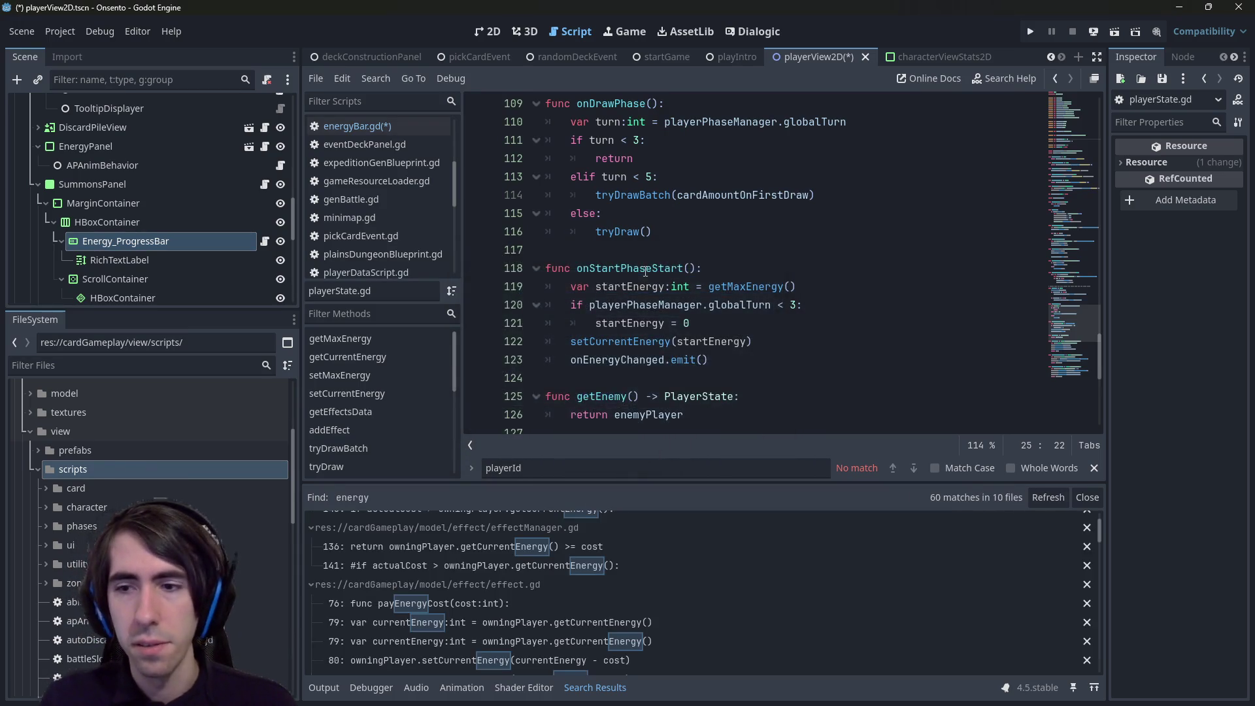
pyautogui.scroll(3, 602, 566)
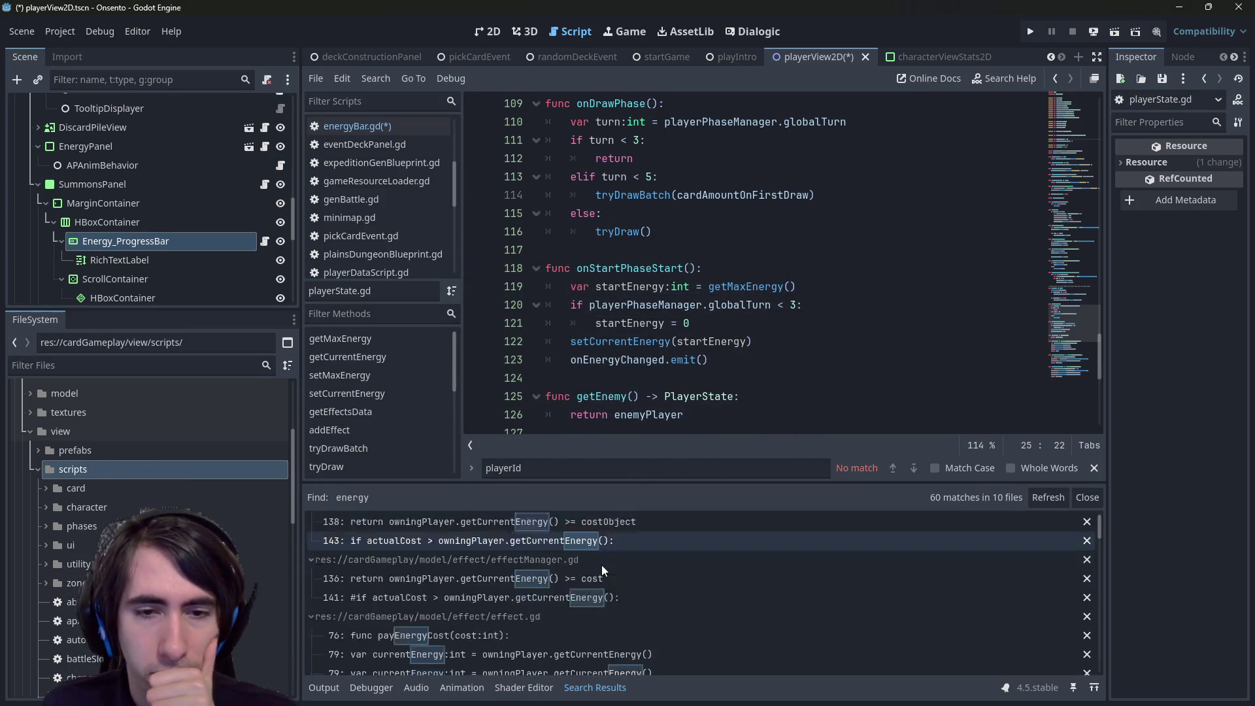
pyautogui.scroll(-5, 601, 565)
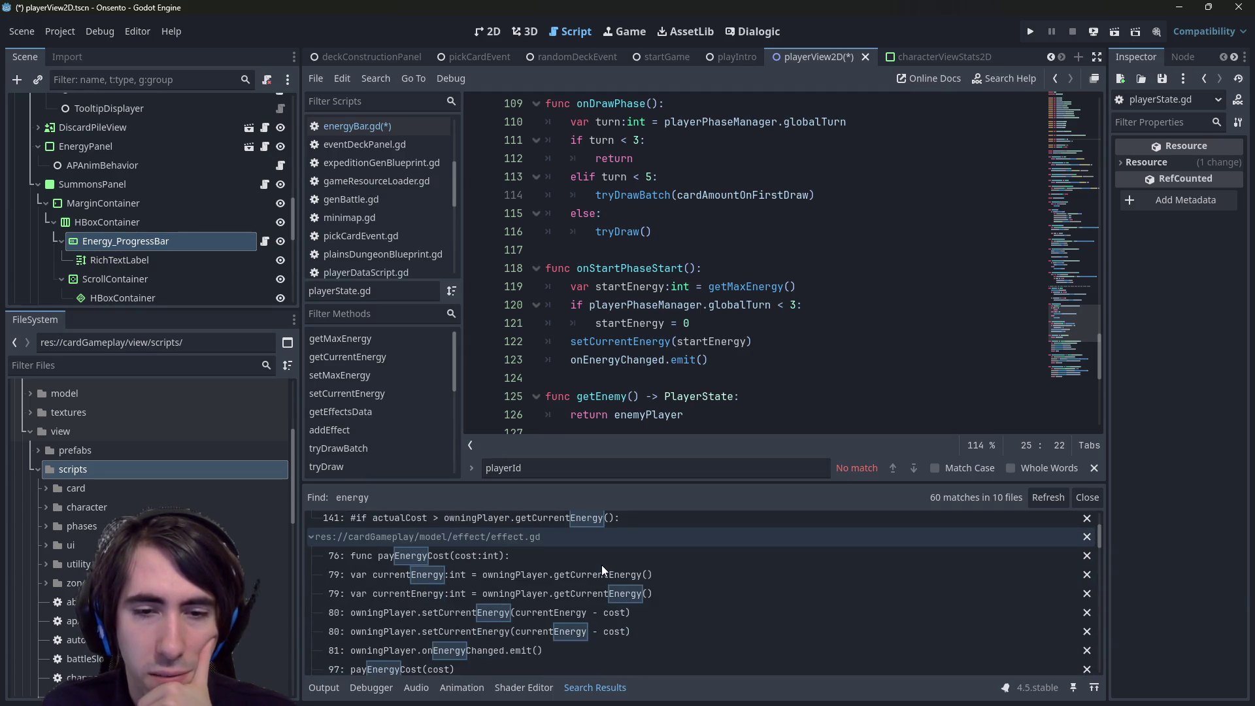
pyautogui.scroll(-1, 601, 570)
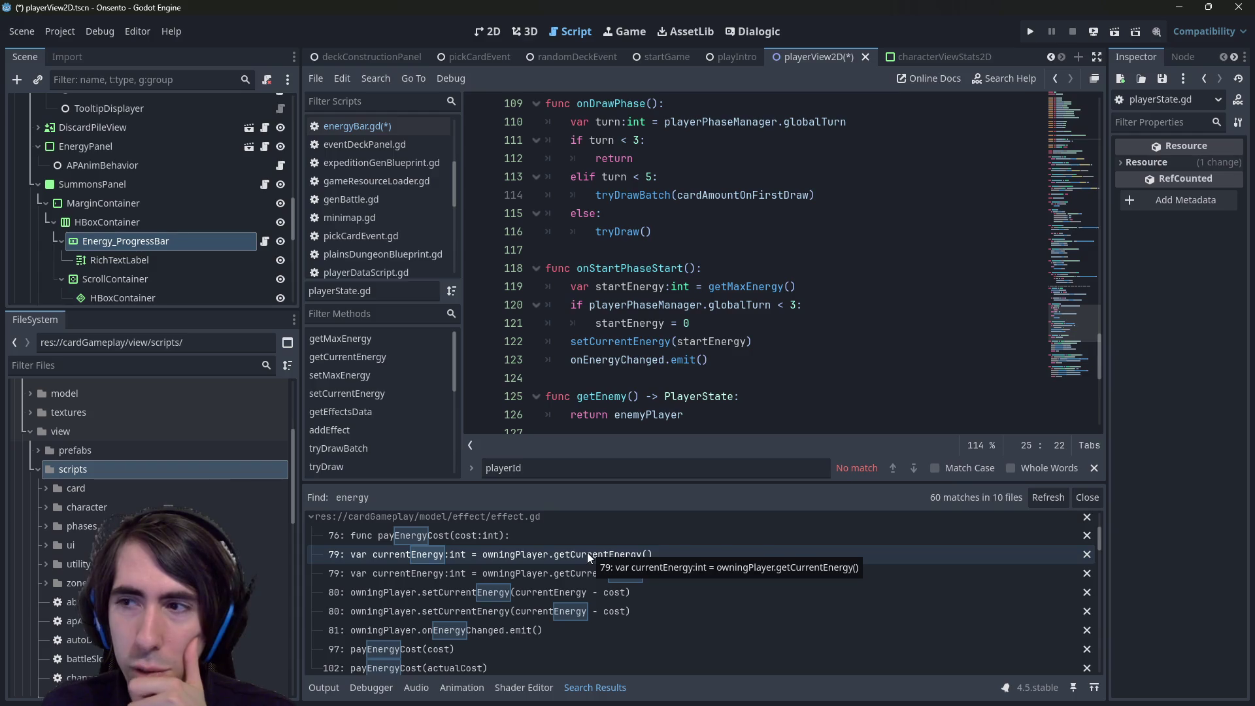
pyautogui.scroll(-6, 587, 551)
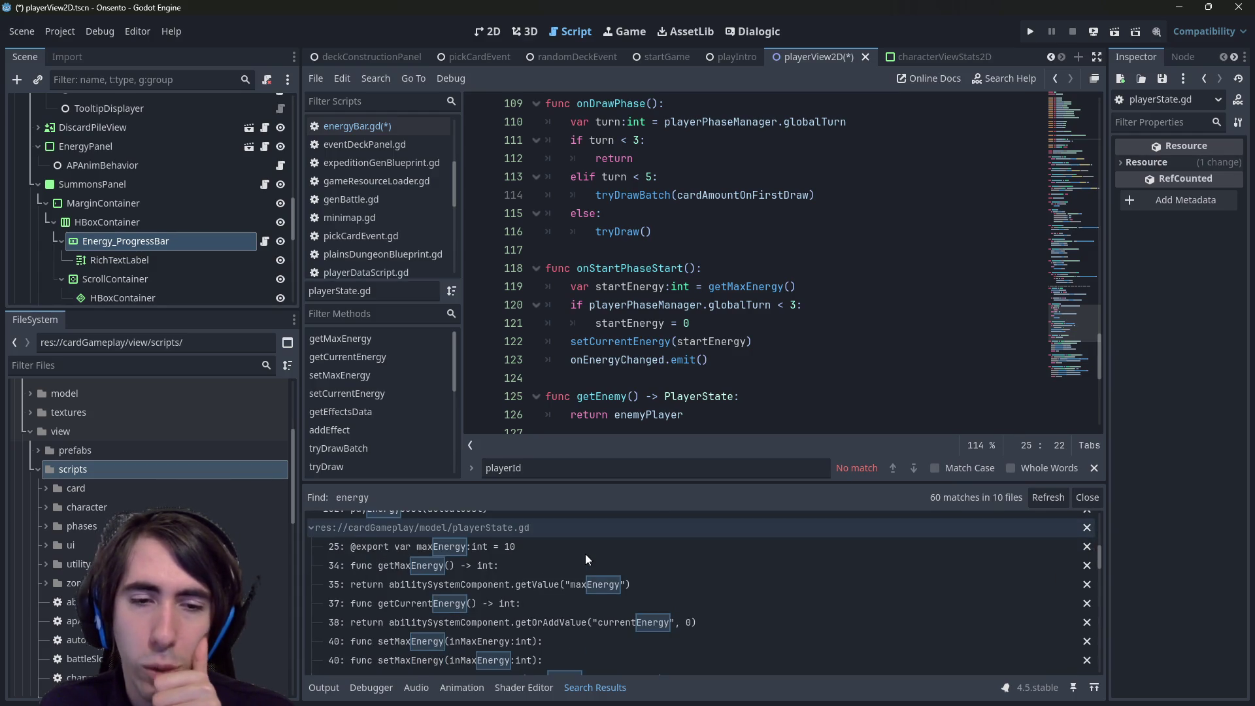
pyautogui.scroll(-3, 586, 554)
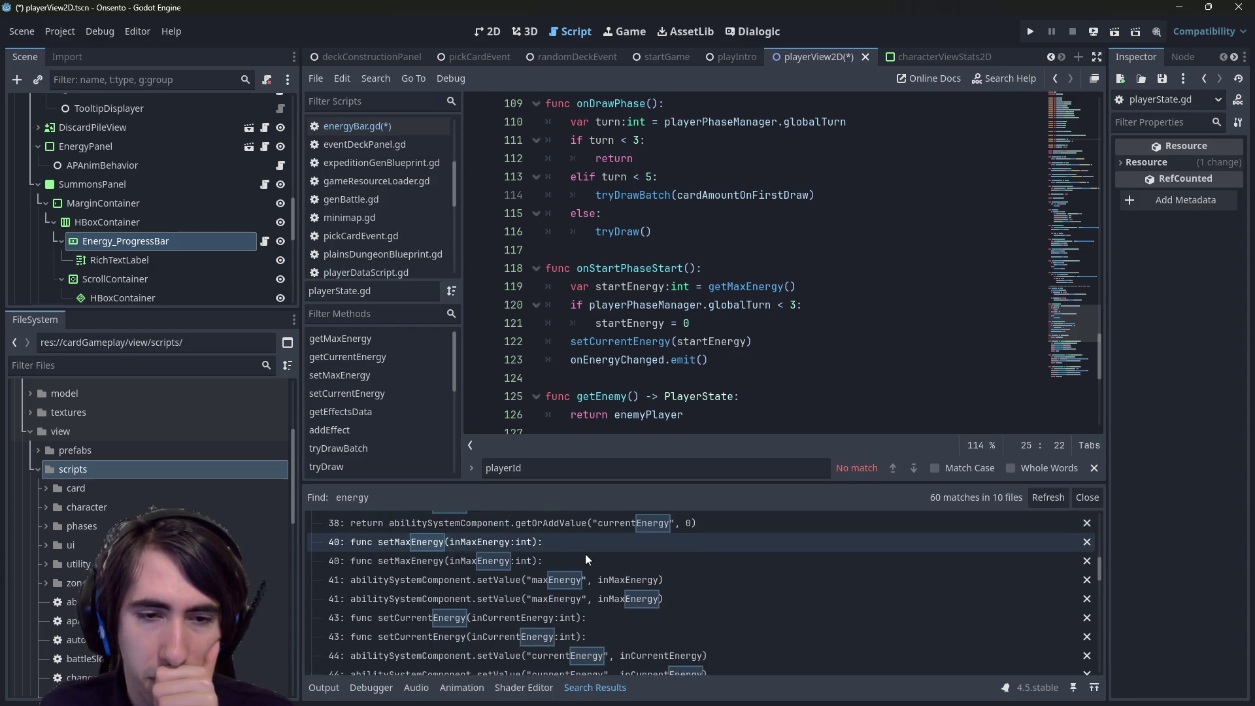
pyautogui.scroll(-10, 586, 554)
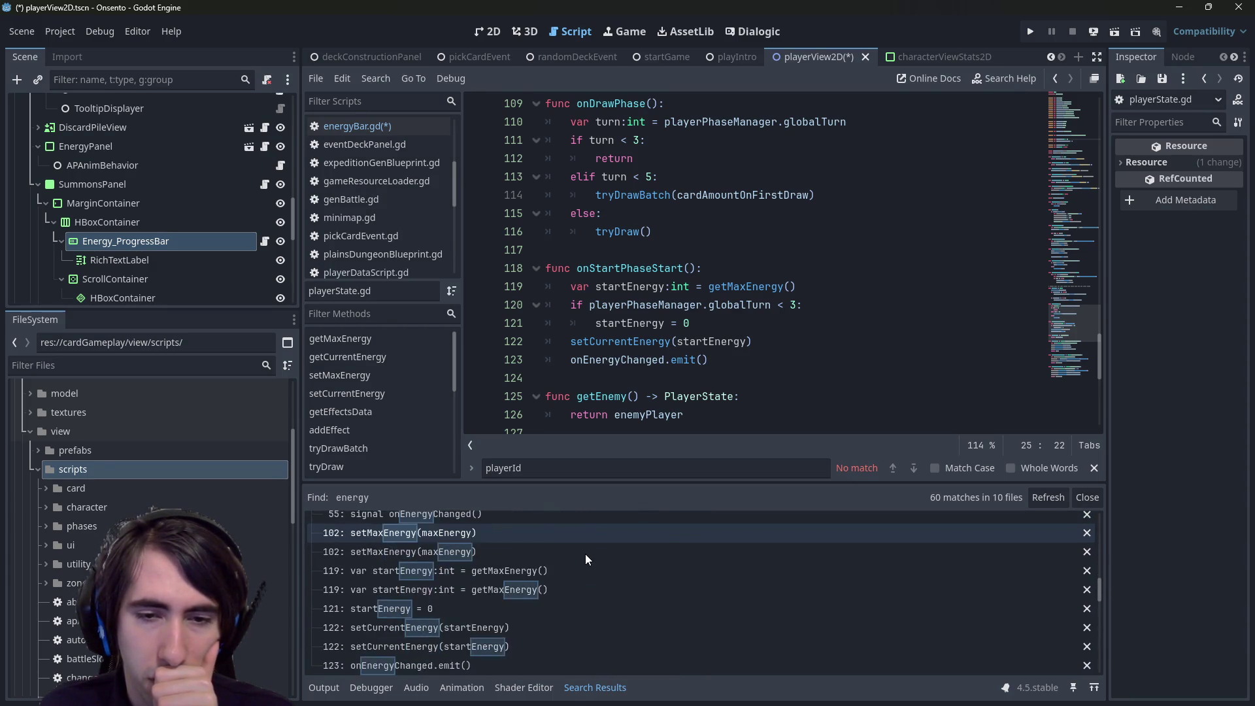
pyautogui.scroll(-10, 586, 554)
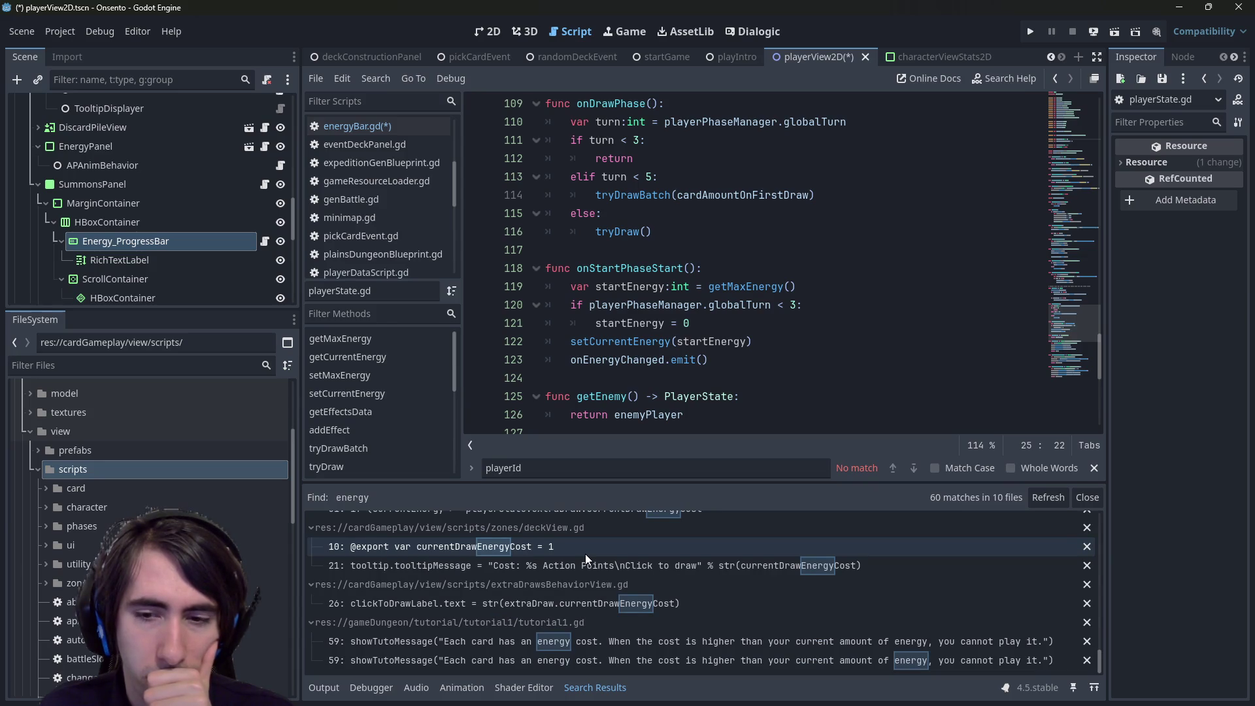
pyautogui.click(480, 638)
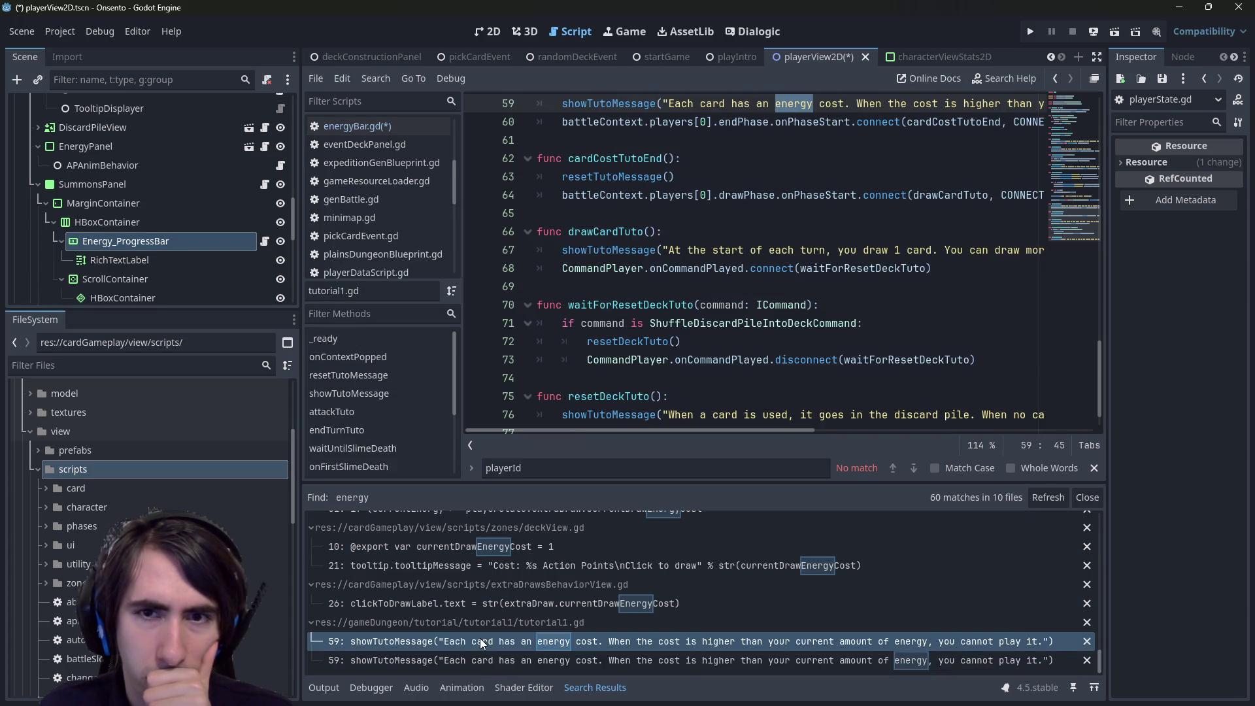
# Open extraDrawsBehaviorView.gd at line 26 and highlight currentDrawEnergyCost
pyautogui.click(478, 605)
pyautogui.scroll(1, 461, 603)
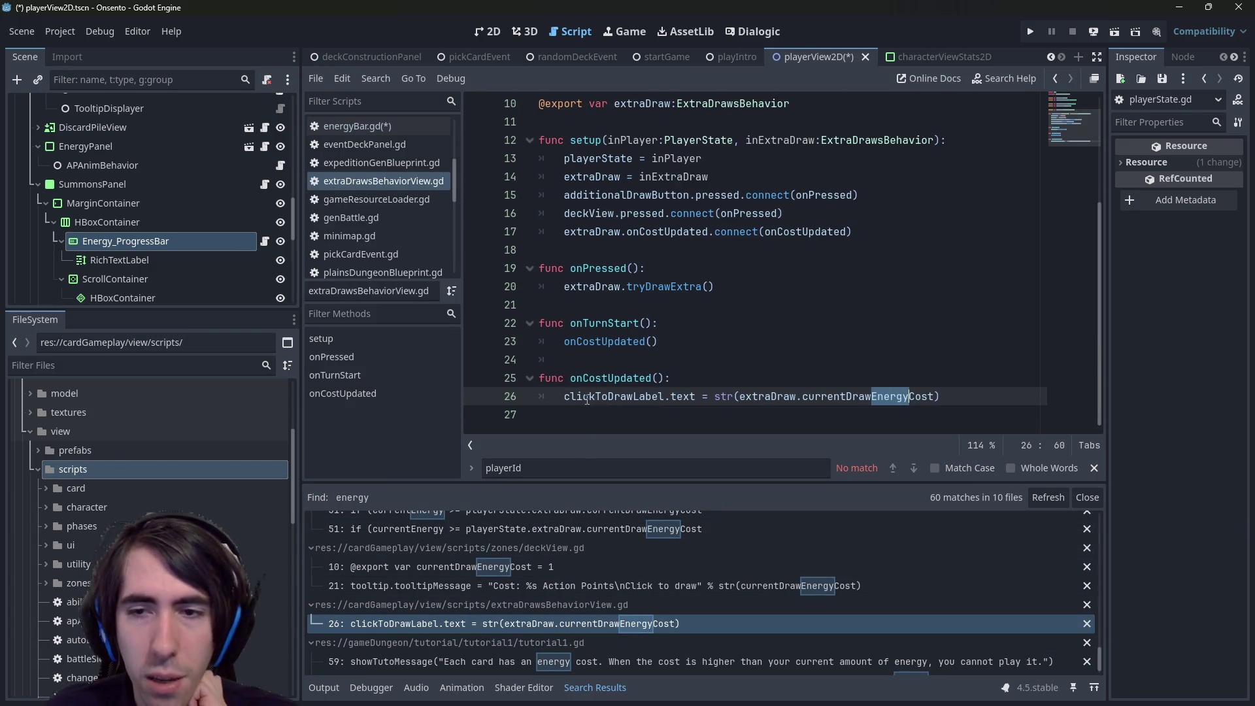
pyautogui.doubleClick(859, 396)
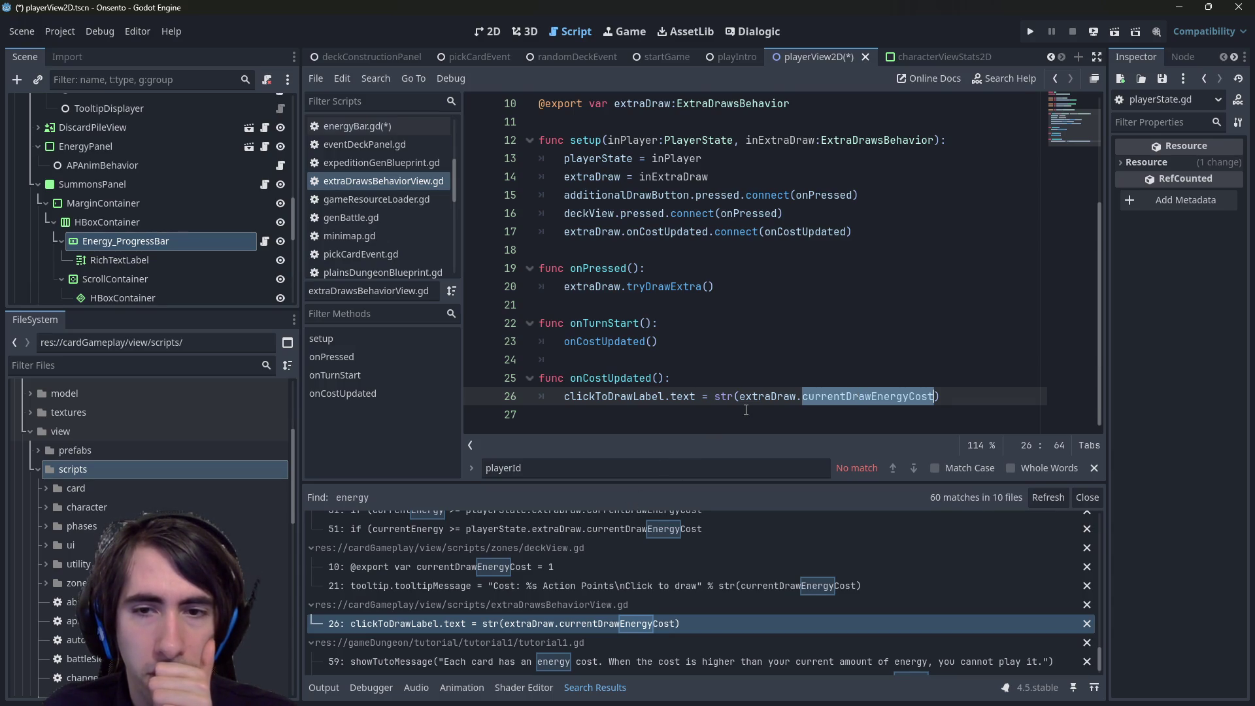
pyautogui.scroll(3, 613, 579)
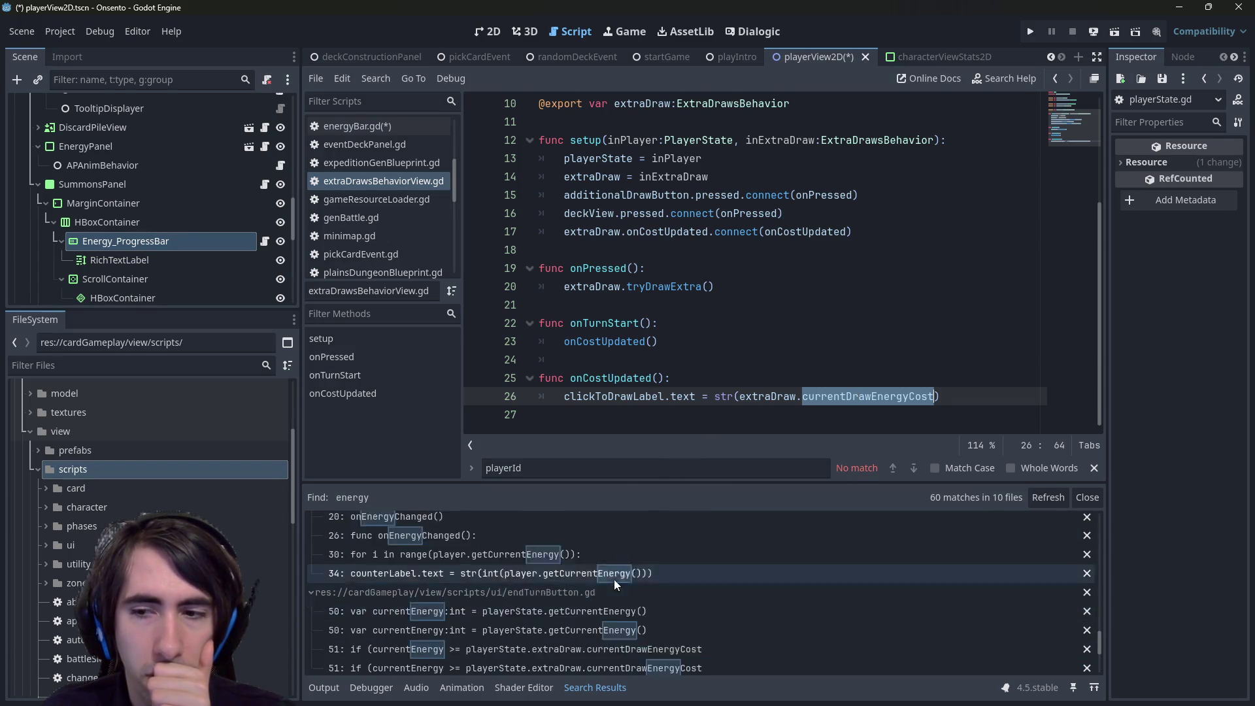
pyautogui.scroll(-2, 613, 579)
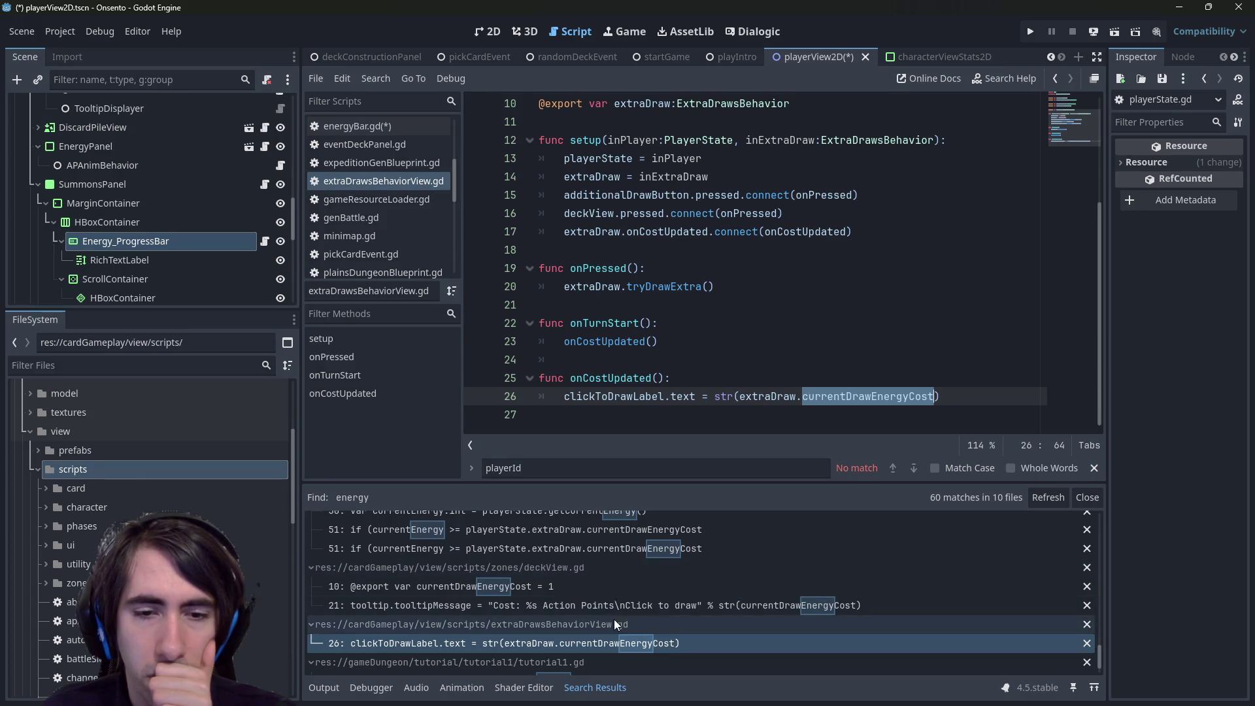
# Review the deckView.gd energy matches at lines 21 and 10
pyautogui.click(610, 605)
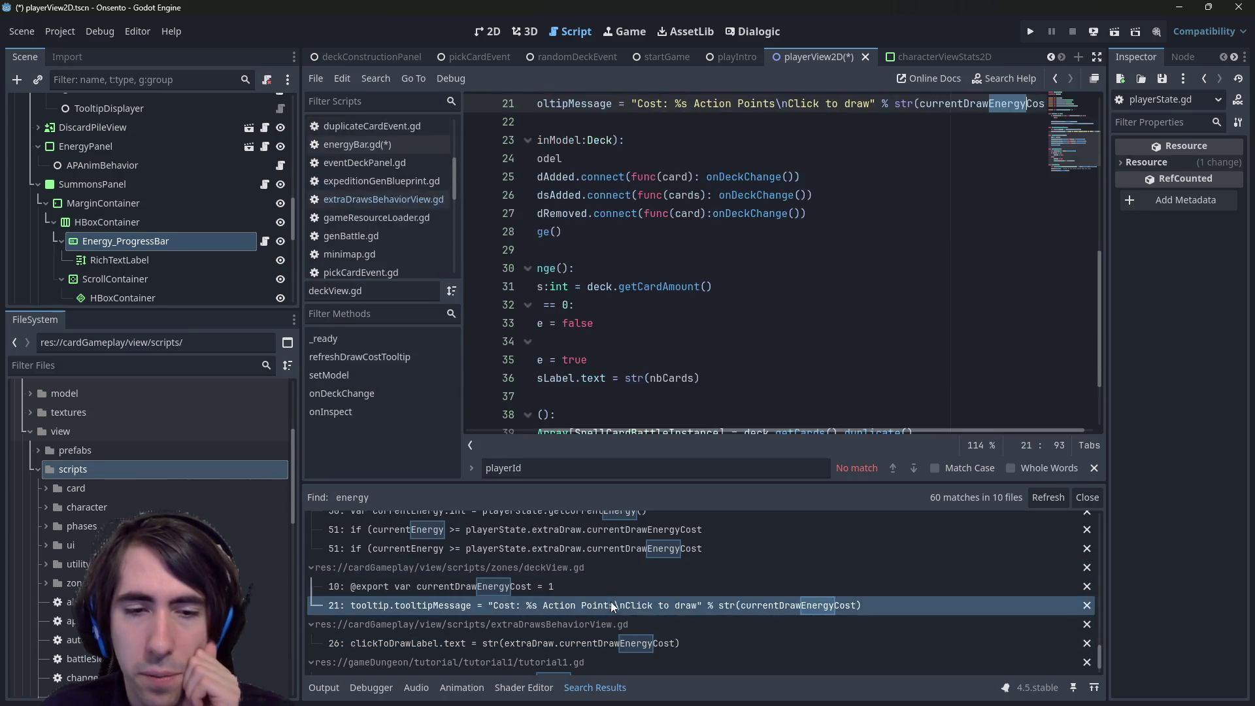
pyautogui.click(609, 588)
pyautogui.scroll(2, 610, 590)
pyautogui.scroll(3, 609, 590)
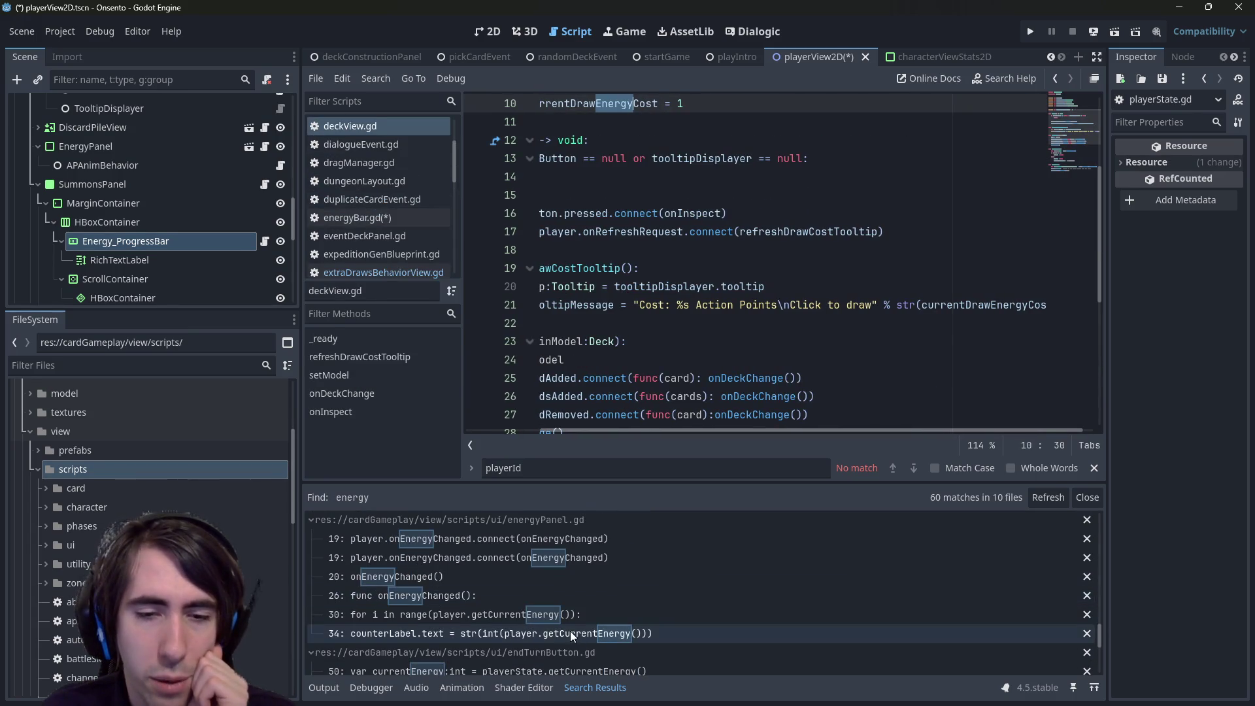
pyautogui.scroll(1, 570, 620)
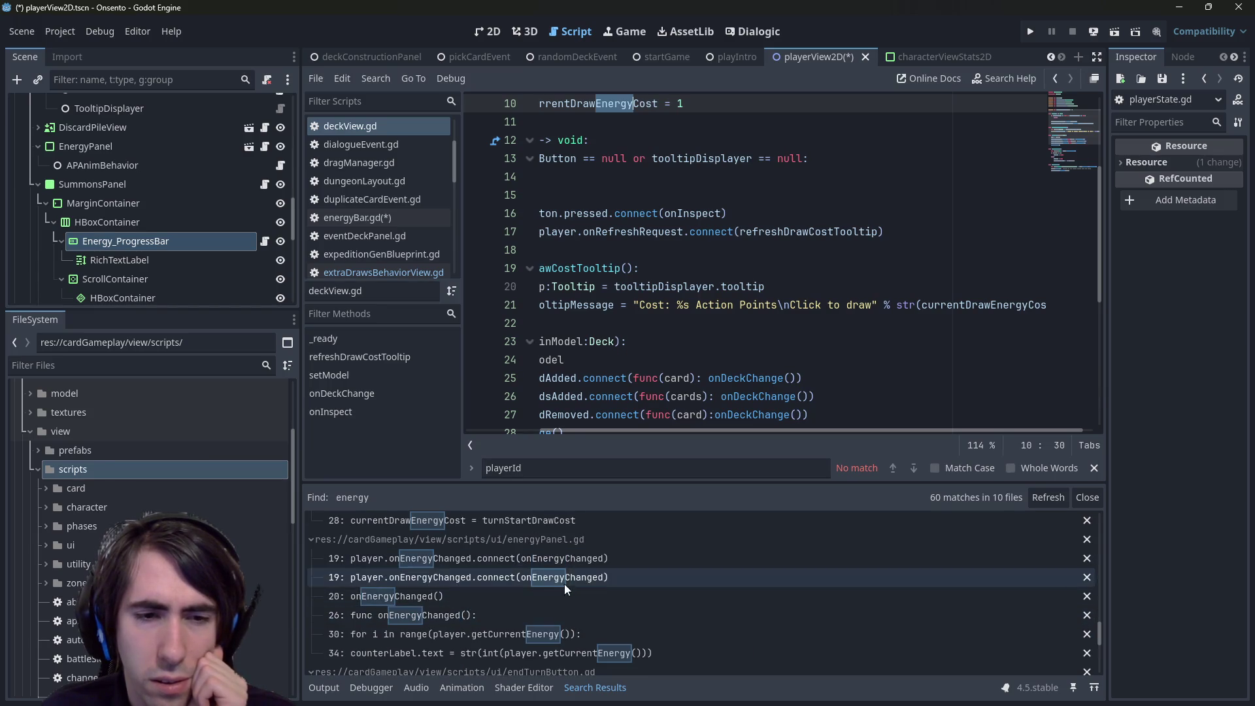
pyautogui.scroll(3, 568, 590)
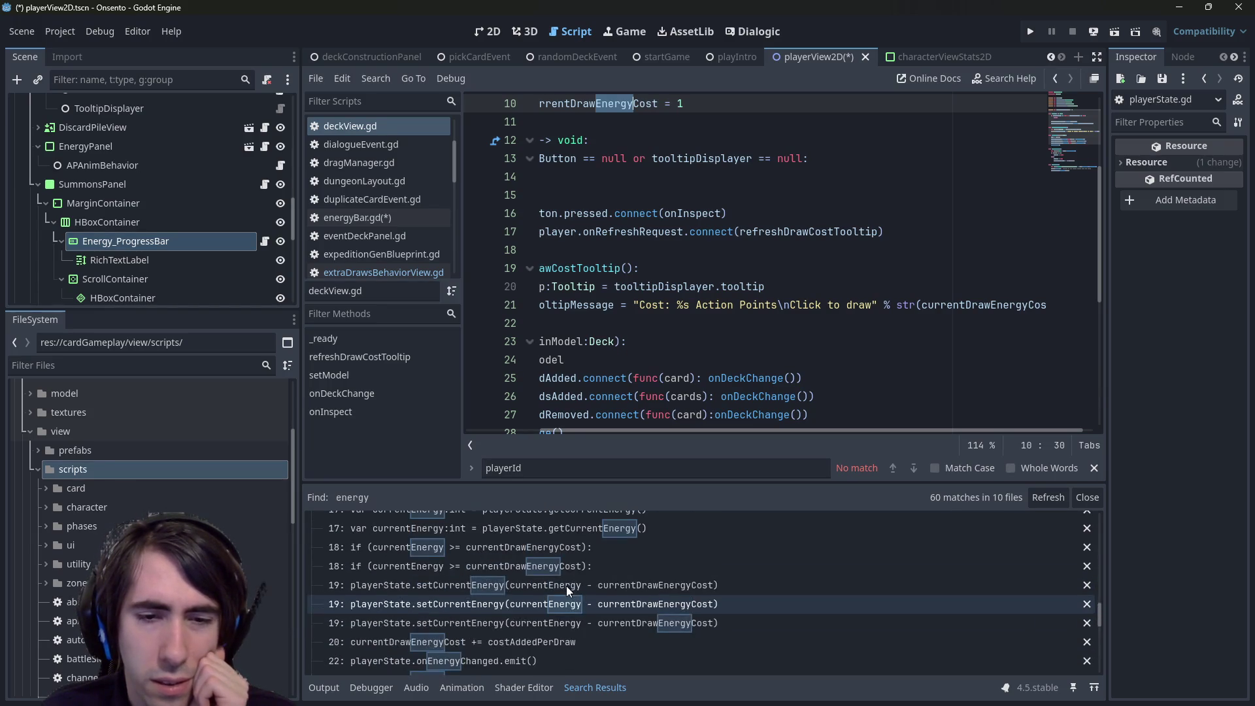
pyautogui.scroll(-10, 566, 585)
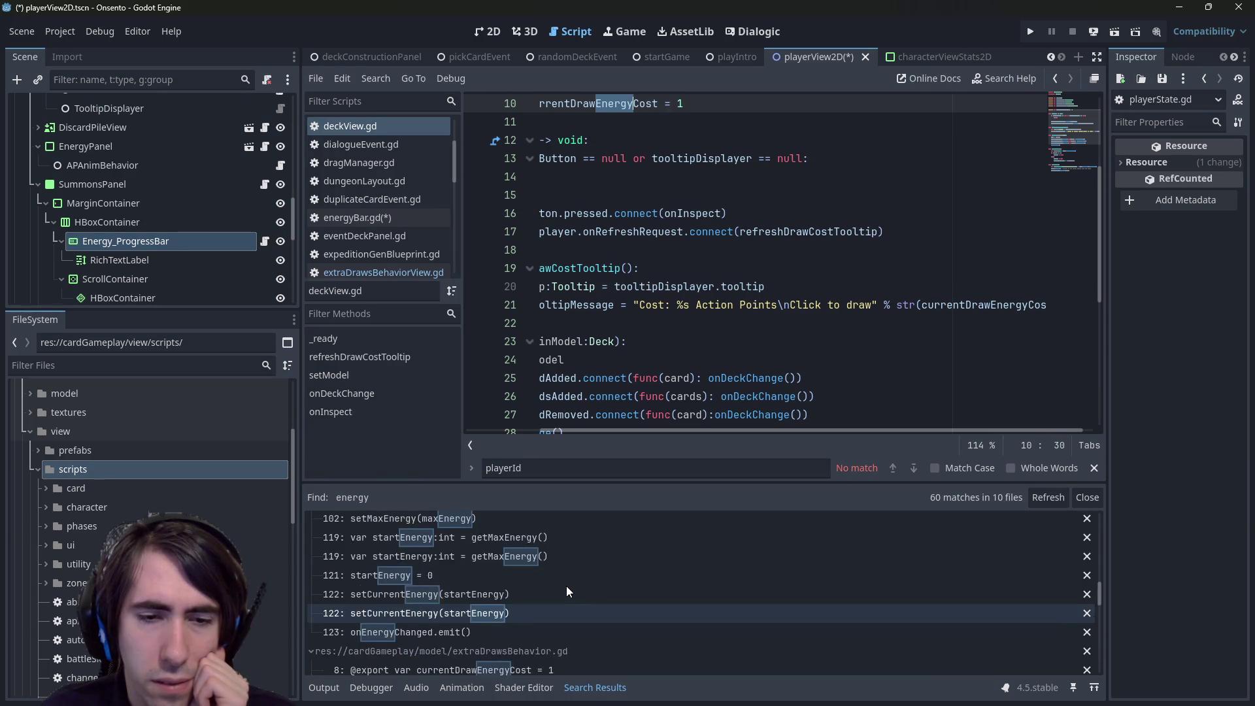
pyautogui.scroll(-15, 566, 586)
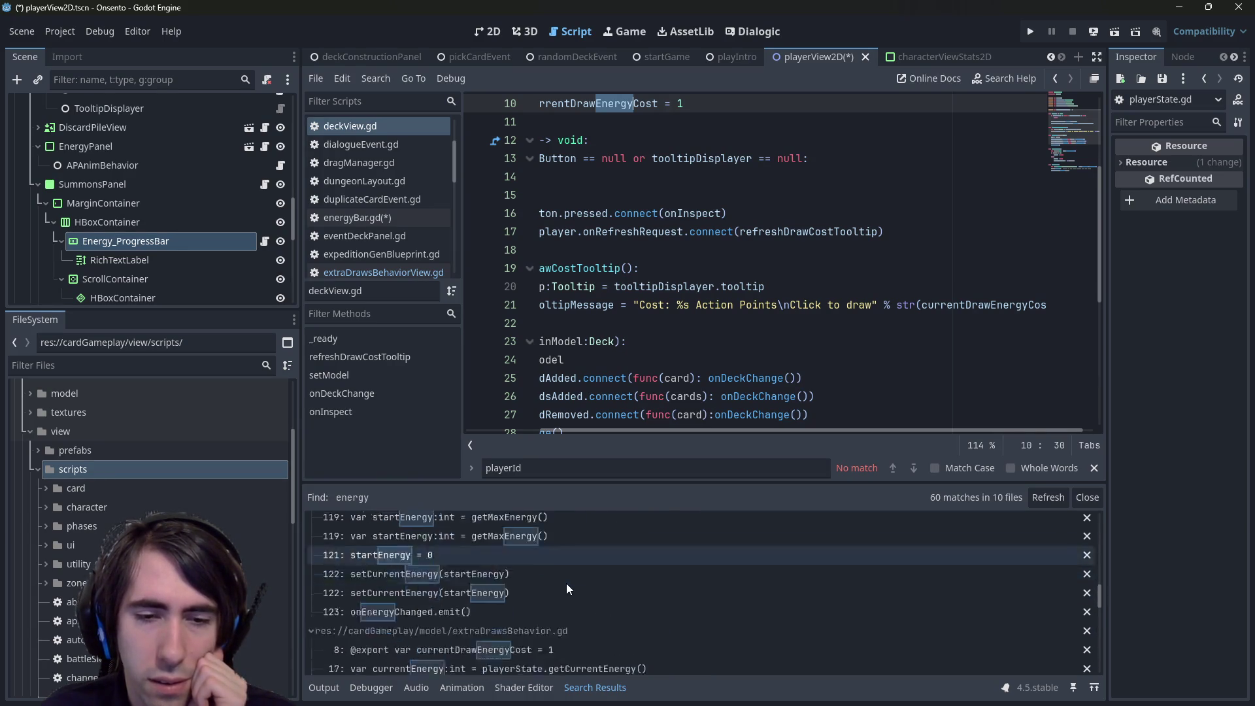
pyautogui.scroll(-5, 565, 588)
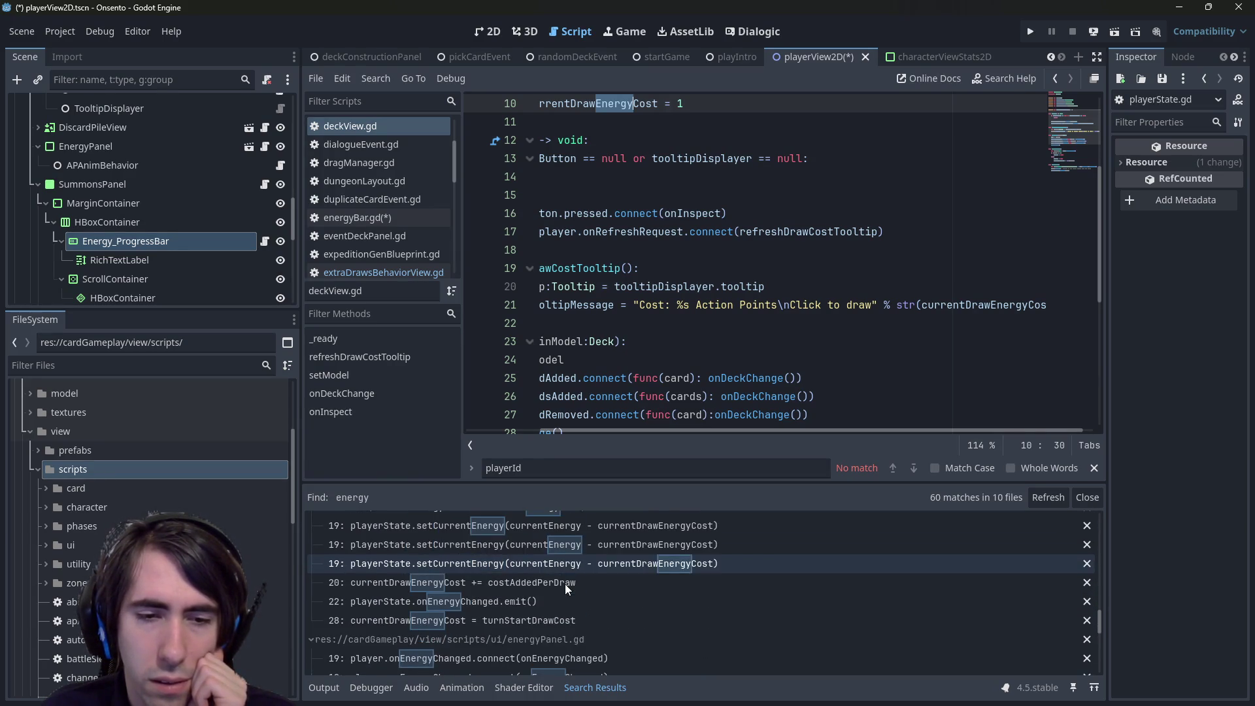
pyautogui.scroll(3, 565, 588)
pyautogui.scroll(-10, 565, 583)
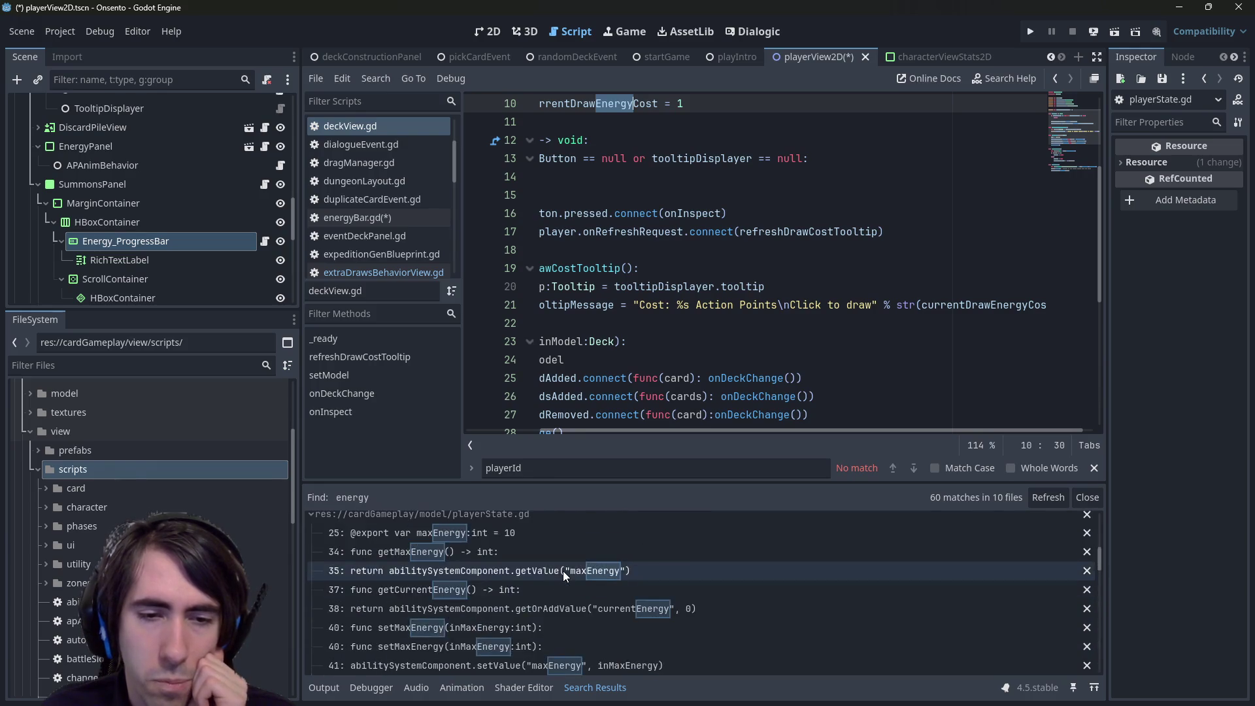
pyautogui.scroll(3, 563, 571)
# Inspect targetEffect.gd's energy cost check, then effect.gd's payEnergyCost at line 76
pyautogui.click(558, 544)
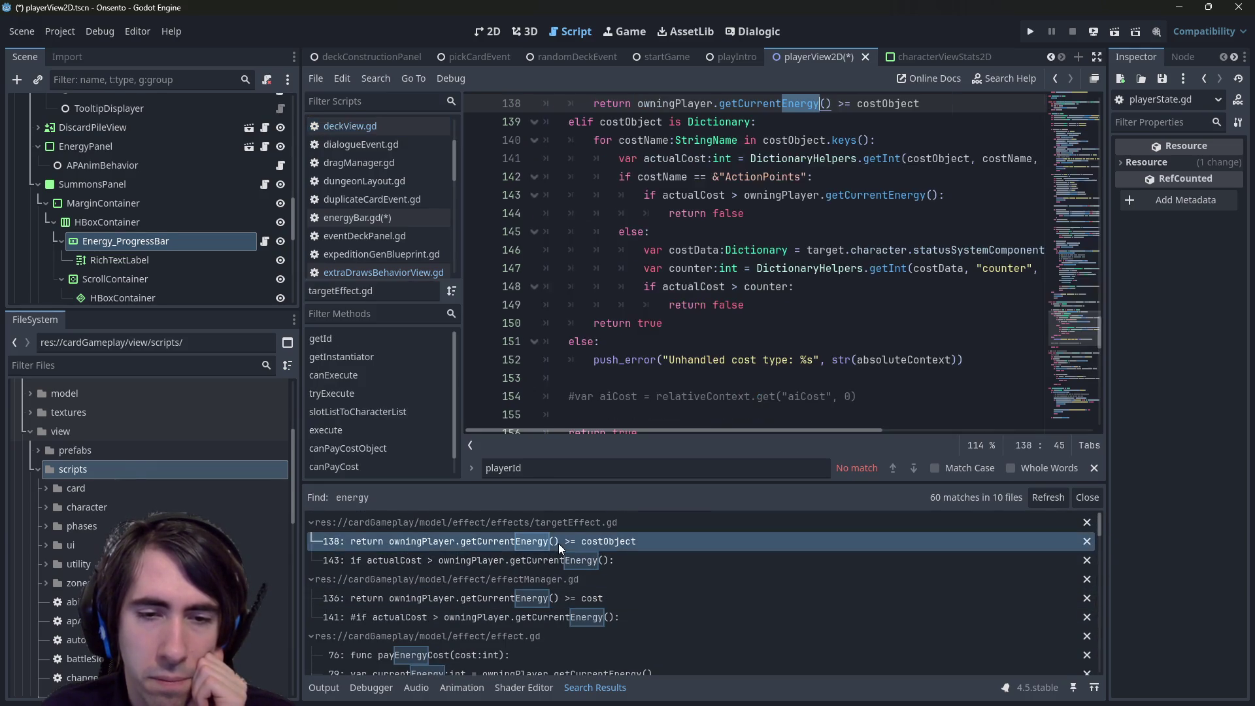
pyautogui.scroll(2, 696, 331)
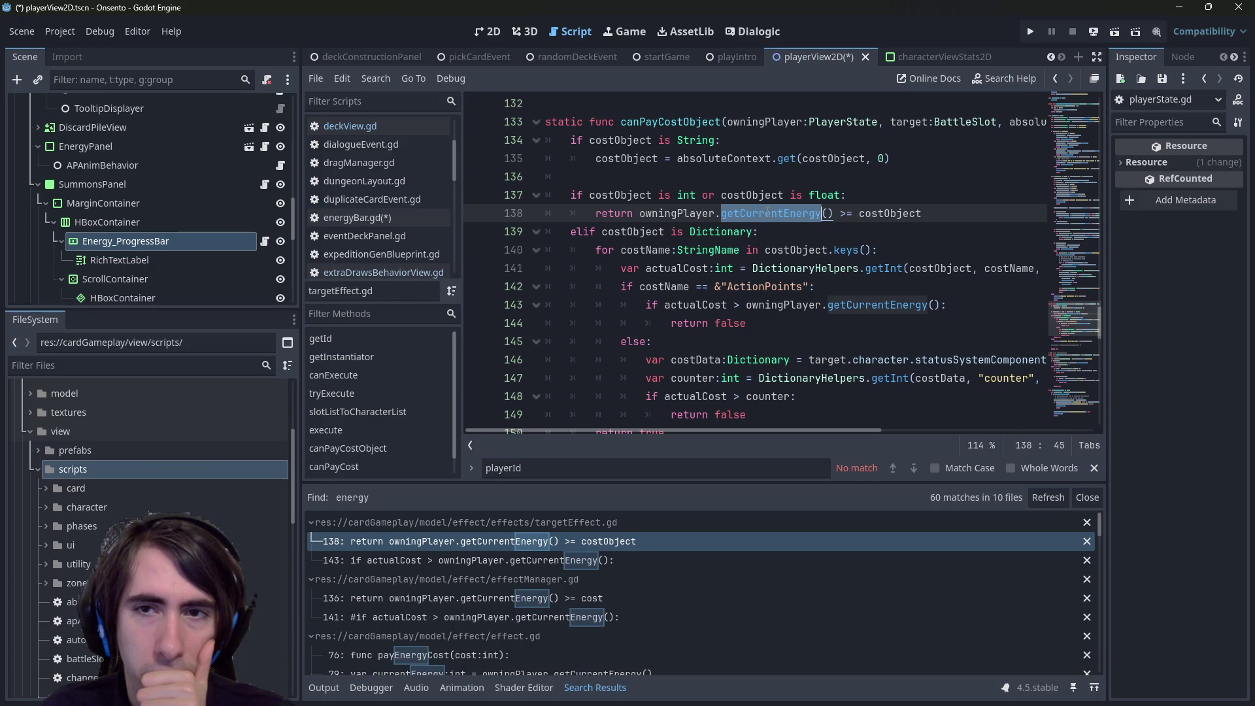
pyautogui.moveTo(767, 211)
pyautogui.scroll(-3, 497, 589)
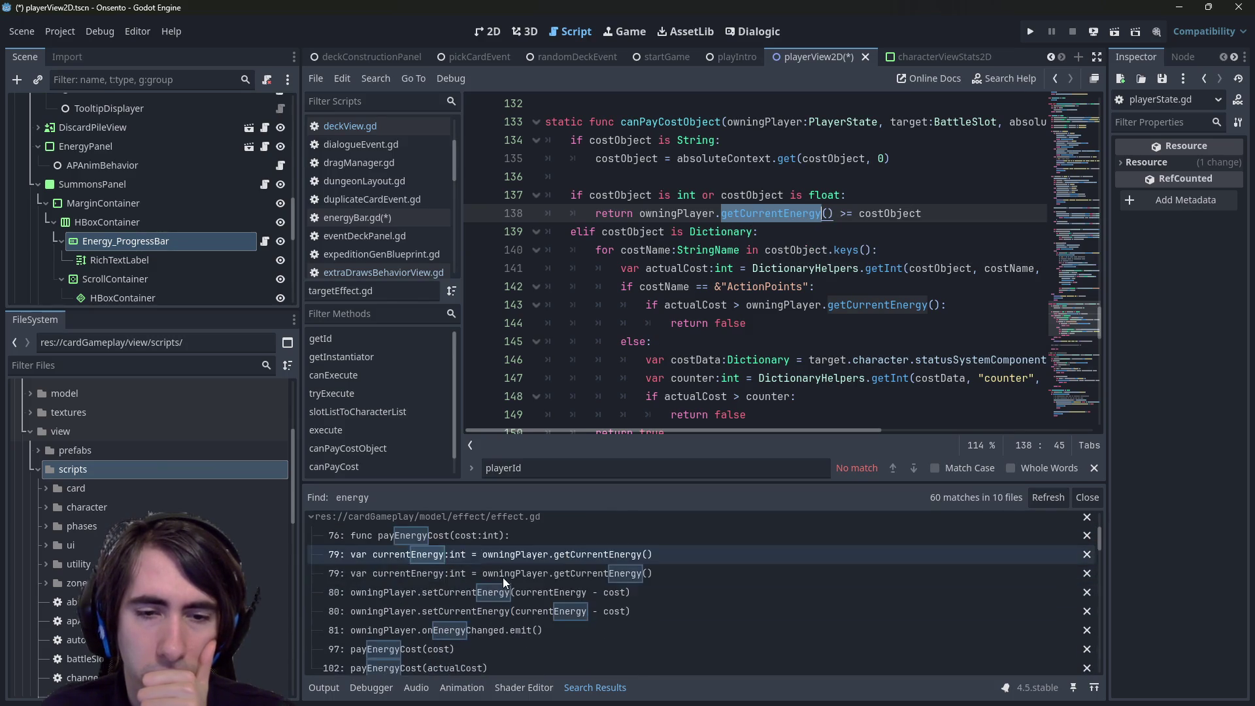
pyautogui.click(489, 536)
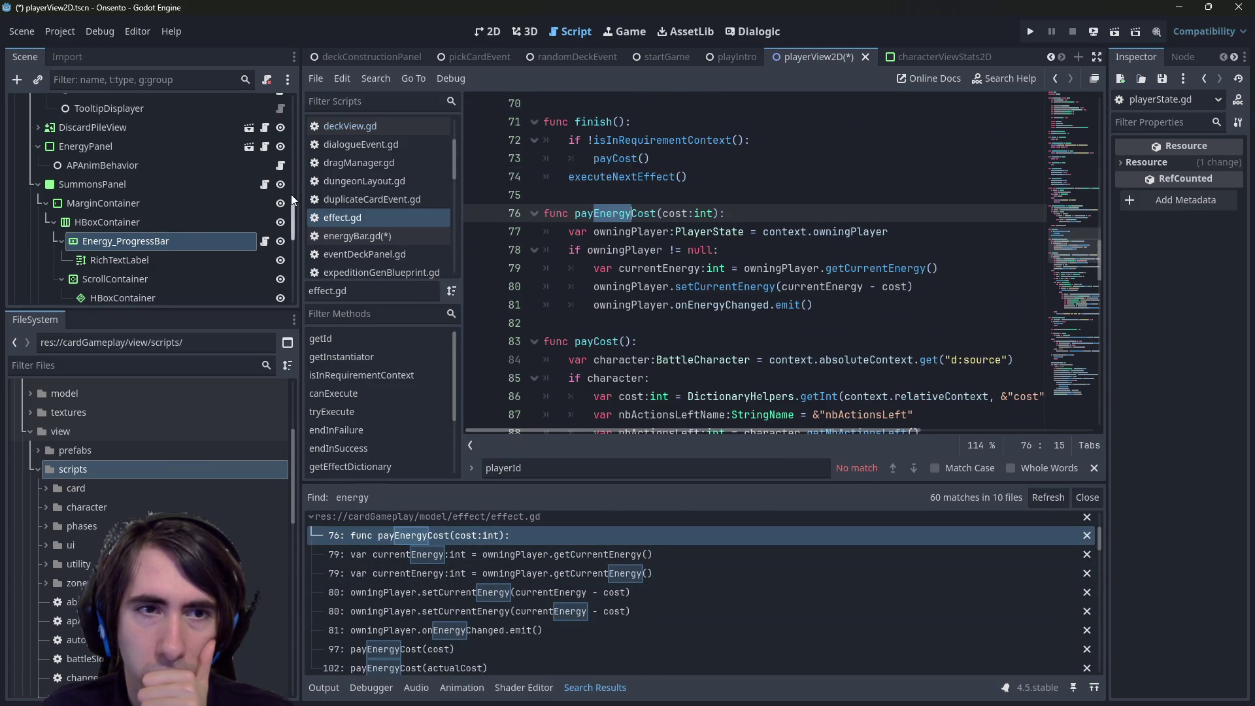
# Open playerState.gd at getCurrentEnergy and highlight the currentEnergy key on line 38
pyautogui.scroll(2, 445, 603)
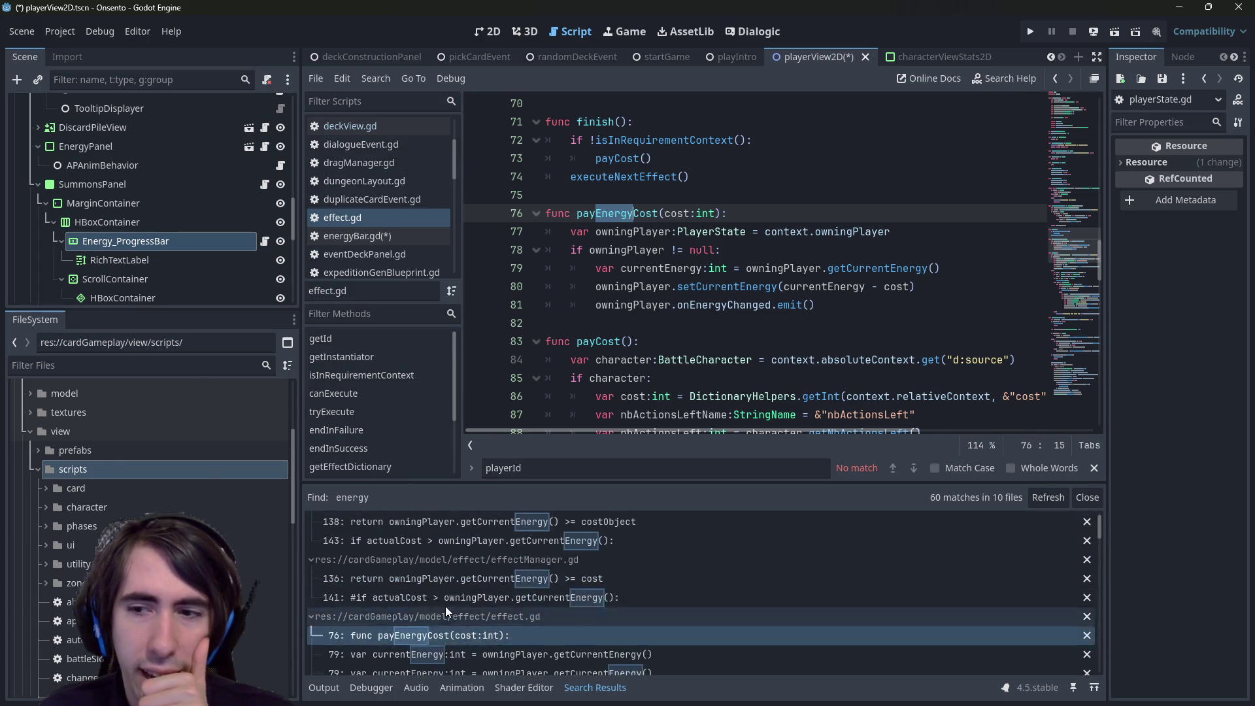
pyautogui.scroll(-2, 465, 532)
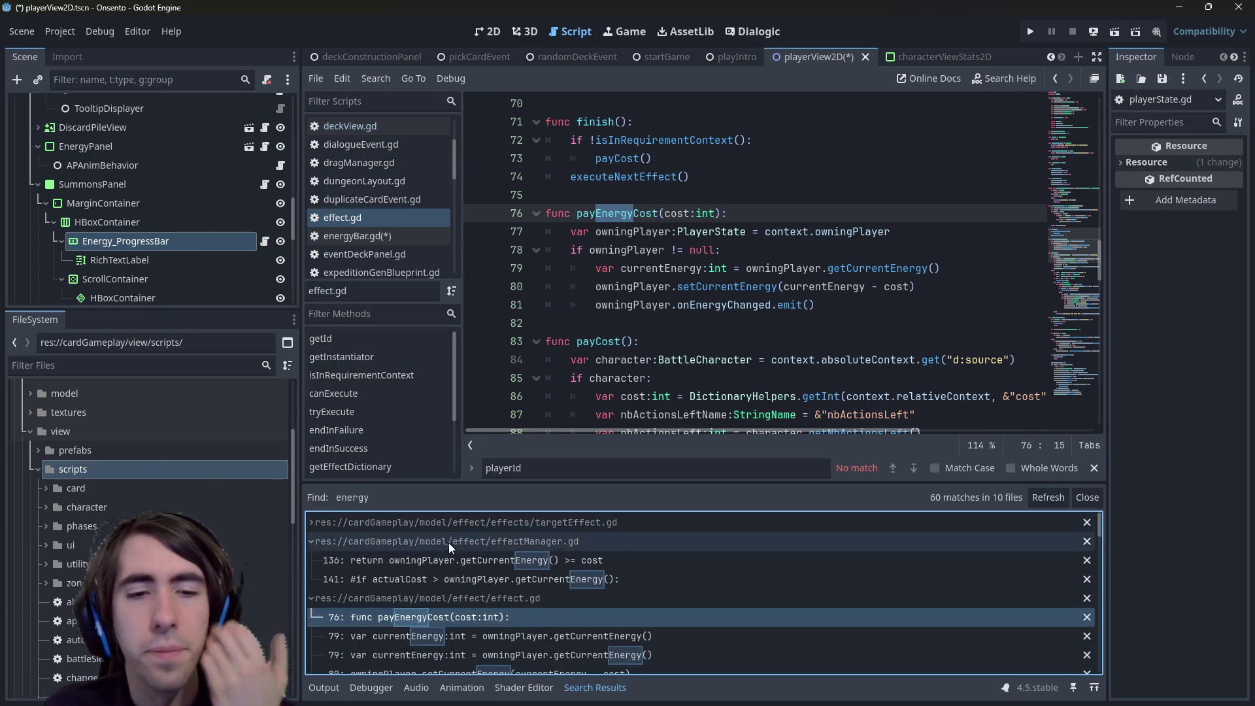
pyautogui.scroll(2, 448, 542)
pyautogui.click(461, 541)
pyautogui.keyDown('ctrl'); pyautogui.click(778, 220); pyautogui.keyUp('ctrl')
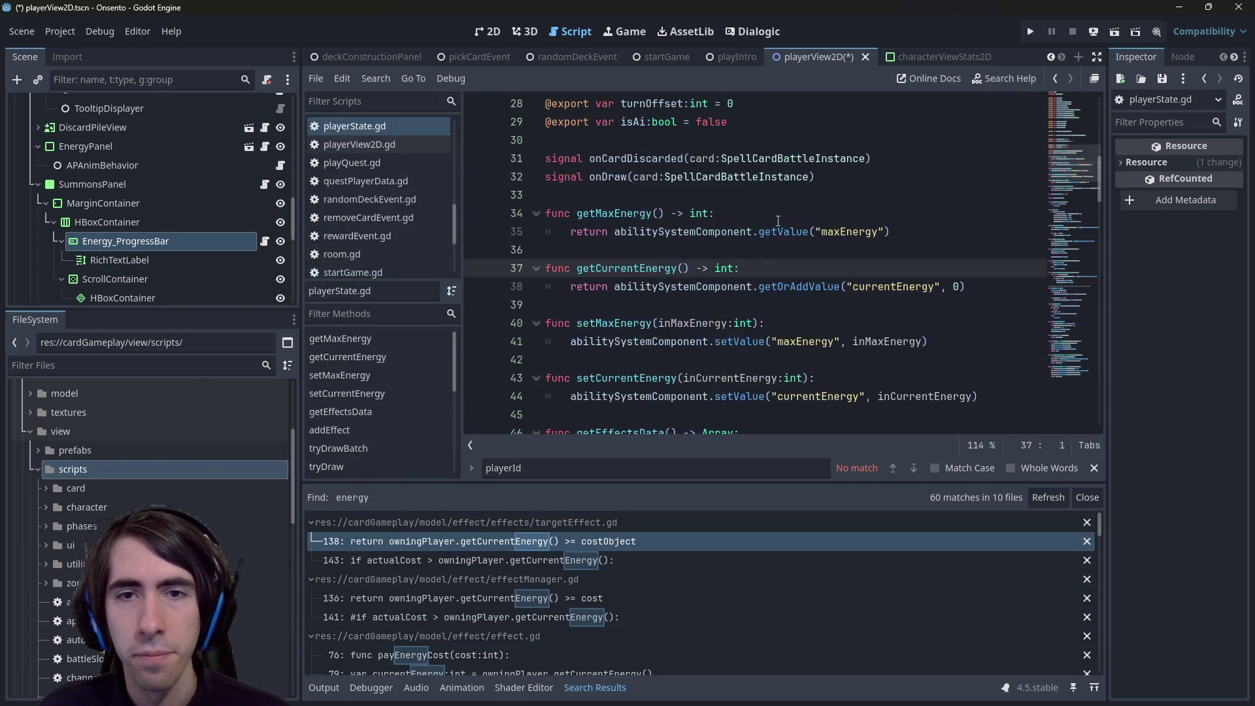
pyautogui.doubleClick(853, 286)
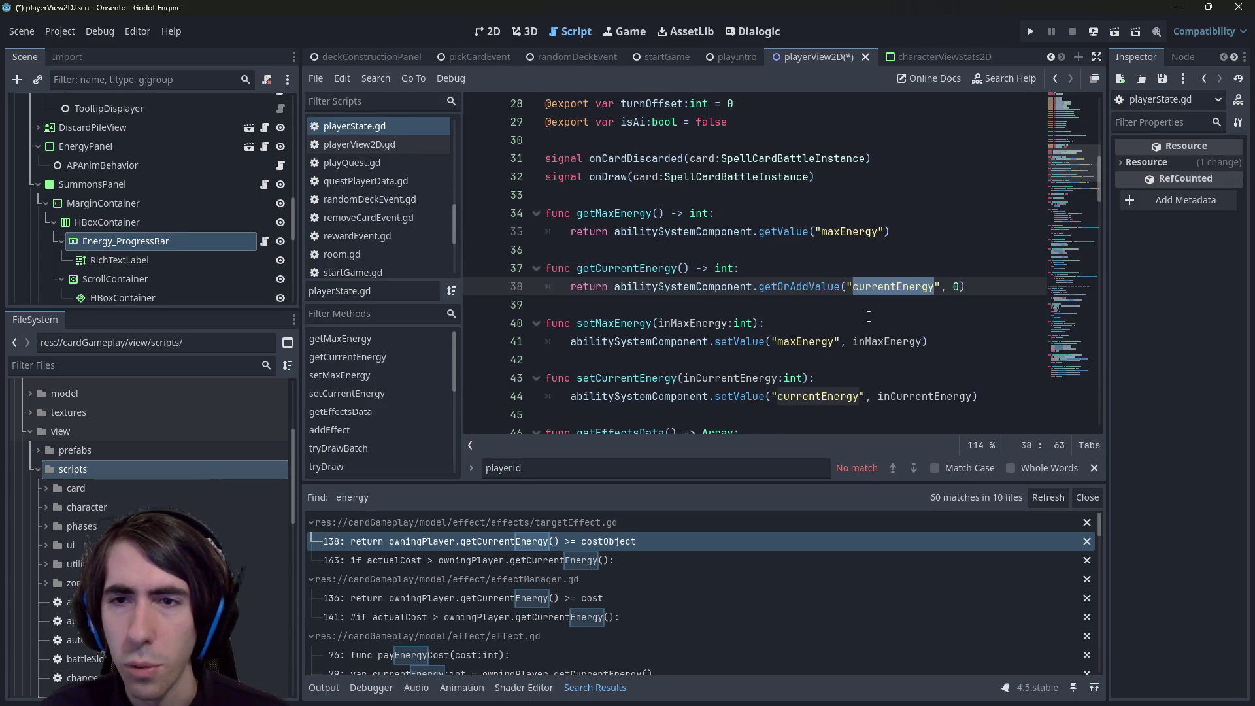
# Review playerState.gd's energy getters and setters, including setMaxEnergy's setValue call
pyautogui.scroll(-1, 869, 316)
pyautogui.scroll(7, 869, 316)
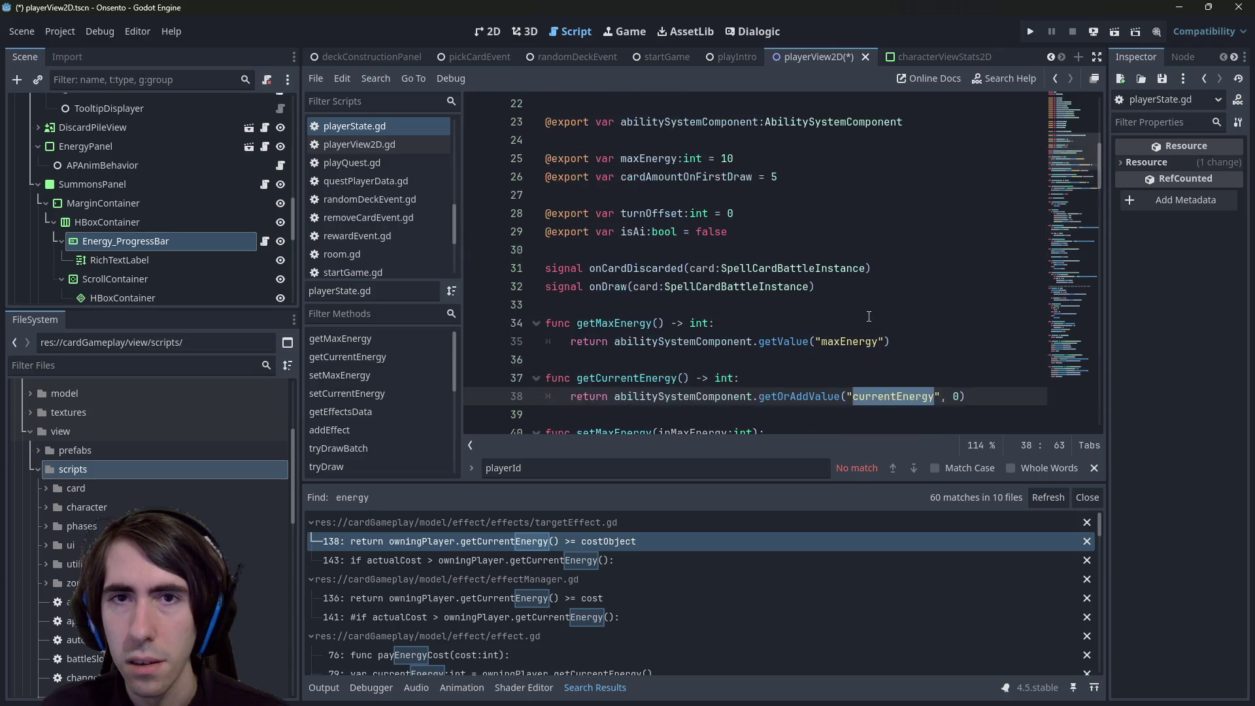
pyautogui.scroll(-6, 674, 338)
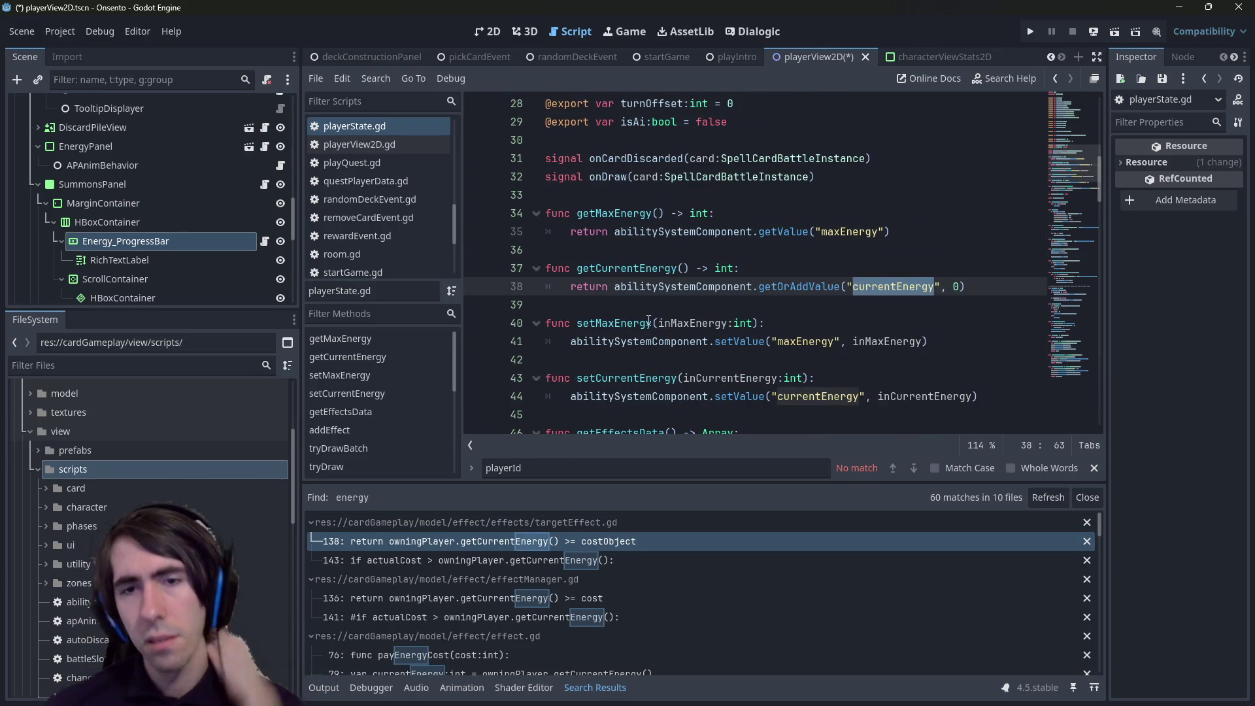
pyautogui.scroll(9, 650, 335)
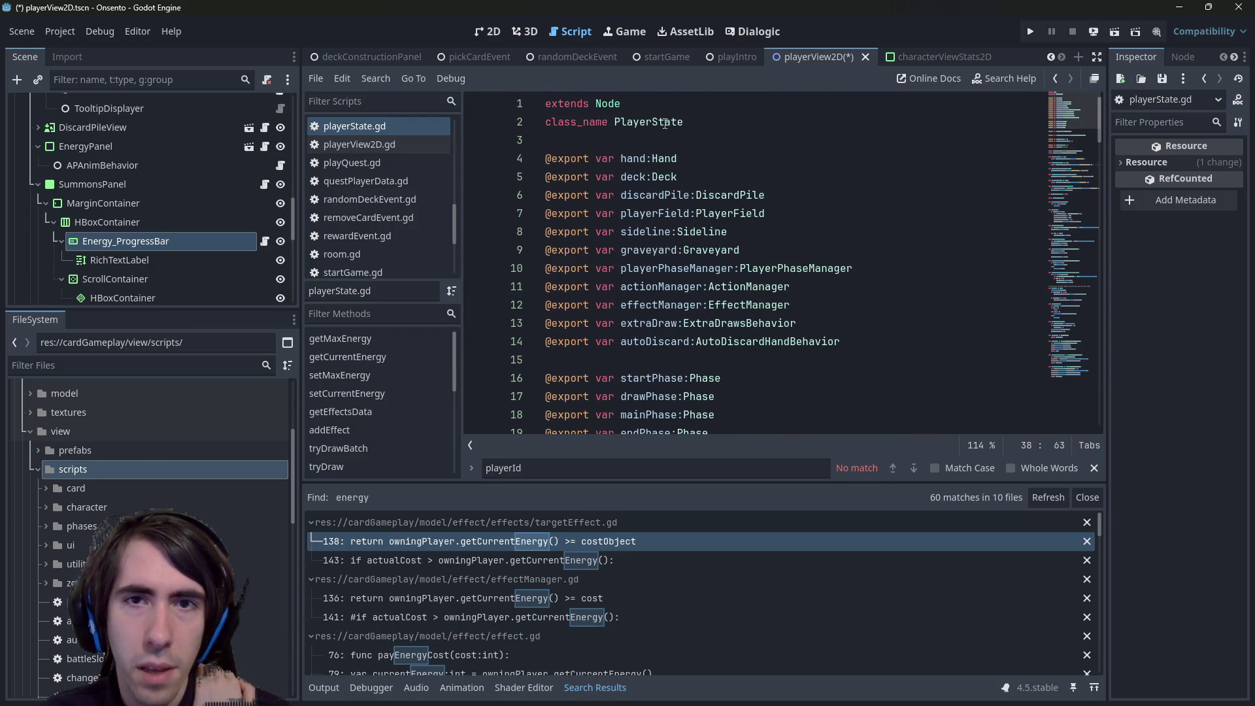
pyautogui.scroll(-12, 665, 124)
pyautogui.scroll(2, 674, 282)
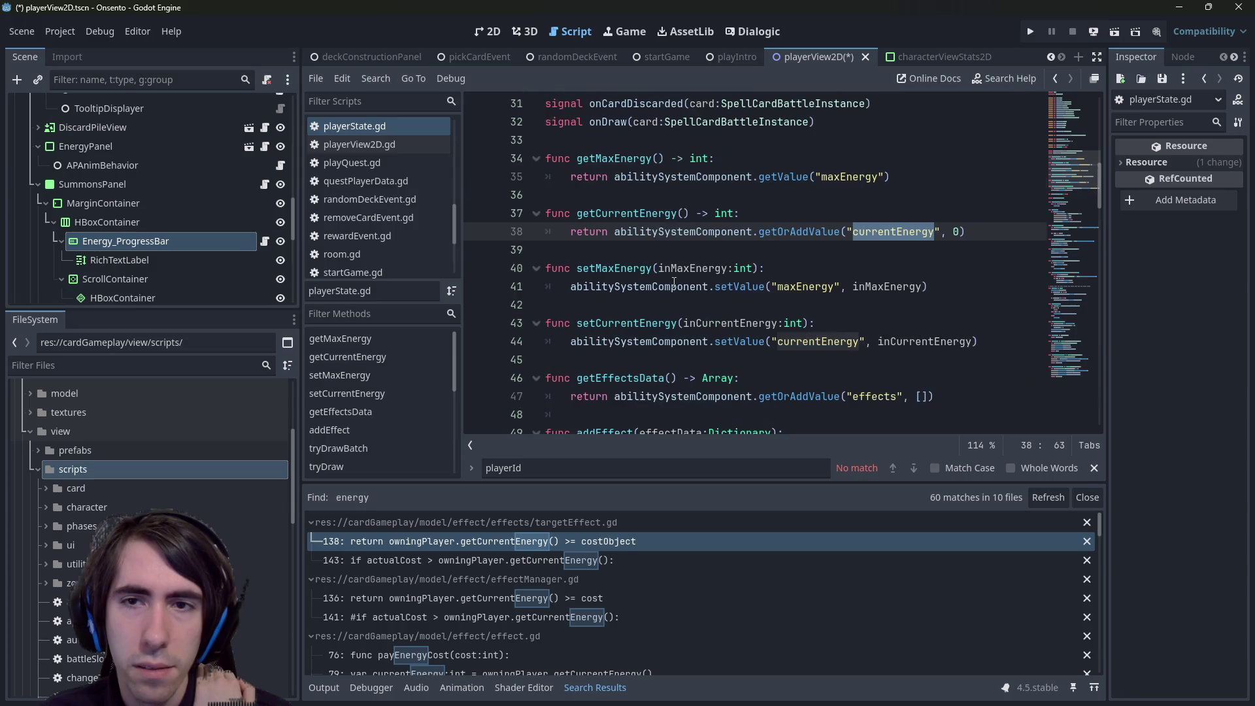
pyautogui.scroll(-5, 705, 258)
pyautogui.scroll(5, 771, 320)
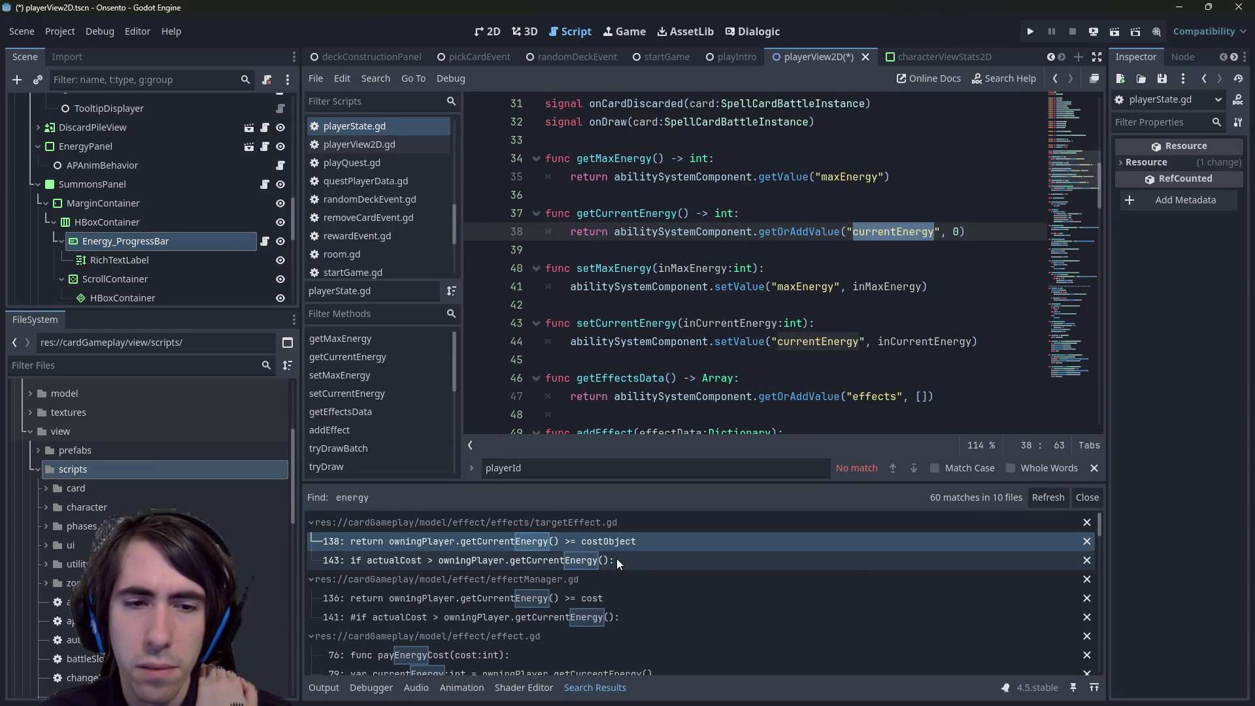
pyautogui.scroll(-5, 582, 594)
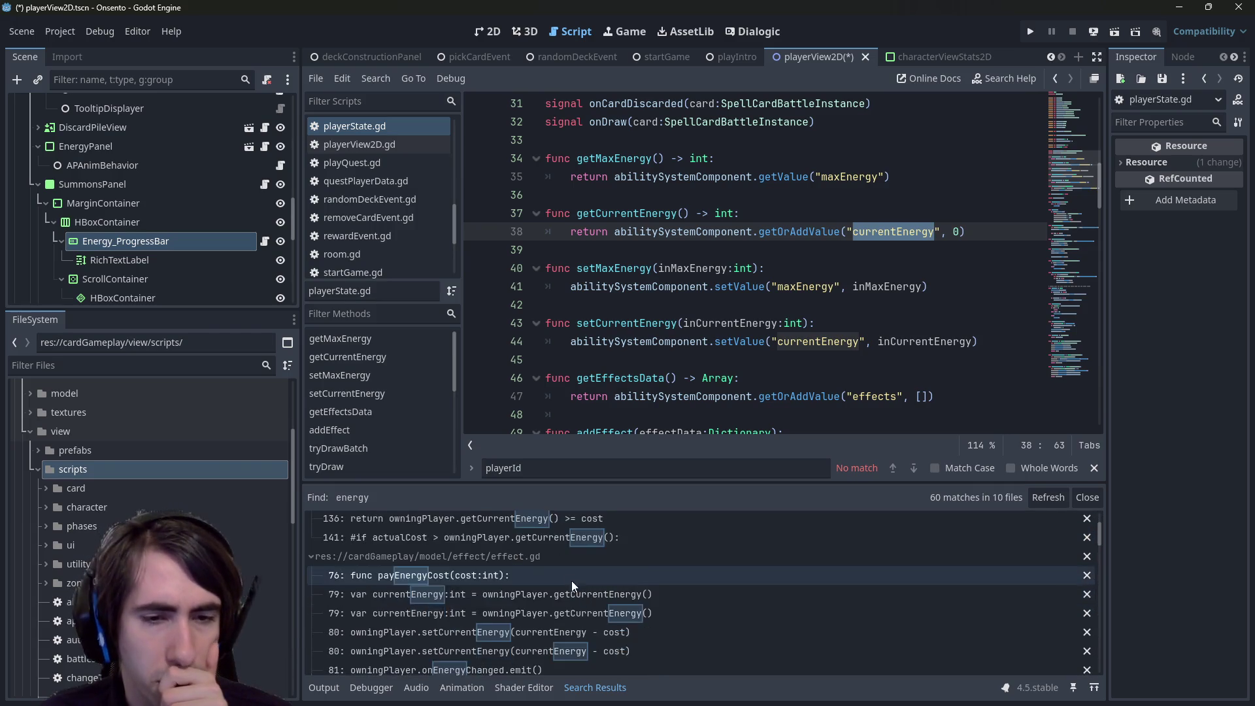
pyautogui.click(714, 286)
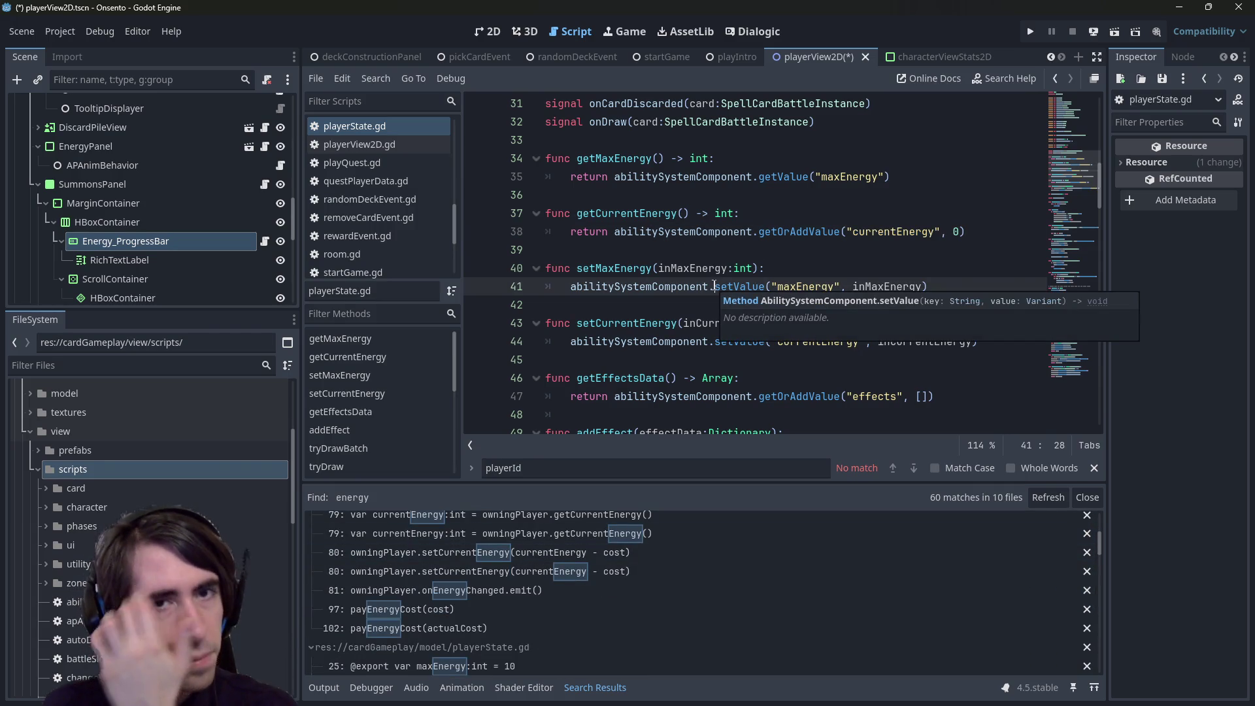
# Highlight maxEnergy on line 25 and collapse the view folder in FileSystem
pyautogui.scroll(4, 713, 289)
pyautogui.scroll(2, 709, 292)
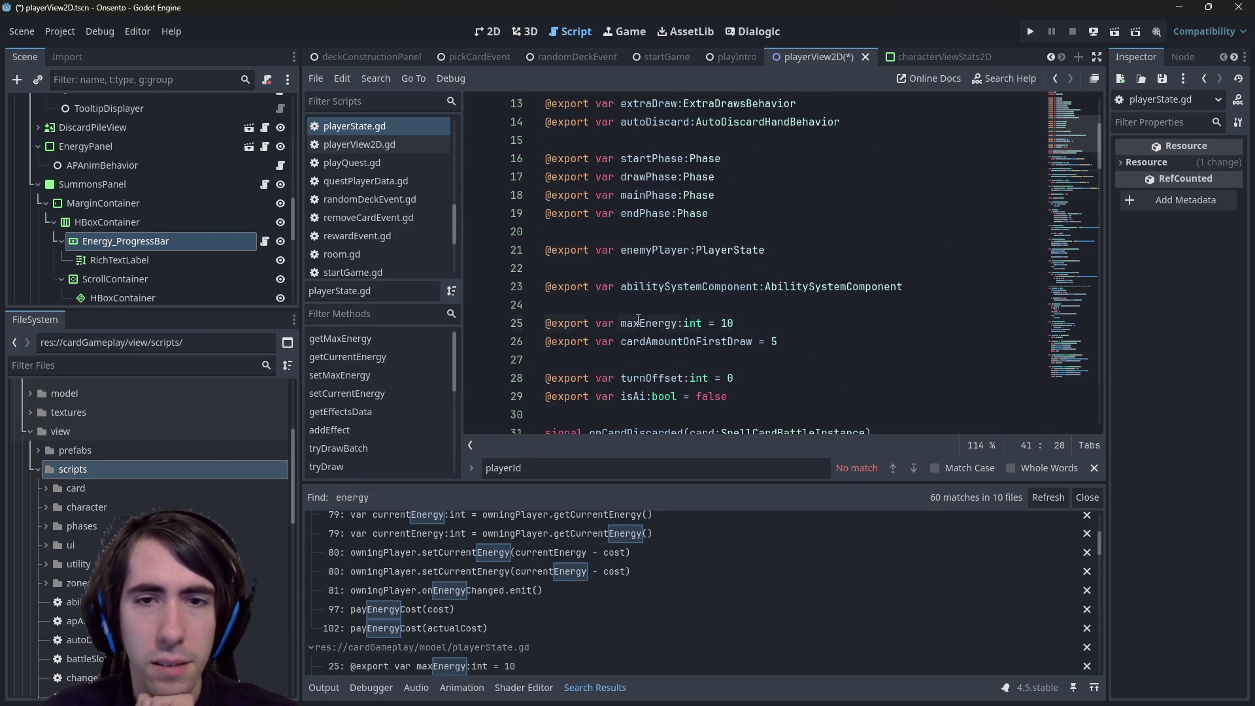
pyautogui.doubleClick(647, 269)
pyautogui.scroll(-3, 664, 316)
pyautogui.scroll(-2, 664, 317)
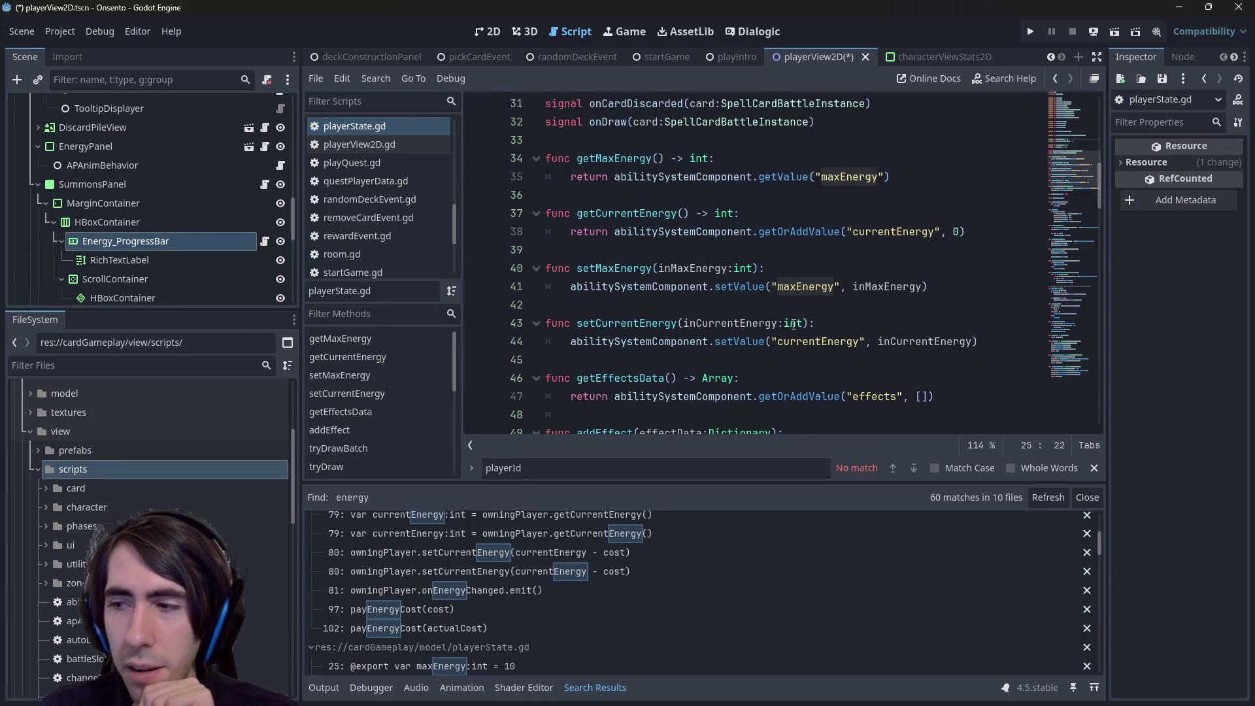
pyautogui.doubleClick(144, 437)
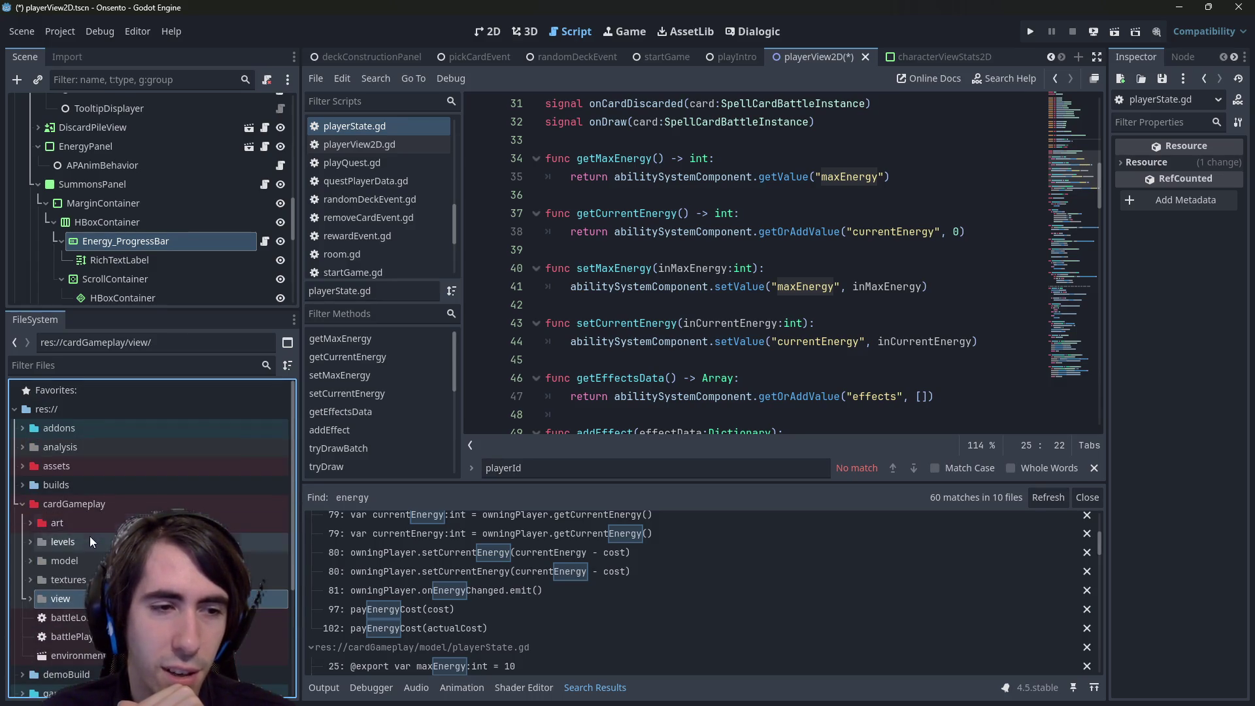
# Select Energy_ProgressBar (range 0–100, value 70) in the Scene dock and begin renaming it
pyautogui.scroll(-10, 80, 607)
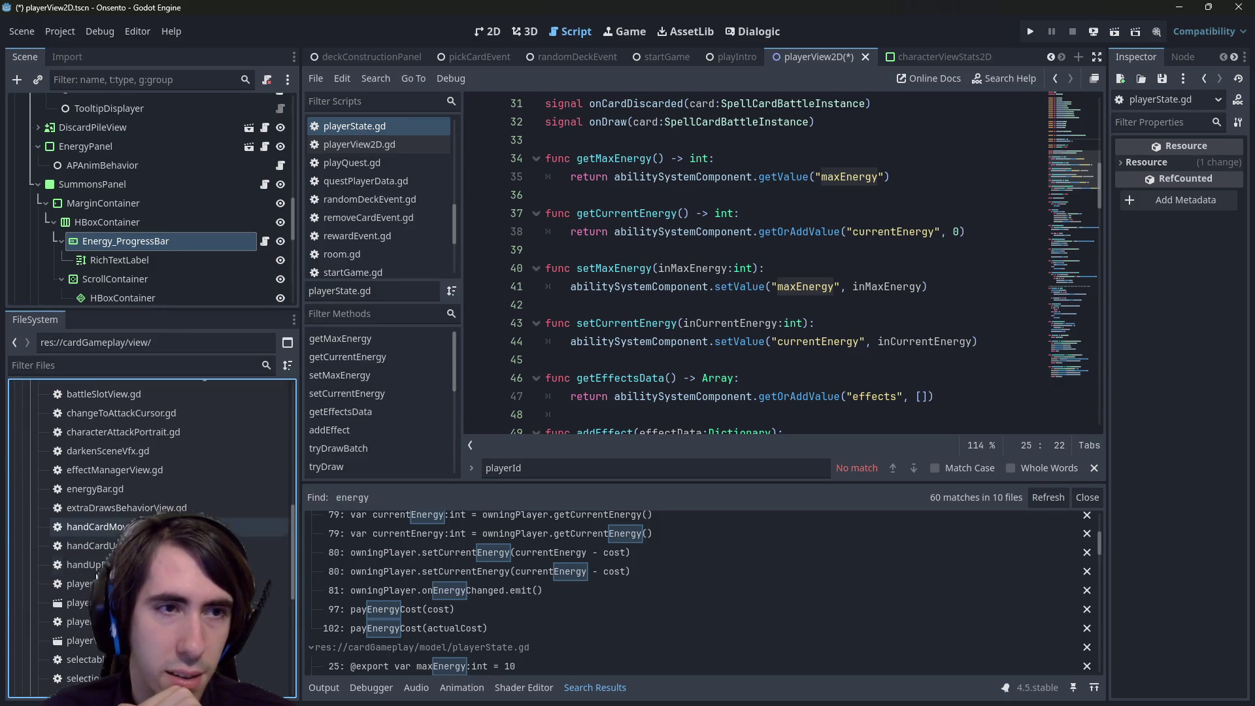
pyautogui.click(112, 241)
pyautogui.click(112, 241)
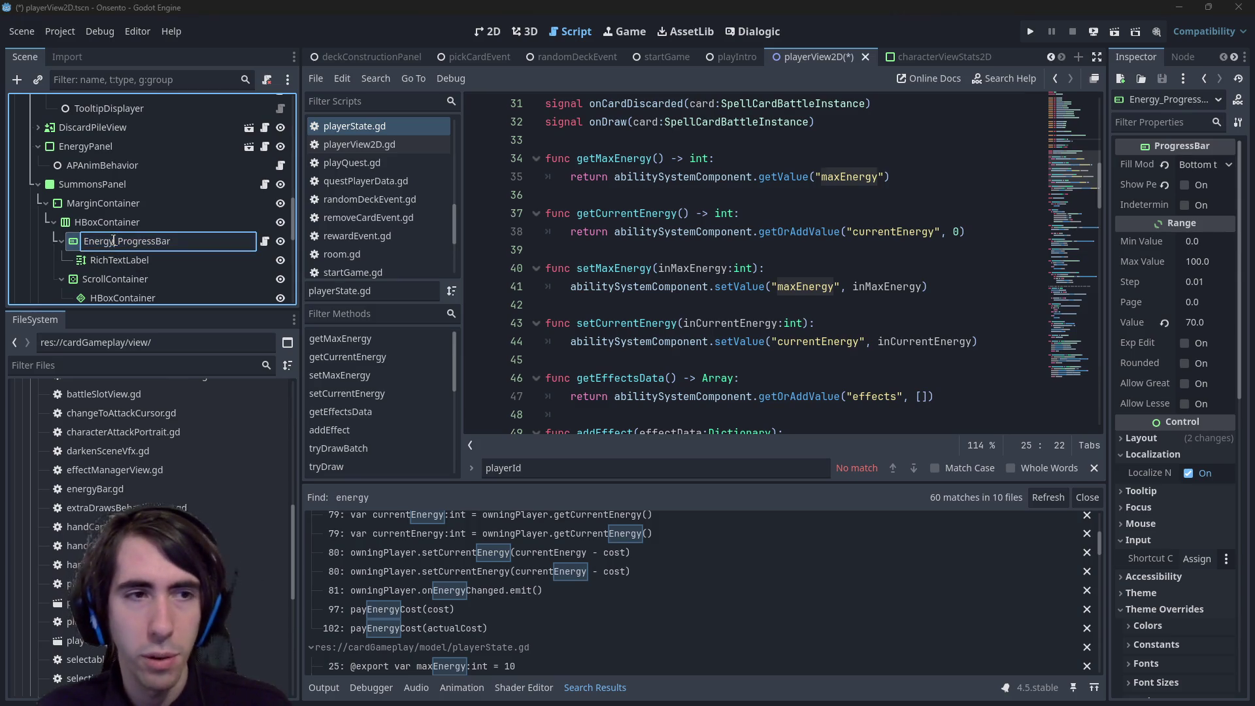
pyautogui.doubleClick(98, 240)
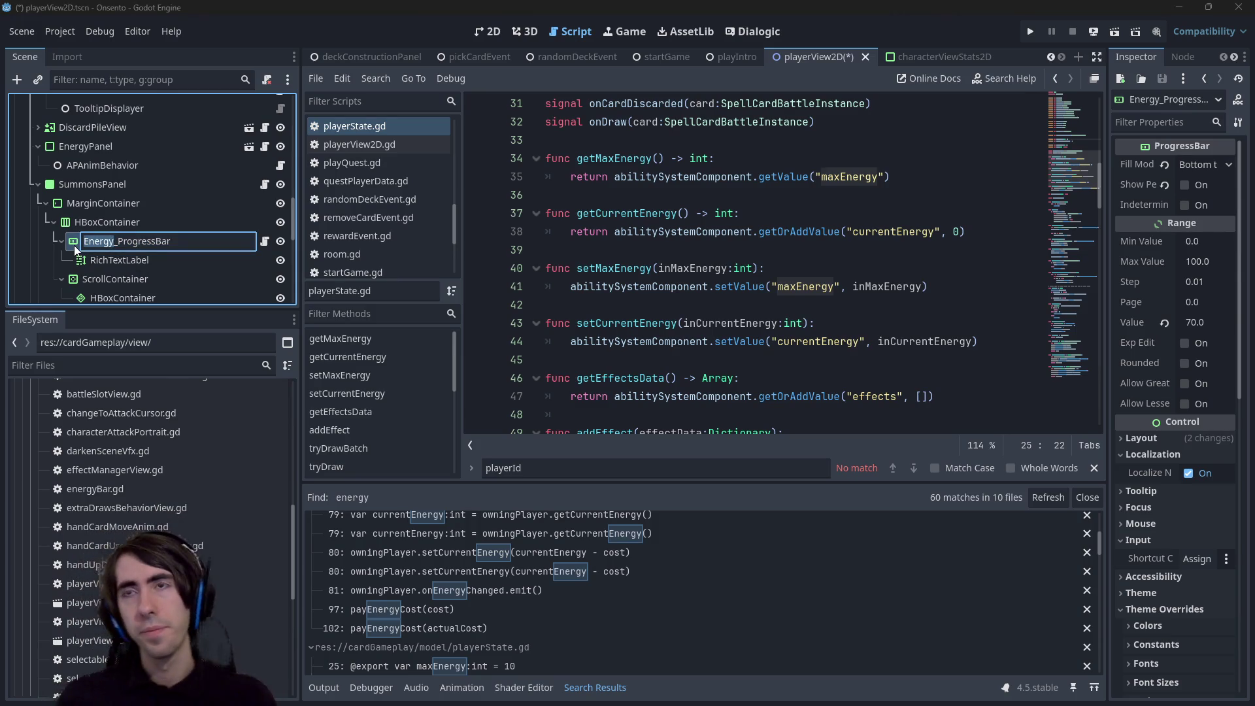
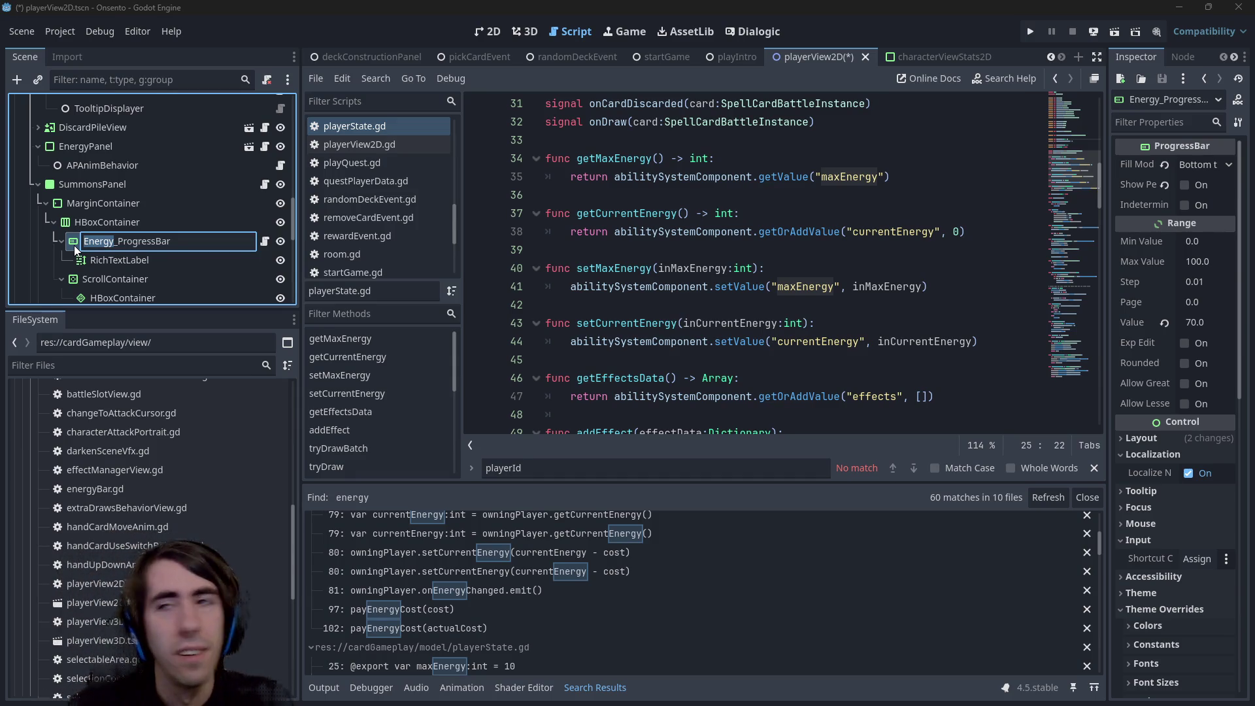
# Leave Energy_ProgressBar's name unchanged and bring up the 'synonyms for energy' Google results
pyautogui.press('Escape')
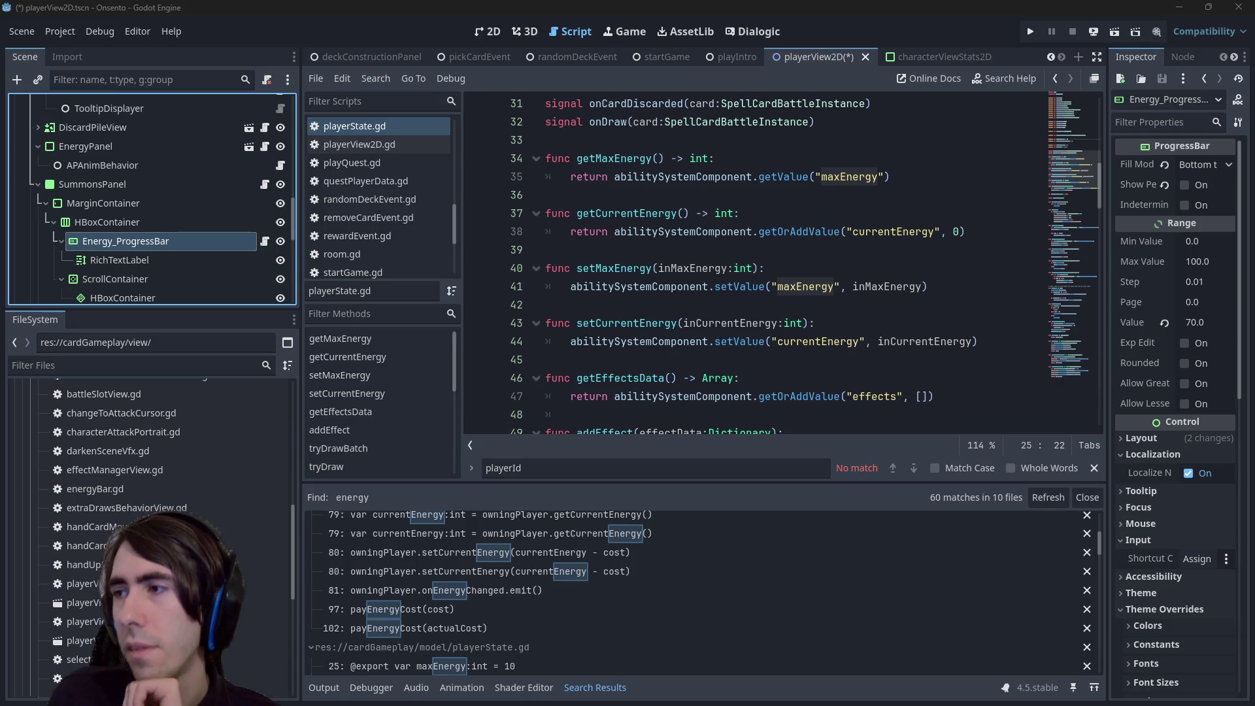
pyautogui.hotkey('alt', 'Tab')
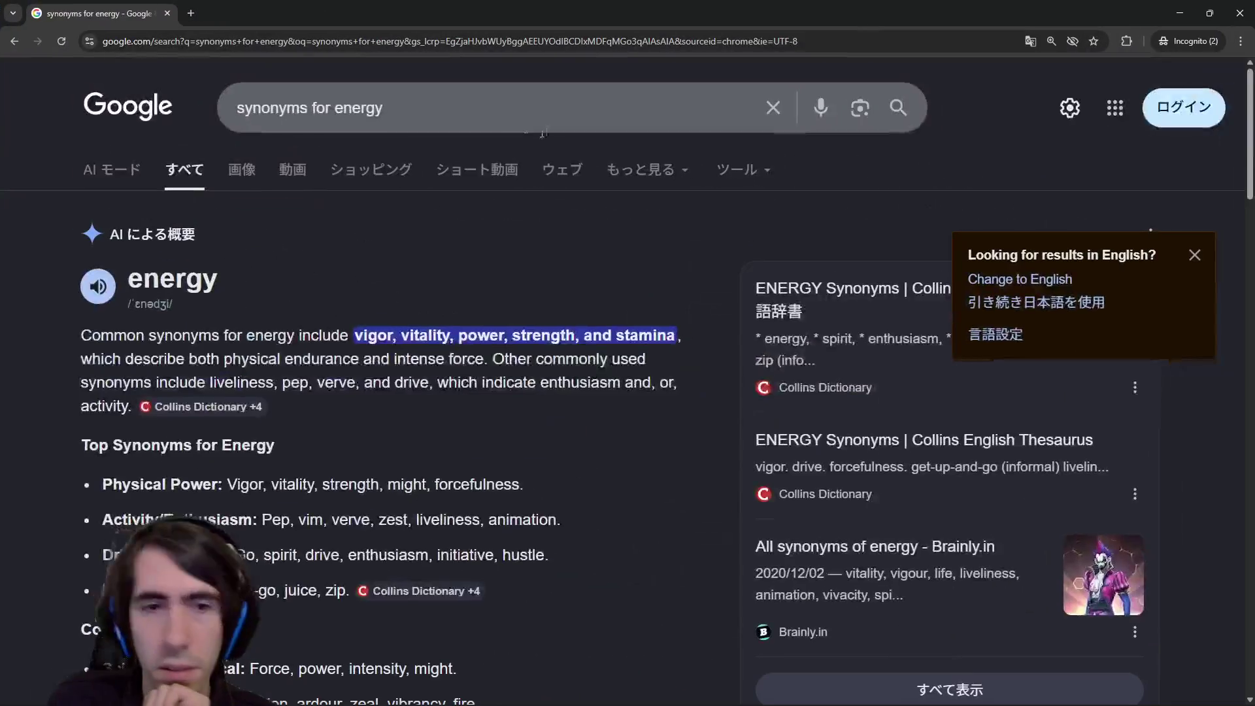
# Search Google for 'energy points' synonyms, read the stamina, mana and action points suggestions, and return to Godot
pyautogui.click(465, 97)
pyautogui.write('poinbts')
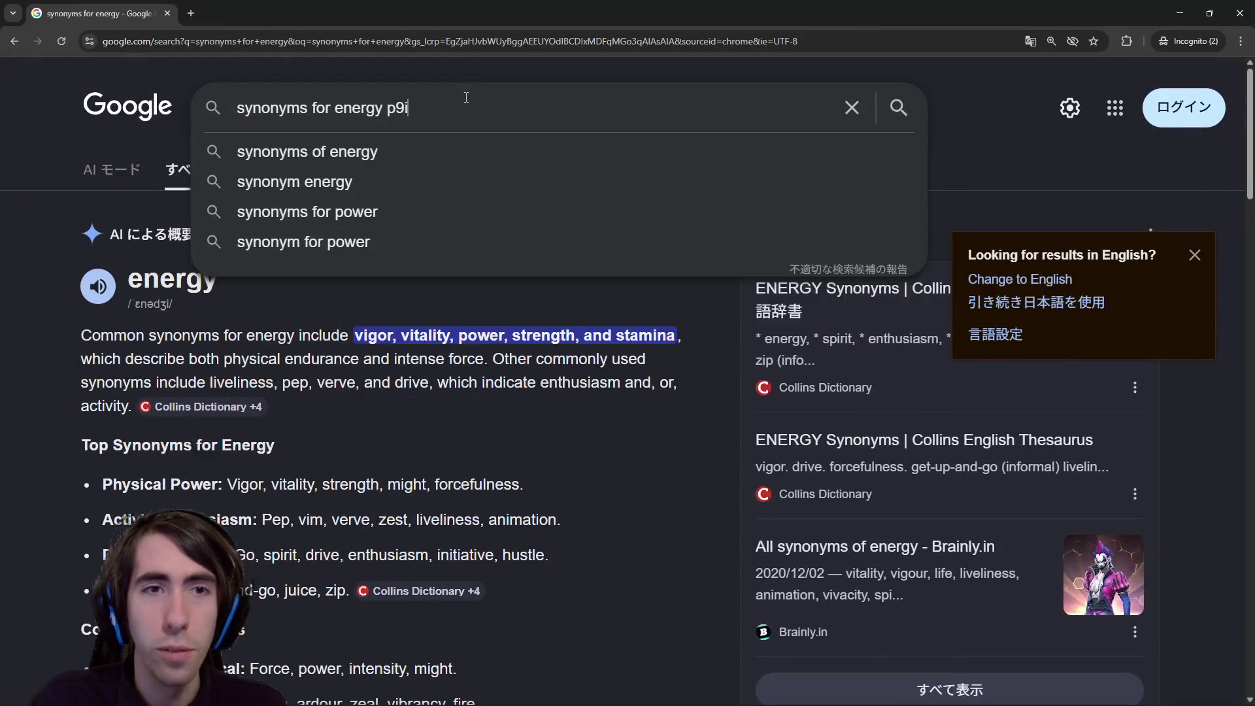
pyautogui.press('Return')
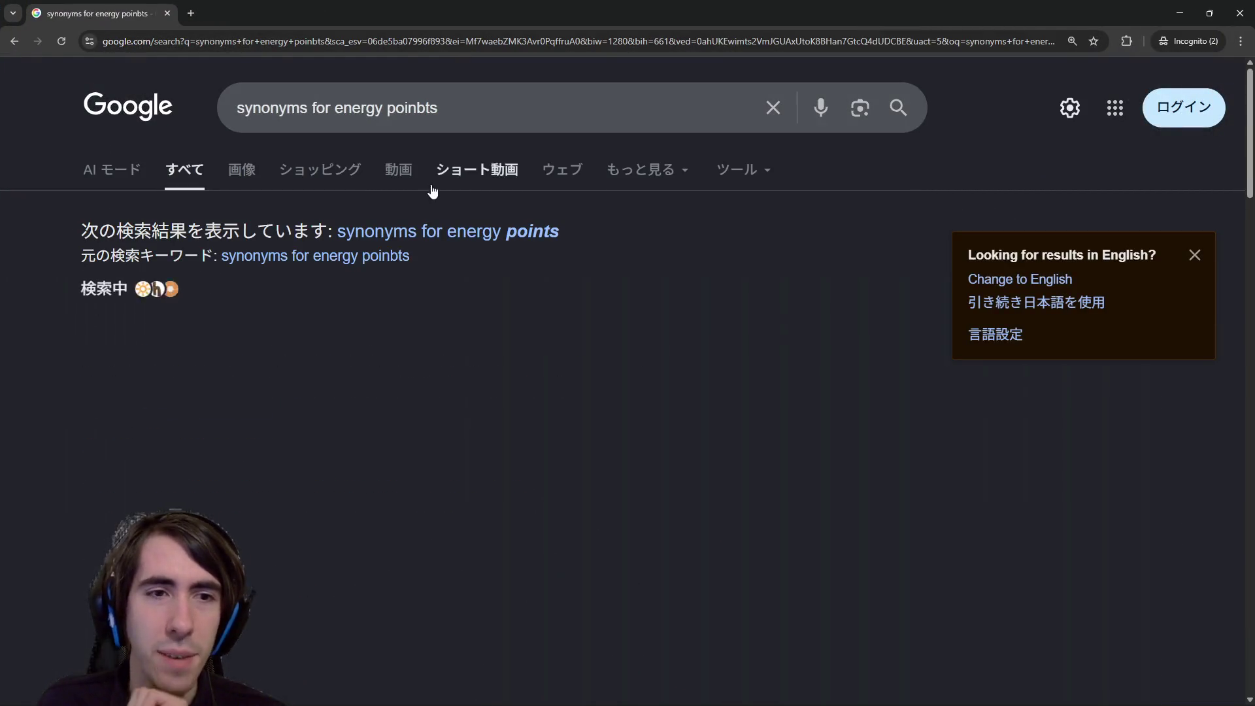
pyautogui.scroll(-2, 428, 268)
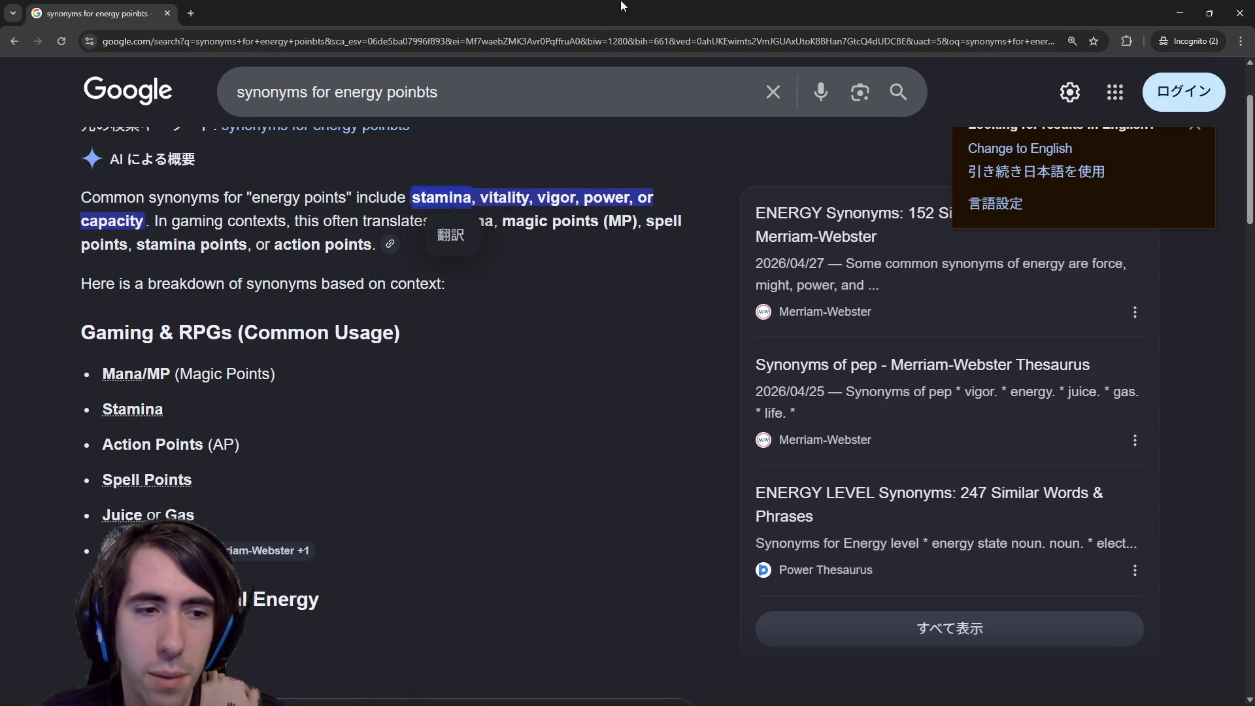
pyautogui.hotkey('alt', 'Tab')
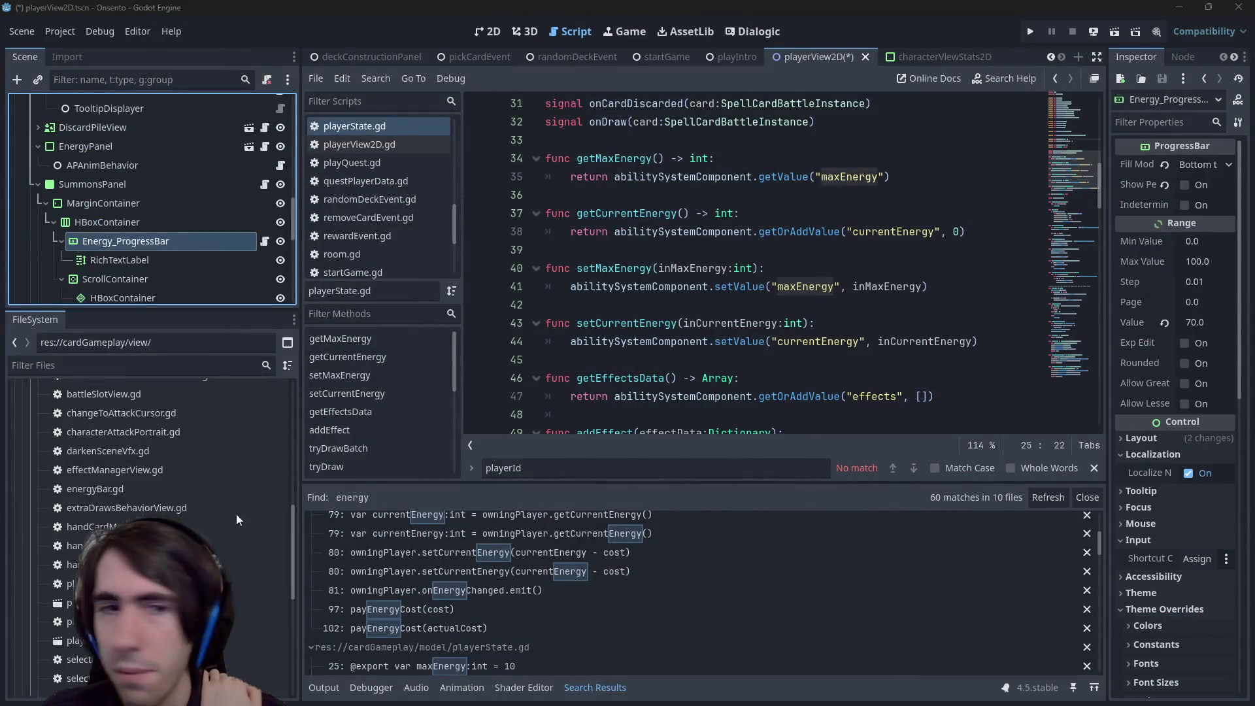
# Rename the Energy_ProgressBar node to Stamina_ProgressBar
pyautogui.doubleClick(119, 243)
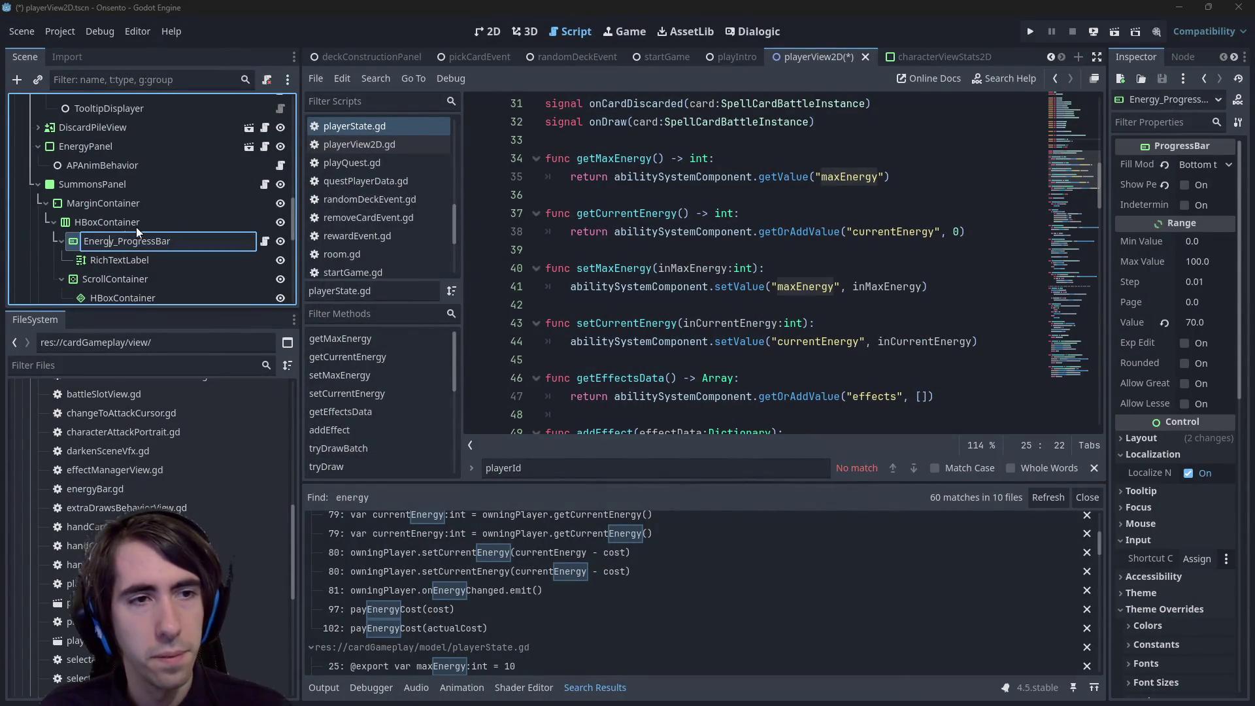
pyautogui.press('Left')
pyautogui.press('Delete')
pyautogui.press('Delete')
pyautogui.press('Delete')
pyautogui.write('Stamina')
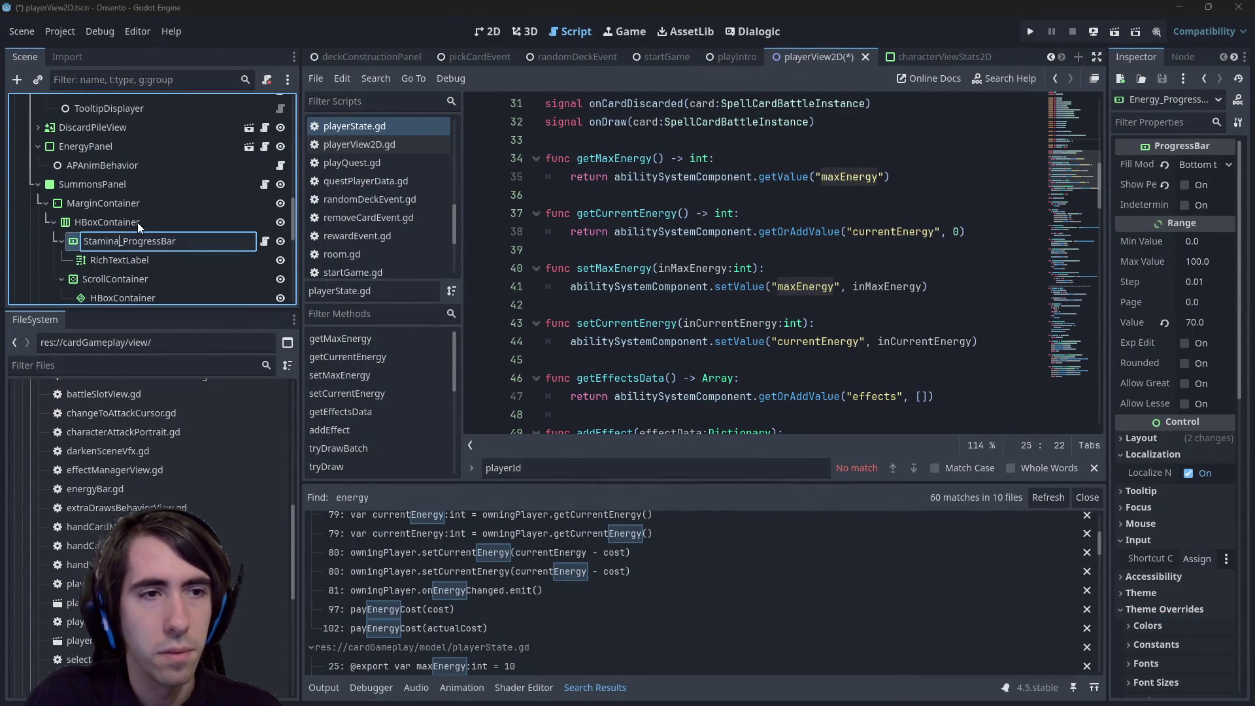
pyautogui.press('Return')
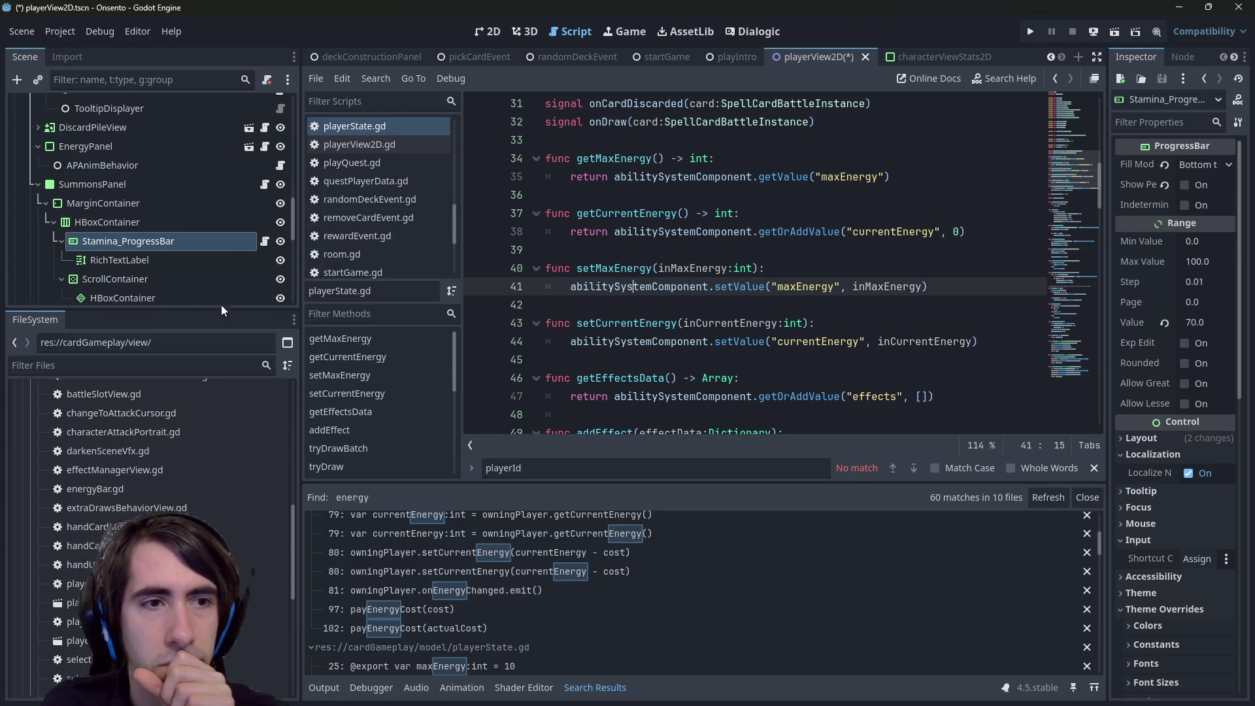
# Save the playerView2D scene and open the stamina bar's attached script
pyautogui.click(632, 299)
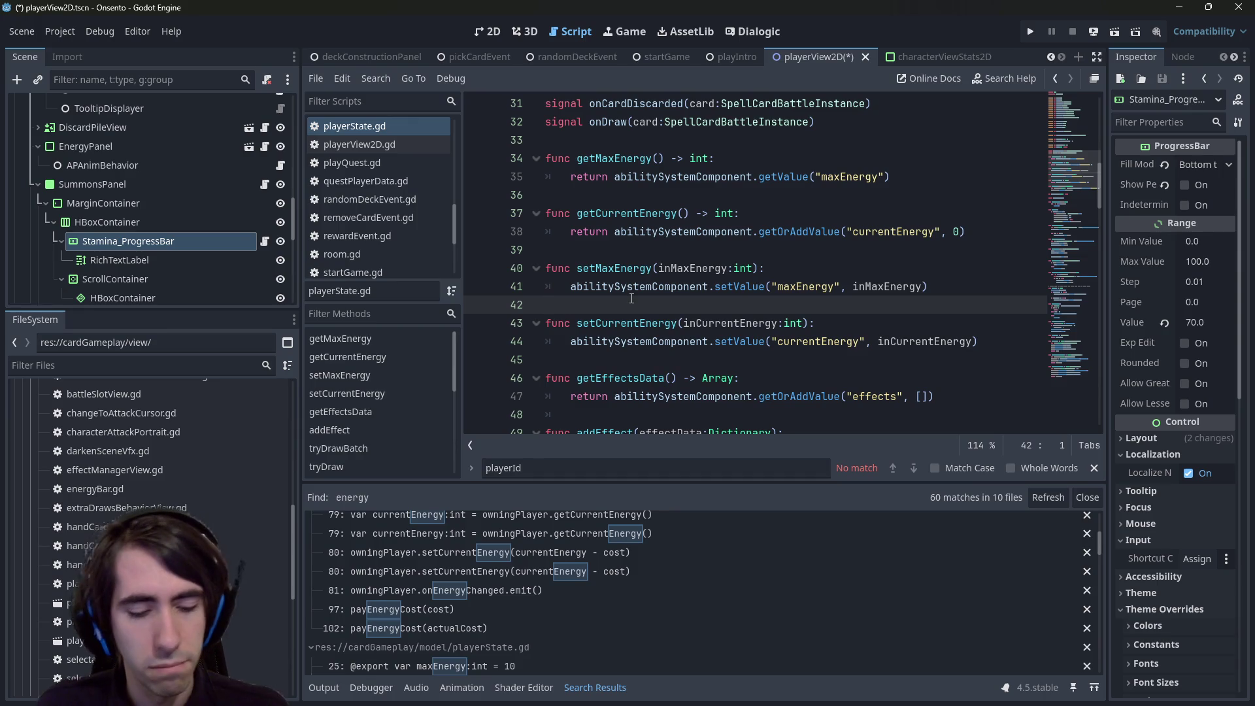
pyautogui.hotkey('ctrl', 's')
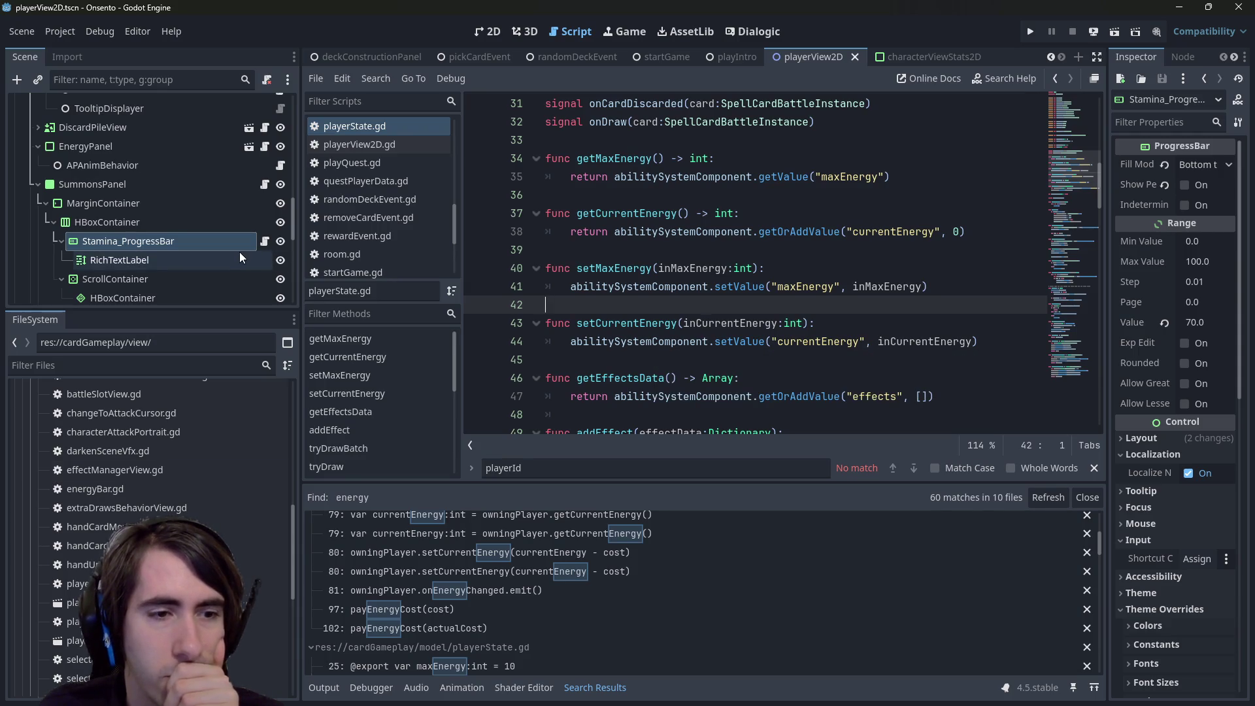
pyautogui.scroll(10, 210, 523)
pyautogui.scroll(-10, 197, 510)
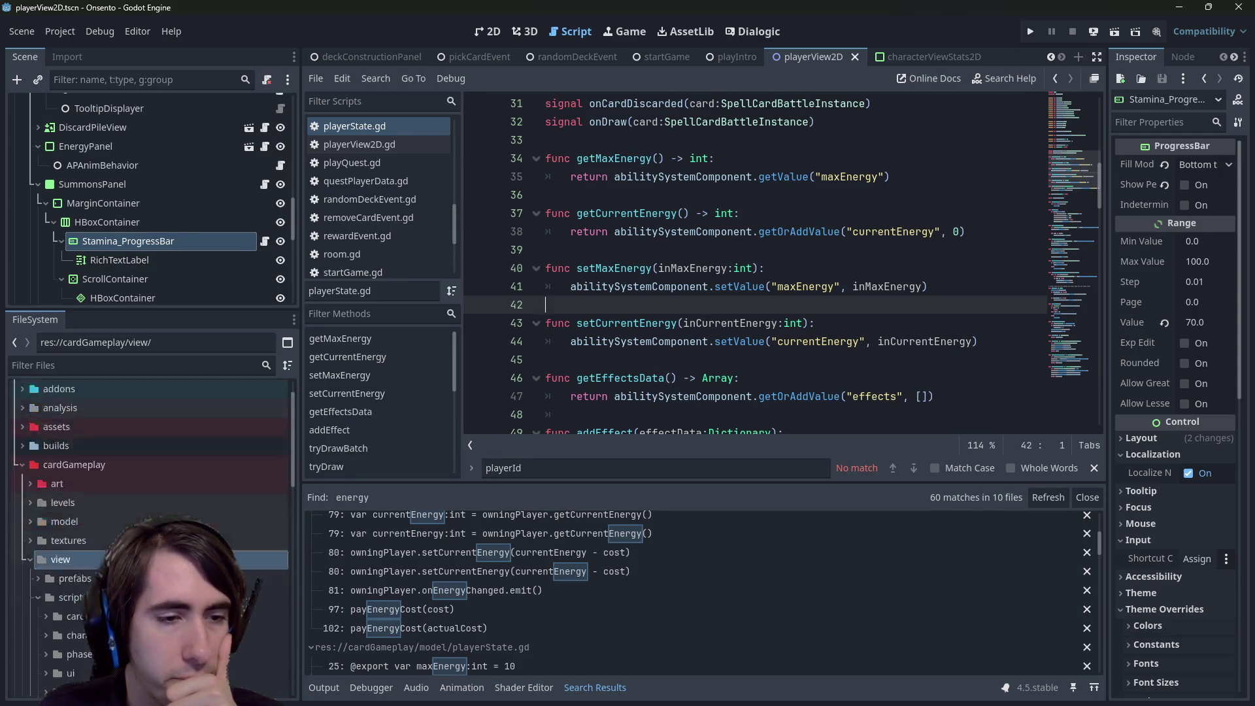
pyautogui.click(265, 241)
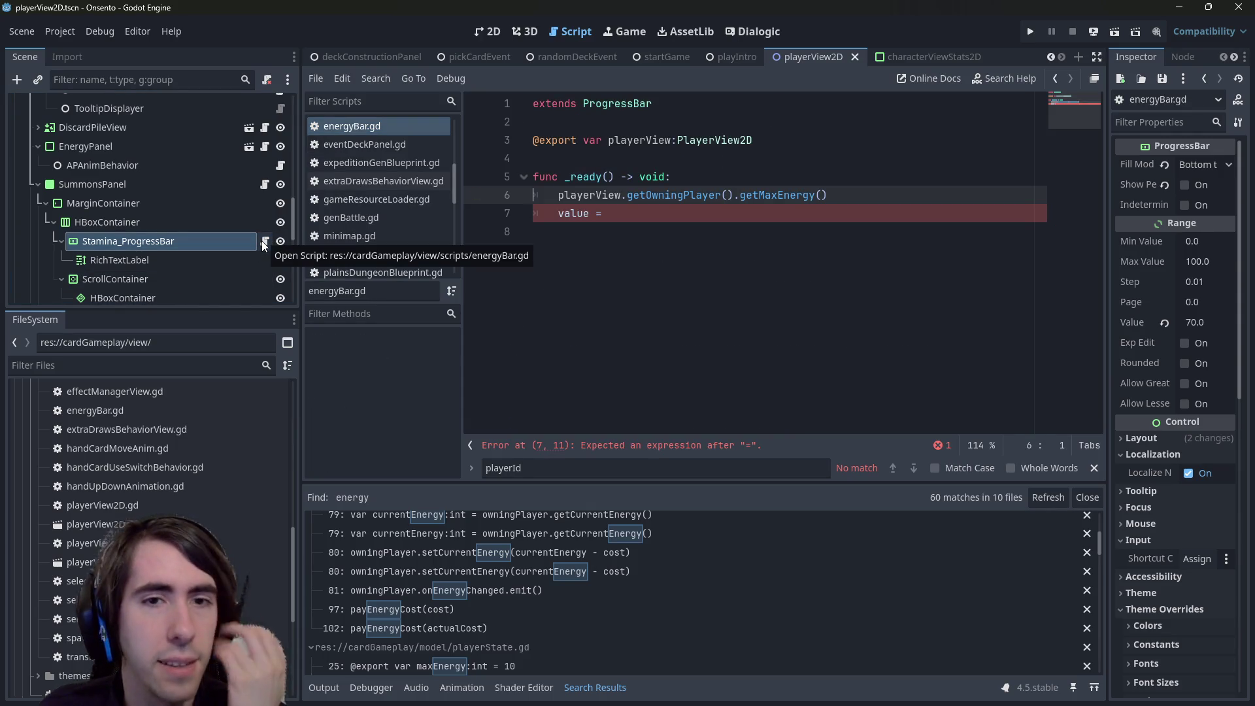
# Rename the script file energyBar.gd to staminaBar.gd in the FileSystem dock
pyautogui.scroll(5, 163, 502)
pyautogui.scroll(-5, 162, 496)
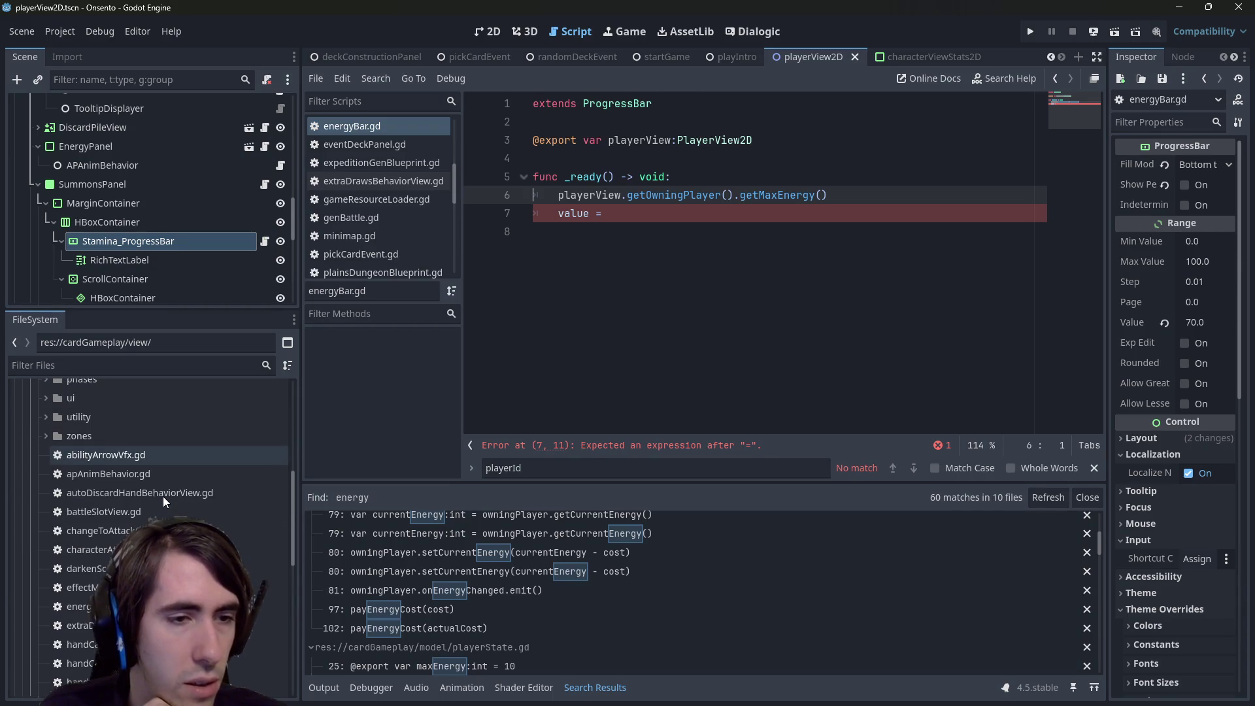
pyautogui.doubleClick(164, 431)
pyautogui.doubleClick(163, 429)
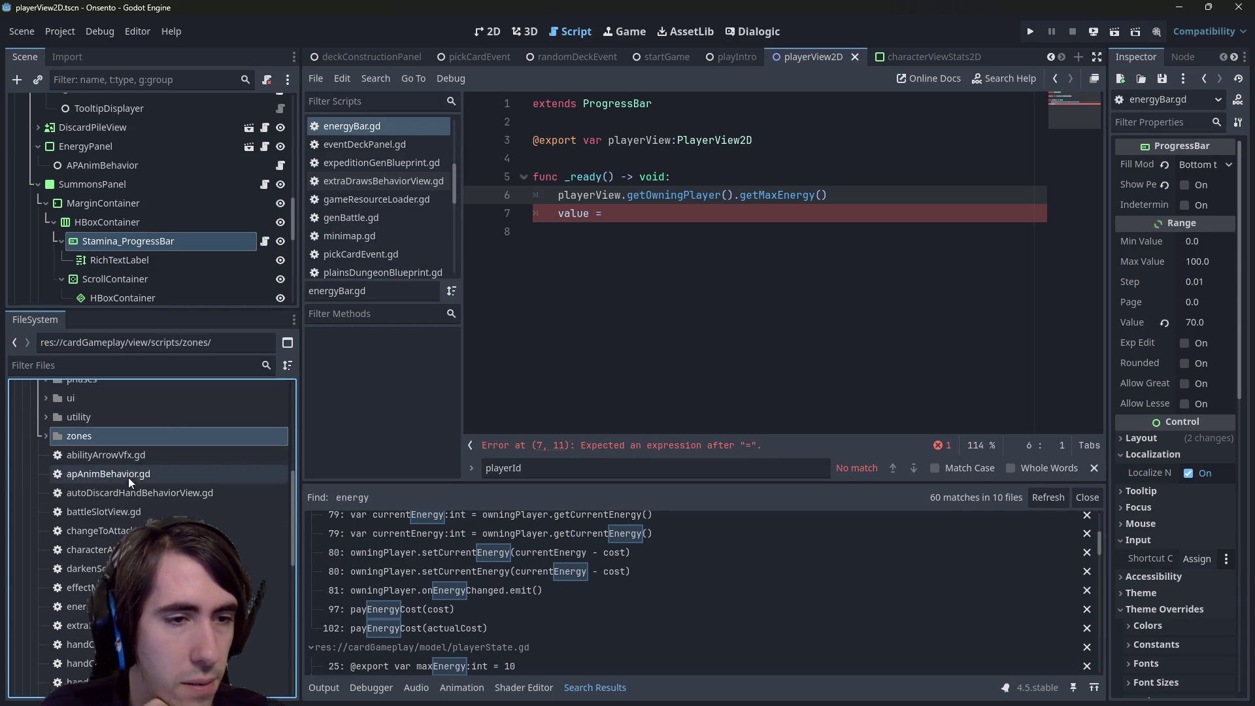
pyautogui.scroll(-1, 130, 530)
pyautogui.press('Return')
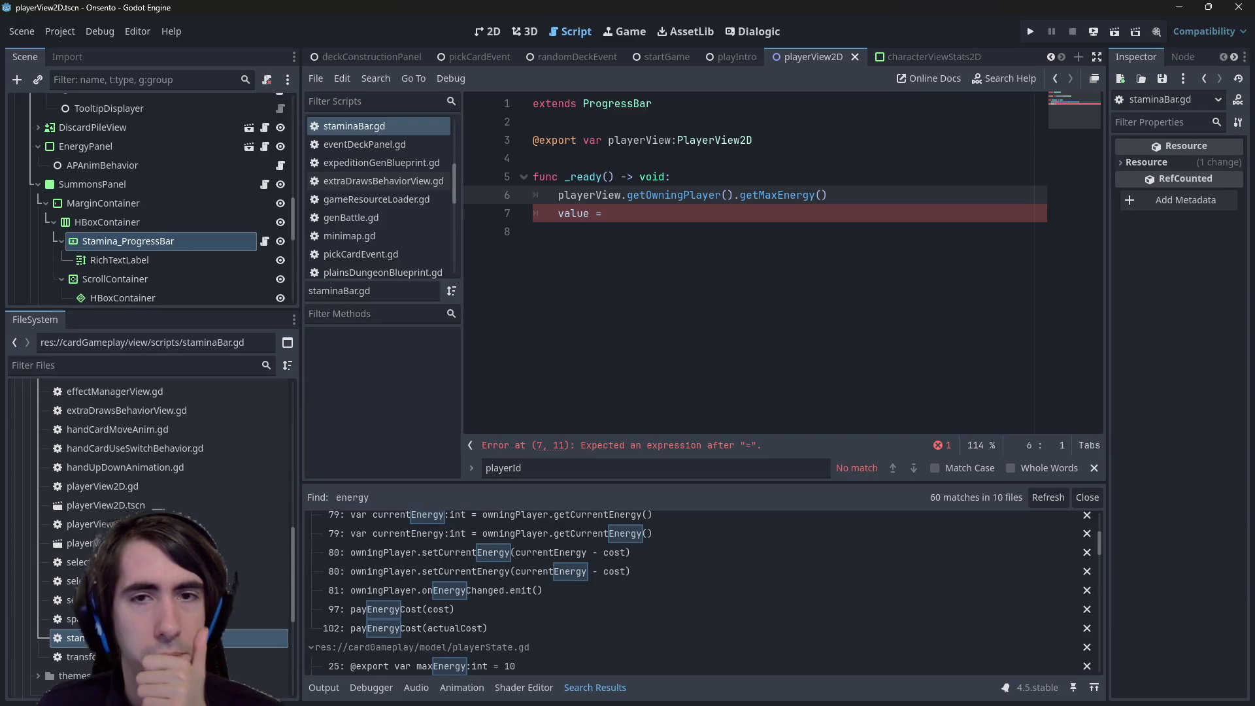
pyautogui.click(690, 213)
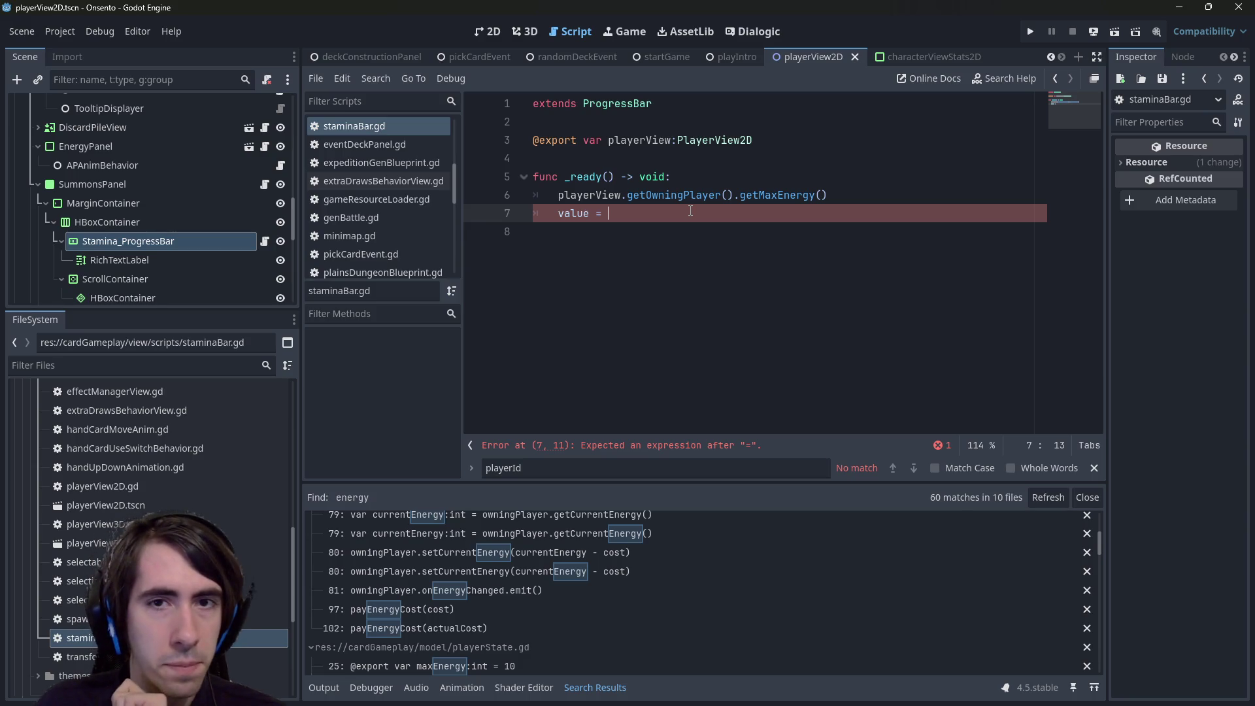
# Set max_value to playerView.getOwningPlayer().getMaxStamina() in _ready, replacing the getMaxEnergy line, and save
pyautogui.moveTo(690, 213); pyautogui.dragTo(555, 213)
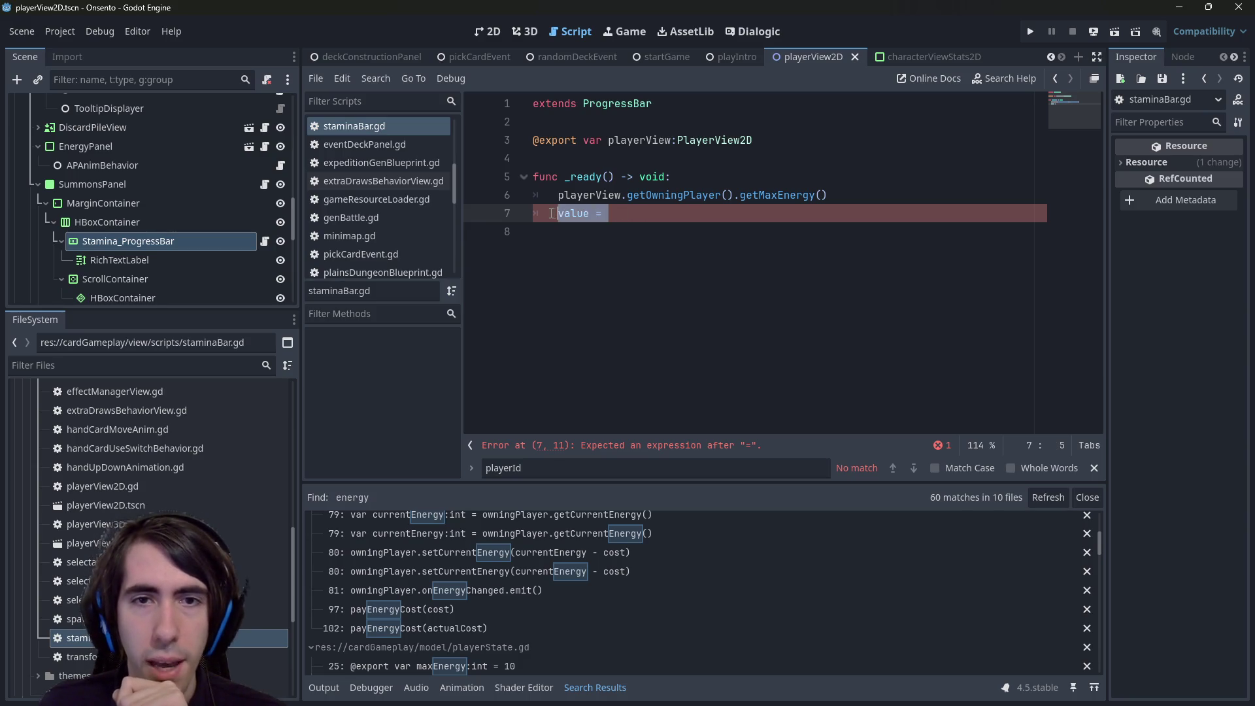
pyautogui.write('mi')
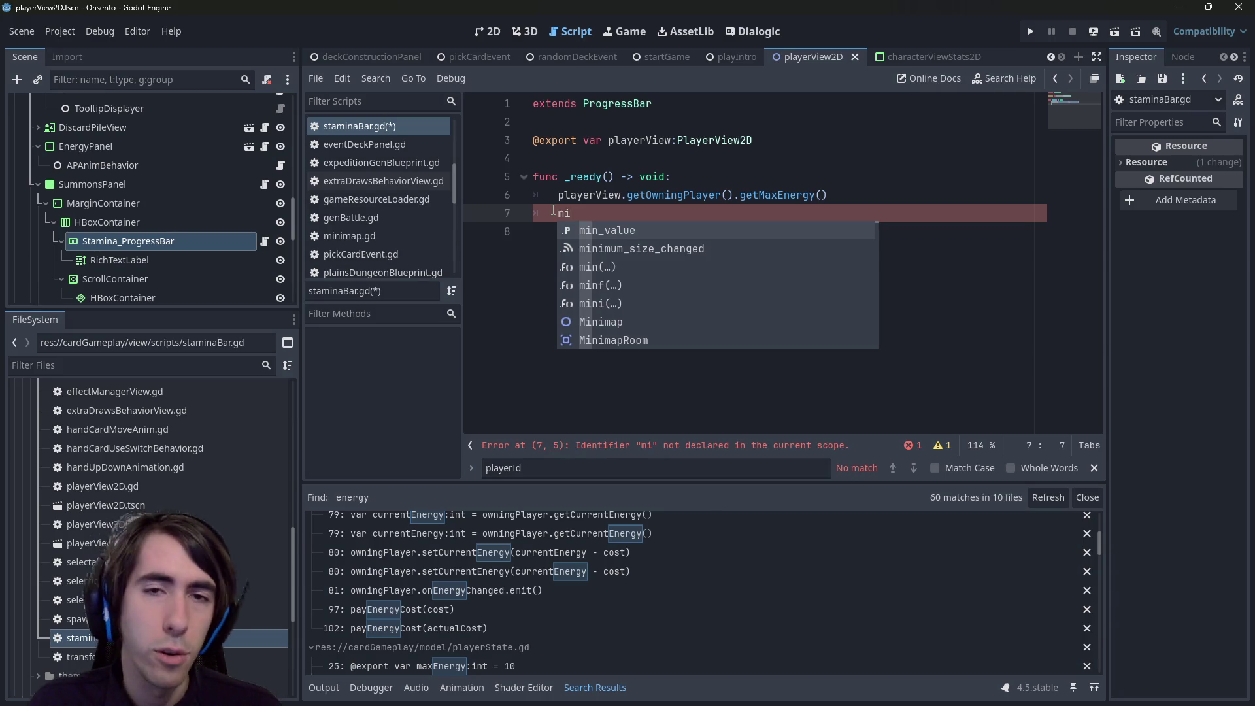
pyautogui.write('ax')
pyautogui.press('Return')
pyautogui.write('=')
pyautogui.press('Up')
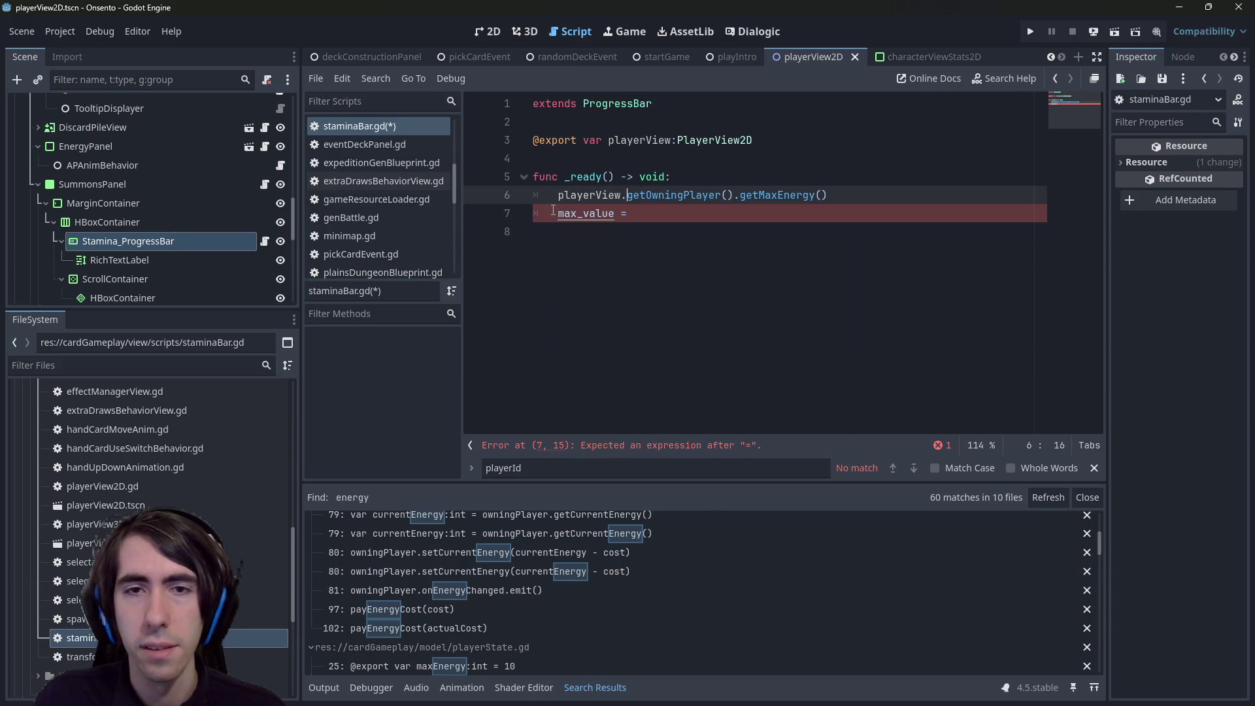
pyautogui.hotkey('ctrl', 'shift', 'Right')
pyautogui.hotkey('ctrl', 'shift', 'Right')
pyautogui.hotkey('ctrl', 'shift', 'Right')
pyautogui.hotkey('ctrl', 'x')
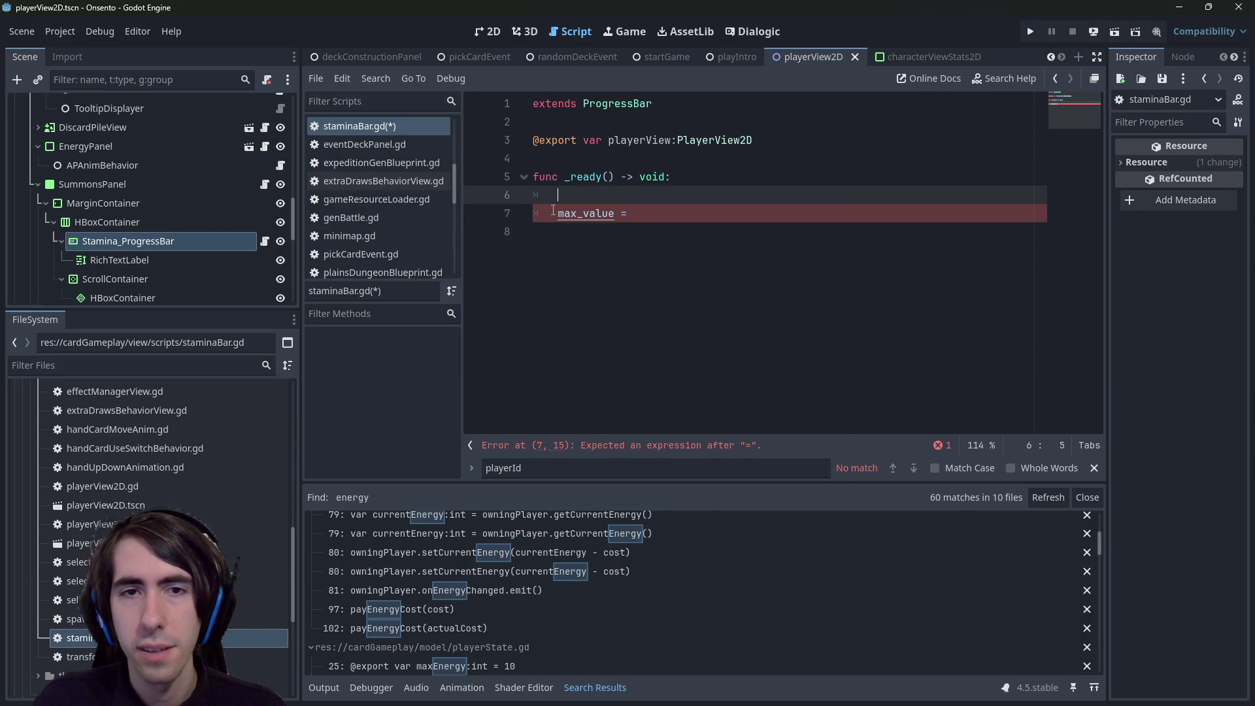
pyautogui.hotkey('ctrl', 'shift', 'k')
pyautogui.press('End')
pyautogui.write('playerView.getOwningPlayer().')
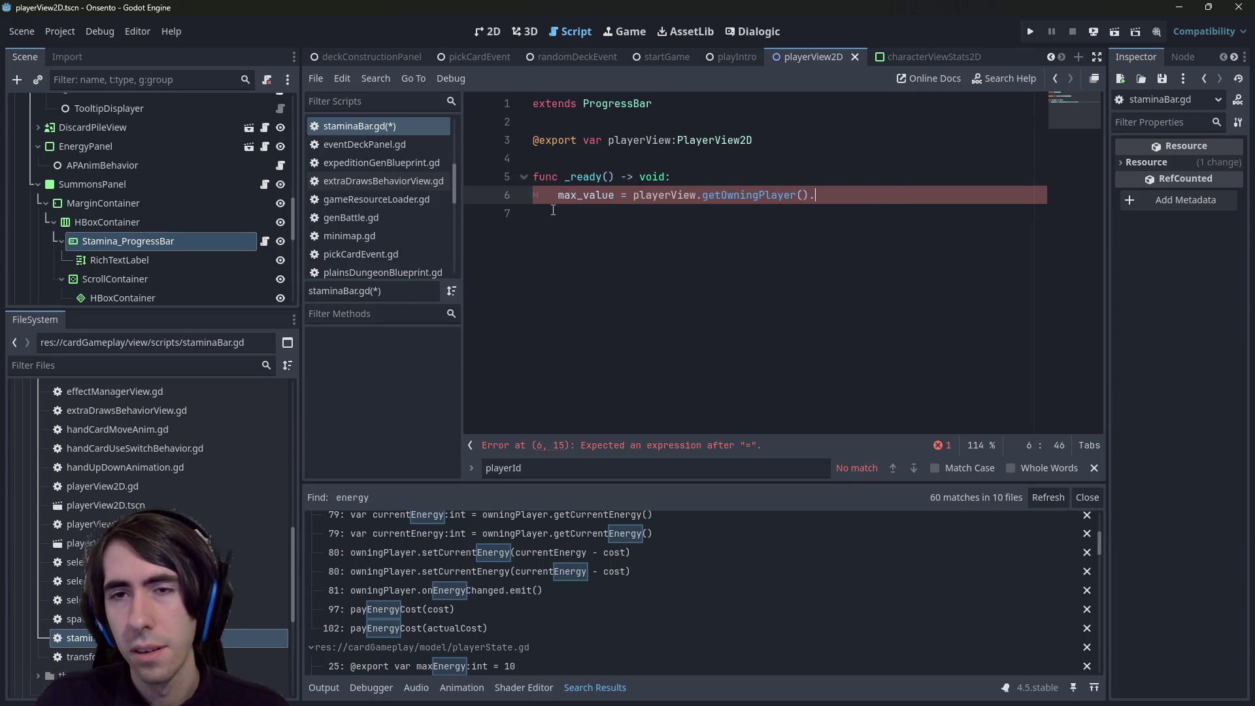
pyautogui.write('getMaxSt')
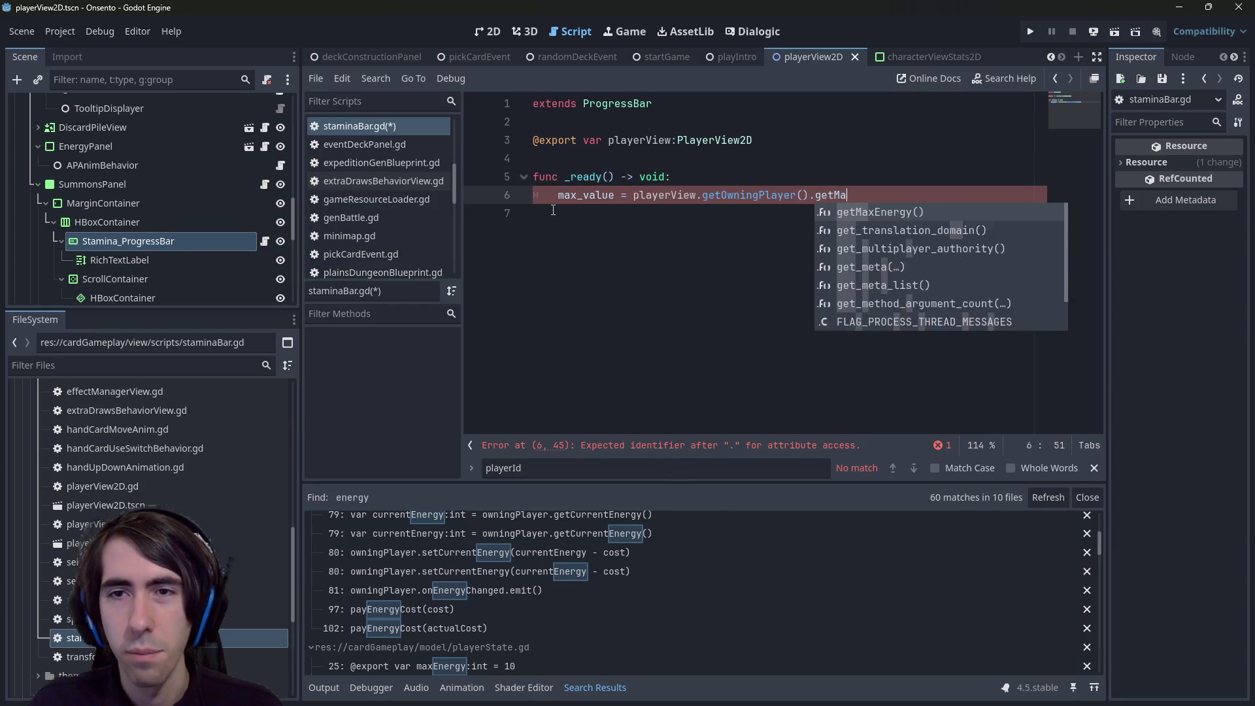
pyautogui.write('amina(')
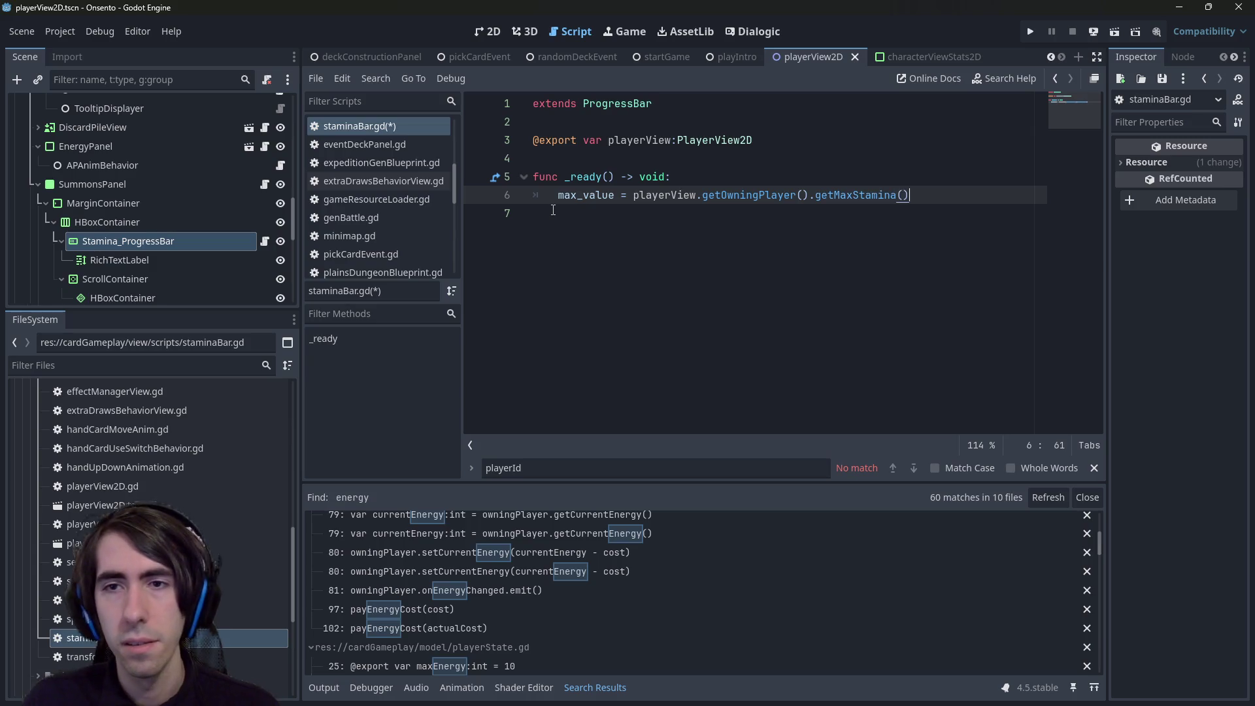
pyautogui.press('Return')
pyautogui.hotkey('ctrl', 's')
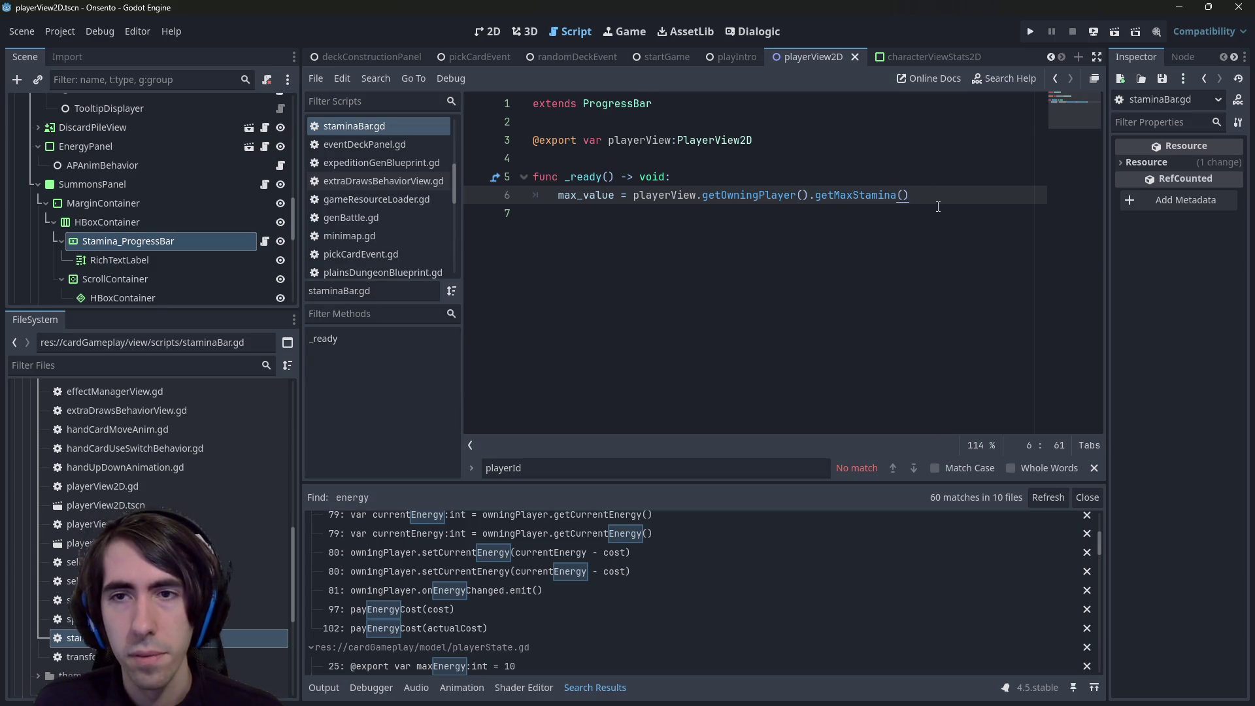
# Start a 'value =' line below the max_value assignment
pyautogui.click(934, 182)
pyautogui.press('Return')
pyautogui.hotkey('ctrl', 'z')
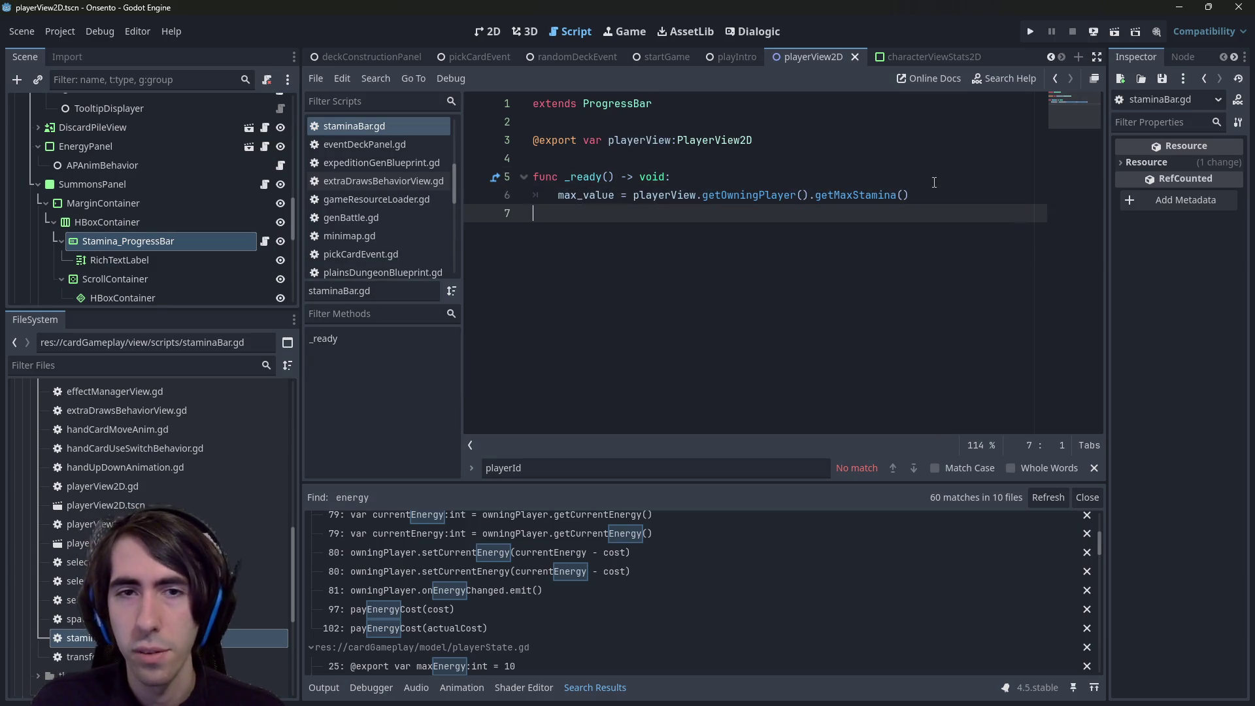
pyautogui.write('lue =')
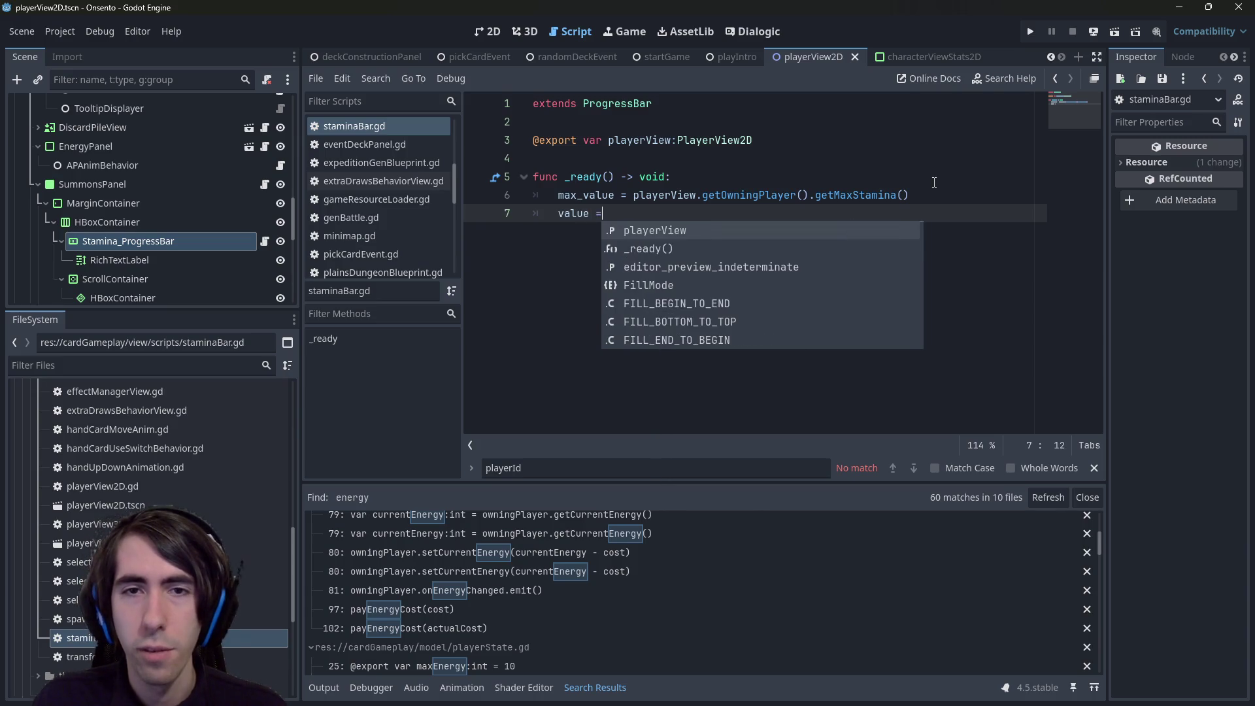
pyautogui.press('Up')
pyautogui.press('Up')
pyautogui.press('Up')
pyautogui.press('Escape')
# Add 'var player = playerView.getOwningPlayer()' at the top of _ready
pyautogui.click(934, 182)
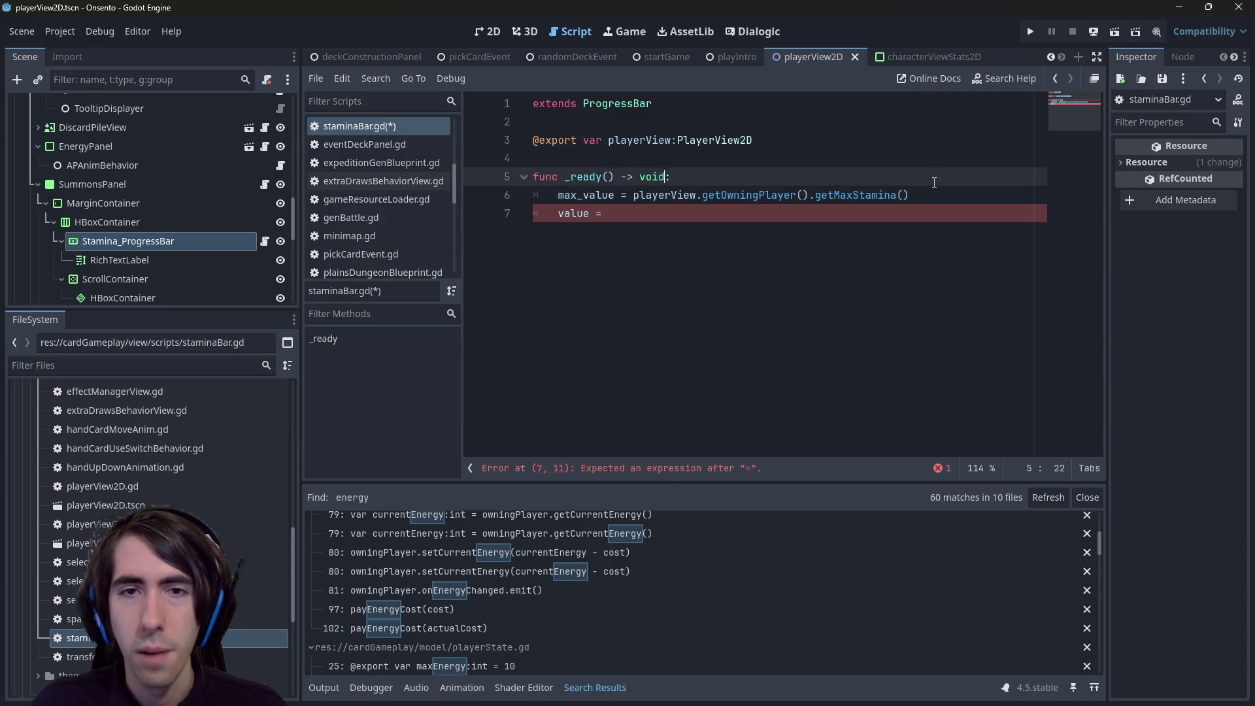
pyautogui.press('Return')
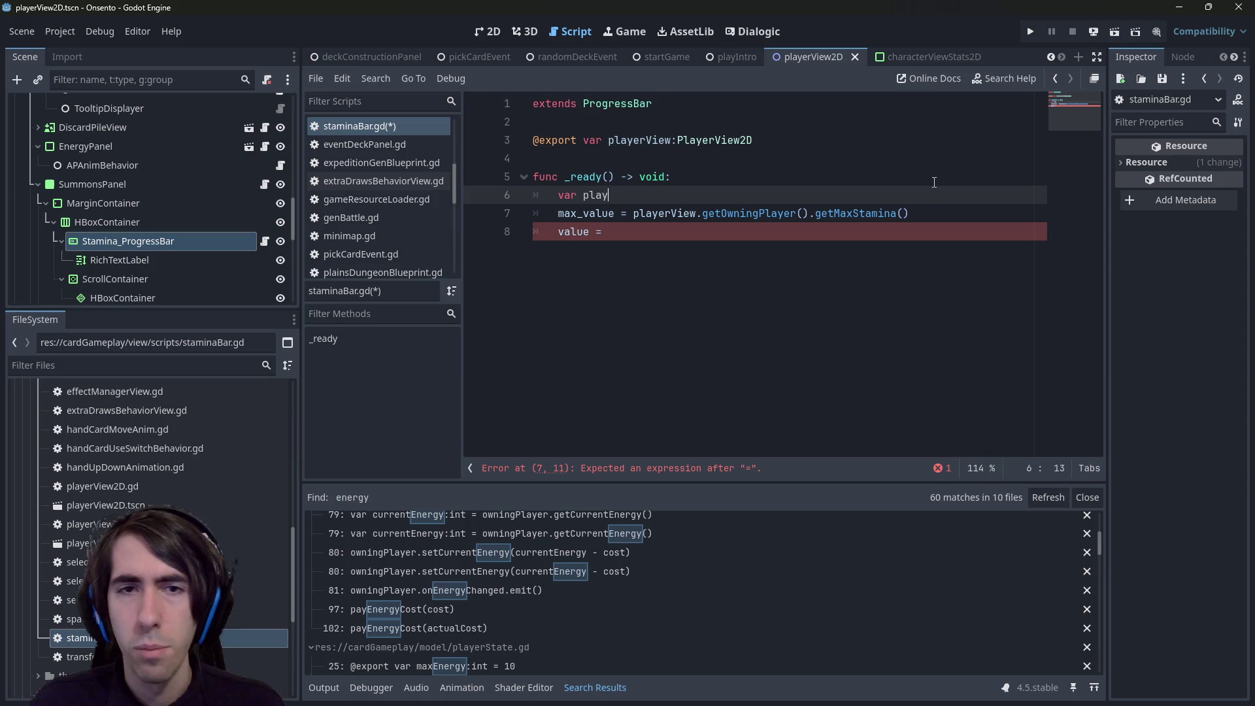
pyautogui.press('Down')
pyautogui.hotkey('ctrl', 'Left')
pyautogui.hotkey('ctrl', 'shift', 'Right')
pyautogui.hotkey('ctrl', 'shift', 'Right')
pyautogui.hotkey('ctrl', 'shift', 'Right')
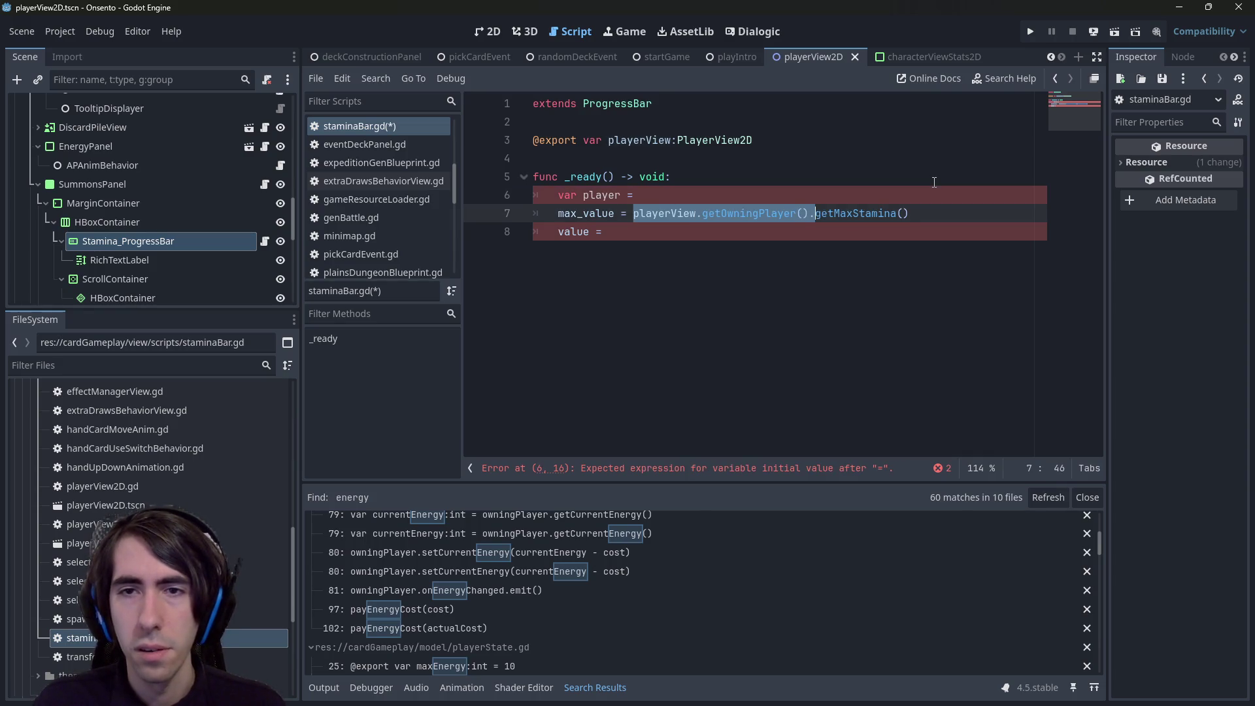
pyautogui.hotkey('ctrl', 'c')
pyautogui.press('Up')
pyautogui.hotkey('ctrl', 'v')
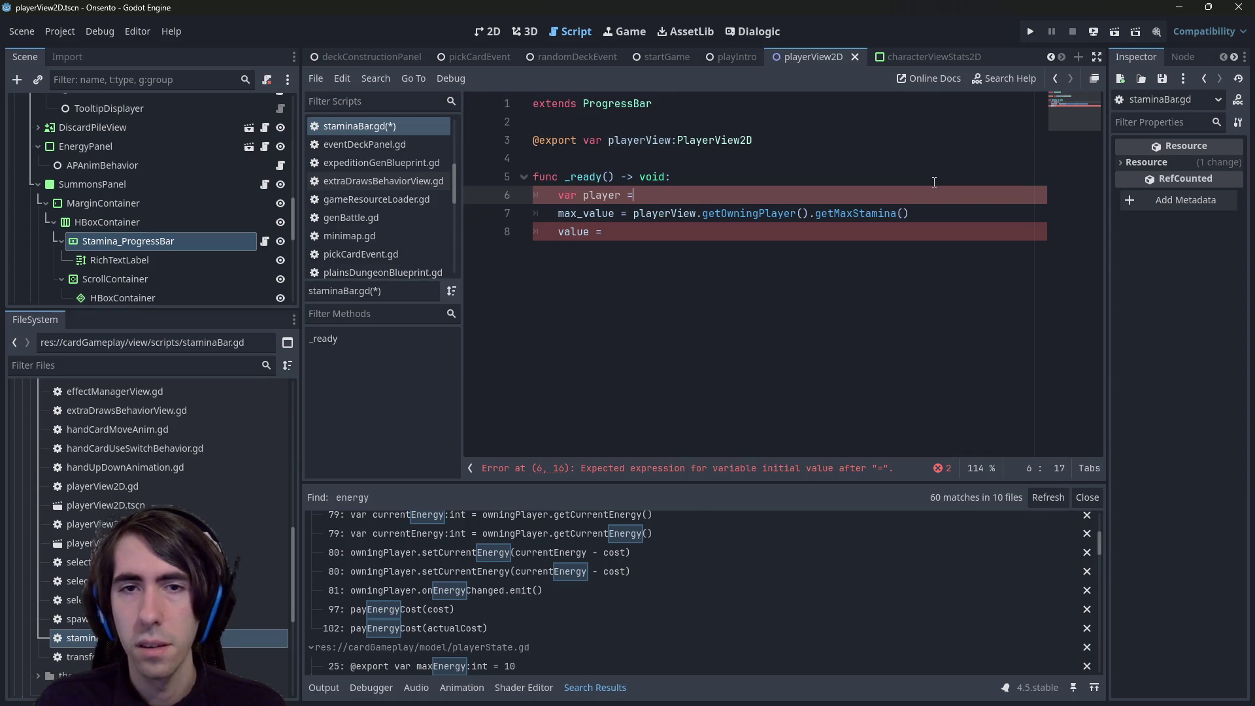
# Confirm getOwningPlayer returns PlayerState and type the player variable as PlayerState
pyautogui.press('Escape')
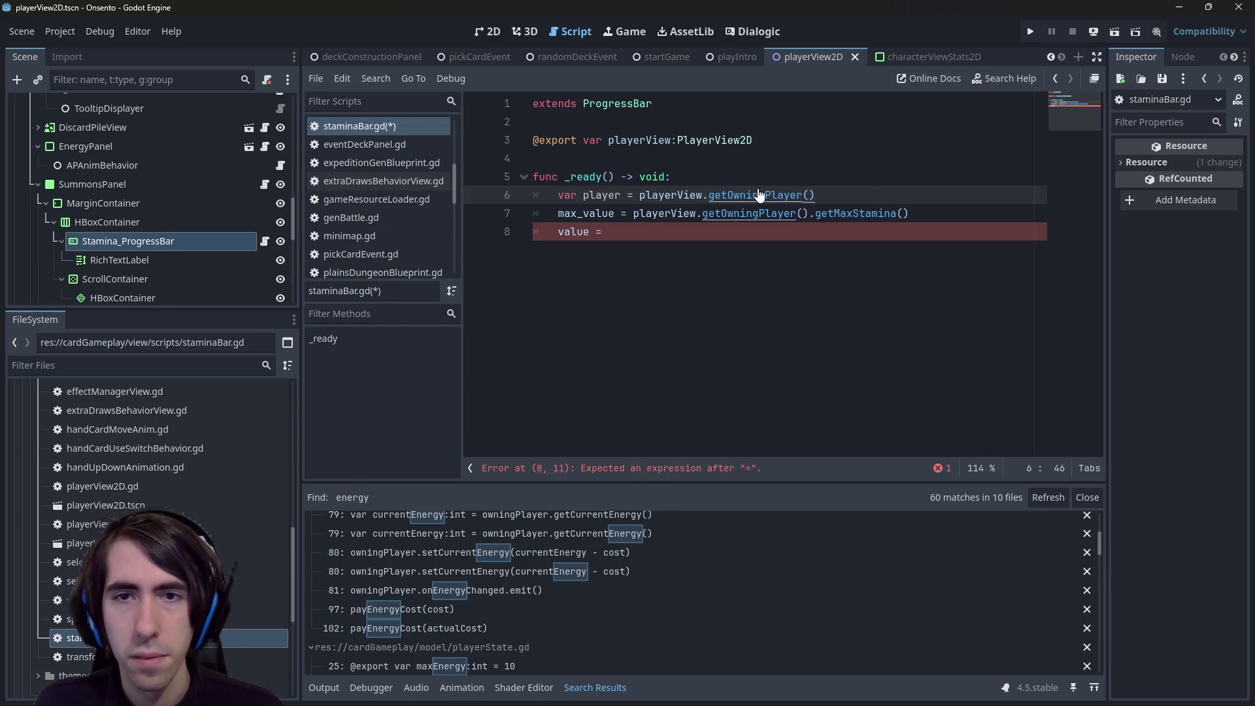
pyautogui.keyDown('ctrl'); pyautogui.click(759, 195); pyautogui.keyUp('ctrl')
pyautogui.doubleClick(724, 249)
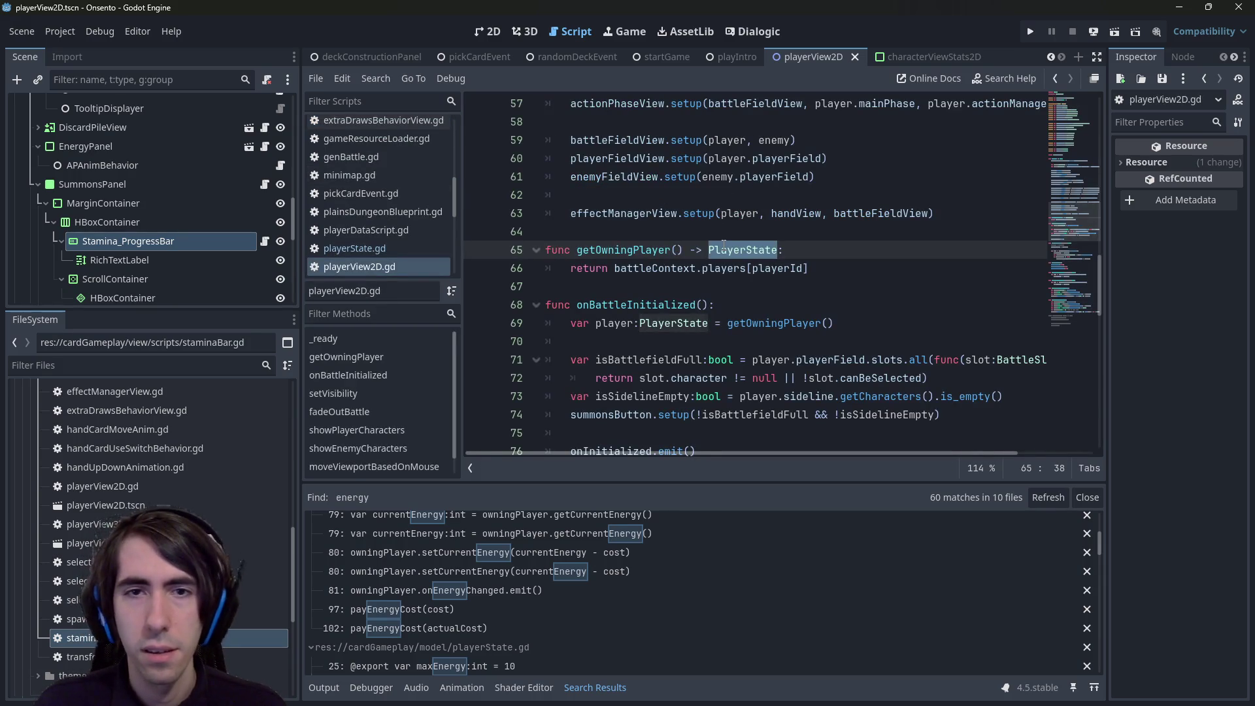
pyautogui.scroll(-1, 724, 245)
pyautogui.hotkey('alt', 'Left')
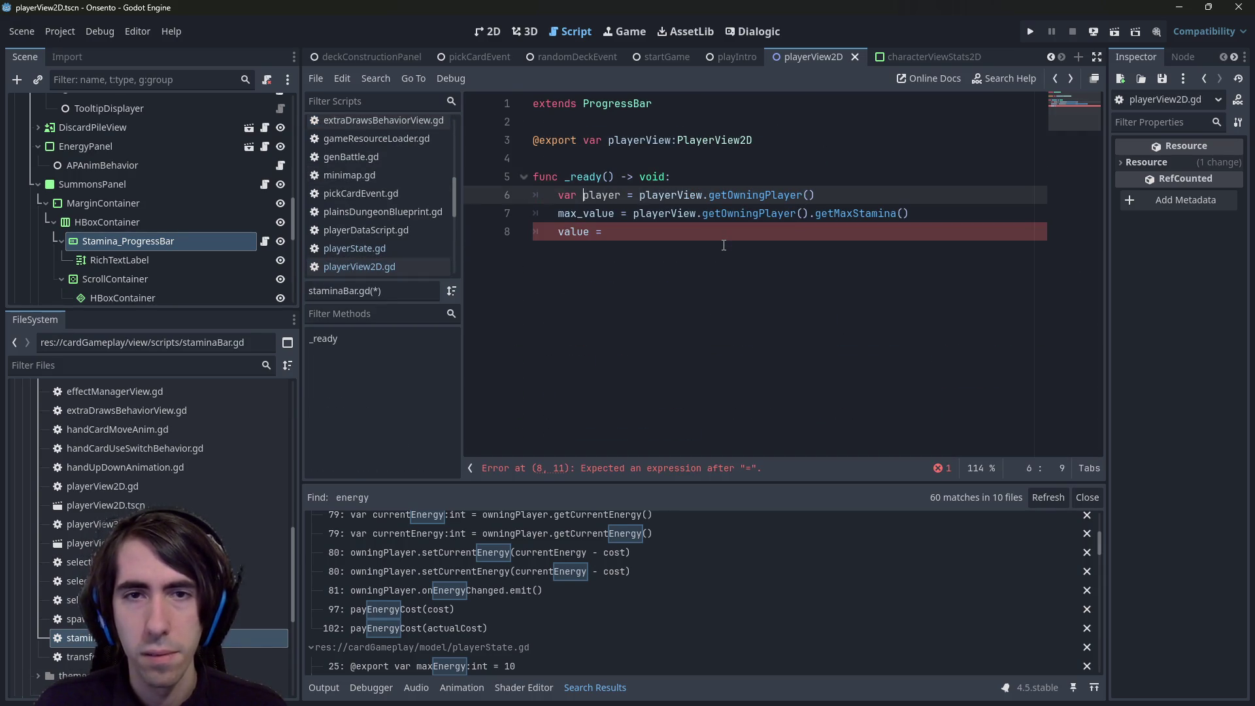
pyautogui.write(':')
pyautogui.hotkey('ctrl', 'v')
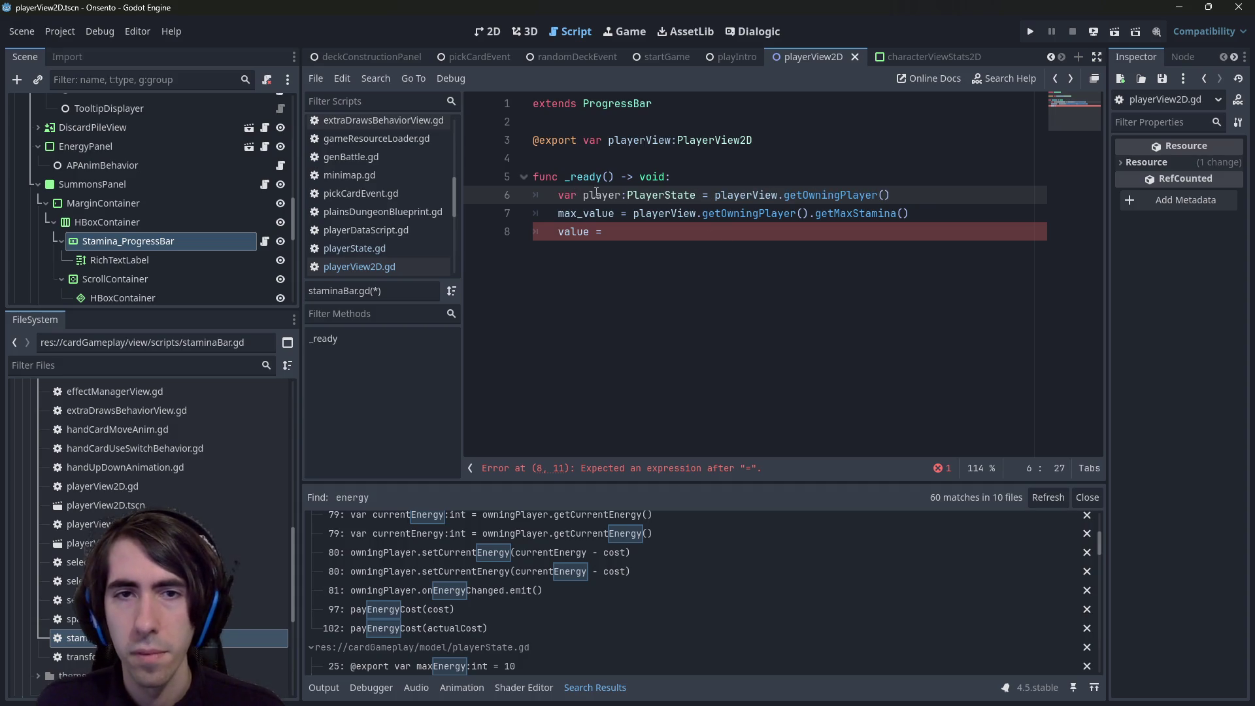
# Use player for getMaxStamina, set value to player.getStamina(), and save staminaBar.gd
pyautogui.doubleClick(597, 195)
pyautogui.hotkey('ctrl', 'c')
pyautogui.moveTo(634, 213); pyautogui.dragTo(809, 213)
pyautogui.hotkey('ctrl', 'v')
pyautogui.click(811, 231)
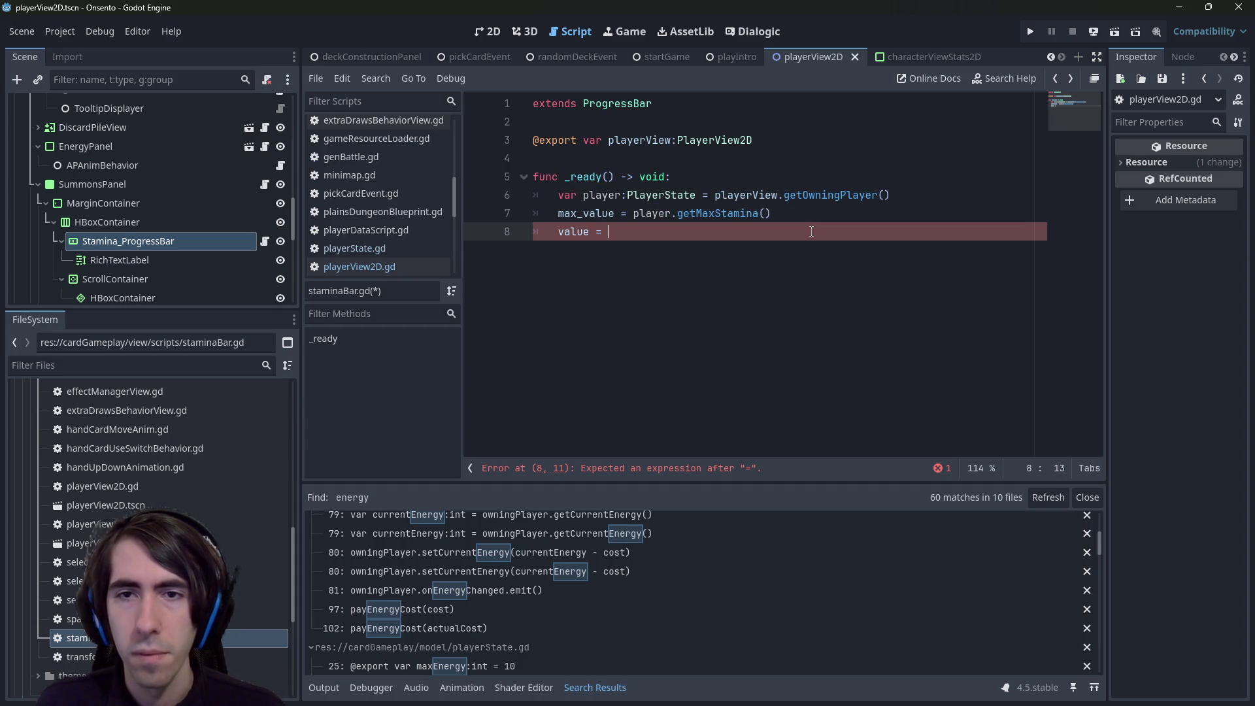
pyautogui.write('player.getStamina()')
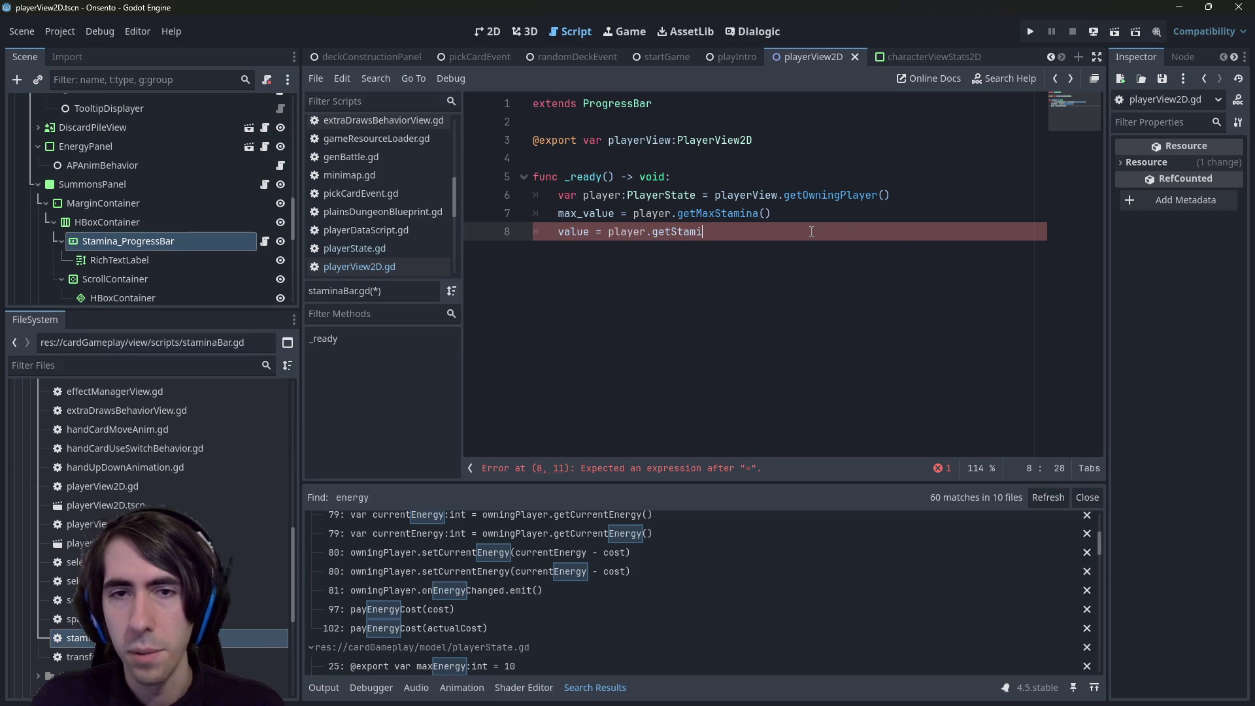
pyautogui.hotkey('ctrl', 's')
# Open playerState.gd and copy the two energy getter functions
pyautogui.doubleClick(733, 213)
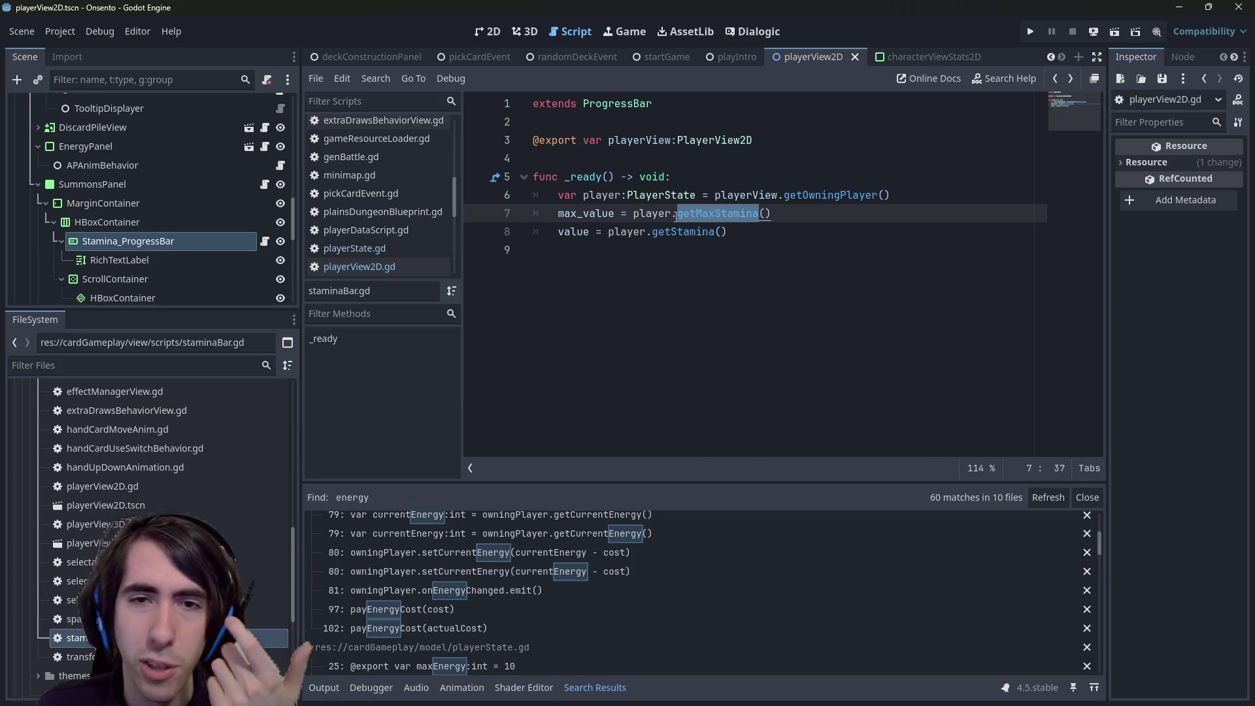
pyautogui.click(651, 199)
pyautogui.keyDown('ctrl'); pyautogui.click(651, 200); pyautogui.keyUp('ctrl')
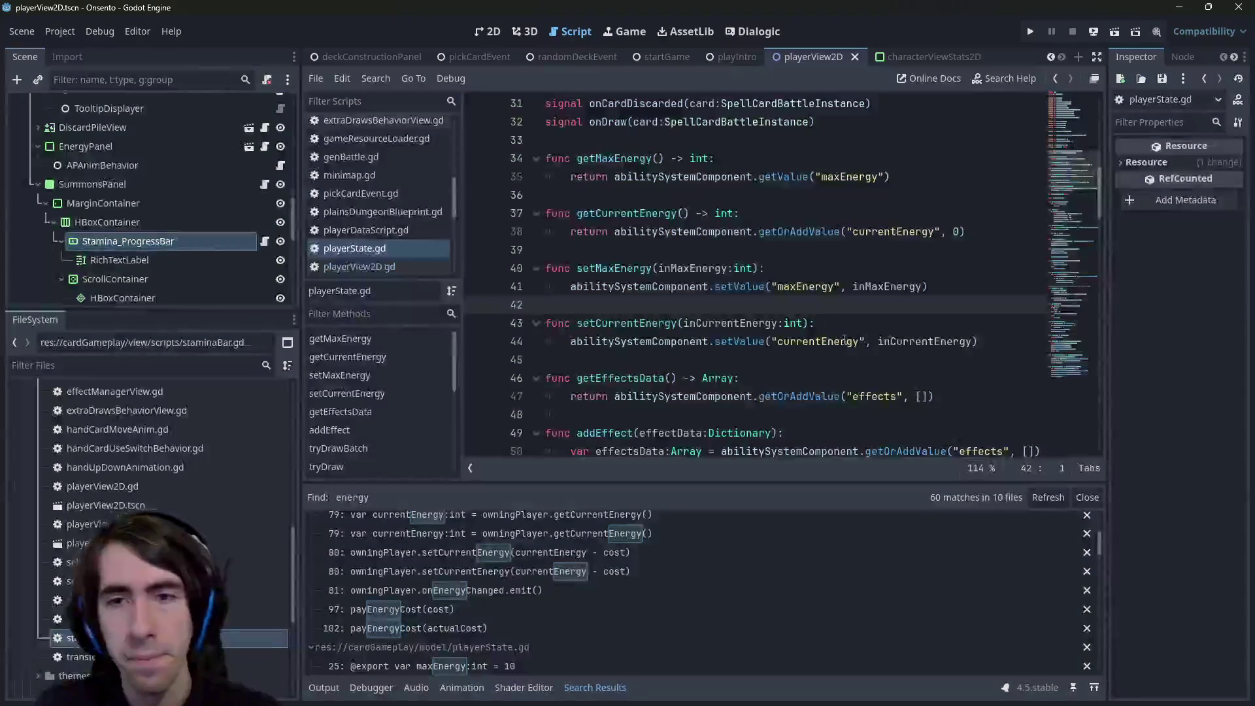
pyautogui.moveTo(1012, 342); pyautogui.dragTo(492, 263)
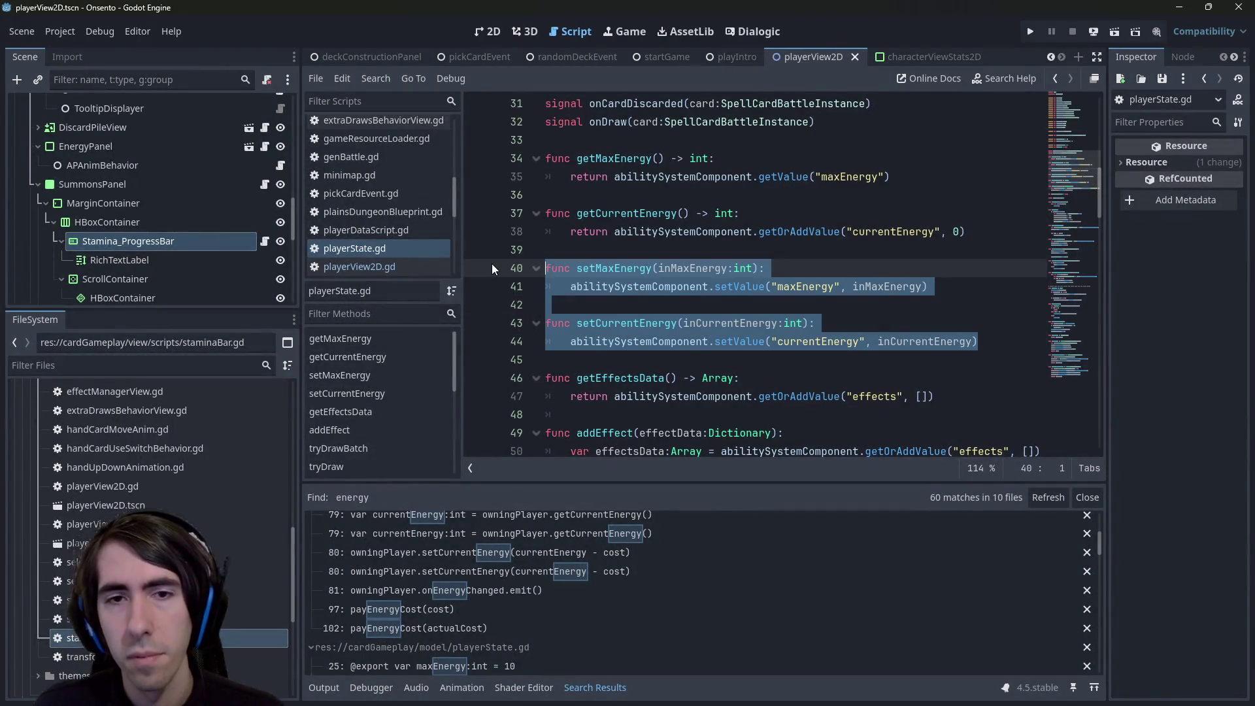
pyautogui.press('Right')
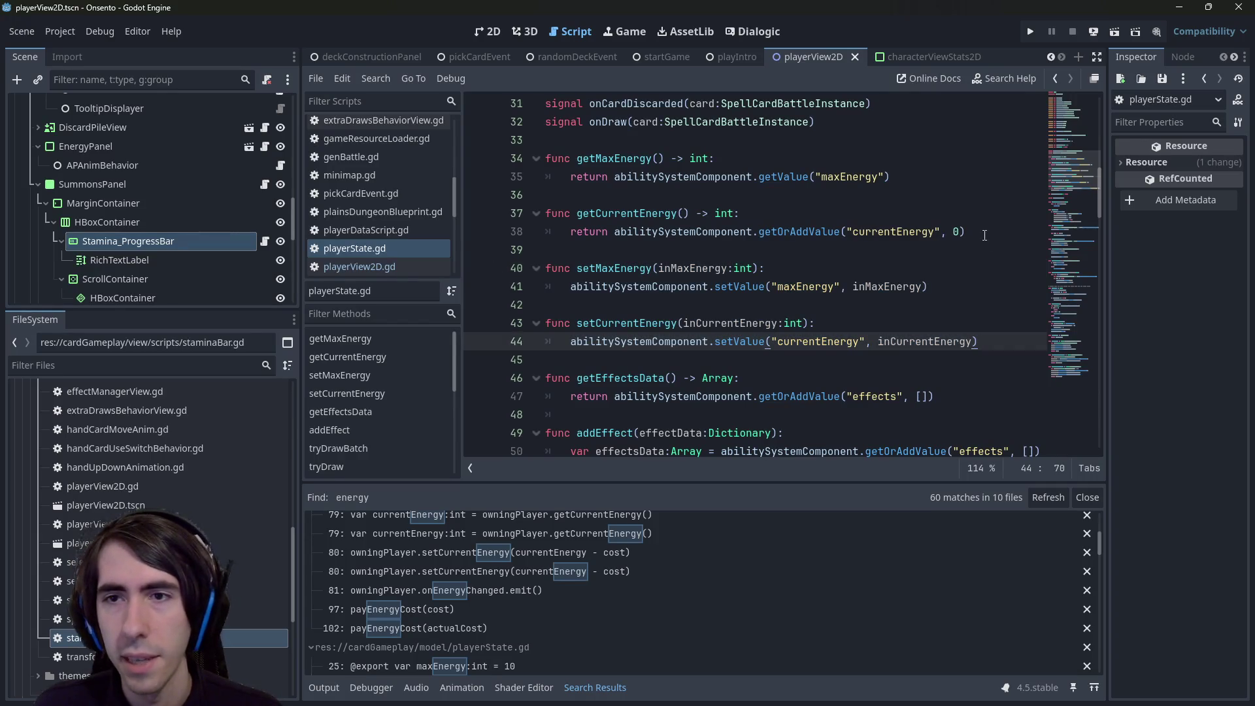
pyautogui.moveTo(984, 235); pyautogui.dragTo(429, 154)
pyautogui.press('Right')
pyautogui.press('Return')
pyautogui.press('Return')
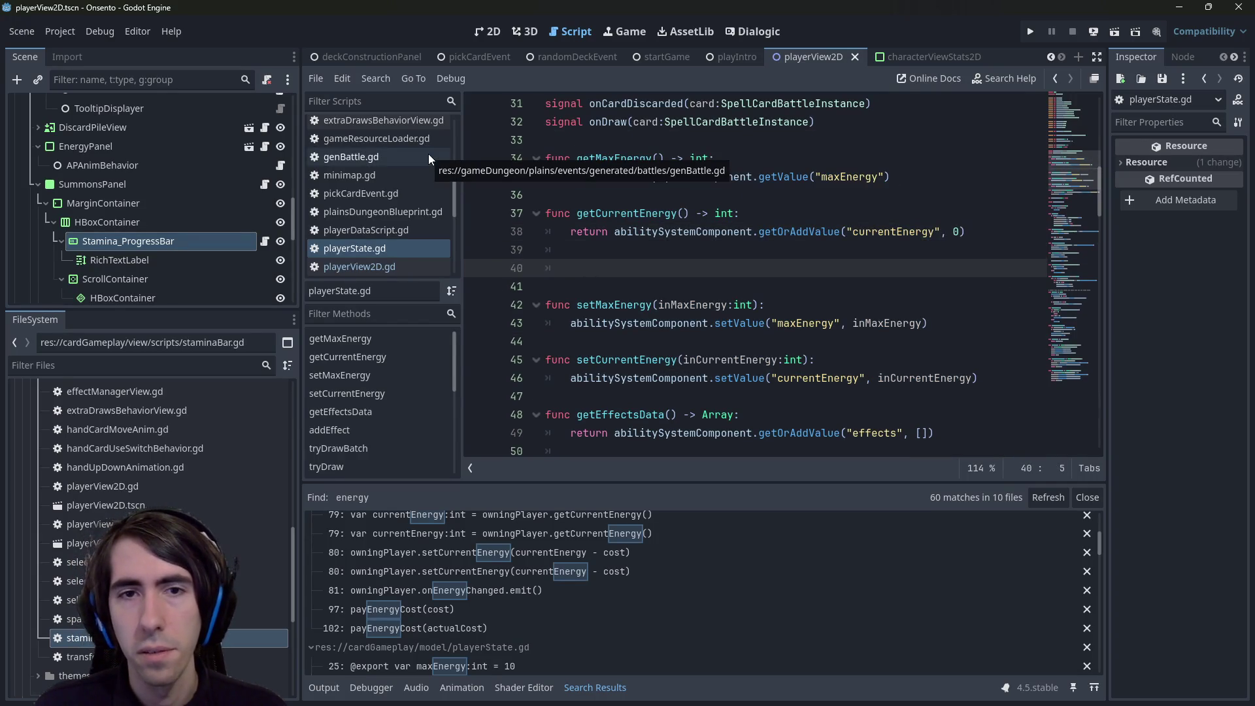
# Paste copies of the energy getters and rename them to getMaxStamina and getCurrentStamina
pyautogui.press('BackSpace')
pyautogui.hotkey('ctrl', 'v')
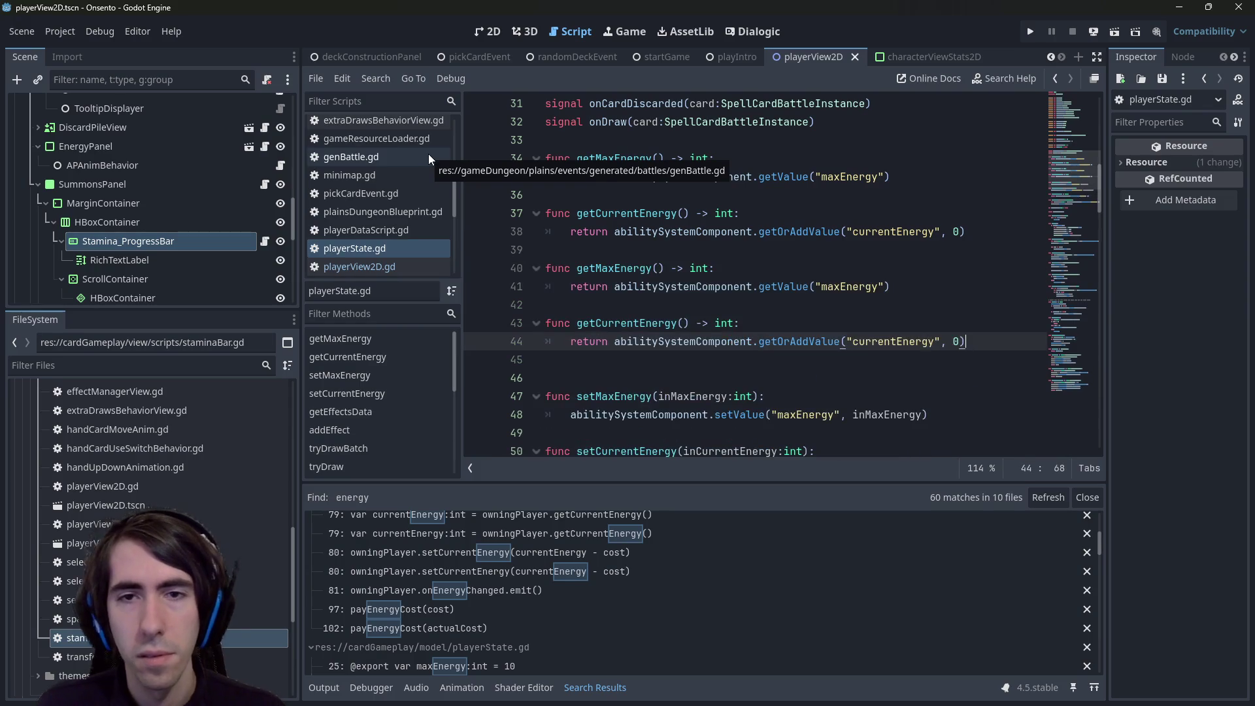
pyautogui.click(576, 378)
pyautogui.press('BackSpace')
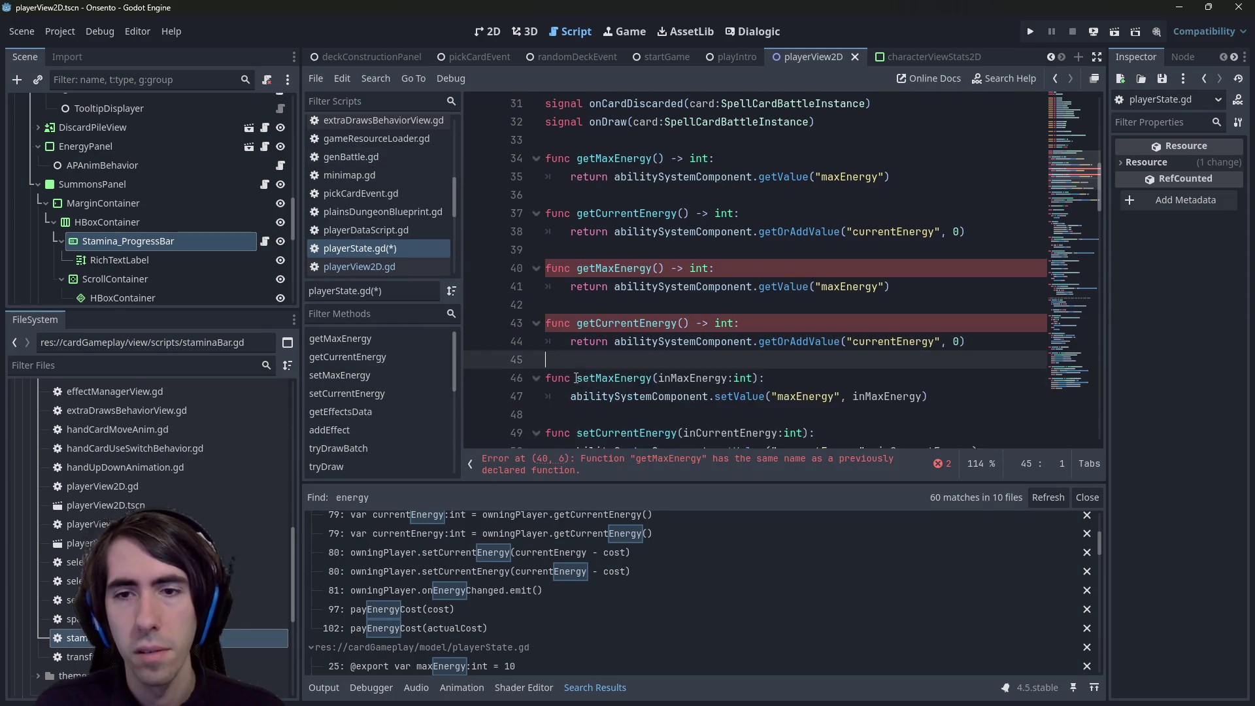
pyautogui.hotkey('ctrl', 'z')
pyautogui.hotkey('ctrl', 'z')
pyautogui.hotkey('ctrl', 'z')
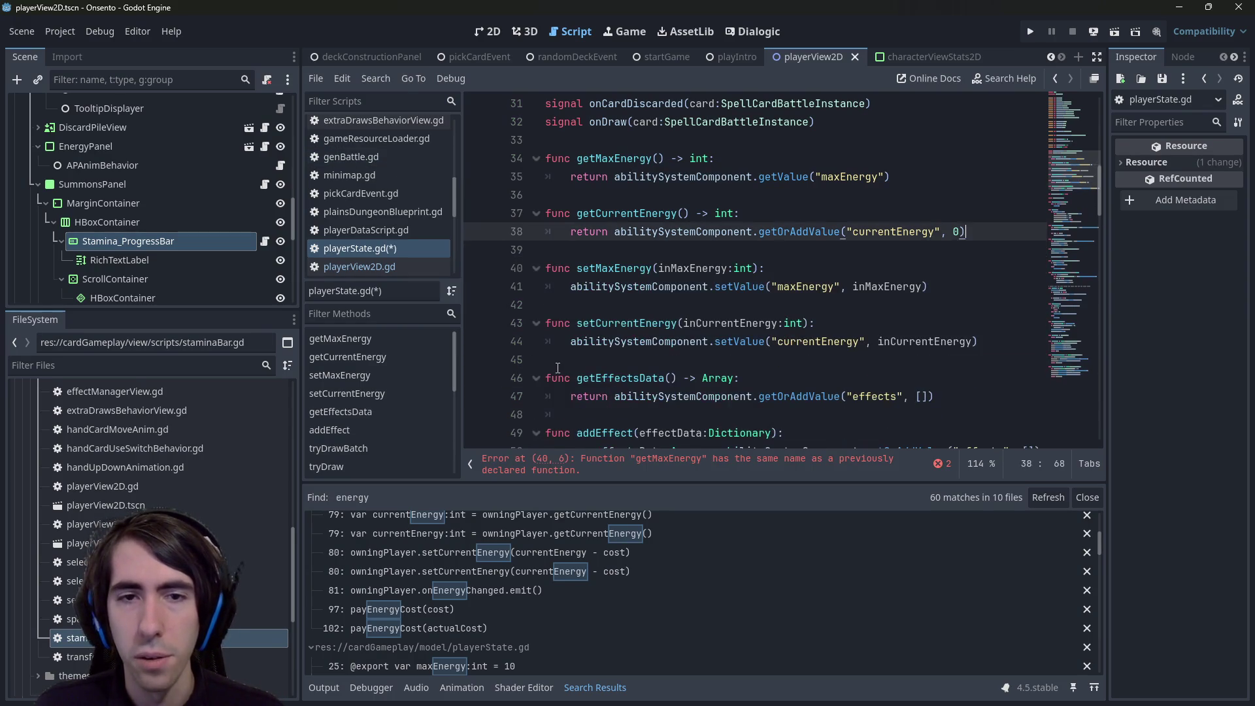
pyautogui.hotkey('ctrl', 'y')
pyautogui.hotkey('ctrl', 'y')
pyautogui.hotkey('ctrl', 'y')
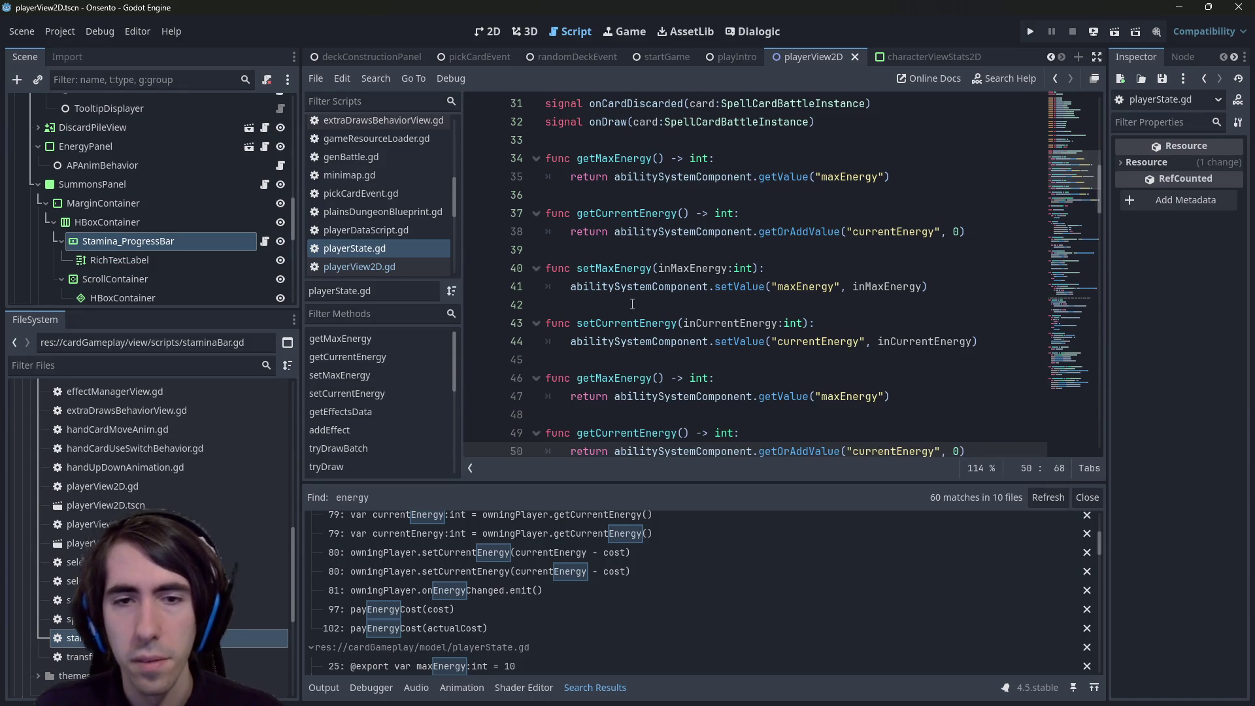
pyautogui.scroll(-1, 632, 304)
pyautogui.moveTo(614, 322)
pyautogui.mouseDown()
pyautogui.moveTo(666, 323)
pyautogui.moveTo(655, 325)
pyautogui.mouseUp()
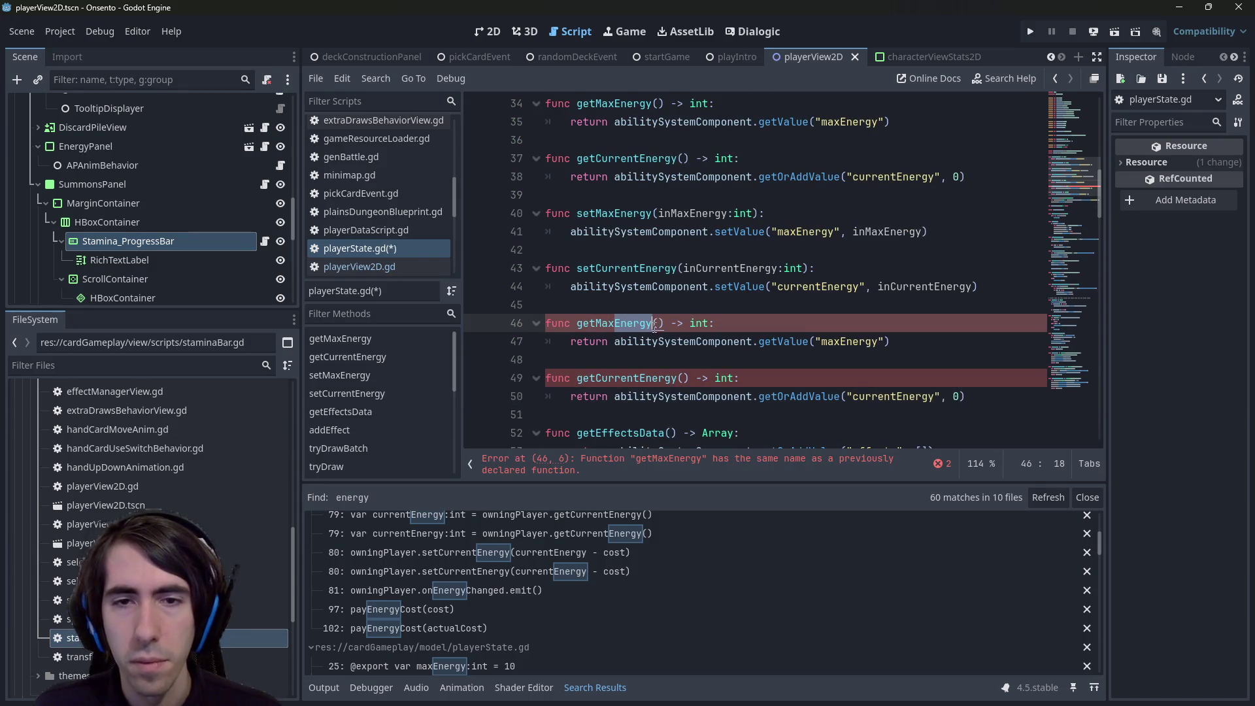
pyautogui.hotkey('ctrl', 'd')
pyautogui.hotkey('ctrl', 'd')
pyautogui.hotkey('ctrl', 'd')
pyautogui.write('Stam')
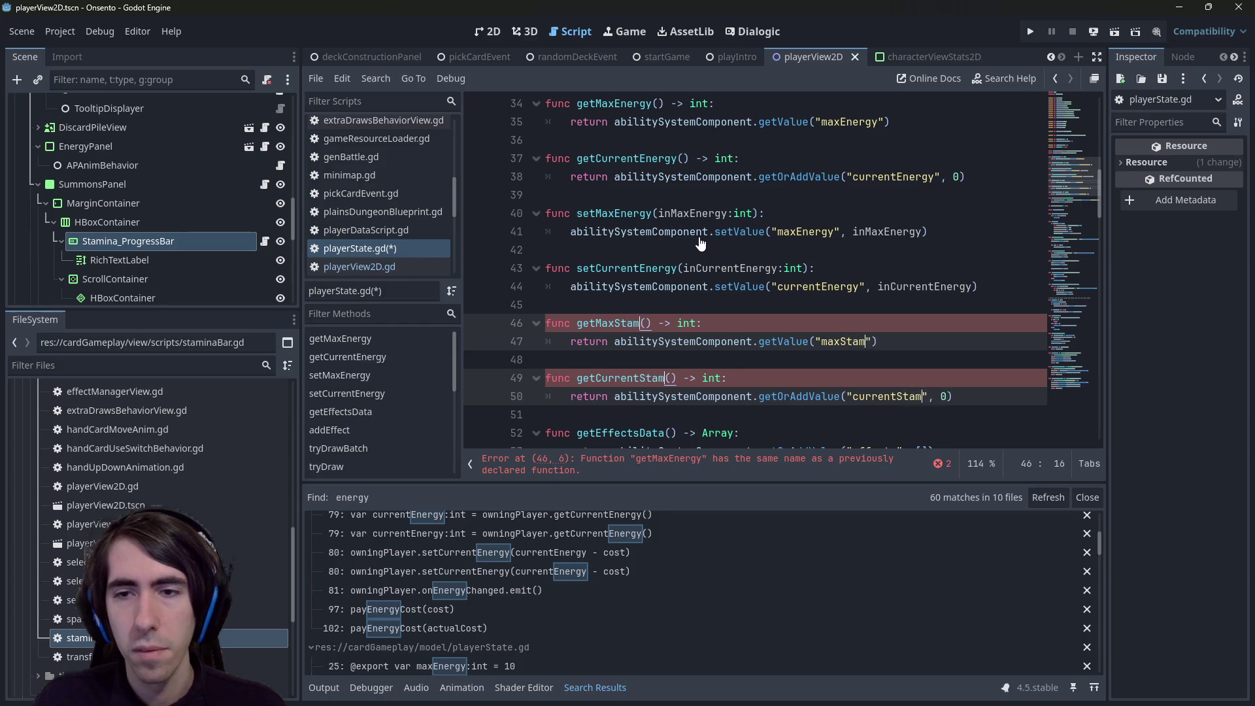
pyautogui.write('ina')
pyautogui.scroll(-1, 802, 378)
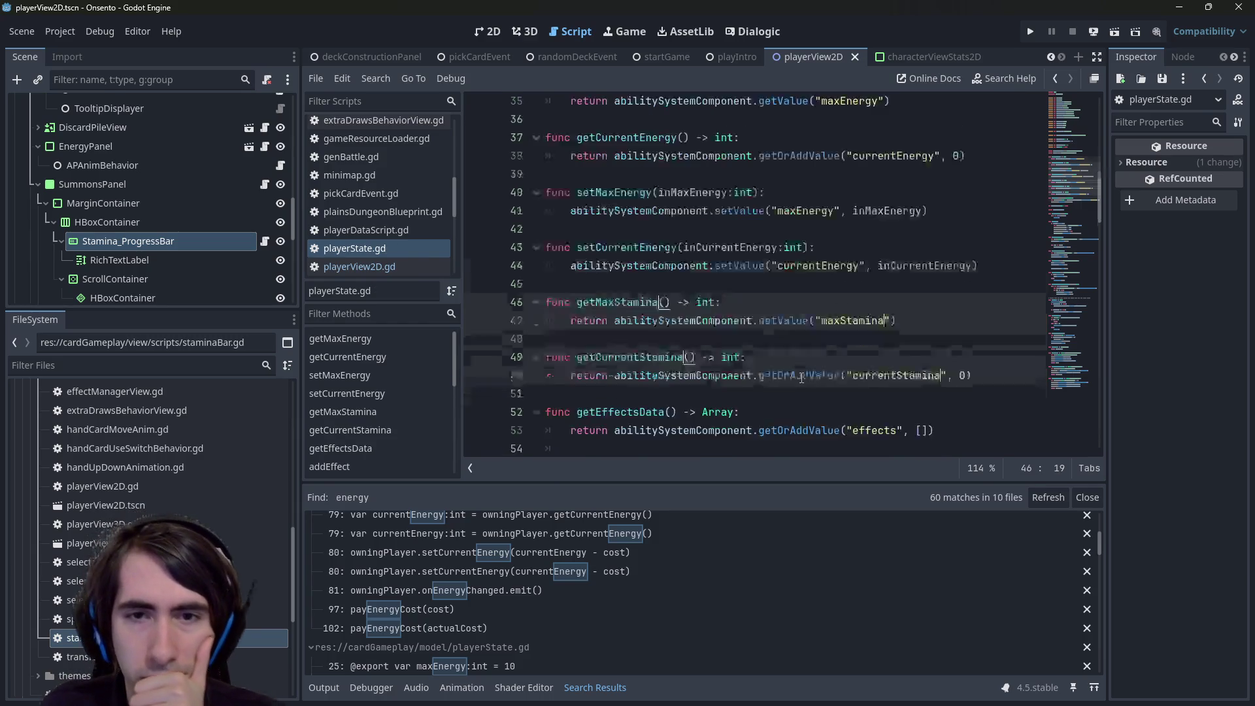
pyautogui.scroll(1, 800, 377)
# Paste copies of the energy setters, rename them to setMaxStamina and setCurrentStamina, and save
pyautogui.moveTo(982, 286)
pyautogui.mouseDown()
pyautogui.moveTo(929, 231)
pyautogui.moveTo(545, 213)
pyautogui.mouseUp()
pyautogui.hotkey('ctrl', 'c')
pyautogui.click(917, 409)
pyautogui.press('Return')
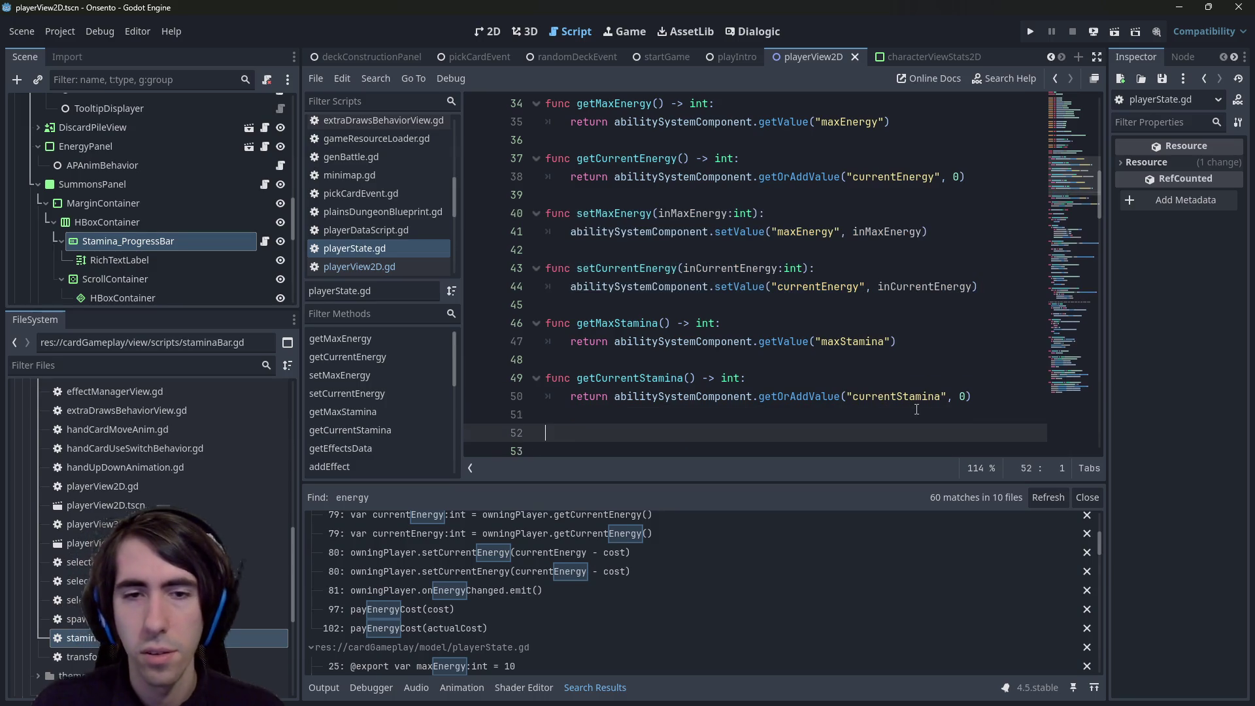
pyautogui.hotkey('ctrl', 'v')
pyautogui.scroll(-1, 745, 362)
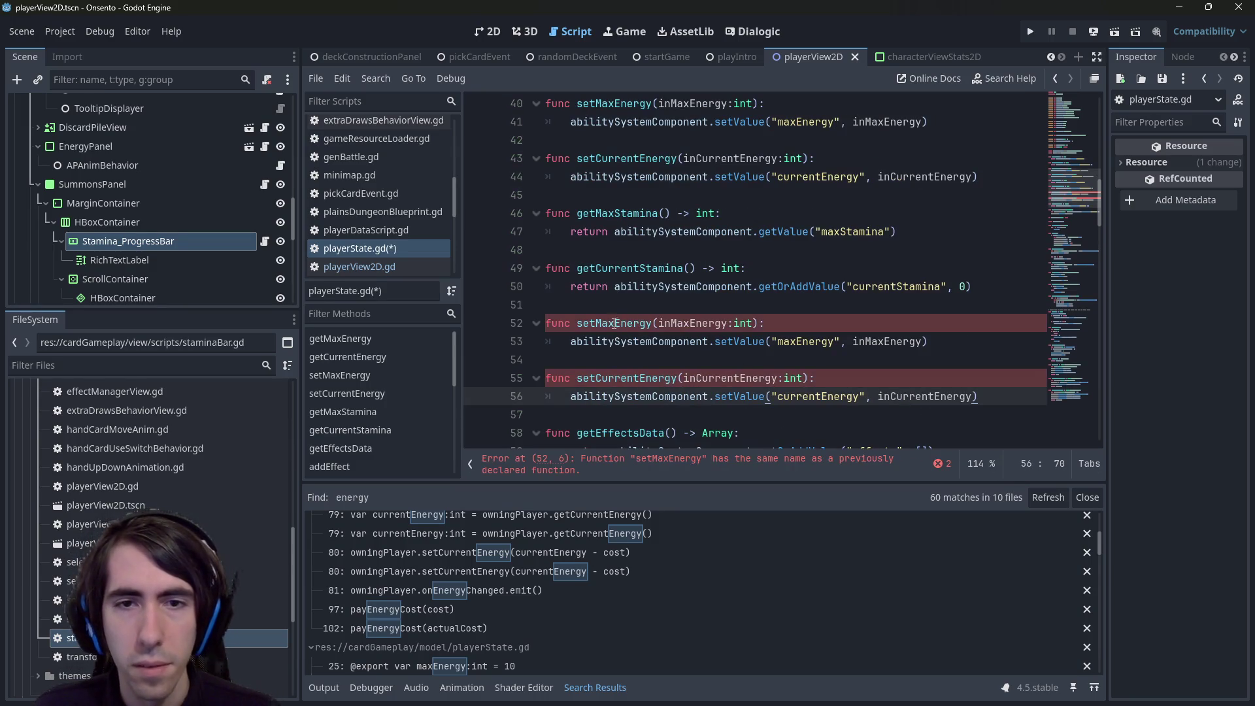
pyautogui.moveTo(615, 327); pyautogui.dragTo(654, 323)
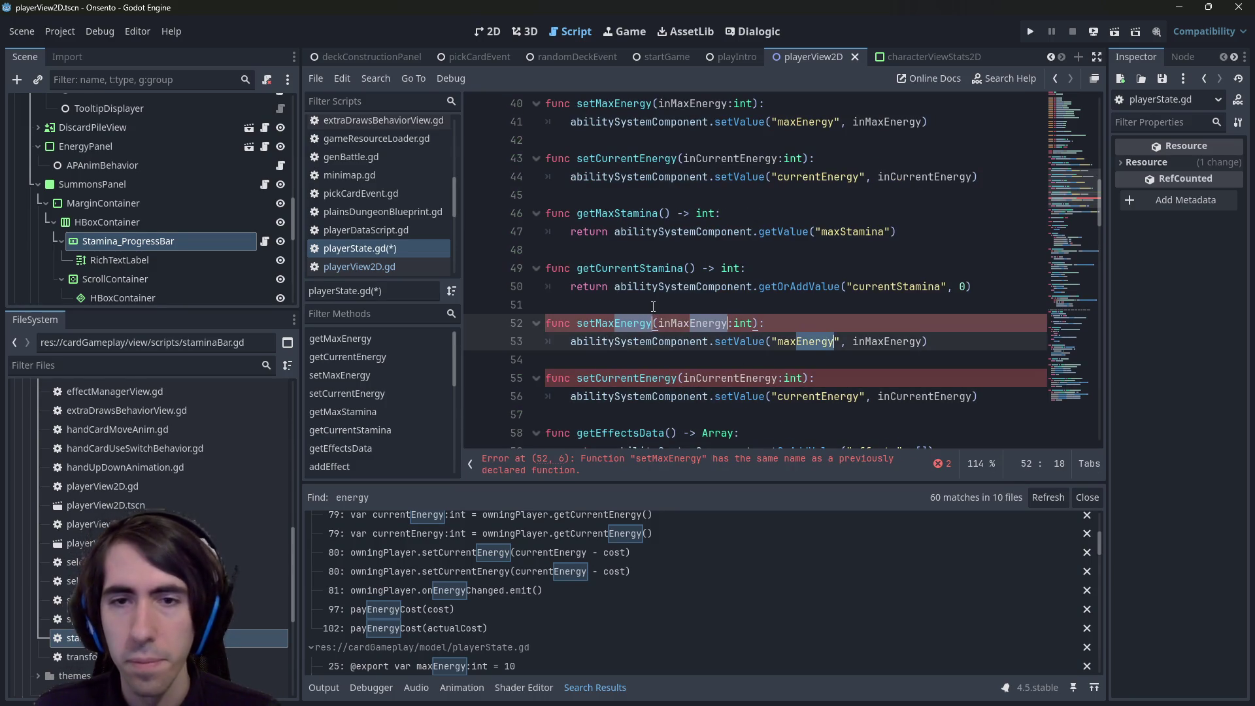
pyautogui.write('Stamina')
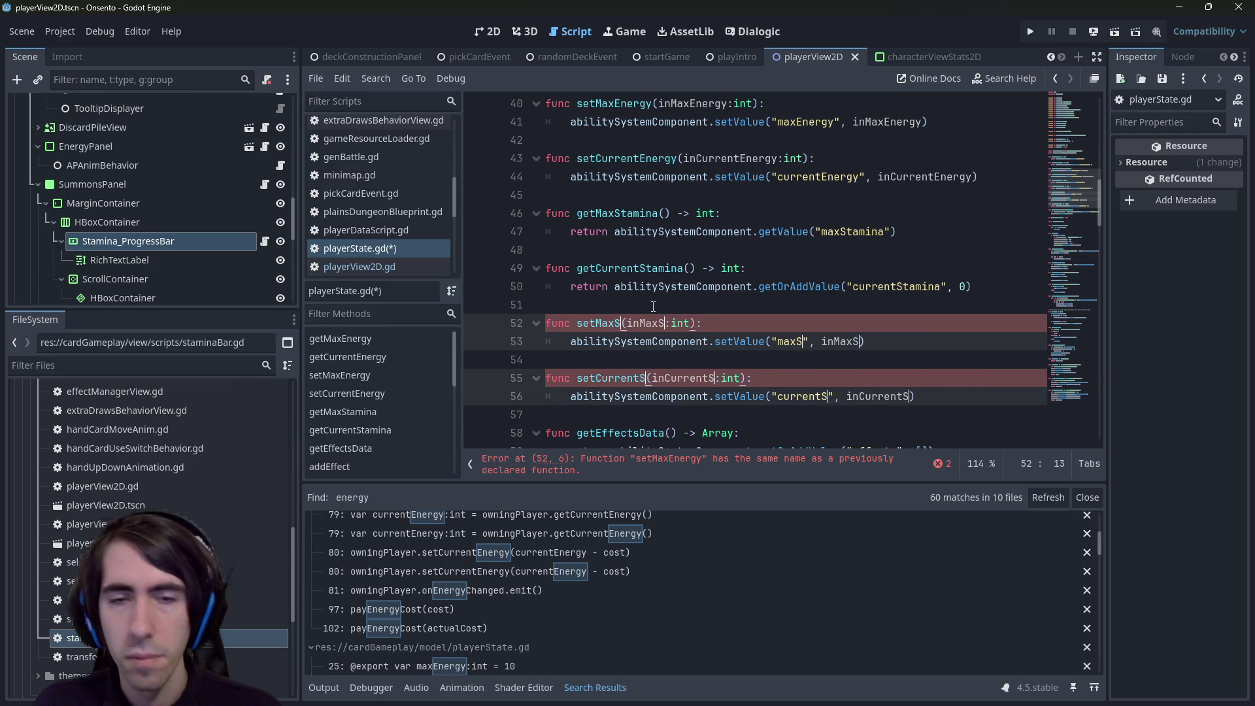
pyautogui.hotkey('ctrl', 's')
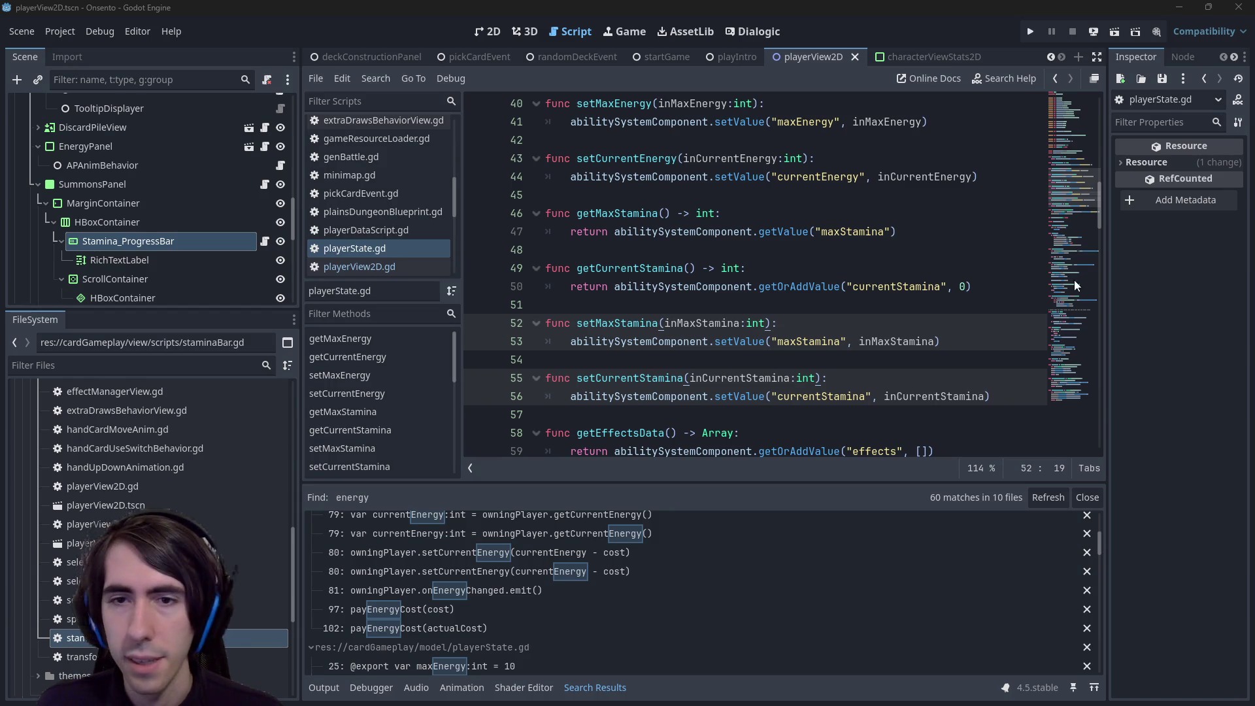
# Review the new stamina functions and the getOrAddValue documentation in playerState.gd
pyautogui.click(904, 340)
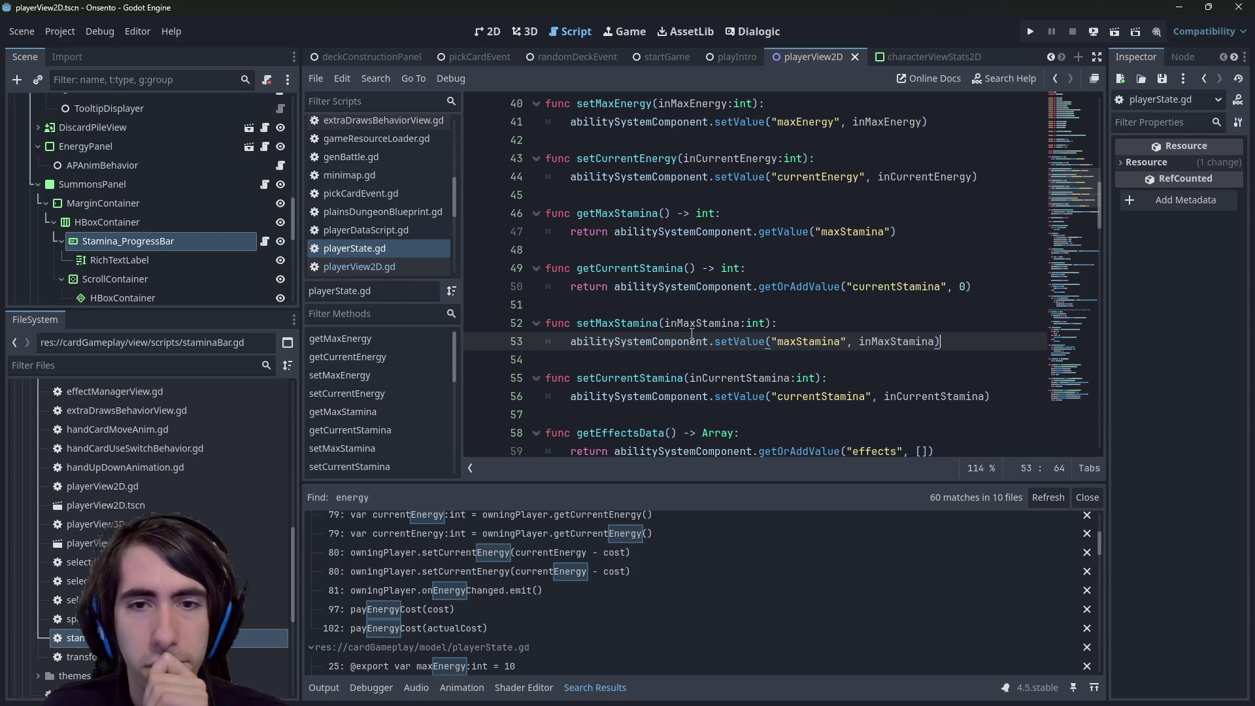
pyautogui.doubleClick(647, 396)
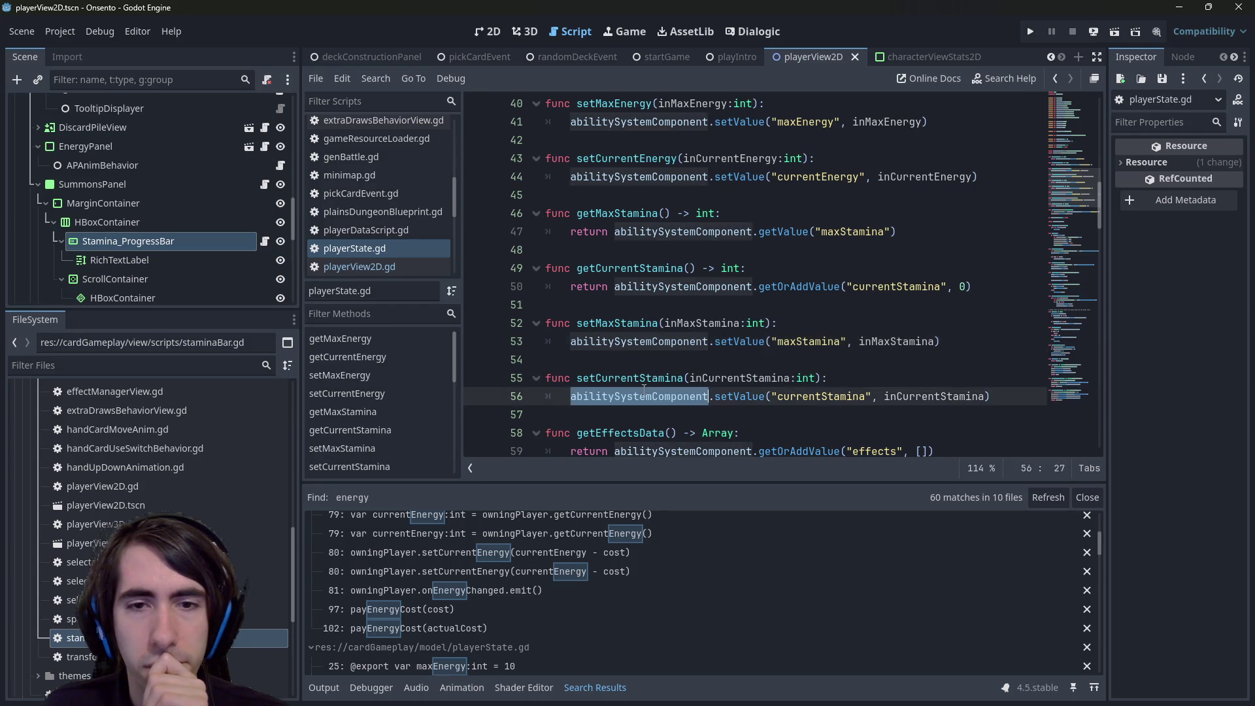
pyautogui.doubleClick(637, 379)
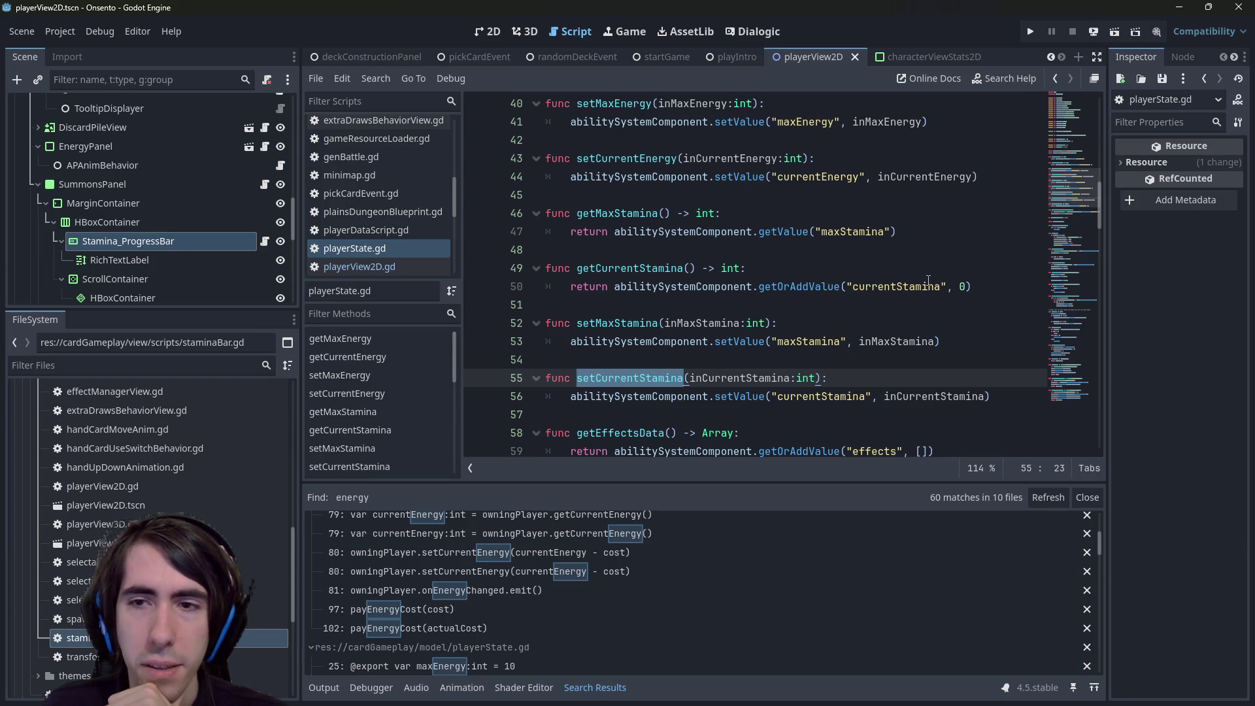
pyautogui.click(959, 287)
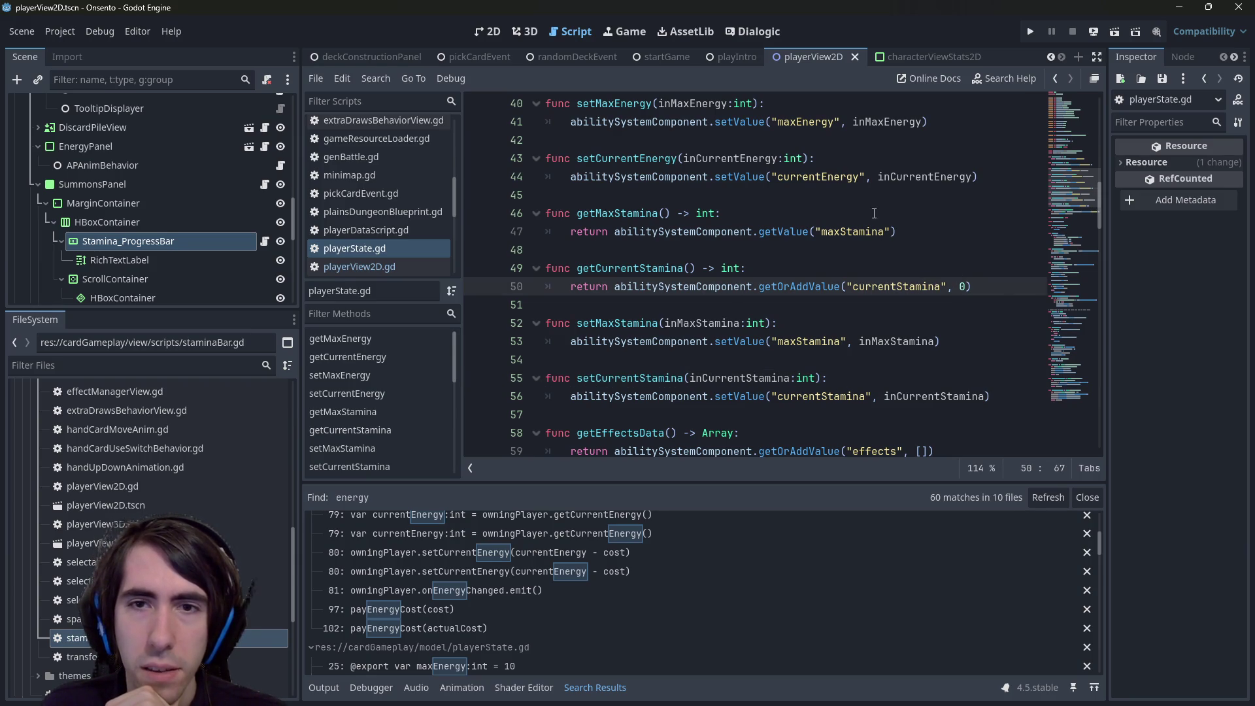
pyautogui.click(890, 231)
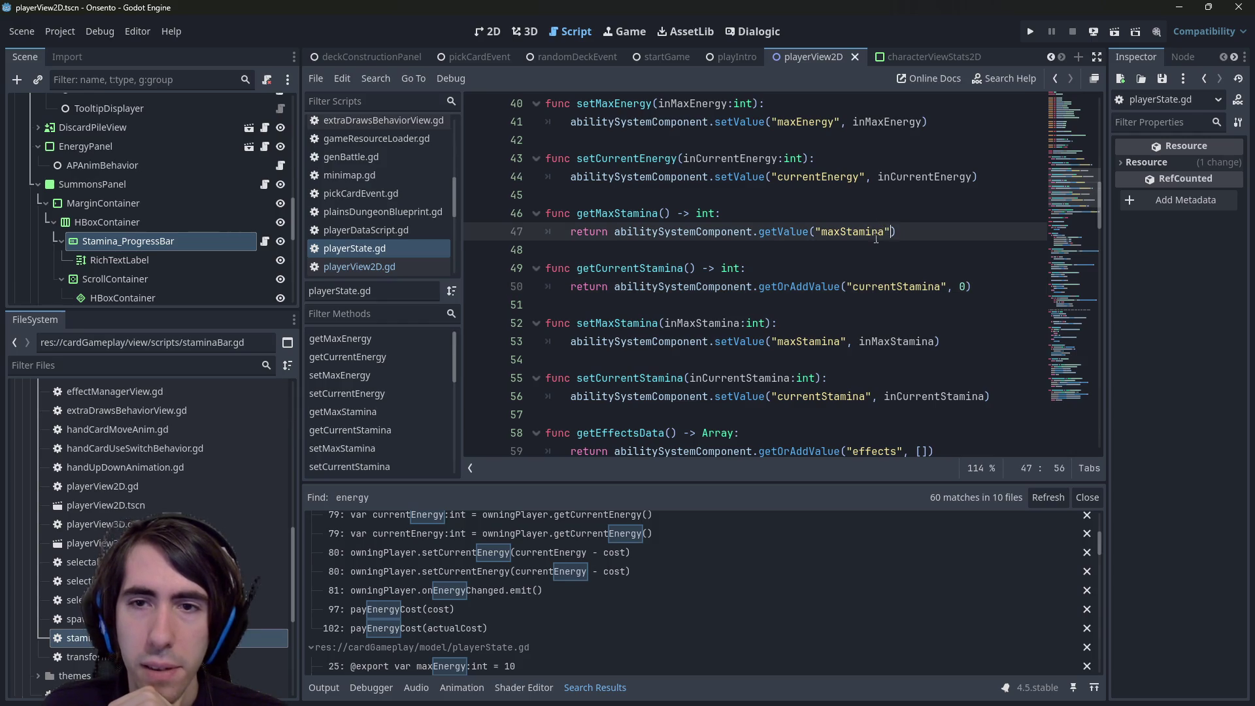
pyautogui.doubleClick(794, 288)
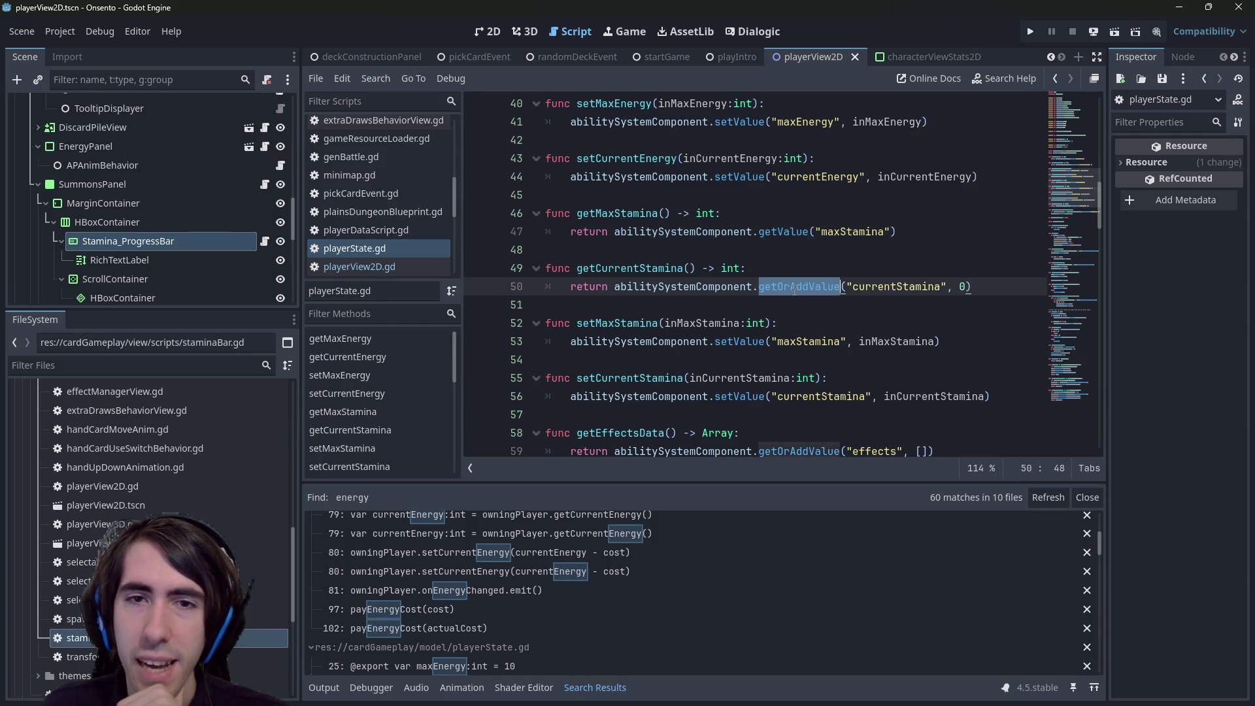
pyautogui.click(892, 231)
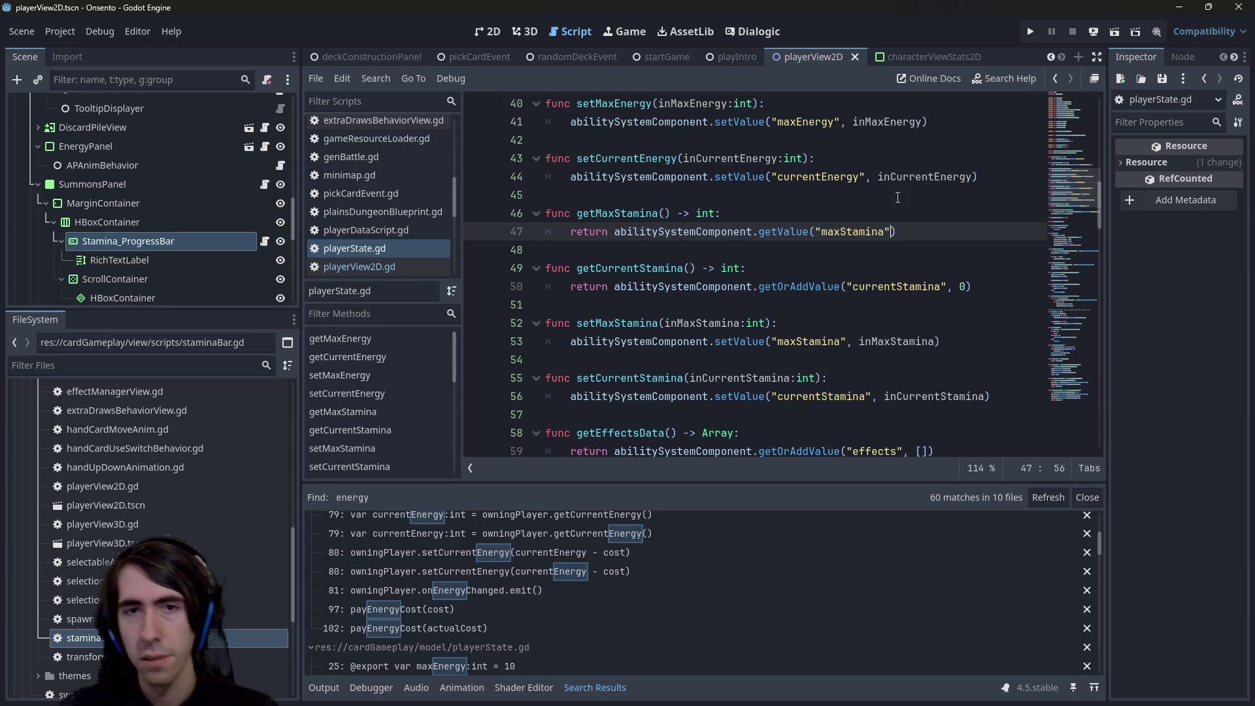
# Make getMaxStamina return getOrAddValue("maxStamina", 100), save, and add two blank lines below
pyautogui.doubleClick(799, 287)
pyautogui.hotkey('ctrl', 'c')
pyautogui.doubleClick(782, 231)
pyautogui.hotkey('ctrl', 'v')
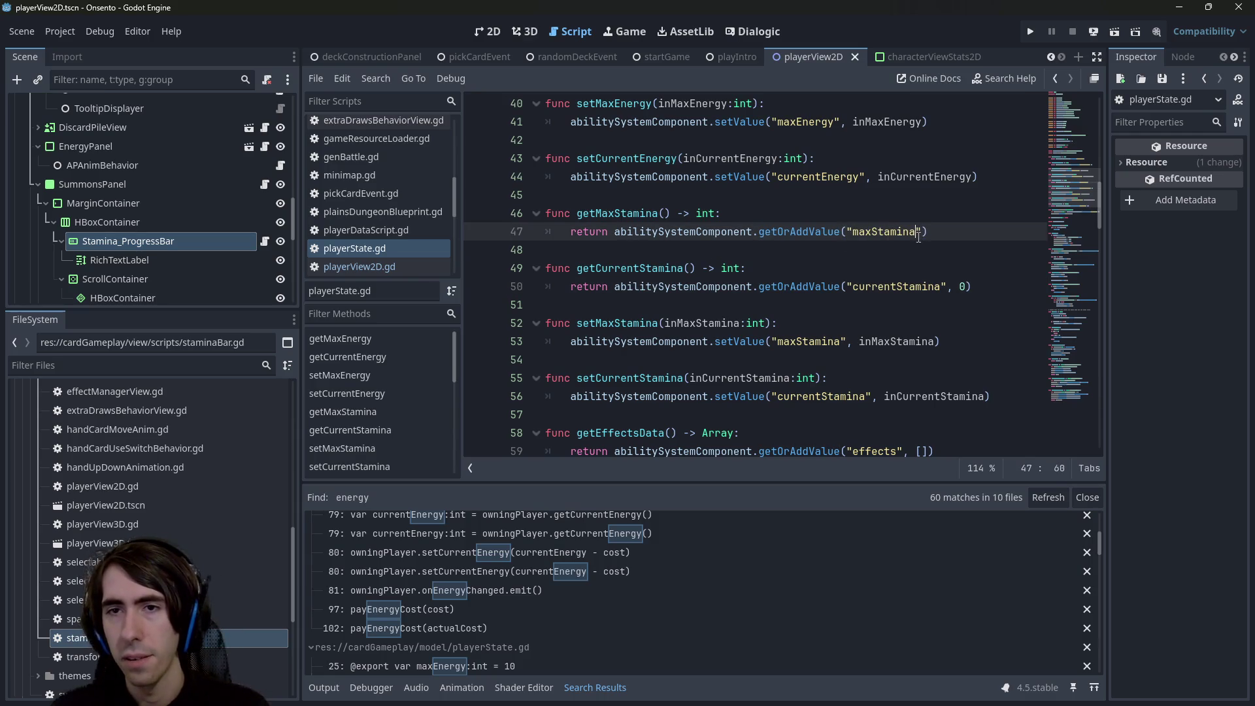
pyautogui.write('"')
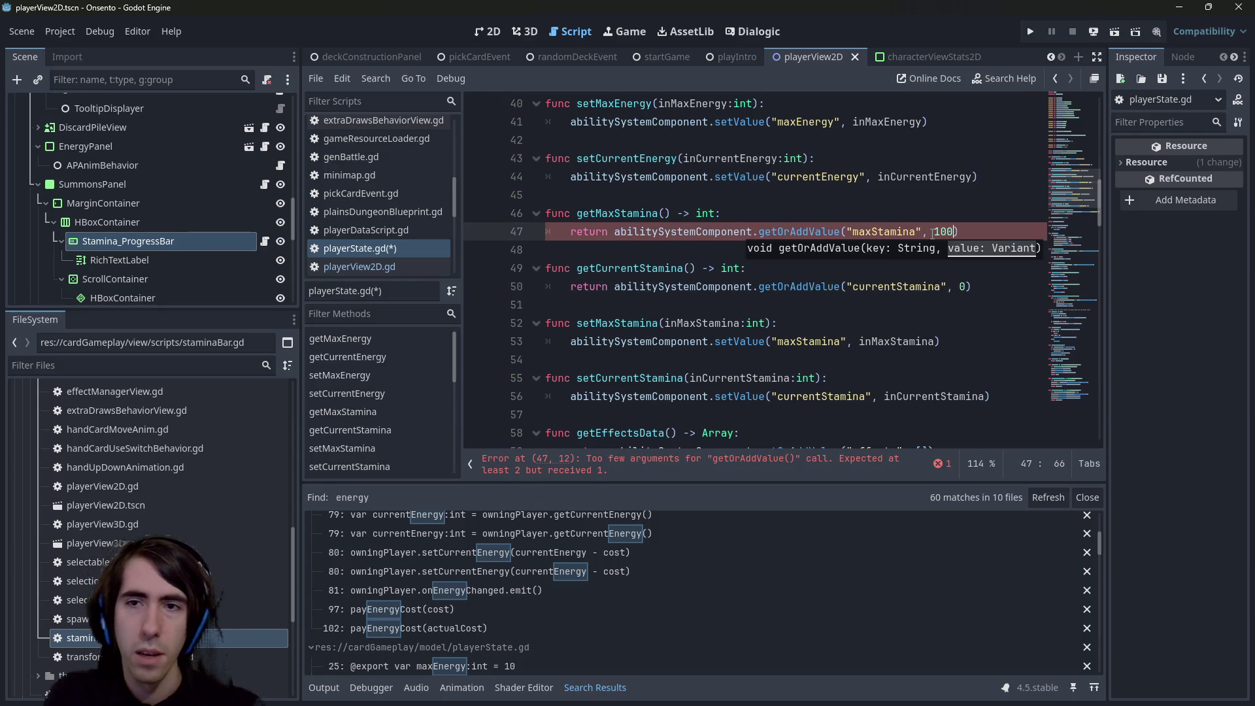
pyautogui.press('BackSpace')
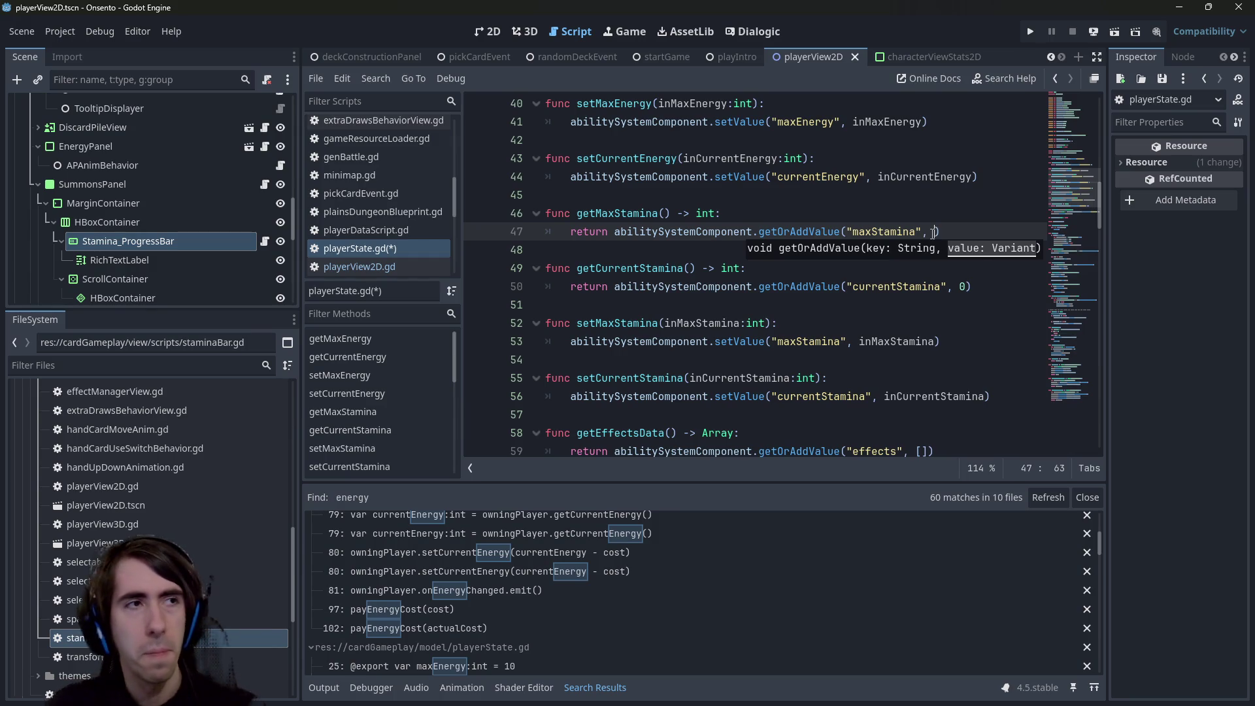
pyautogui.write('0')
pyautogui.hotkey('ctrl', 's')
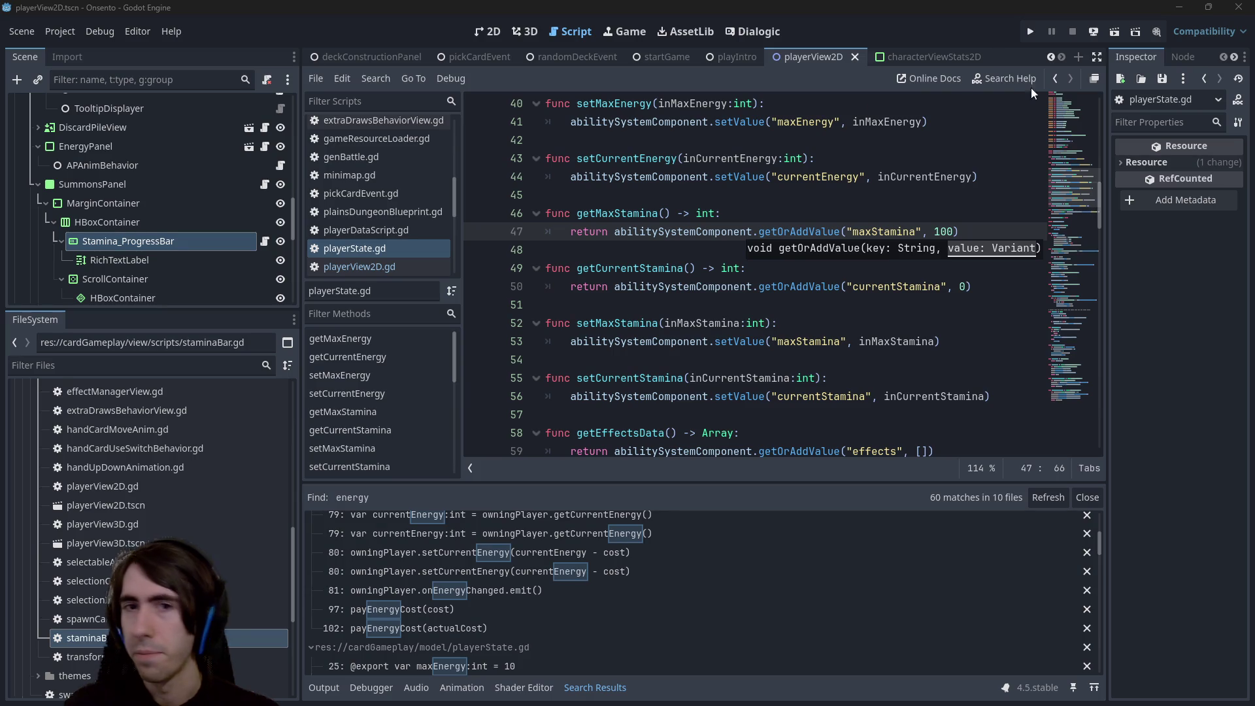
pyautogui.click(637, 251)
pyautogui.press('Return')
pyautogui.press('Return')
pyautogui.press('Up')
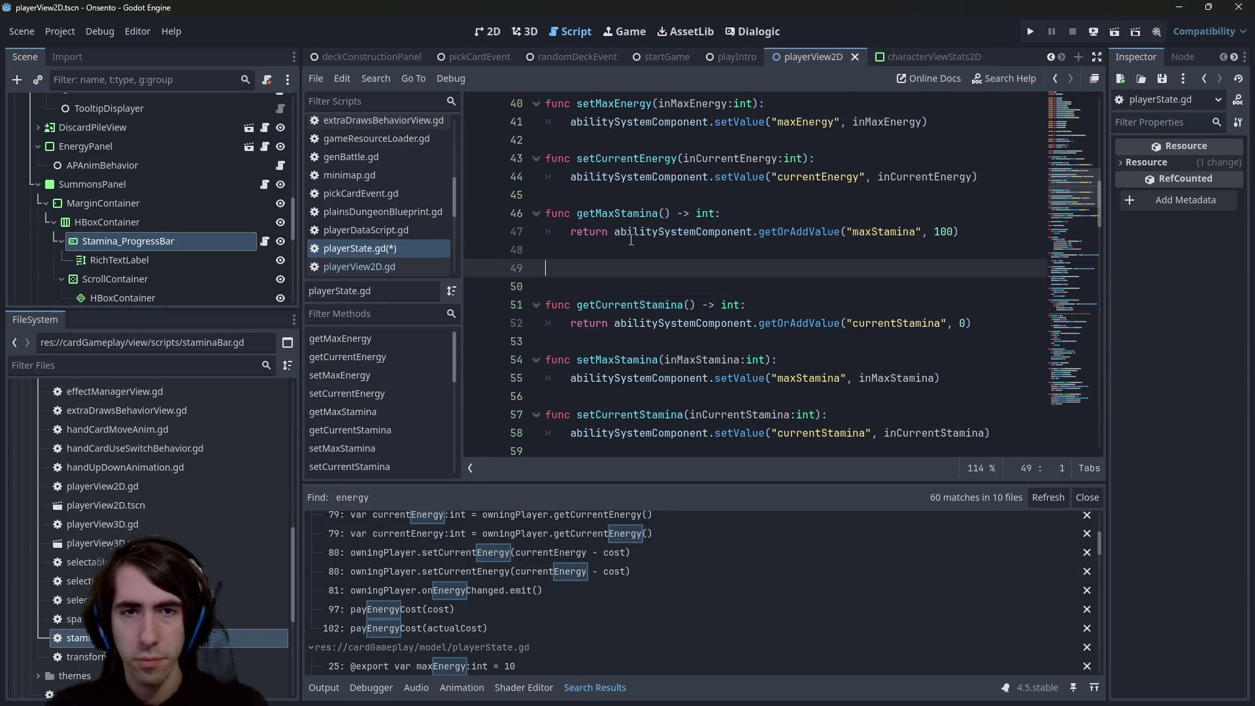
# Draft a scratch note estimating HP per battle and battle count, settle on 4 battles and 25, then delete it
pyautogui.write('35')
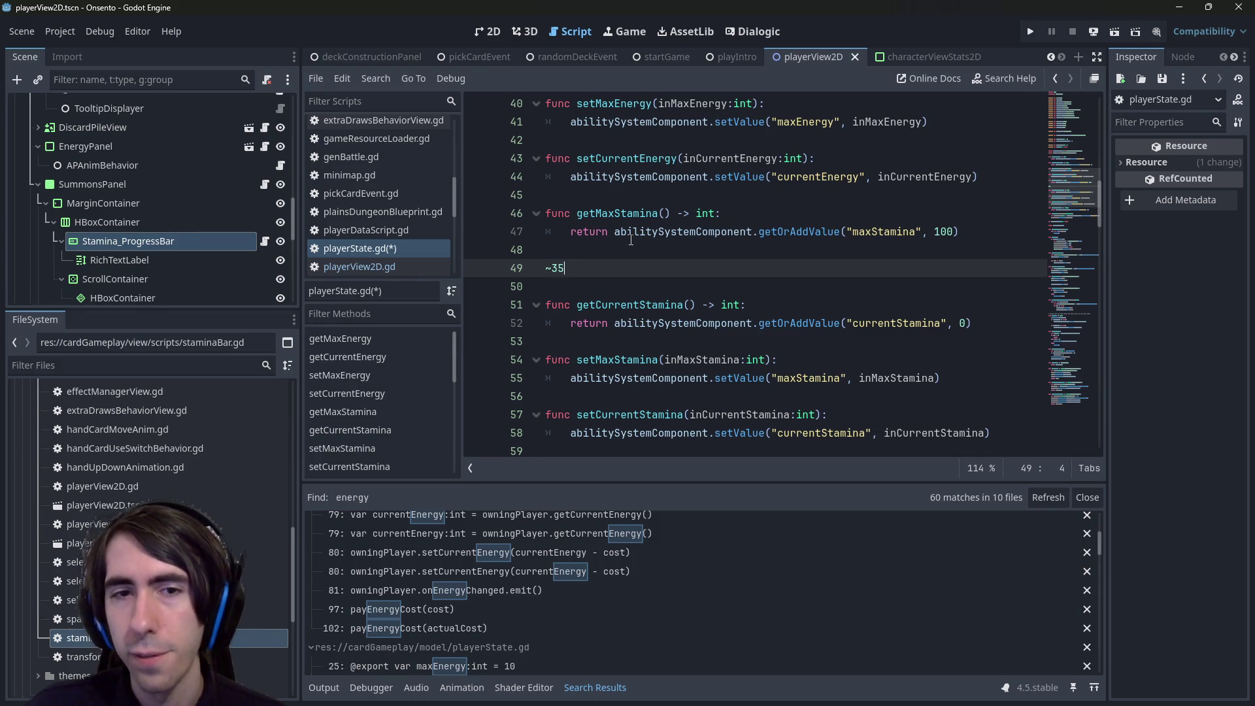
pyautogui.write('HPs')
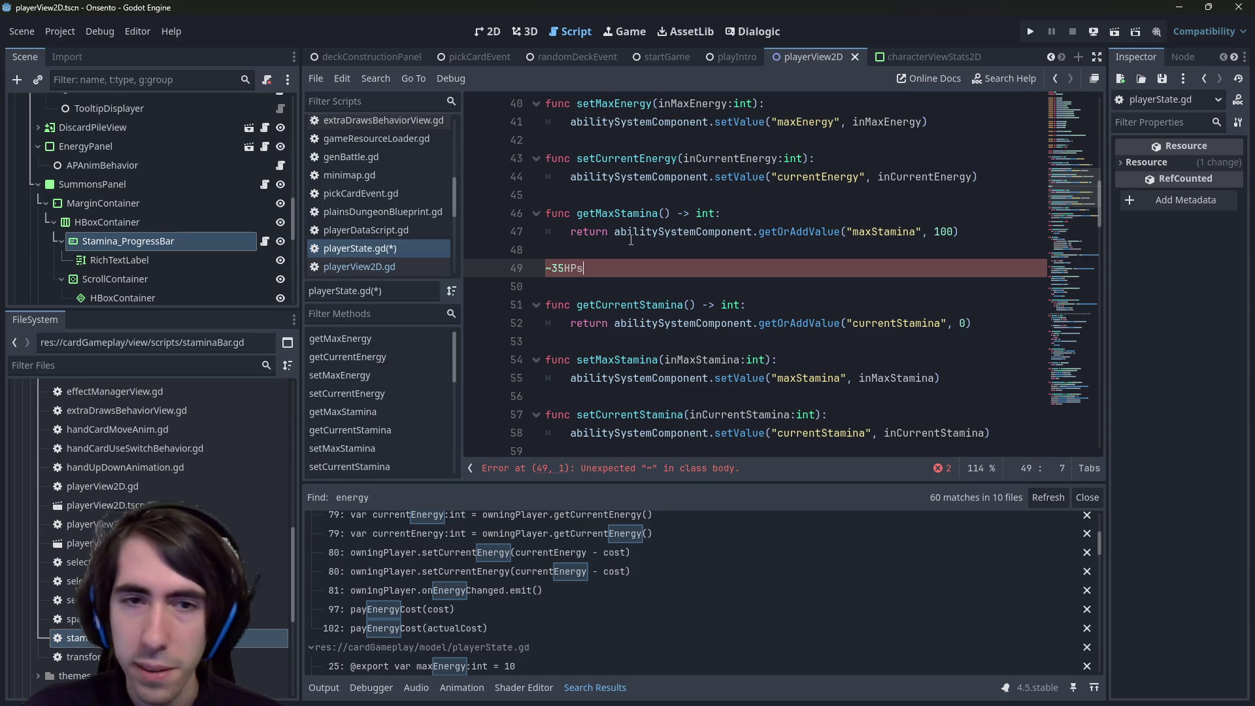
pyautogui.write(' /')
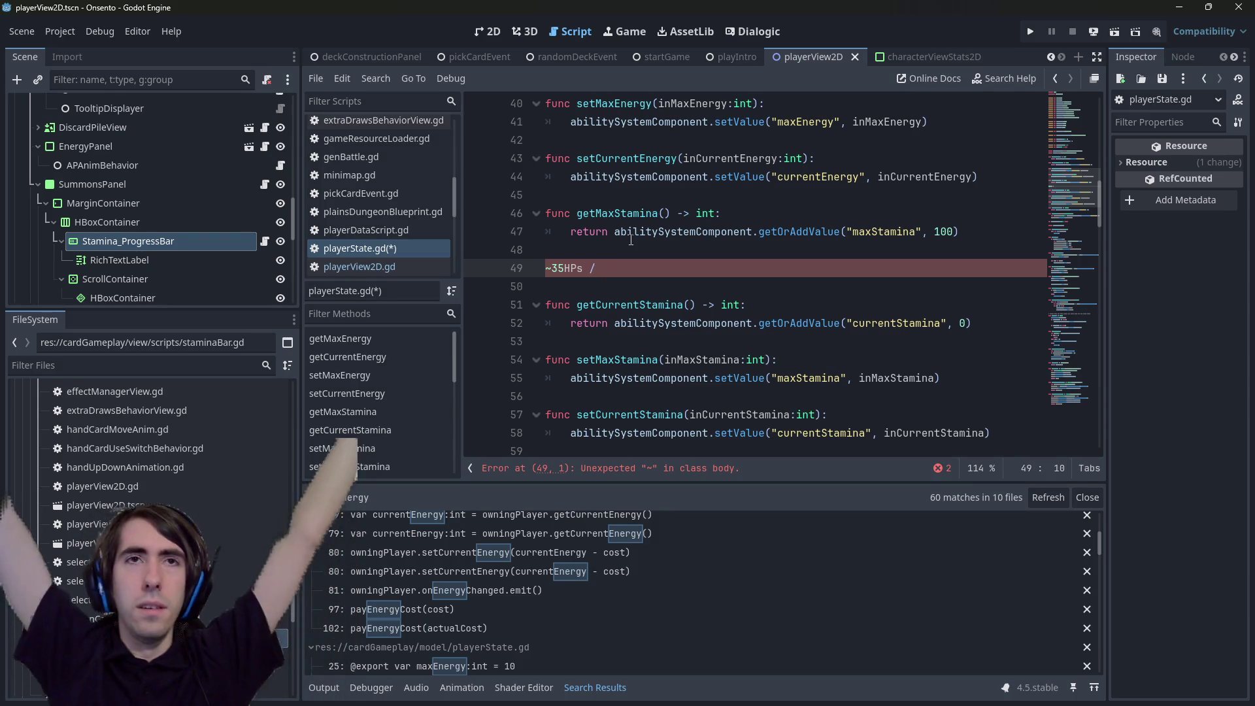
pyautogui.write('5 b')
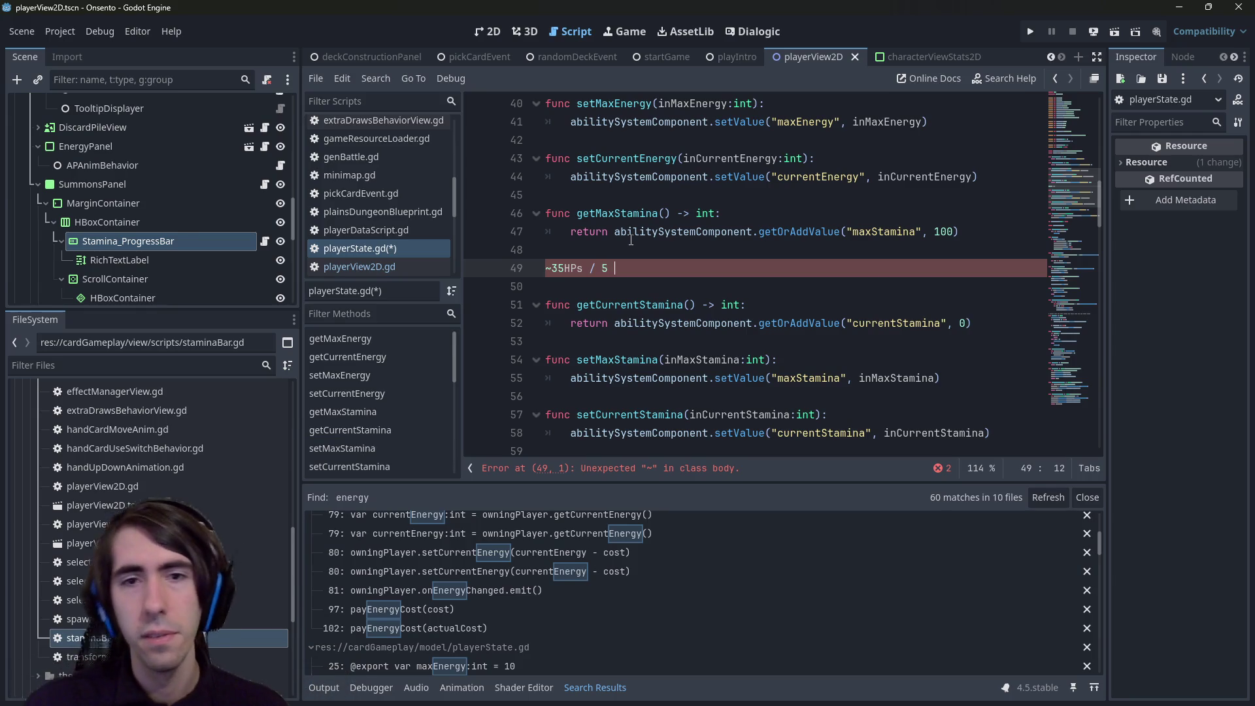
pyautogui.write('attles')
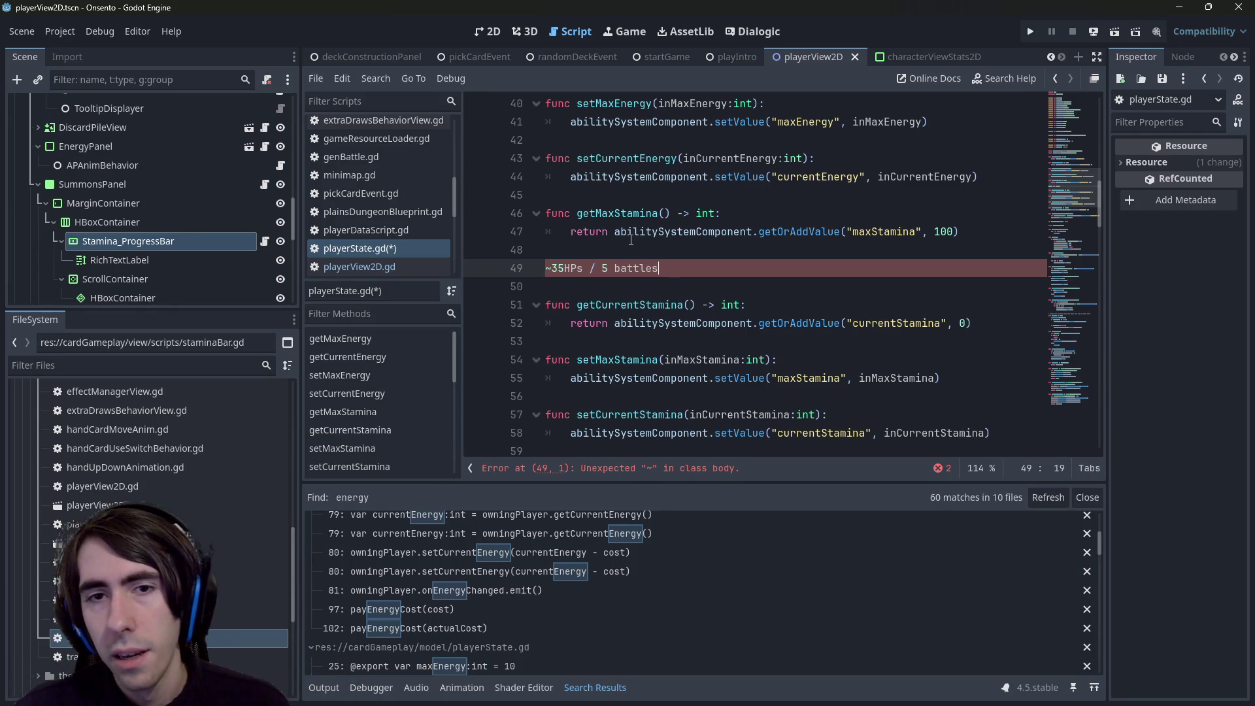
pyautogui.write(' /')
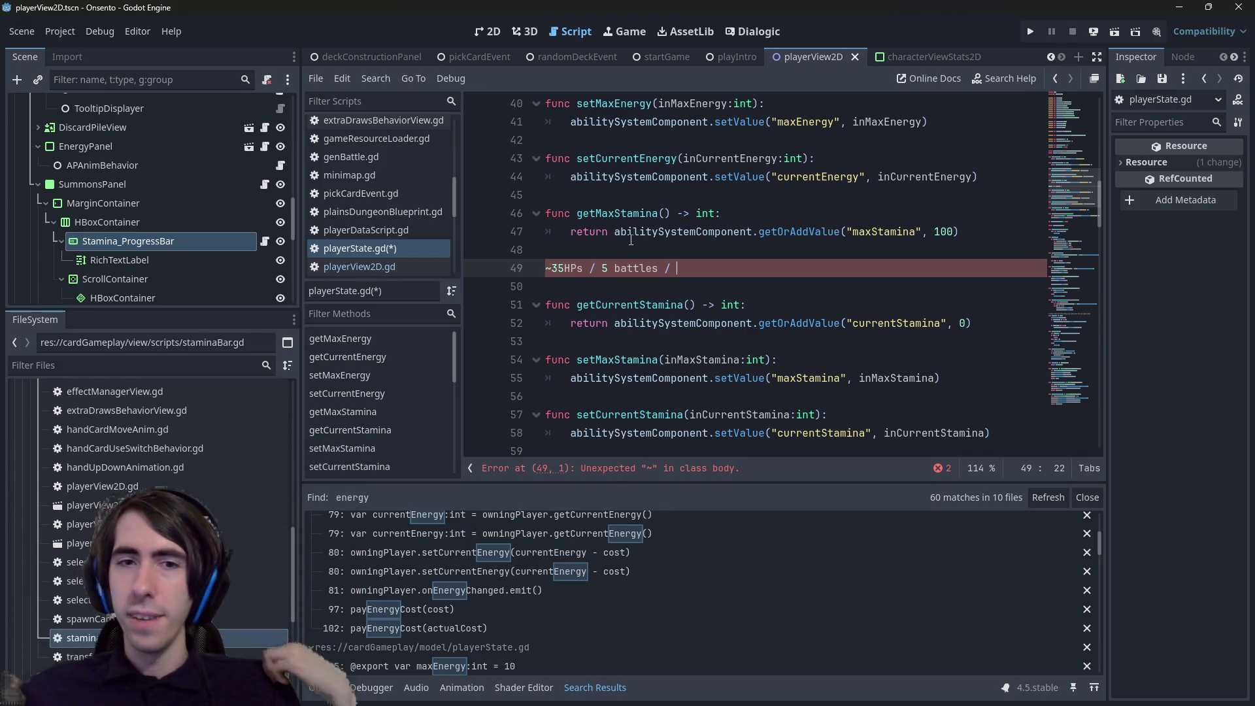
pyautogui.click(565, 269)
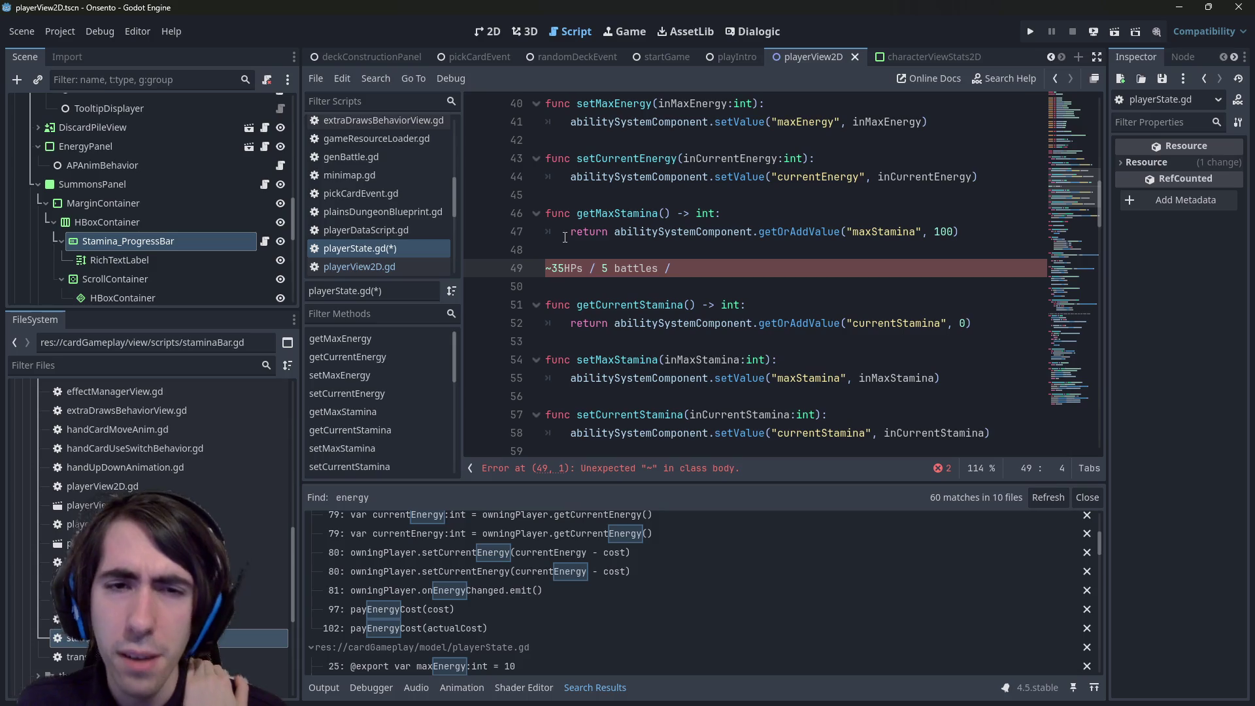
pyautogui.press('BackSpace')
pyautogui.press('BackSpace')
pyautogui.write('20')
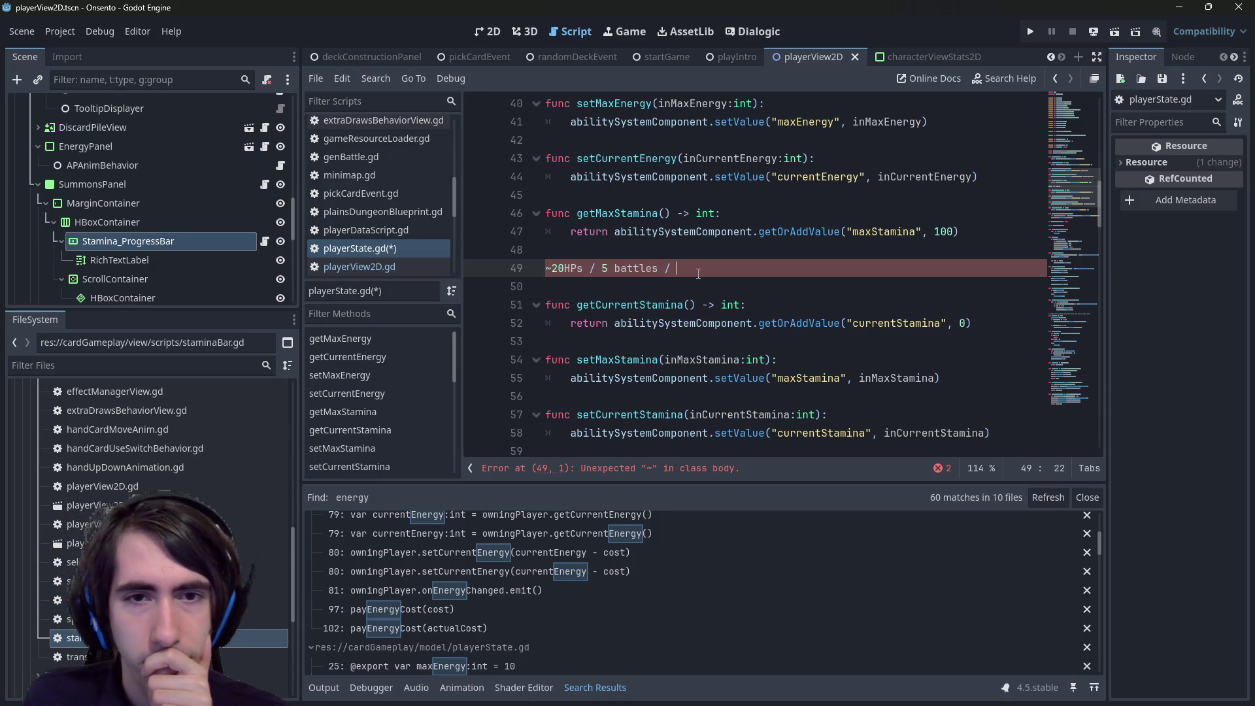
pyautogui.moveTo(698, 274)
pyautogui.mouseDown()
pyautogui.moveTo(616, 269)
pyautogui.moveTo(657, 271)
pyautogui.mouseUp()
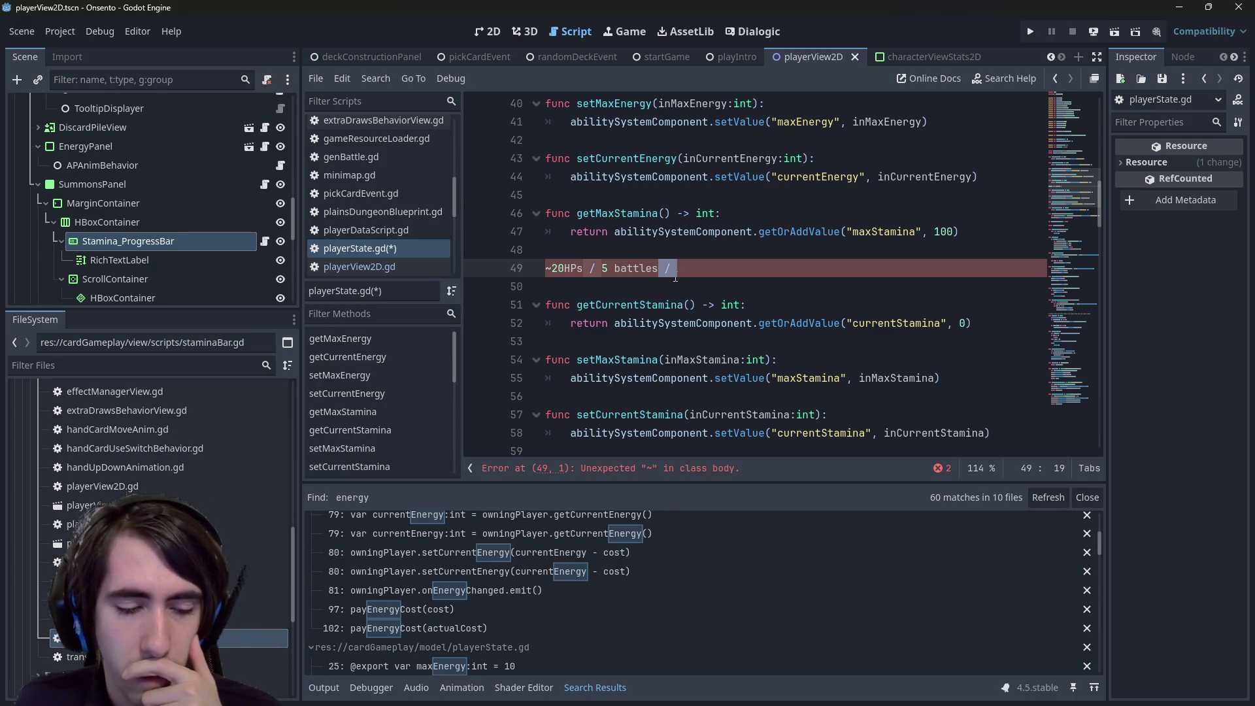
pyautogui.click(609, 275)
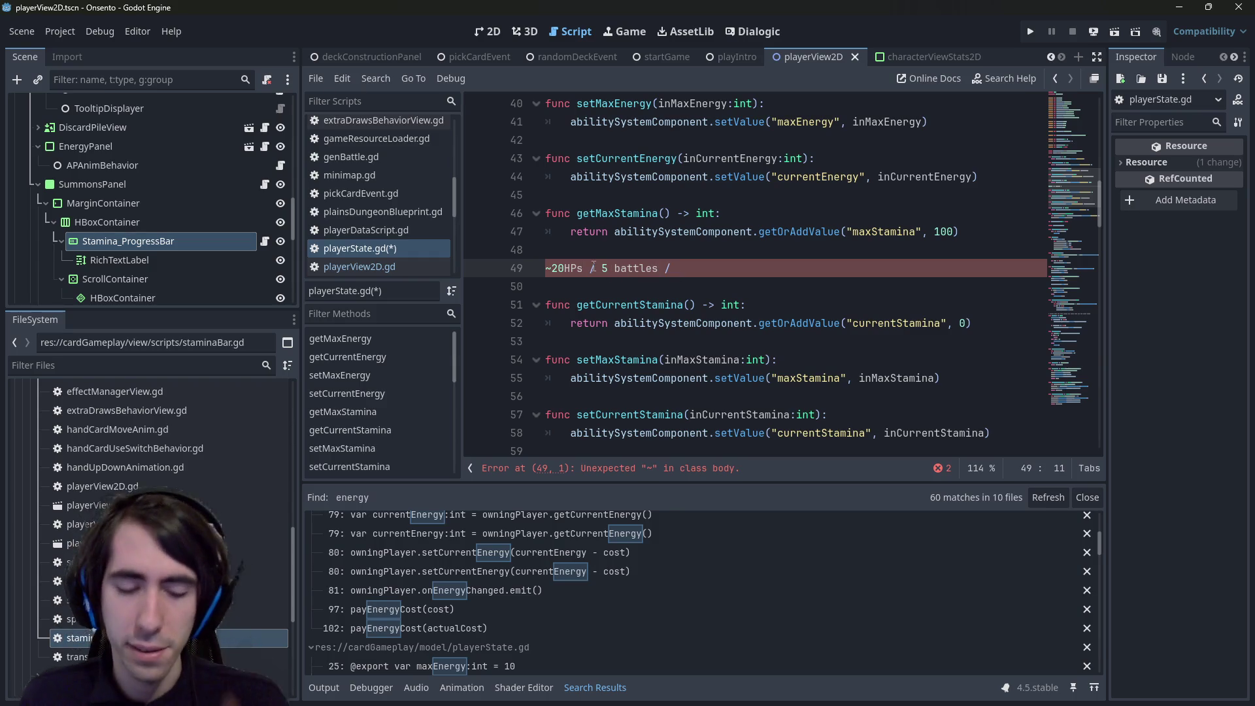
pyautogui.press('BackSpace')
pyautogui.write('4')
pyautogui.press('Left')
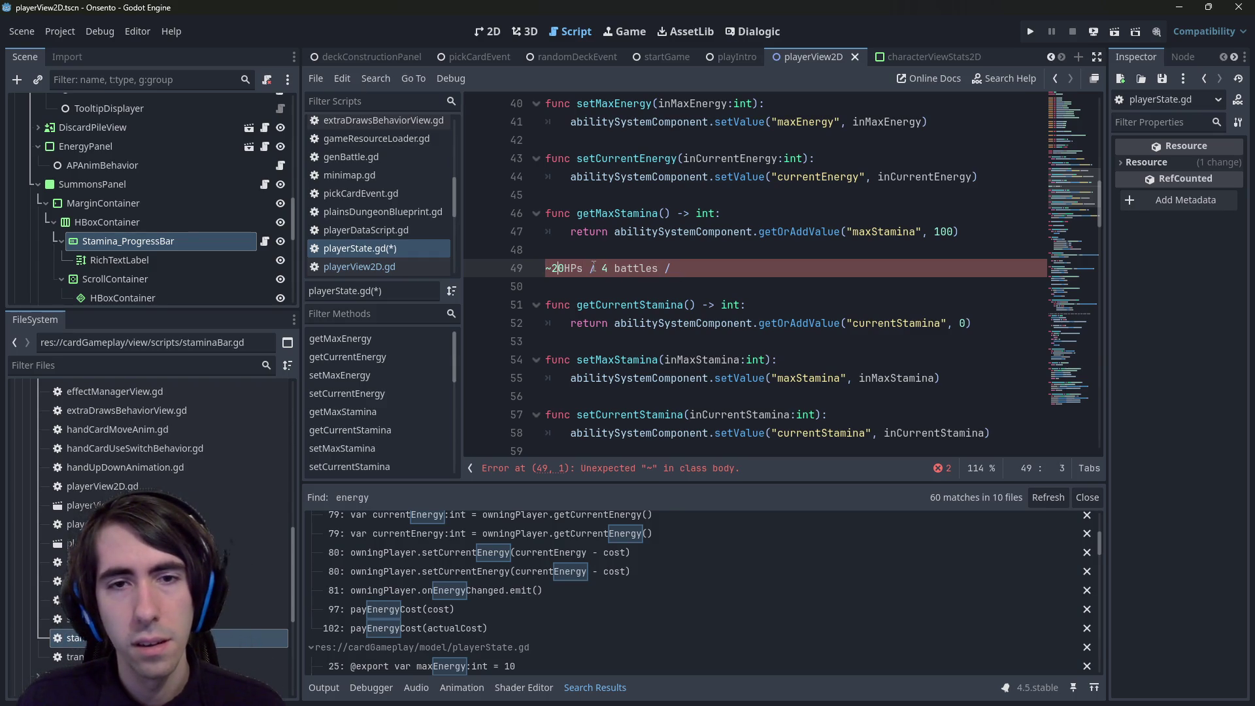
pyautogui.press('Delete')
pyautogui.write('5')
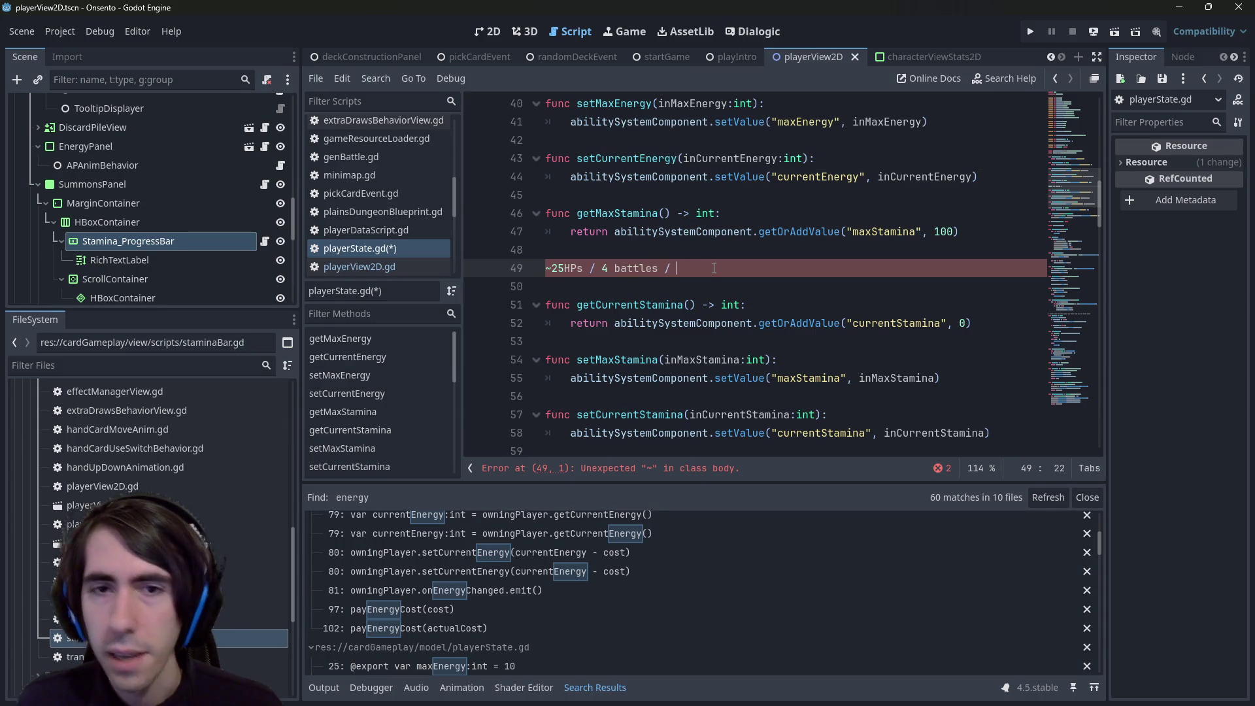
pyautogui.moveTo(714, 268)
pyautogui.mouseDown()
pyautogui.moveTo(504, 288)
pyautogui.moveTo(477, 251)
pyautogui.mouseUp()
pyautogui.press('BackSpace')
pyautogui.press('BackSpace')
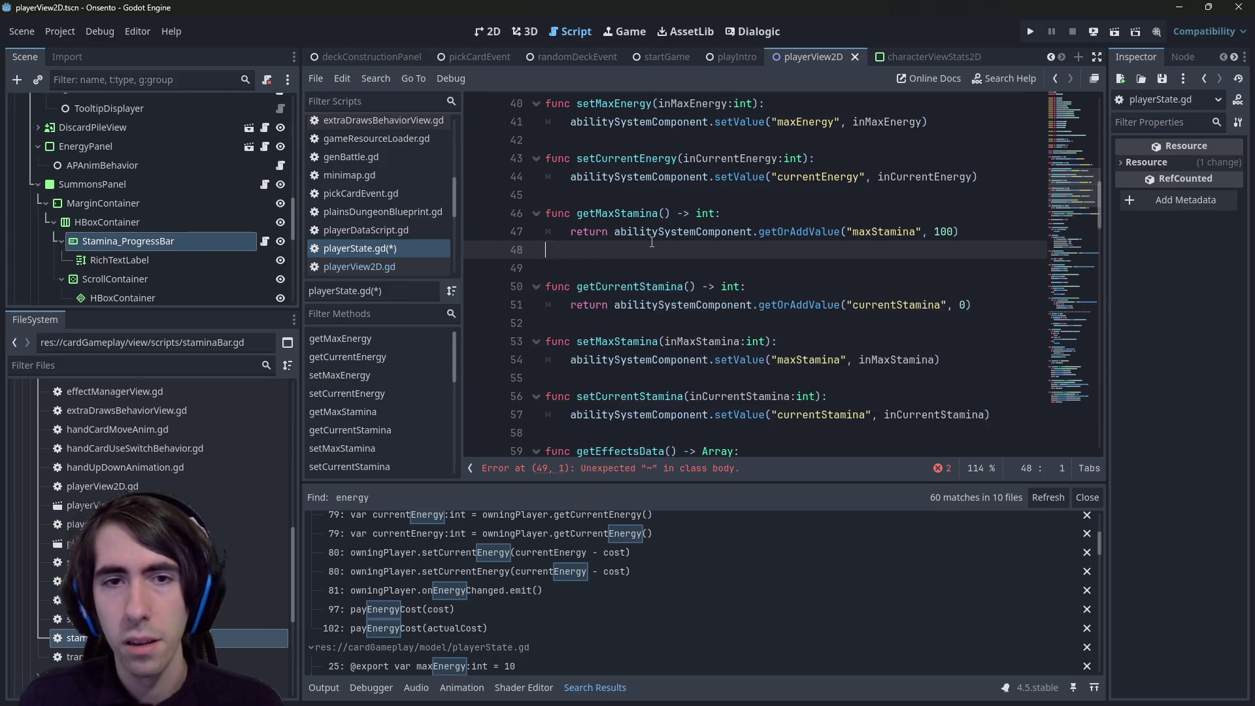
# Add '# 4 battles / 25 dmg per character per battle' above getMaxStamina's return and select the 100 default
pyautogui.write('4 battles ')
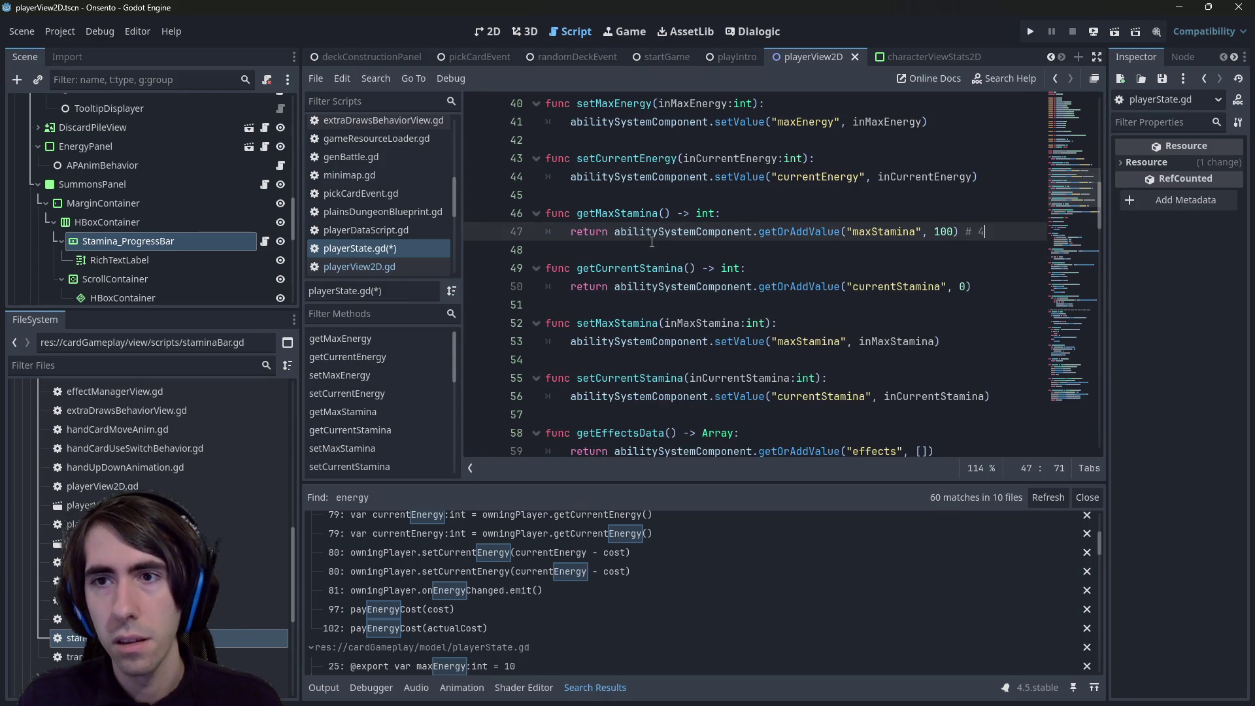
pyautogui.write('=')
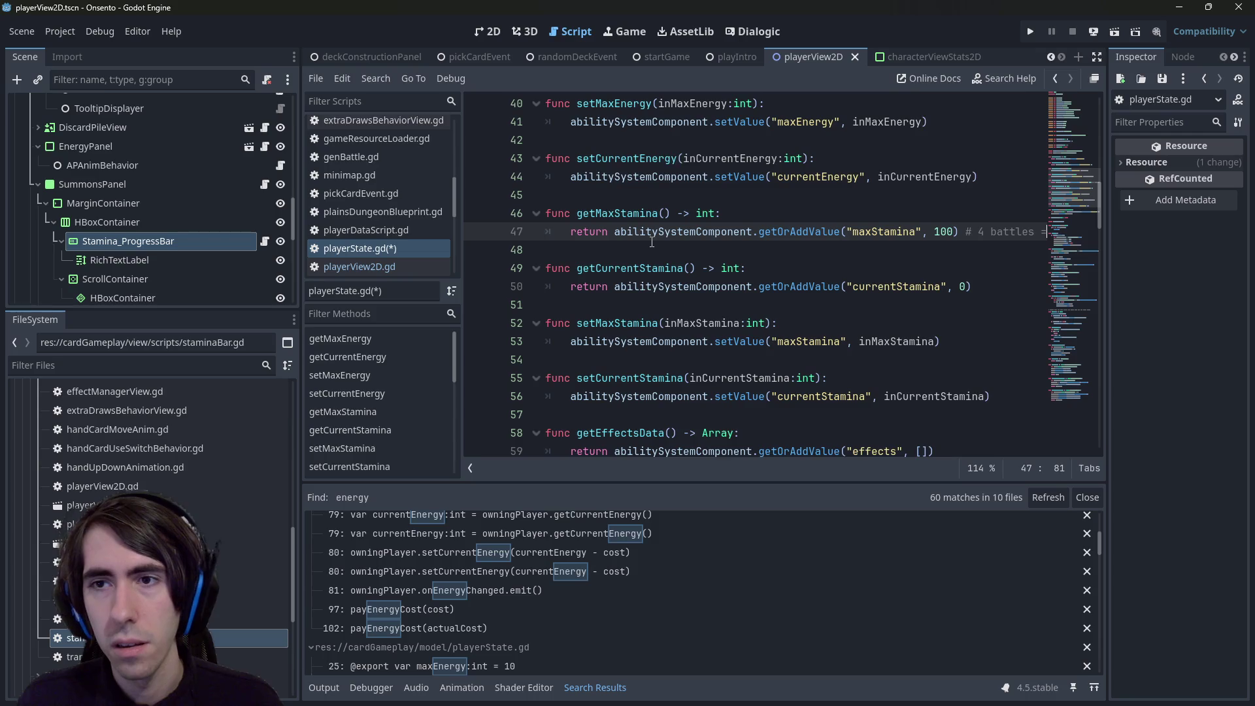
pyautogui.press('BackSpace')
pyautogui.press('BackSpace')
pyautogui.write('/ 25')
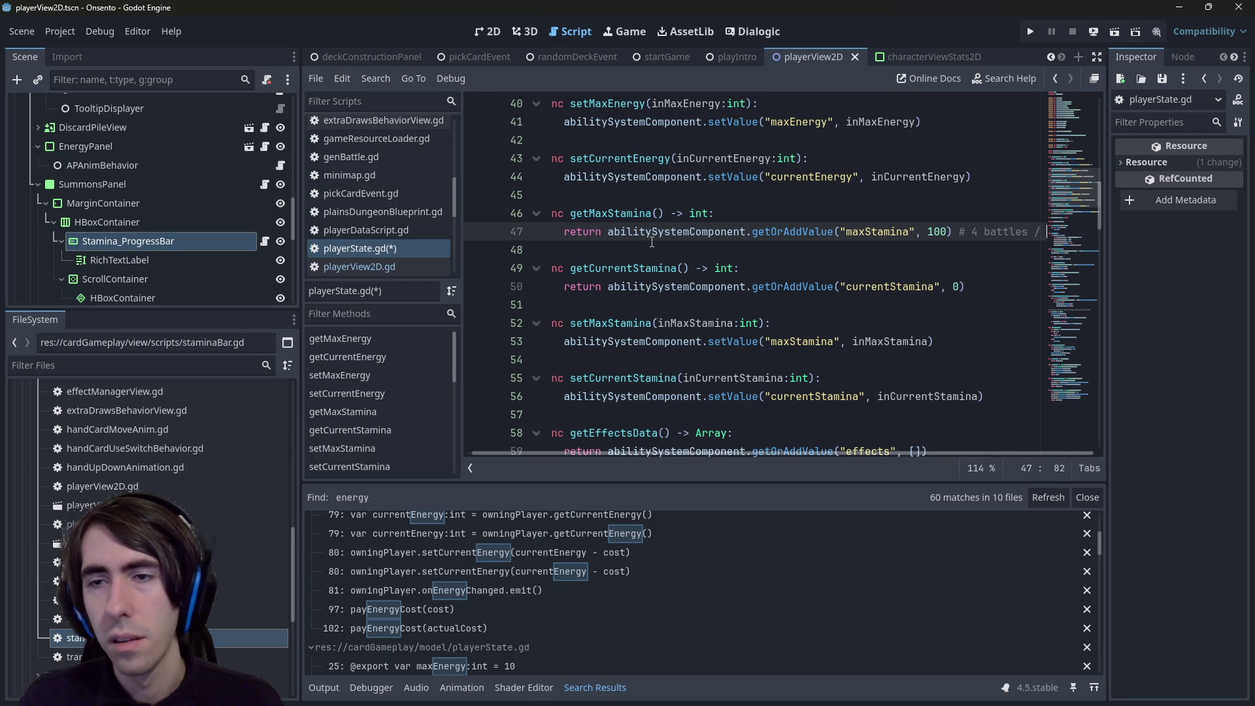
pyautogui.hotkey('ctrl', 'shift', 'Left')
pyautogui.hotkey('ctrl', 'shift', 'Left')
pyautogui.hotkey('ctrl', 'shift', 'Left')
pyautogui.hotkey('ctrl', 'shift', 'Left')
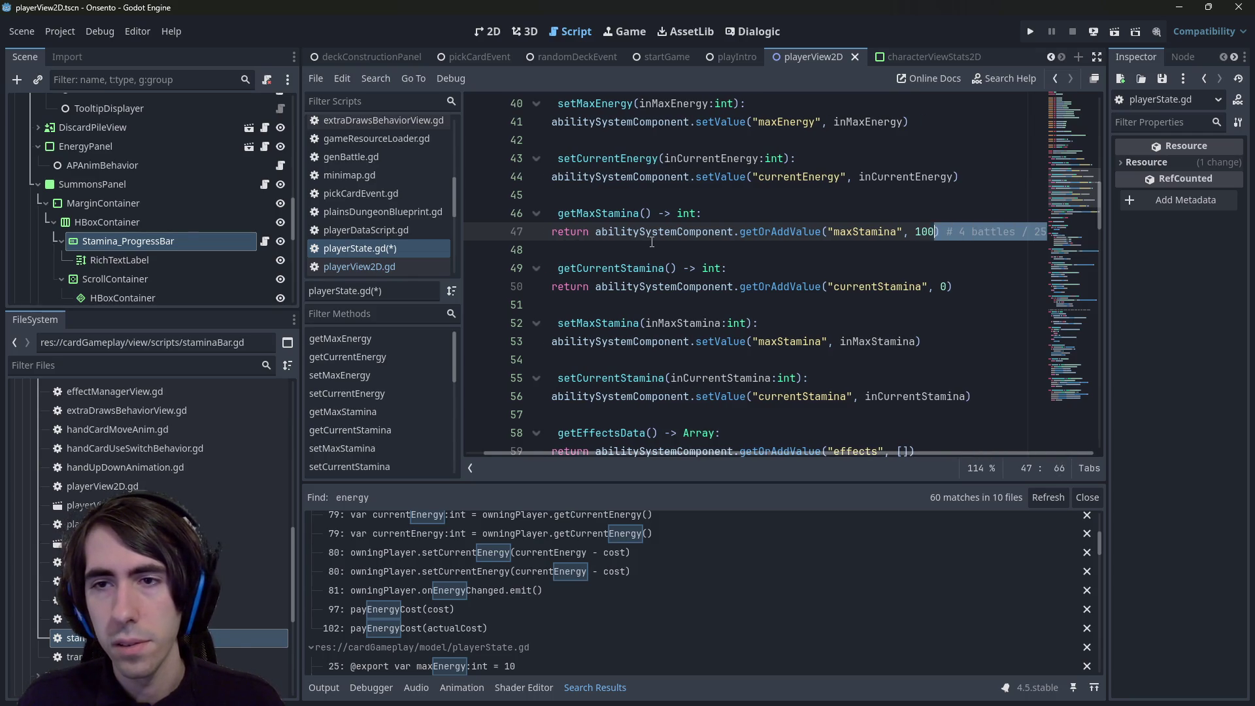
pyautogui.press('BackSpace')
pyautogui.press('BackSpace')
pyautogui.press('BackSpace')
pyautogui.press('Up')
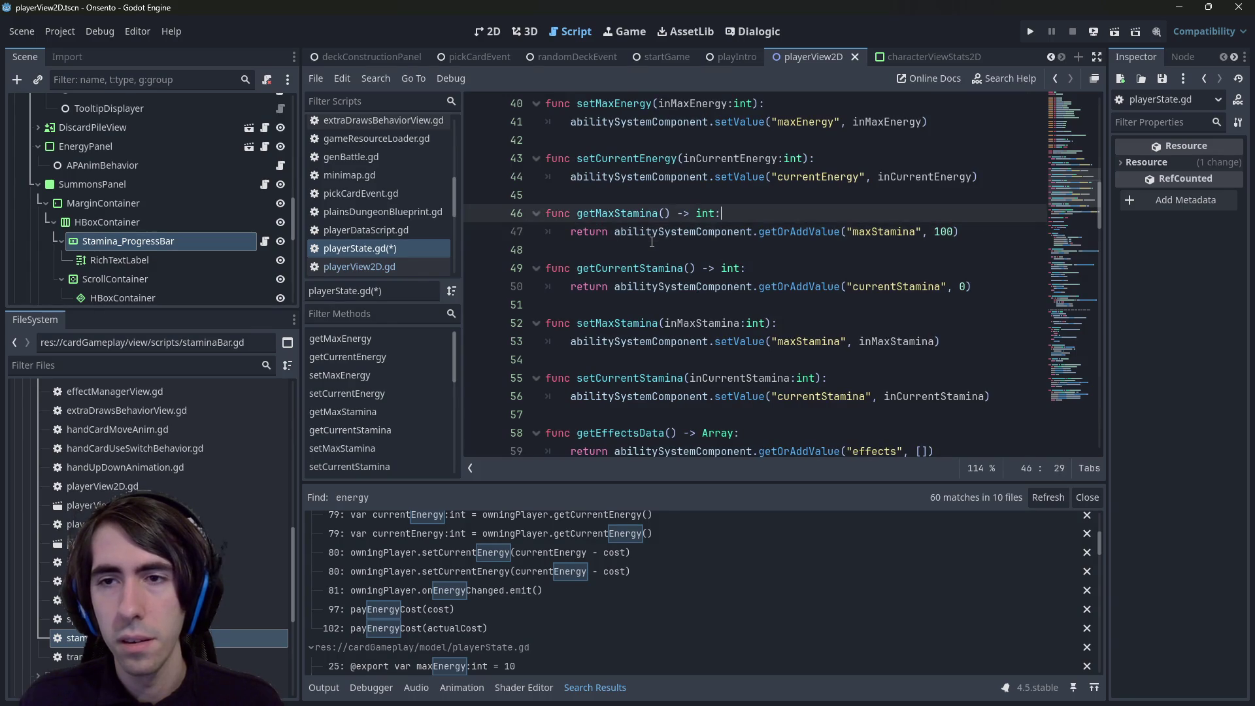
pyautogui.press('Down')
pyautogui.press('Up')
pyautogui.press('Return')
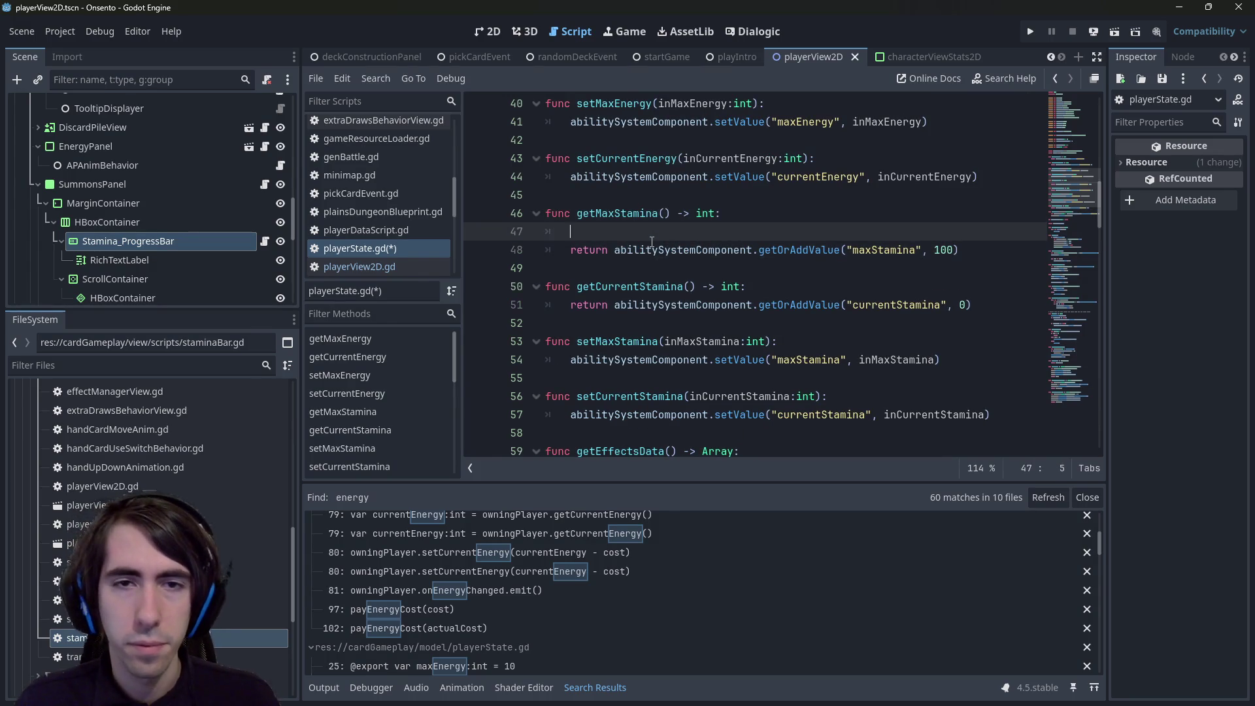
pyautogui.write('# 4 battles / 25 d')
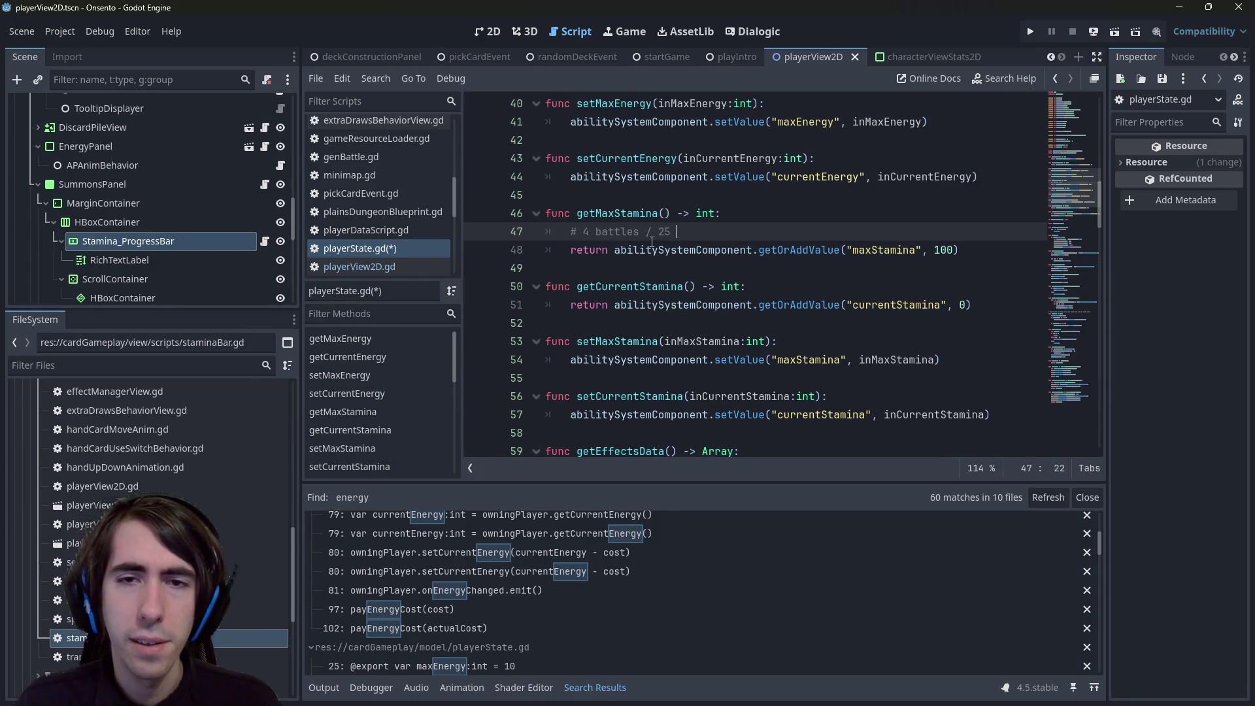
pyautogui.write('mg.')
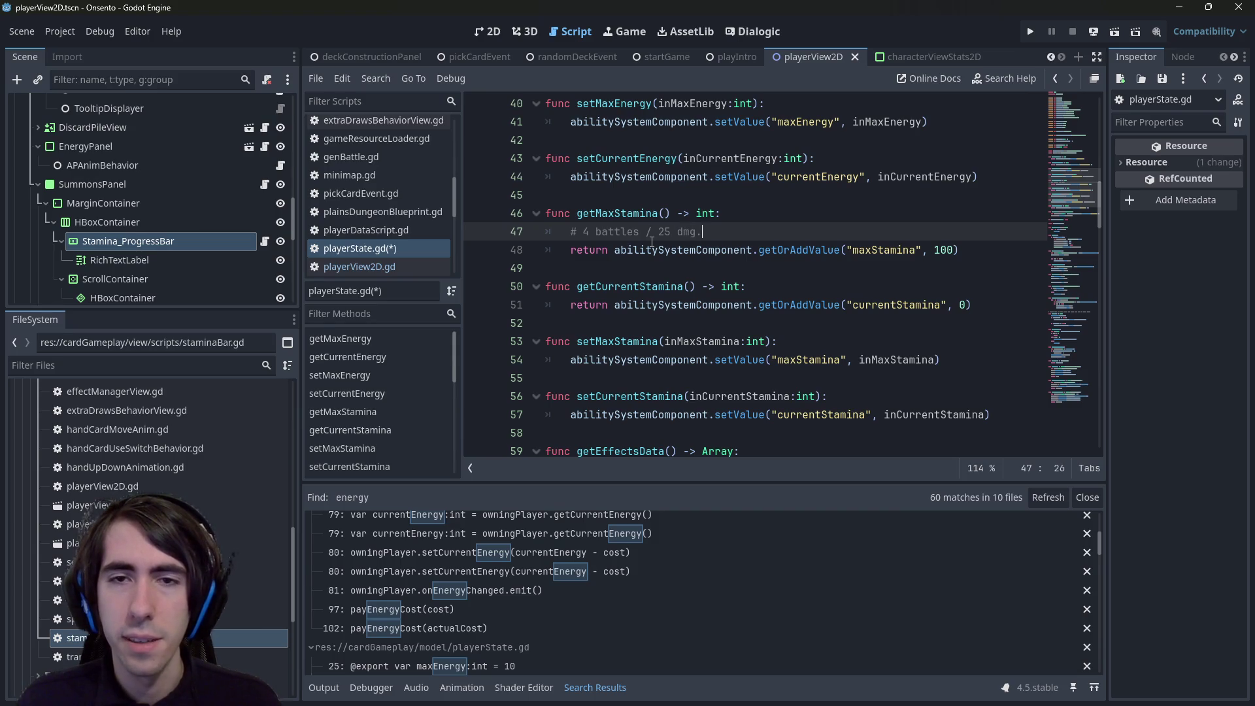
pyautogui.write('/pe')
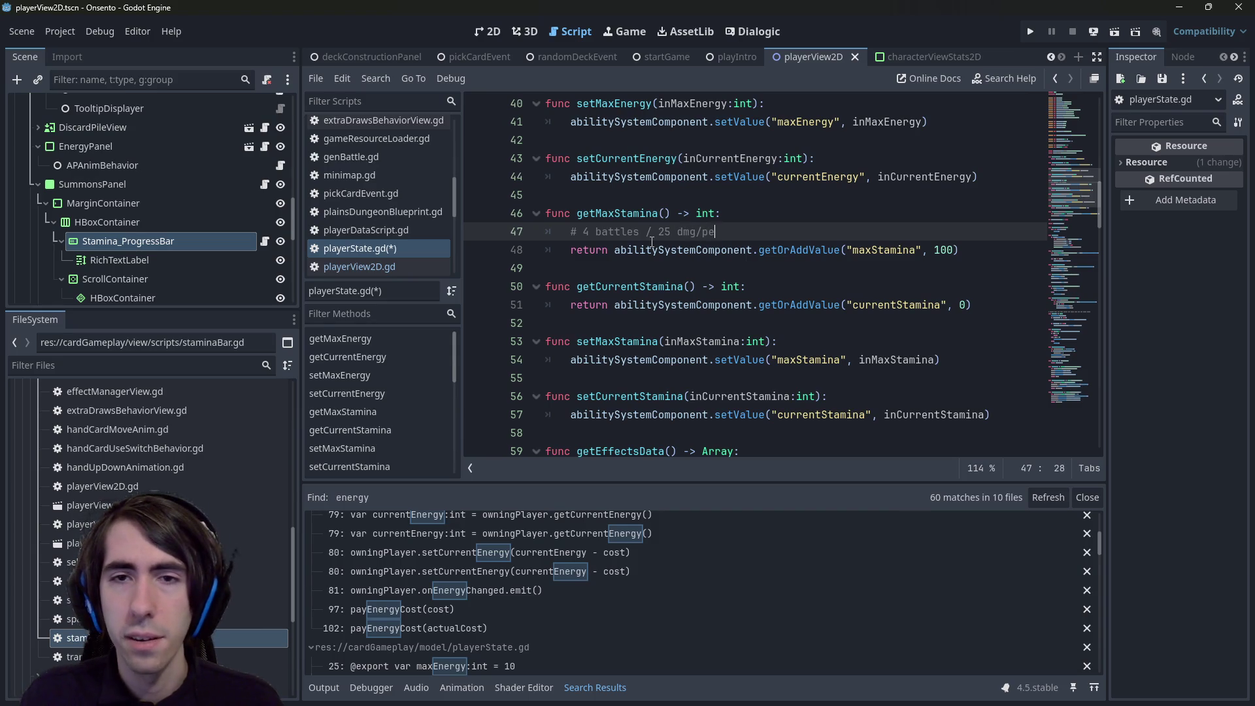
pyautogui.press('BackSpace')
pyautogui.press('BackSpace')
pyautogui.press('BackSpace')
pyautogui.write('per character pe')
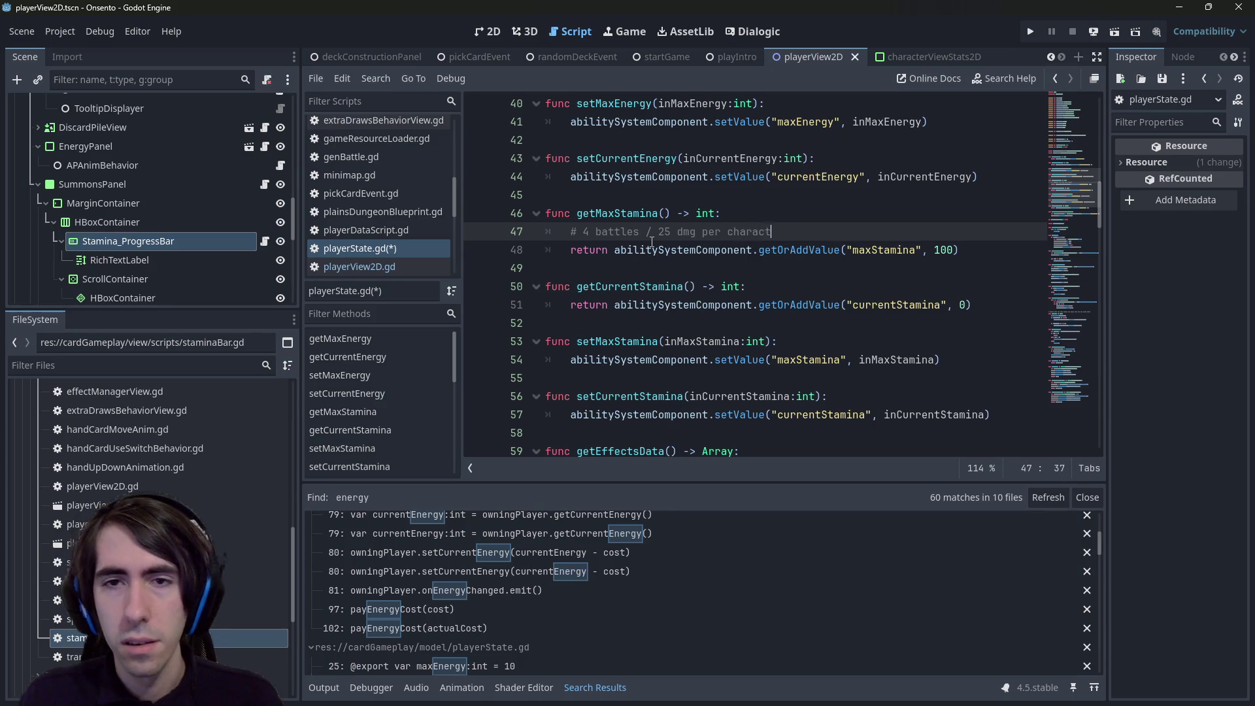
pyautogui.write('r battle')
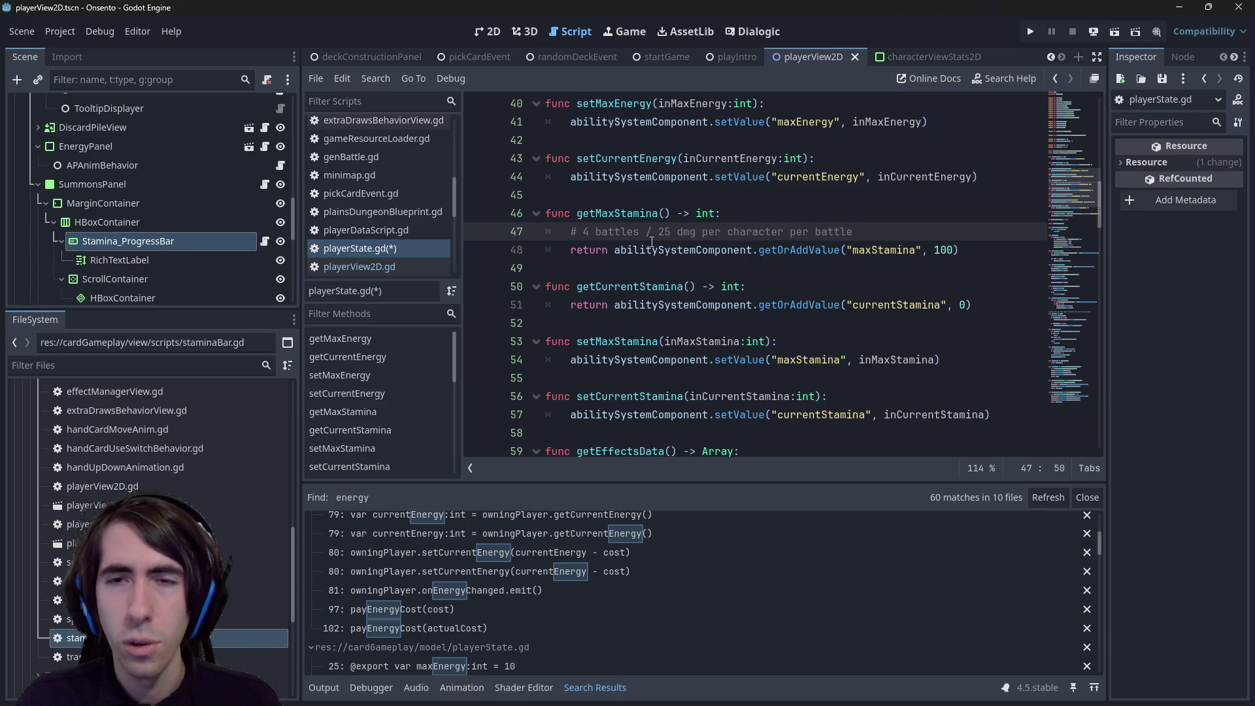
pyautogui.press('Down')
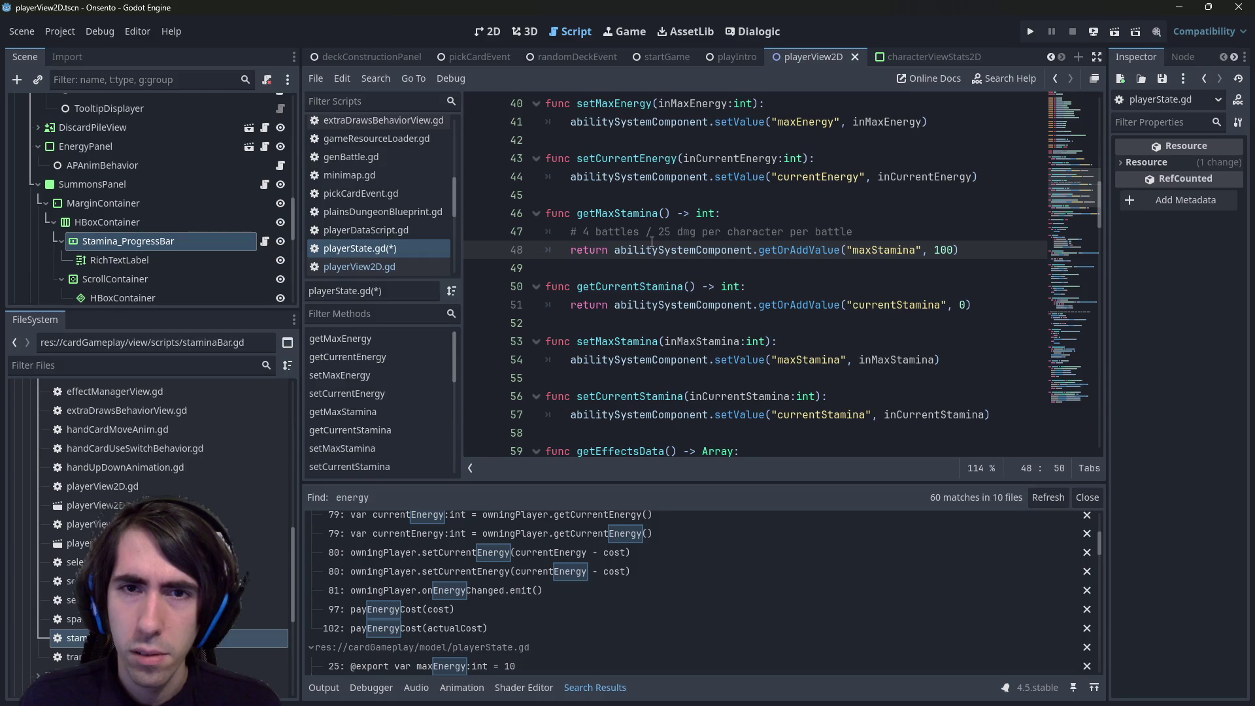
pyautogui.hotkey('ctrl', 'Right')
pyautogui.hotkey('ctrl', 'Right')
pyautogui.hotkey('ctrl', 'Right')
pyautogui.hotkey('ctrl', 'd')
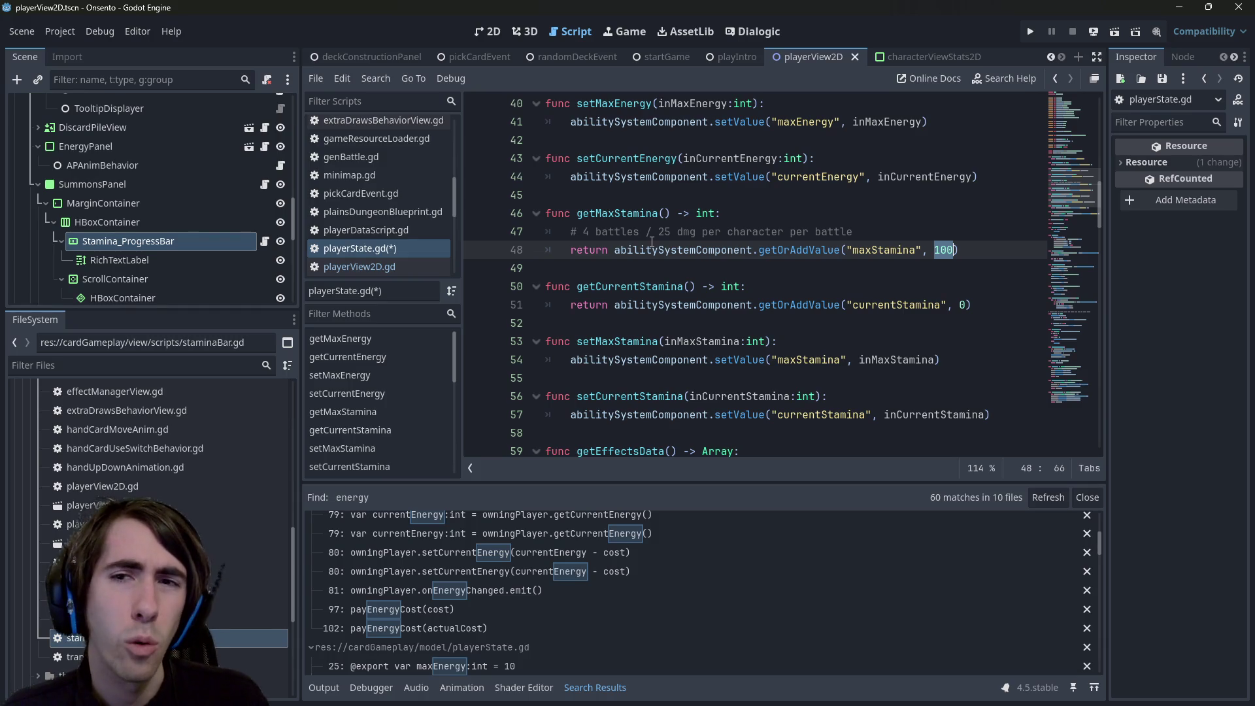
# Enter 400 as the maxStamina default, save, and change the comment's damage figure to 15
pyautogui.write('400')
pyautogui.hotkey('ctrl', 's')
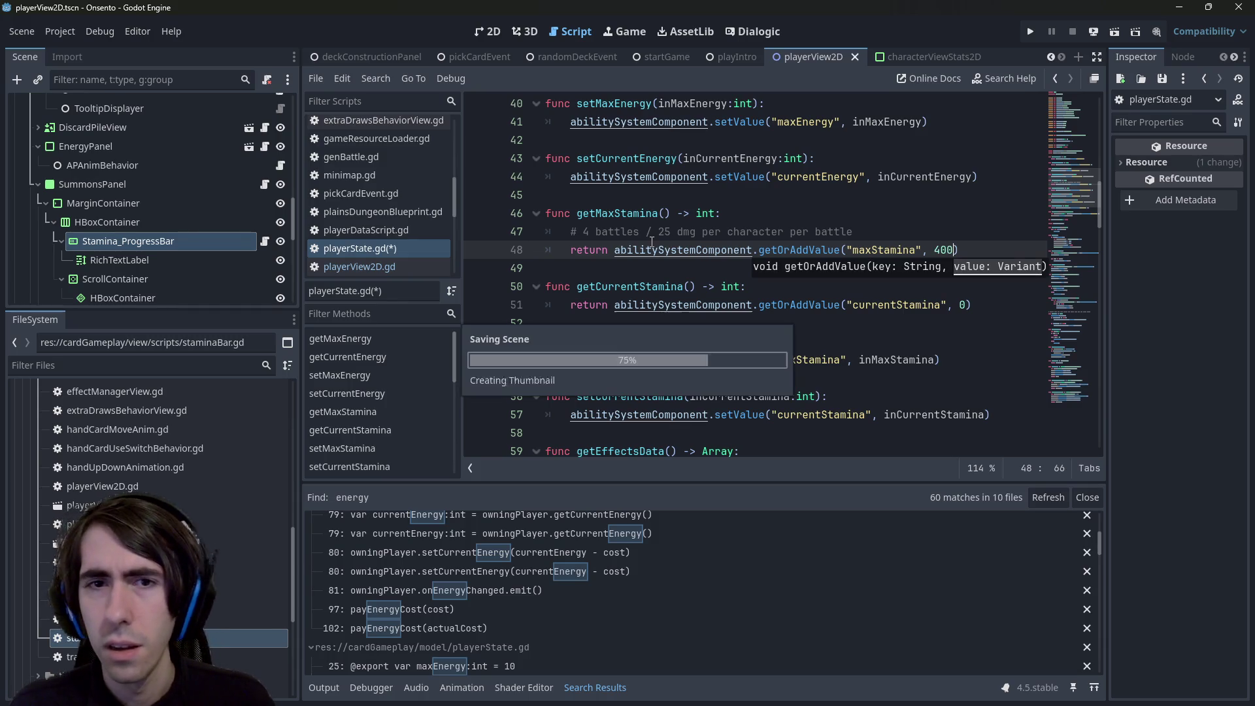
pyautogui.press('Up')
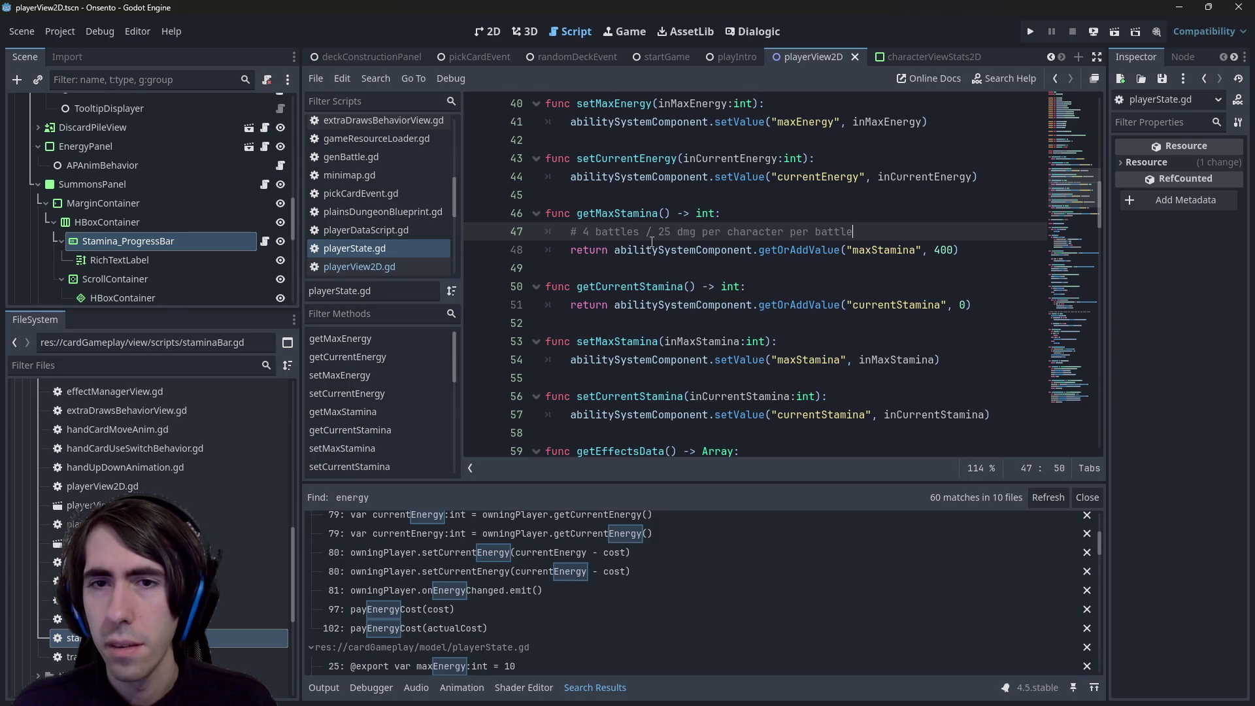
pyautogui.press('Left')
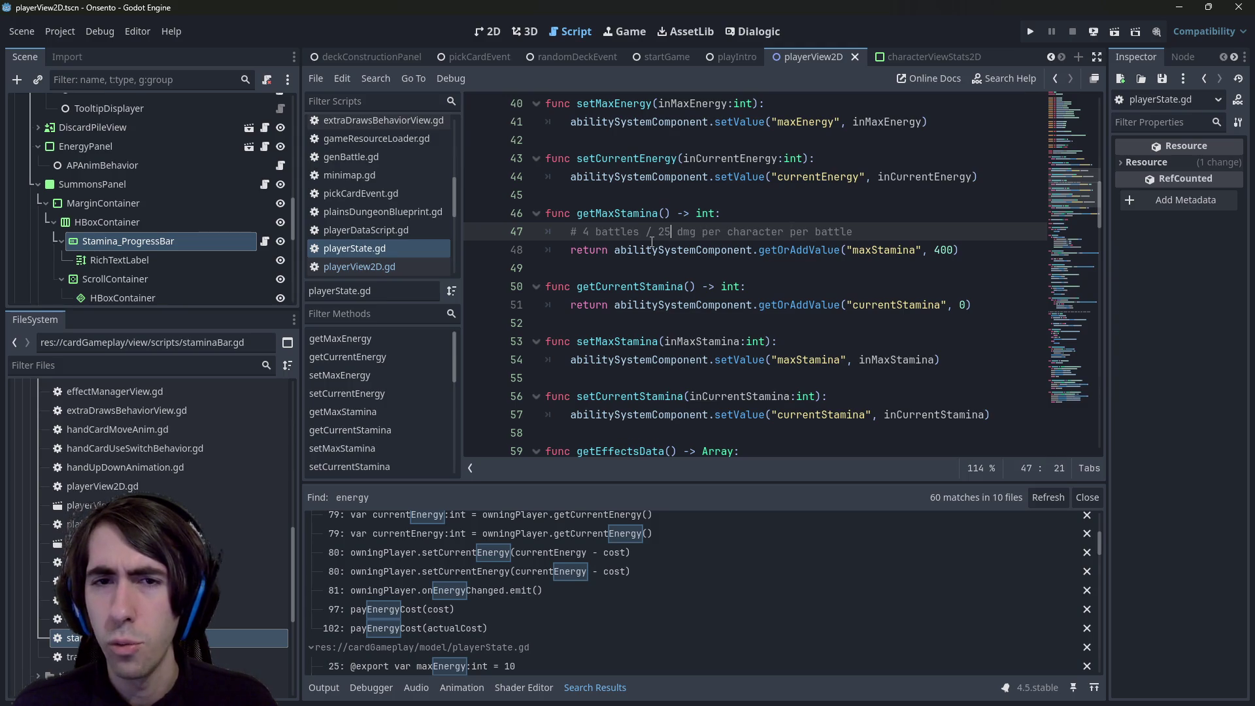
pyautogui.press('BackSpace')
pyautogui.press('BackSpace')
pyautogui.write('15')
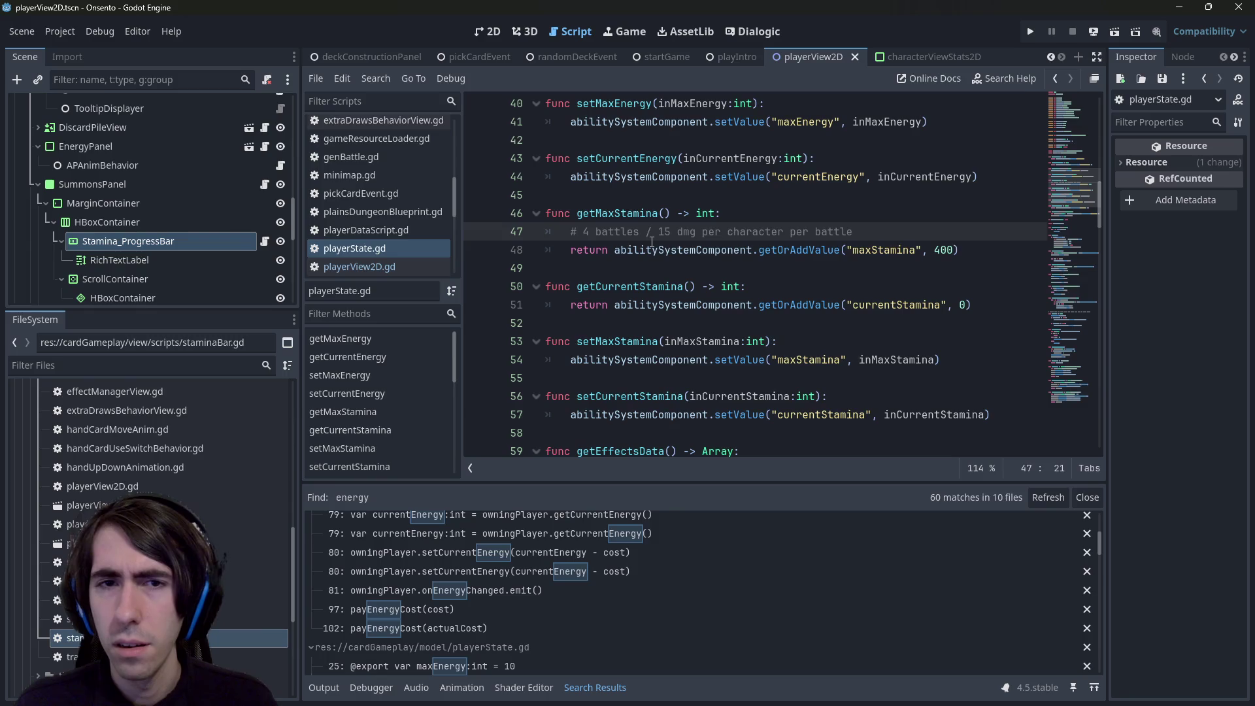
# Replace the maxStamina default with 240, save, and select getMaxStamina's comment and return lines
pyautogui.press('Down')
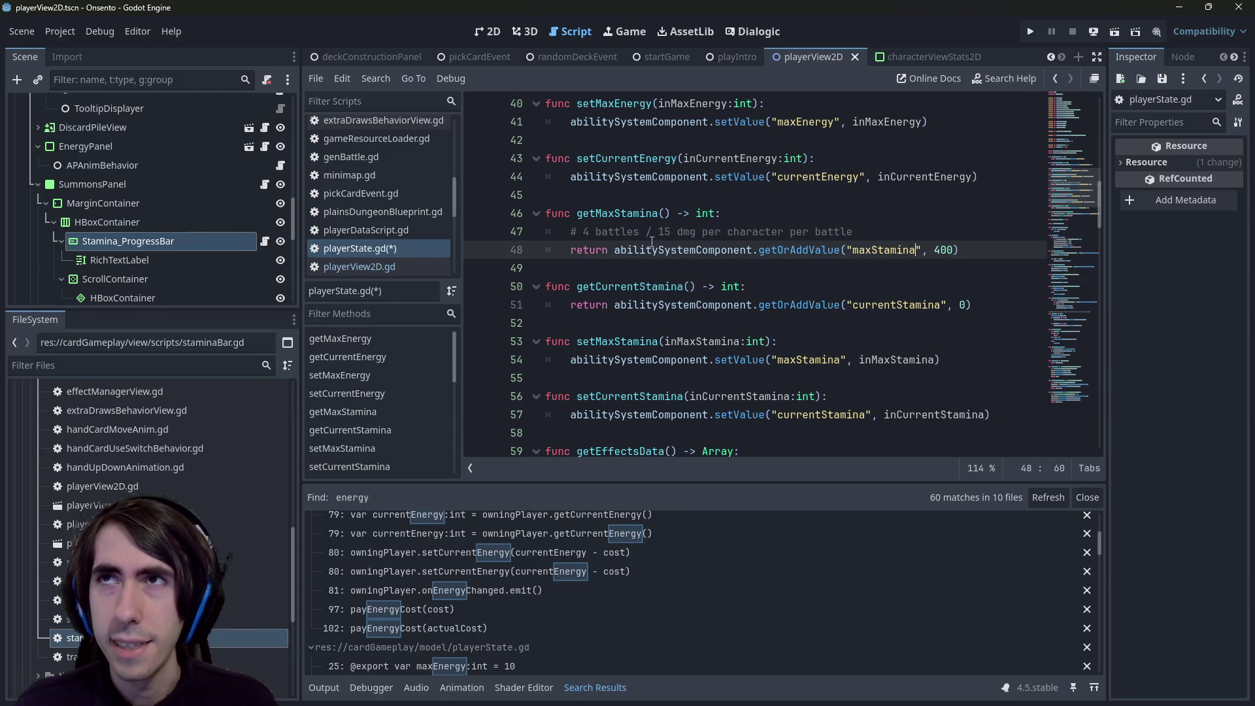
pyautogui.press('End')
pyautogui.press('Left')
pyautogui.press('BackSpace')
pyautogui.press('BackSpace')
pyautogui.press('BackSpace')
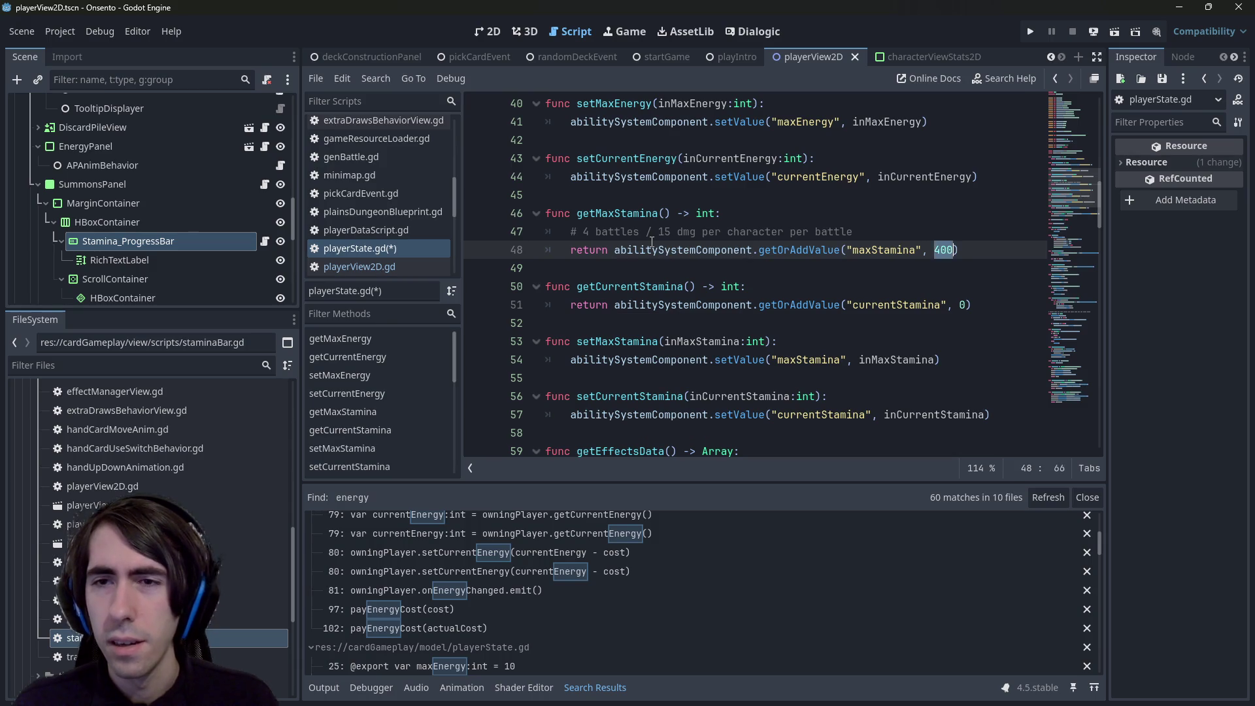
pyautogui.write('240')
pyautogui.hotkey('ctrl', 's')
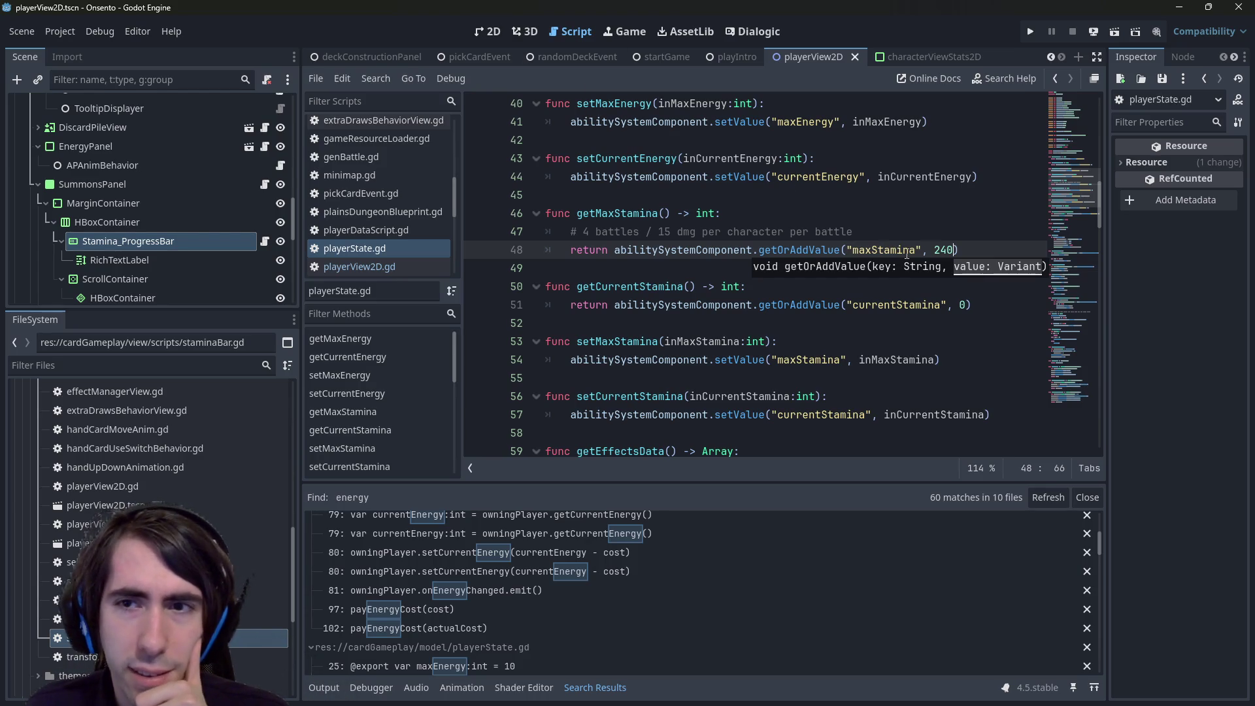
pyautogui.moveTo(961, 250)
pyautogui.mouseDown()
pyautogui.moveTo(536, 215)
pyautogui.moveTo(547, 231)
pyautogui.mouseUp()
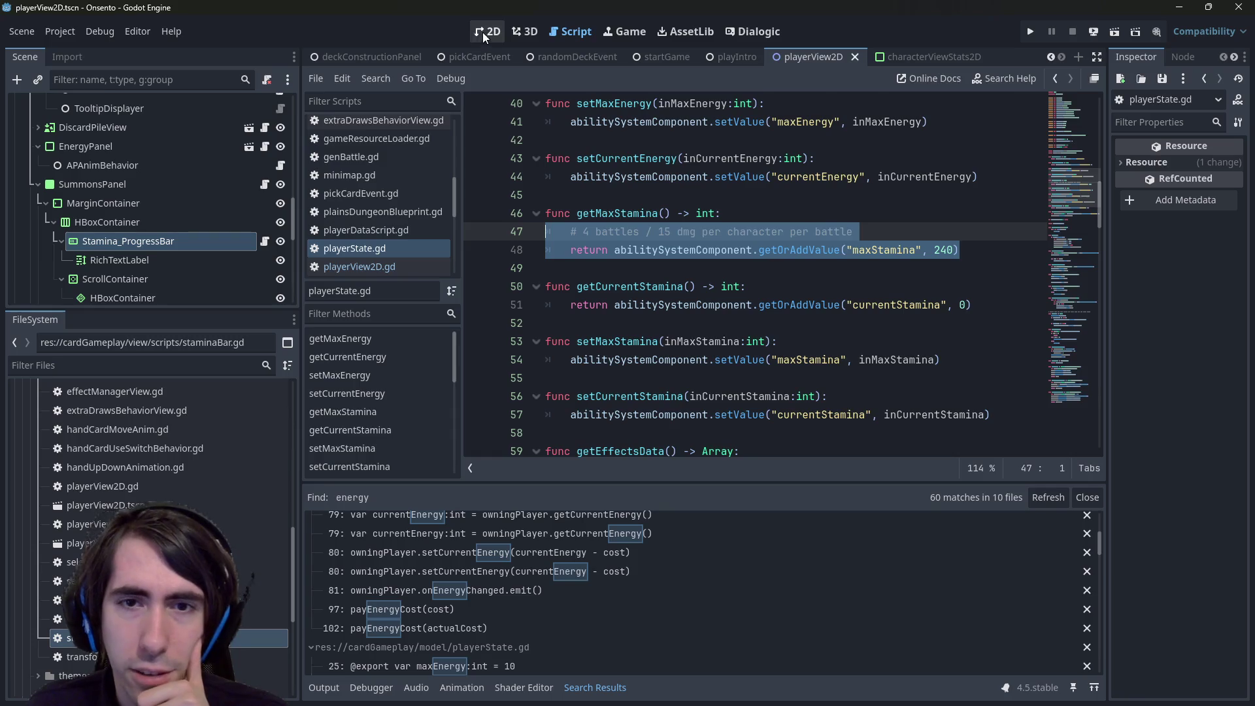
# In the 2D view, add a Button under Stamina_ProgressBar, then undo it
pyautogui.click(484, 32)
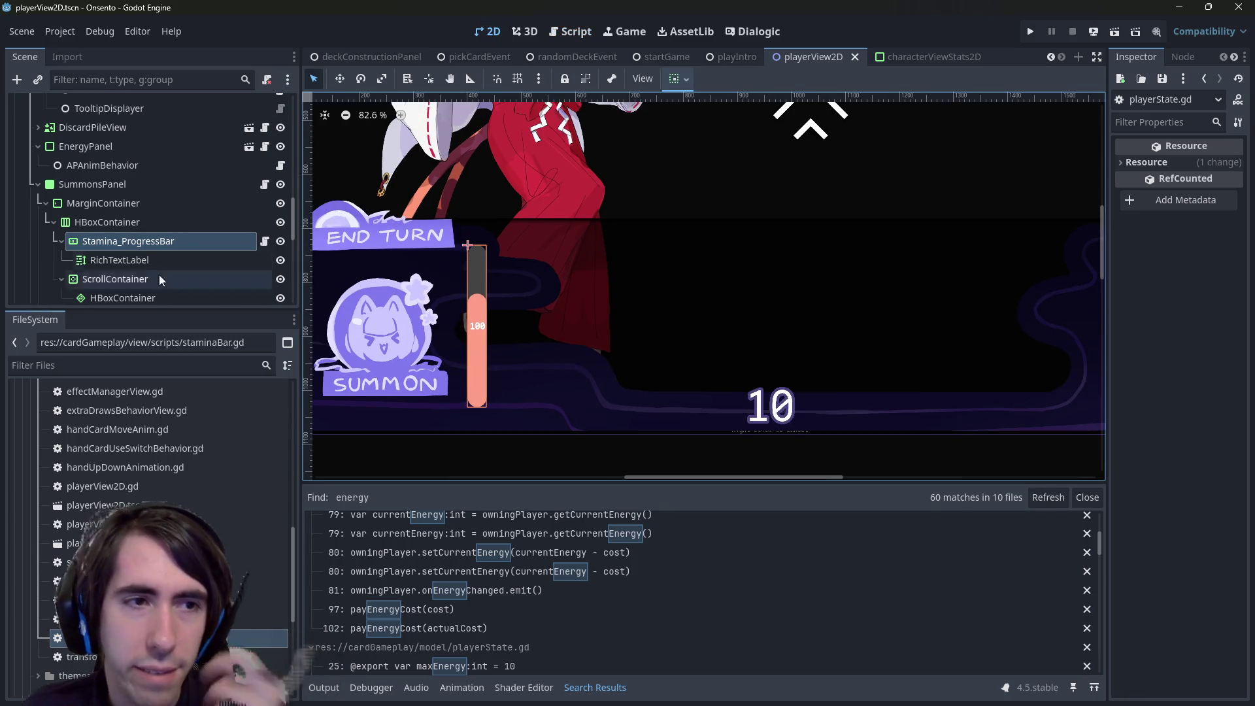
pyautogui.scroll(15, 181, 408)
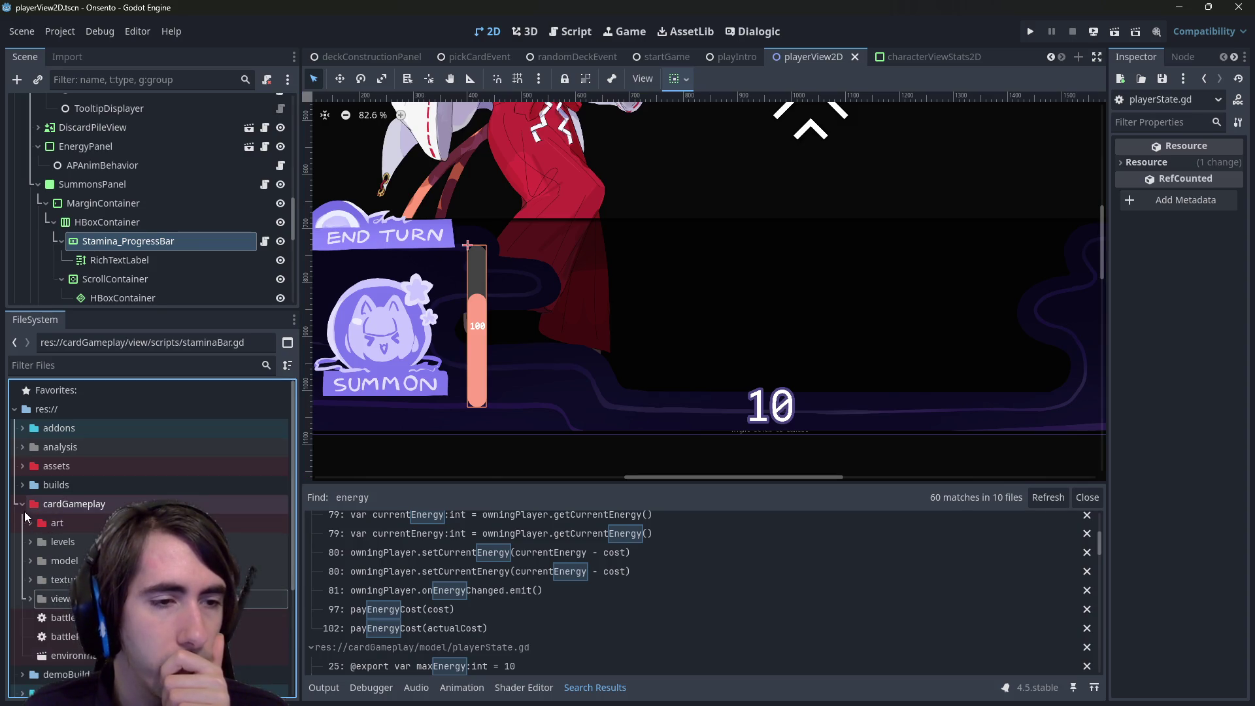
pyautogui.click(22, 504)
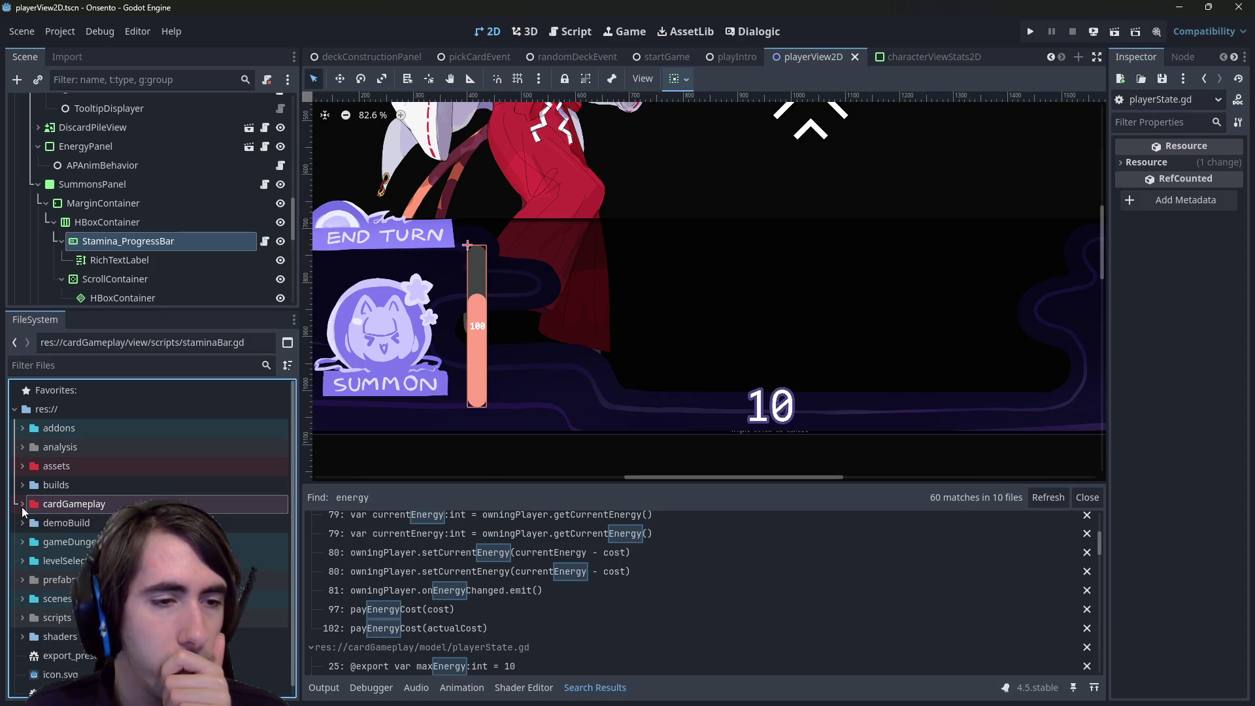
pyautogui.rightClick(161, 241)
pyautogui.click(116, 241)
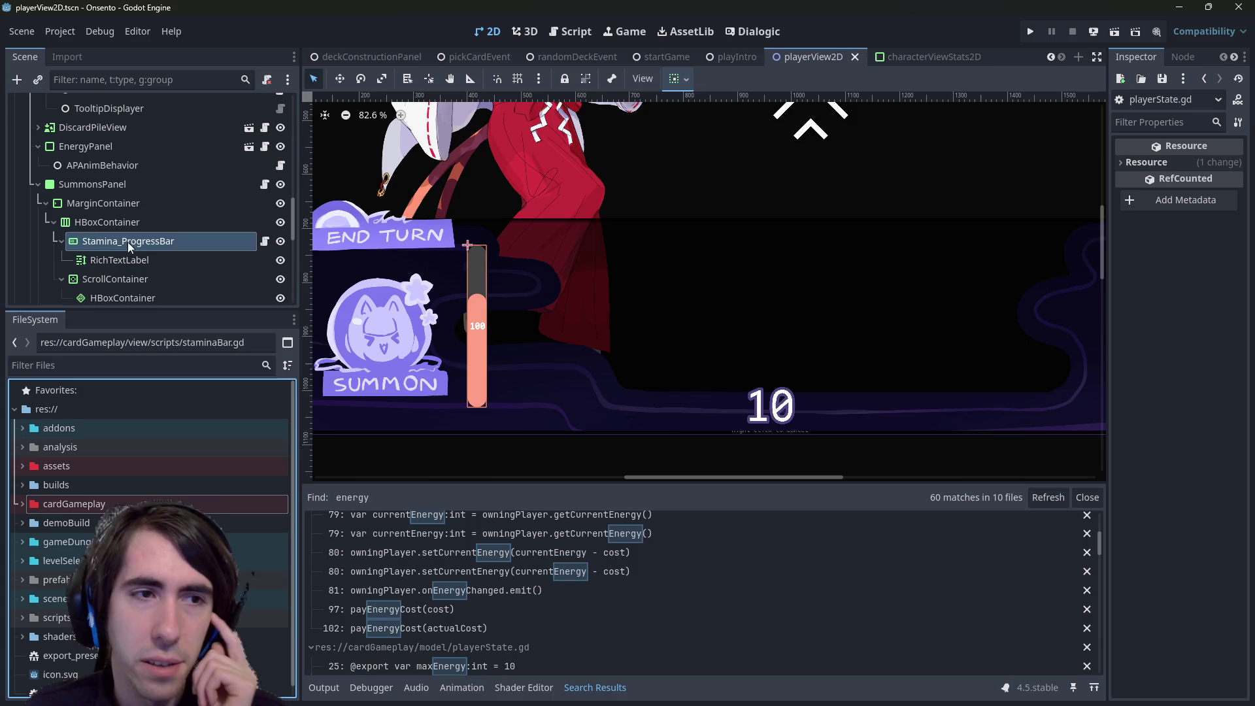
pyautogui.rightClick(101, 237)
pyautogui.click(126, 233)
pyautogui.write('button')
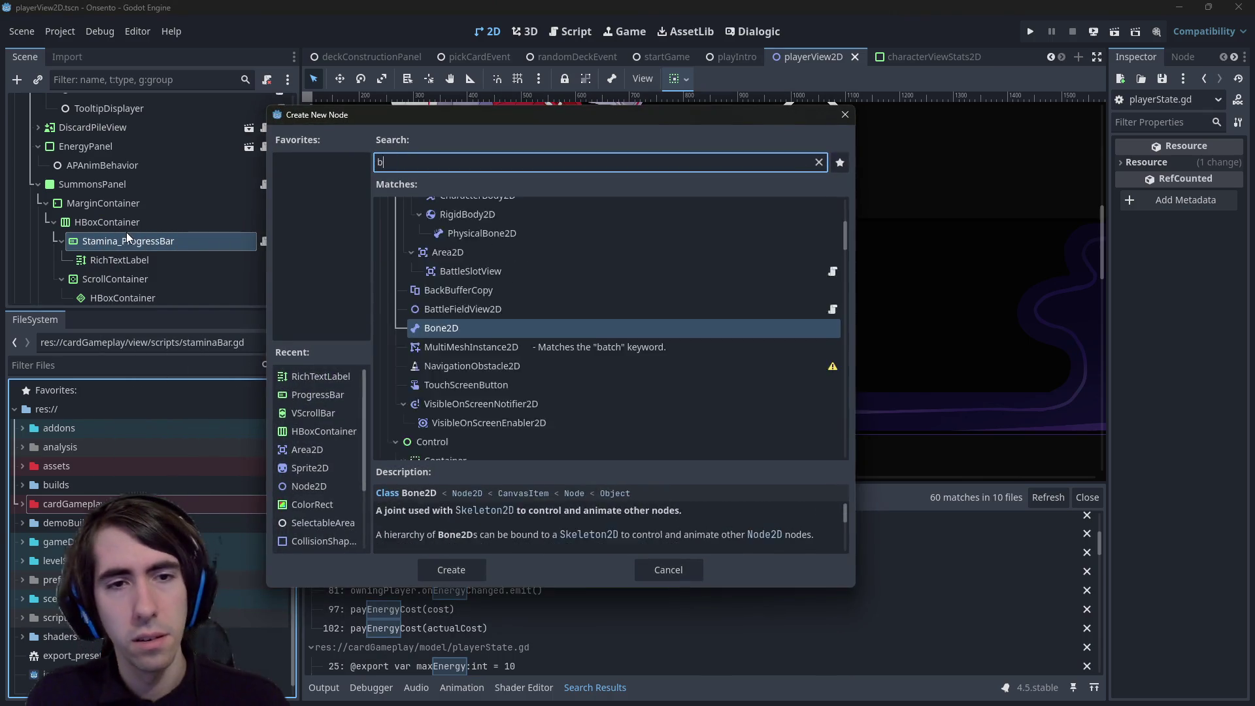
pyautogui.press('Return')
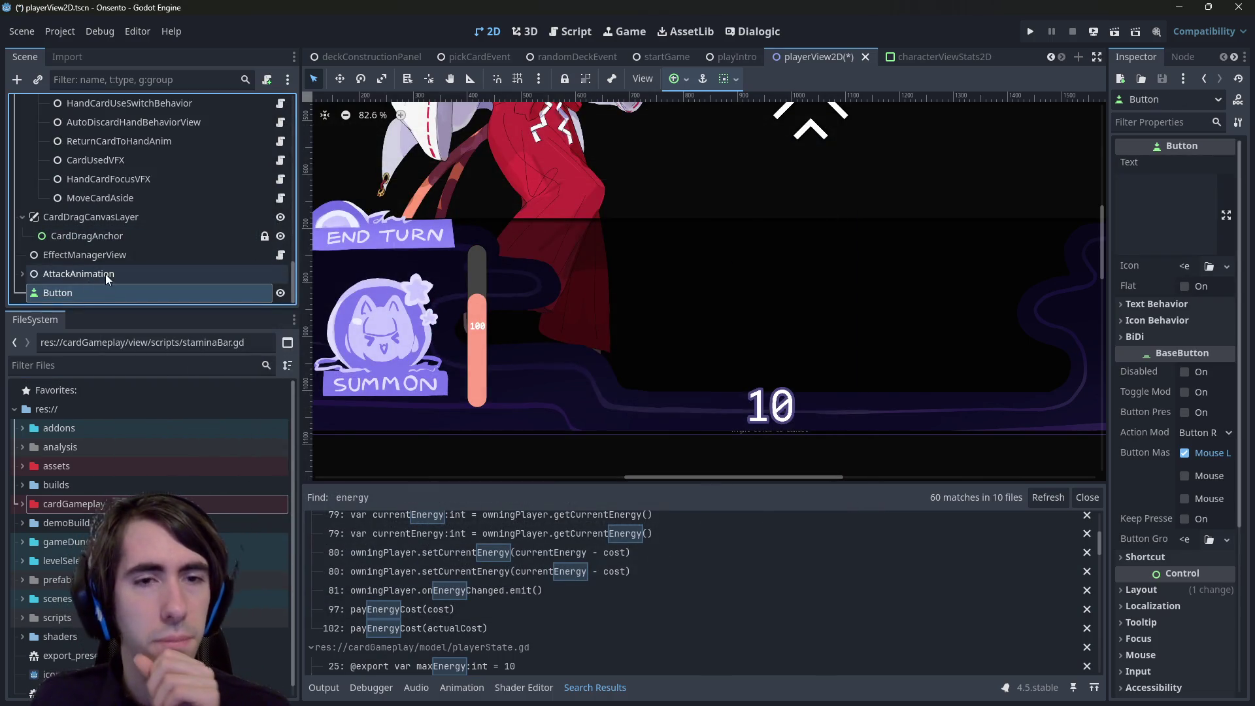
pyautogui.hotkey('ctrl', 'z')
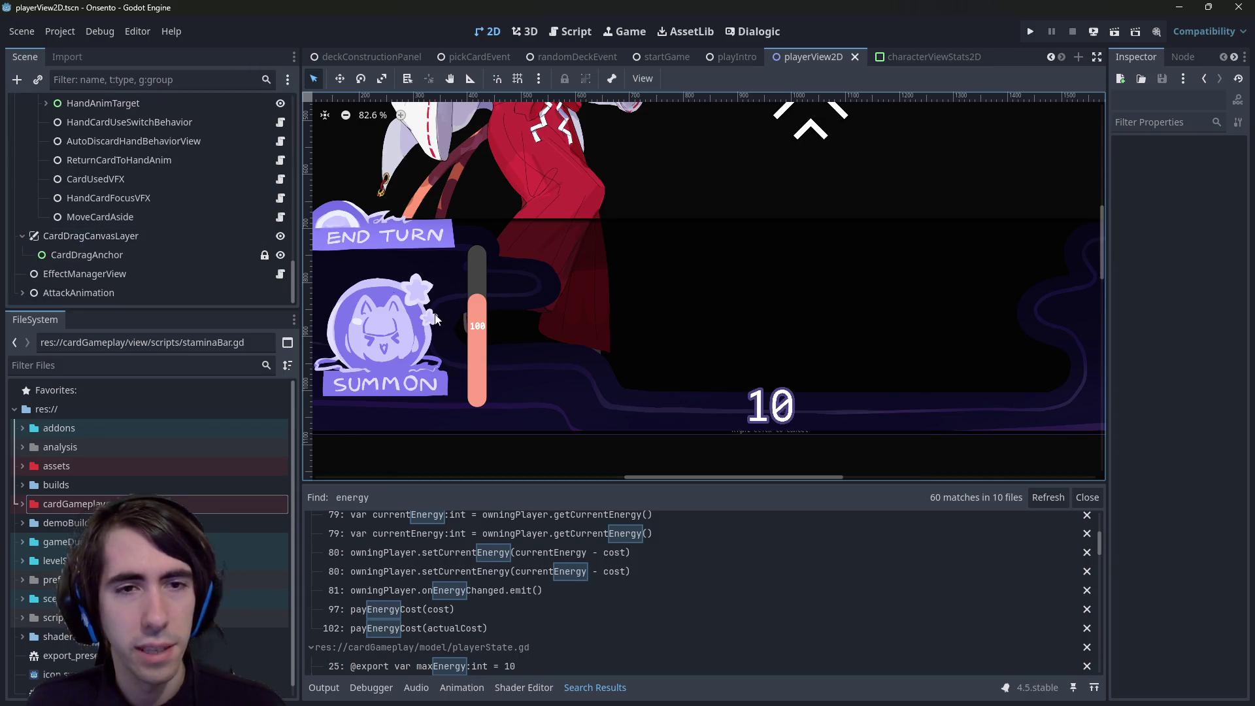
# Select the 100 label, MarginContainer, HBoxContainer and RichTextLabel nodes in turn
pyautogui.click(492, 325)
pyautogui.click(475, 323)
pyautogui.scroll(3, 131, 196)
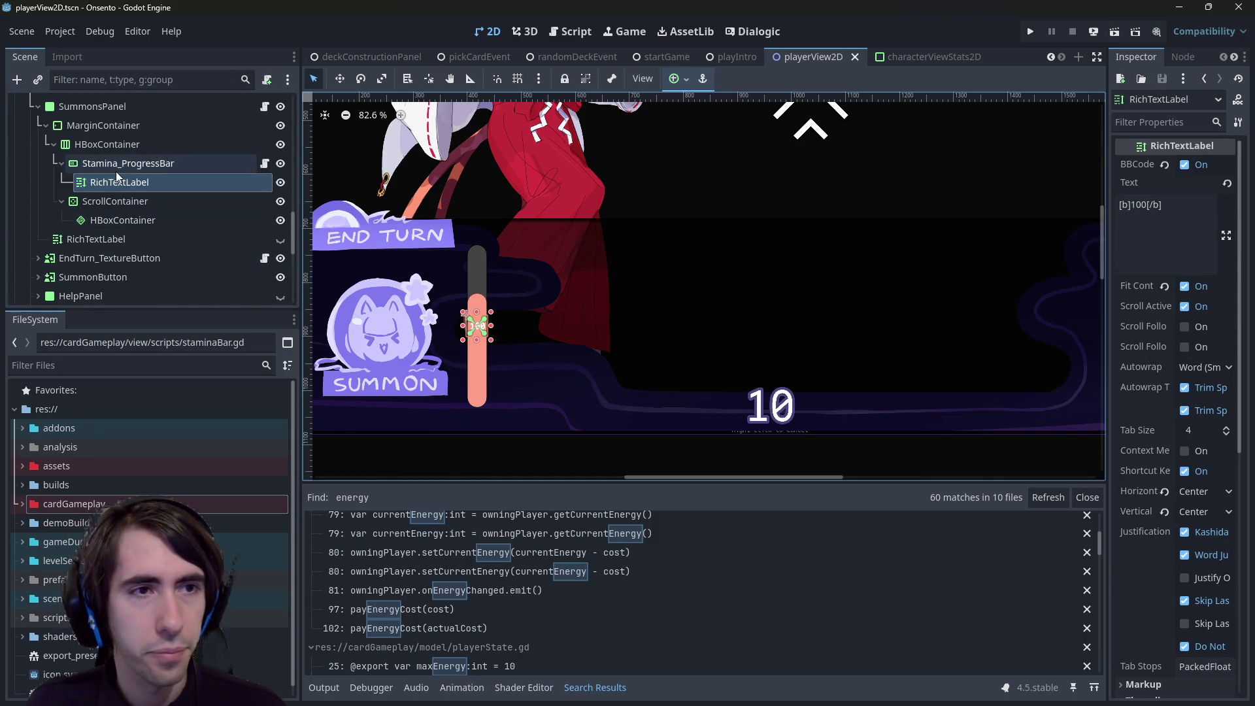
pyautogui.rightClick(116, 170)
pyautogui.click(93, 143)
pyautogui.rightClick(103, 162)
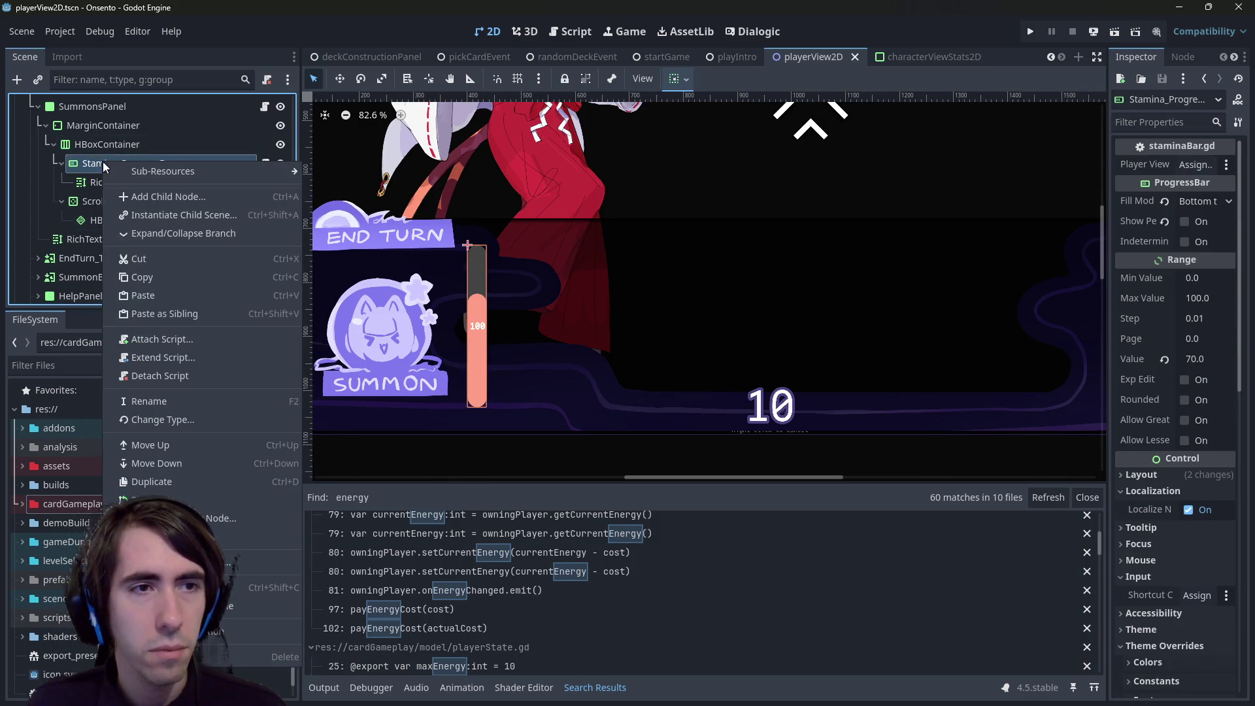
pyautogui.click(94, 134)
pyautogui.click(94, 132)
pyautogui.rightClick(95, 145)
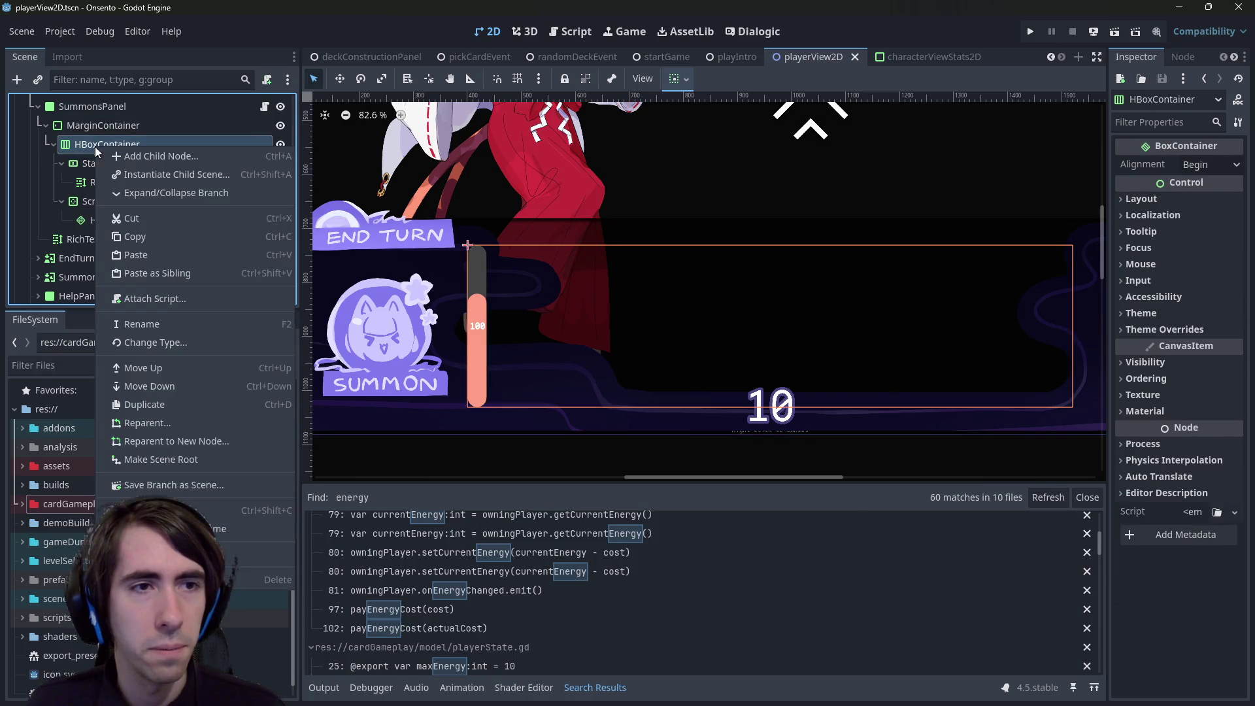
pyautogui.click(83, 170)
pyautogui.click(96, 178)
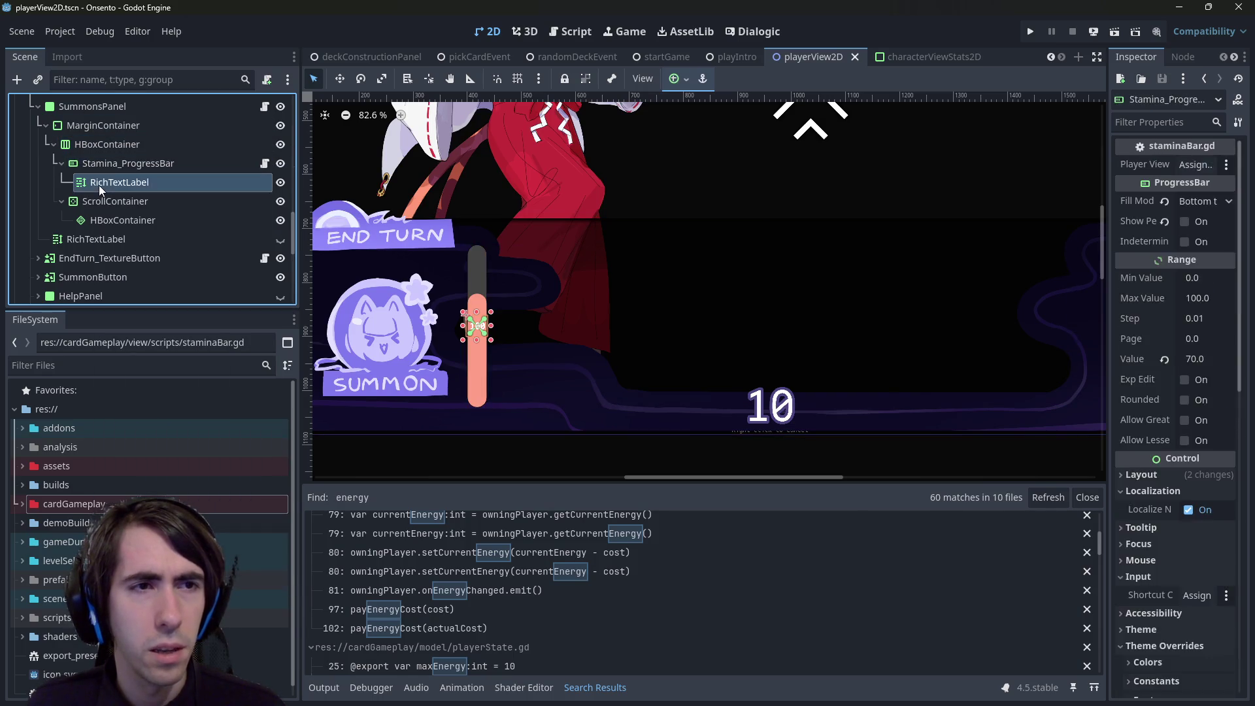
# Add a new Button node and make it the first child of Stamina_ProgressBar
pyautogui.rightClick(99, 185)
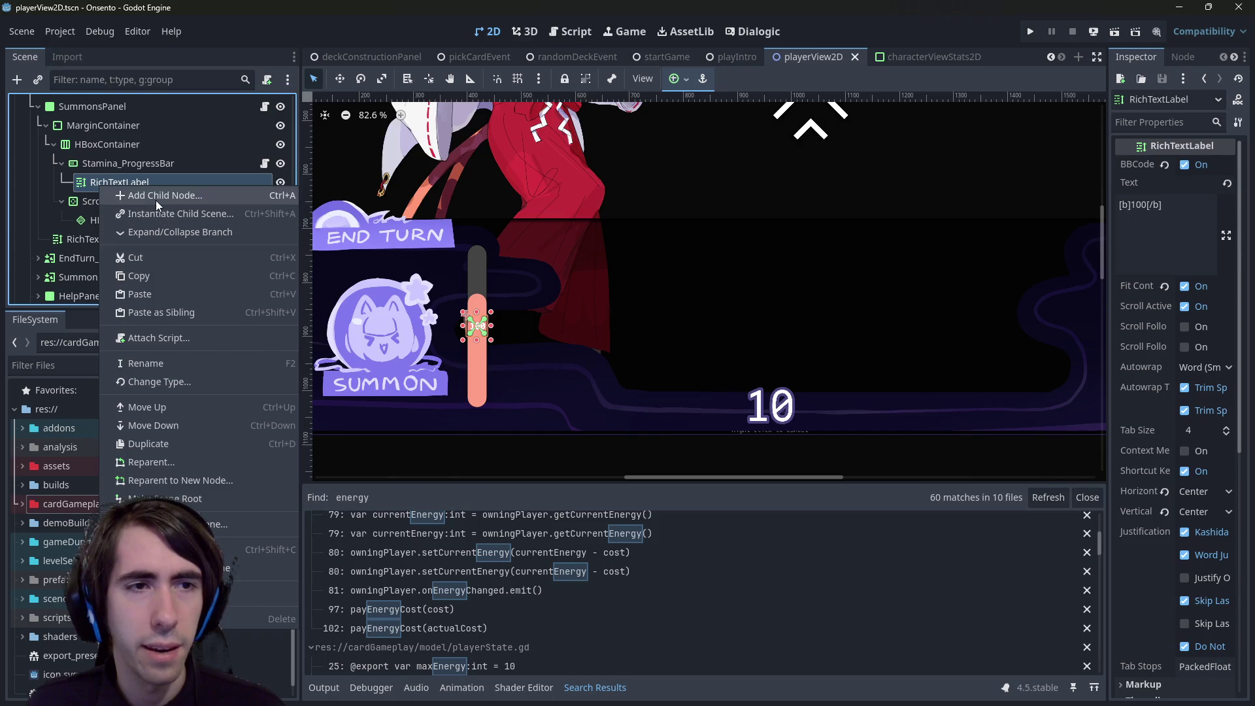
pyautogui.click(155, 200)
pyautogui.write('button')
pyautogui.press('Return')
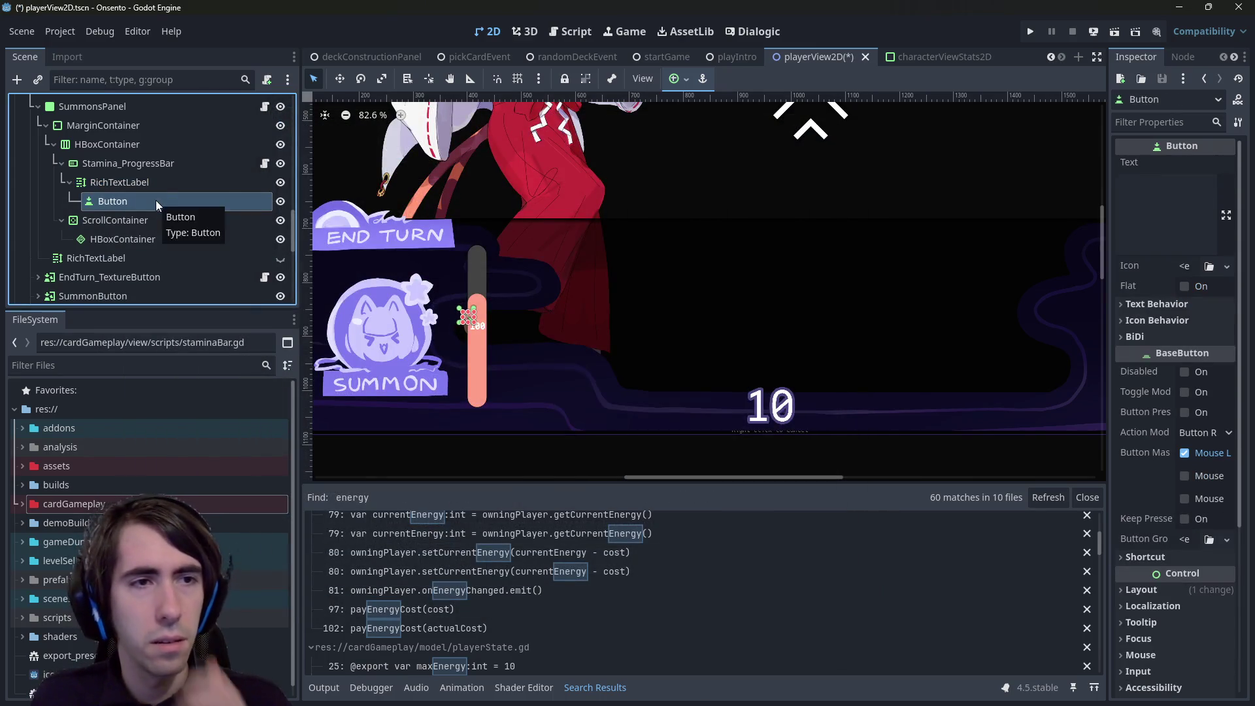
pyautogui.moveTo(156, 200); pyautogui.dragTo(139, 172)
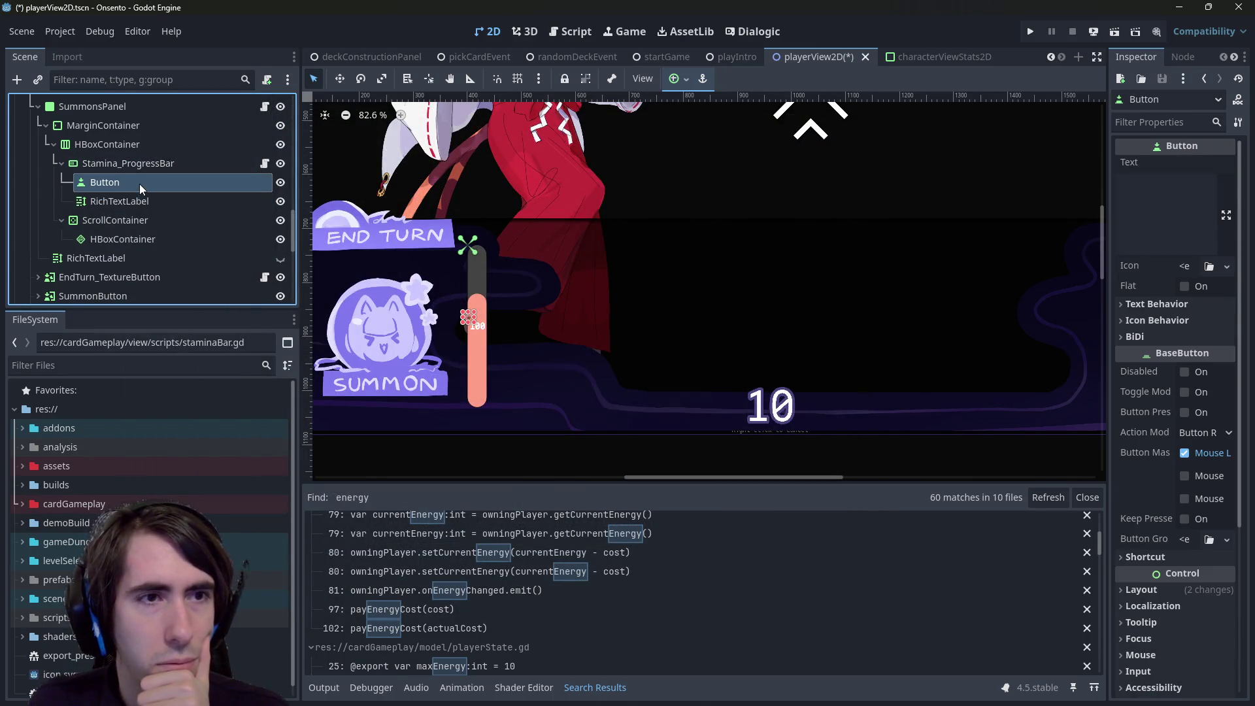
# Set the Button's anchor preset to Center Bottom
pyautogui.click(677, 78)
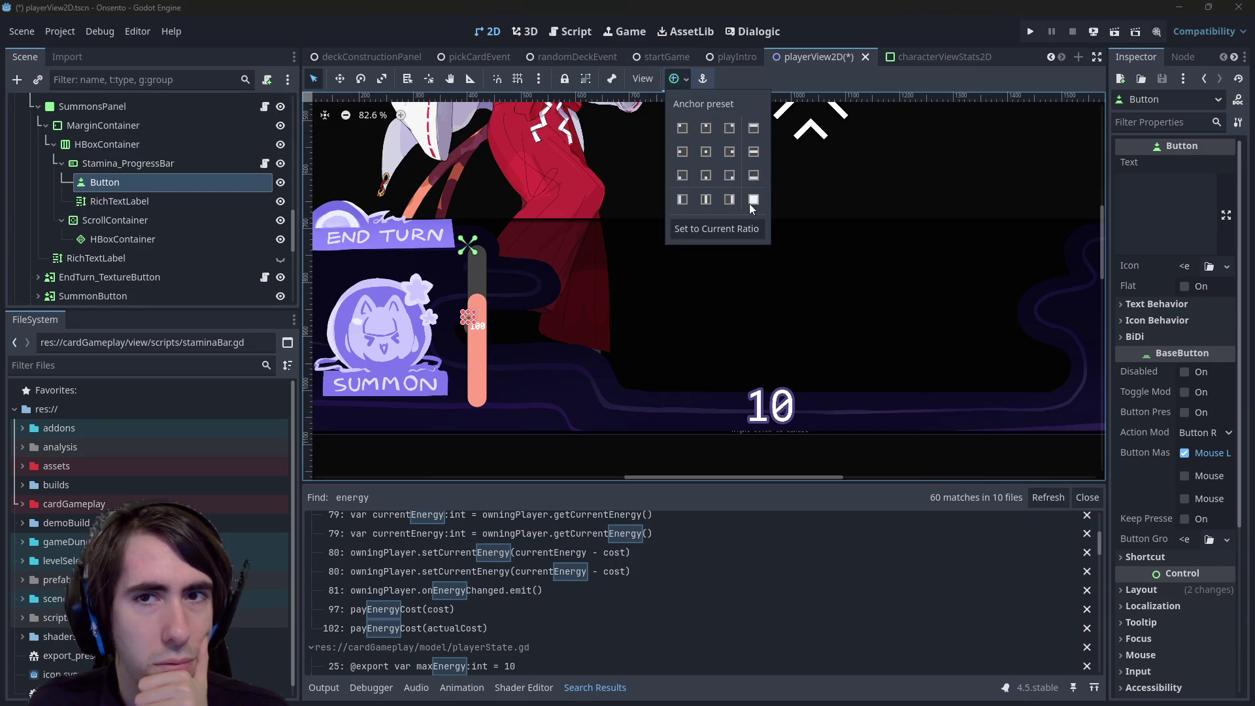
pyautogui.click(706, 175)
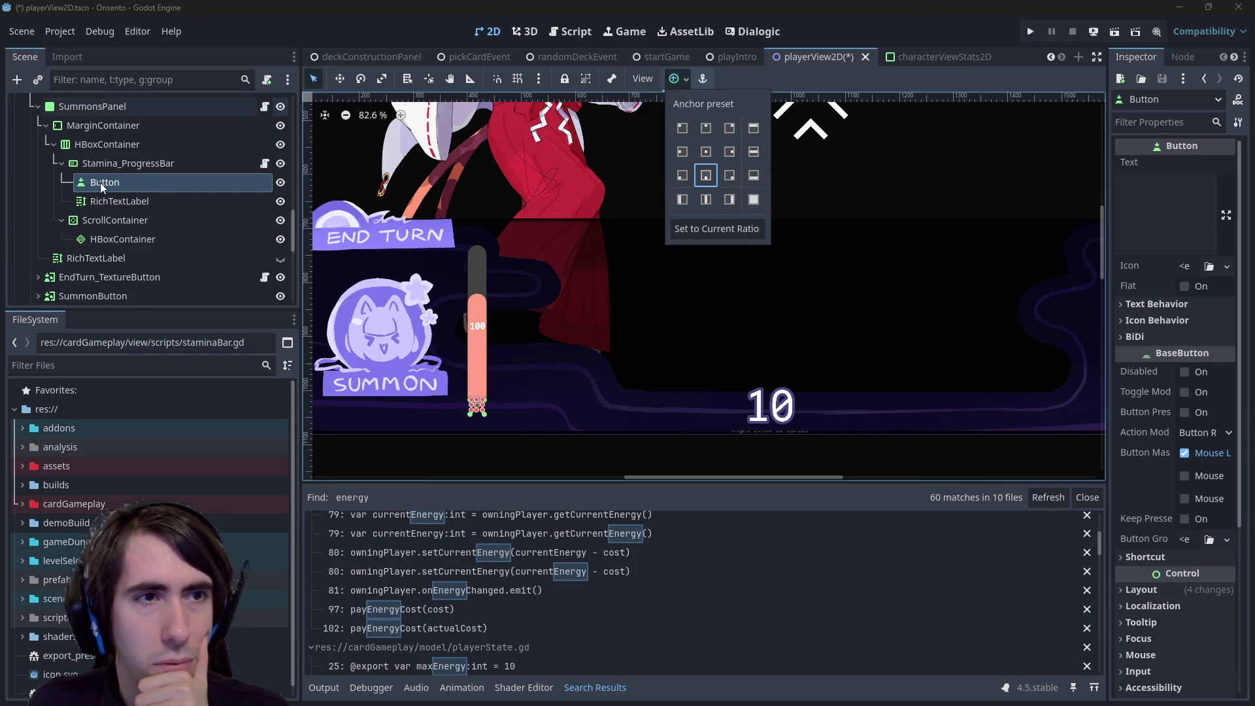
pyautogui.click(120, 139)
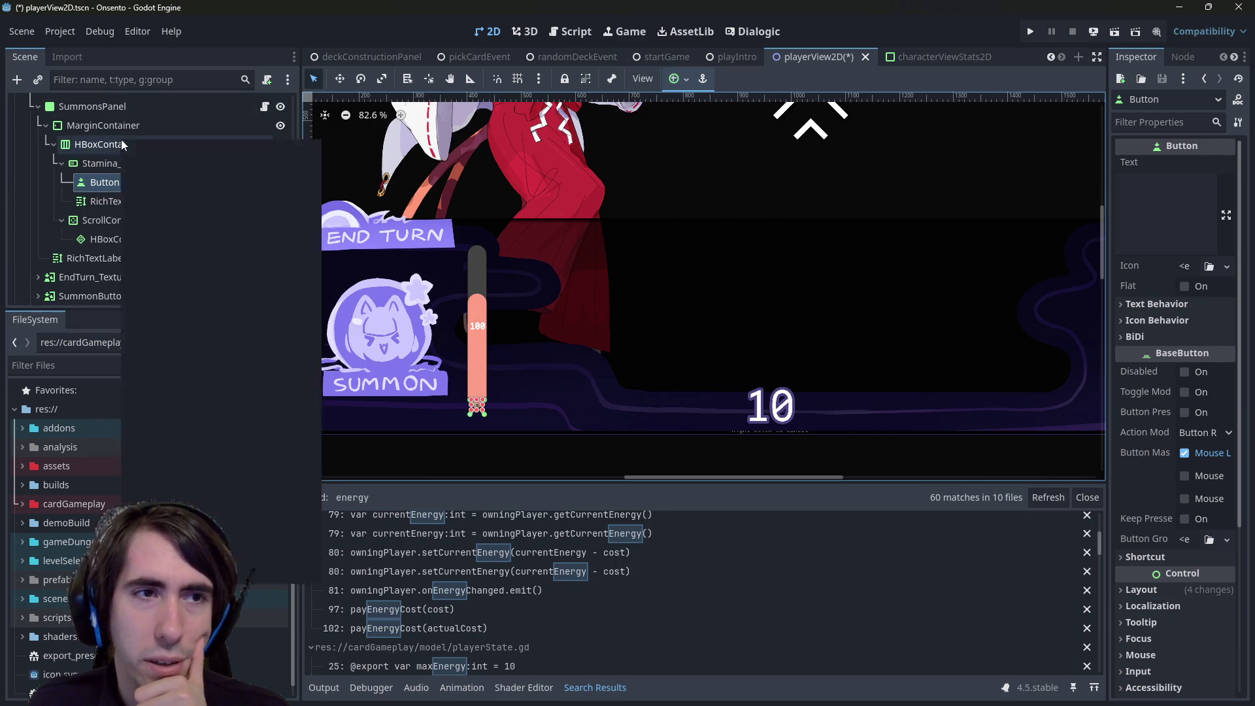
pyautogui.rightClick(122, 142)
pyautogui.click(178, 152)
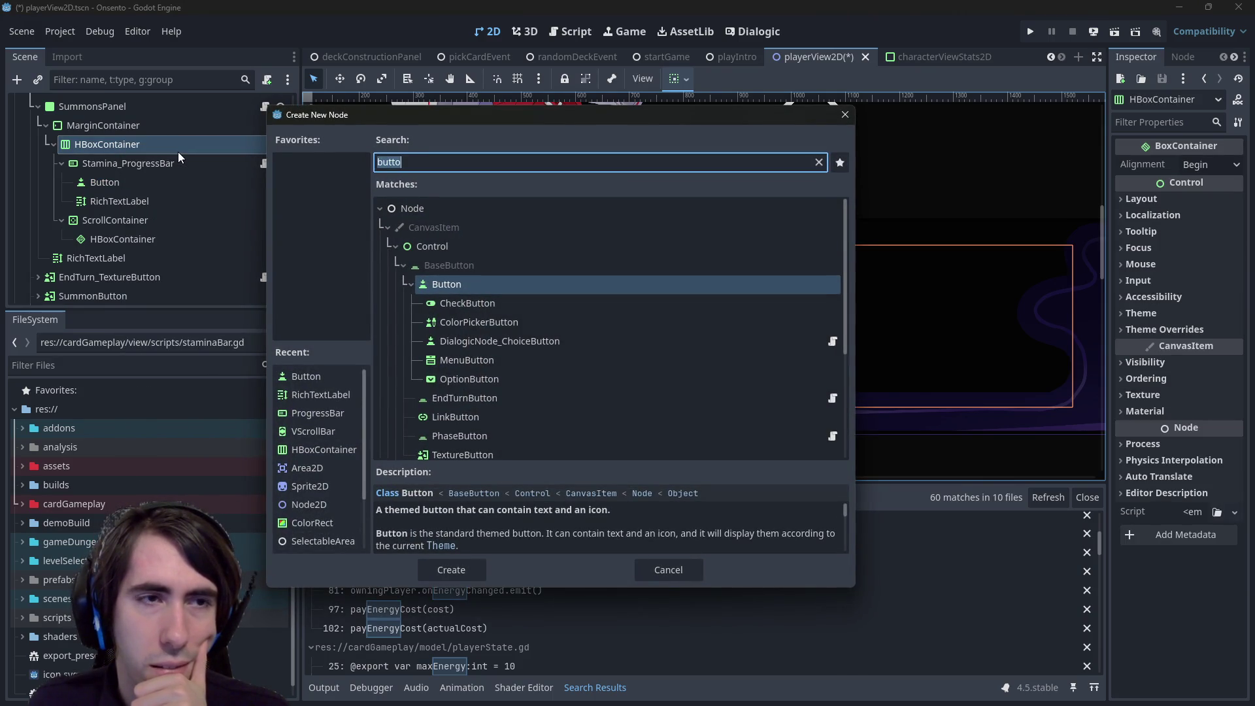
# Create a VBoxContainer and move Stamina_ProgressBar inside it
pyautogui.write('vbox')
pyautogui.press('Return')
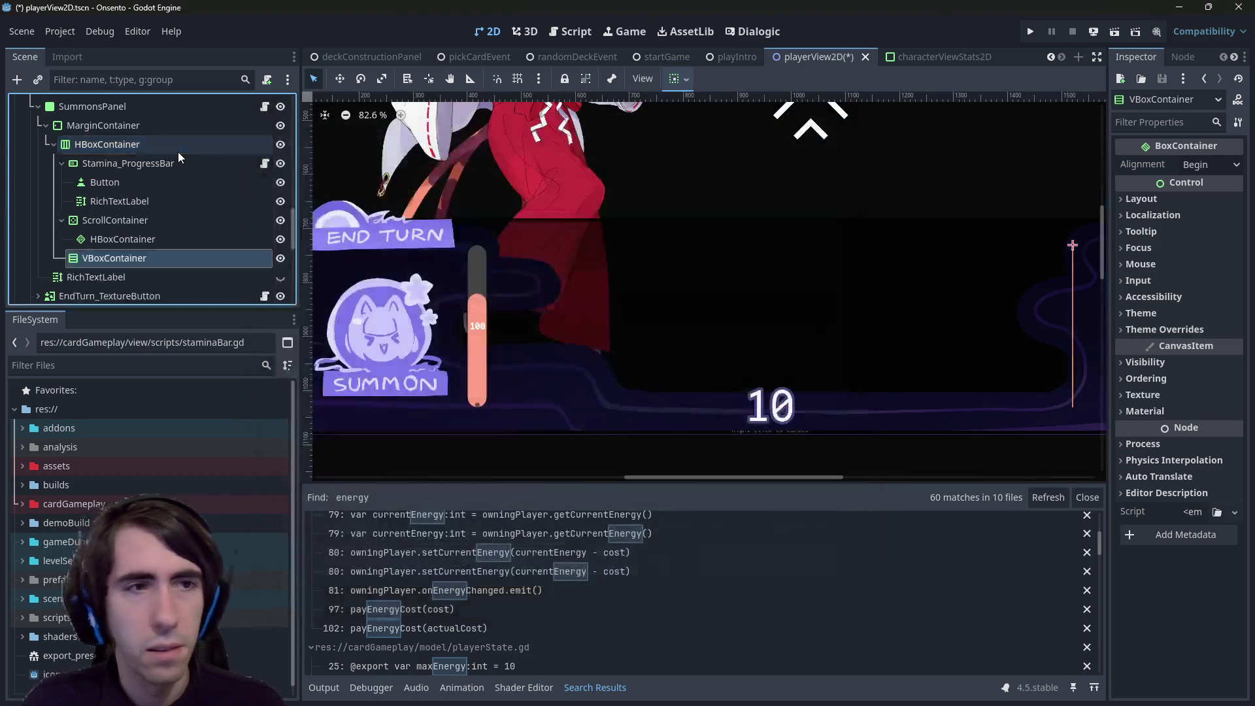
pyautogui.moveTo(124, 259); pyautogui.dragTo(104, 160)
pyautogui.moveTo(108, 183); pyautogui.dragTo(116, 160)
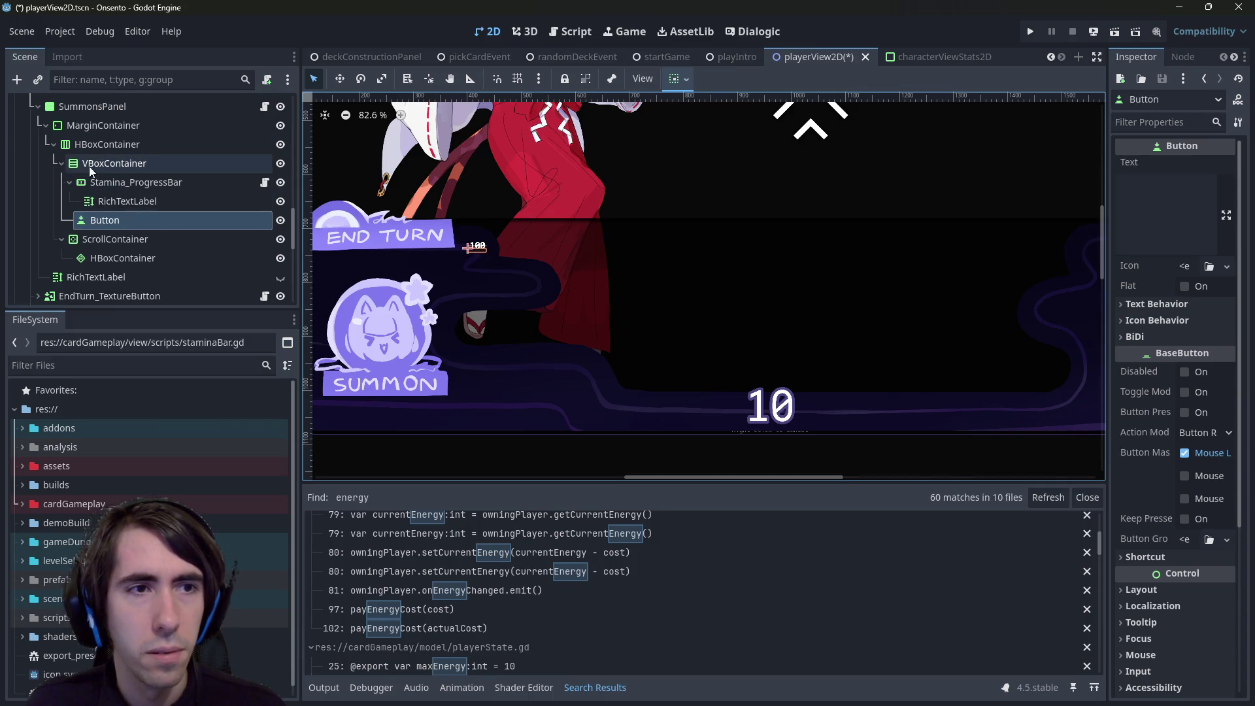
# Set Stamina_ProgressBar's vertical Container Sizing to Fill
pyautogui.click(71, 183)
pyautogui.click(107, 181)
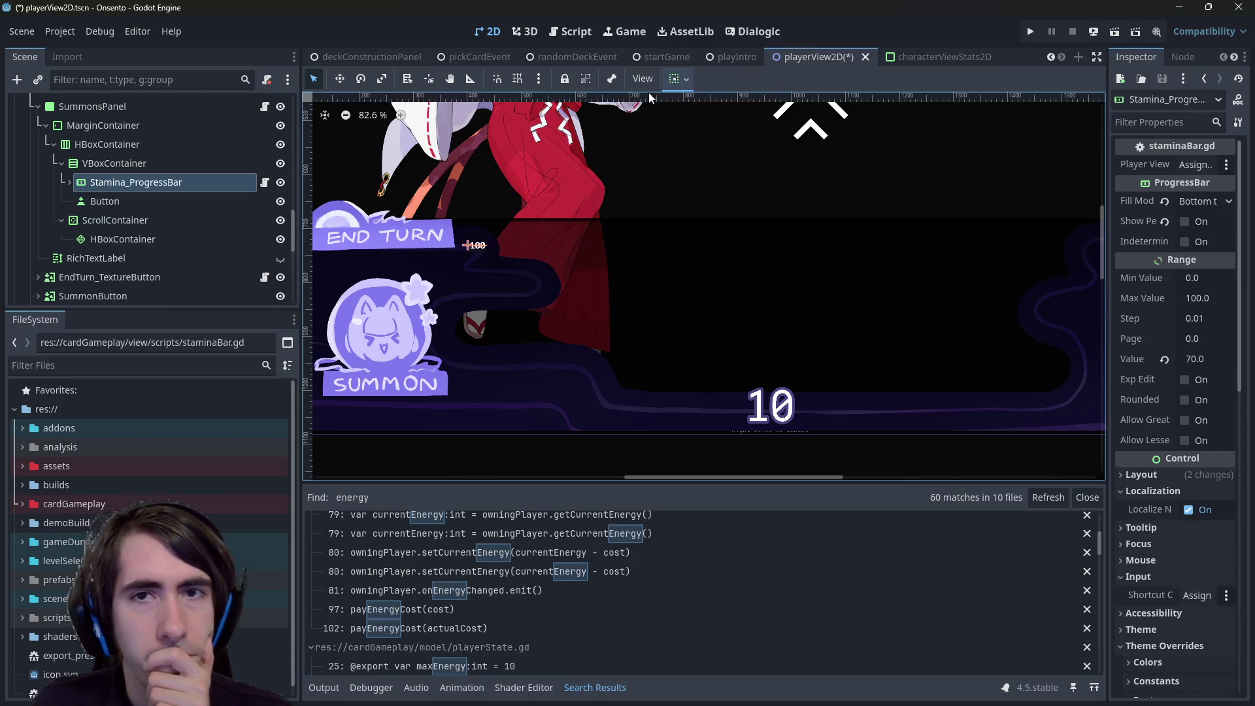
pyautogui.click(678, 78)
pyautogui.click(755, 212)
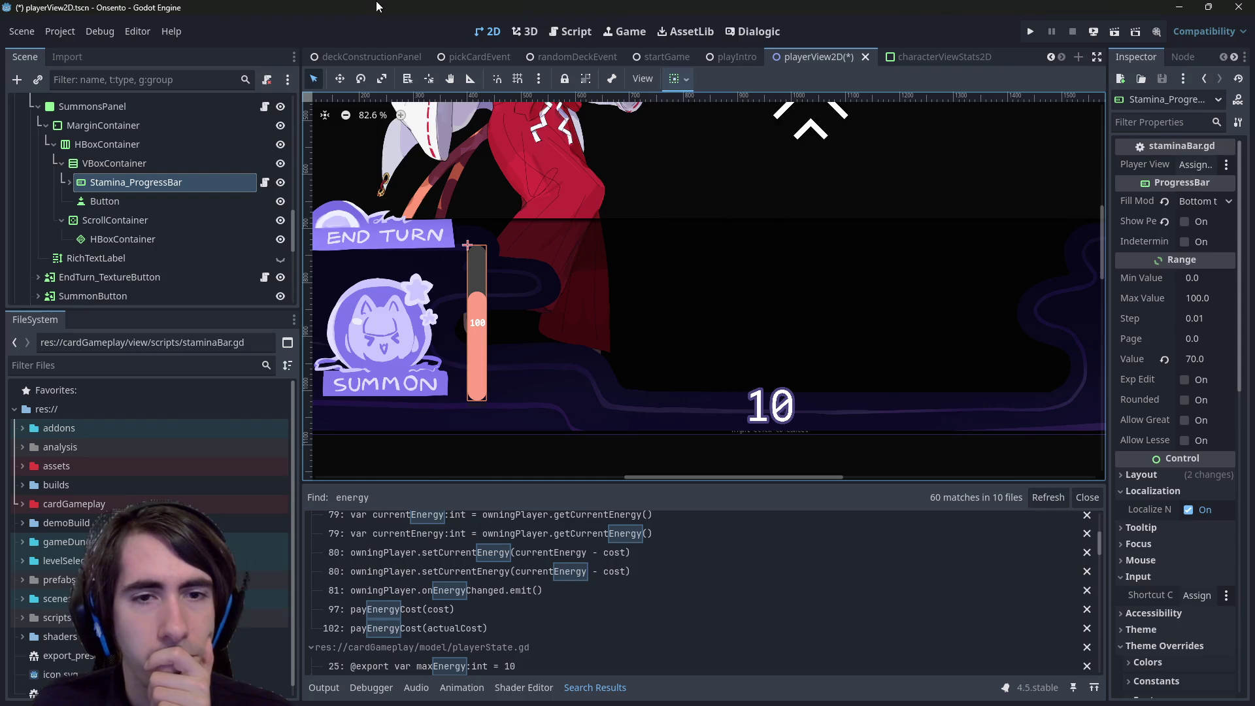
# Try a Custom Minimum Size of 30×30, then 50×50, on the Button
pyautogui.click(158, 205)
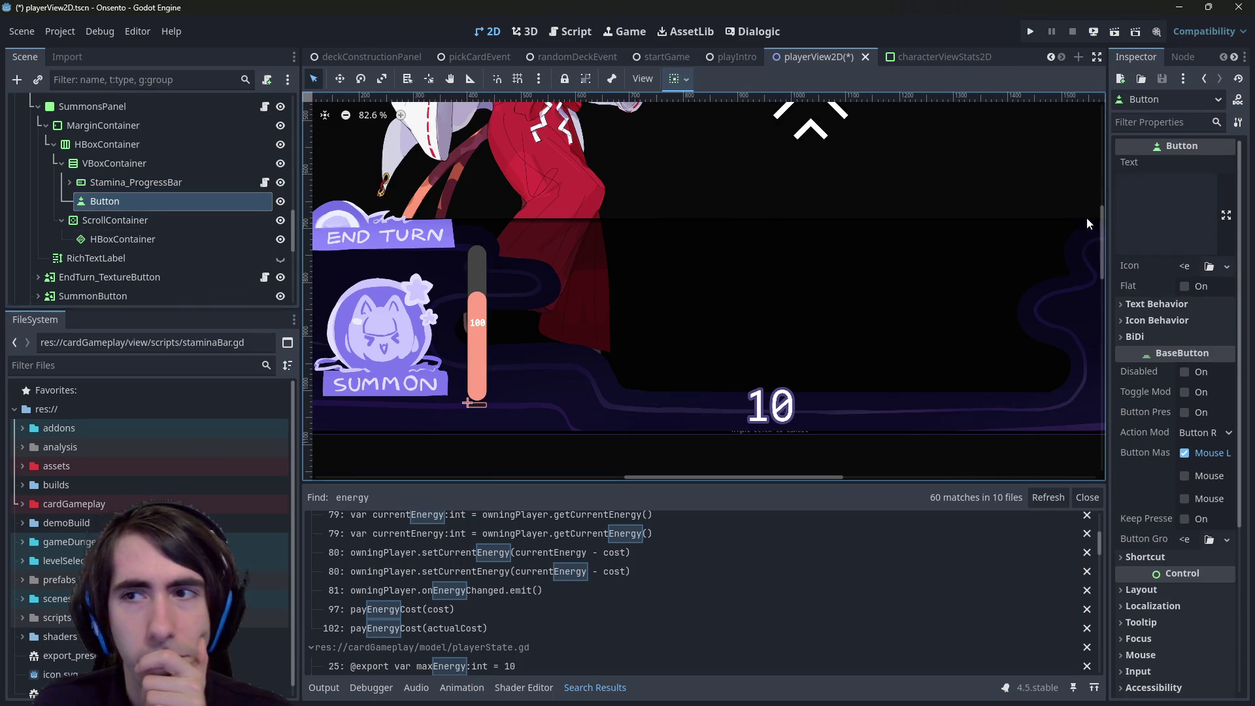
pyautogui.click(1167, 122)
pyautogui.write('min')
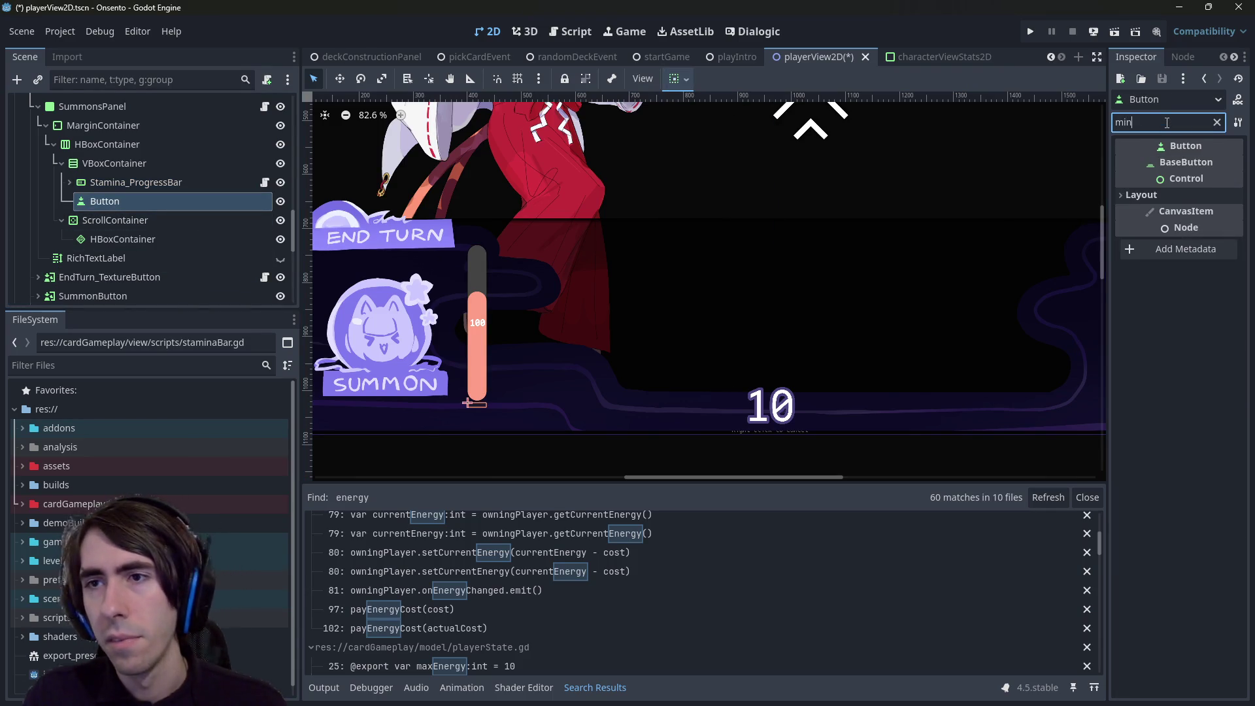
pyautogui.click(1170, 195)
pyautogui.click(1211, 255)
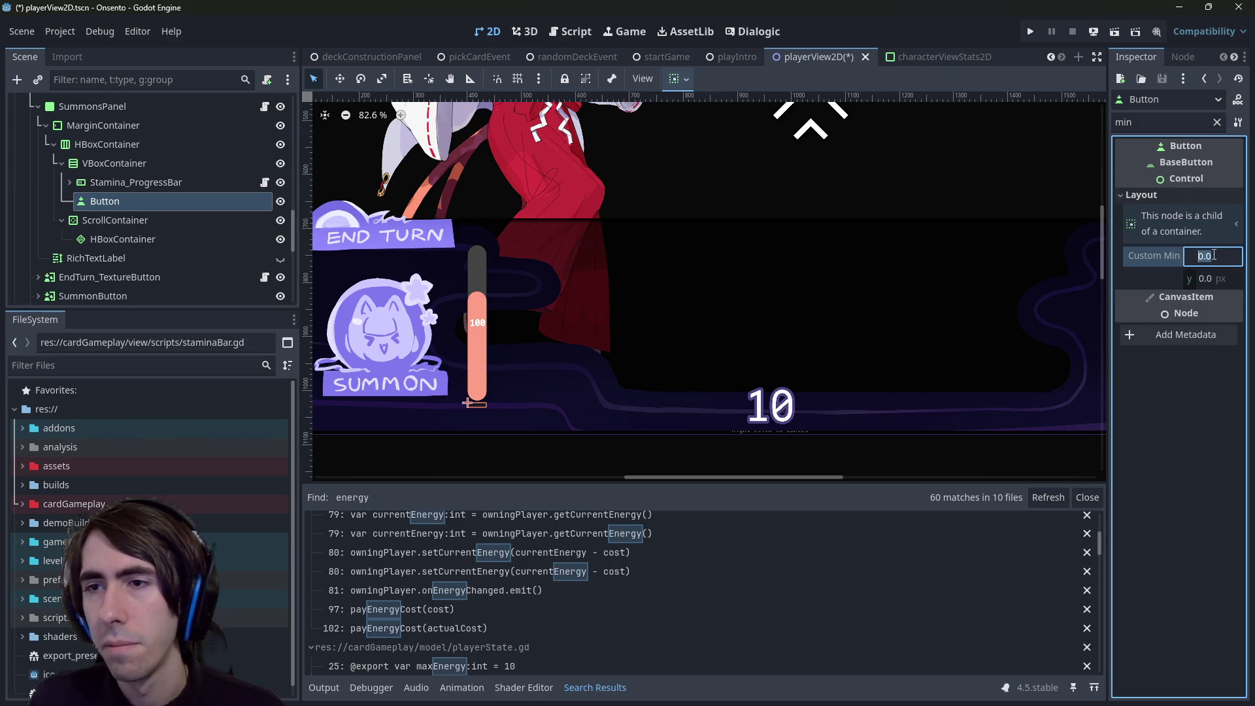
pyautogui.write('30')
pyautogui.press('Tab')
pyautogui.write('30')
pyautogui.press('Return')
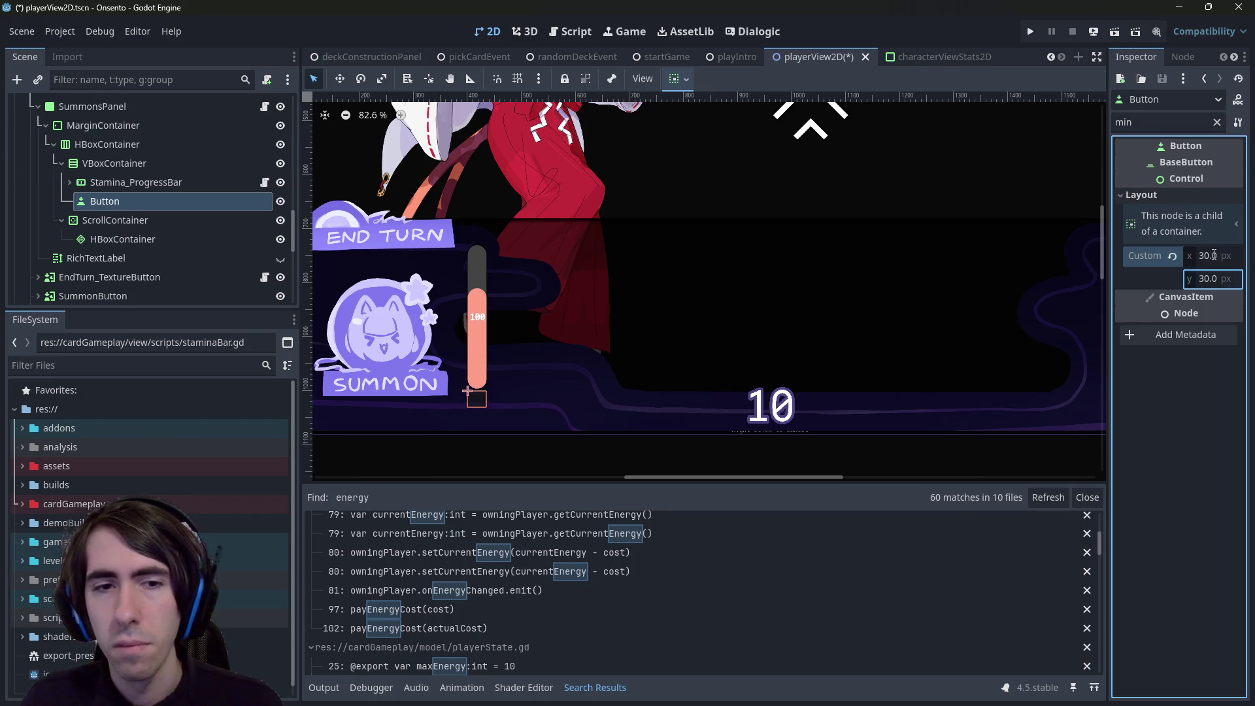
pyautogui.click(1214, 255)
pyautogui.write('50')
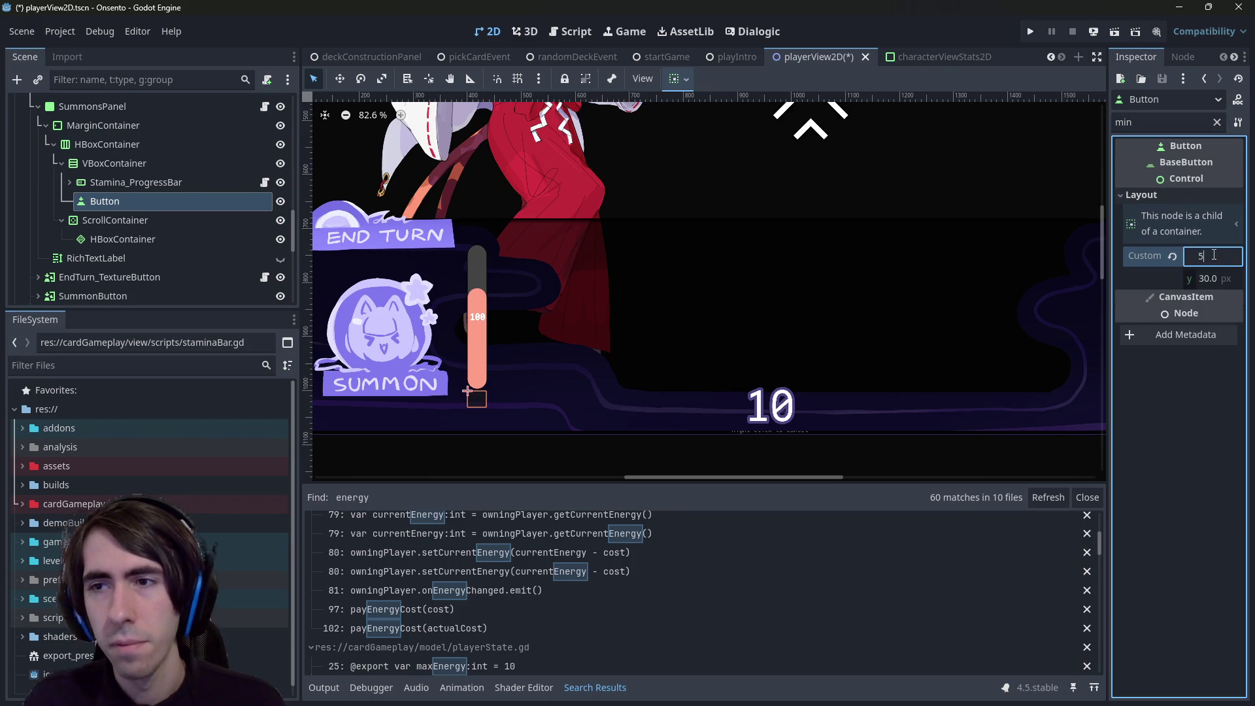
pyautogui.press('Tab')
pyautogui.write('50')
pyautogui.press('Return')
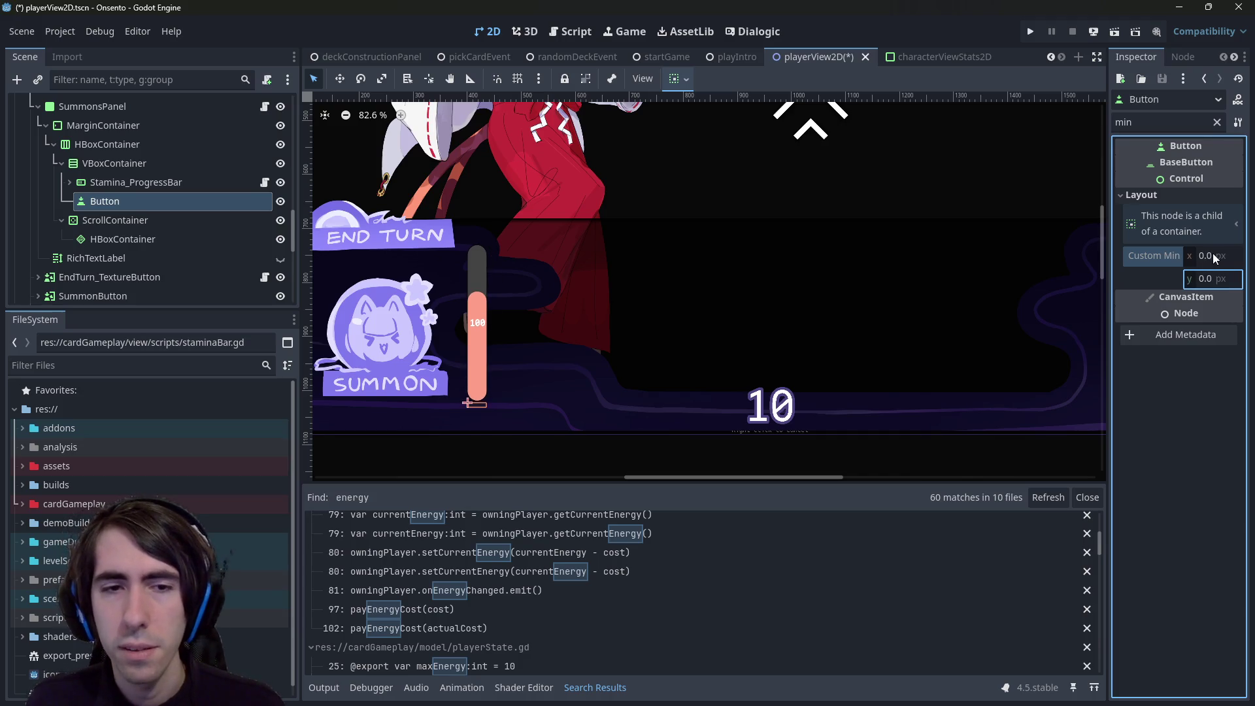
# Inspect the VBoxContainer, Stamina_ProgressBar and the RichTextLabel showing 100
pyautogui.click(128, 164)
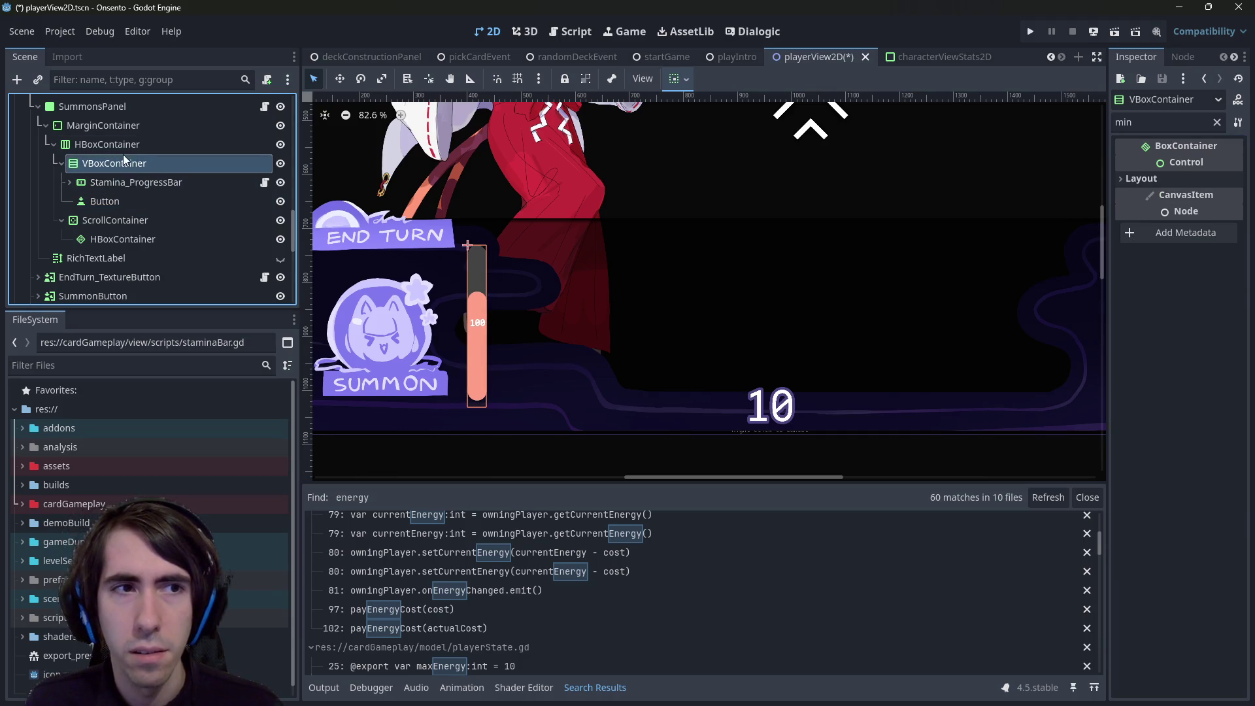
pyautogui.click(134, 183)
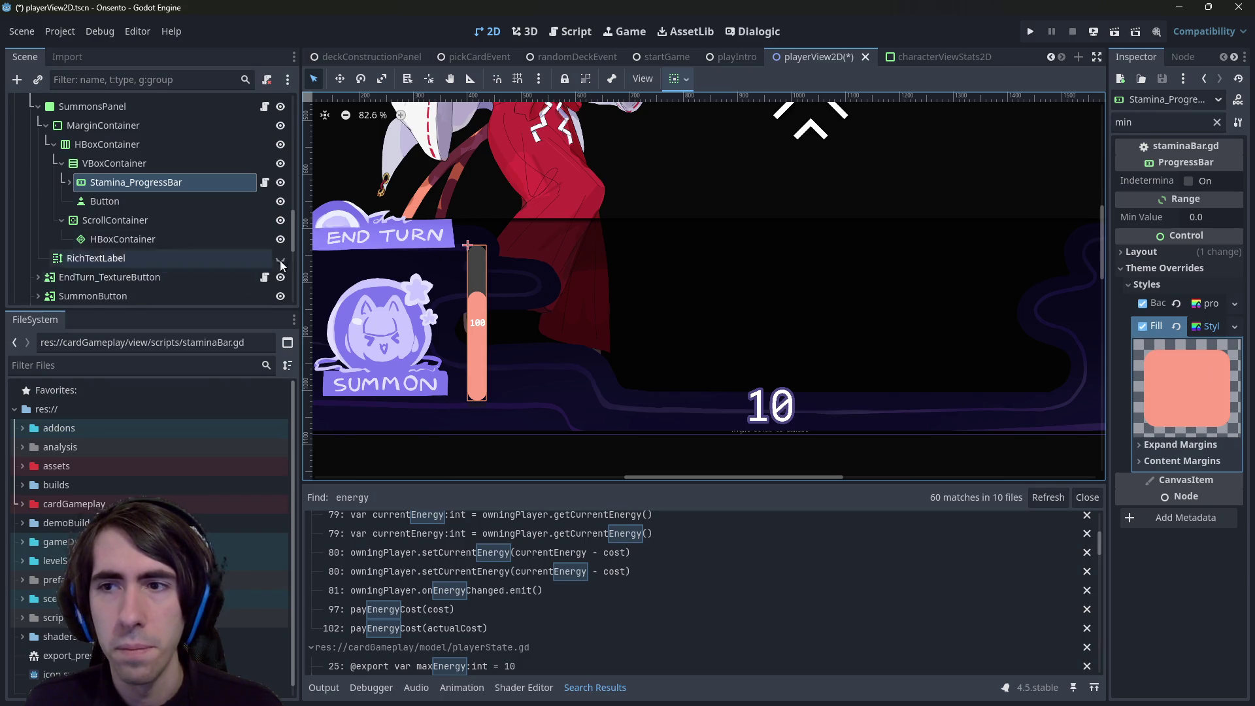
pyautogui.click(135, 202)
pyautogui.click(134, 185)
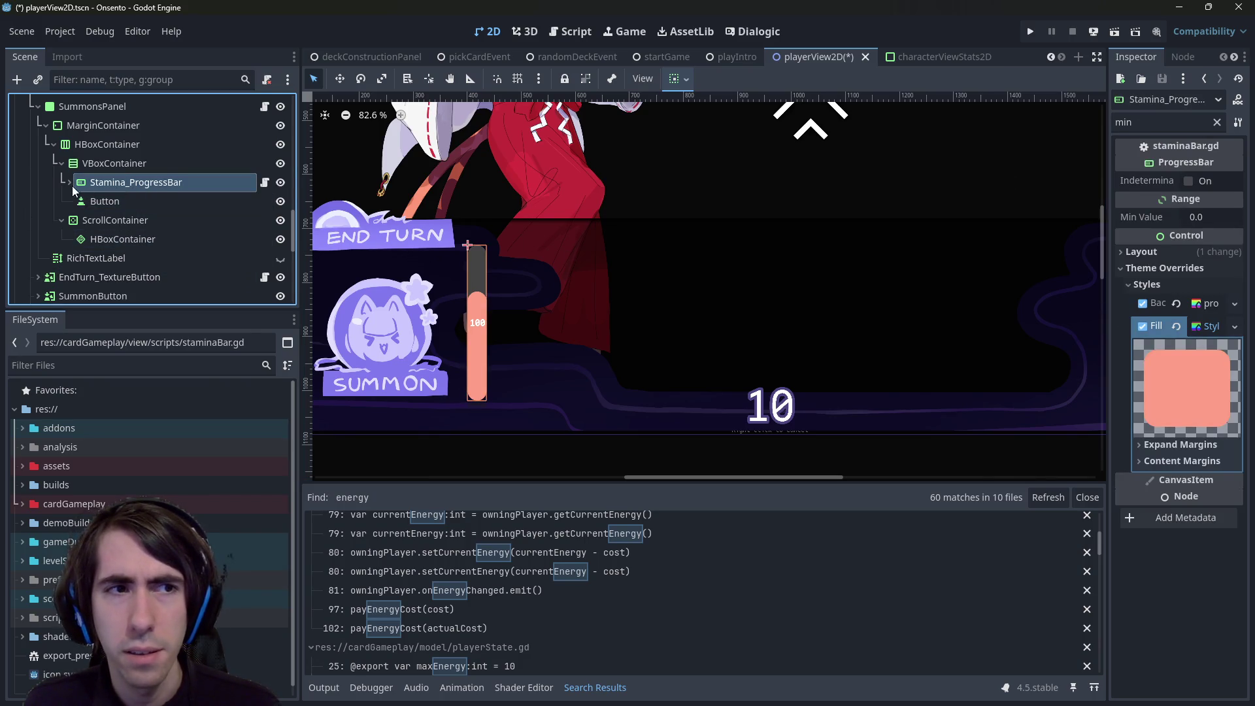
pyautogui.click(69, 182)
pyautogui.click(128, 201)
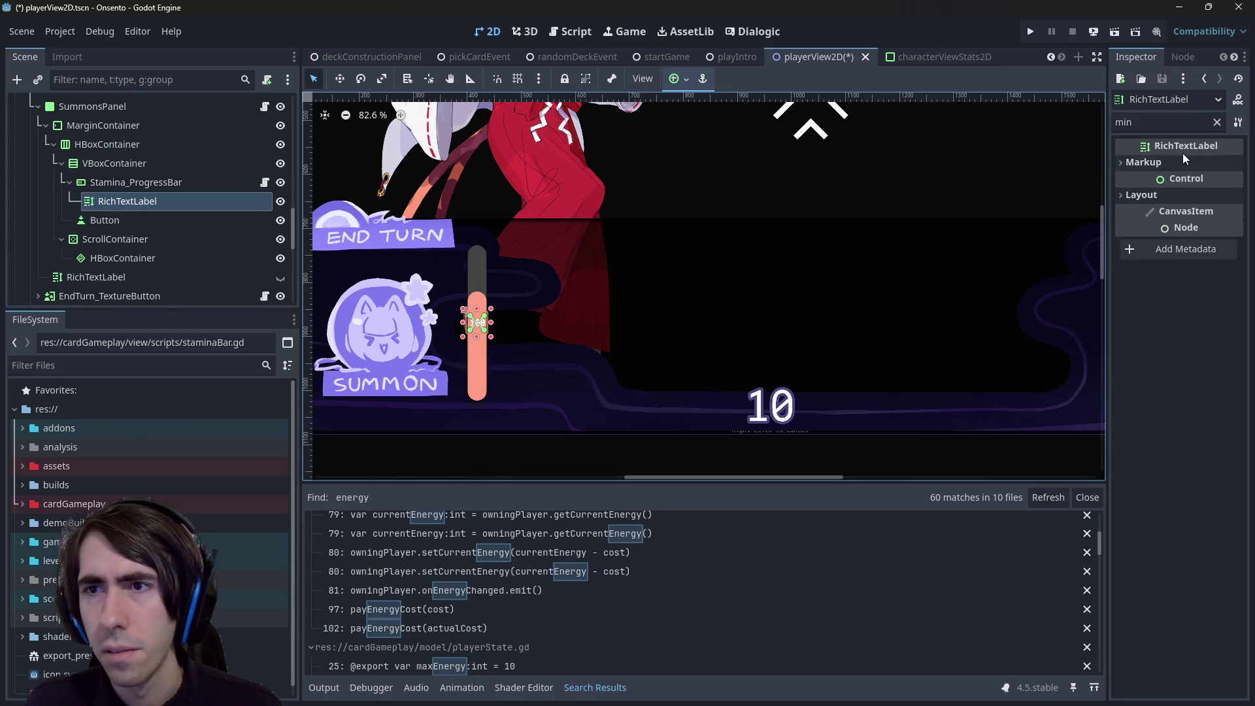
# Clear the filter and review the RichTextLabel, HBoxContainer and VBoxContainer layout properties
pyautogui.click(1189, 194)
pyautogui.click(1223, 126)
pyautogui.click(1217, 123)
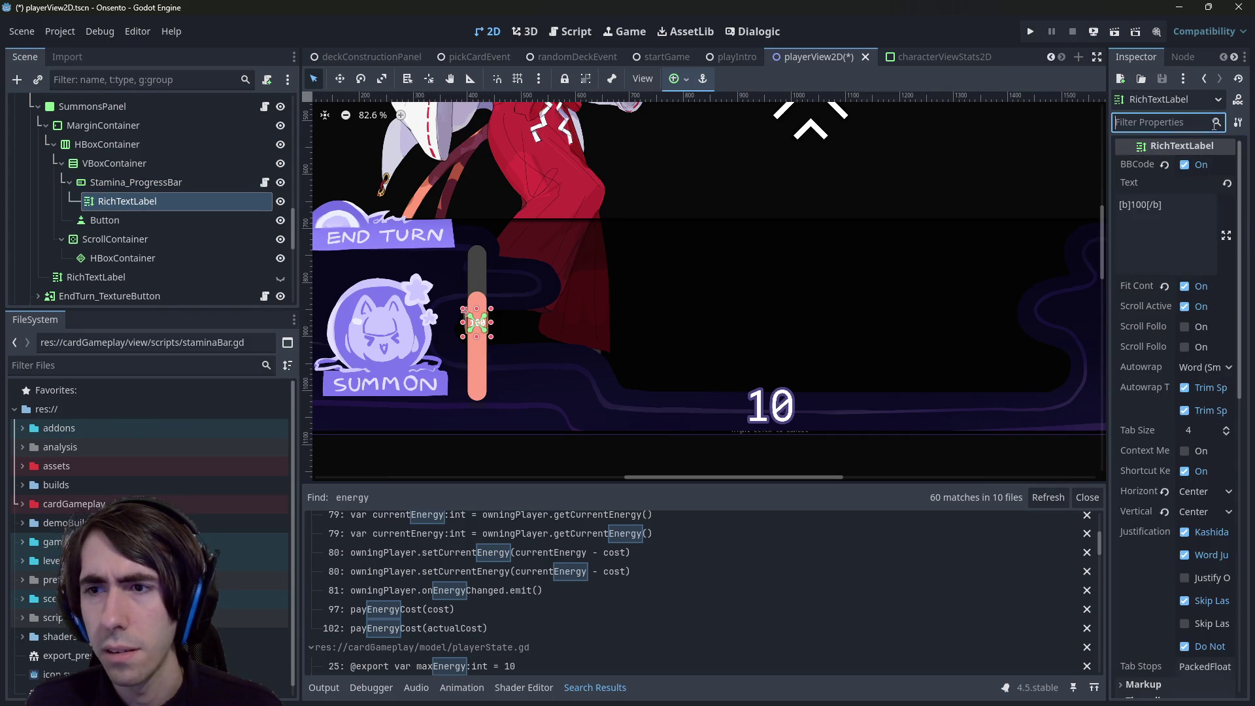
pyautogui.click(122, 257)
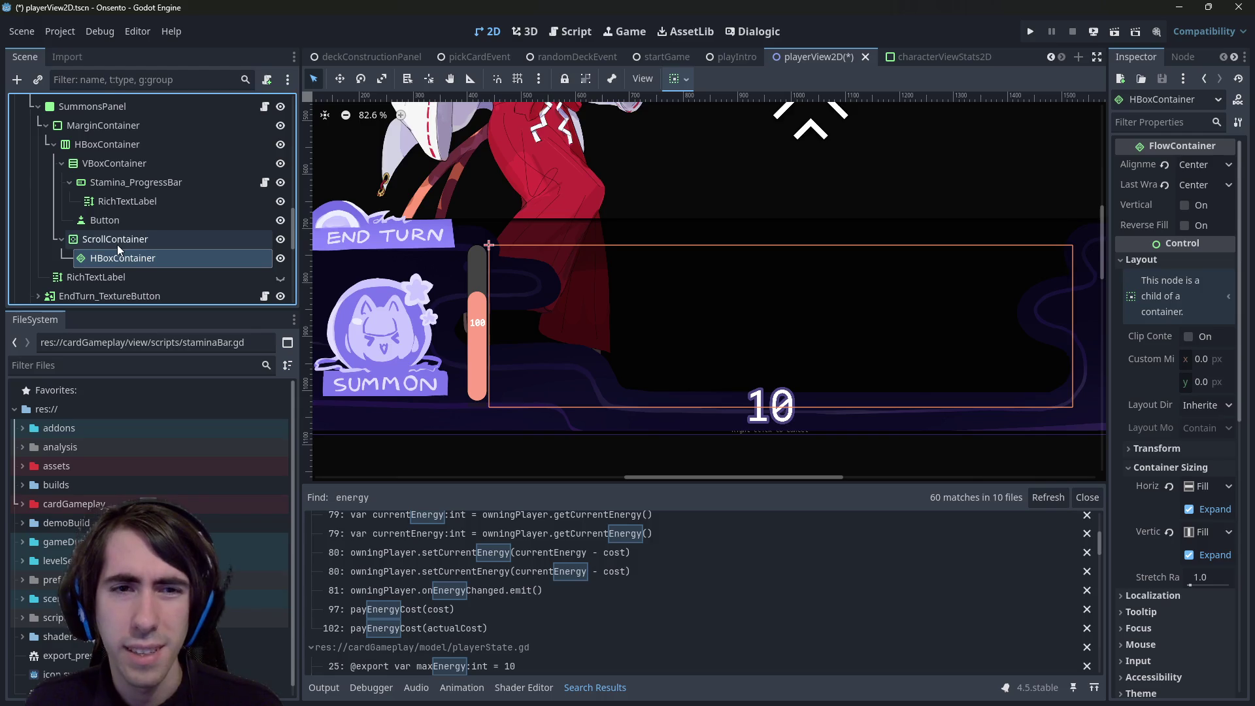
pyautogui.click(117, 223)
pyautogui.click(128, 203)
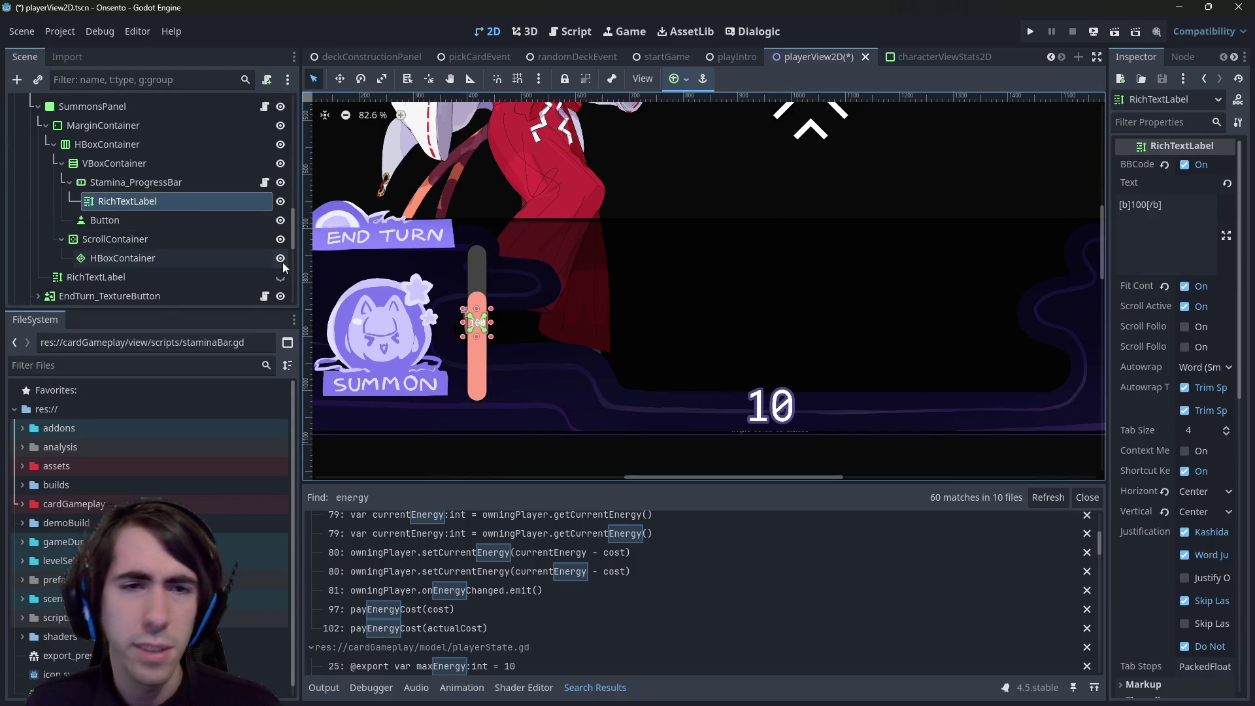
pyautogui.click(115, 163)
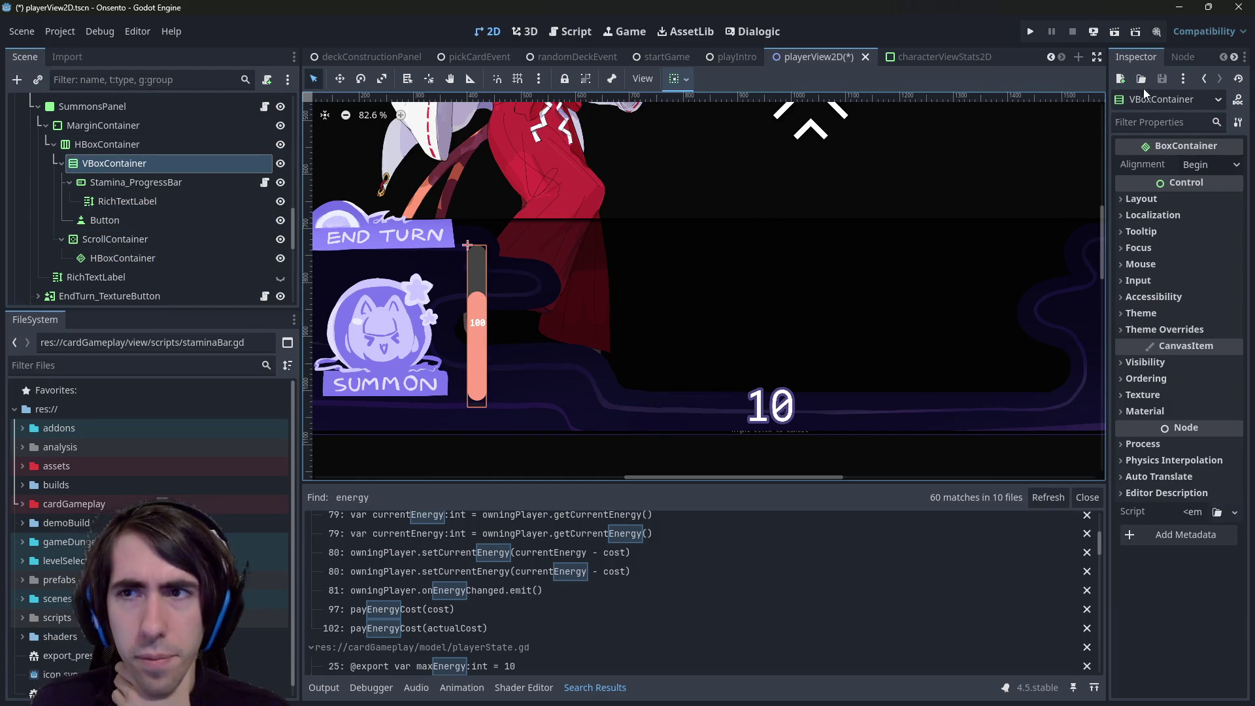
# Filter the Inspector by 'min' and check the VBoxContainer and Stamina_ProgressBar layout settings
pyautogui.click(1153, 123)
pyautogui.write('min')
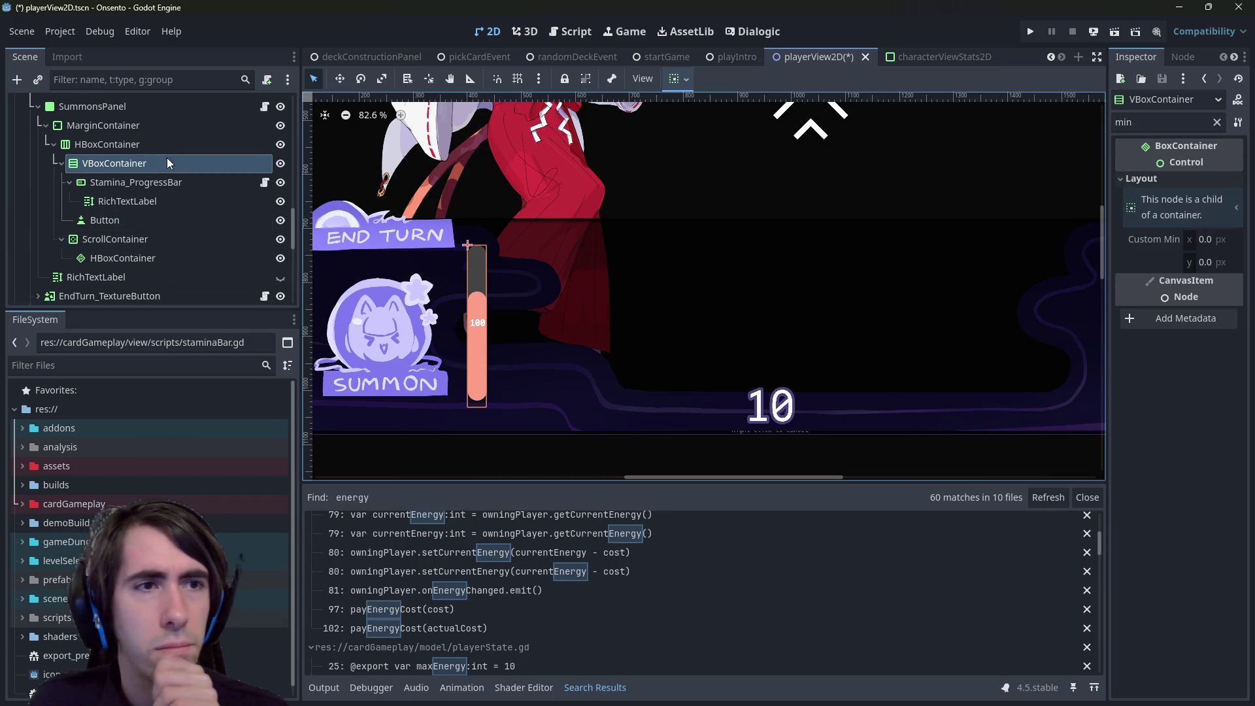
pyautogui.click(143, 146)
pyautogui.click(139, 162)
pyautogui.click(134, 186)
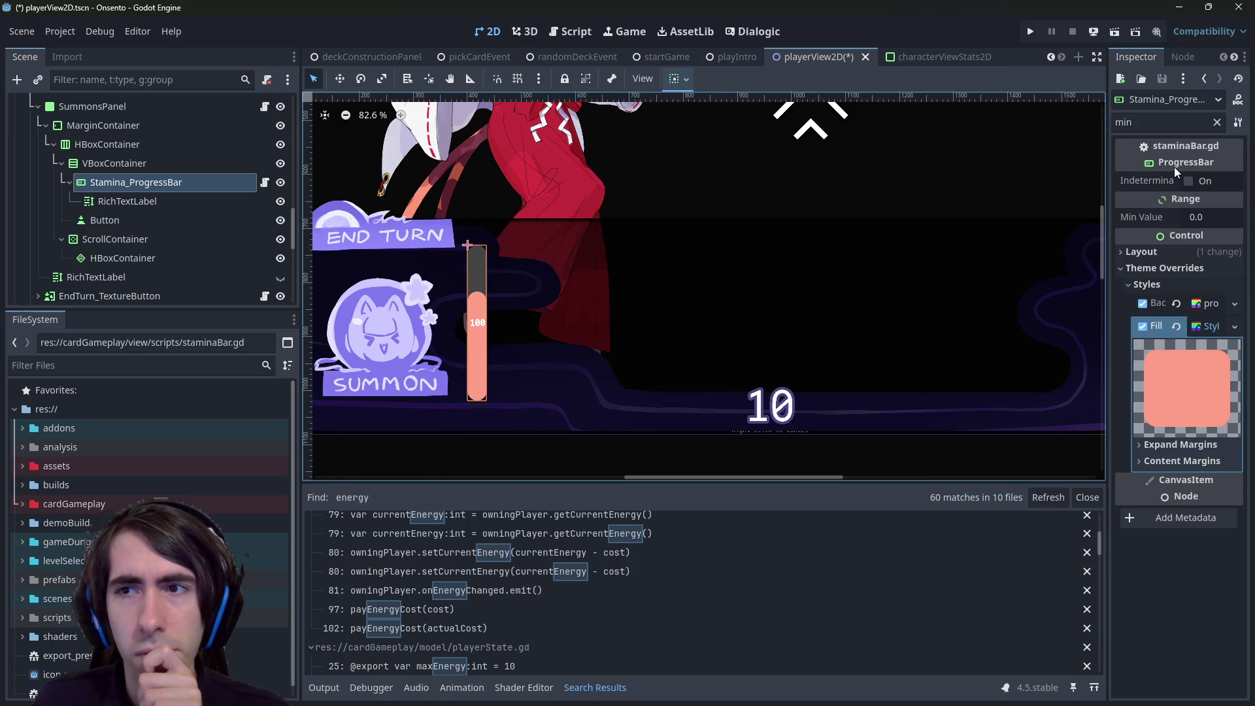
pyautogui.click(1168, 259)
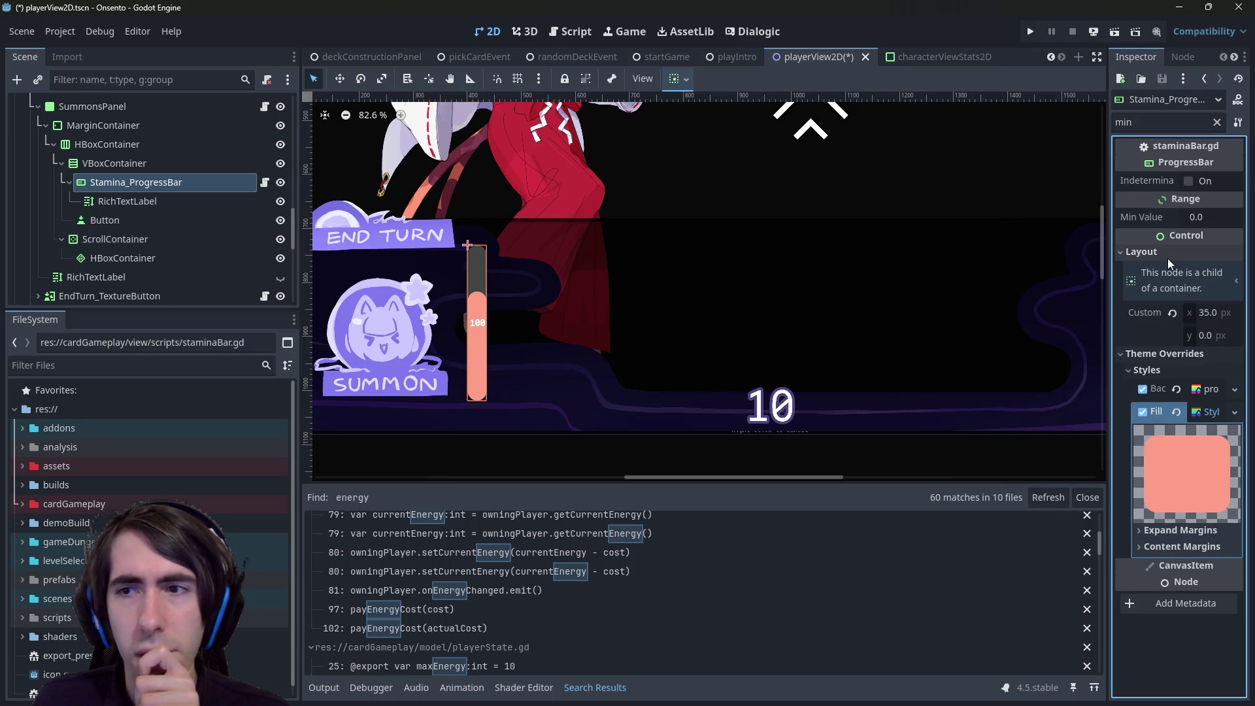
# Give the Button a 35×35 Custom Minimum Size and save playerView2D.tscn
pyautogui.click(105, 220)
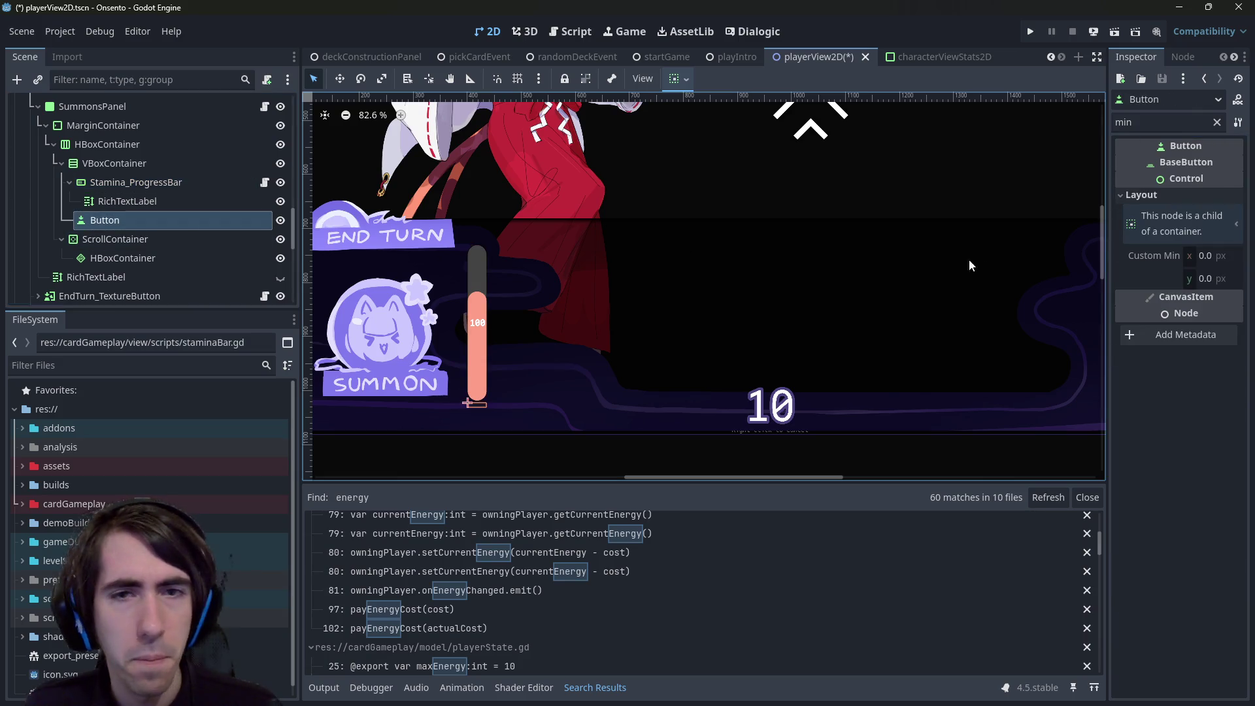
pyautogui.click(1191, 256)
pyautogui.write('35')
pyautogui.click(1189, 279)
pyautogui.write('35')
pyautogui.press('Return')
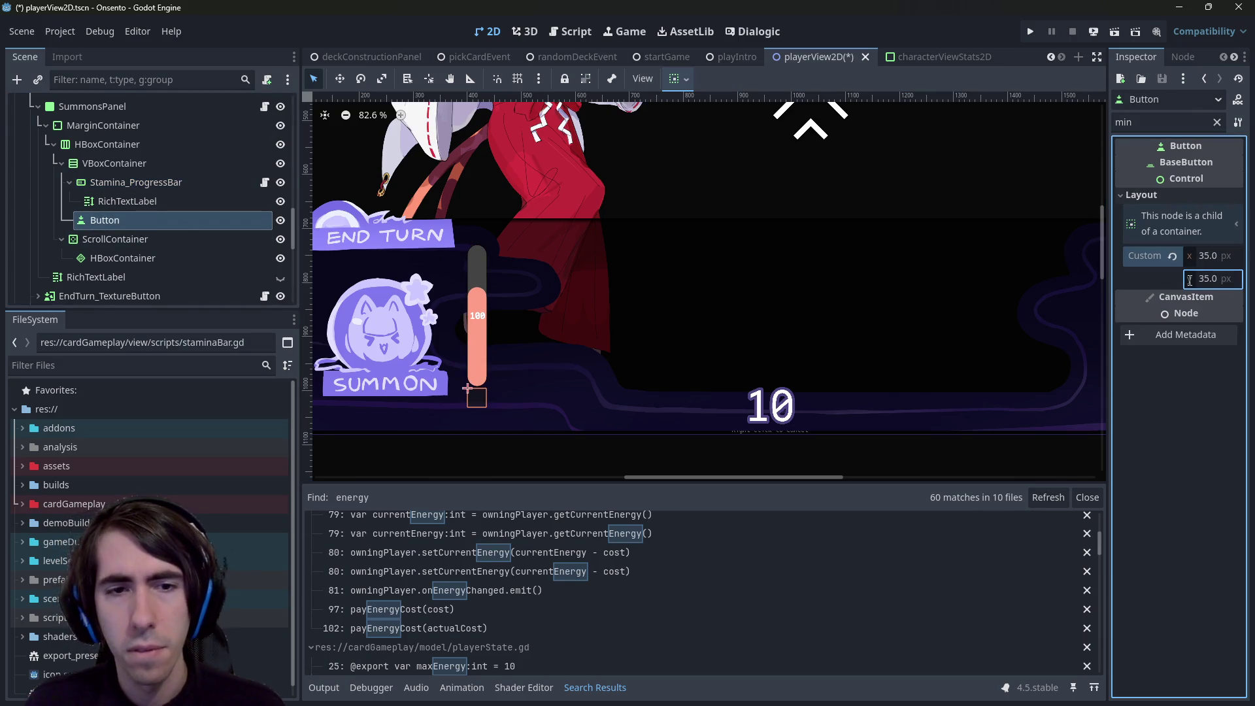
pyautogui.hotkey('ctrl', 's')
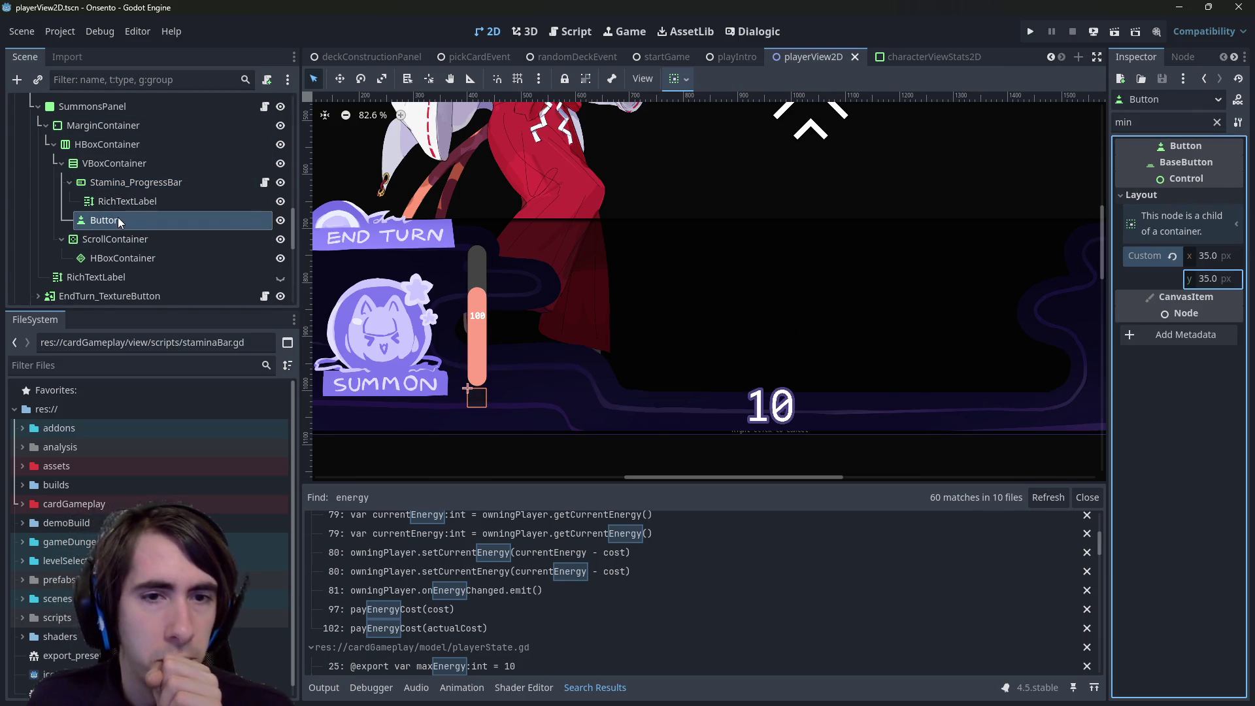
pyautogui.rightClick(117, 217)
pyautogui.press('Escape')
# Find theme.tres via a 'theme' FileSystem search and drop it on the Button's Theme property
pyautogui.scroll(8, 496, 355)
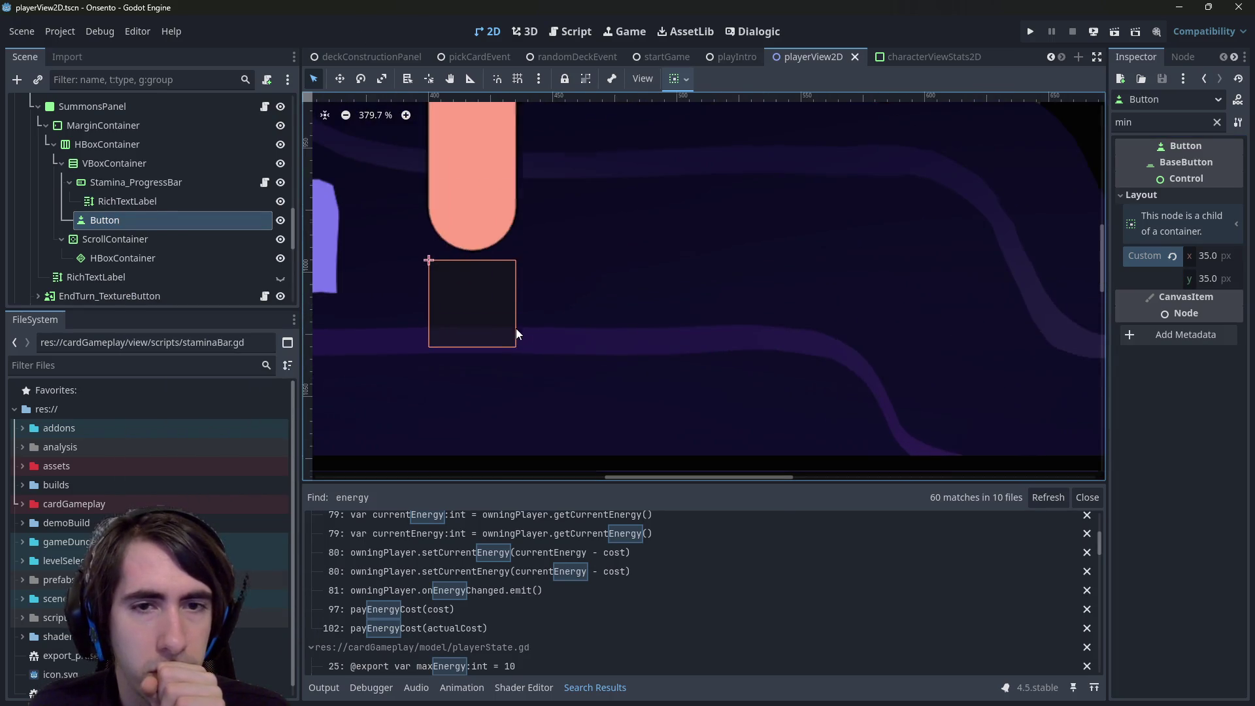
pyautogui.scroll(-1, 517, 340)
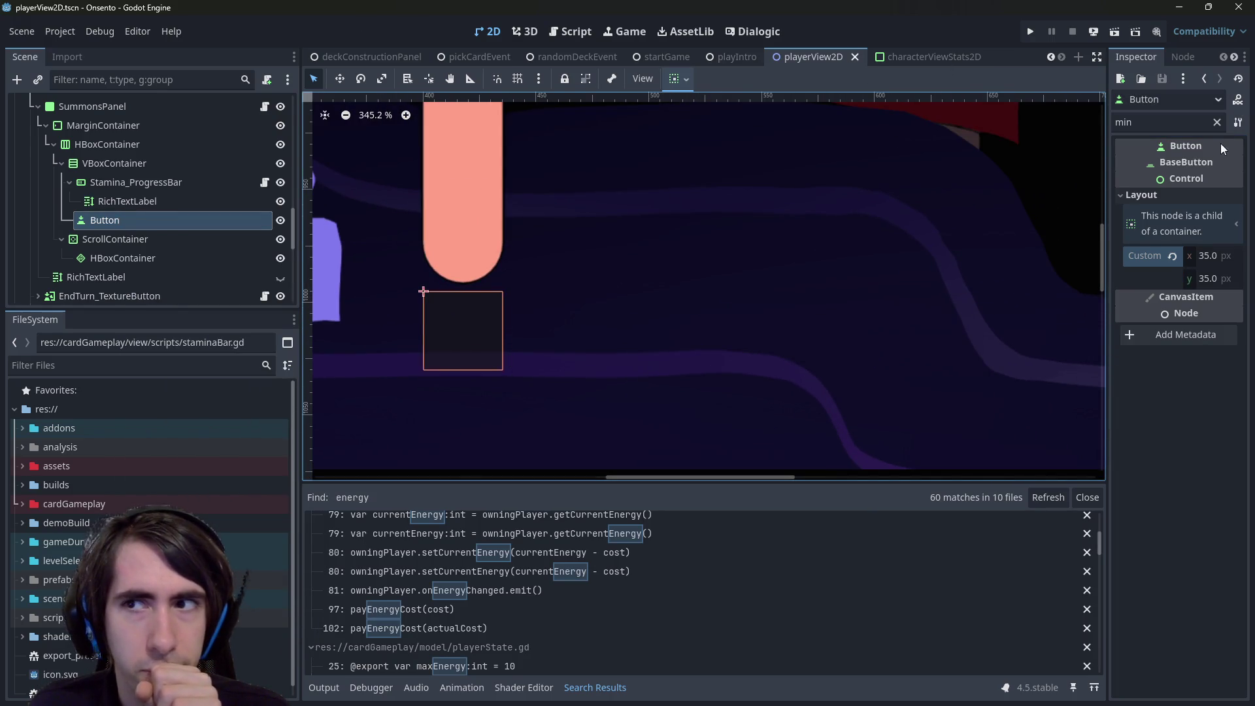
pyautogui.click(1217, 122)
pyautogui.scroll(-5, 1162, 459)
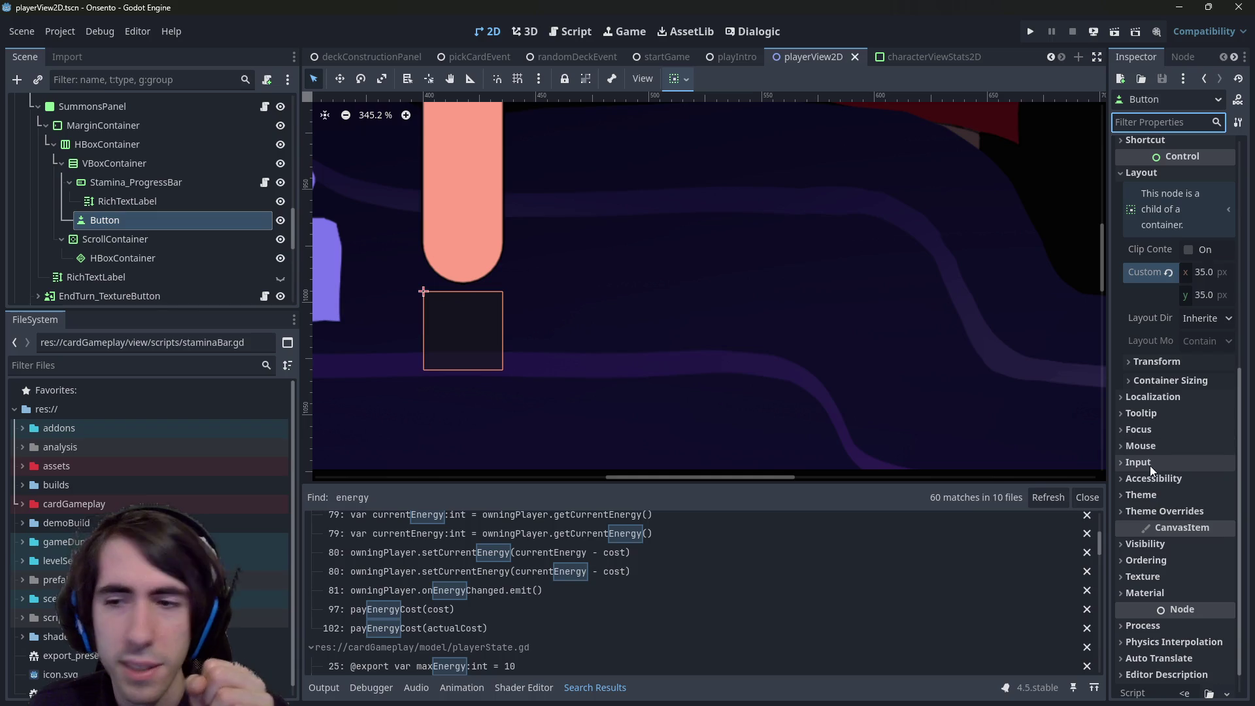
pyautogui.scroll(-1, 1159, 472)
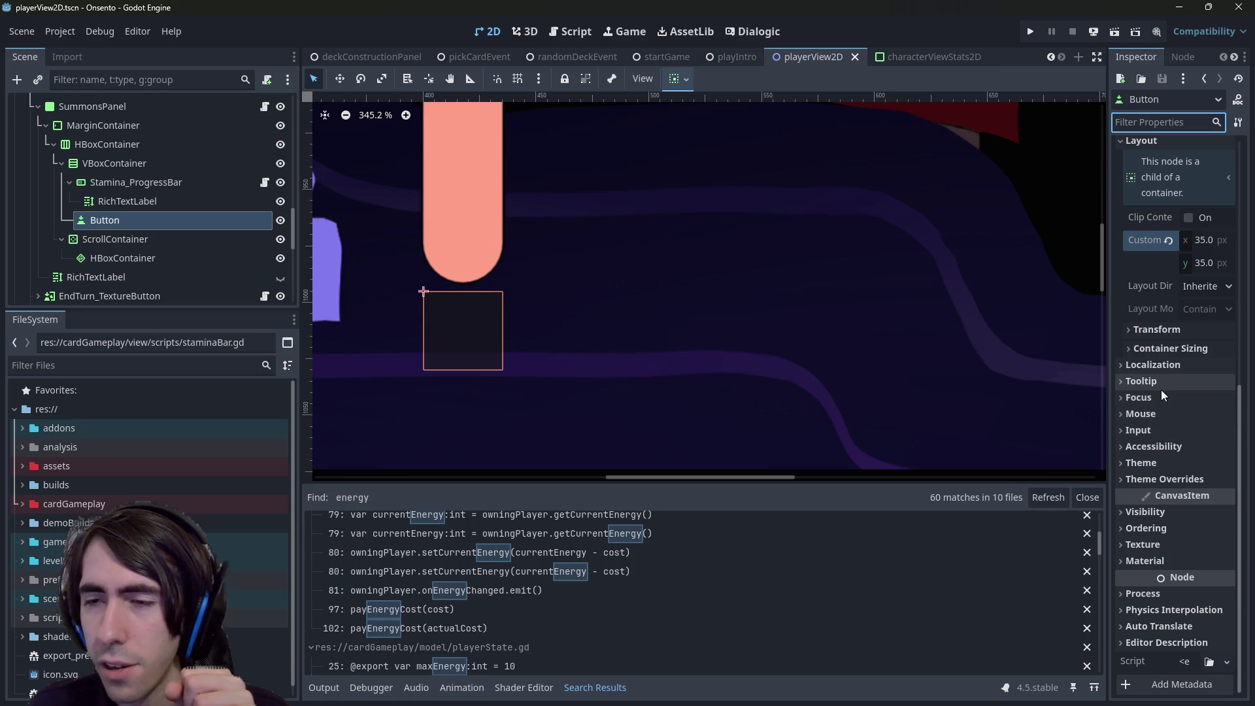
pyautogui.click(1159, 459)
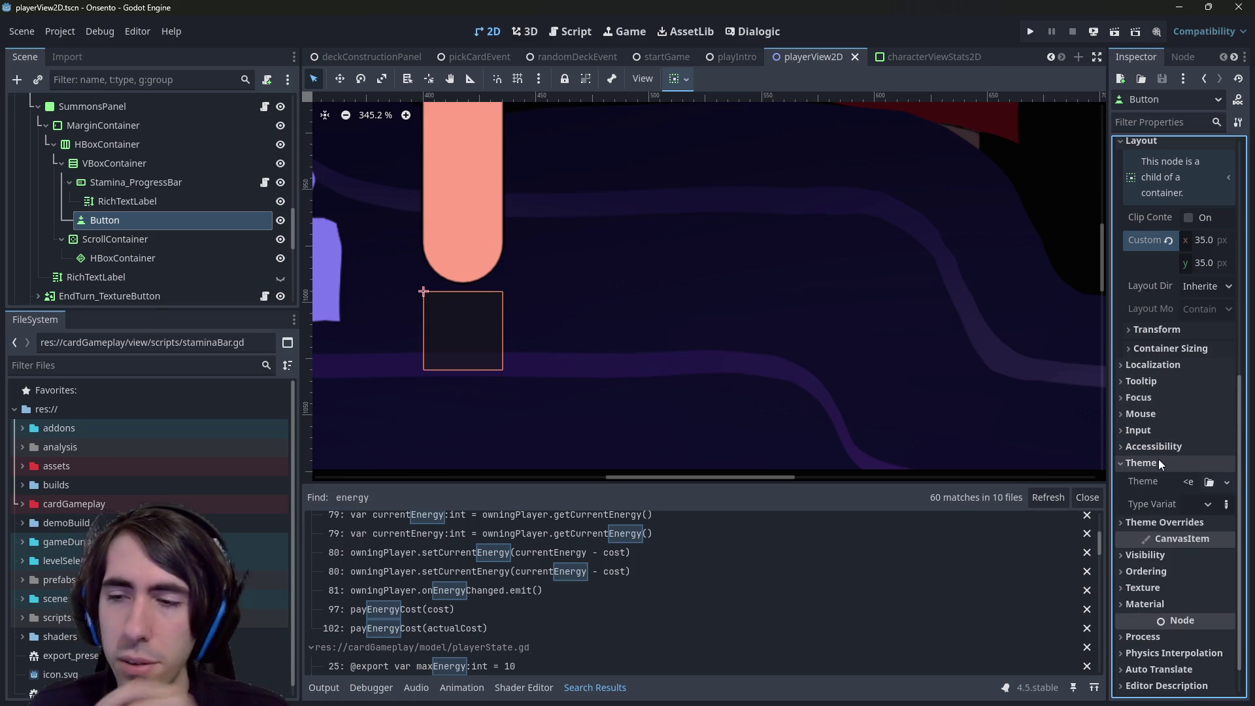
pyautogui.click(224, 370)
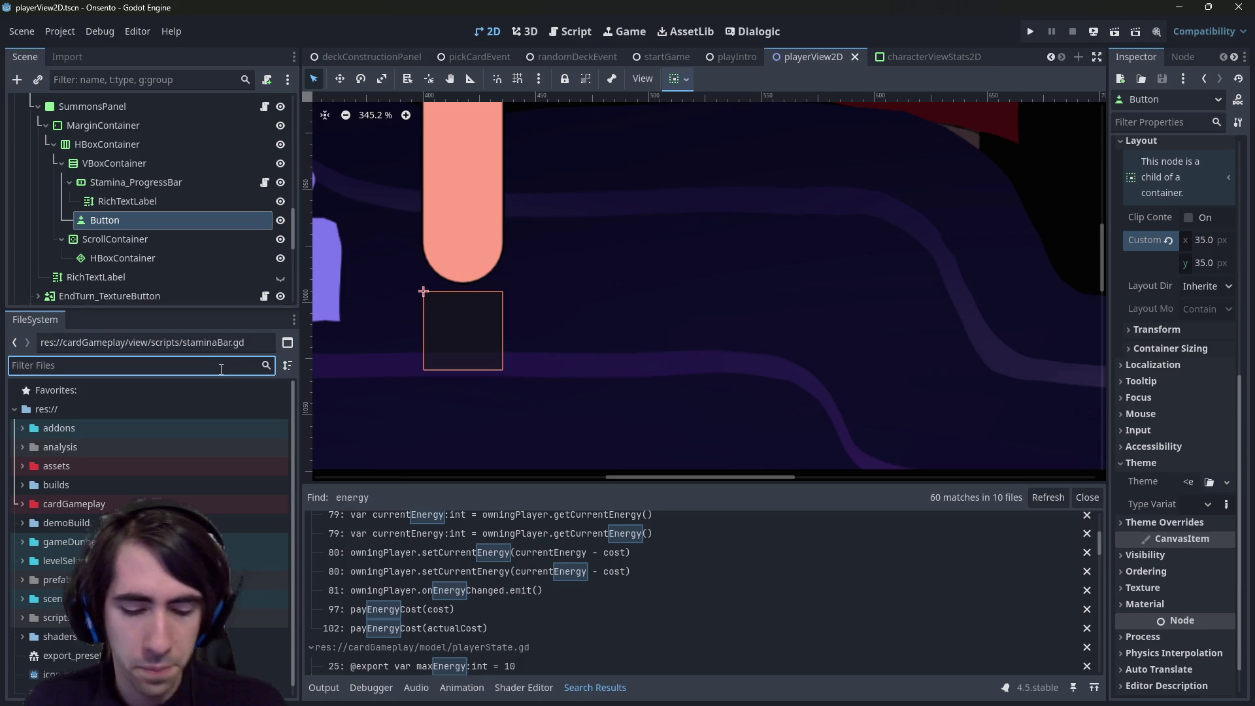
pyautogui.write('theme')
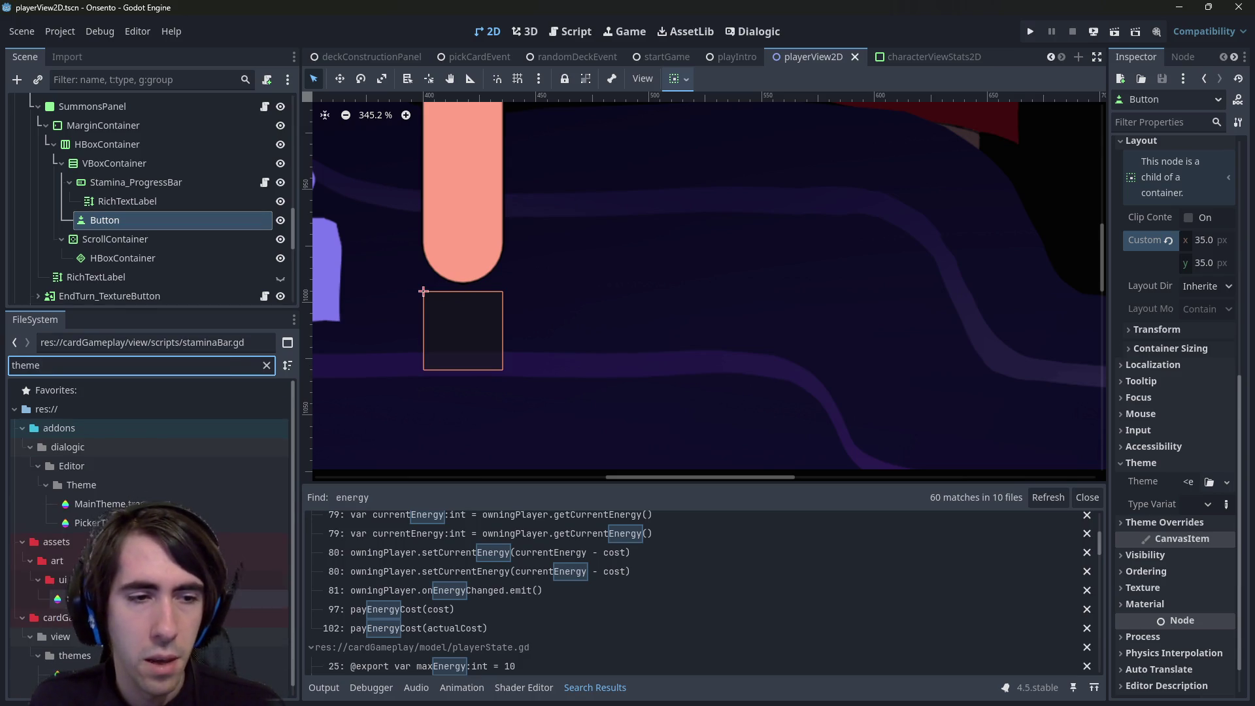
pyautogui.moveTo(66, 598)
pyautogui.mouseDown()
pyautogui.moveTo(850, 392)
pyautogui.moveTo(1217, 489)
pyautogui.moveTo(1193, 482)
pyautogui.mouseUp()
# Reselect the newly themed button beneath the stamina bar
pyautogui.scroll(-4, 719, 301)
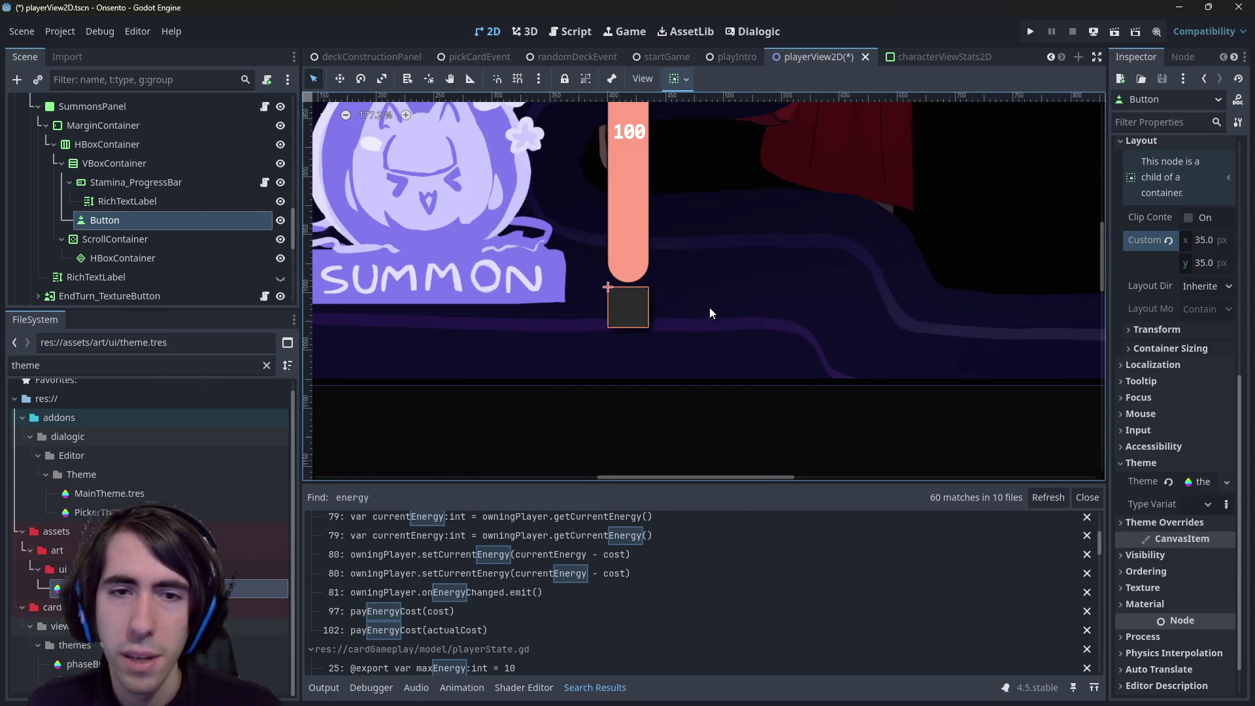
pyautogui.click(664, 399)
pyautogui.click(631, 311)
pyautogui.scroll(2, 720, 325)
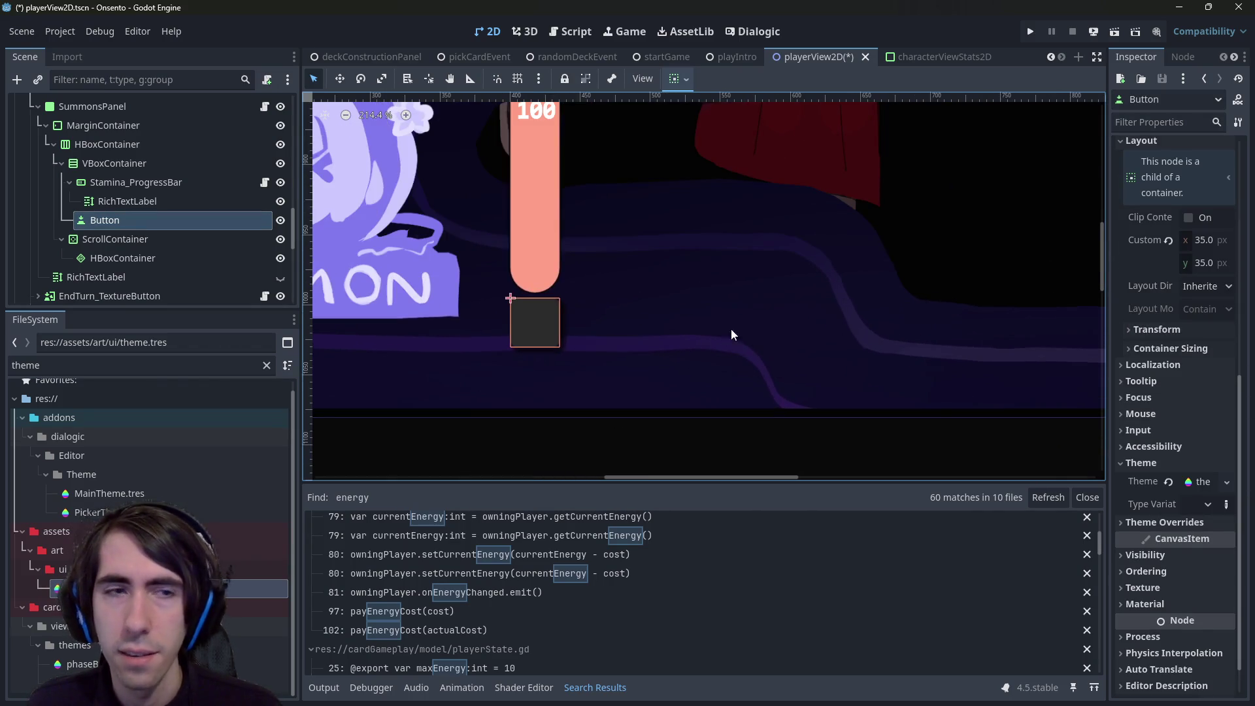
pyautogui.scroll(5, 1213, 342)
pyautogui.click(1176, 230)
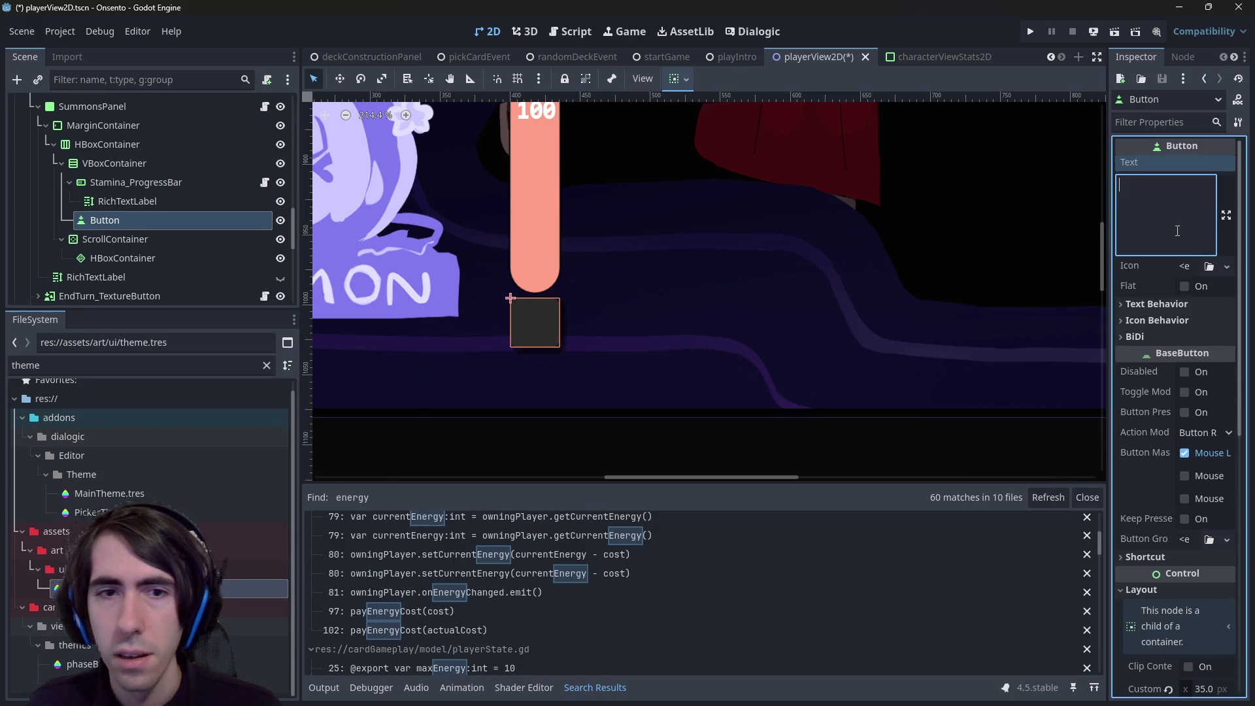
# Label the button '+' and save the scene
pyautogui.write('+')
pyautogui.click(744, 378)
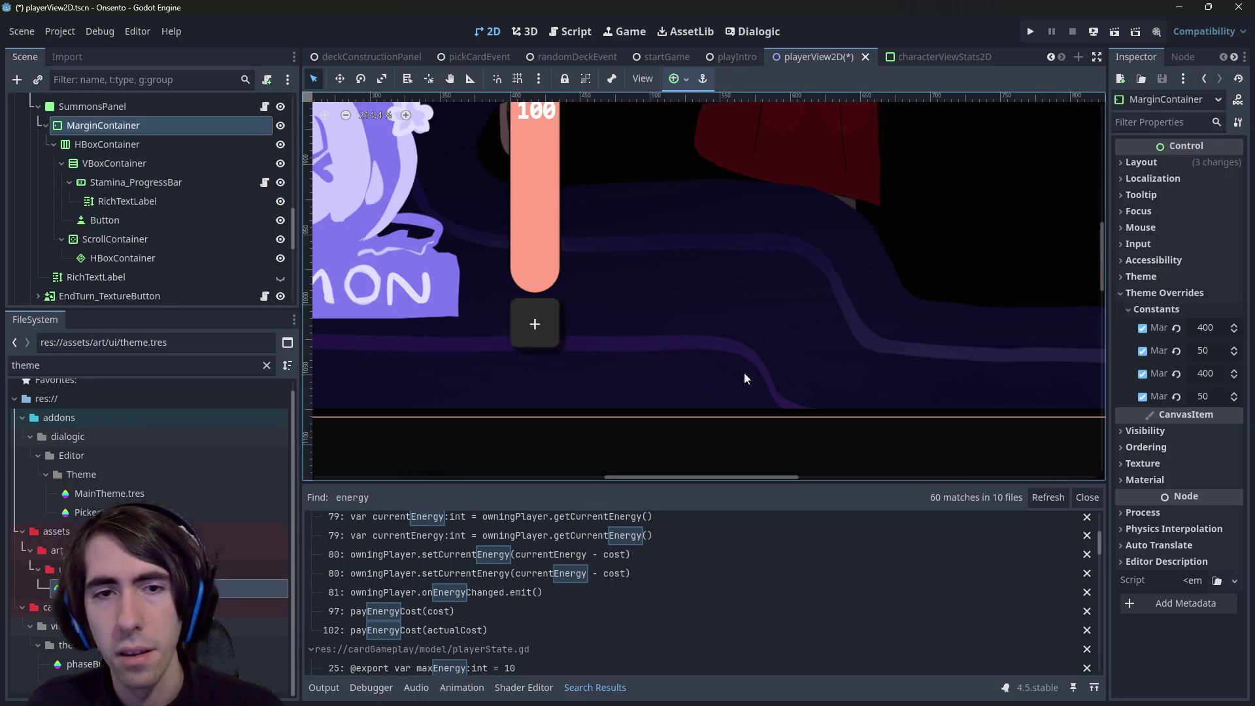
pyautogui.scroll(-5, 744, 378)
pyautogui.hotkey('ctrl', 's')
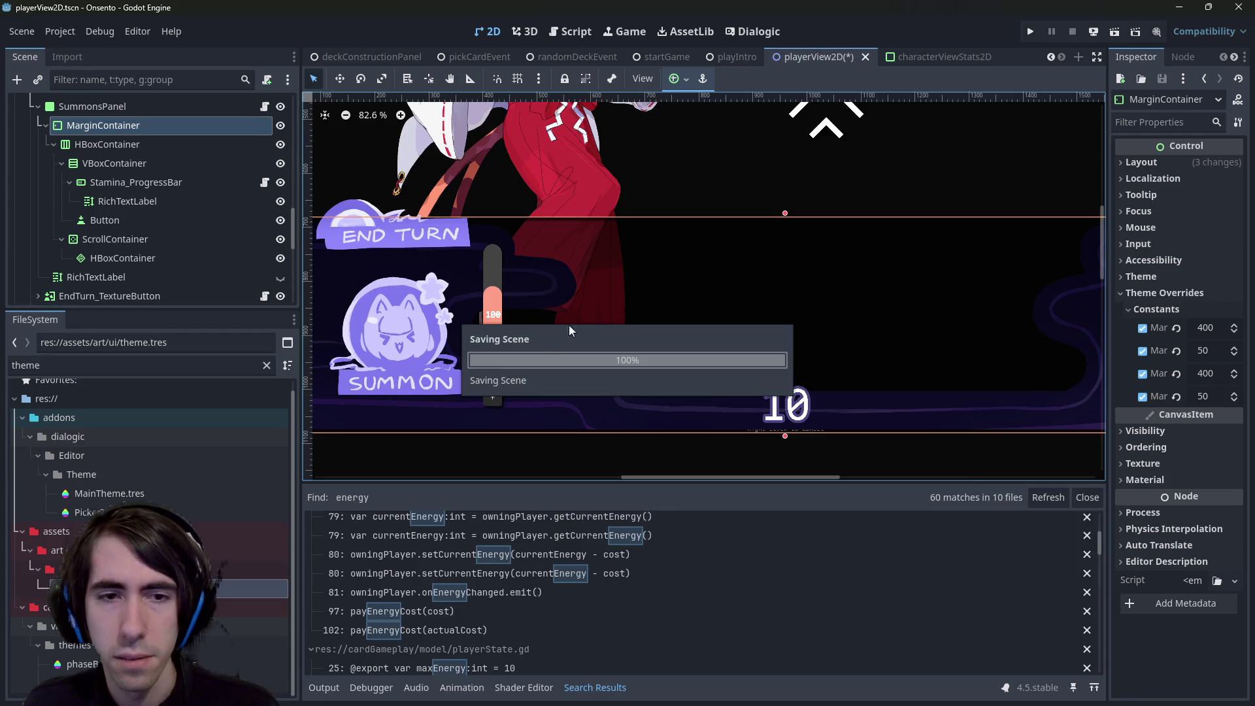
# Try a two-line 'Heal All' label on the button, then undo it
pyautogui.hscroll(3, 570, 340)
pyautogui.click(419, 406)
pyautogui.click(1156, 218)
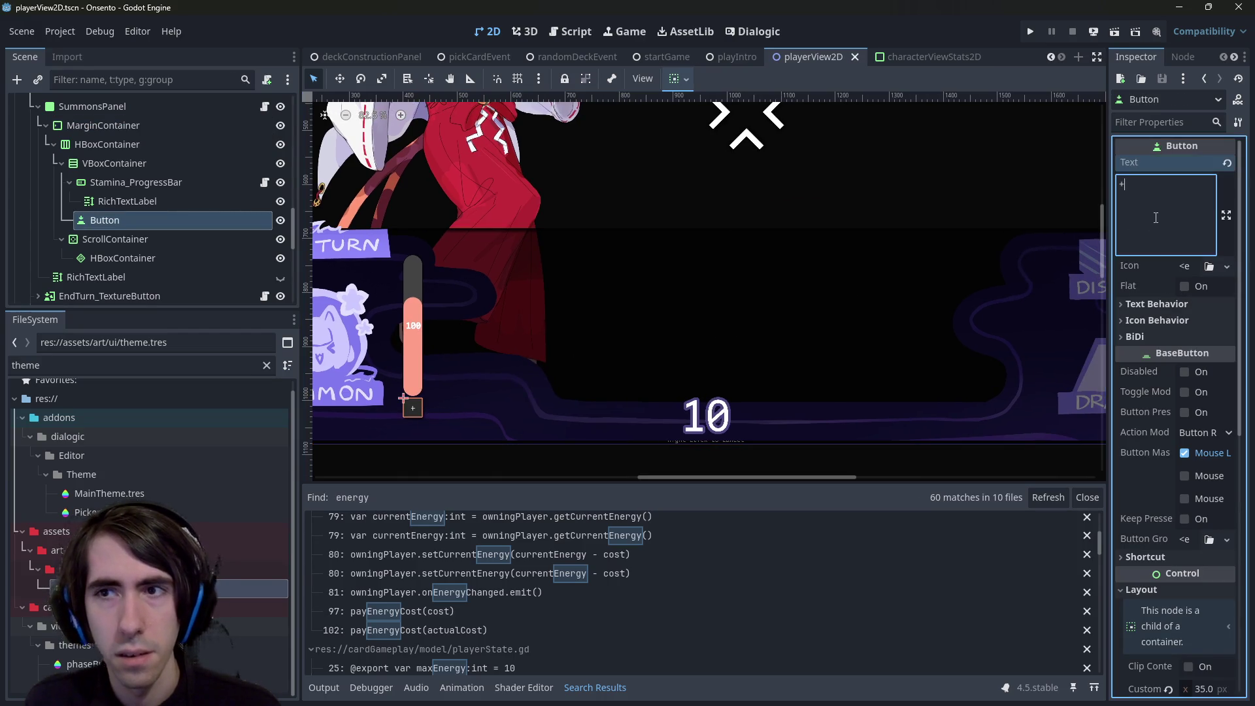
pyautogui.press('BackSpace')
pyautogui.press('Return')
pyautogui.write('All')
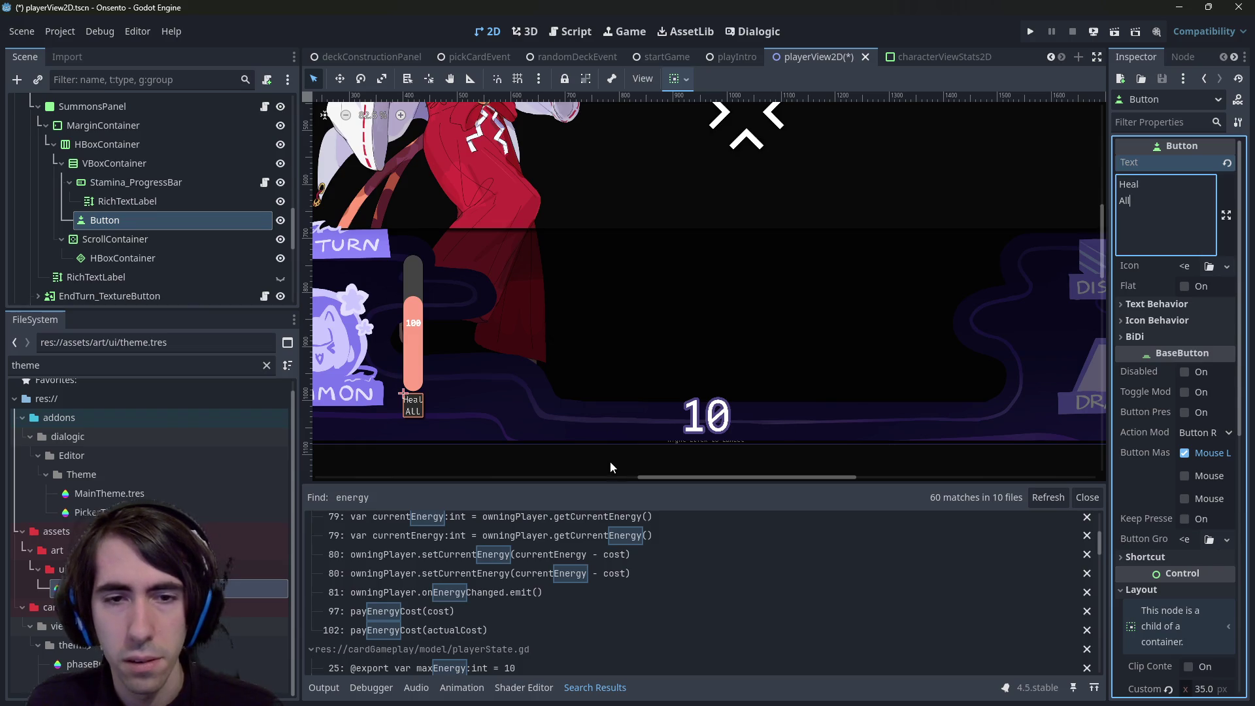
pyautogui.click(610, 461)
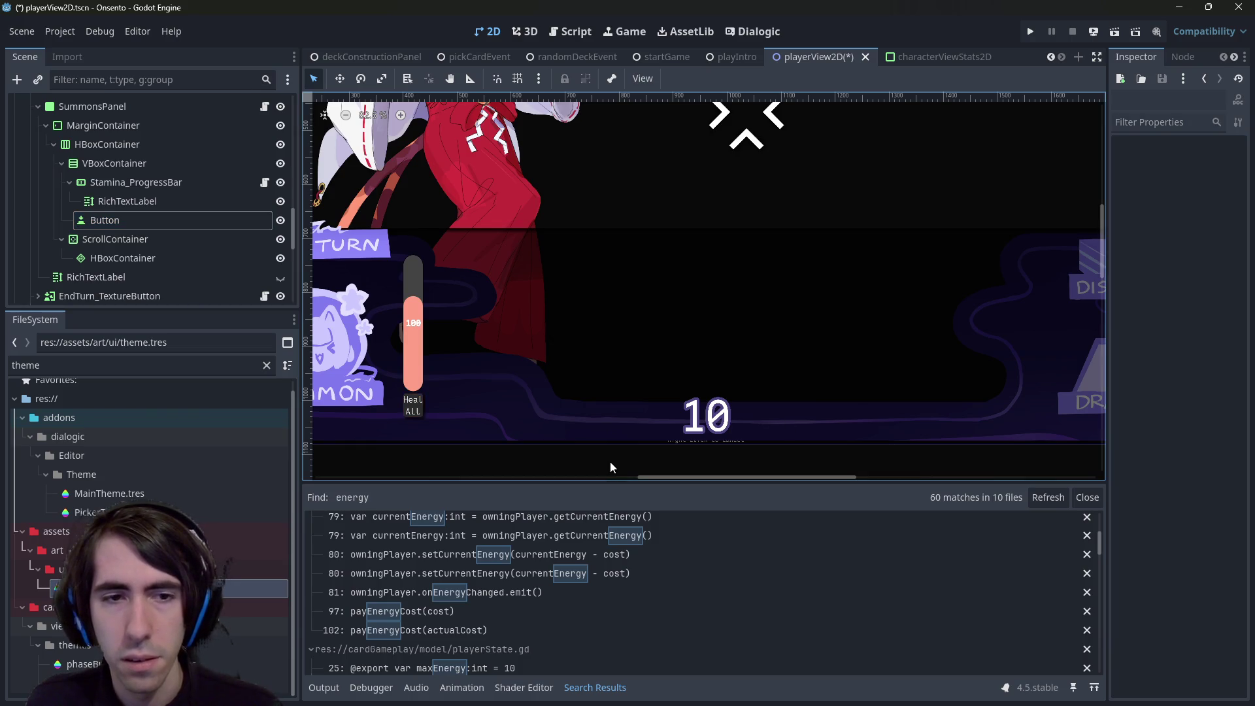
pyautogui.hotkey('ctrl', 'z')
# Set the button's label back to '+' and check its icon options
pyautogui.click(417, 402)
pyautogui.click(1189, 211)
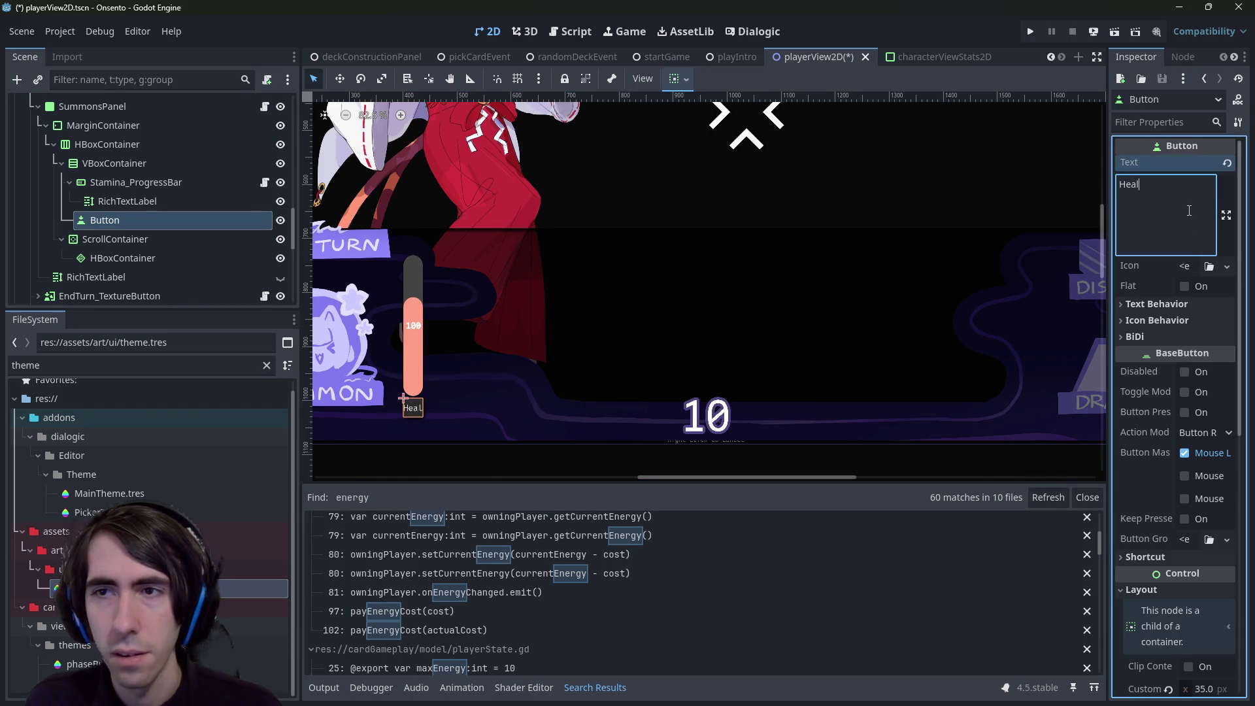
pyautogui.hotkey('ctrl', 'a')
pyautogui.write('+')
pyautogui.click(601, 459)
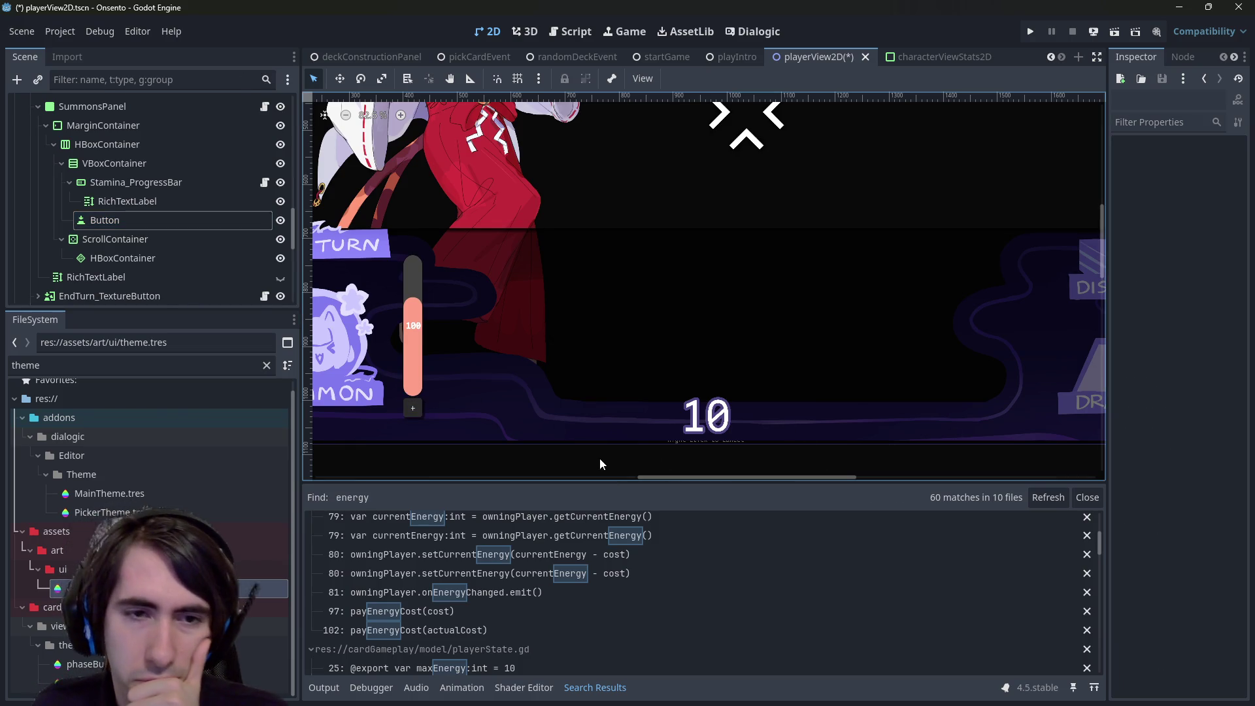
pyautogui.click(410, 408)
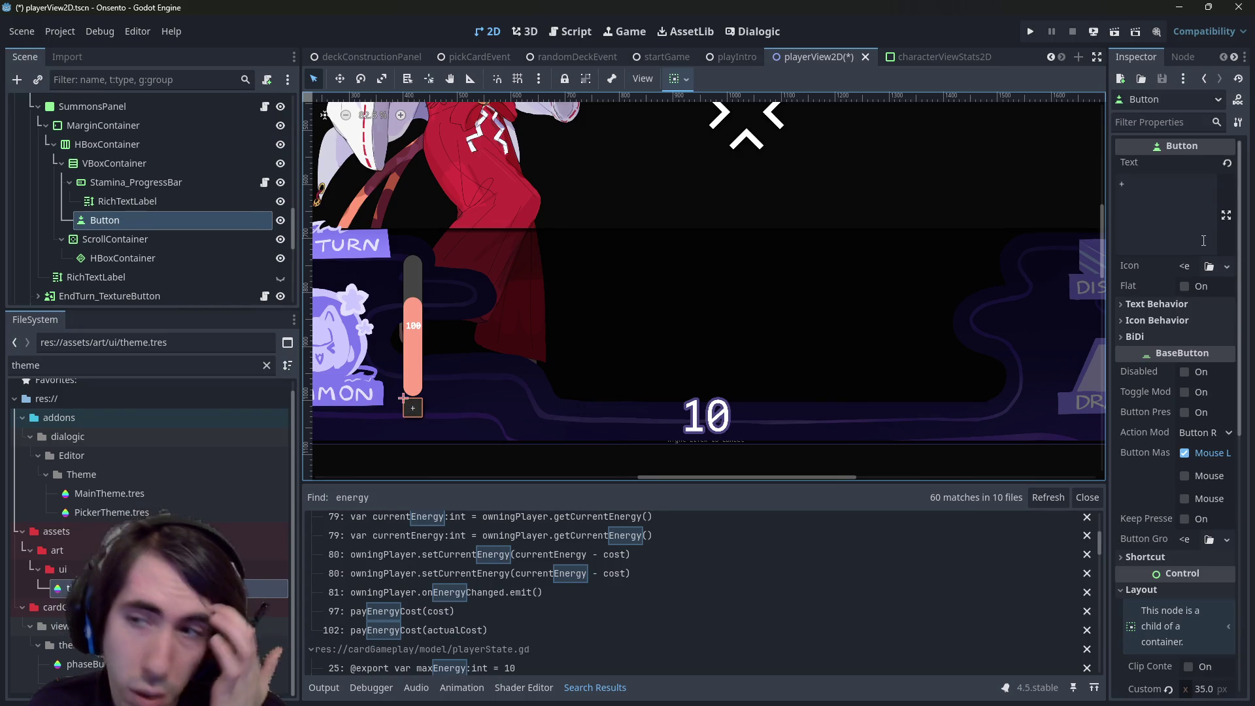
pyautogui.click(1184, 272)
pyautogui.press('Escape')
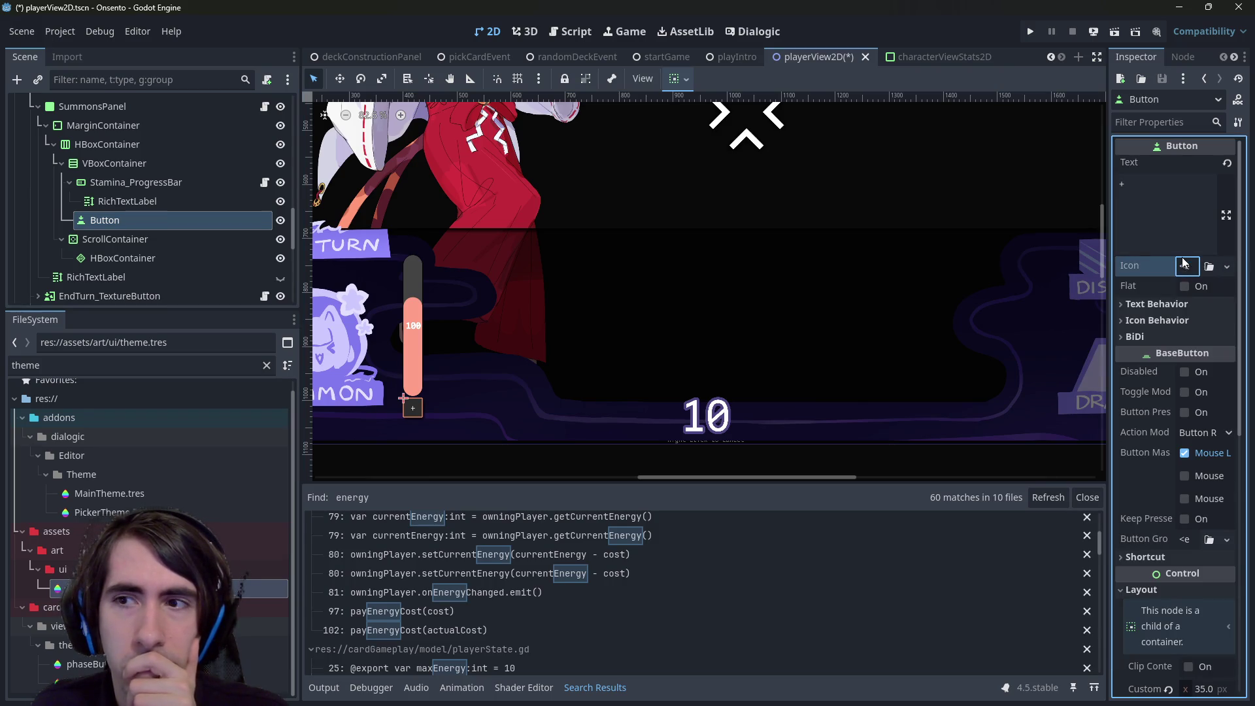
# Give the plus button's label a green Font Color theme override
pyautogui.scroll(-10, 1175, 525)
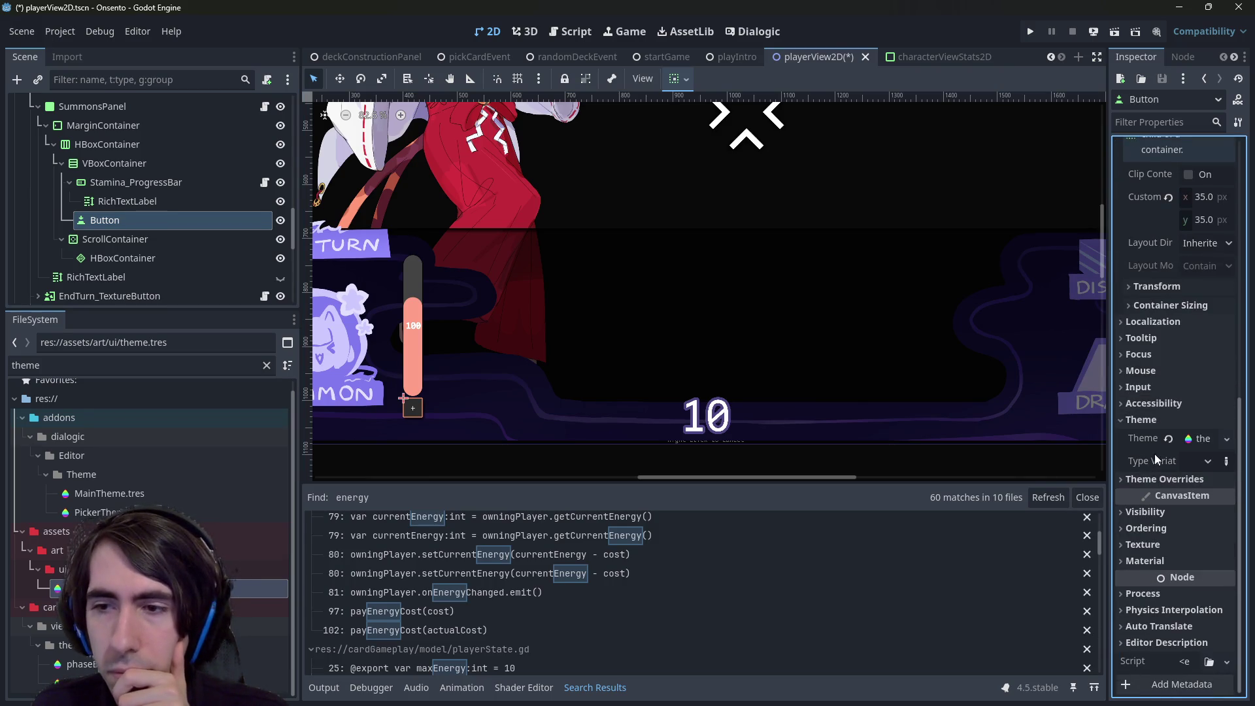
pyautogui.click(1162, 481)
pyautogui.click(1164, 502)
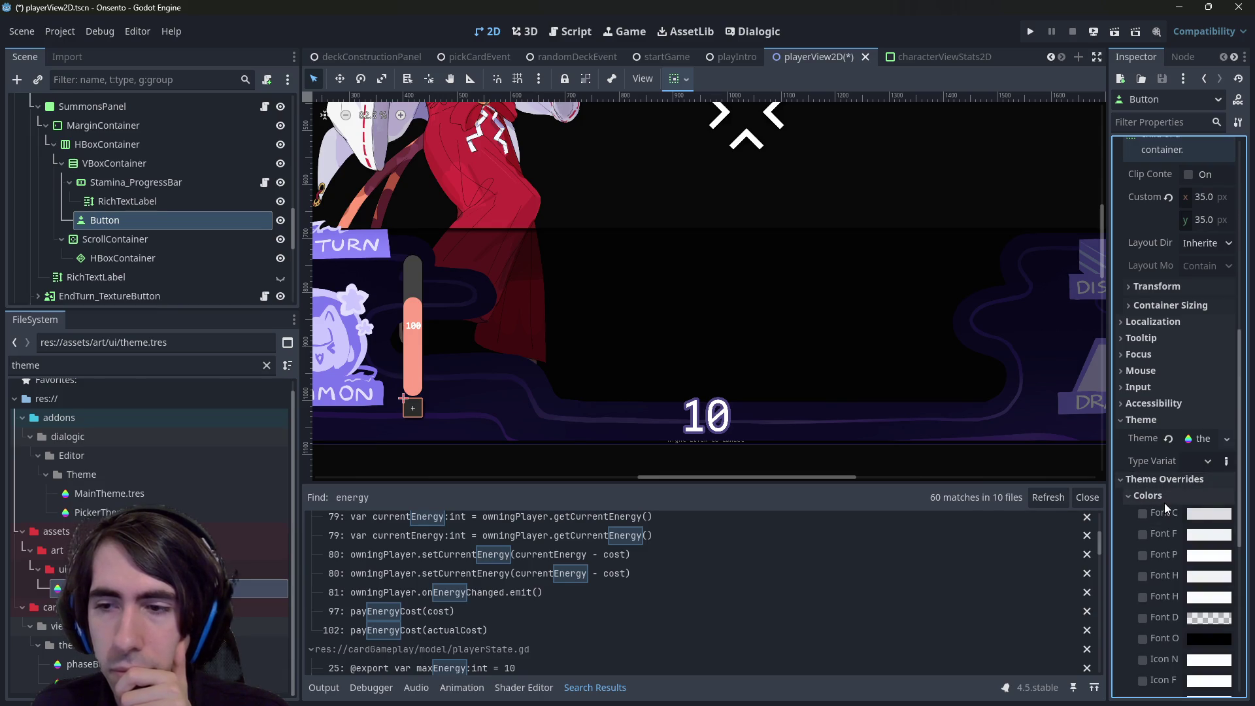
pyautogui.click(1178, 501)
pyautogui.click(1138, 491)
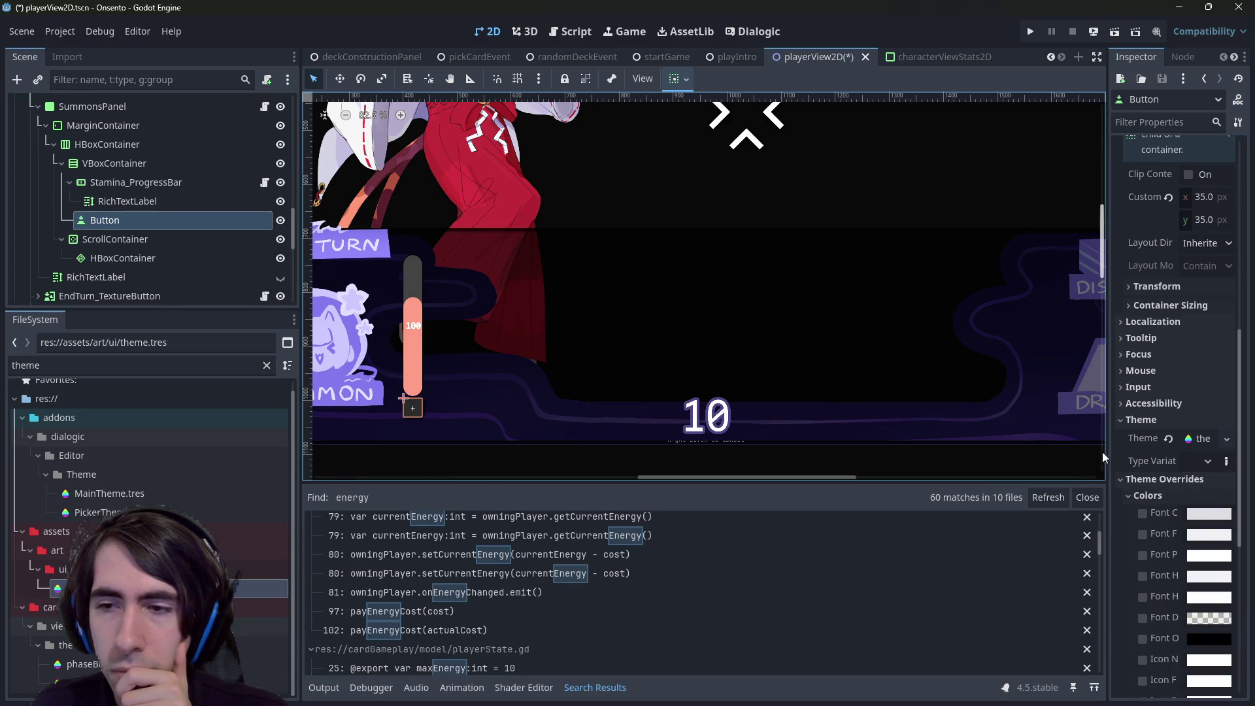
pyautogui.moveTo(1109, 457); pyautogui.dragTo(908, 457)
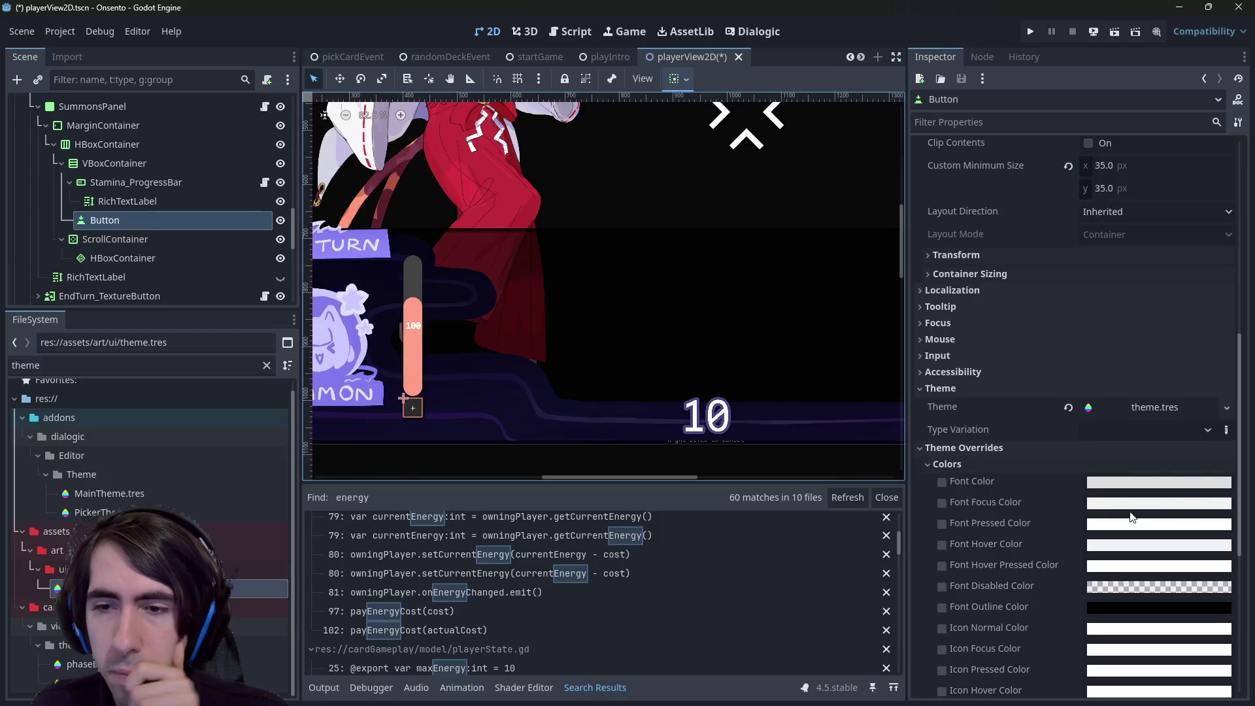
pyautogui.click(1187, 487)
pyautogui.moveTo(1098, 204)
pyautogui.mouseDown()
pyautogui.moveTo(1042, 209)
pyautogui.moveTo(1042, 260)
pyautogui.moveTo(1065, 230)
pyautogui.moveTo(1021, 183)
pyautogui.moveTo(1042, 192)
pyautogui.moveTo(1037, 209)
pyautogui.mouseUp()
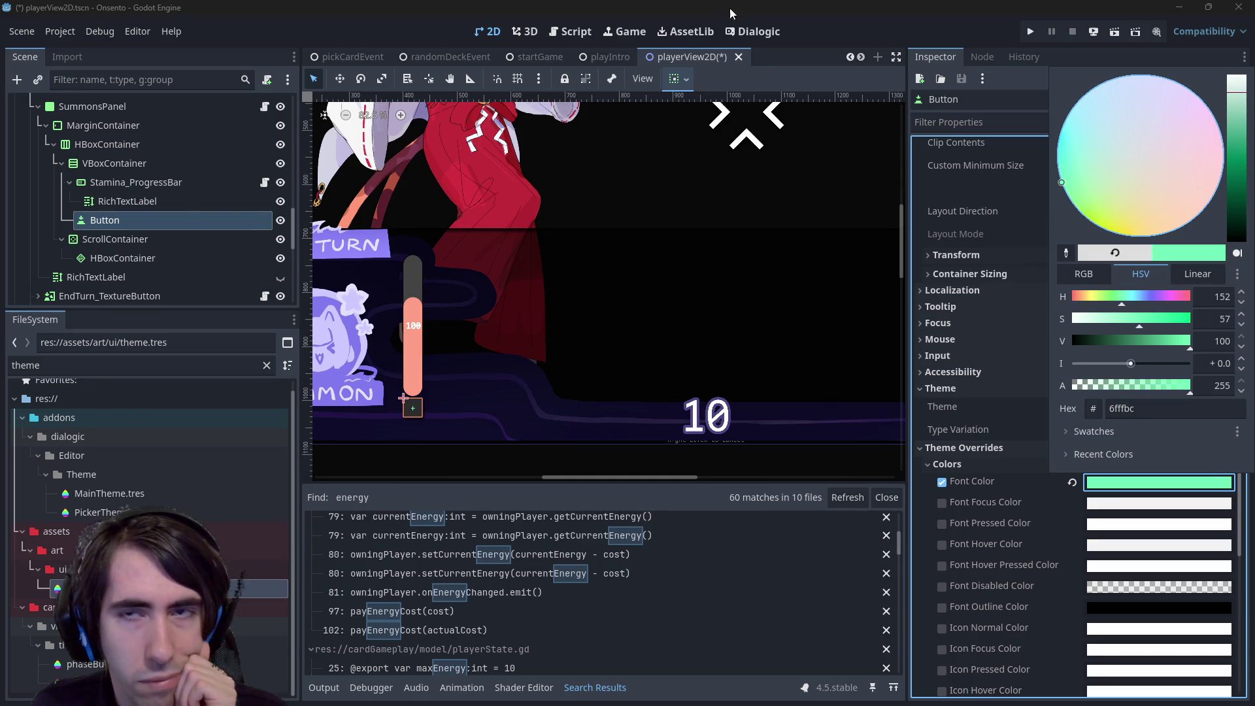
pyautogui.click(1001, 208)
# Enable a Font Size override of 26 px and save the scene
pyautogui.scroll(5, 1158, 312)
pyautogui.scroll(-10, 1161, 306)
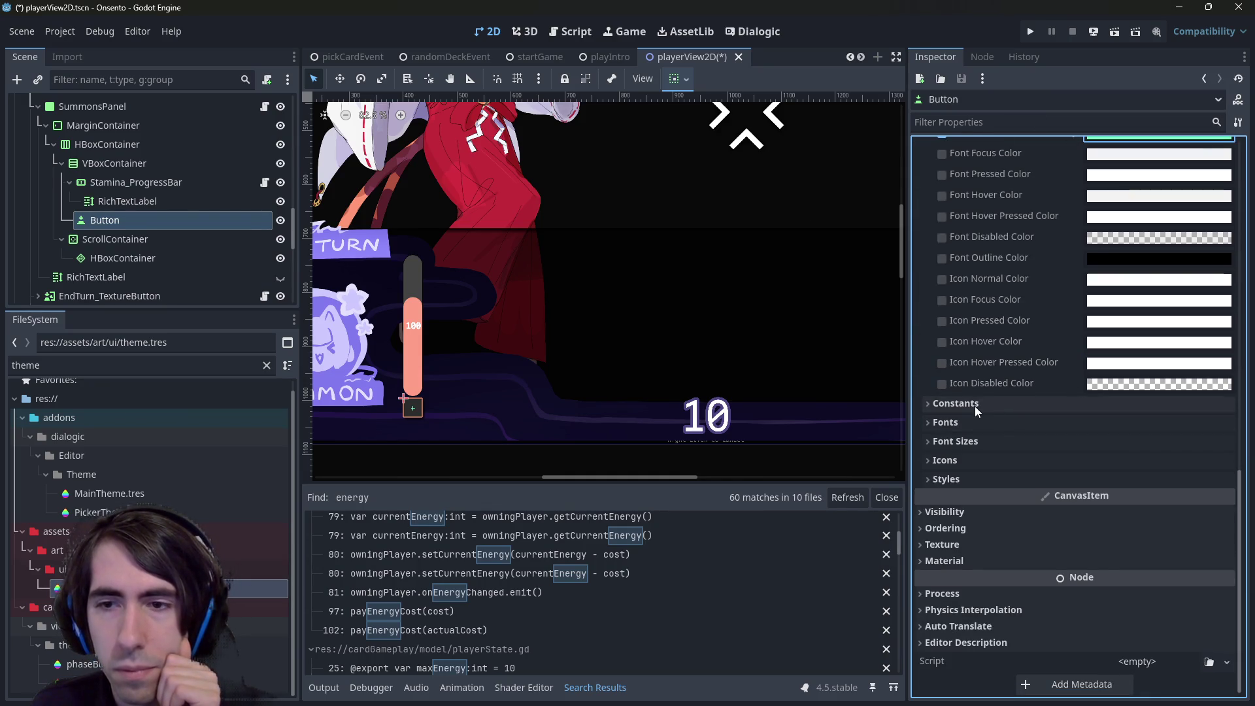
pyautogui.click(979, 441)
pyautogui.moveTo(1124, 455)
pyautogui.mouseDown()
pyautogui.moveTo(1157, 455)
pyautogui.moveTo(1128, 455)
pyautogui.mouseUp()
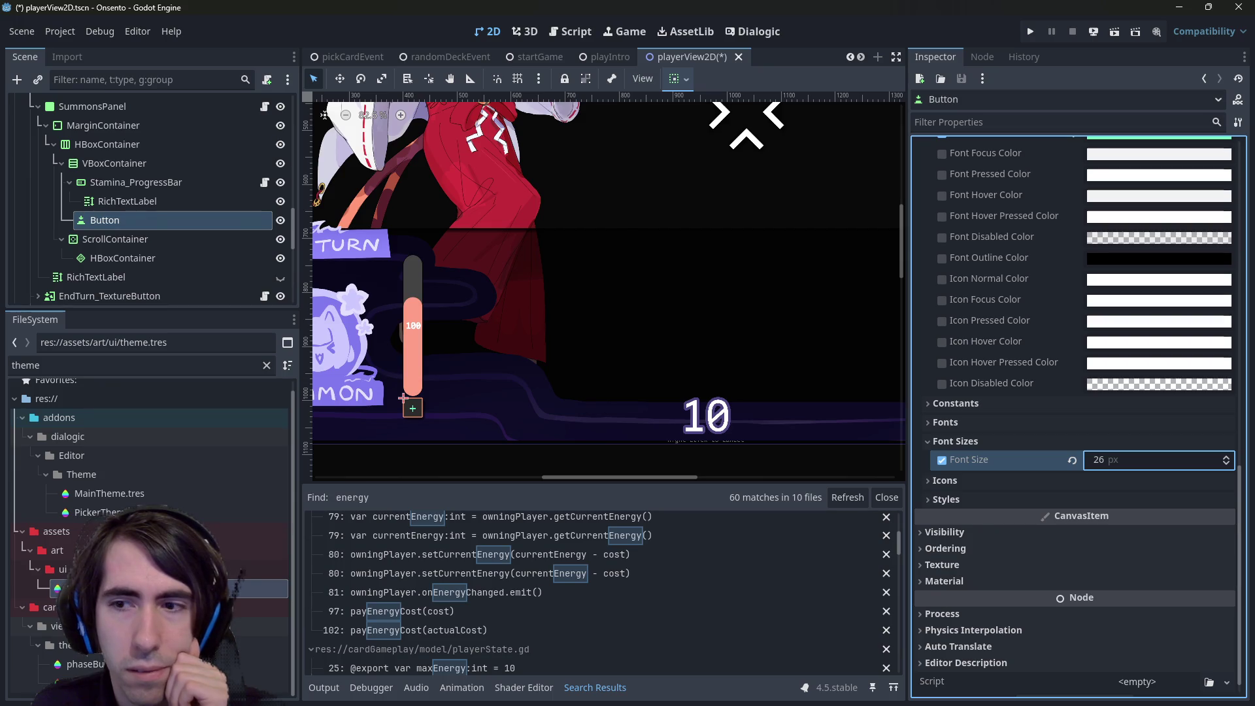
pyautogui.click(1125, 460)
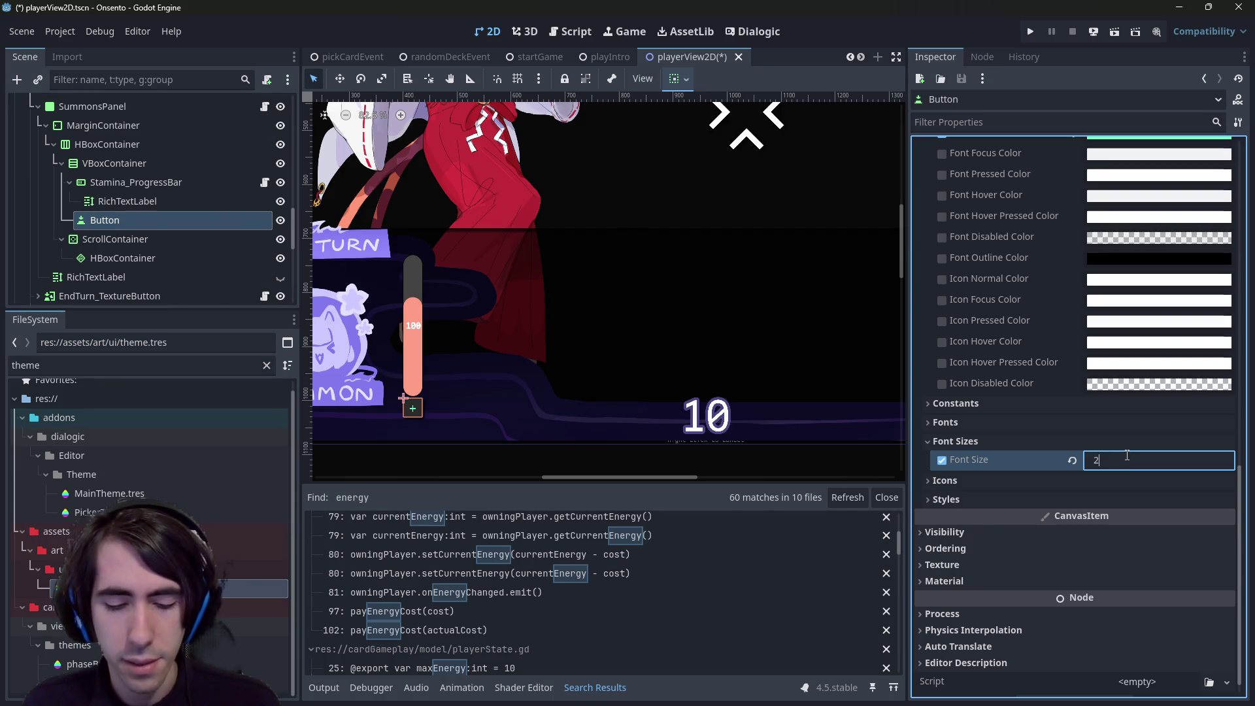
pyautogui.press('Return')
pyautogui.scroll(4, 497, 340)
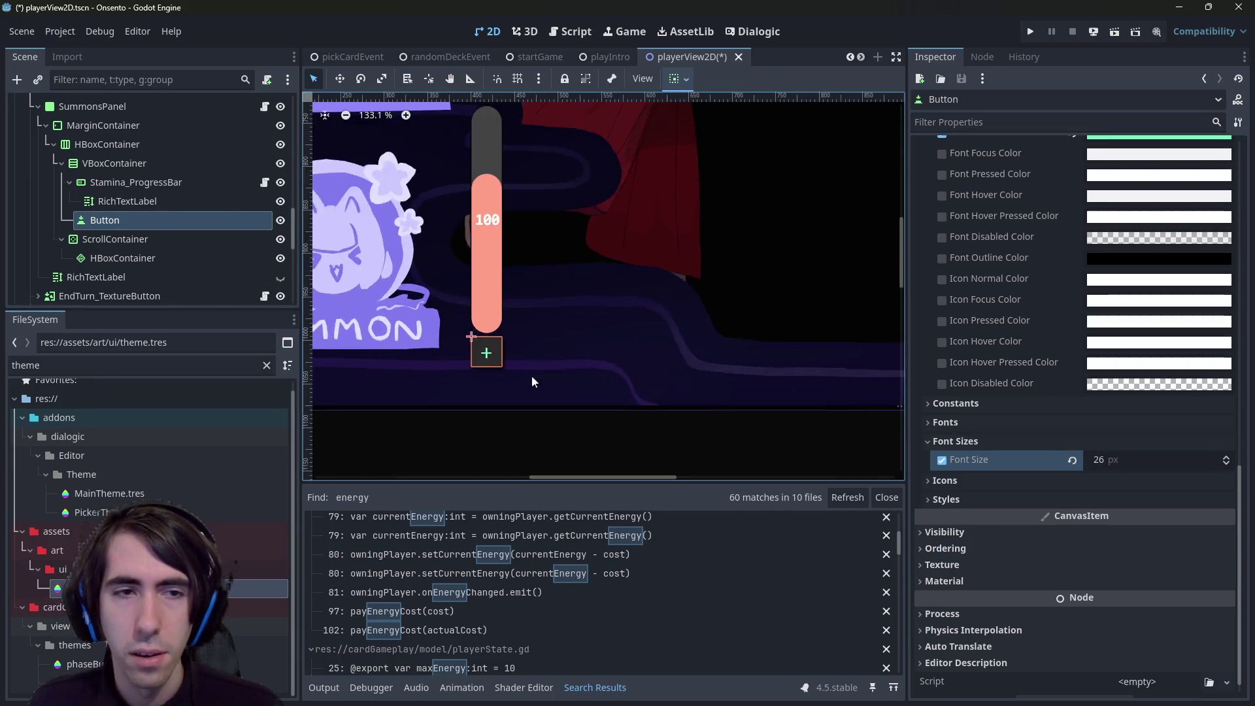
pyautogui.hotkey('ctrl', 's')
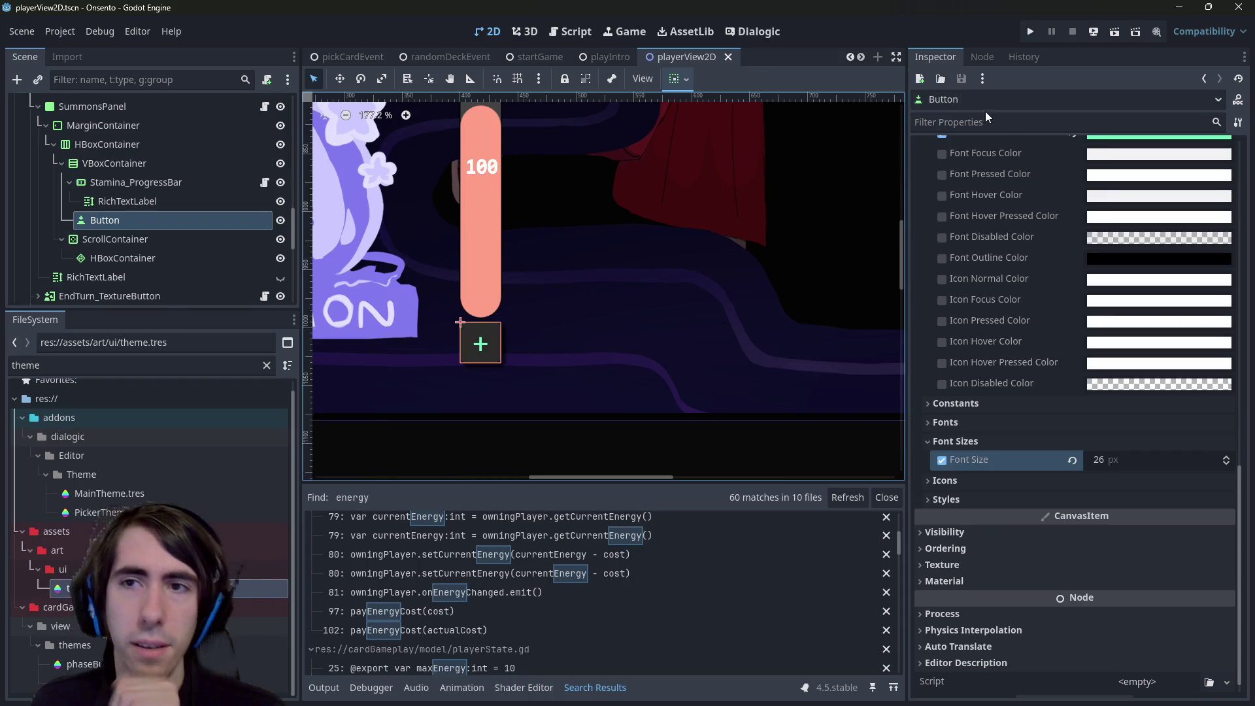
# Raise the font size override to 35 px, save, and deselect the button to preview it
pyautogui.click(1019, 121)
pyautogui.write('min')
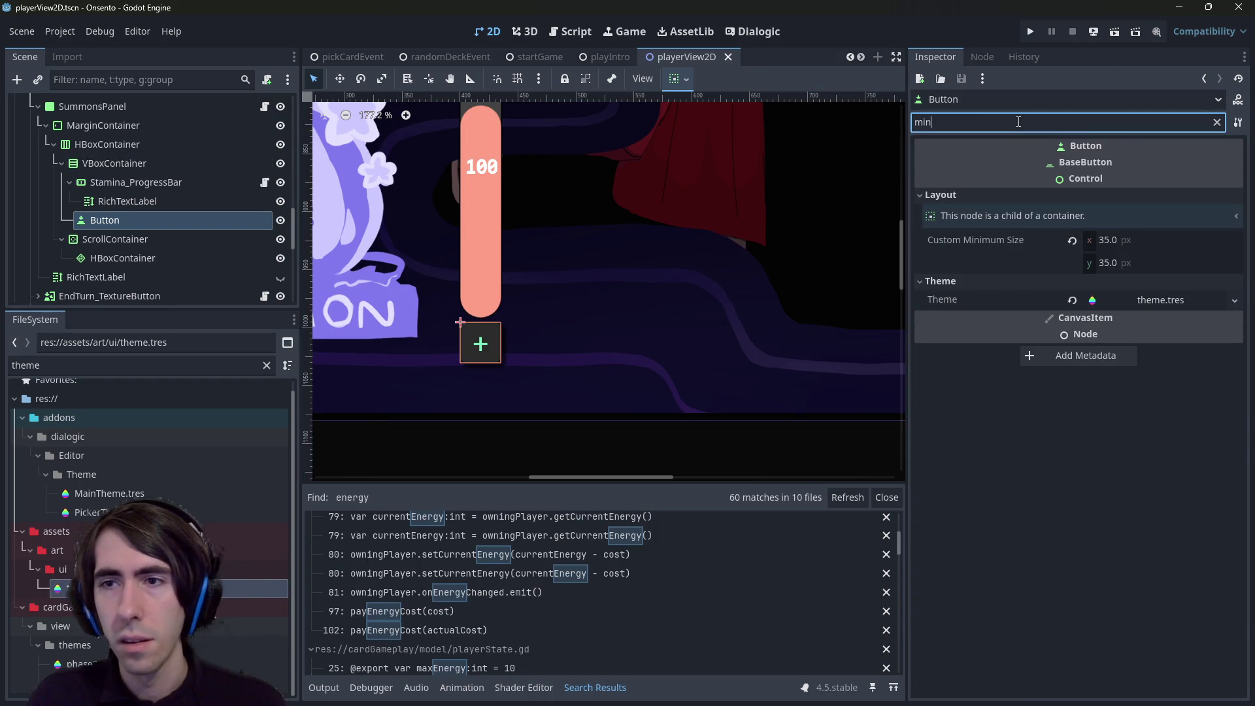
pyautogui.press('BackSpace')
pyautogui.press('BackSpace')
pyautogui.press('BackSpace')
pyautogui.scroll(-10, 1097, 419)
pyautogui.scroll(-5, 1068, 392)
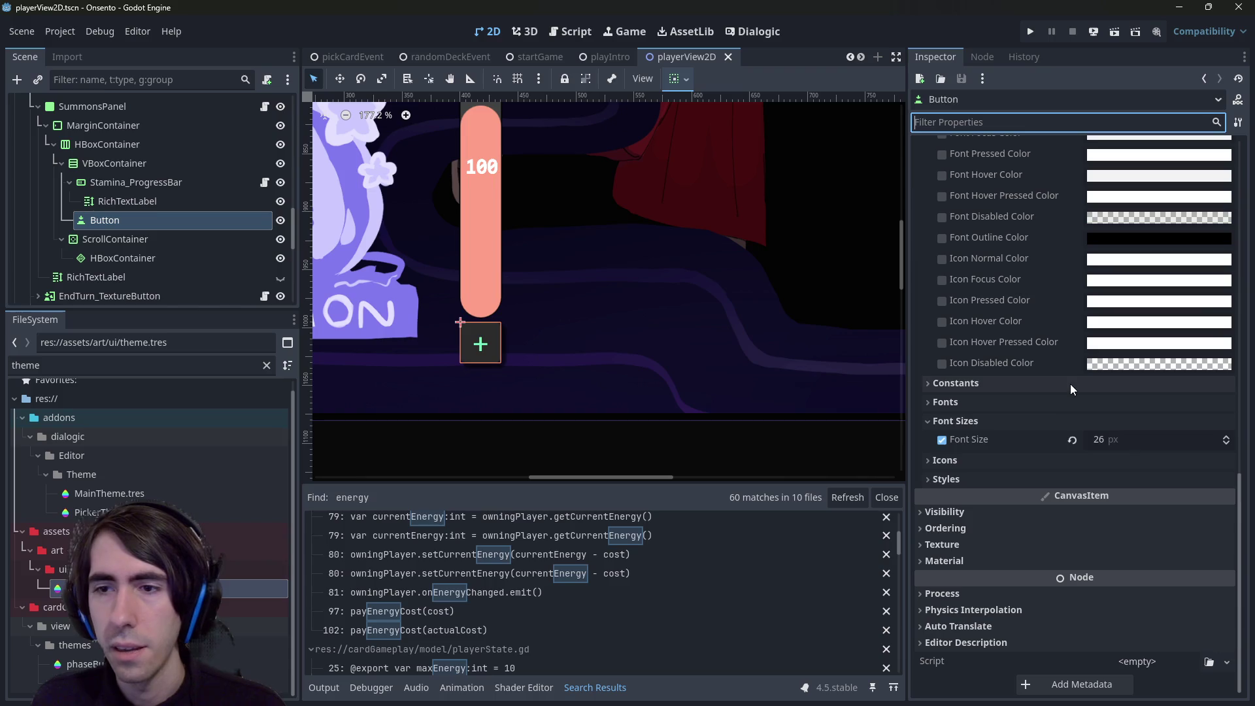
pyautogui.click(1125, 448)
pyautogui.write('35')
pyautogui.press('Return')
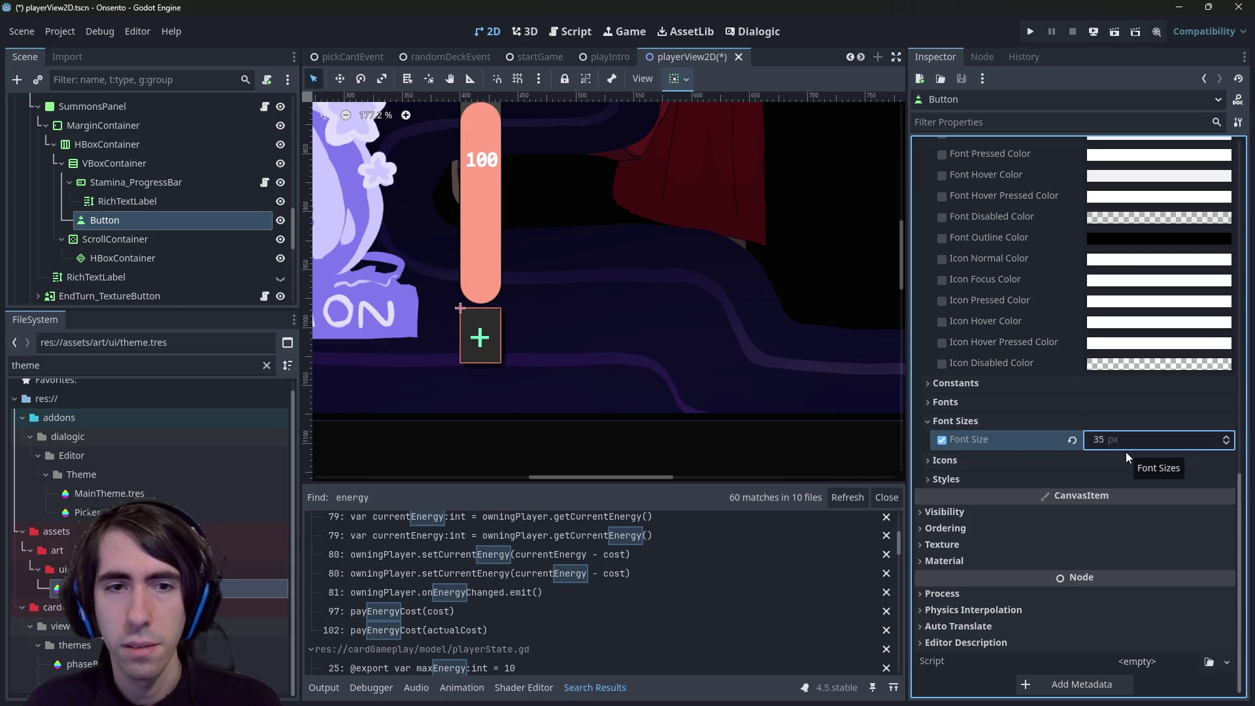
pyautogui.hotkey('ctrl', 's')
pyautogui.click(552, 438)
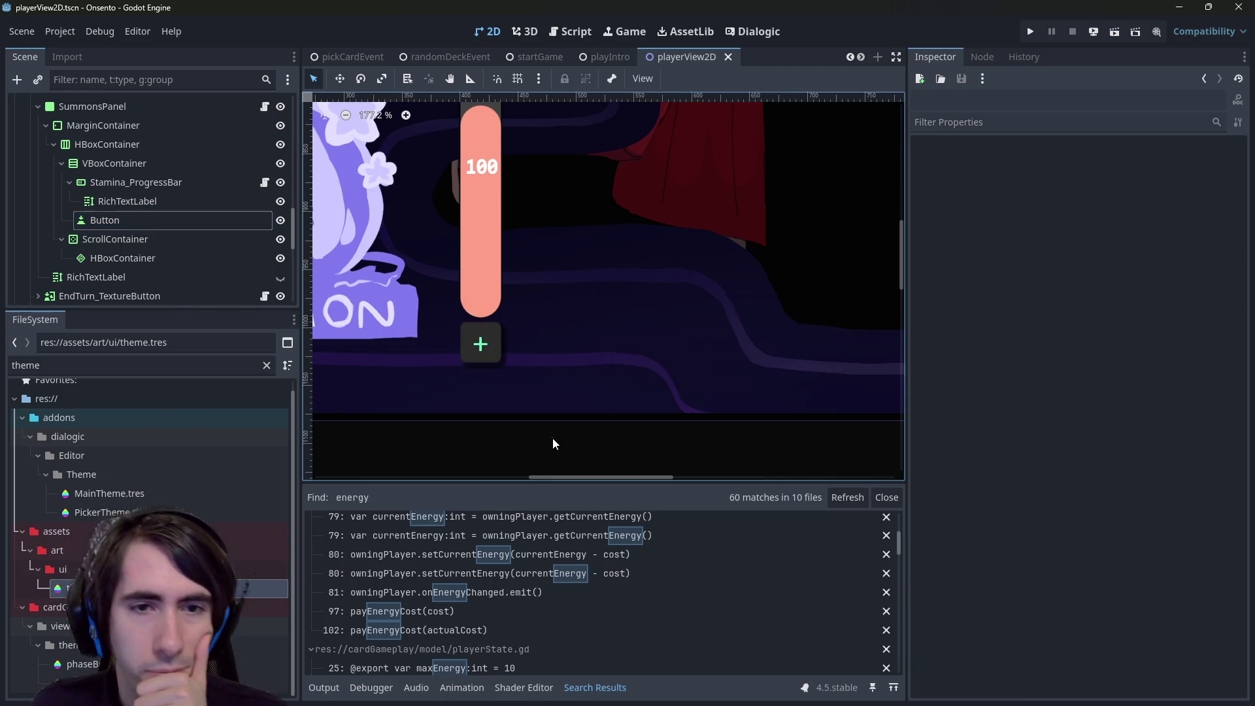
# Pan the canvas and select the plus button to inspect its styling
pyautogui.hscroll(3, 455, 387)
pyautogui.scroll(-5, 594, 370)
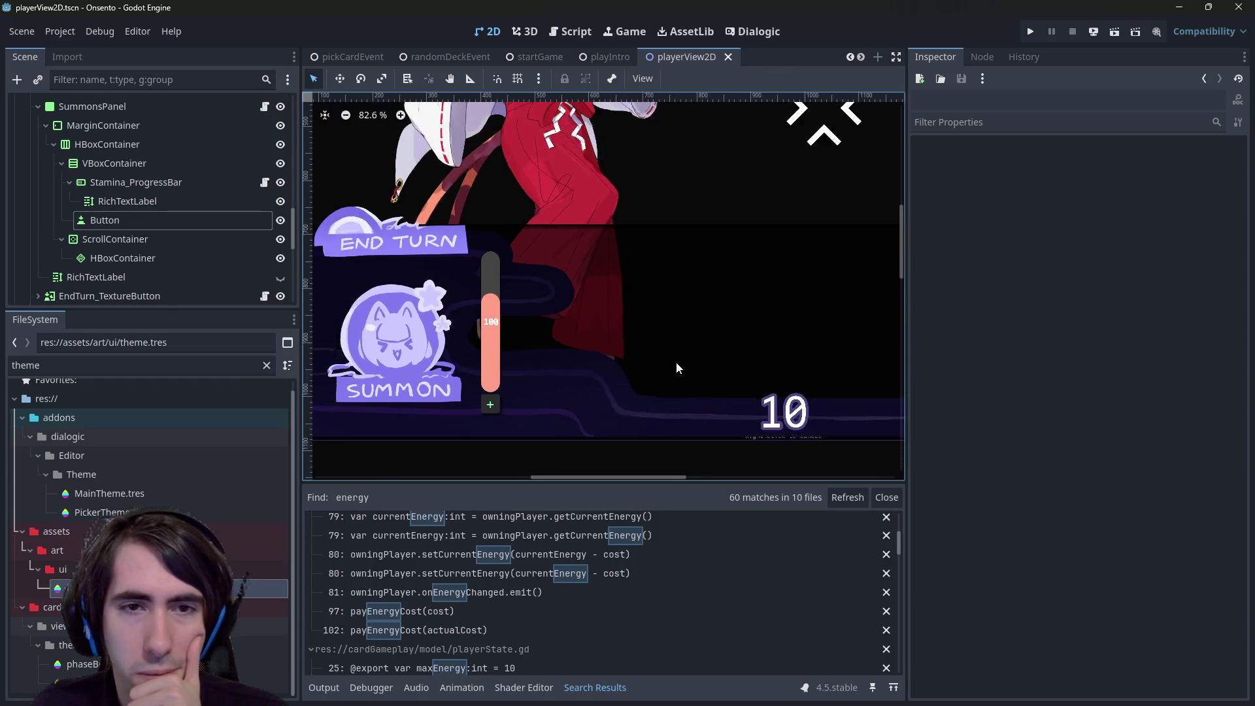
pyautogui.scroll(-2, 676, 362)
pyautogui.hscroll(2, 651, 366)
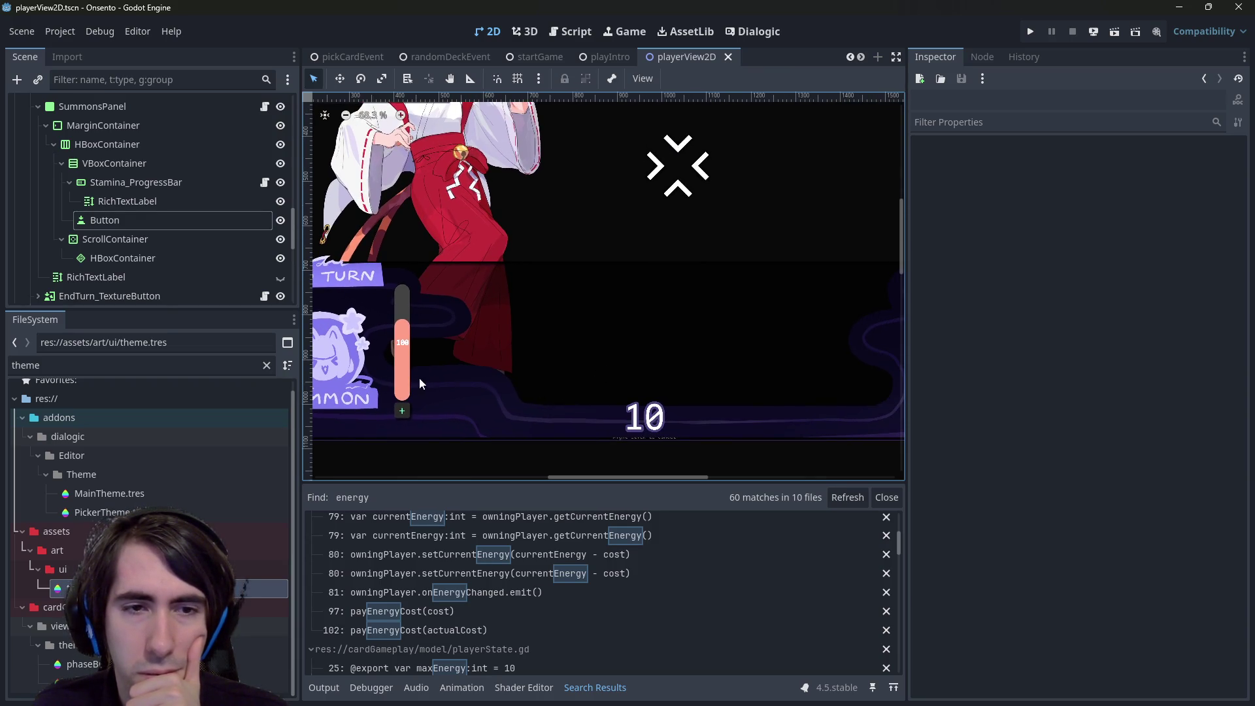
pyautogui.click(402, 411)
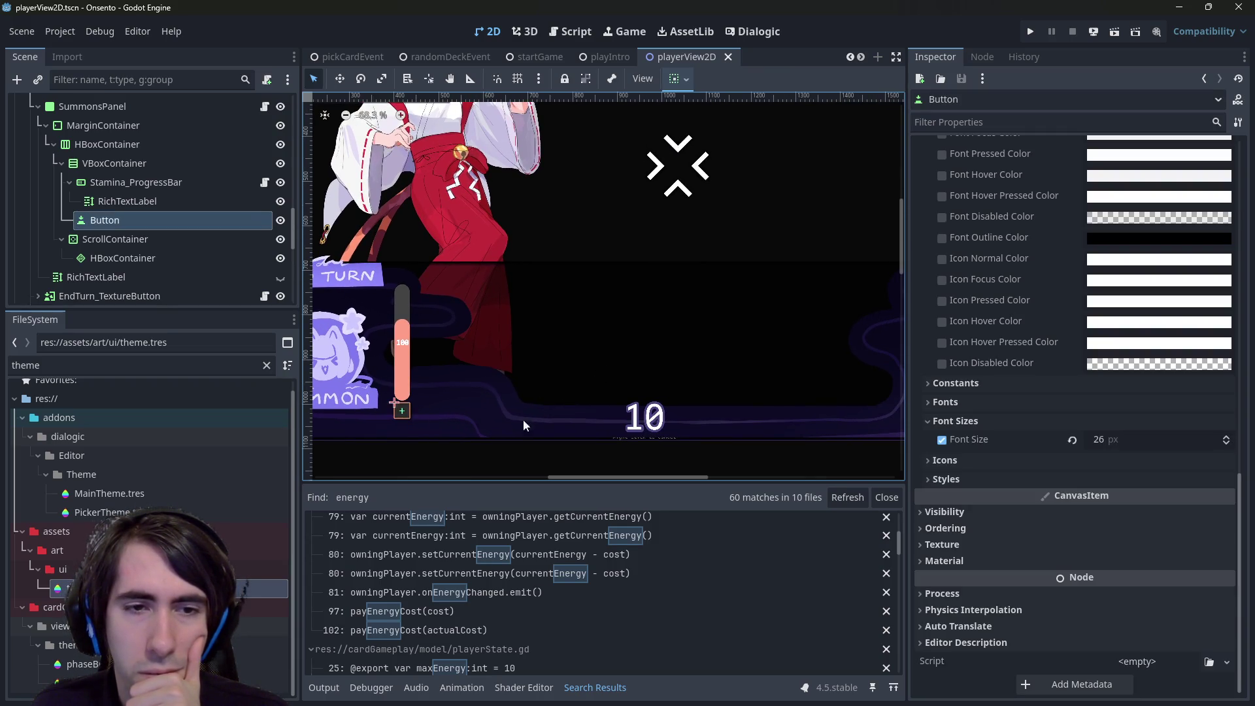
pyautogui.hscroll(2, 549, 407)
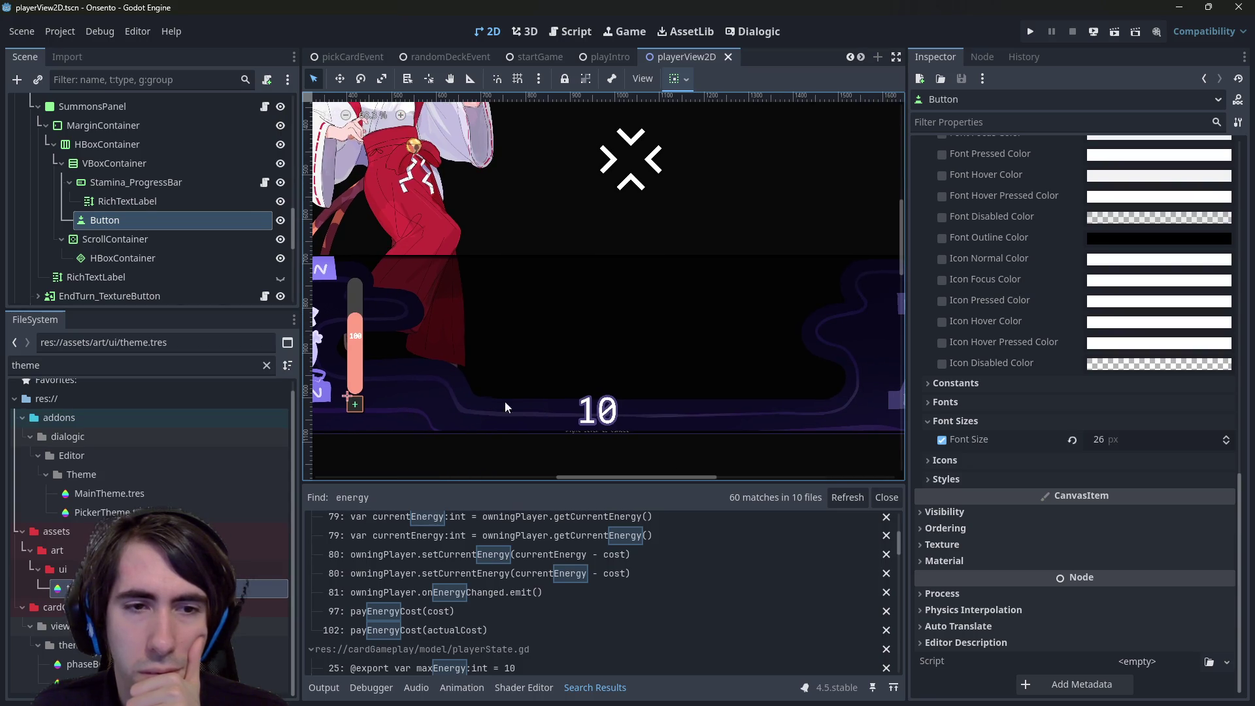
pyautogui.hscroll(-3, 504, 402)
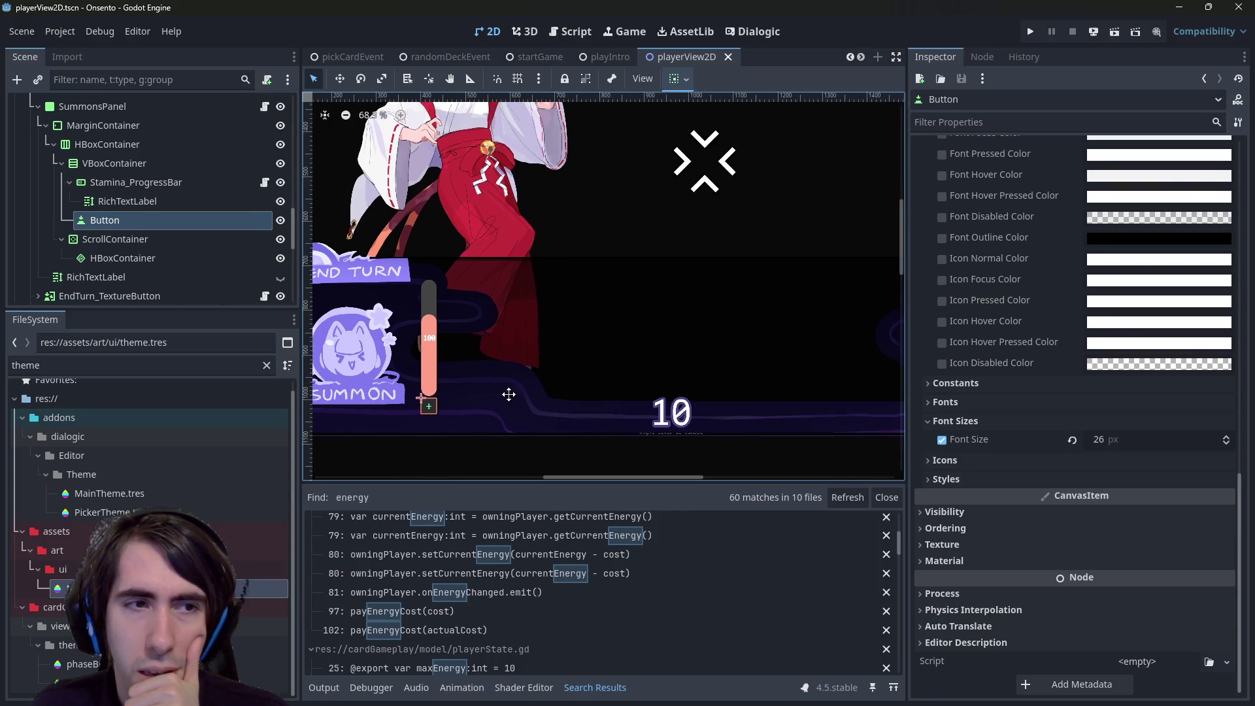
# Rename the plain Button node under VBoxContainer to GiveStaminaAll_Button
pyautogui.click(69, 183)
pyautogui.doubleClick(105, 200)
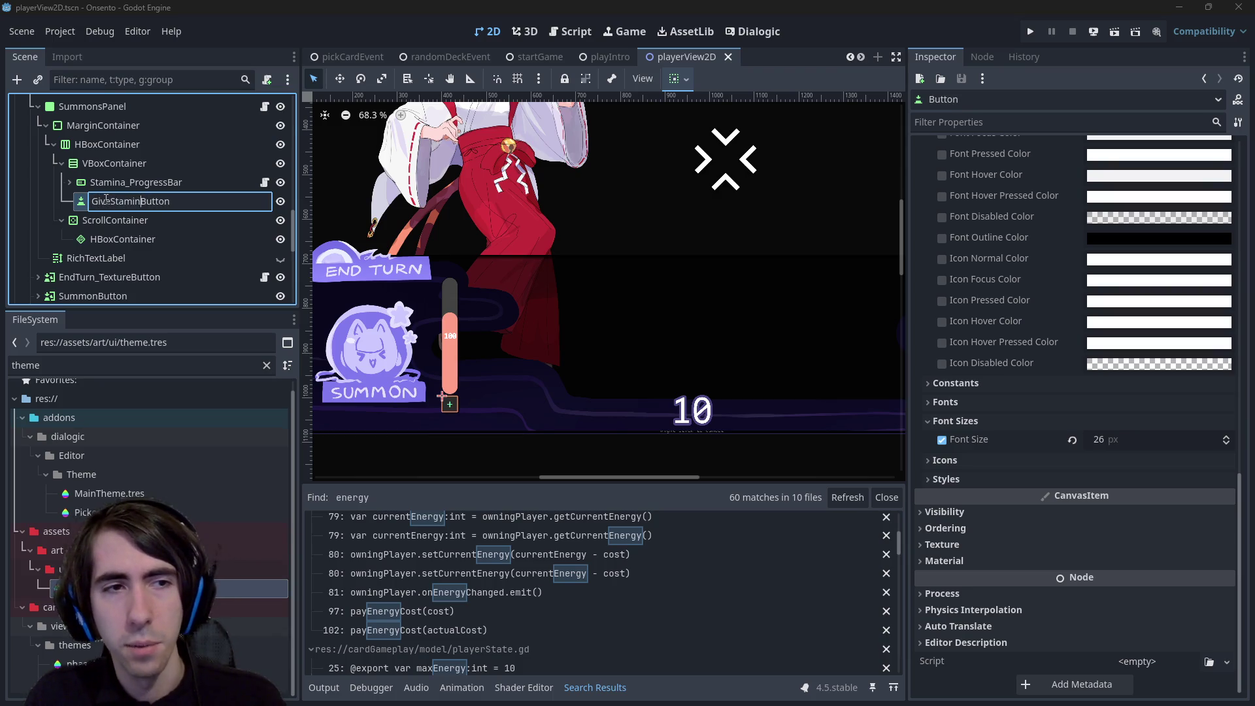
pyautogui.press('Return')
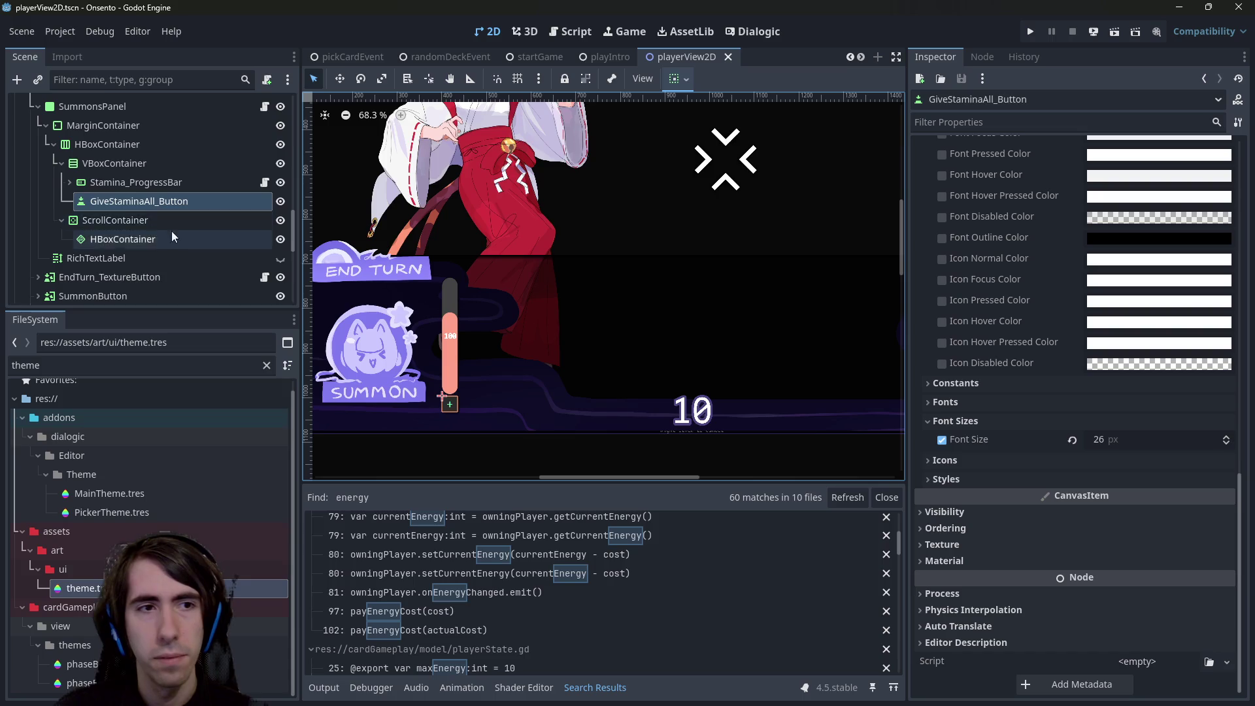
pyautogui.scroll(4, 144, 207)
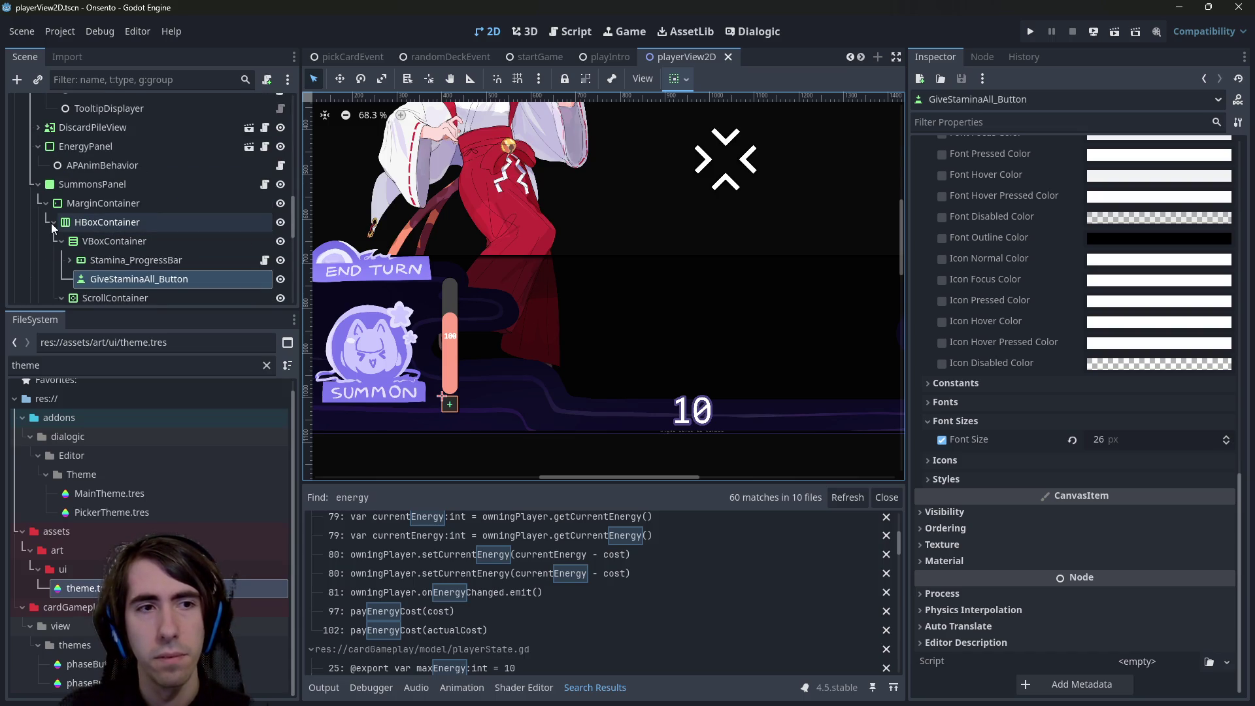
pyautogui.click(245, 260)
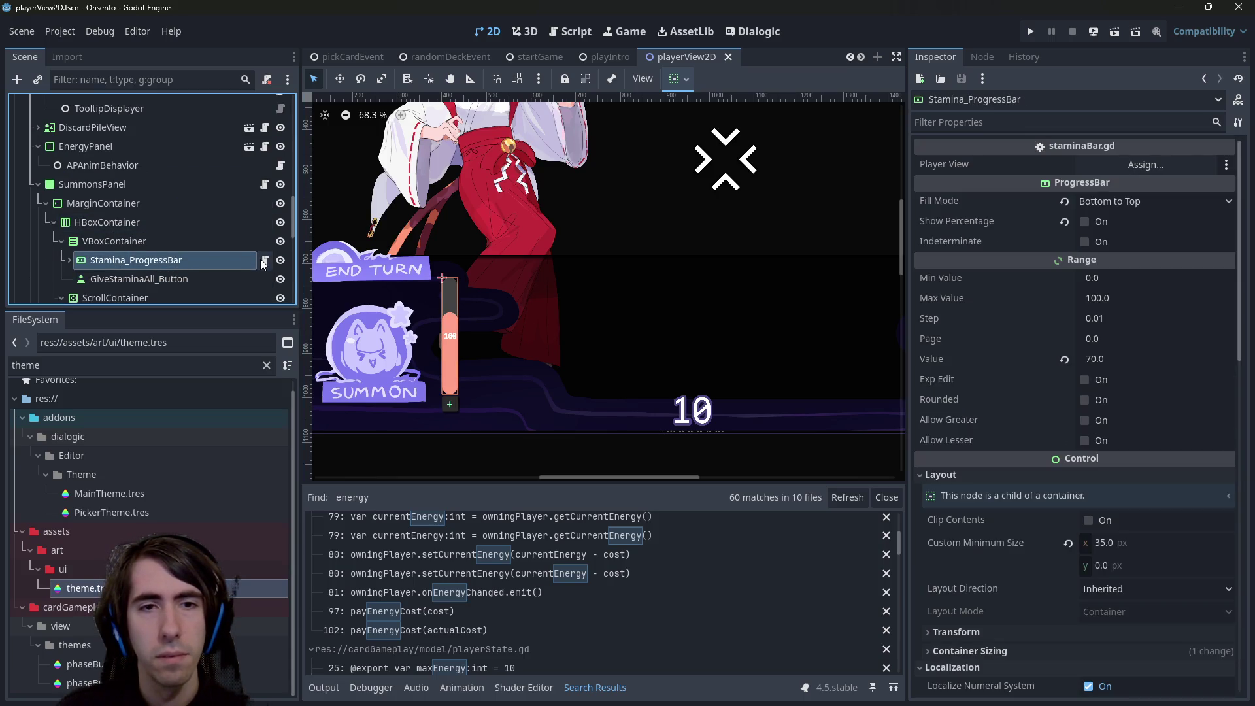
pyautogui.click(198, 241)
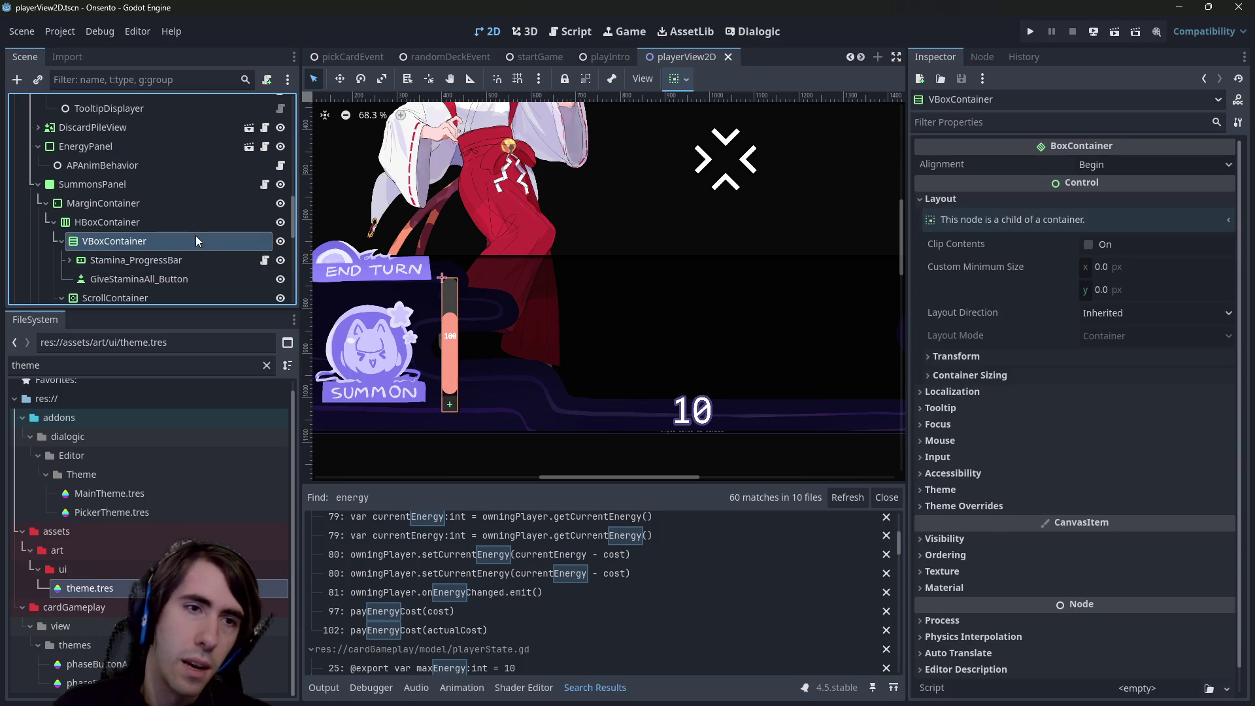
pyautogui.click(190, 260)
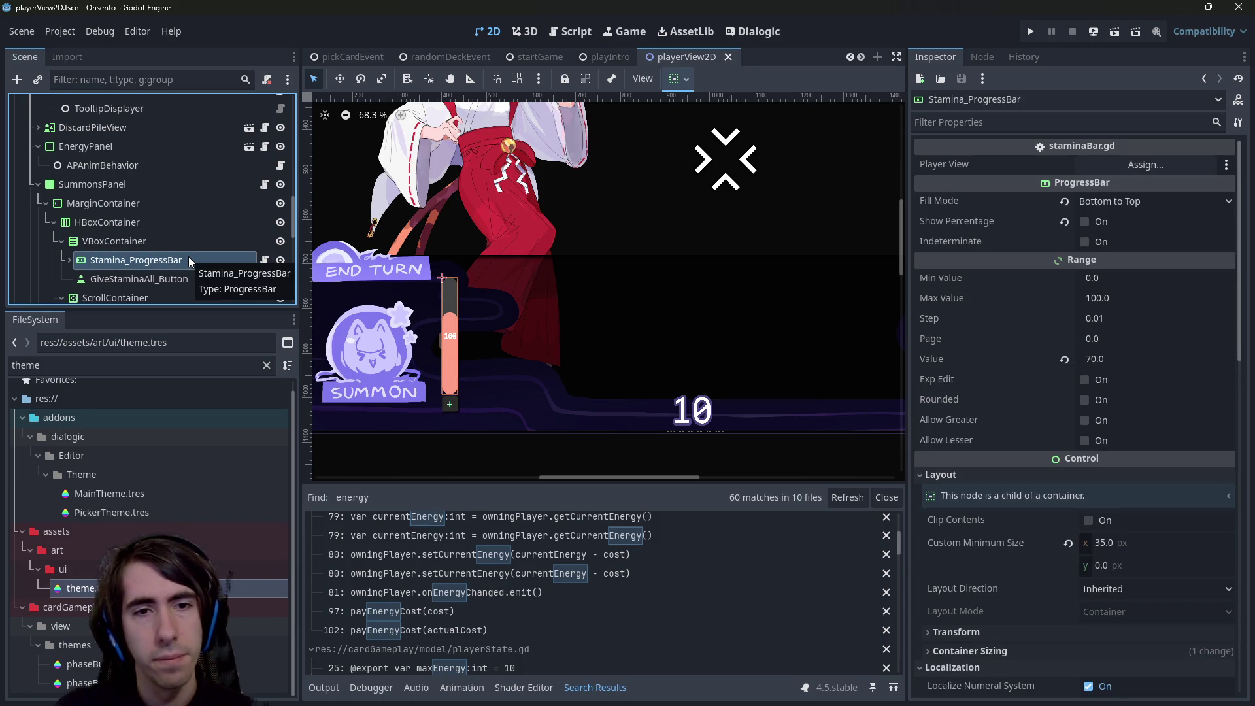
pyautogui.click(266, 260)
pyautogui.click(652, 103)
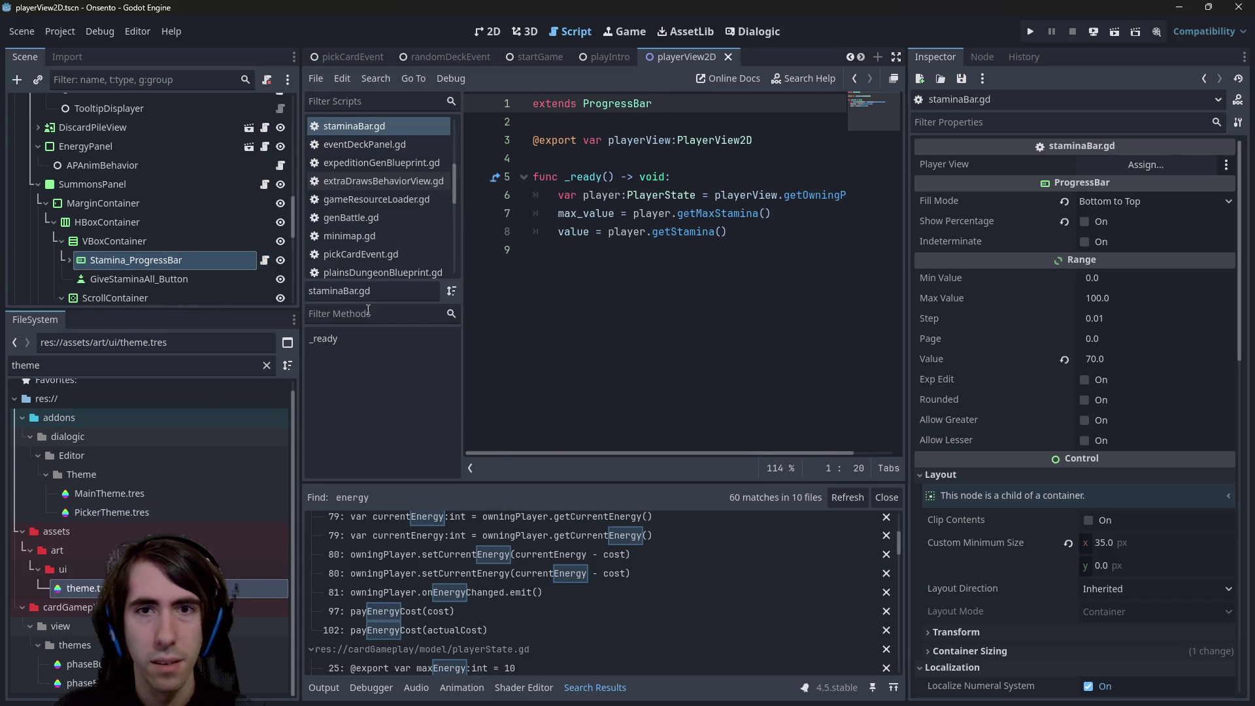
pyautogui.click(177, 240)
pyautogui.click(491, 31)
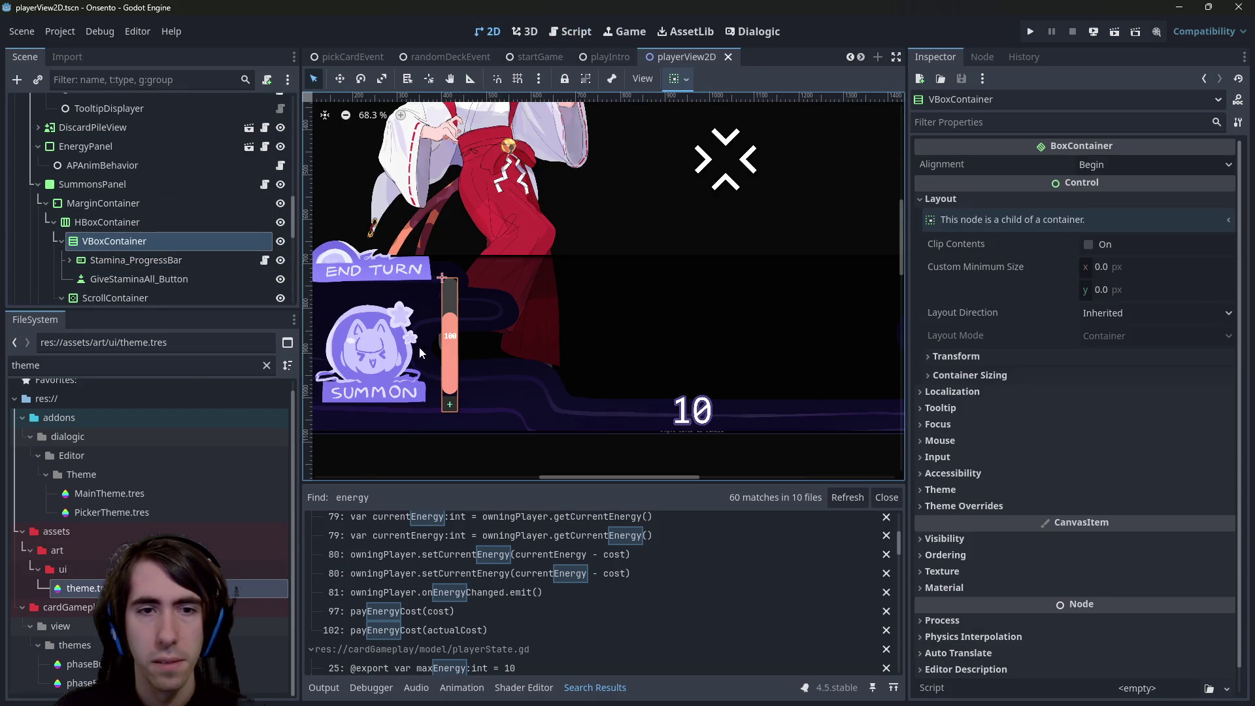
pyautogui.scroll(-2, 1111, 588)
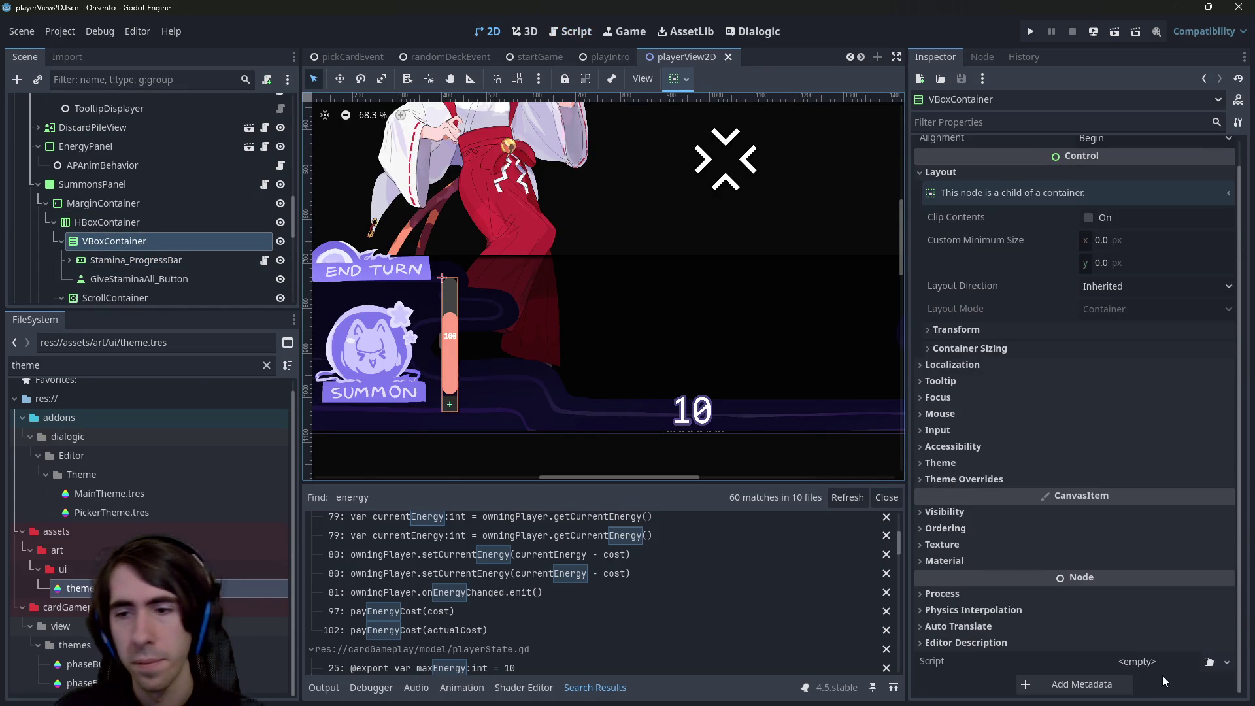
pyautogui.click(1227, 662)
pyautogui.click(1180, 683)
# Attach staminaBar.gd to VBoxContainer, rename it staminaView.gd in FileSystem, and open it
pyautogui.write('stamina')
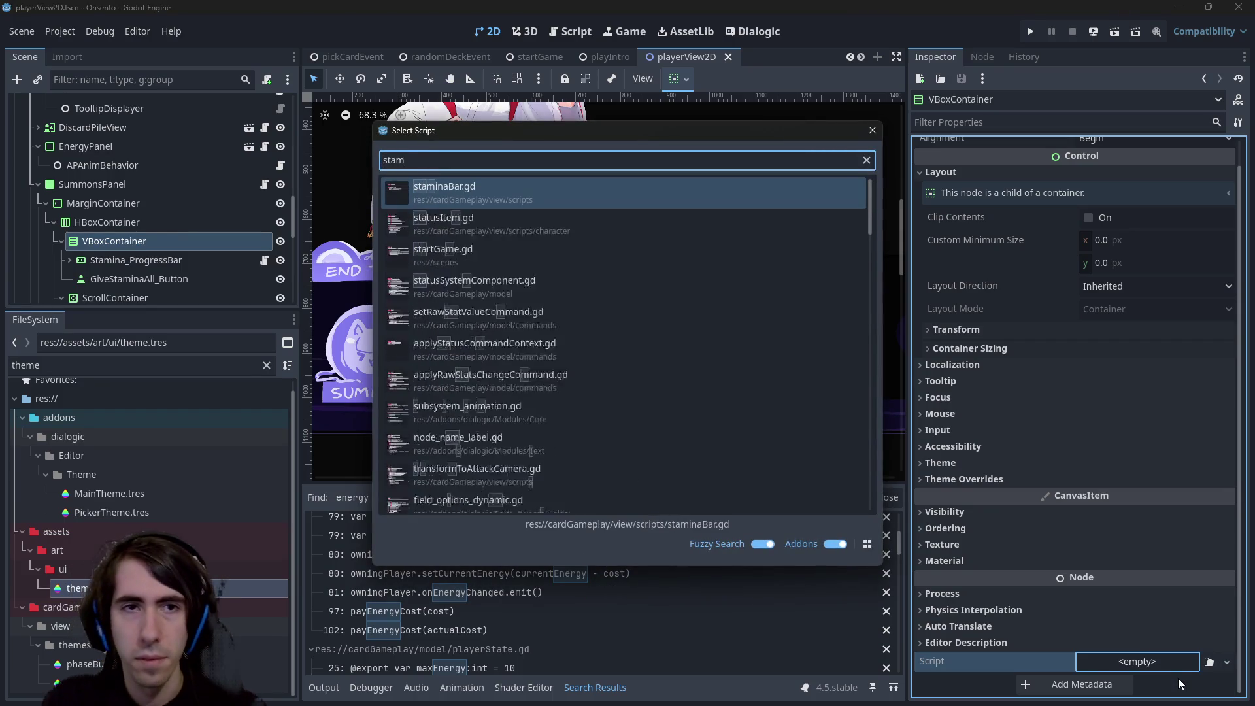
pyautogui.press('Return')
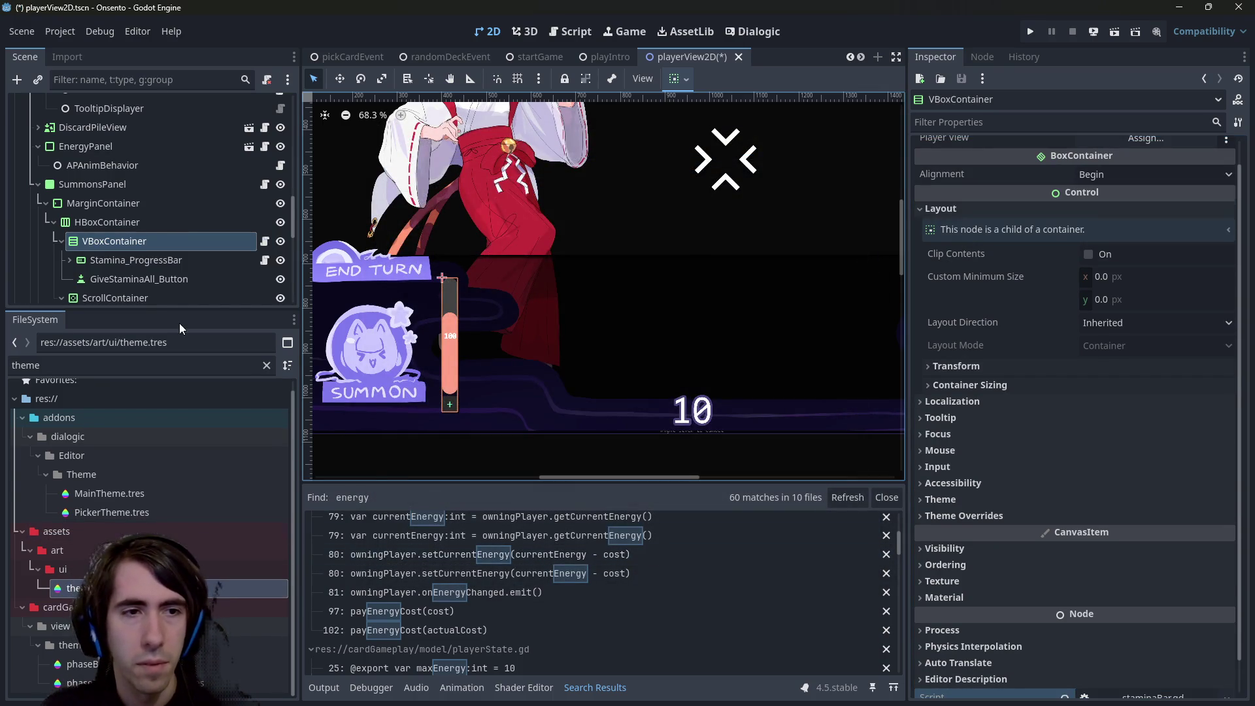
pyautogui.click(149, 375)
pyautogui.write('stamina')
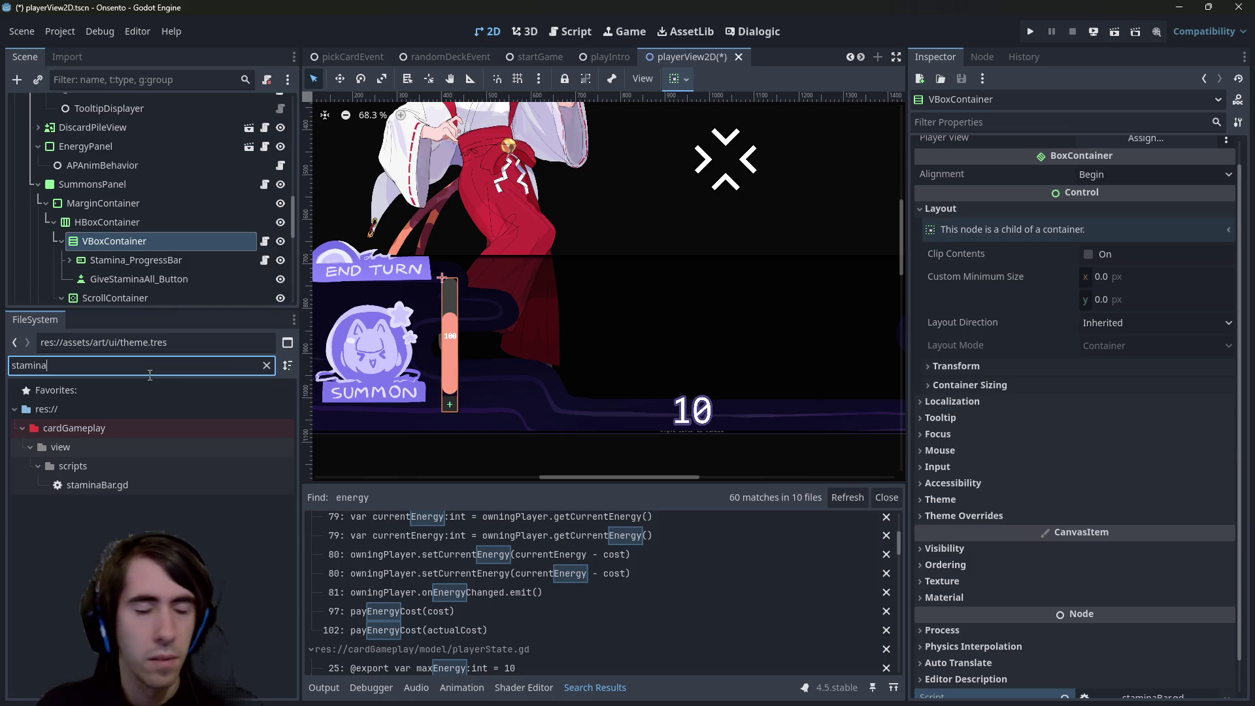
pyautogui.click(122, 492)
pyautogui.press('F2')
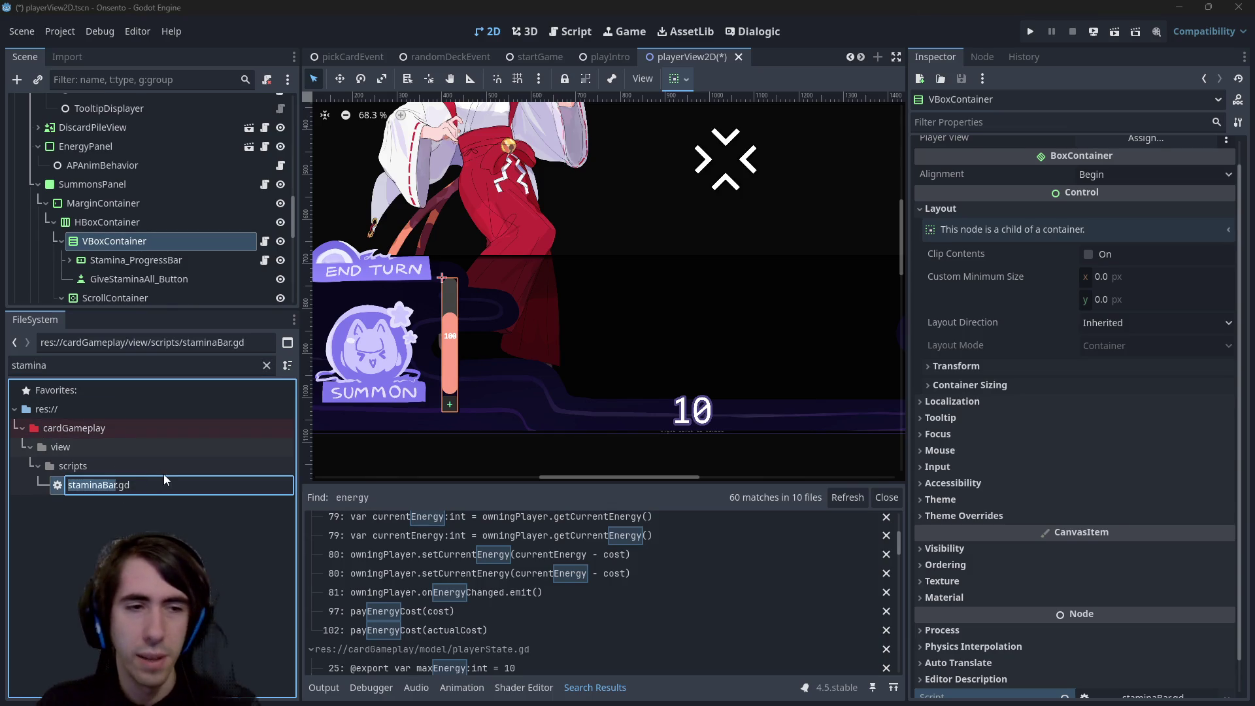
pyautogui.write('stami')
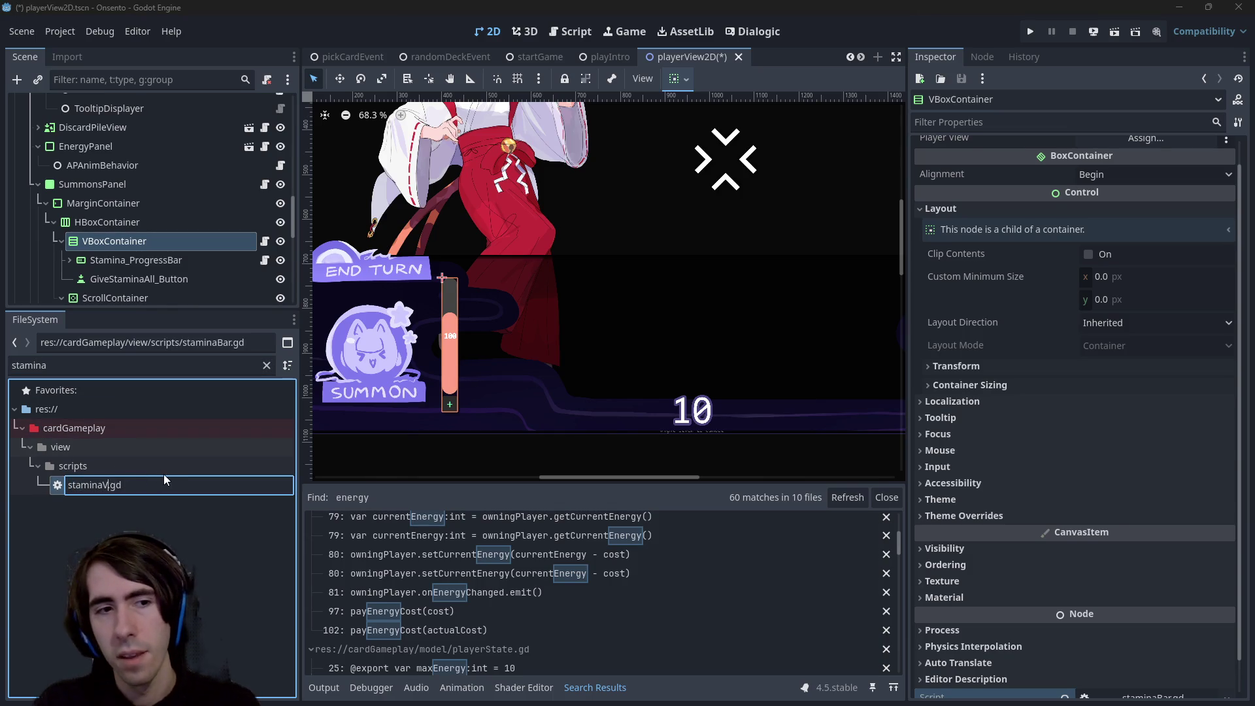
pyautogui.press('Return')
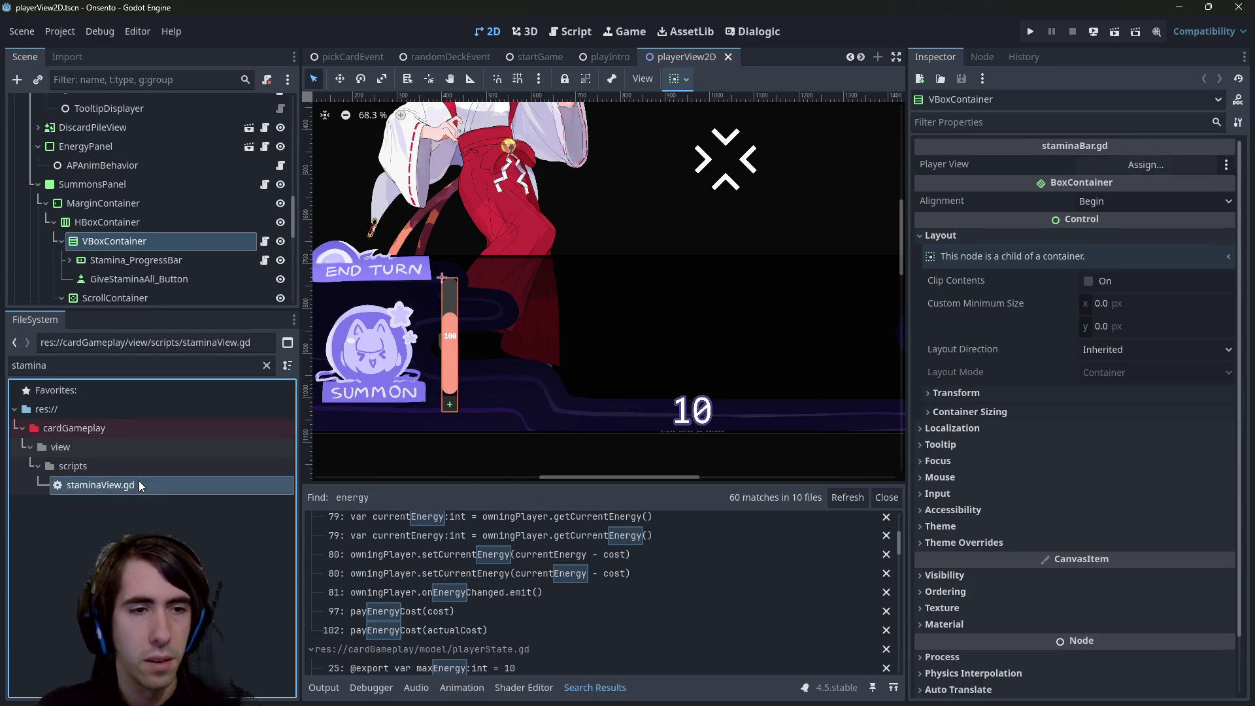
pyautogui.doubleClick(140, 485)
# Make the script extend VBoxContainer and save it
pyautogui.moveTo(609, 106)
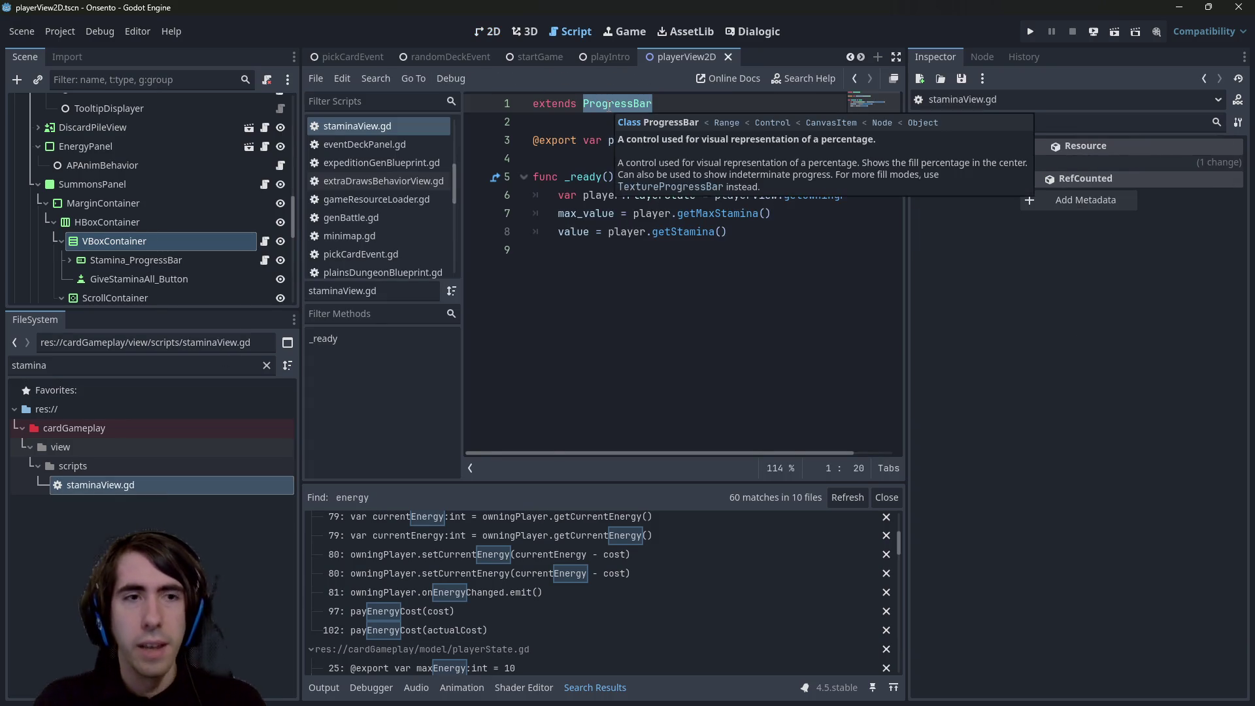
pyautogui.write('Vbox')
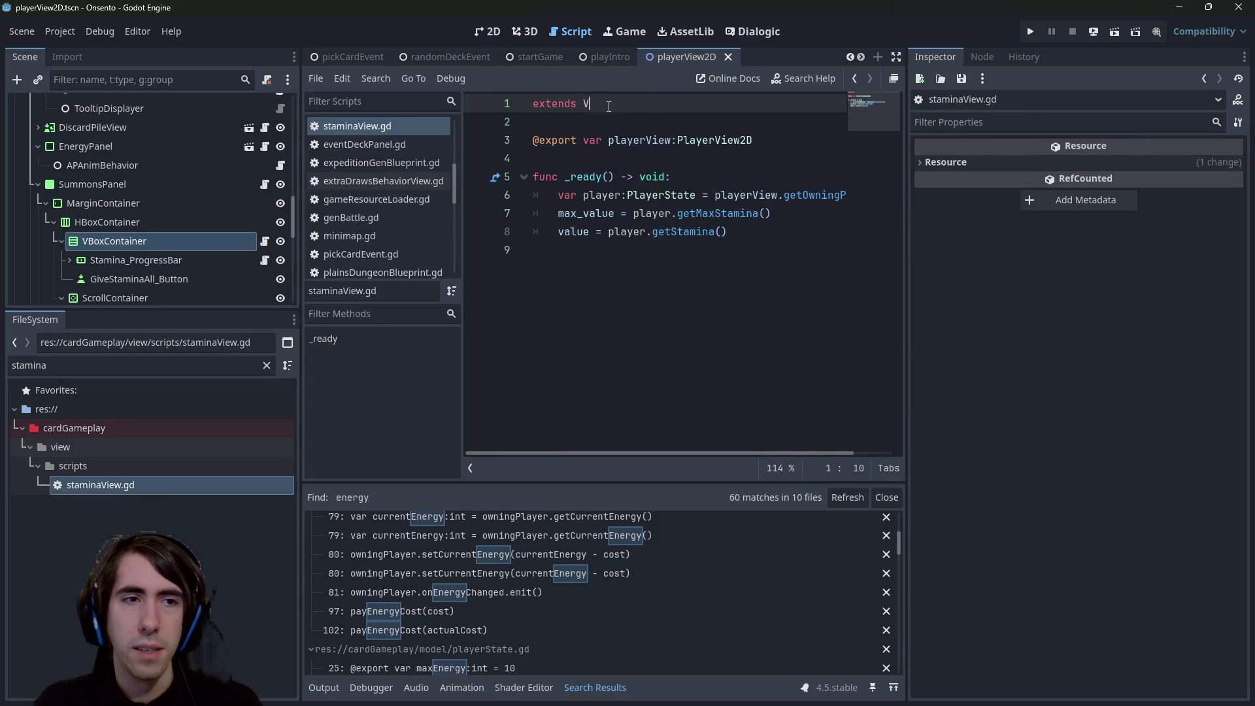
pyautogui.press('Return')
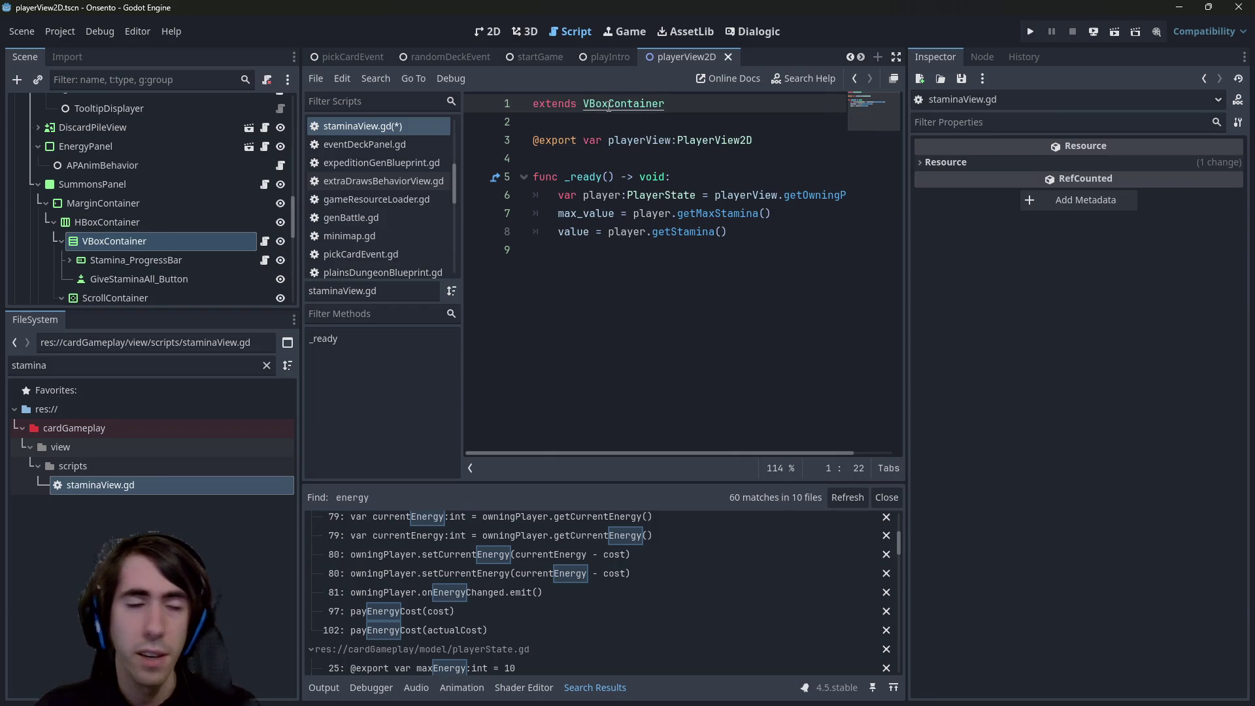
pyautogui.hotkey('ctrl', 's')
# Add an exported progressBar variable of type ProgressBar
pyautogui.click(714, 129)
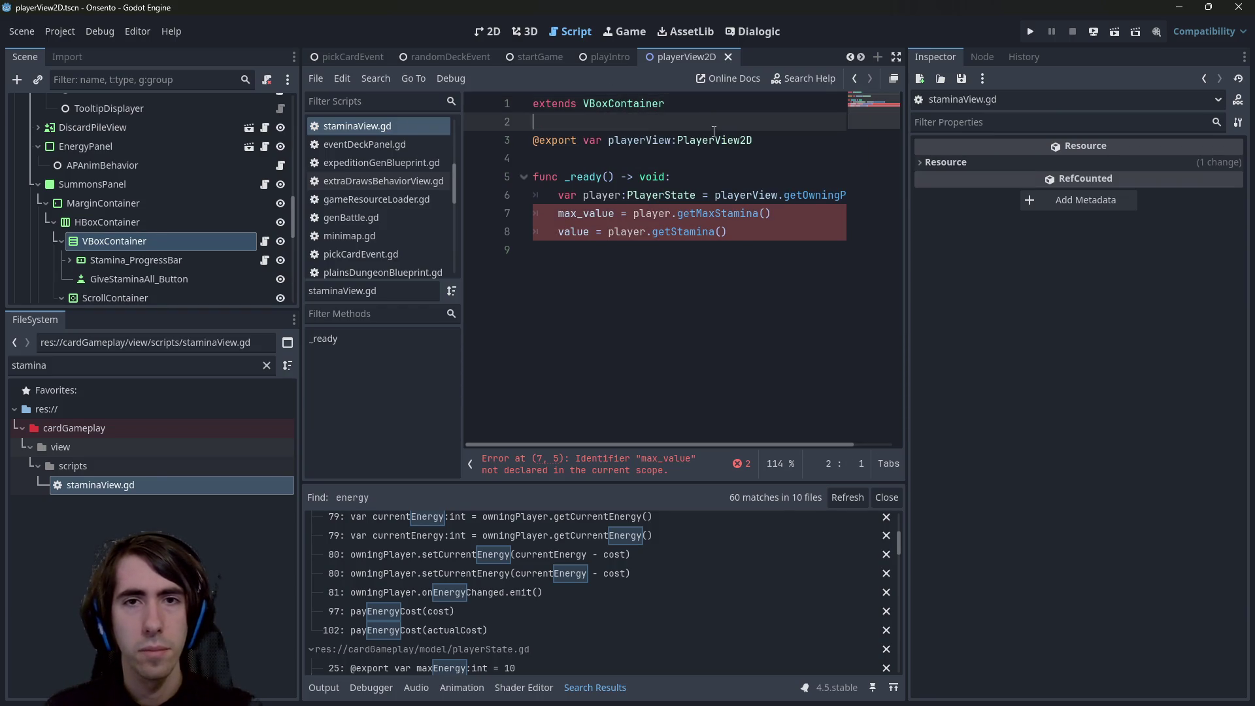
pyautogui.press('Down')
pyautogui.press('Down')
pyautogui.press('Return')
pyautogui.press('Up')
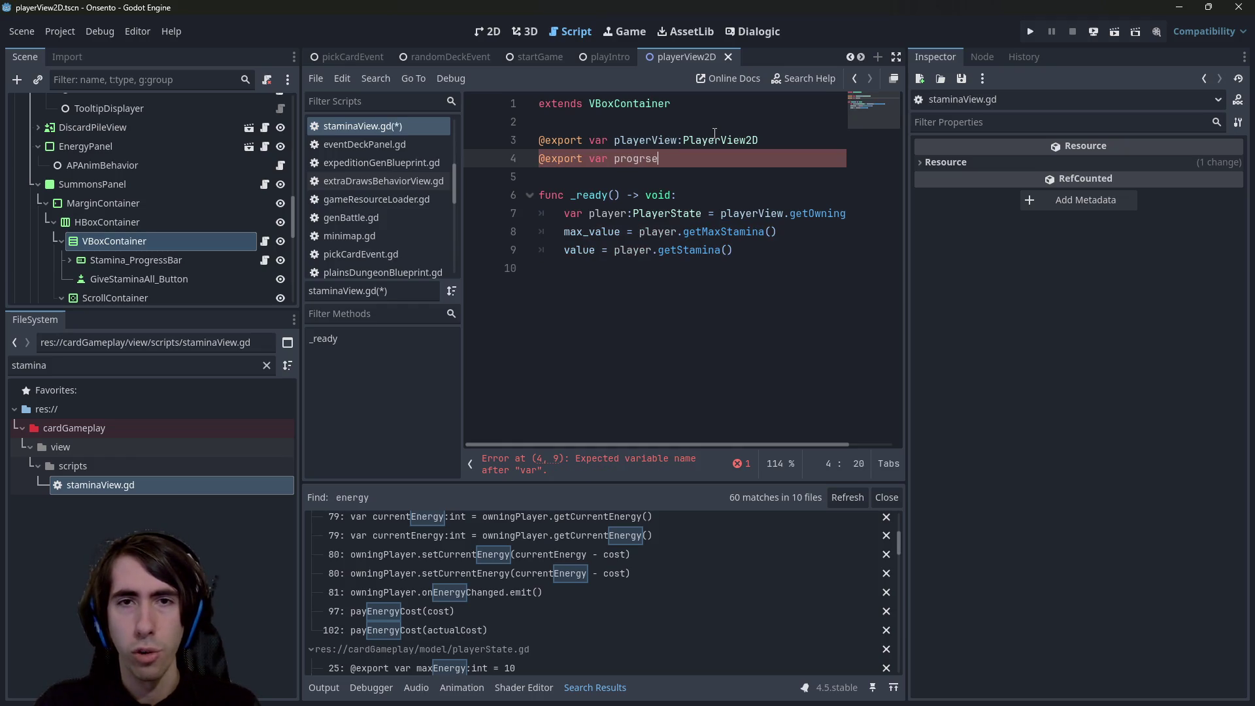
pyautogui.press('BackSpace')
pyautogui.press('BackSpace')
pyautogui.press('BackSpace')
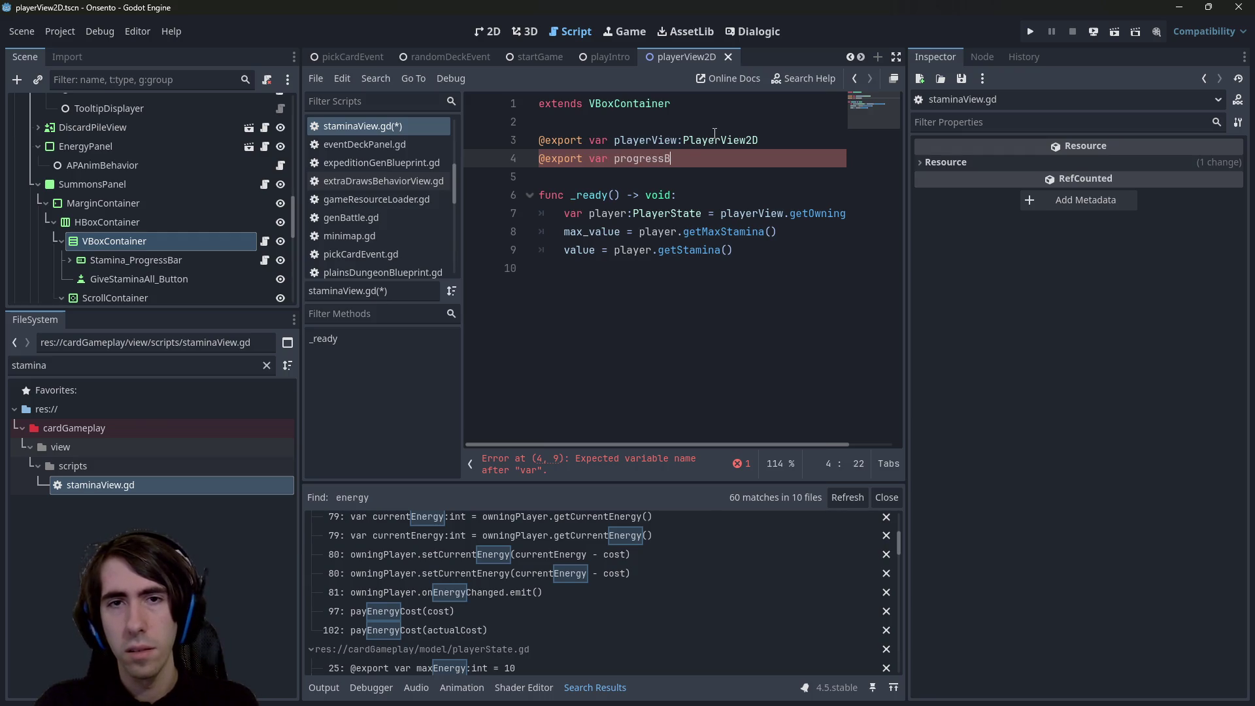
pyautogui.write('ProgressBar')
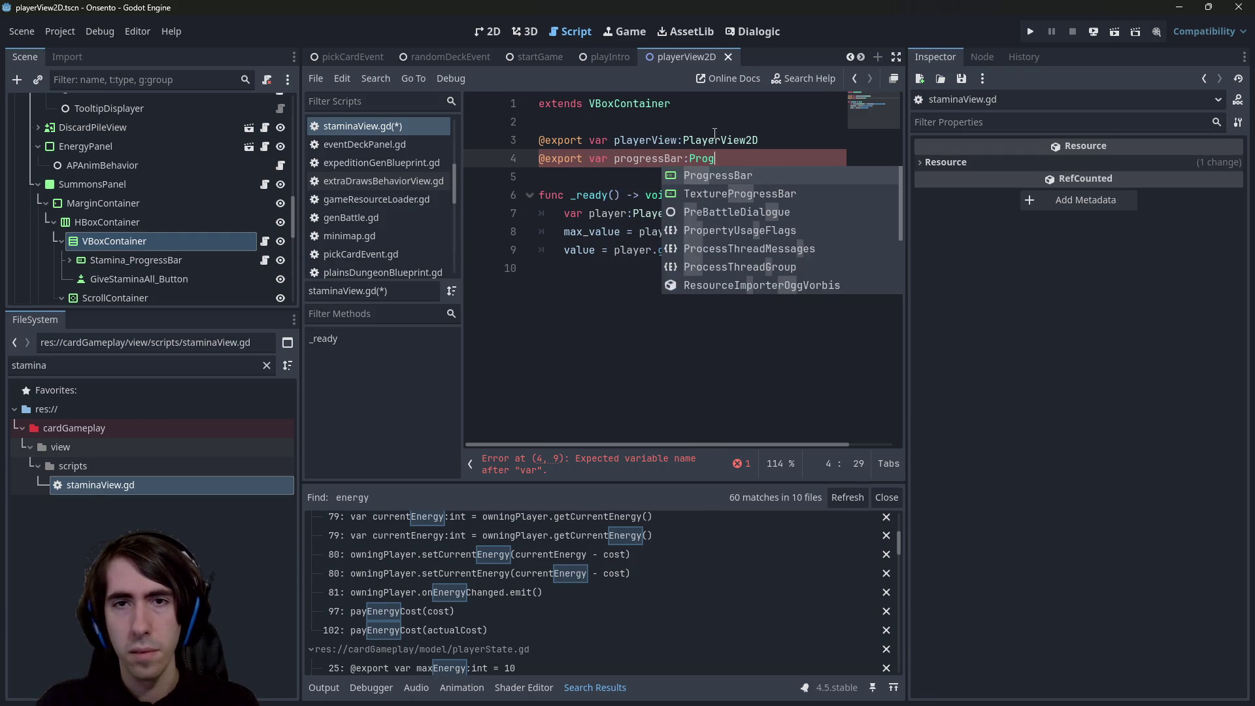
pyautogui.doubleClick(662, 159)
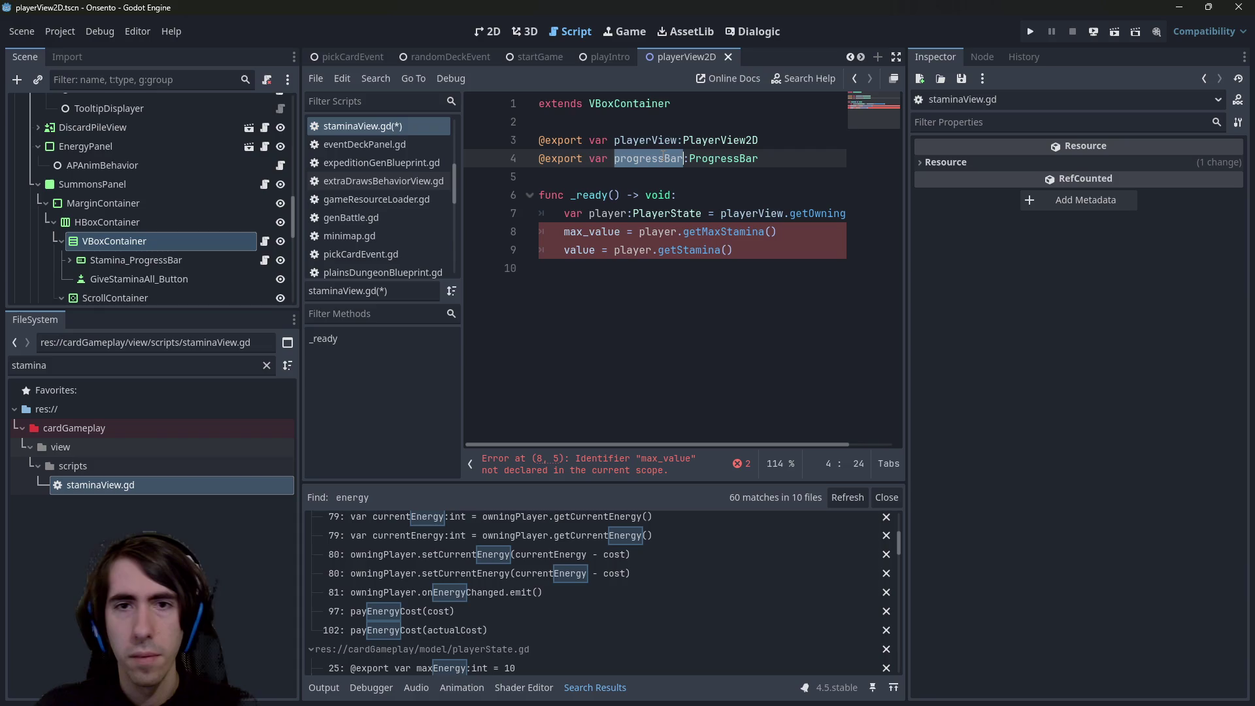
# Prefix the max_value and value lines with progressBar. and save
pyautogui.click(573, 233)
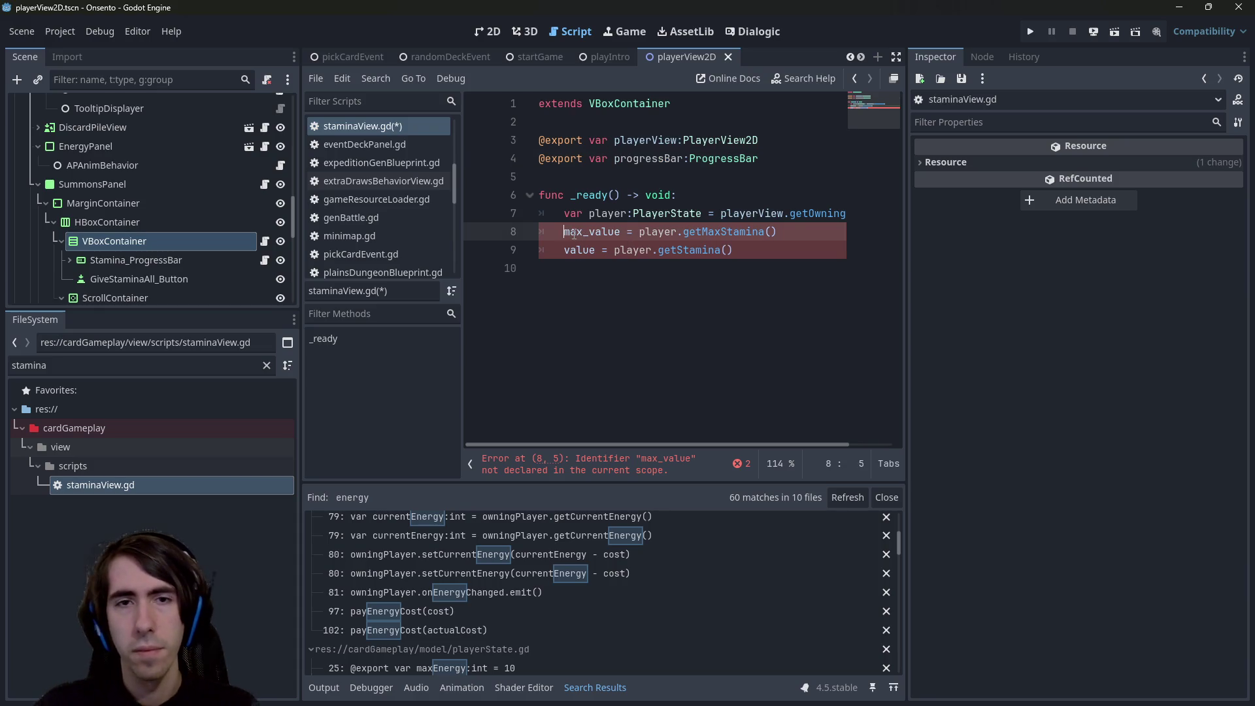
pyautogui.write('progressBar.')
pyautogui.press('Down')
pyautogui.press('Home')
pyautogui.write('progressBar.')
pyautogui.hotkey('ctrl', 's')
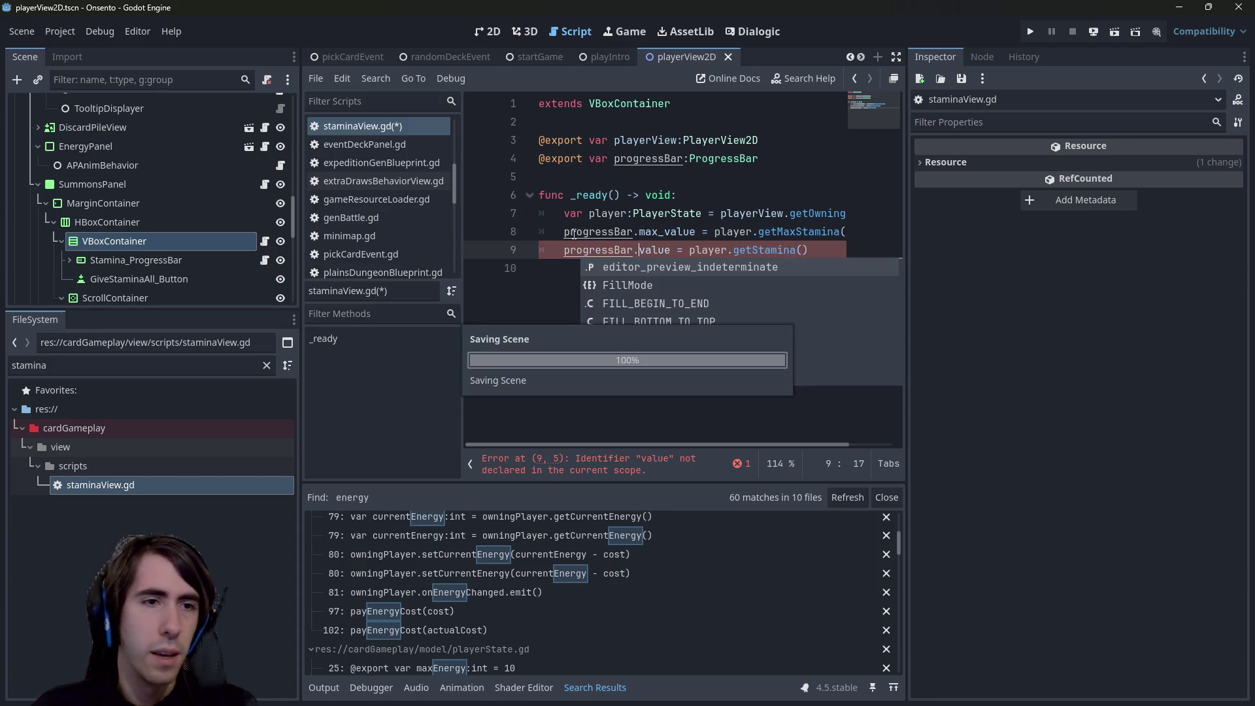
# Duplicate the export line as a BaseButton export named giveStaminaAll
pyautogui.click(530, 177)
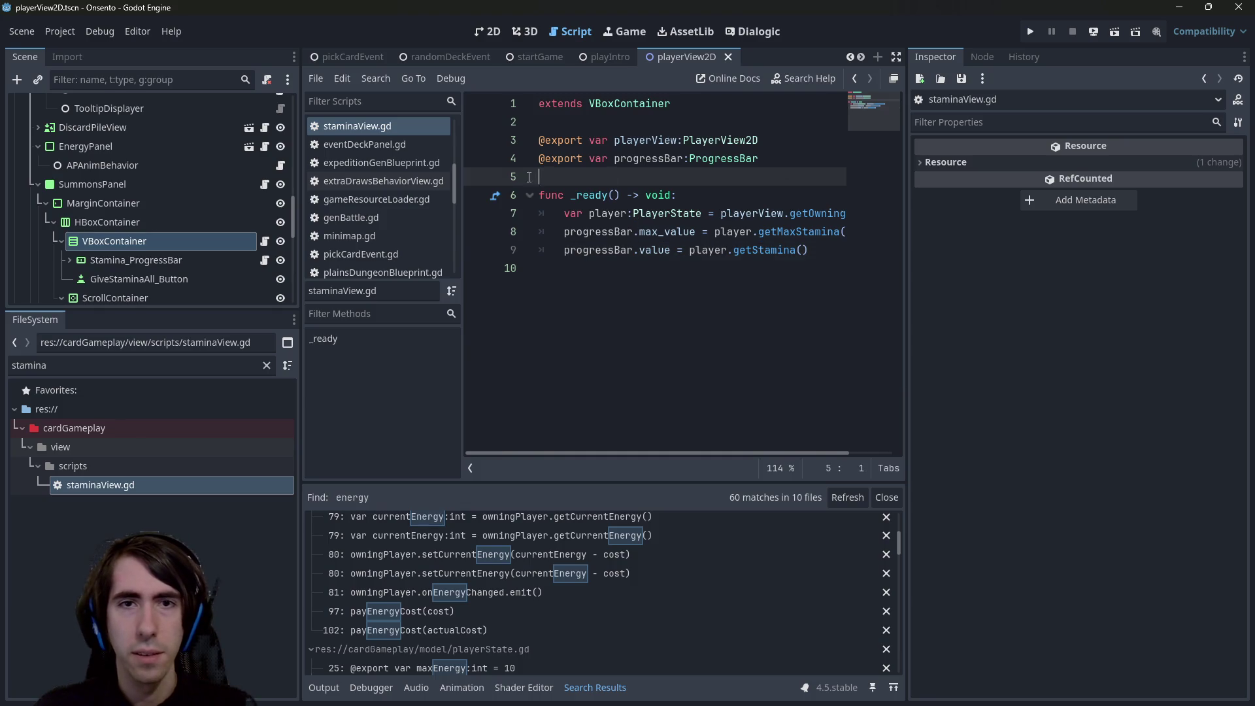
pyautogui.click(508, 163)
pyautogui.hotkey('ctrl', 'c')
pyautogui.hotkey('ctrl', 'v')
pyautogui.press('Return')
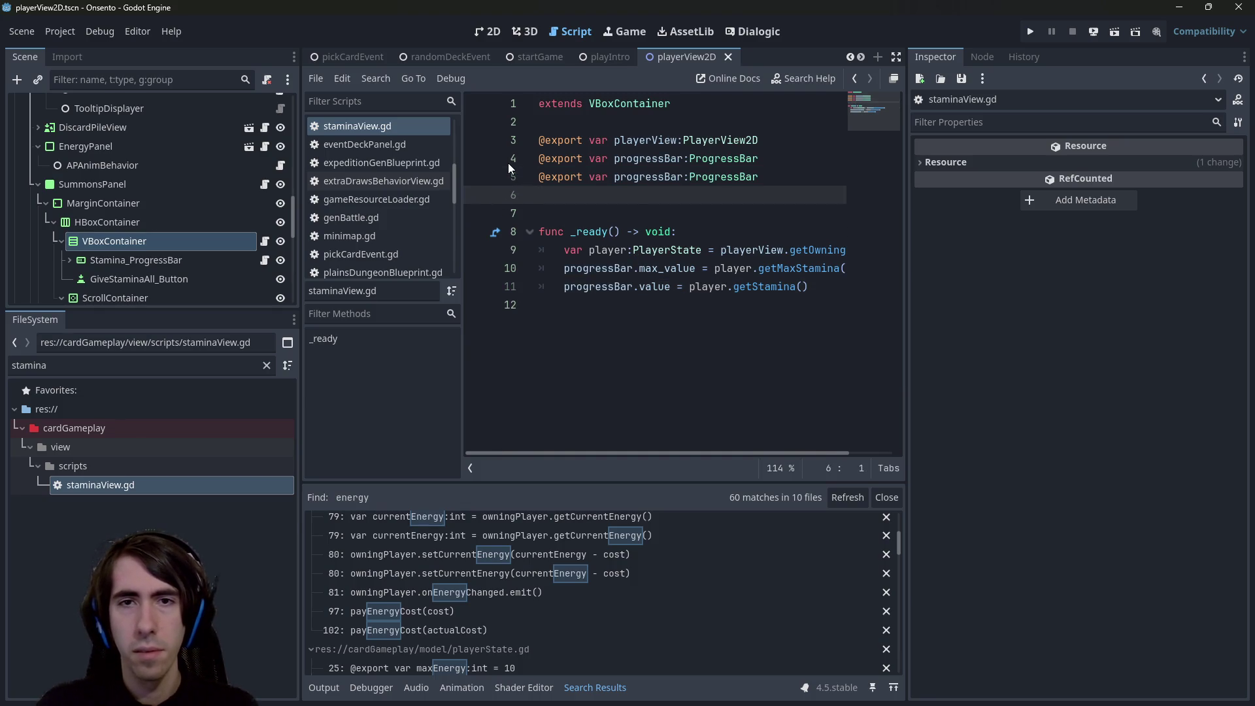
pyautogui.press('BackSpace')
pyautogui.hotkey('ctrl', 'shift', 'Left')
pyautogui.write('BaseButton')
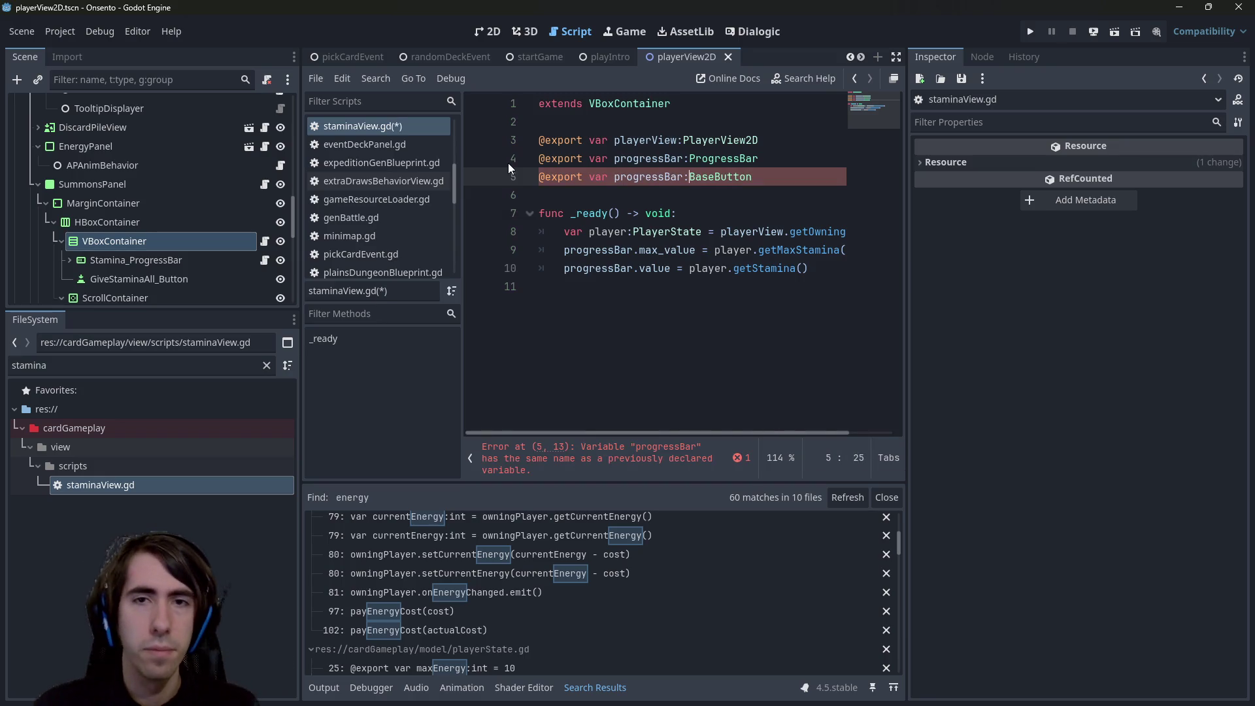
pyautogui.hotkey('ctrl', 'Left')
pyautogui.hotkey('ctrl', 'Left')
pyautogui.hotkey('ctrl', 'shift', 'Left')
pyautogui.write('giveStamina')
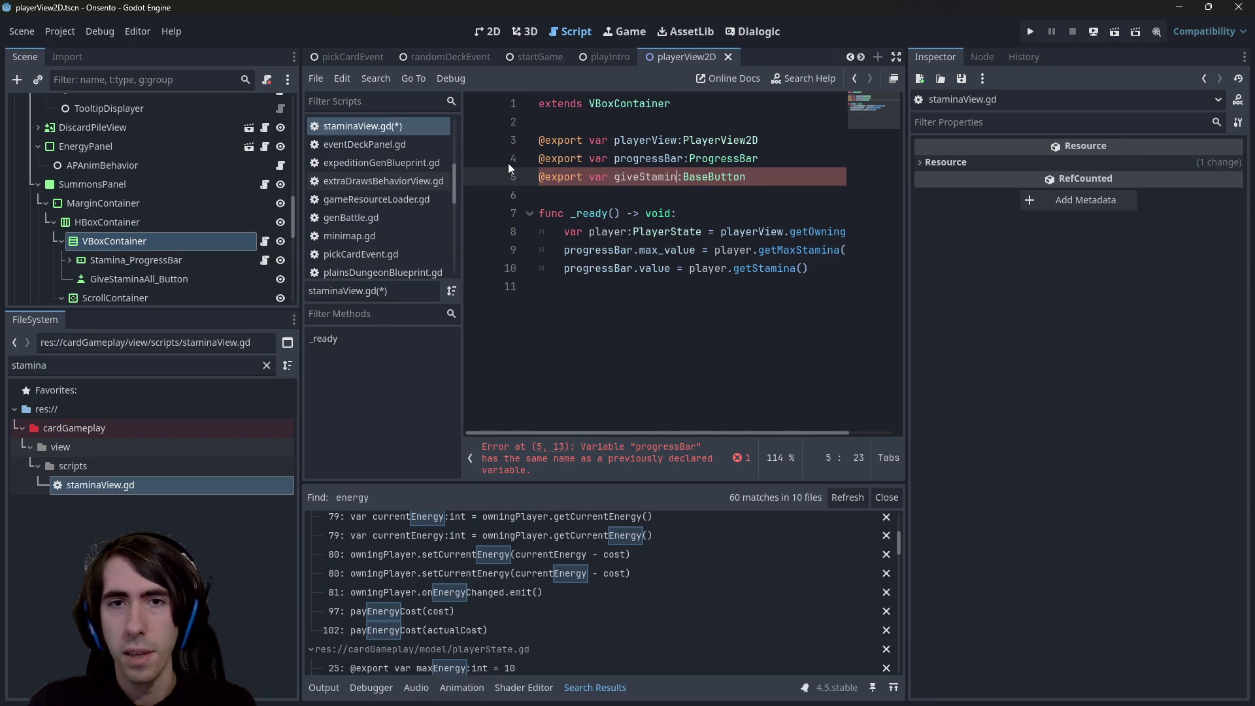
pyautogui.write('All')
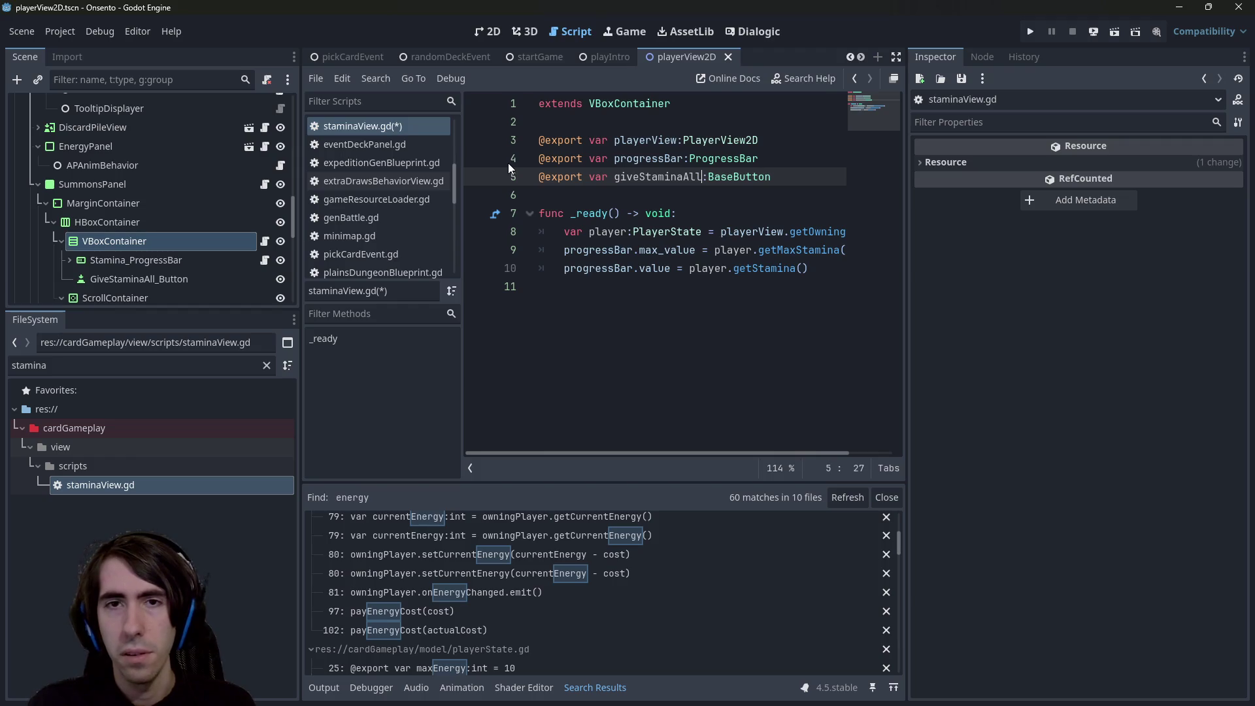
# Rename the button export to giveStaminaAllButton and save the script
pyautogui.hotkey('ctrl', 's')
pyautogui.write('Button')
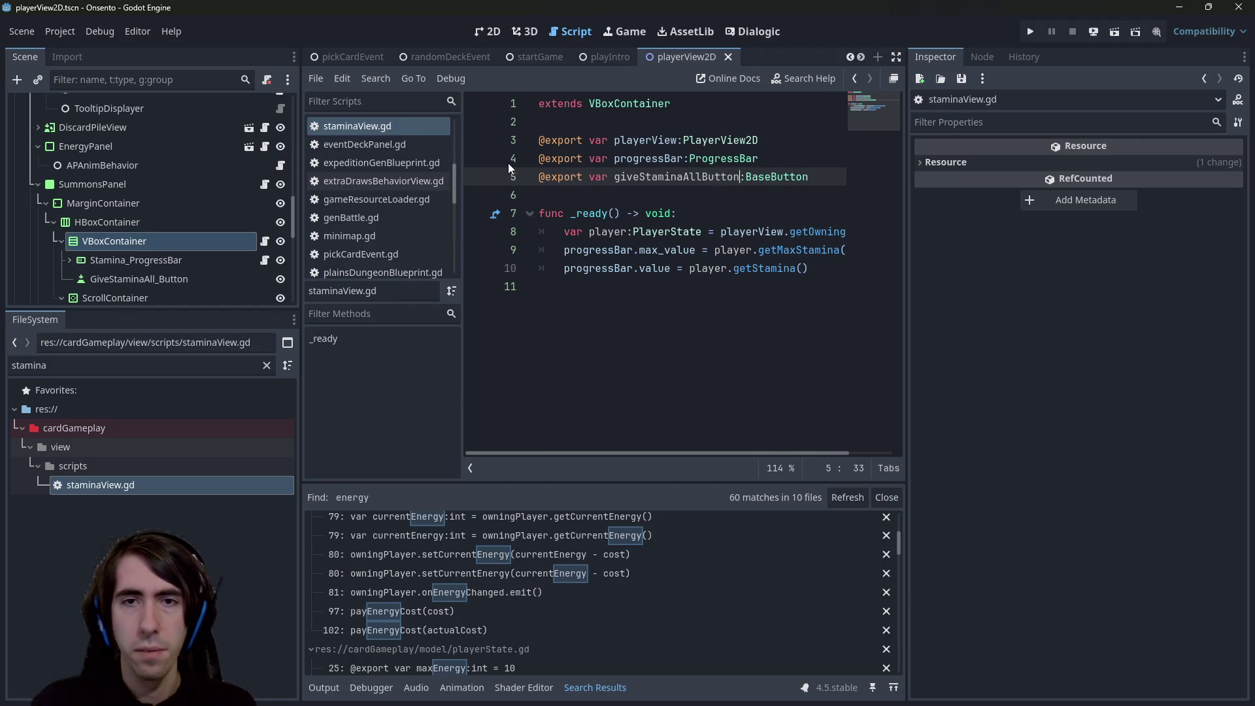
pyautogui.hotkey('ctrl', 's')
# Remove the script from Stamina_ProgressBar and save the scene
pyautogui.click(192, 240)
pyautogui.click(190, 260)
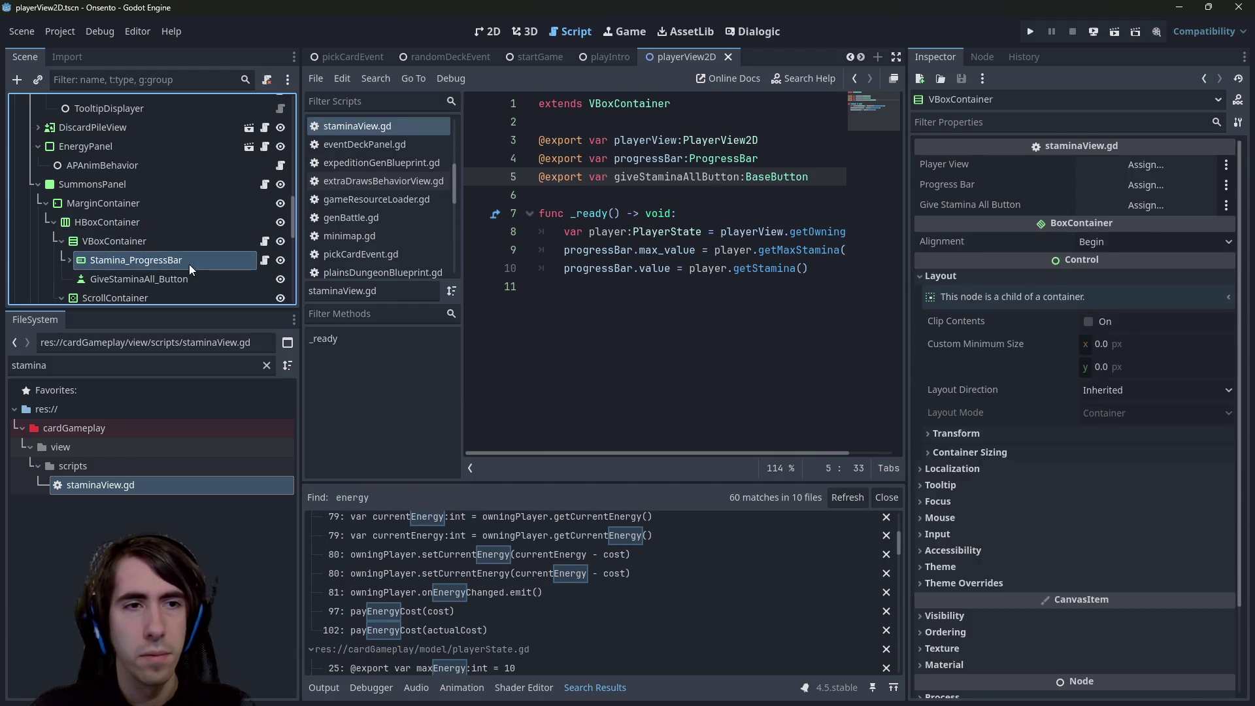
pyautogui.scroll(-5, 1079, 588)
pyautogui.scroll(-3, 1140, 646)
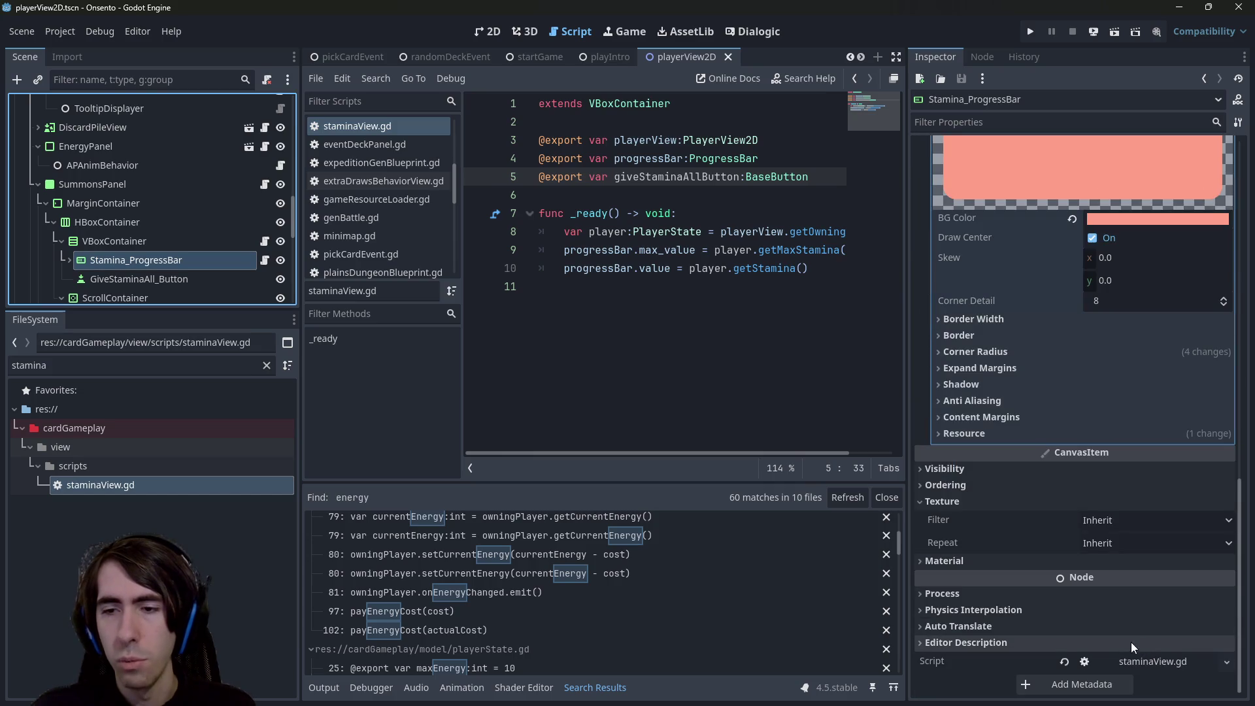
pyautogui.click(1066, 660)
pyautogui.hotkey('ctrl', 's')
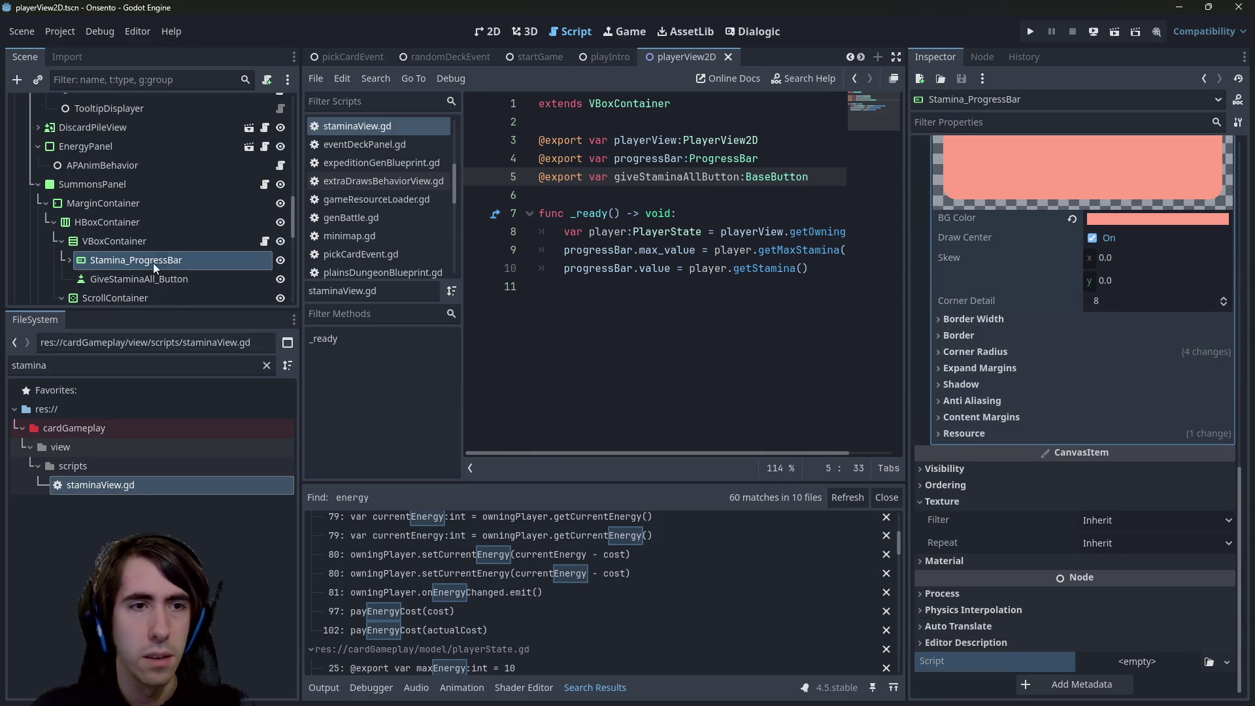
# Assign View, Stamina_ProgressBar and GiveStaminaAll_Button to VBoxContainer's script exports and save
pyautogui.click(161, 243)
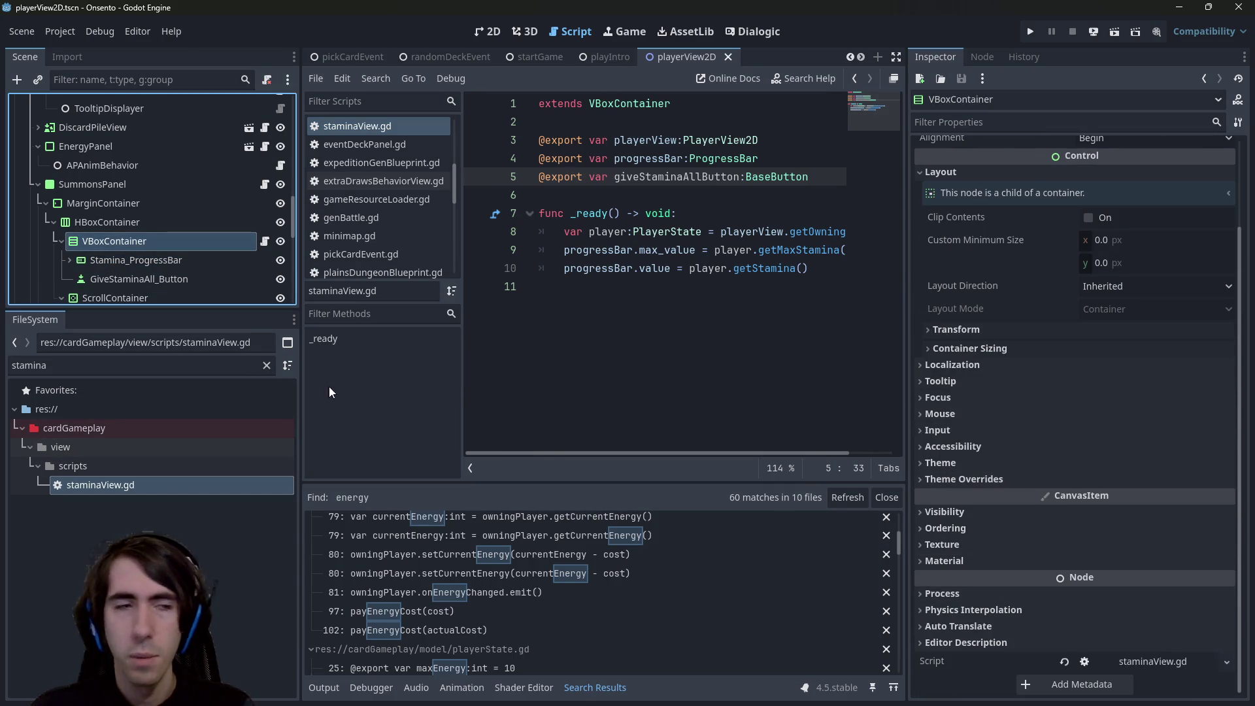
pyautogui.click(201, 236)
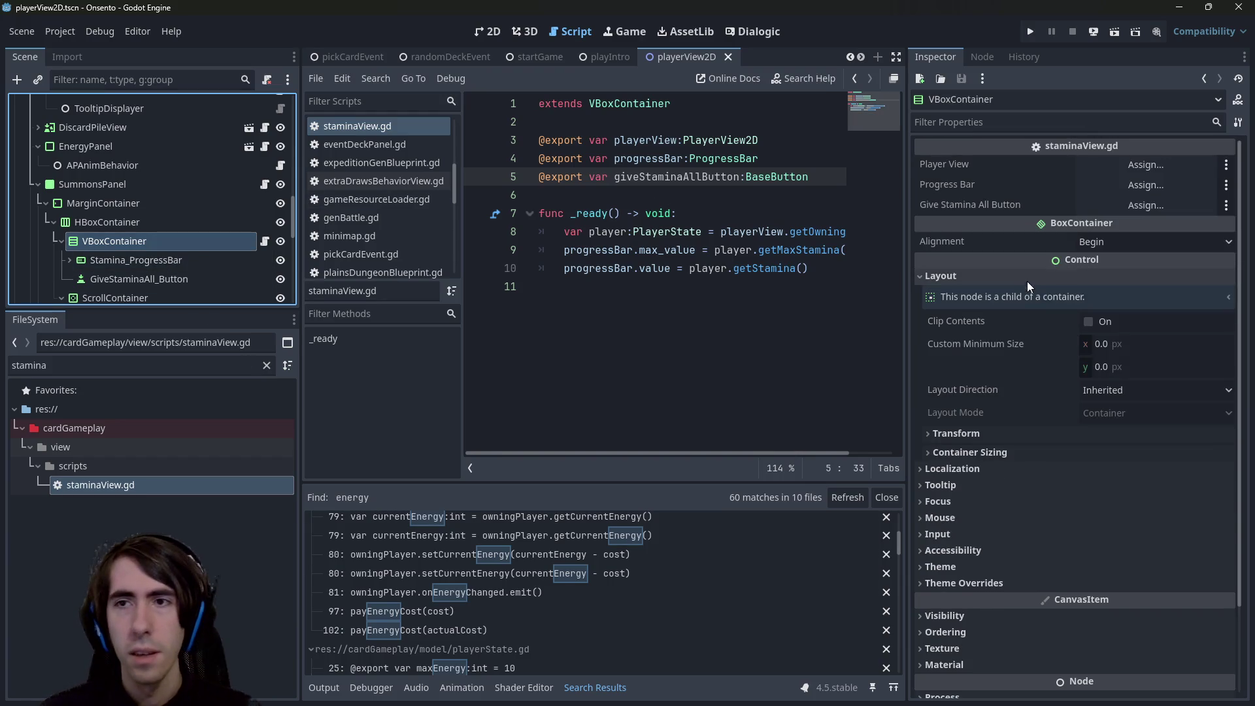
pyautogui.click(1089, 166)
pyautogui.doubleClick(556, 186)
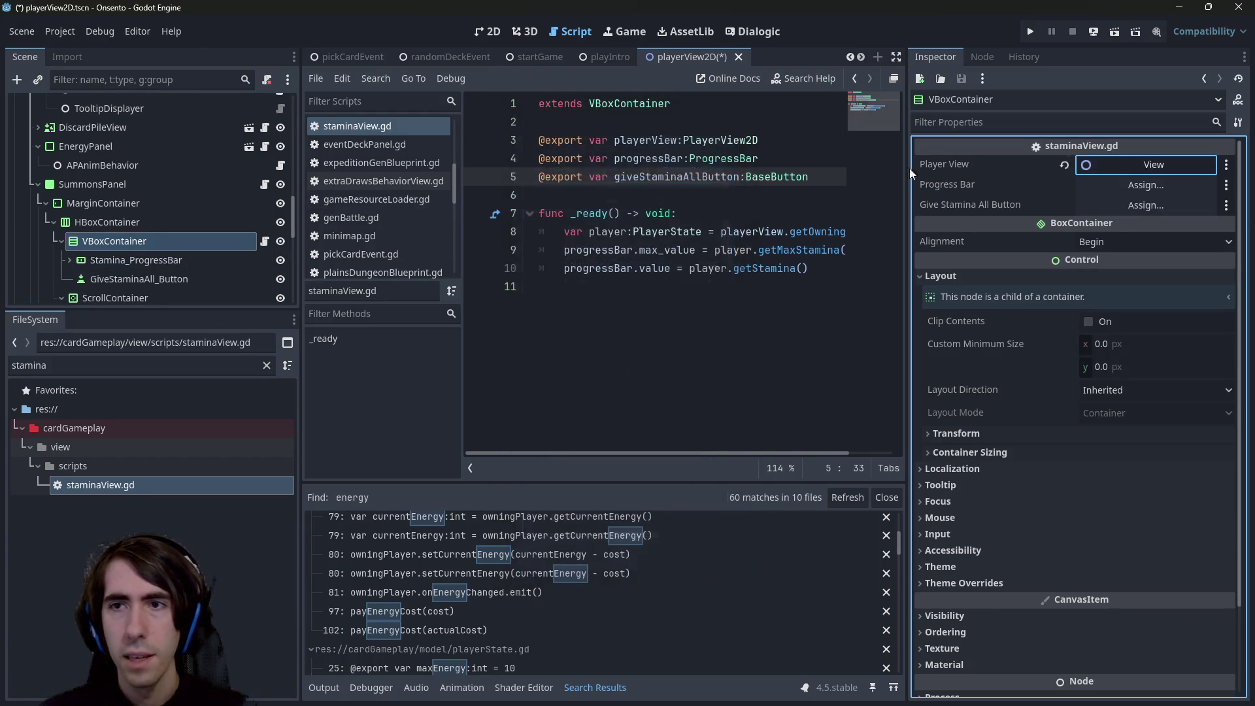
pyautogui.click(1145, 185)
pyautogui.scroll(-5, 661, 414)
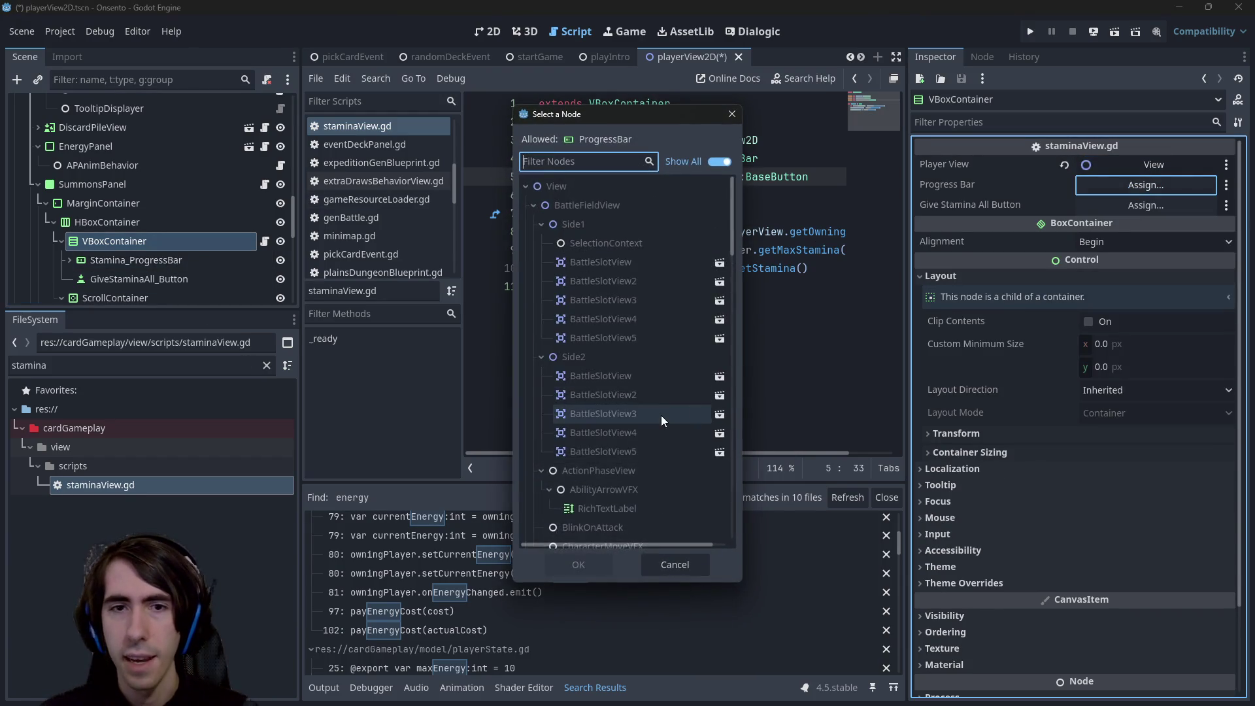
pyautogui.click(731, 115)
pyautogui.moveTo(202, 261); pyautogui.dragTo(1129, 194)
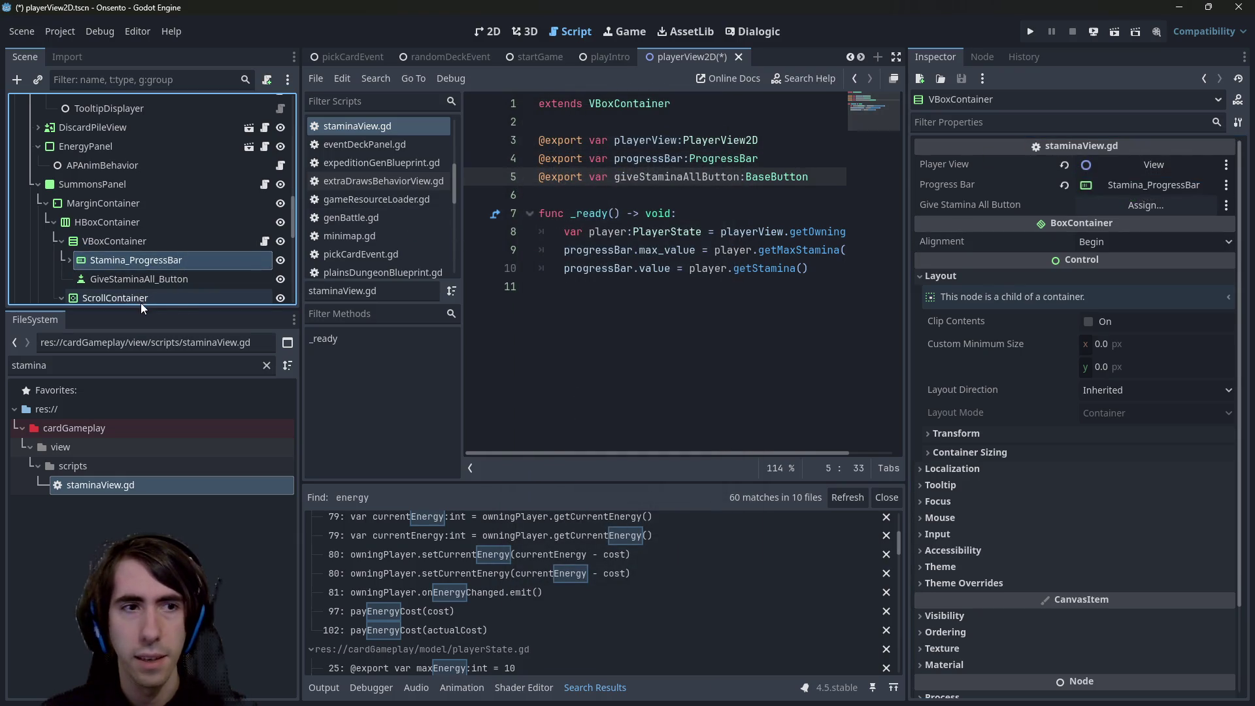
pyautogui.moveTo(139, 279)
pyautogui.mouseDown()
pyautogui.moveTo(877, 142)
pyautogui.moveTo(1111, 205)
pyautogui.mouseUp()
pyautogui.hotkey('ctrl', 's')
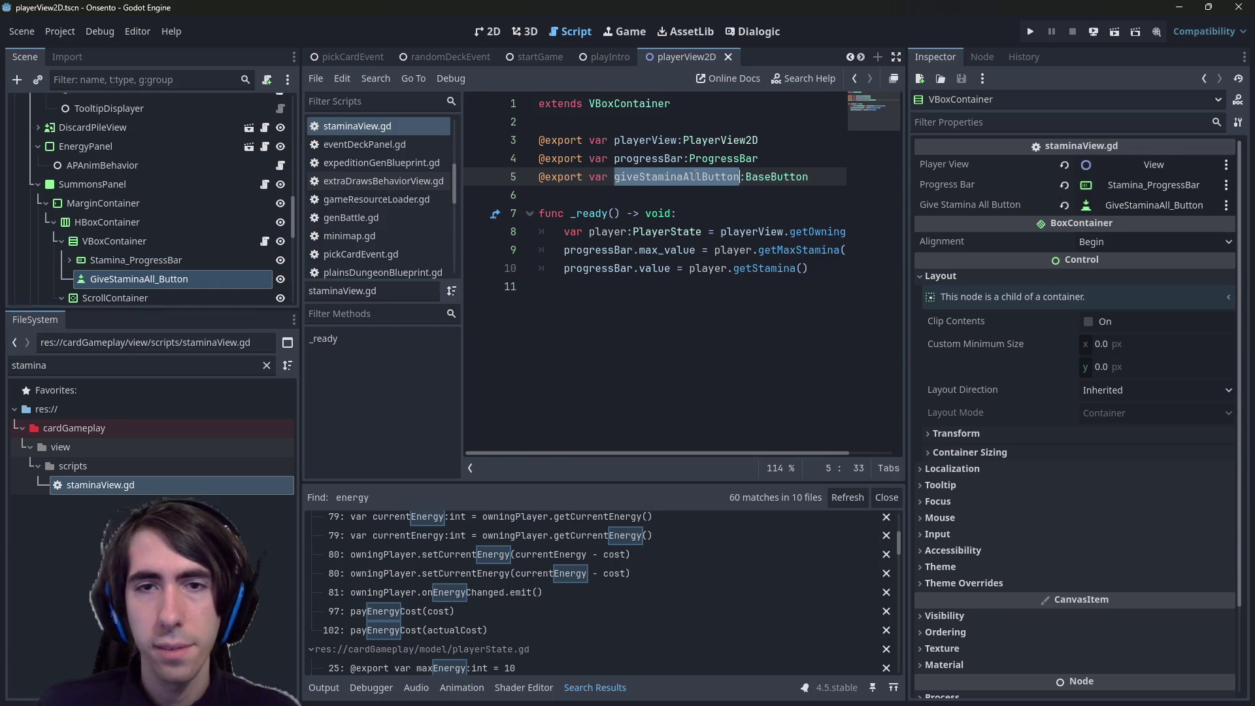
pyautogui.click(677, 304)
# Add a giveStaminaAllButton.pressed.connect() call at the end of _ready
pyautogui.press('Return')
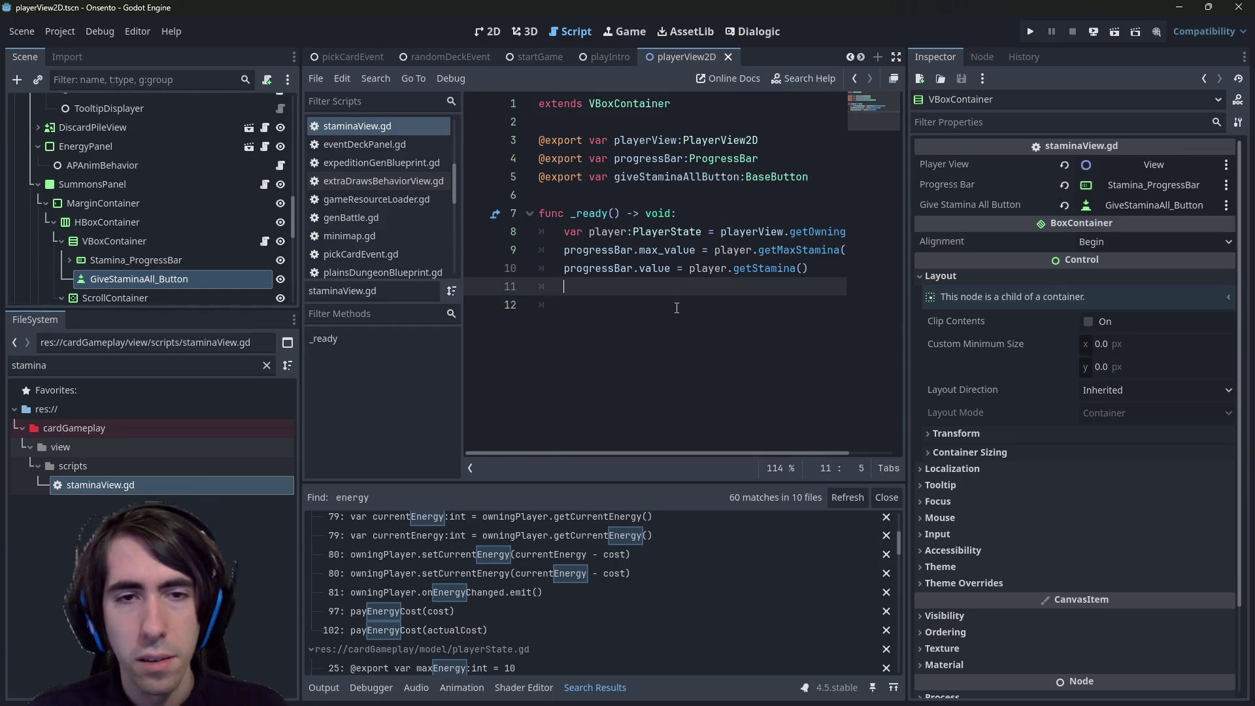
pyautogui.write('giveStaminaAllButton.p')
pyautogui.write('ressed.')
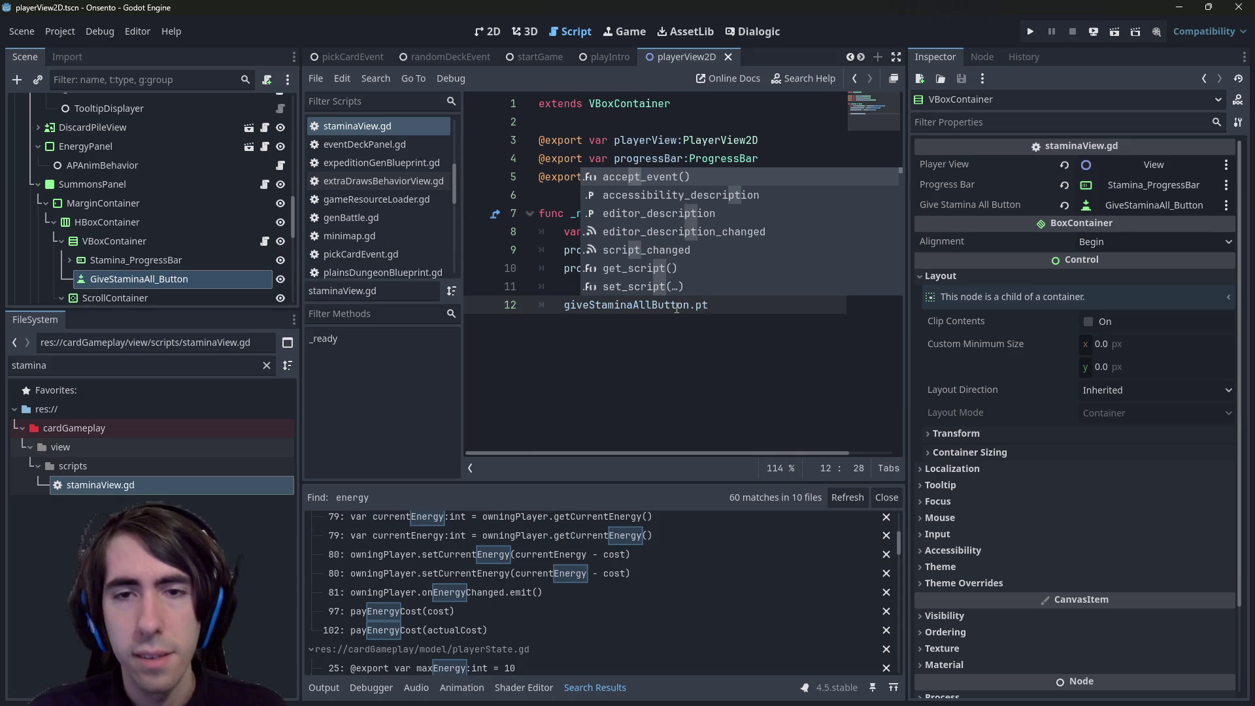
pyautogui.write('conn')
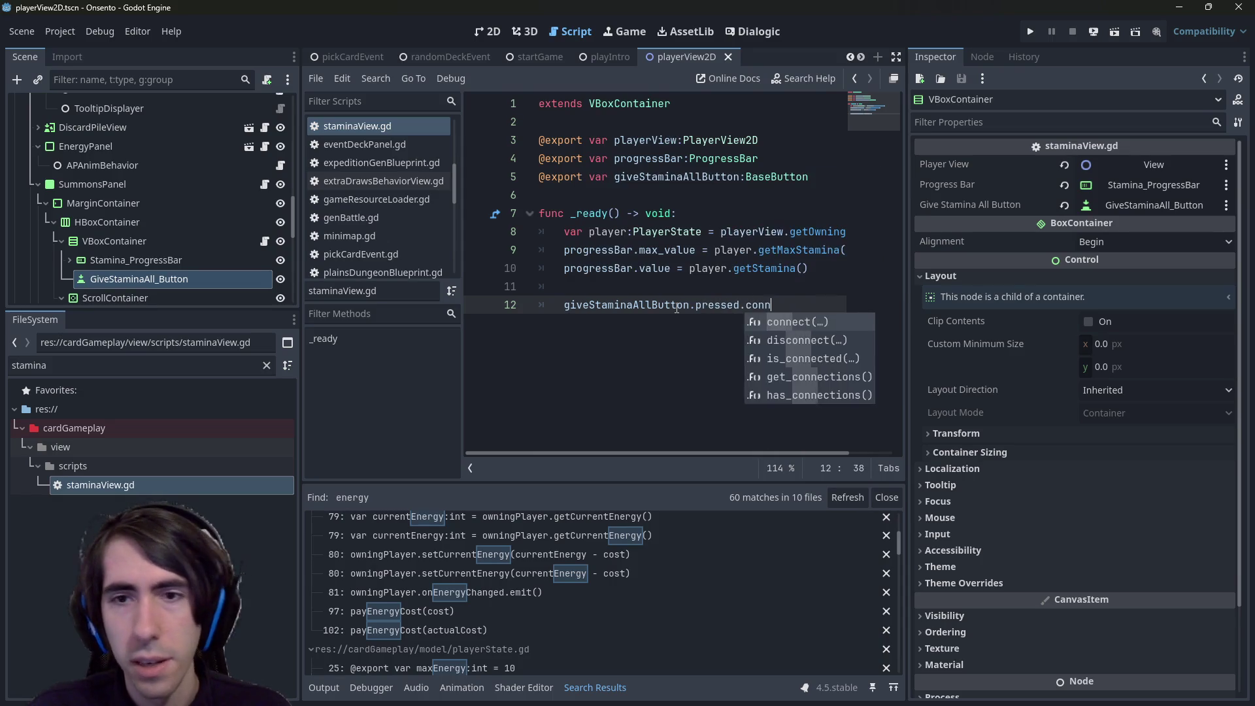
pyautogui.press('Return')
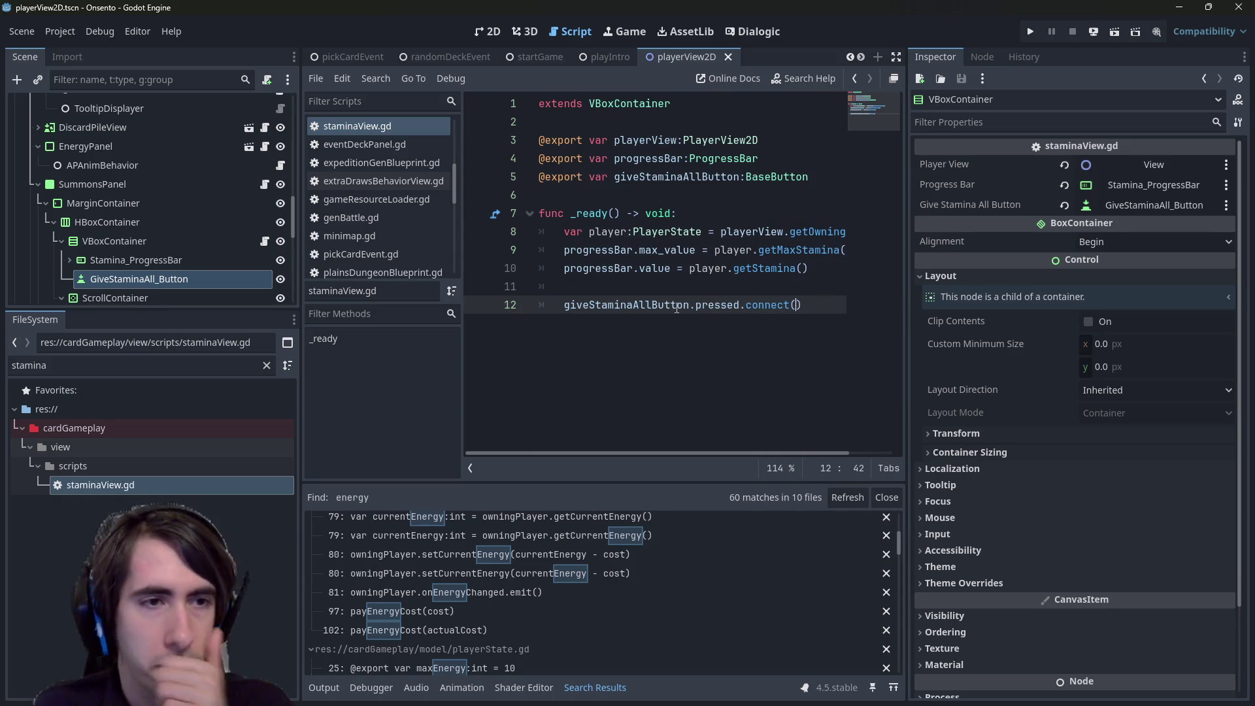
pyautogui.scroll(-1, 146, 260)
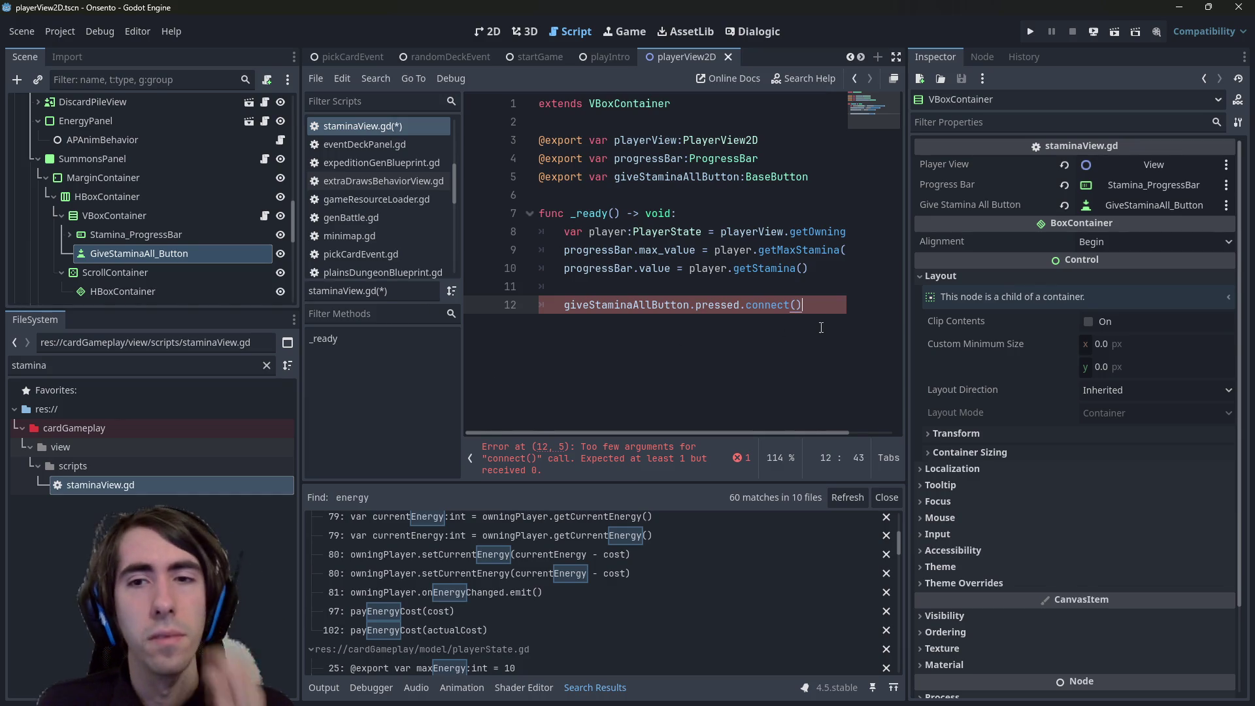
# Declare func onHealAll(), pass it into the connect call, and save
pyautogui.press('Return')
pyautogui.press('Return')
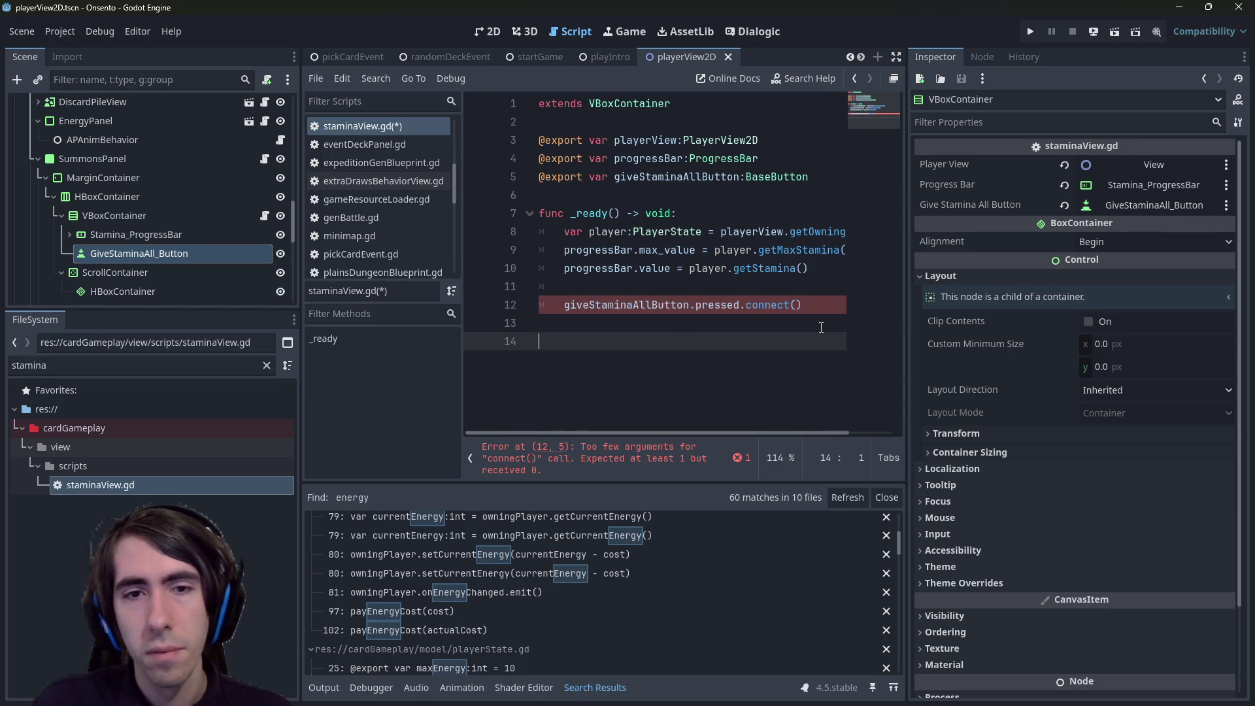
pyautogui.write('func onHea')
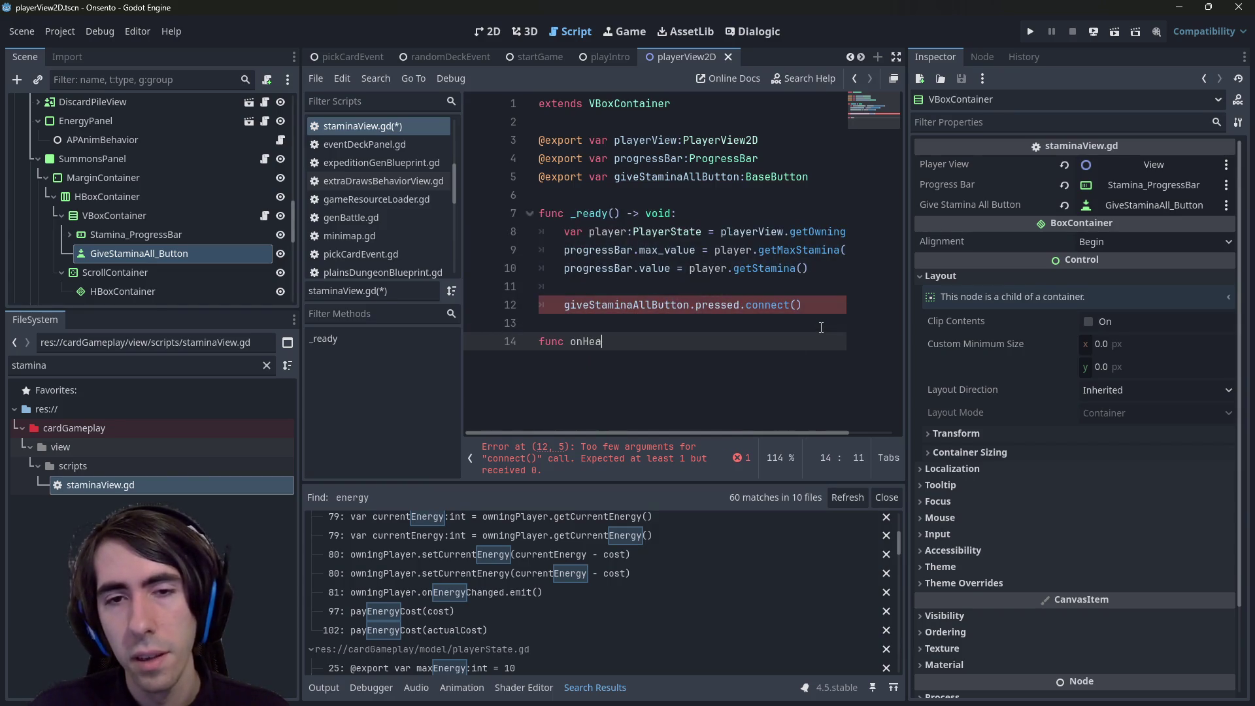
pyautogui.write('lAll():')
pyautogui.press('Return')
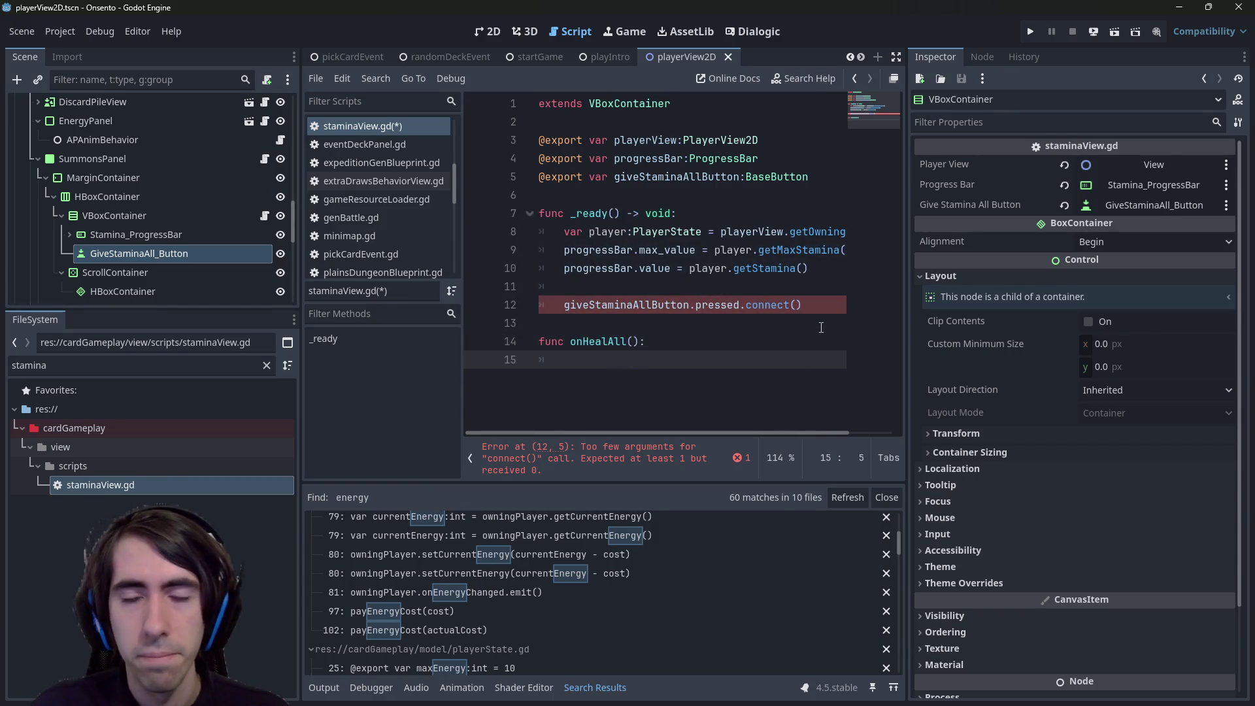
pyautogui.doubleClick(600, 336)
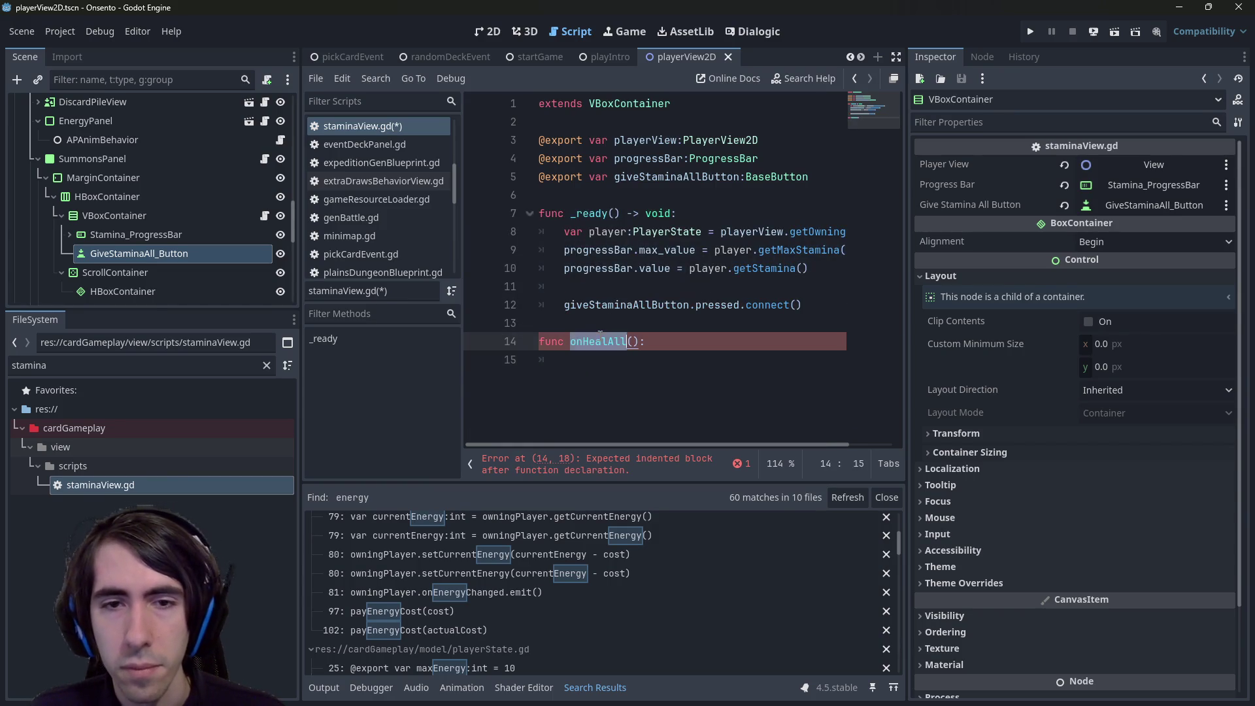
pyautogui.hotkey('ctrl', 'c')
pyautogui.click(799, 304)
pyautogui.hotkey('ctrl', 'v')
pyautogui.hotkey('ctrl', 's')
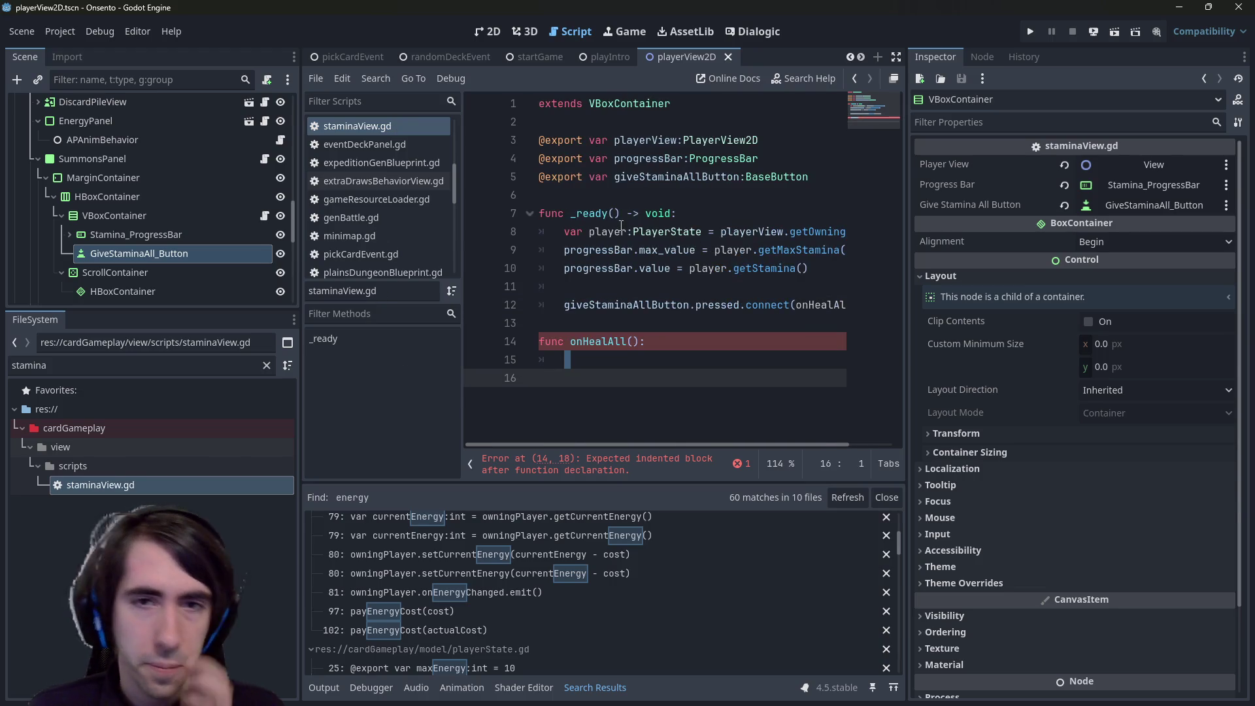
# Copy line 8's player lookup into onHealAll's body and indent it
pyautogui.click(621, 231)
pyautogui.moveTo(565, 232); pyautogui.dragTo(893, 224)
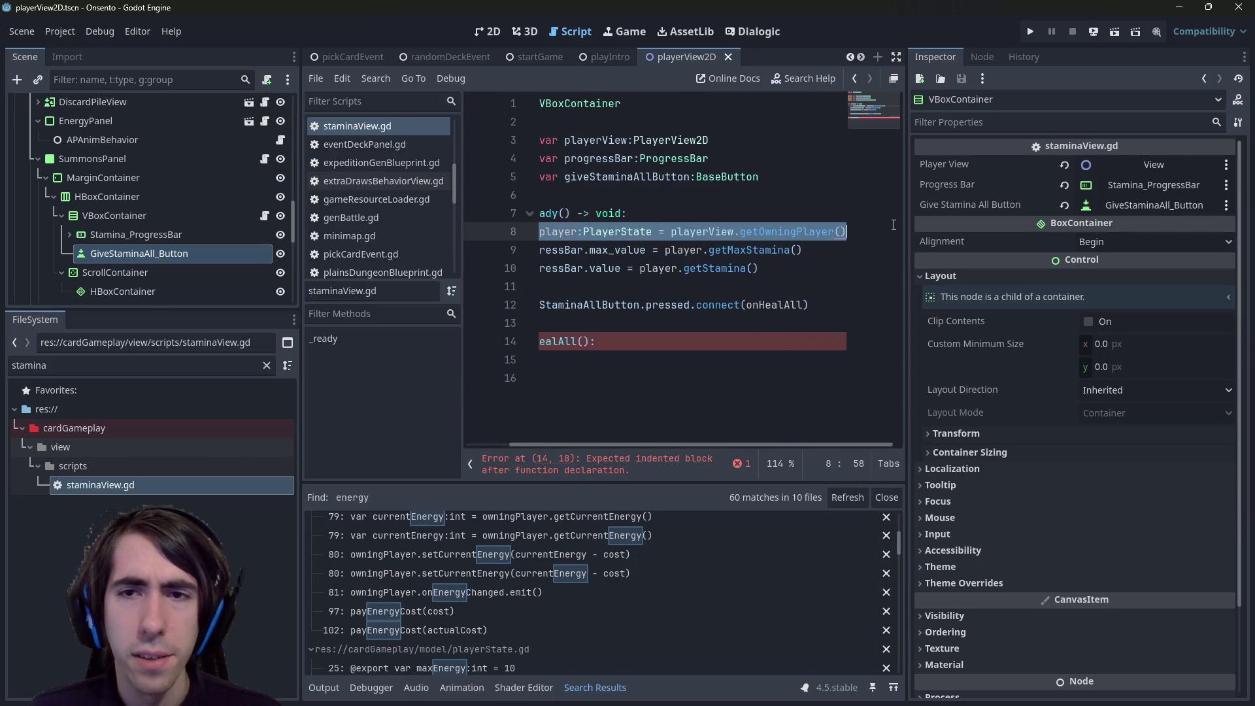
pyautogui.hotkey('ctrl', 'c')
pyautogui.click(611, 387)
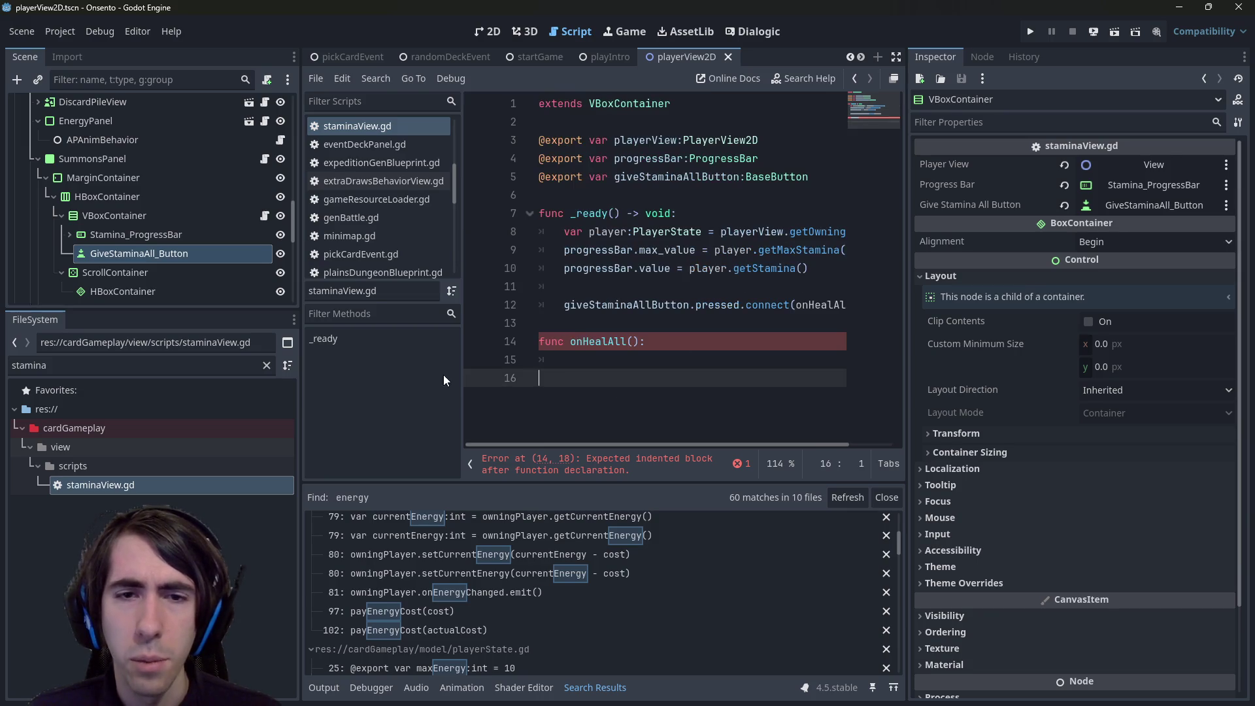
pyautogui.press('BackSpace')
pyautogui.hotkey('ctrl', 'v')
pyautogui.hotkey('shift', 'Home')
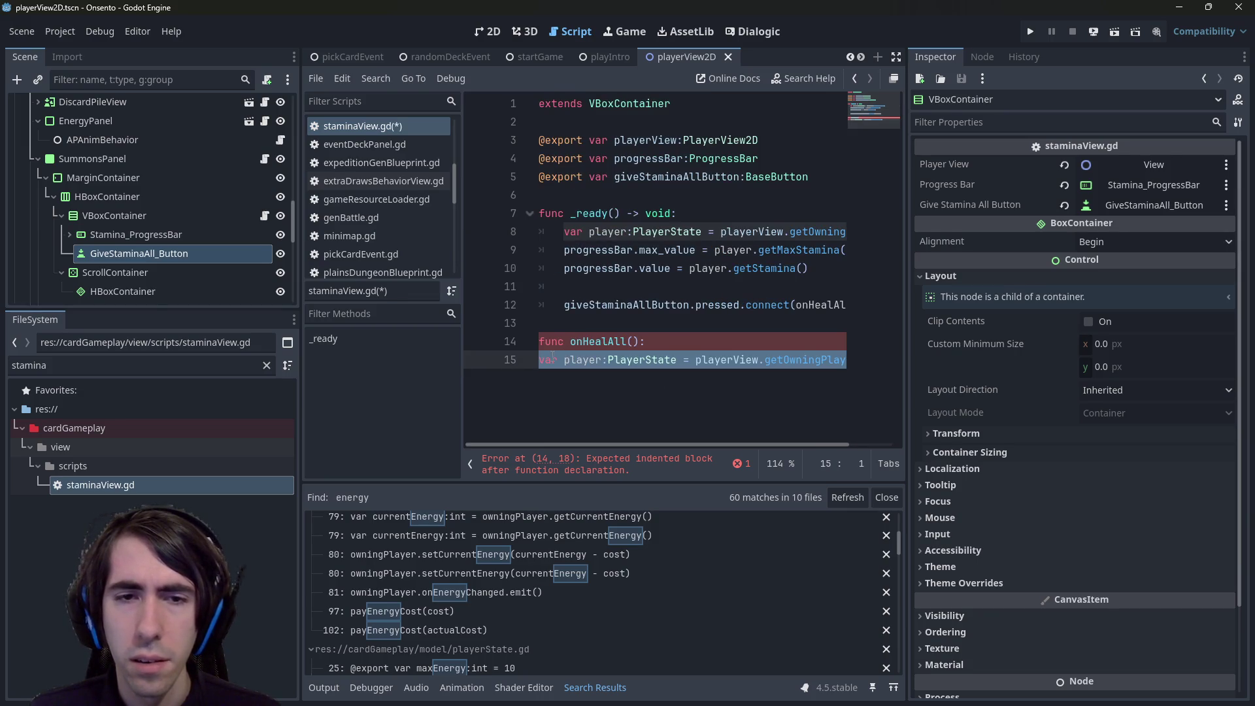
pyautogui.press('Tab')
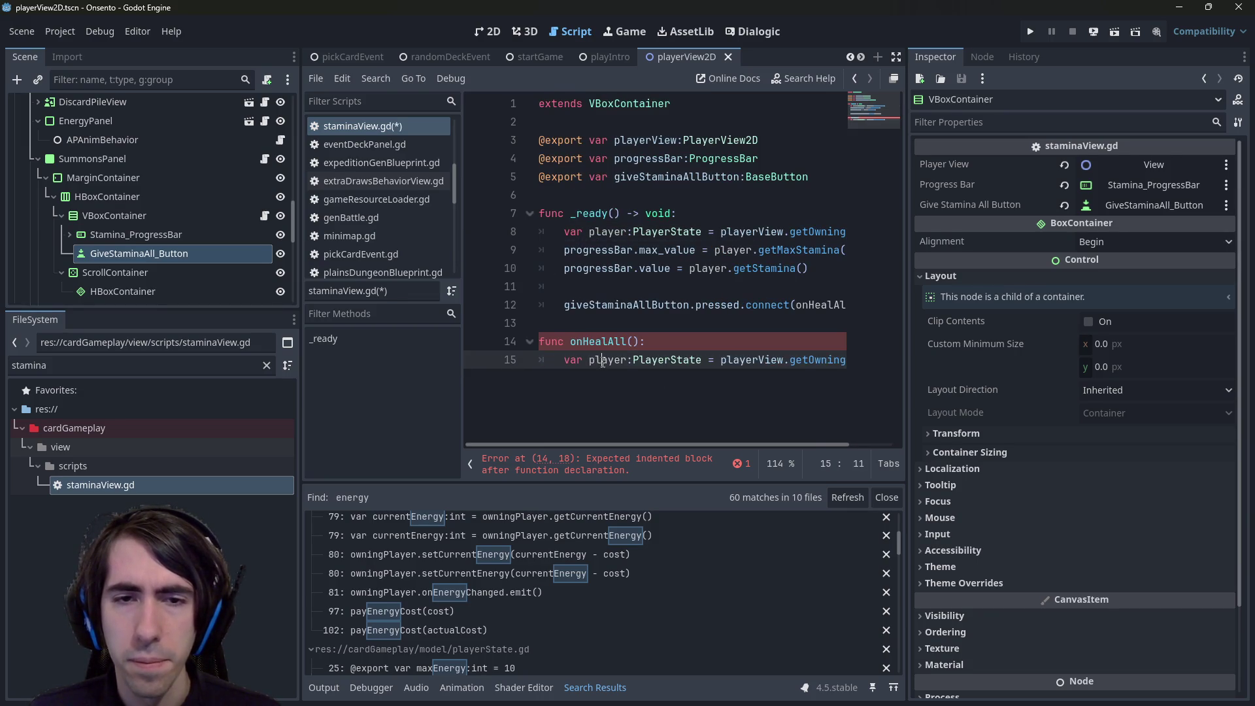
pyautogui.press('End')
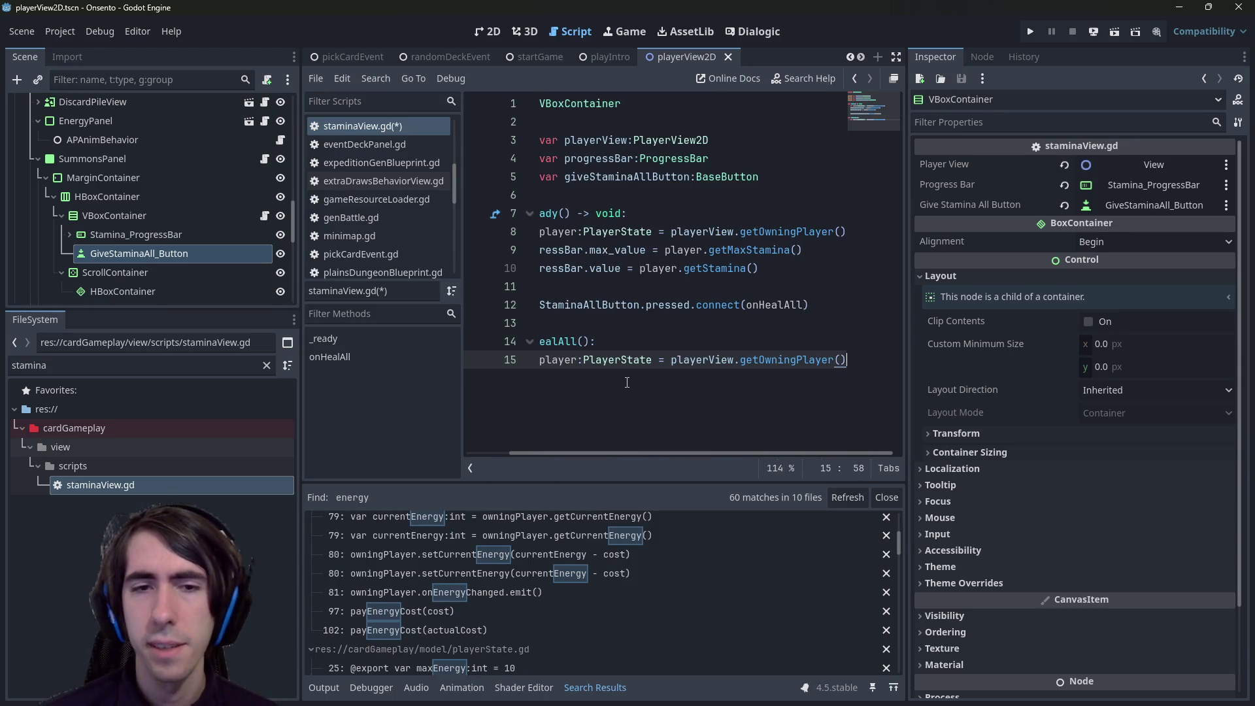
# Insert a player.setCurrentStamina call on line 16, widening the code area
pyautogui.press('Return')
pyautogui.press('Return')
pyautogui.press('Return')
pyautogui.press('Up')
pyautogui.press('Up')
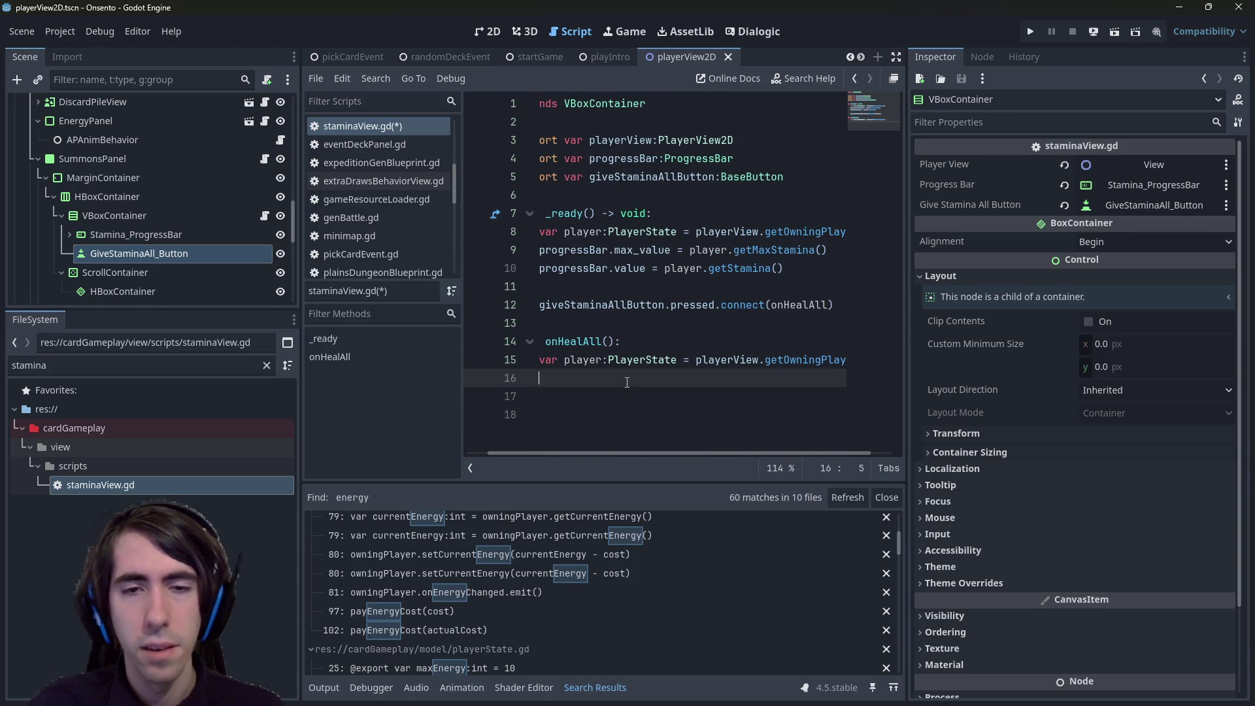
pyautogui.write('player.')
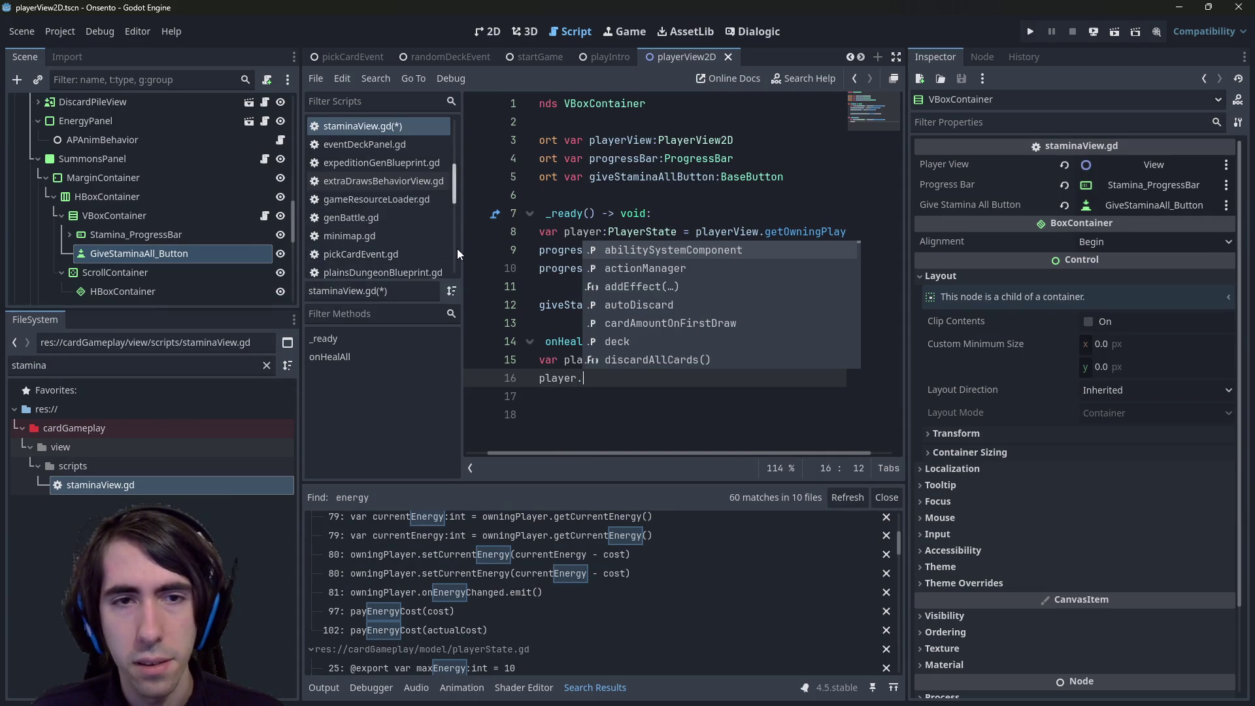
pyautogui.moveTo(461, 248); pyautogui.dragTo(387, 249)
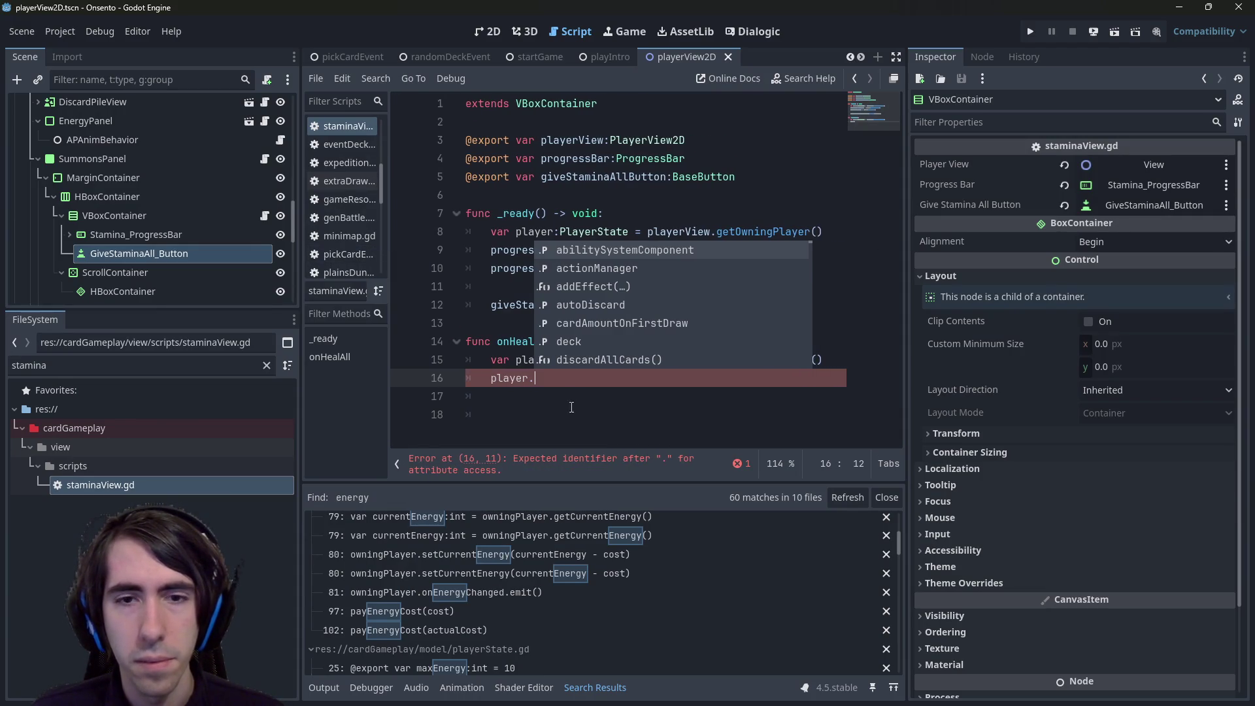
pyautogui.click(548, 387)
pyautogui.click(578, 384)
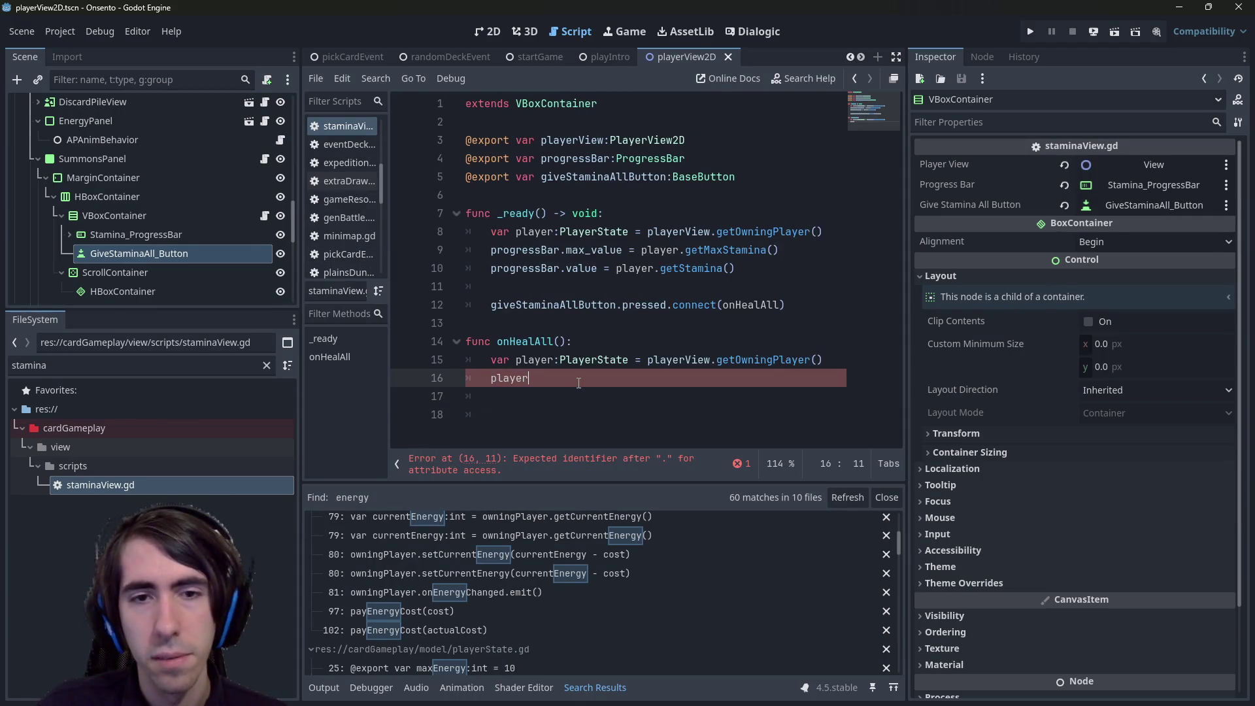
pyautogui.write('.stamina')
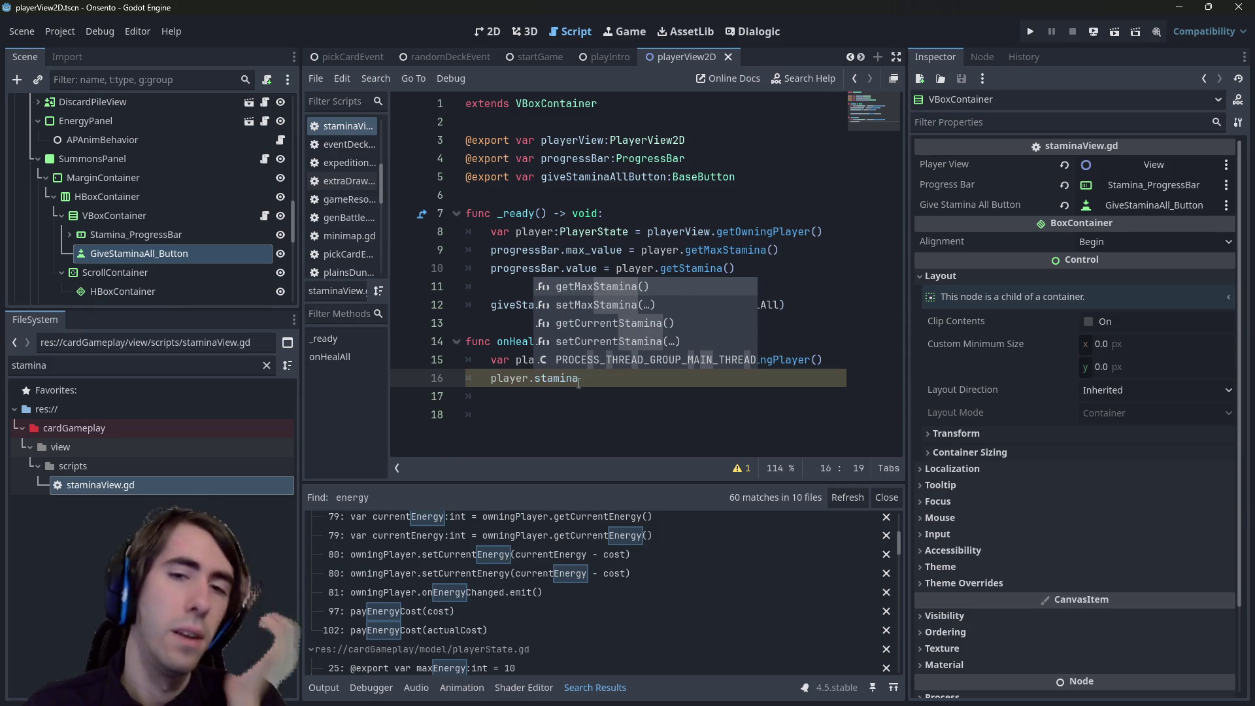
pyautogui.press('Down')
pyautogui.press('Down')
pyautogui.press('Down')
pyautogui.press('Return')
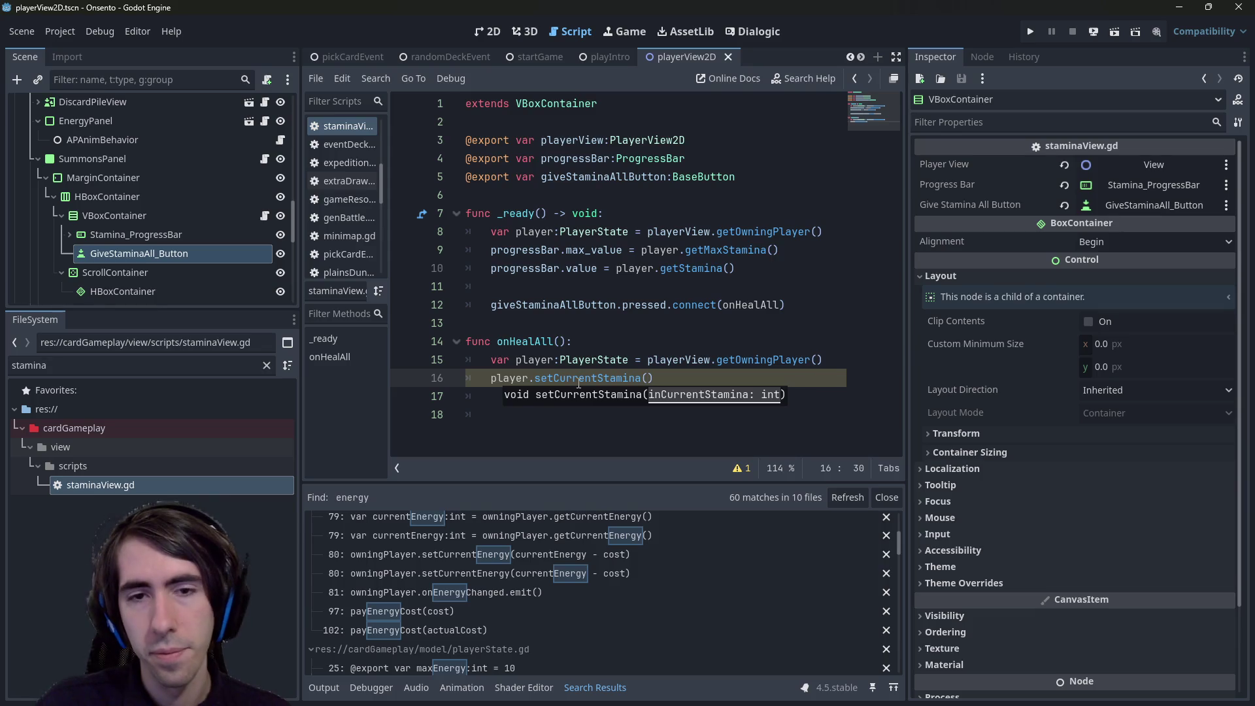
# Pass player.getCurrentStamina() - 20 as its argument and widen the code editor further
pyautogui.write('player.getcu')
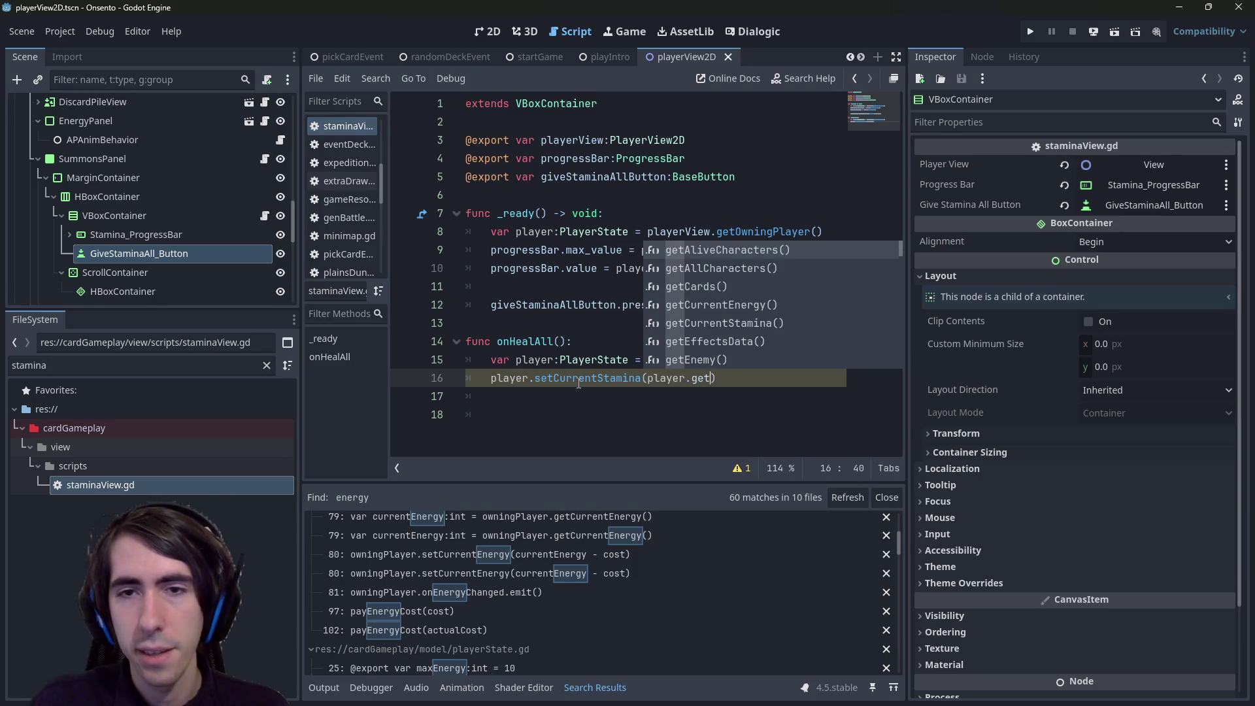
pyautogui.press('Down')
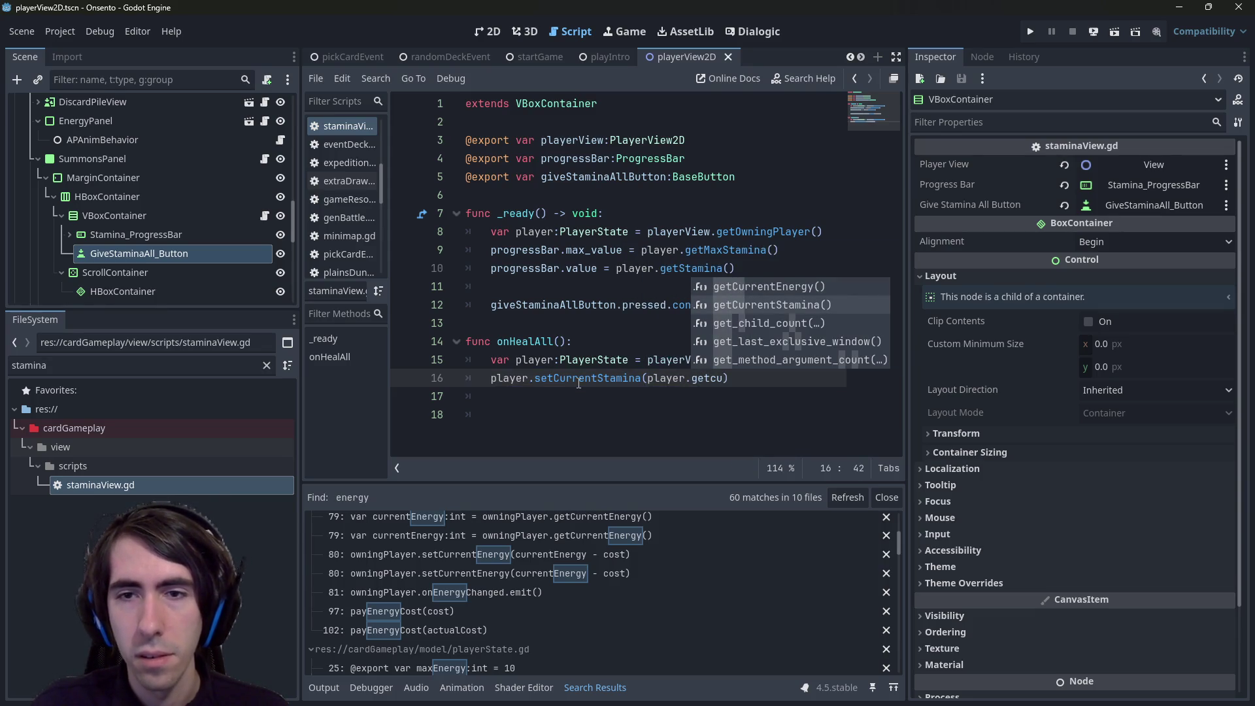
pyautogui.press('Return')
pyautogui.write('- ')
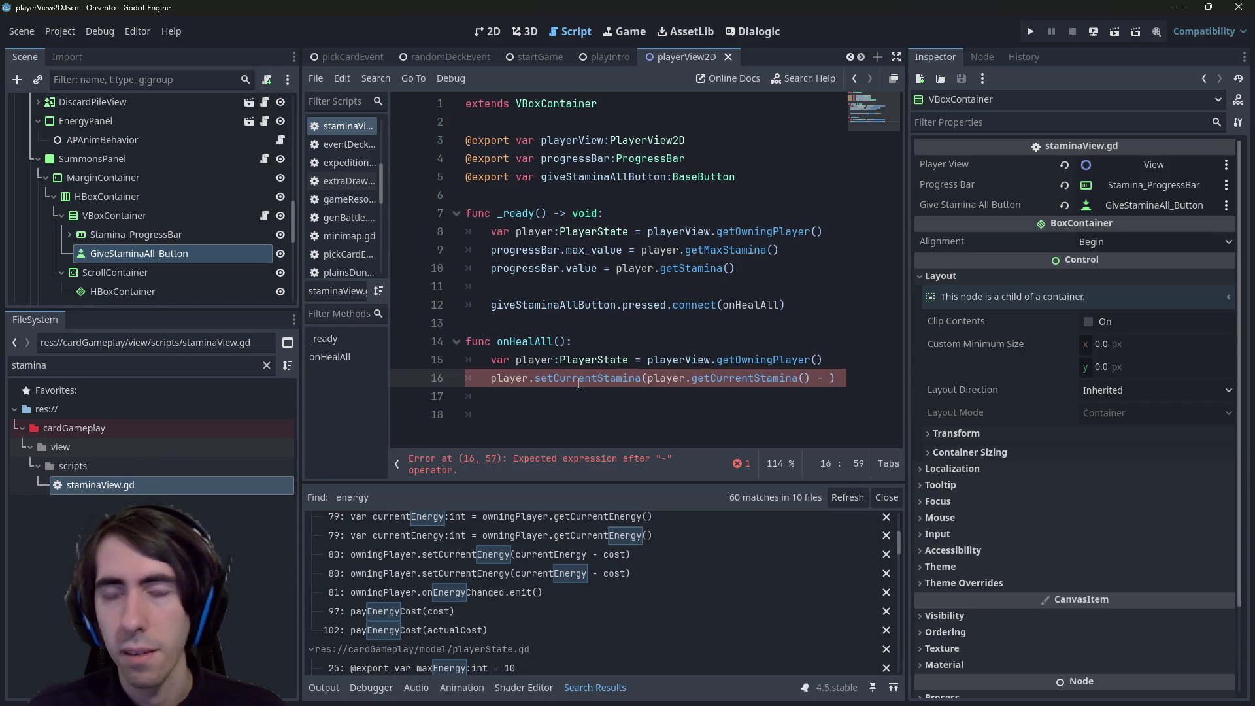
pyautogui.write('20')
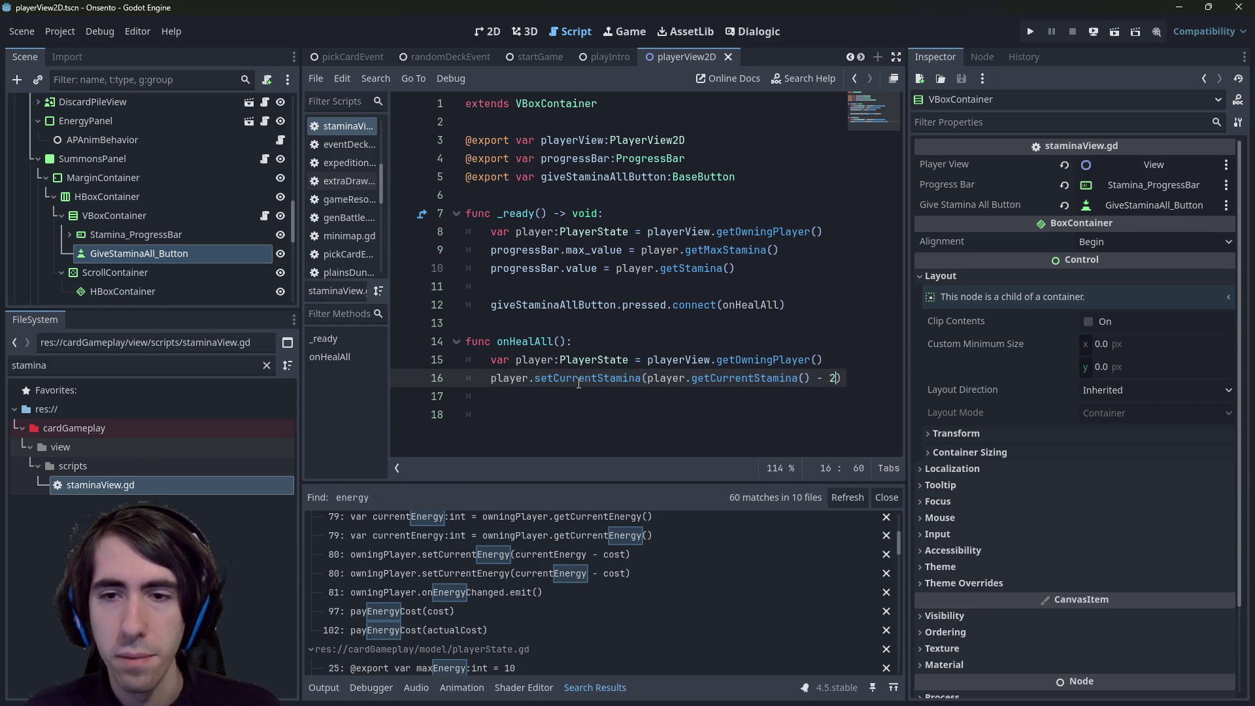
pyautogui.moveTo(539, 416); pyautogui.dragTo(539, 387)
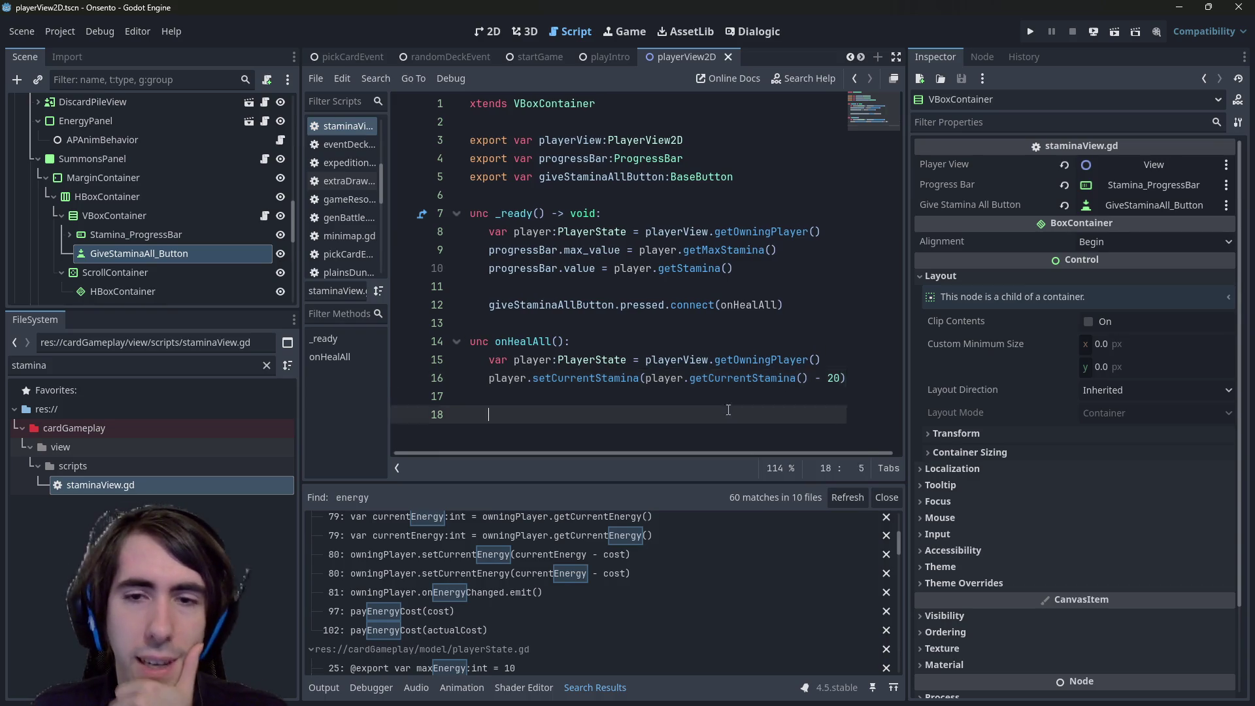
pyautogui.moveTo(908, 376); pyautogui.dragTo(1065, 376)
pyautogui.doubleClick(657, 379)
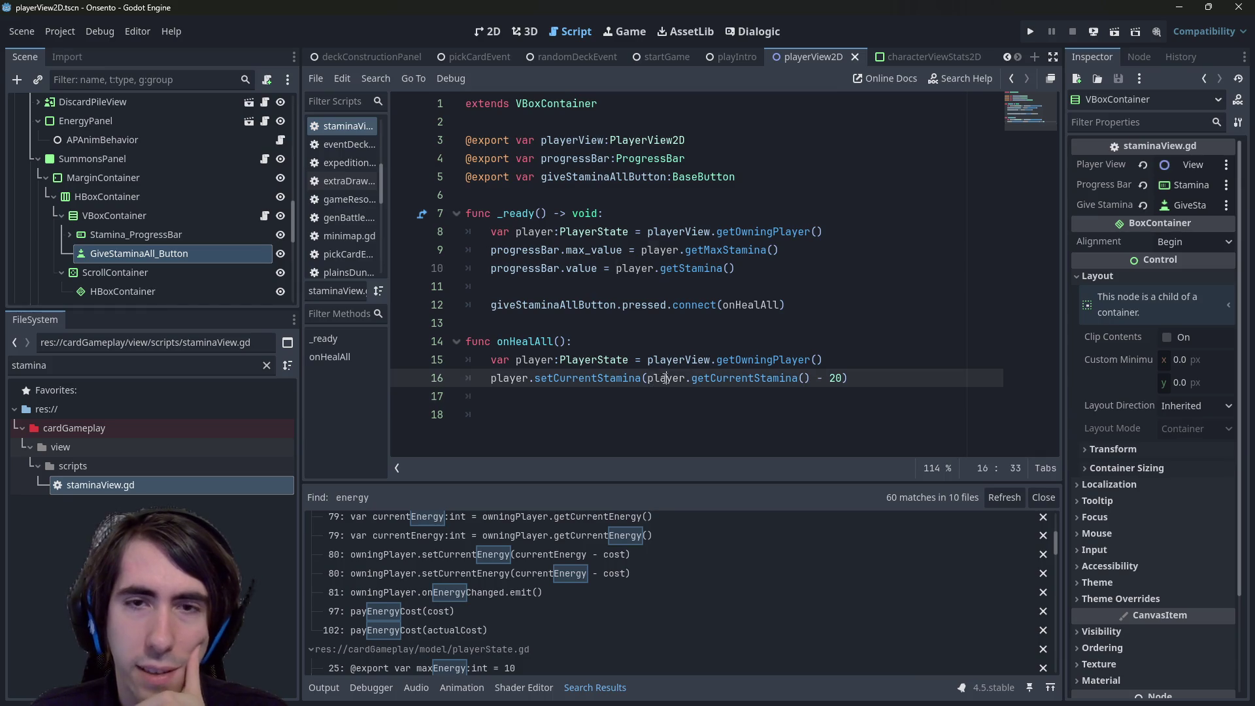
pyautogui.click(917, 365)
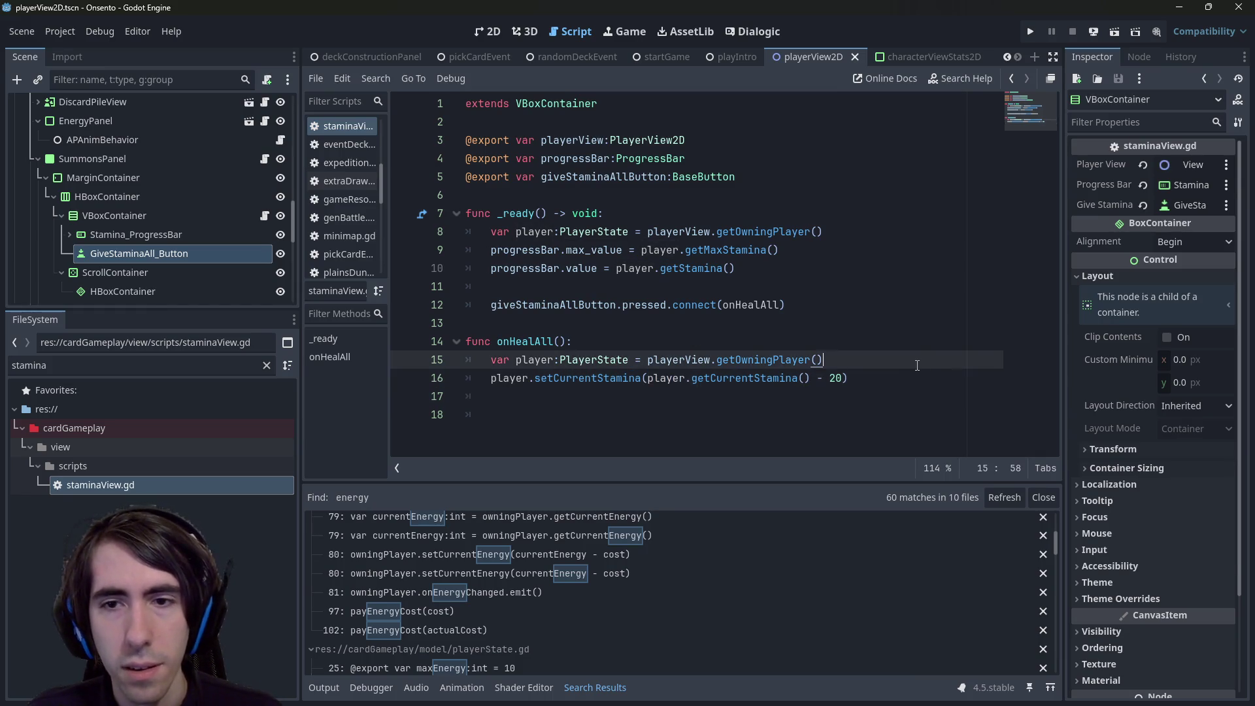
# Start a player.characte line, then jump into playerState.gd to view getAliveCharacters
pyautogui.press('Return')
pyautogui.write('player.characte')
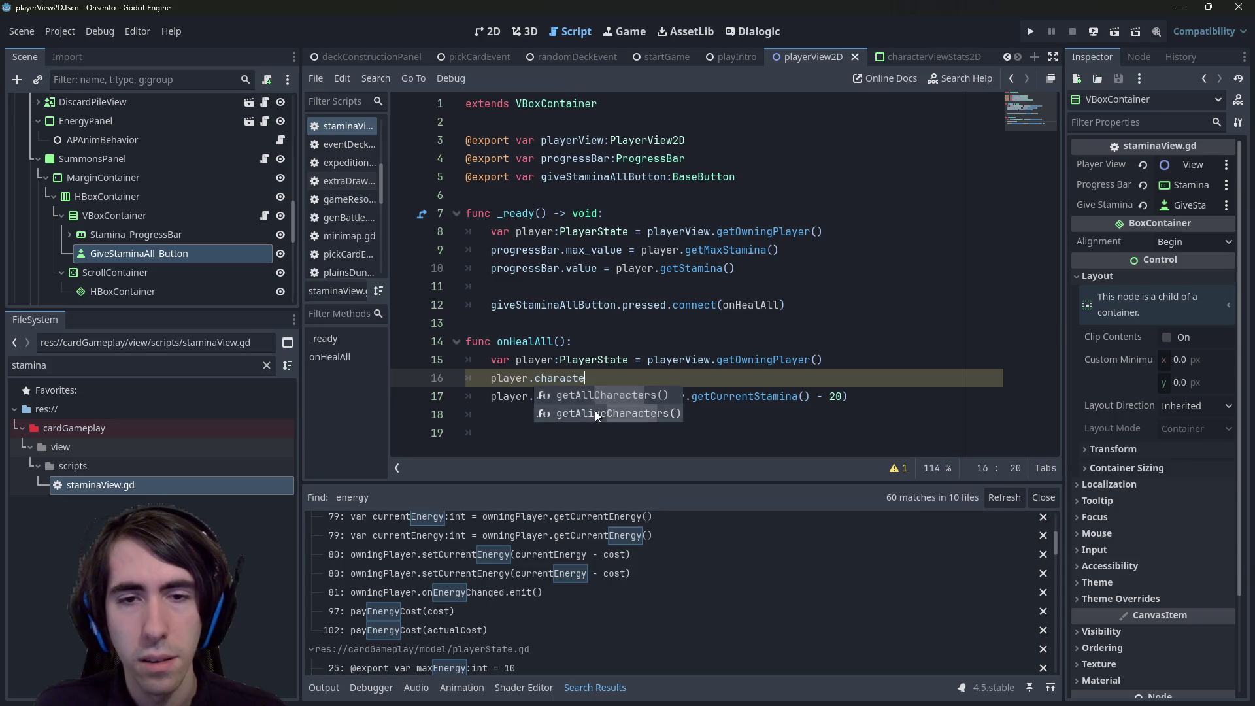
pyautogui.keyDown('ctrl'); pyautogui.click(569, 392); pyautogui.keyUp('ctrl')
pyautogui.scroll(2, 584, 382)
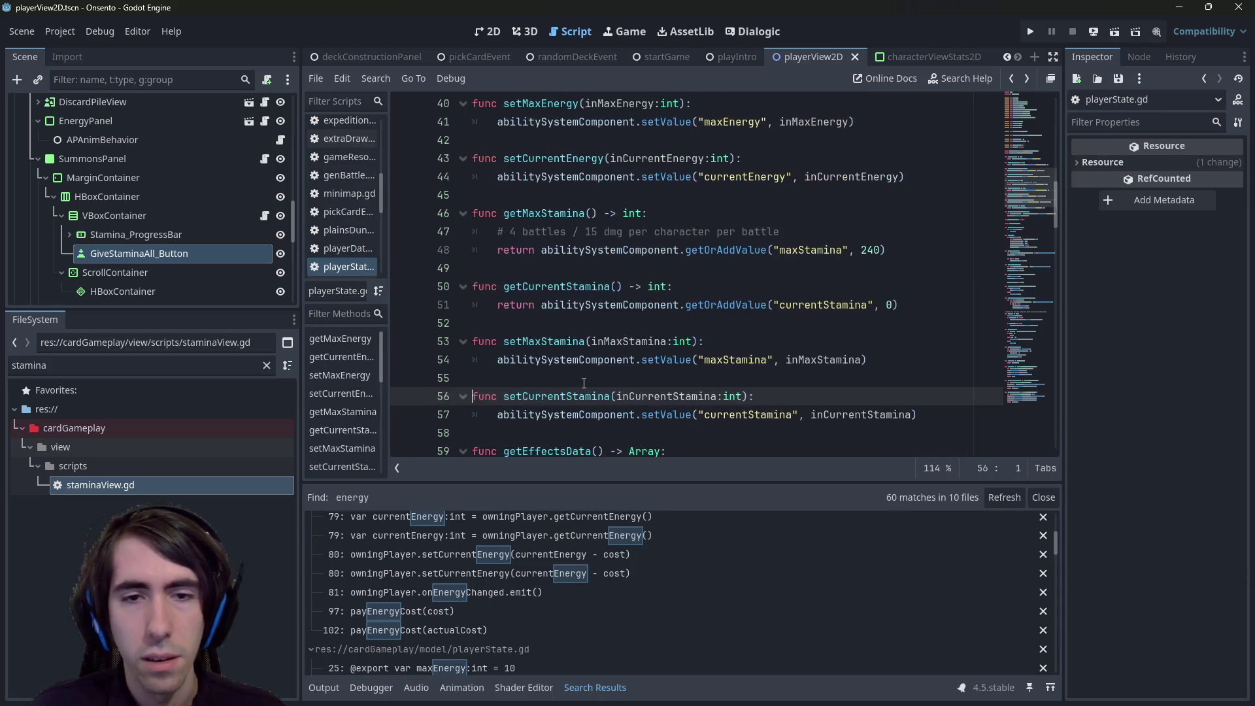
pyautogui.hotkey('alt', 'Left')
pyautogui.hotkey('alt', 'Left')
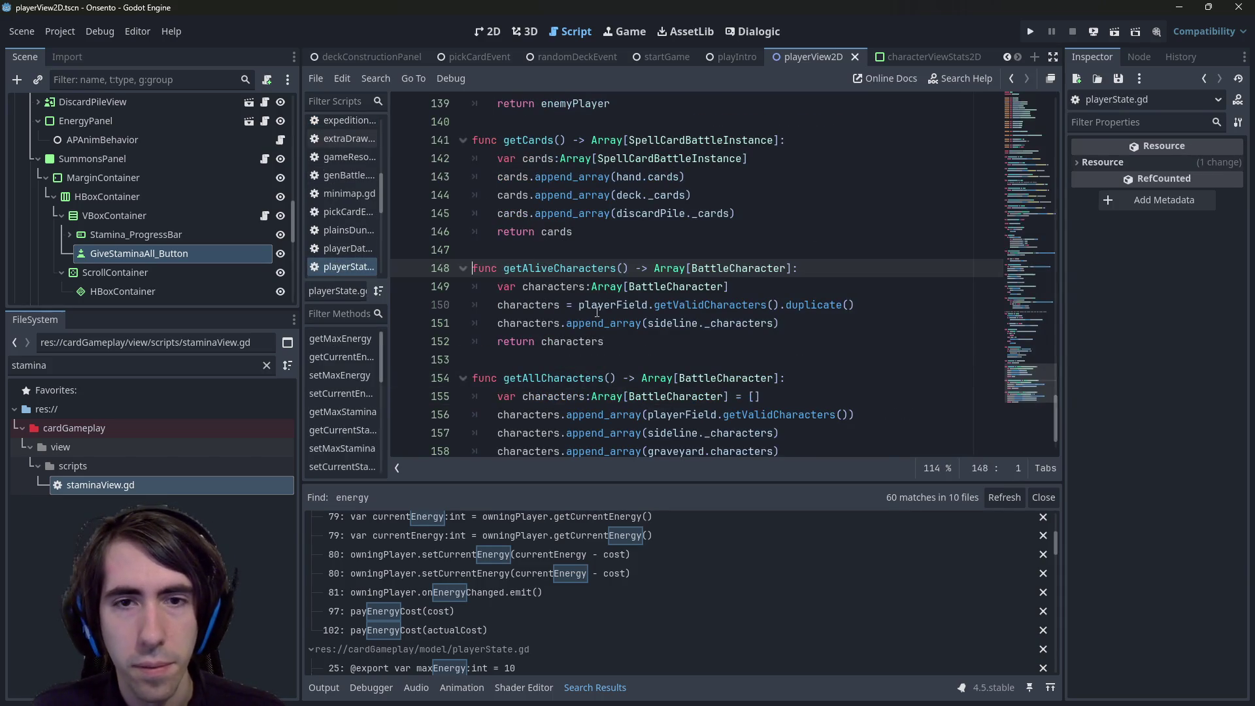
pyautogui.moveTo(615, 304)
pyautogui.mouseDown()
pyautogui.moveTo(778, 323)
pyautogui.moveTo(853, 296)
pyautogui.moveTo(885, 302)
pyautogui.mouseUp()
pyautogui.click(600, 326)
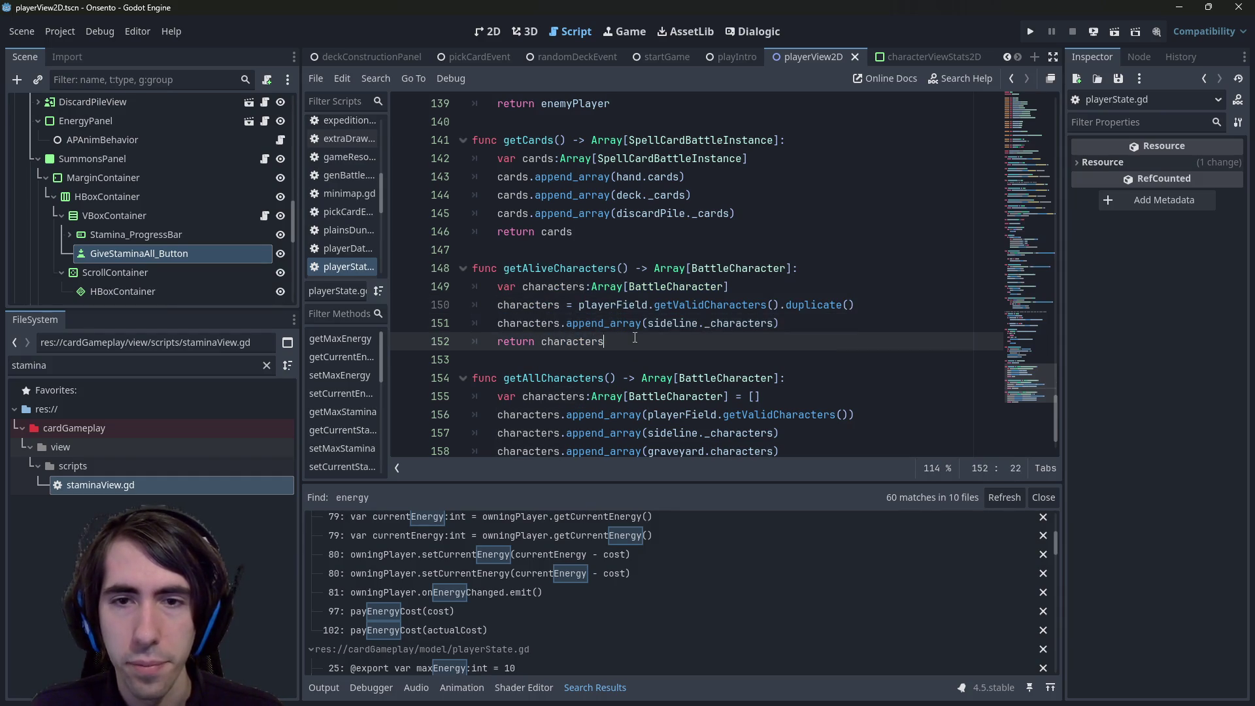
pyautogui.doubleClick(677, 323)
pyautogui.hotkey('alt', 'Left')
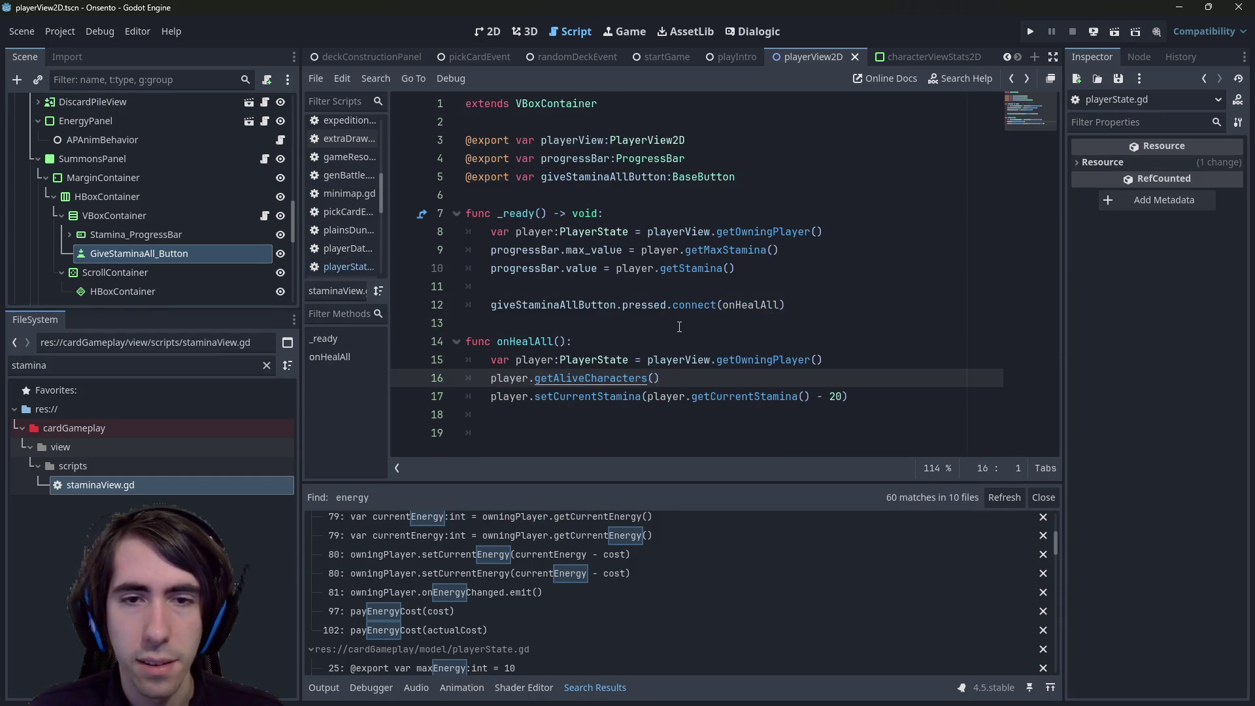
pyautogui.press('End')
pyautogui.hotkey('ctrl', 'shift', 'Left')
pyautogui.write('getCh')
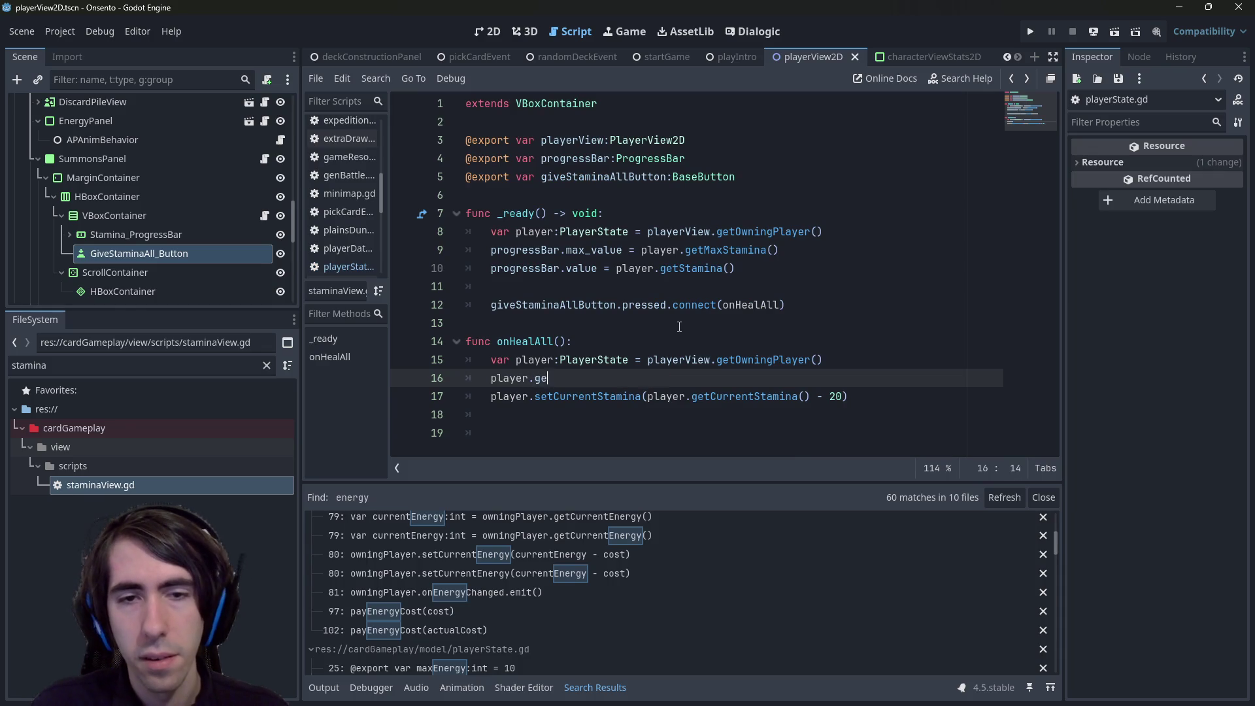
pyautogui.write('ara')
pyautogui.press('Return')
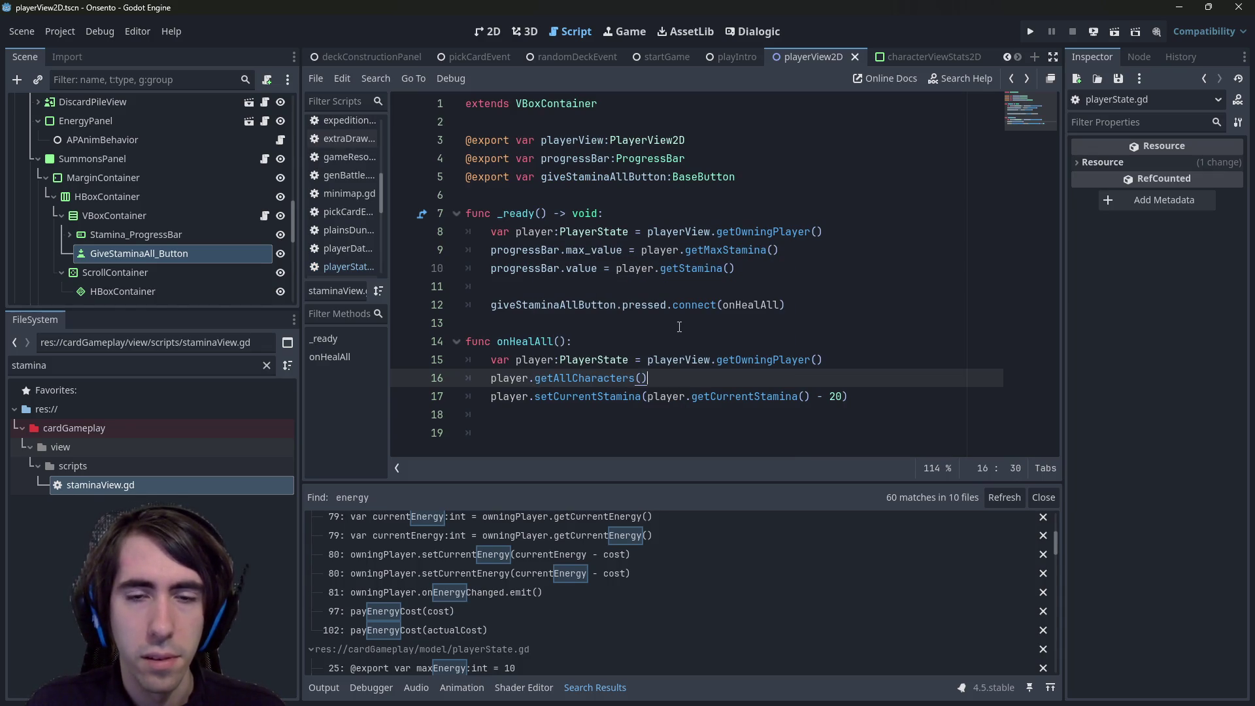
pyautogui.moveTo(603, 381)
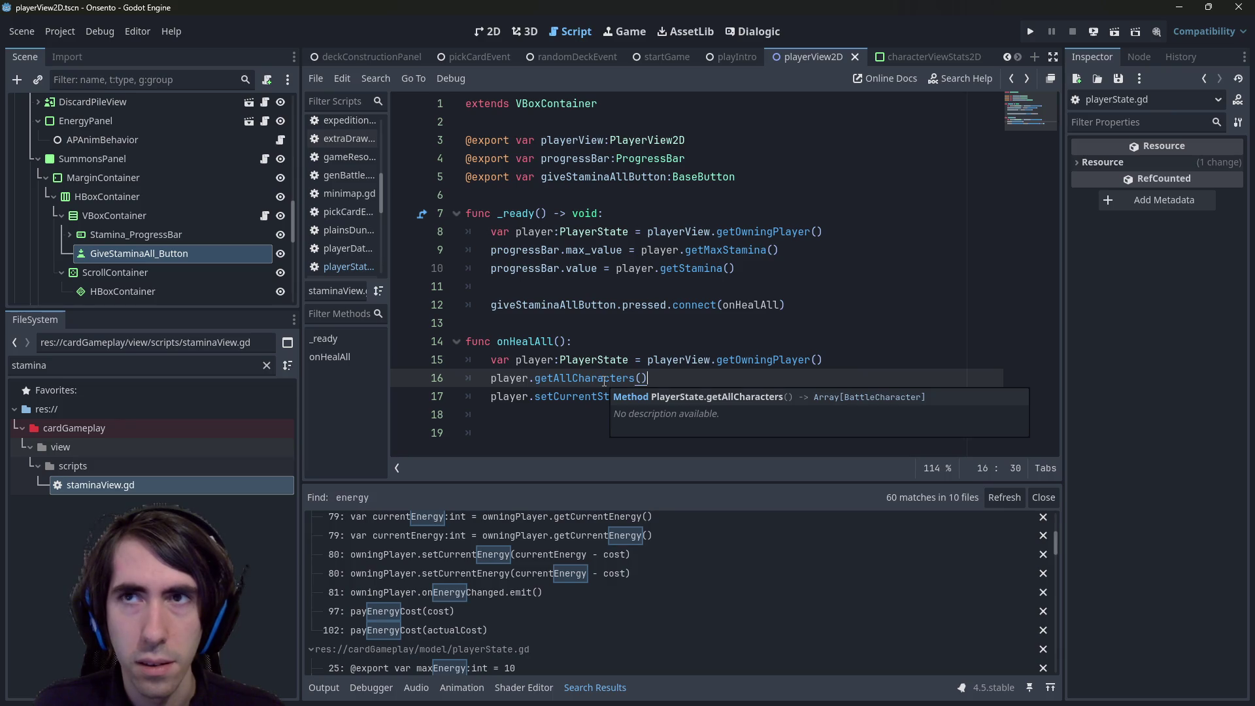
pyautogui.hotkey('ctrl', 'BackSpace')
pyautogui.hotkey('ctrl', 'BackSpace')
pyautogui.write('getAli')
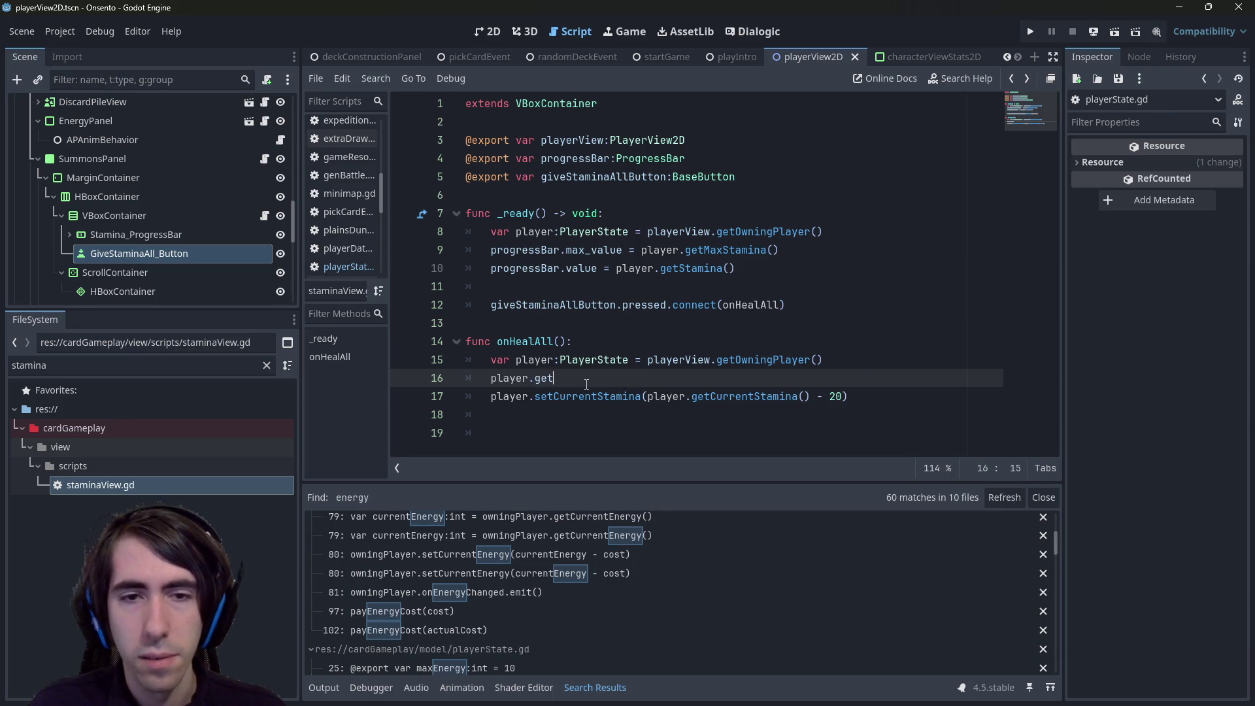
pyautogui.write('ve')
pyautogui.press('Return')
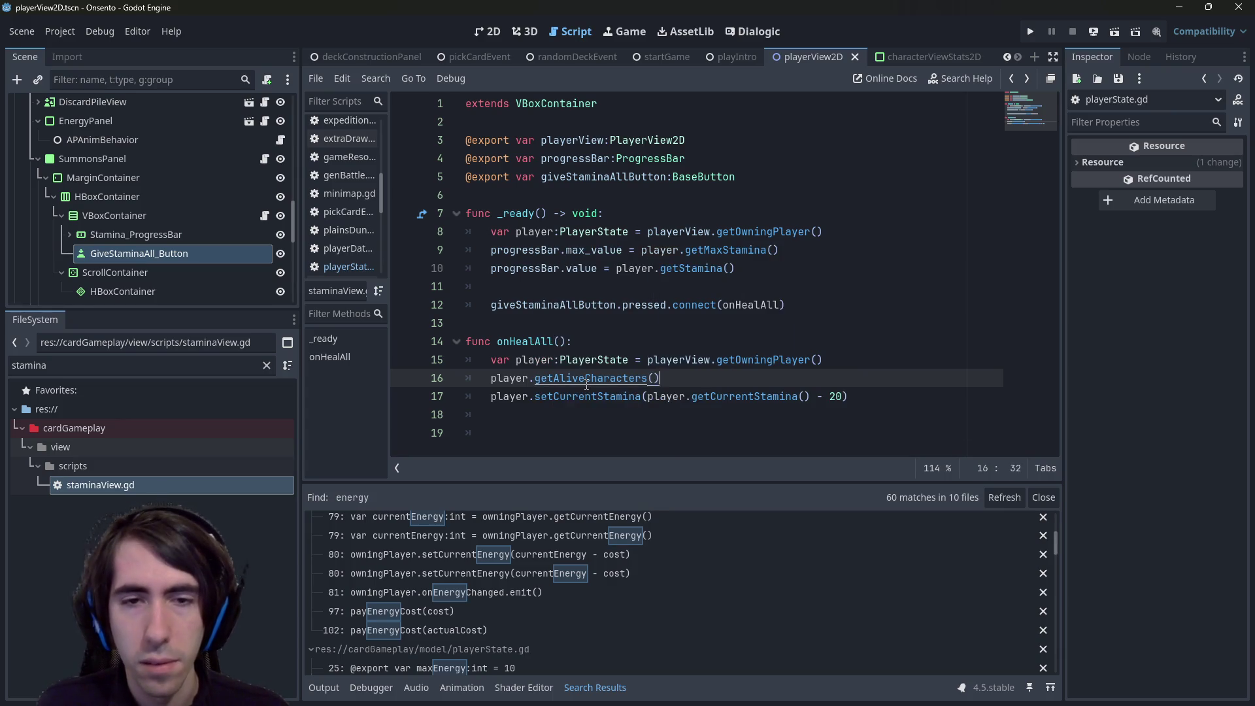
pyautogui.keyDown('ctrl'); pyautogui.click(591, 380); pyautogui.keyUp('ctrl')
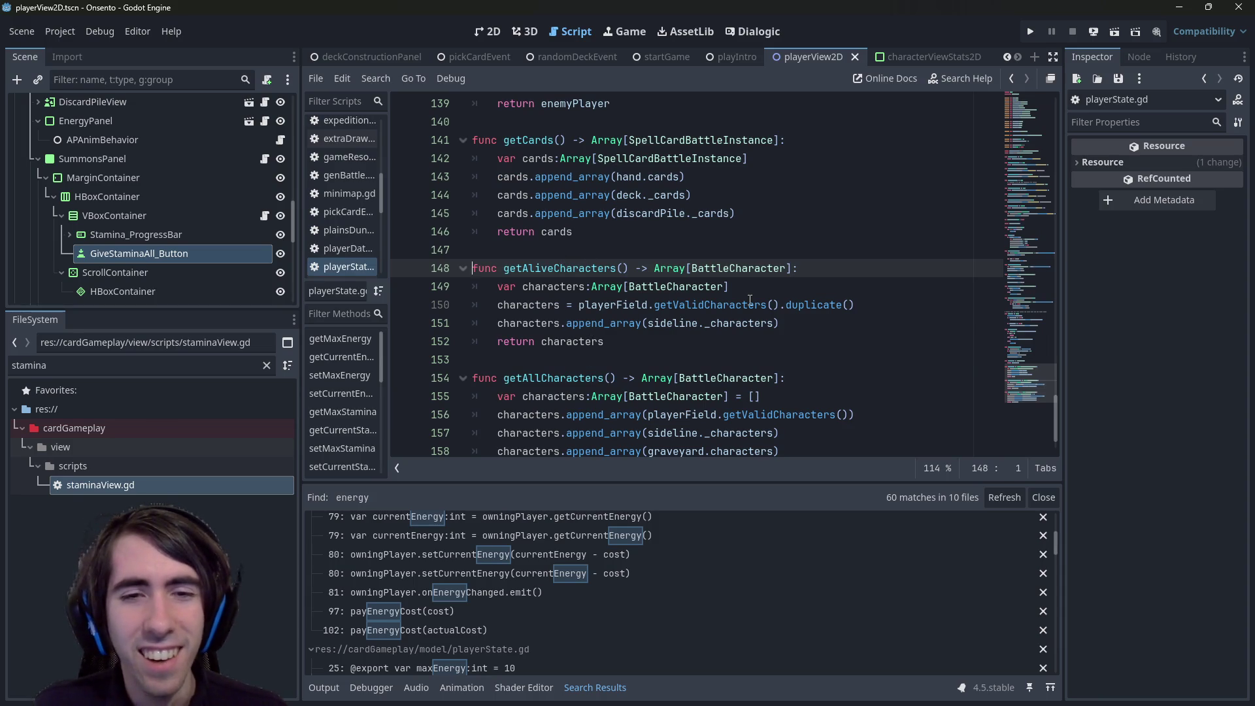
# Browse playerState.gd to find the character getter functions such as getAliveCharacters
pyautogui.scroll(-1, 750, 299)
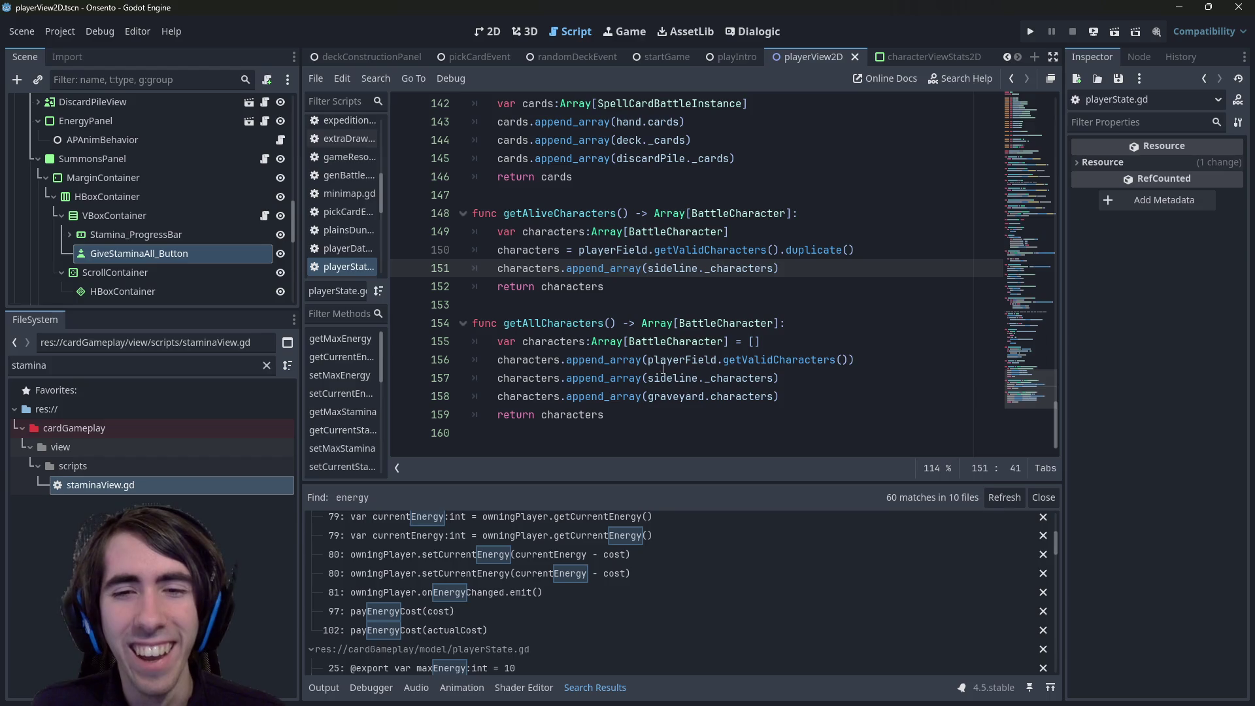
pyautogui.doubleClick(753, 361)
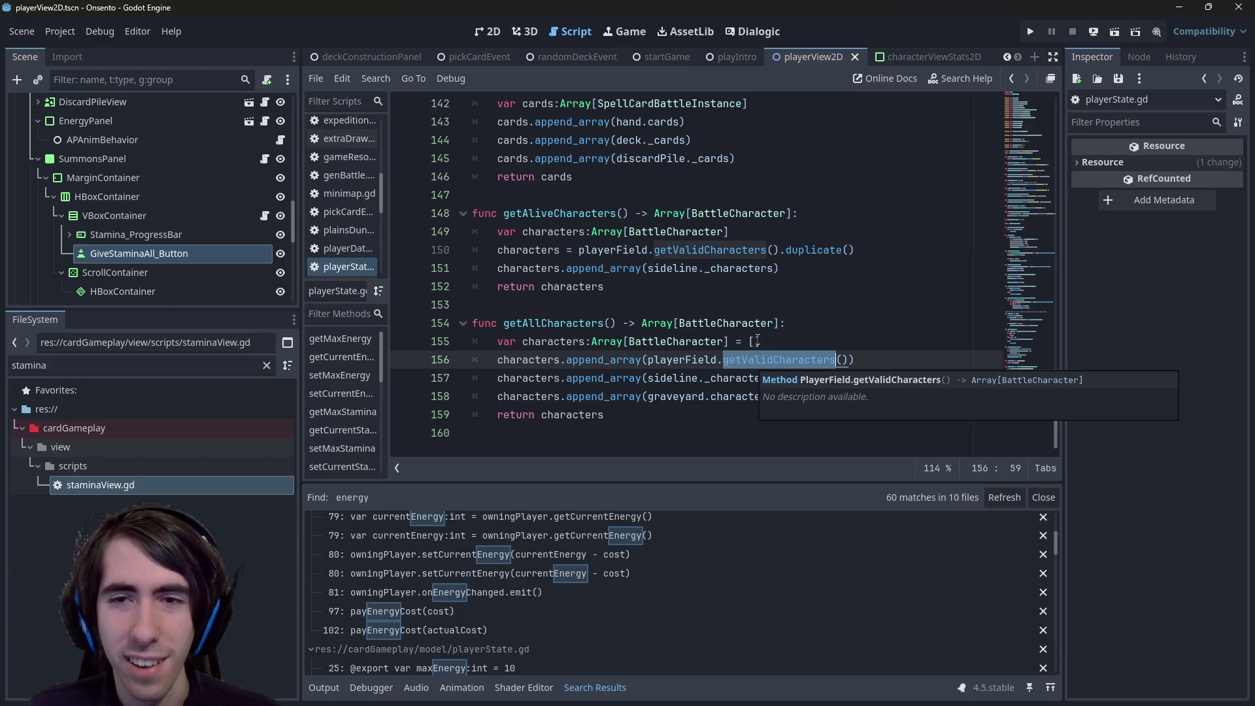
pyautogui.hotkey('alt', 'Left')
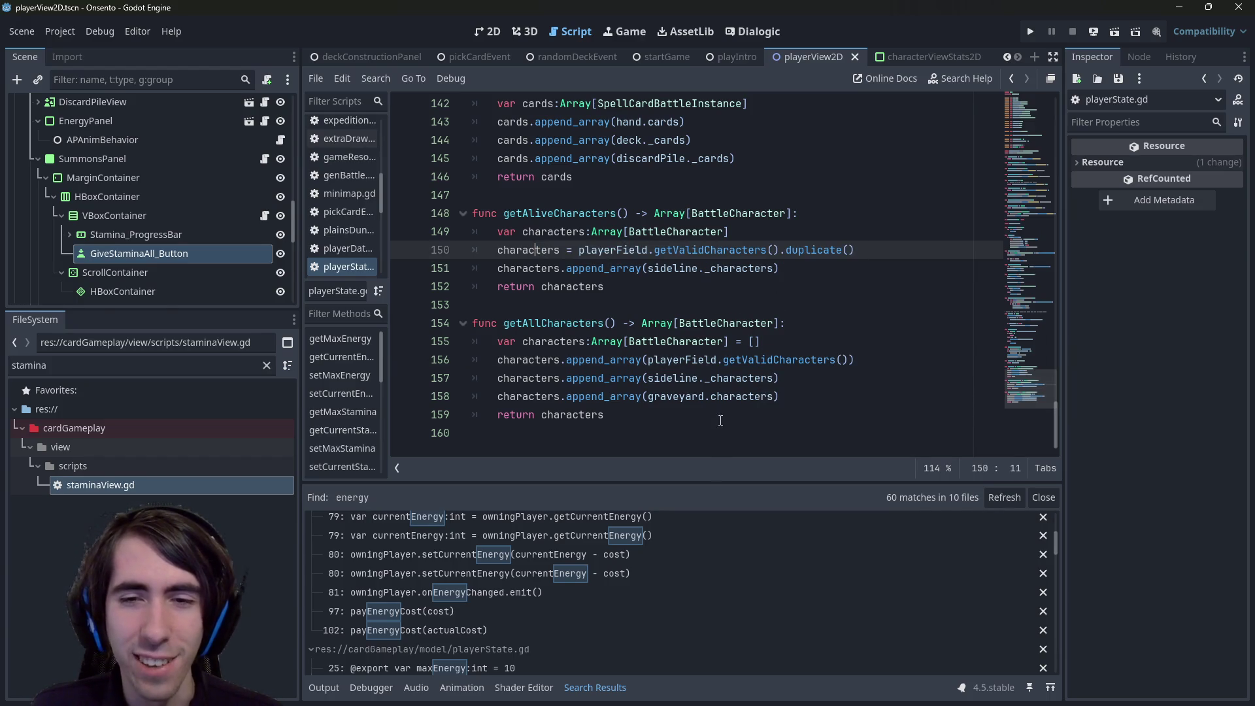
pyautogui.moveTo(730, 396)
pyautogui.mouseDown()
pyautogui.moveTo(516, 363)
pyautogui.moveTo(642, 396)
pyautogui.mouseUp()
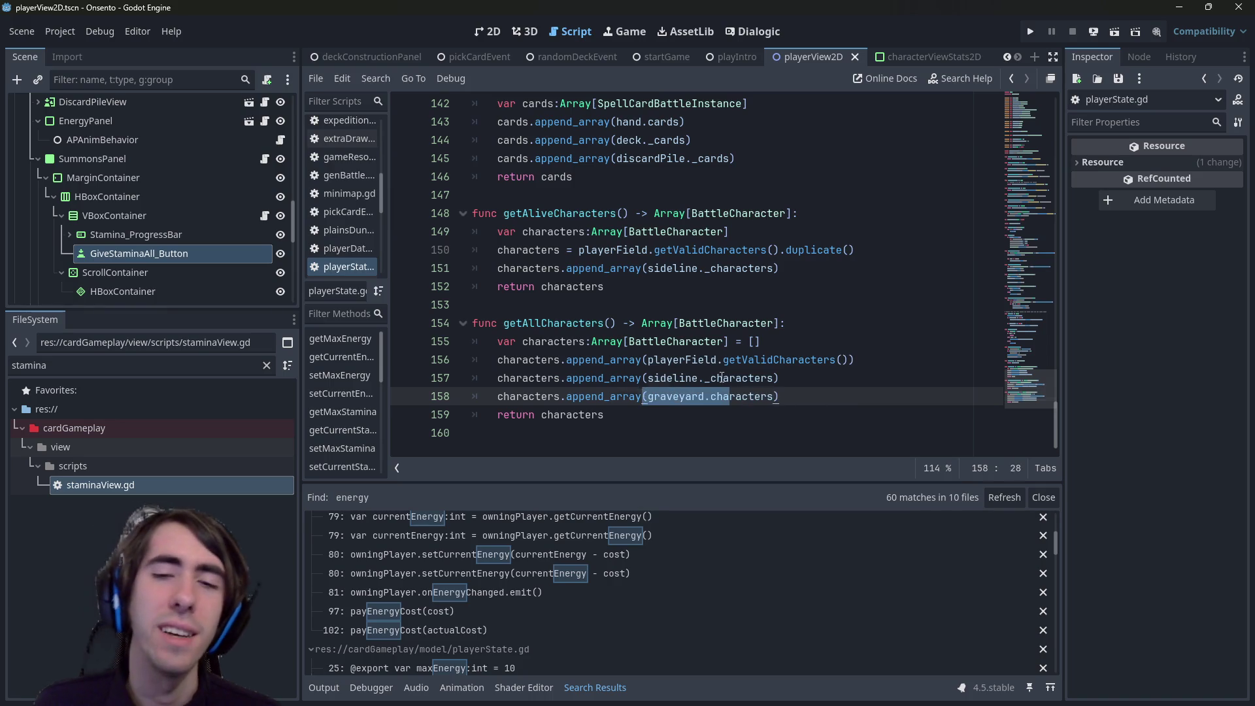
pyautogui.click(722, 378)
pyautogui.hotkey('alt', 'Left')
pyautogui.hotkey('alt', 'Right')
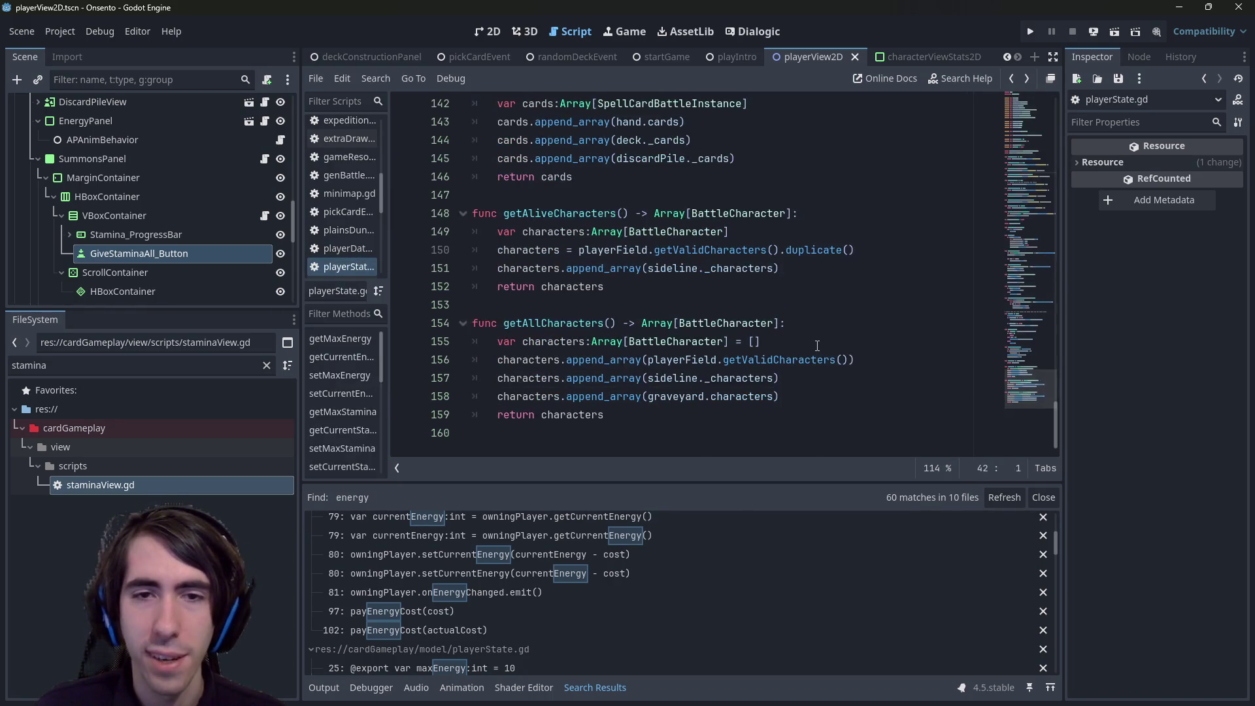
pyautogui.hotkey('alt', 'Left')
pyautogui.scroll(-15, 817, 346)
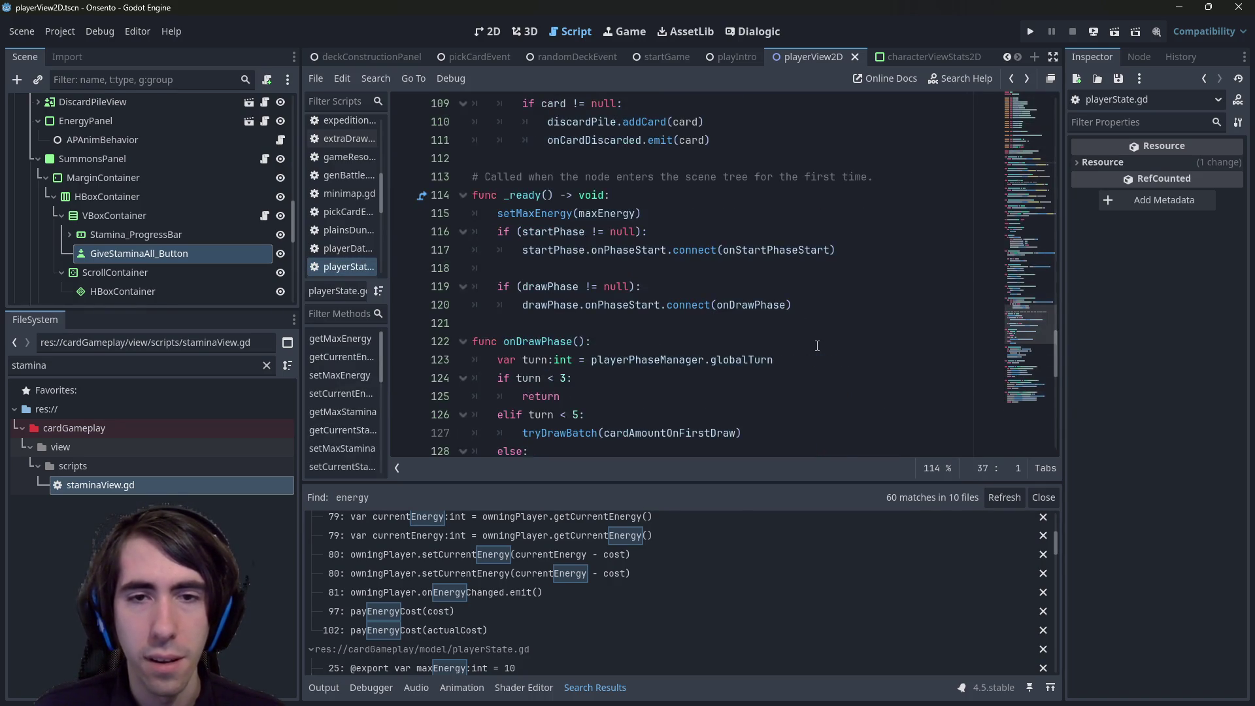
pyautogui.hotkey('alt', 'Right')
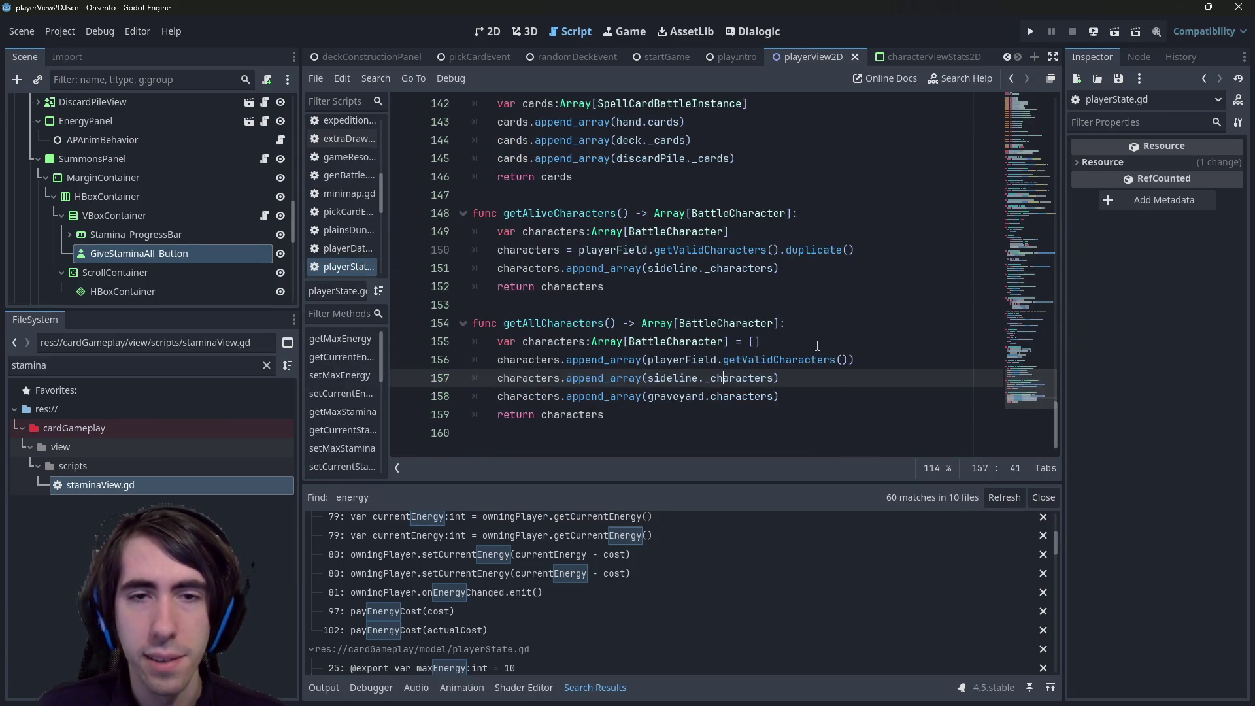
# Declare getSidelineCharacters() above getAliveCharacters with the copied Array[BattleCharacter] return type
pyautogui.click(522, 196)
pyautogui.press('Return')
pyautogui.press('Return')
pyautogui.press('Up')
pyautogui.write('func ')
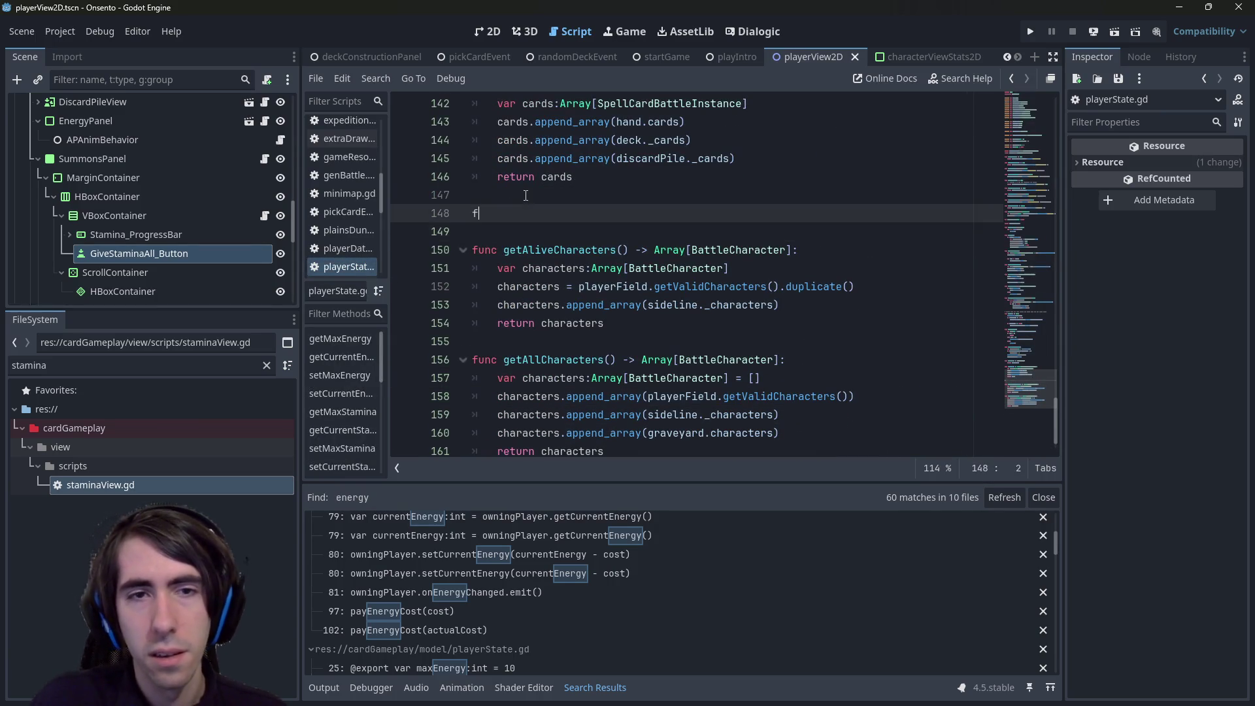
pyautogui.write('getSidelineCha')
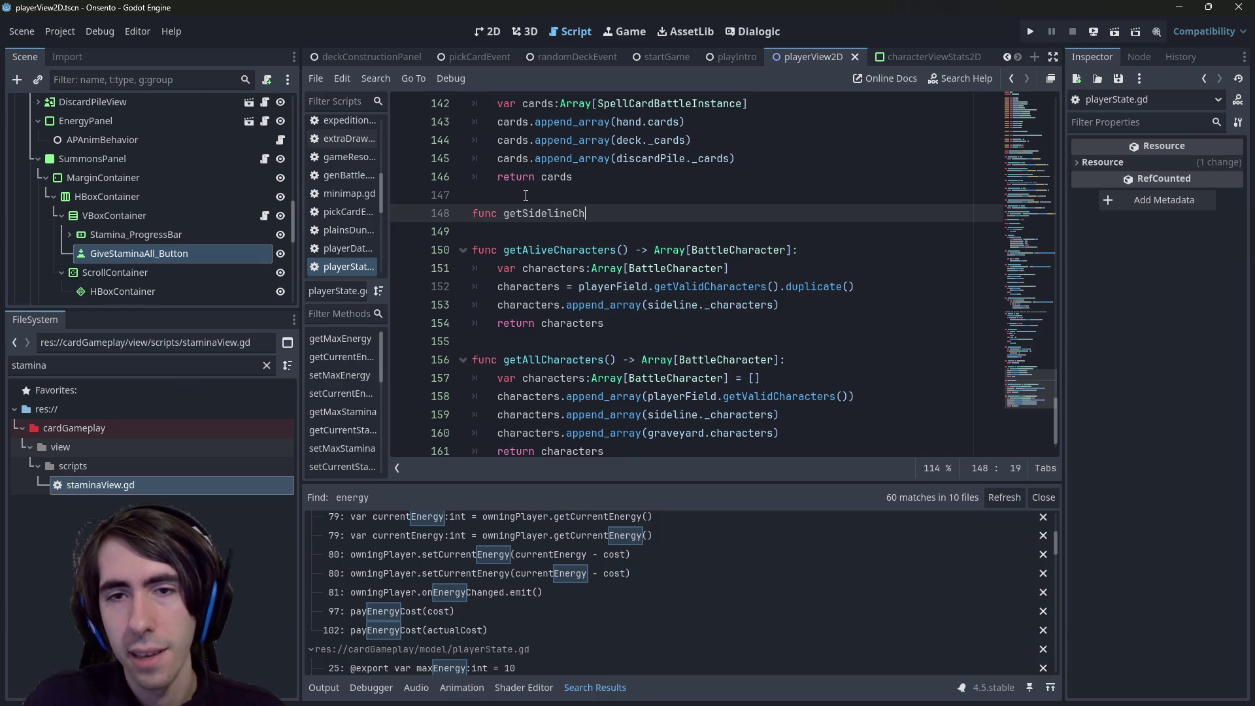
pyautogui.write('racters()')
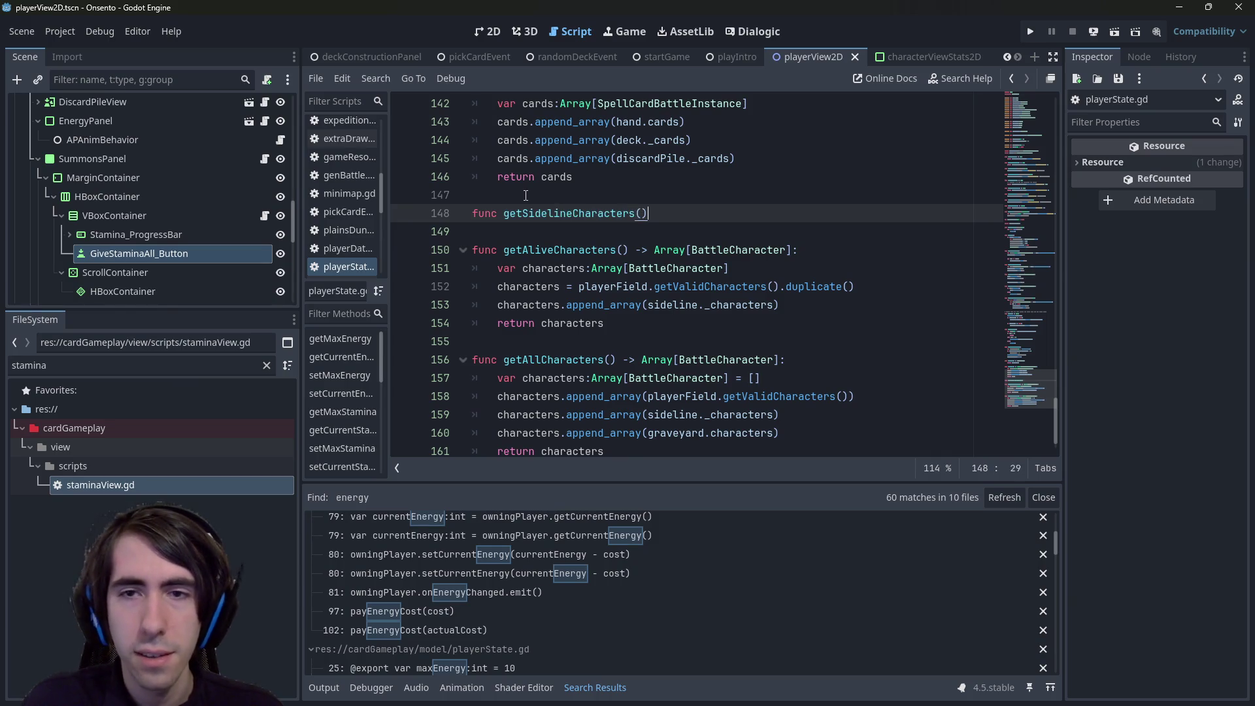
pyautogui.press('Down')
pyautogui.press('Down')
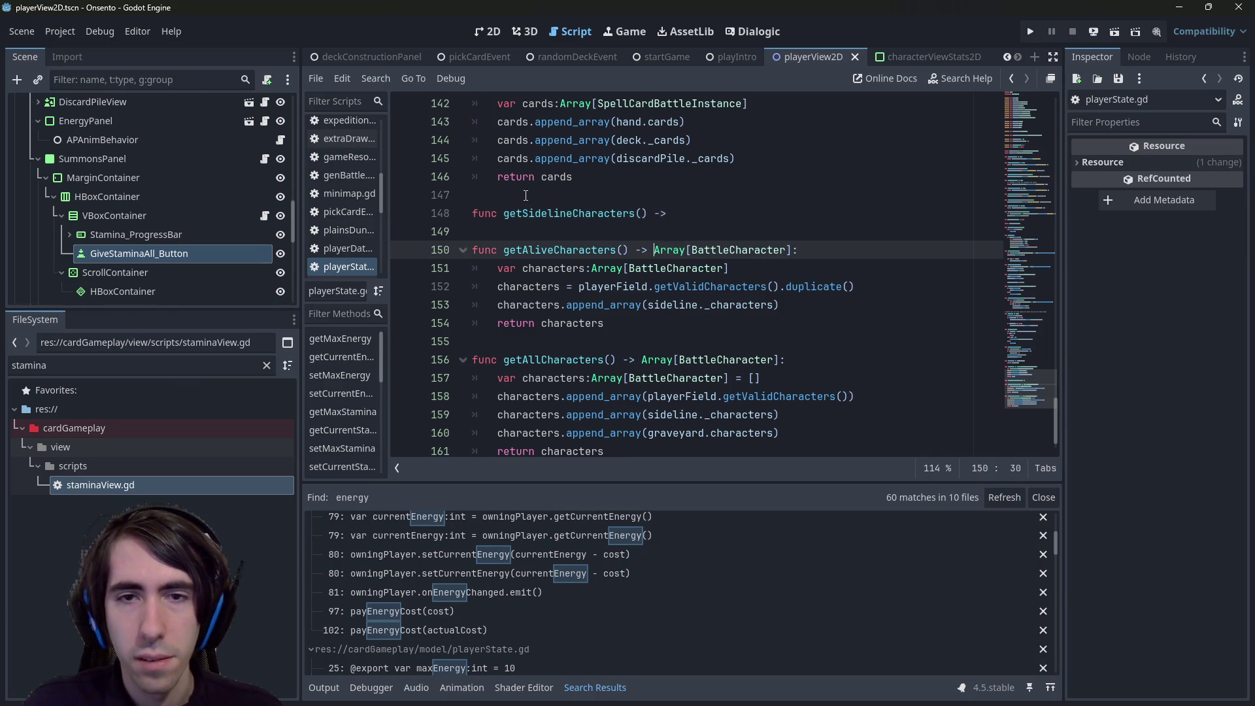
pyautogui.hotkey('shift', 'End')
pyautogui.hotkey('ctrl', 'c')
pyautogui.press('Up')
pyautogui.press('Up')
pyautogui.press('End')
pyautogui.hotkey('ctrl', 'v')
pyautogui.press('Return')
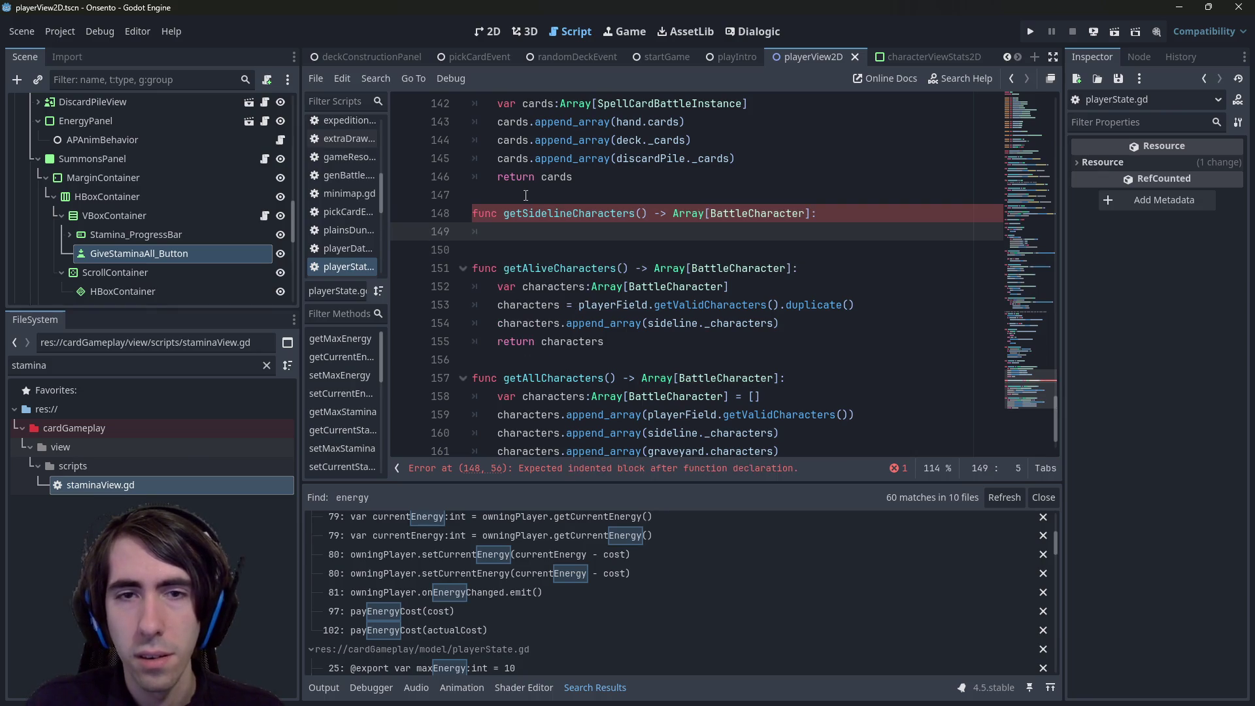
# Make getSidelineCharacters return sideline._characters, save the script, and switch to staminaView.gd
pyautogui.write('return')
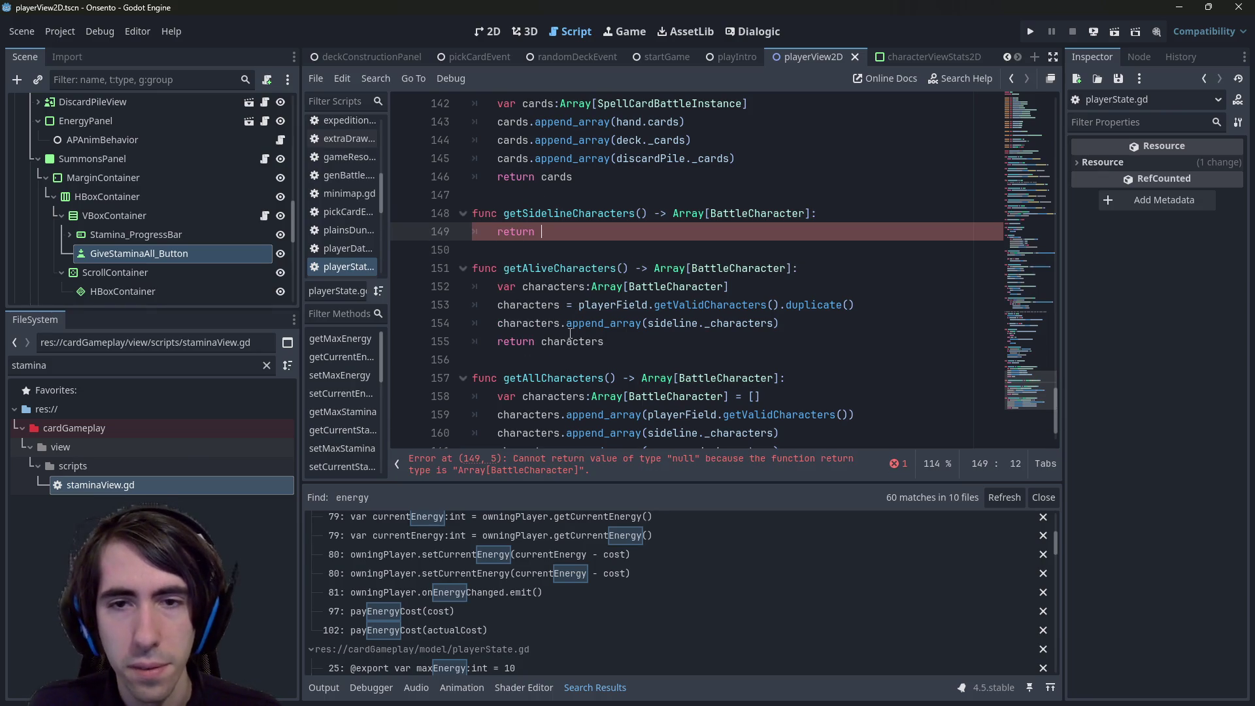
pyautogui.moveTo(647, 323); pyautogui.dragTo(774, 323)
pyautogui.hotkey('ctrl', 'c')
pyautogui.click(629, 232)
pyautogui.hotkey('ctrl', 'v')
pyautogui.hotkey('ctrl', 's')
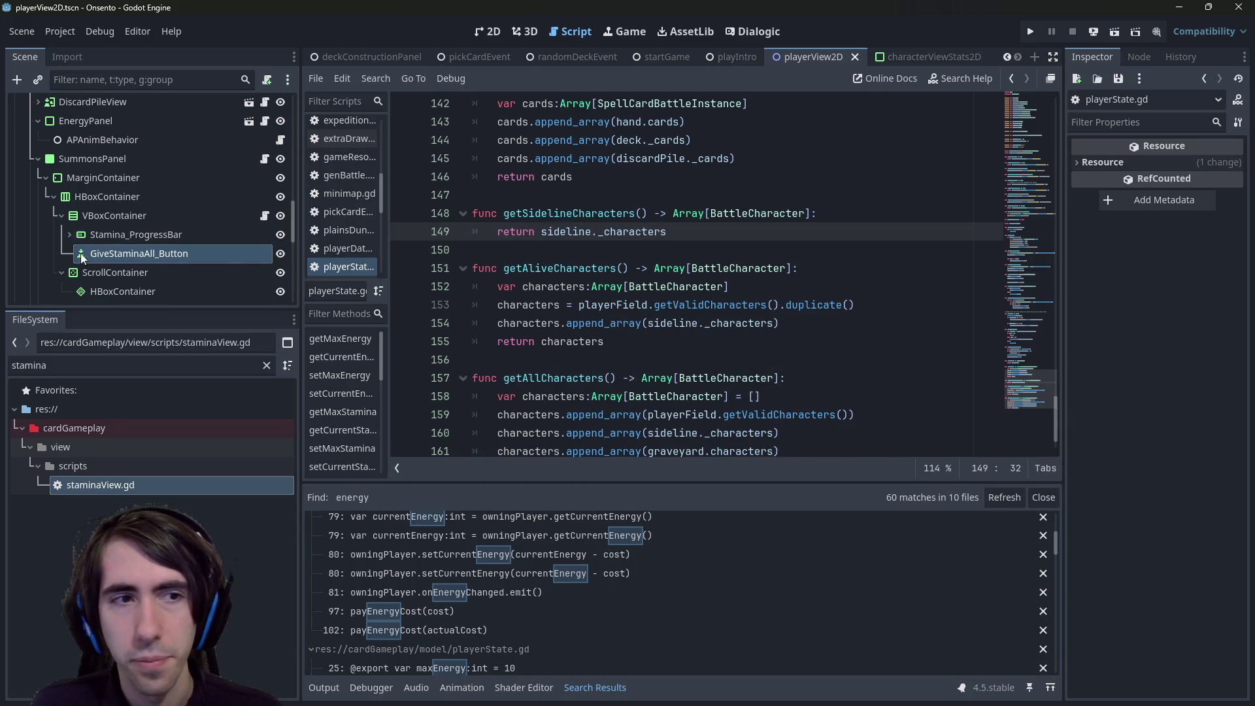
pyautogui.click(264, 216)
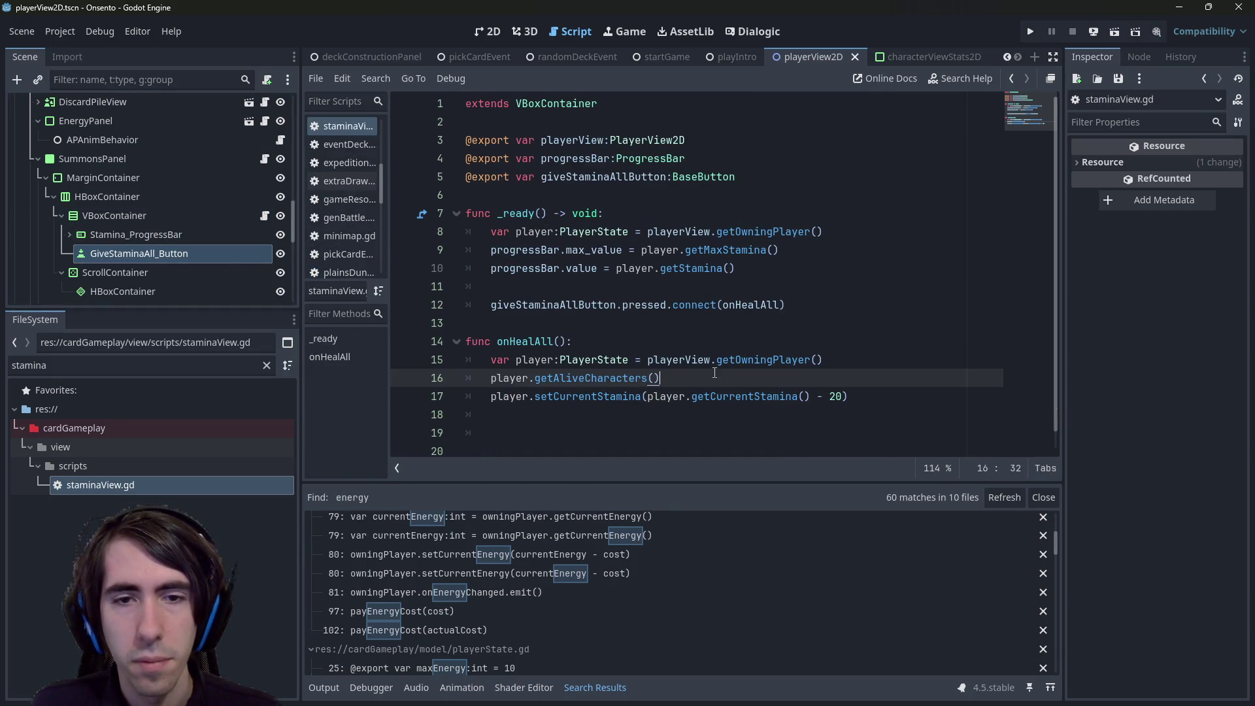
# Store player.getSidelineCharacters() in 'var characters:Array[BattleCharacter]' on line 16 of onHealAll
pyautogui.doubleClick(619, 372)
pyautogui.write('getSidel')
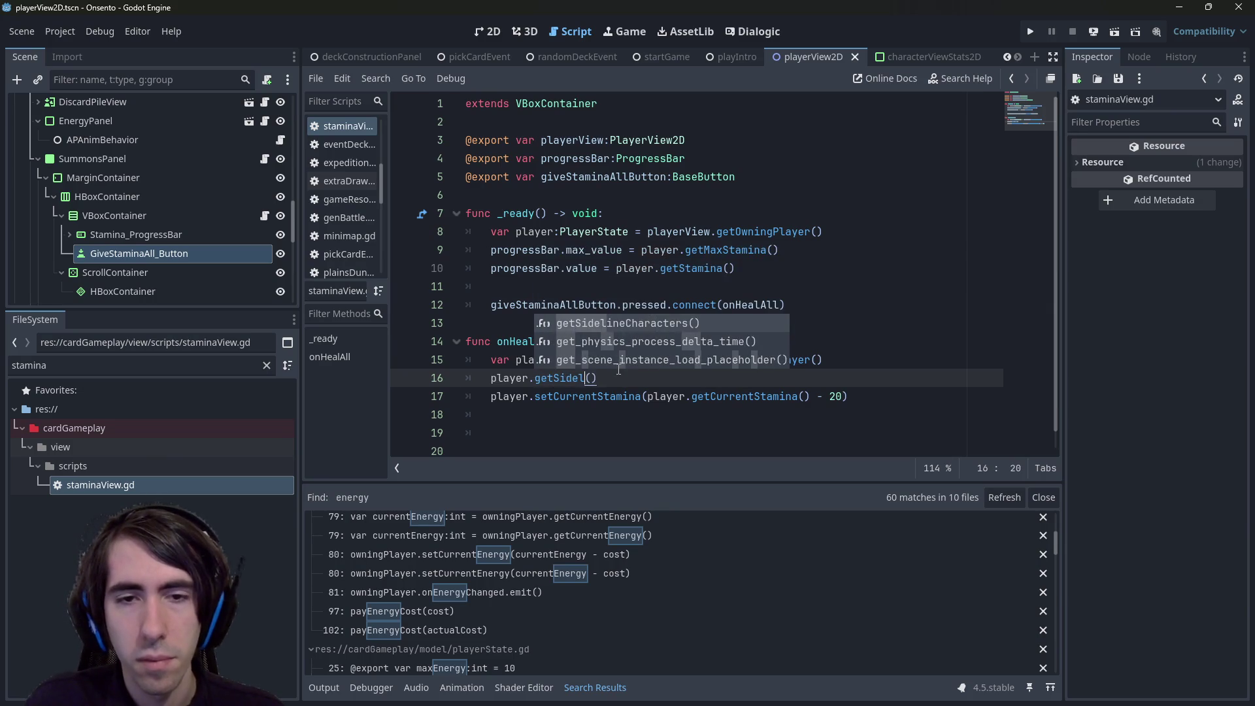
pyautogui.press('Return')
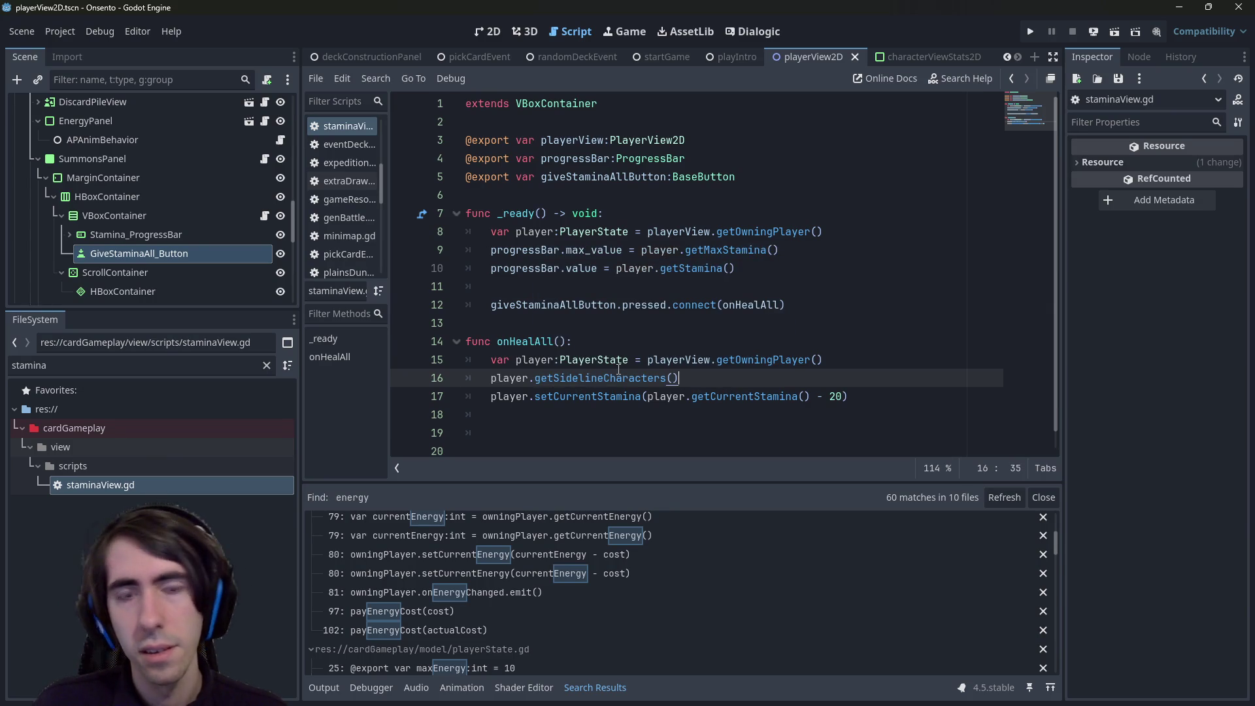
pyautogui.press('Home')
pyautogui.write('var character')
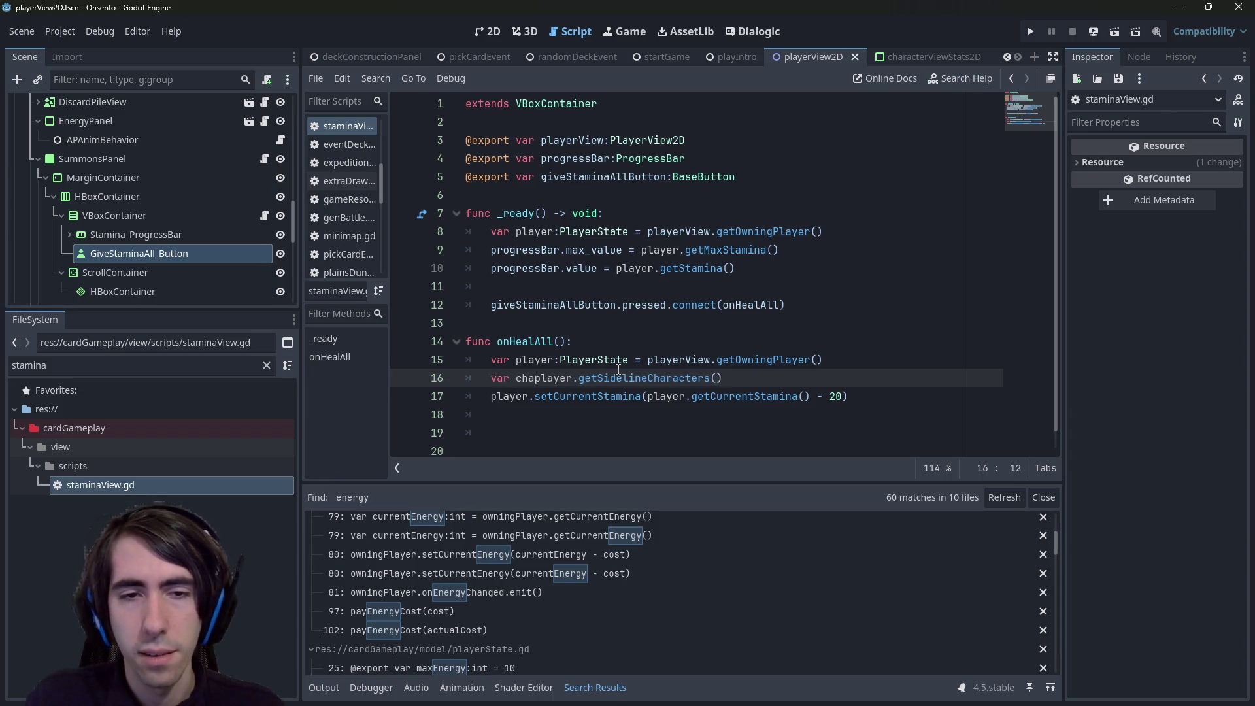
pyautogui.write('s:Array[B')
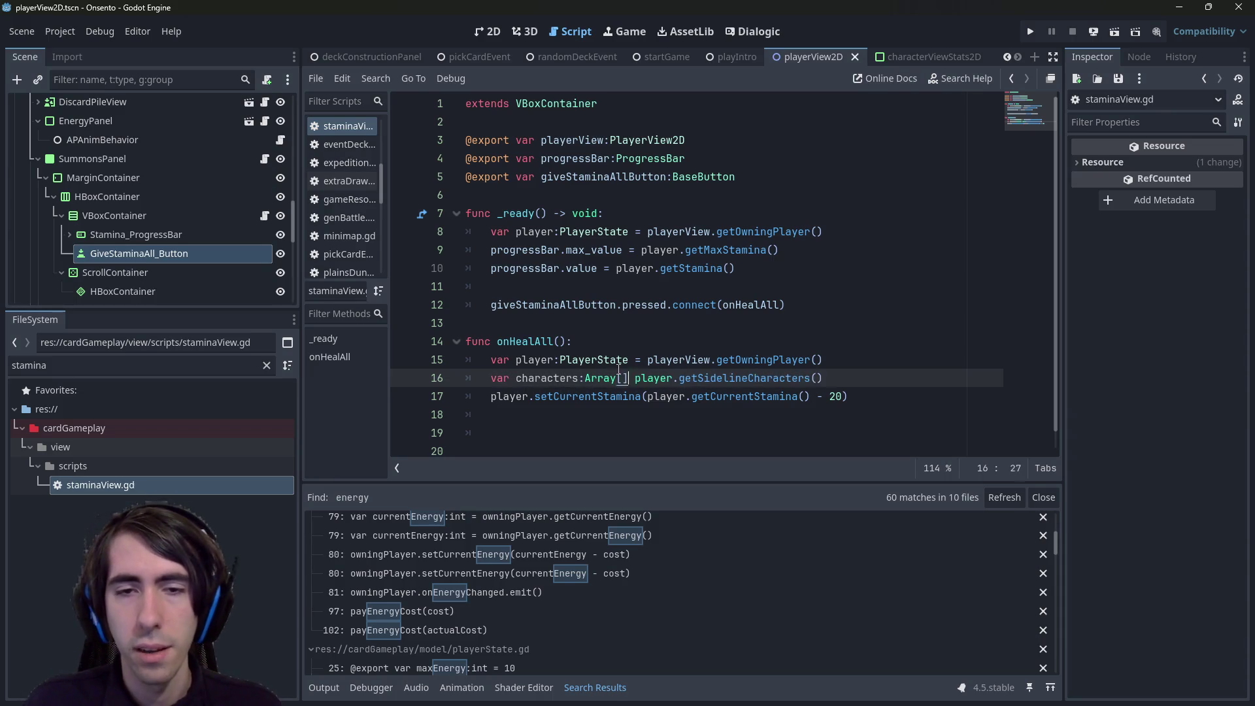
pyautogui.write('atlteCh')
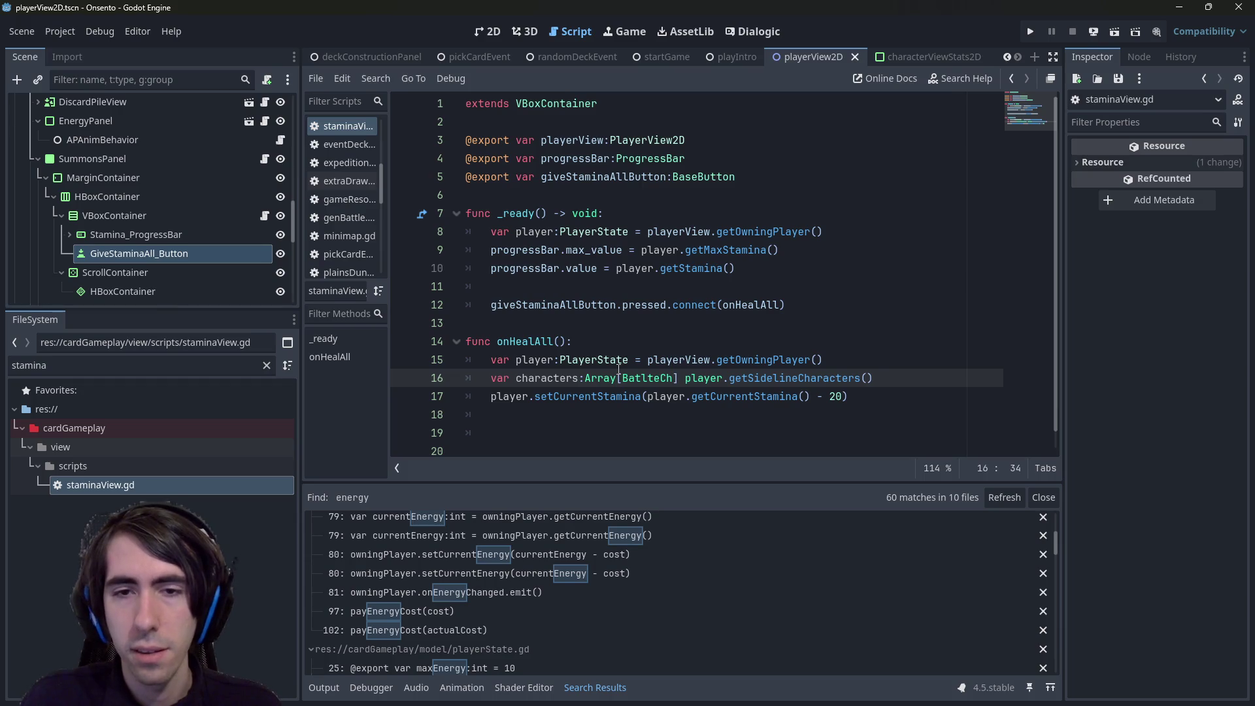
pyautogui.press('BackSpace')
pyautogui.press('BackSpace')
pyautogui.press('BackSpace')
pyautogui.write('tleCharacter]')
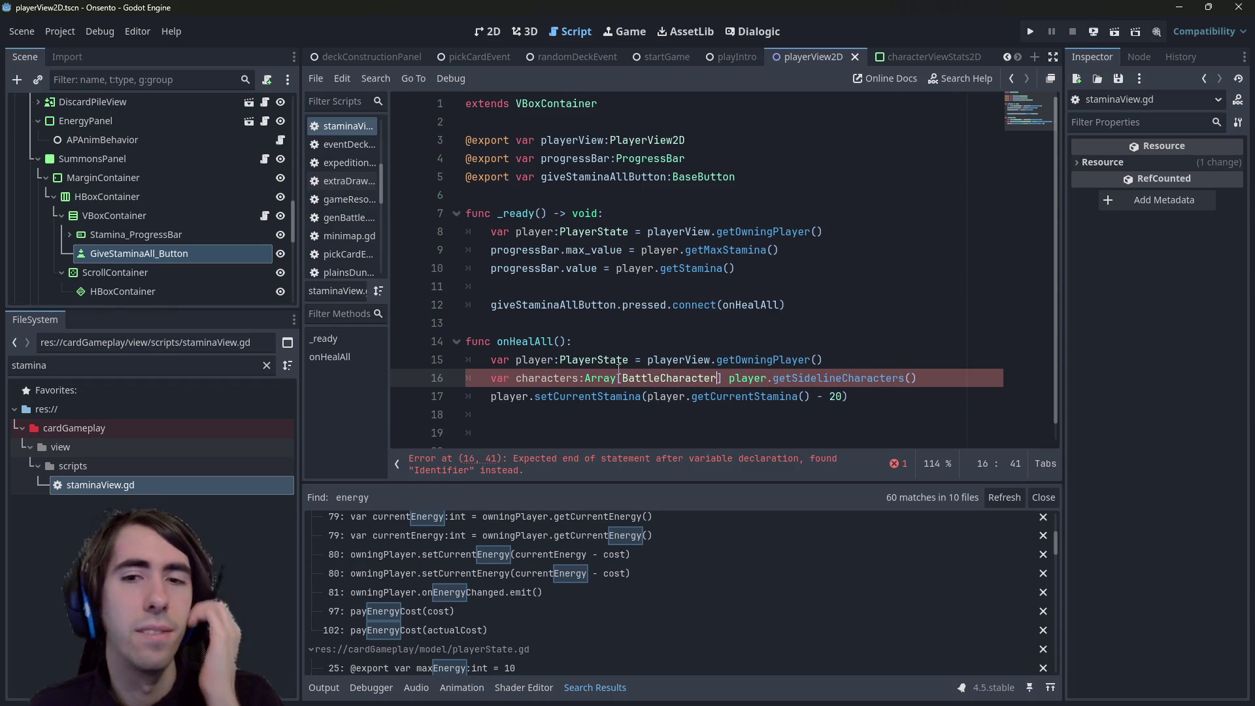
pyautogui.write(' =')
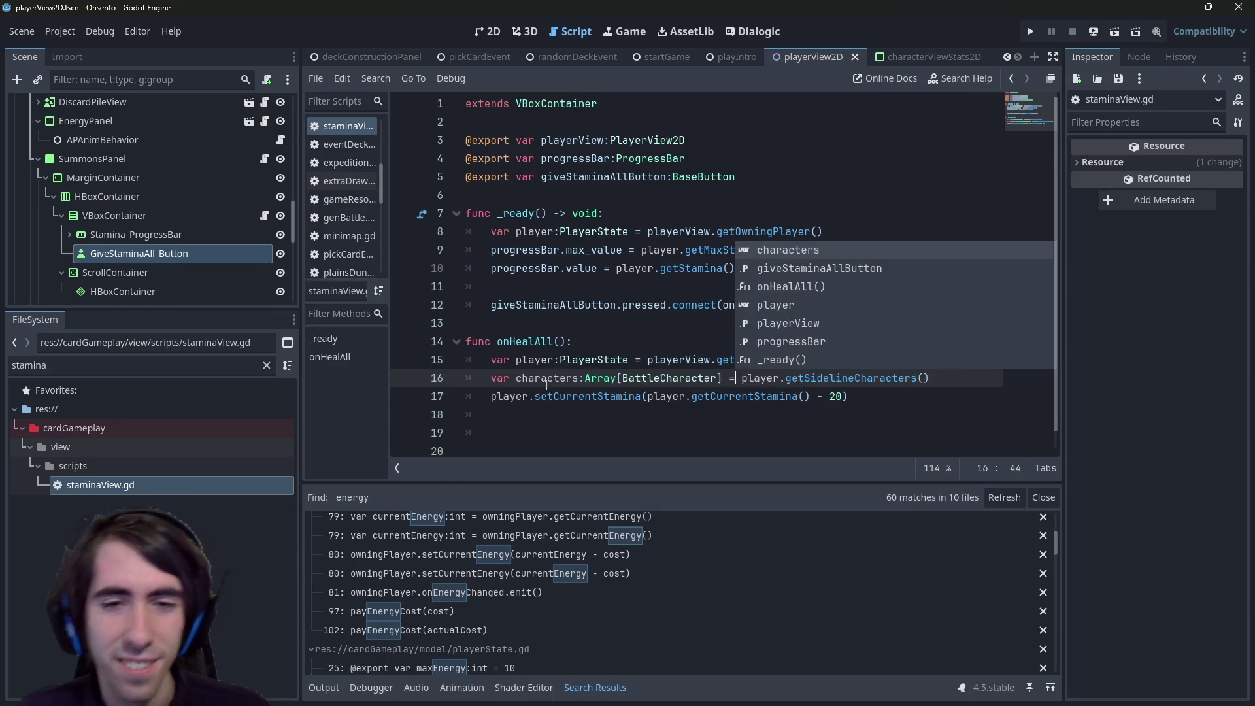
# Try changing the stamina amount 20 to '5*', then undo it back to 20
pyautogui.click(542, 378)
pyautogui.doubleClick(543, 378)
pyautogui.click(948, 382)
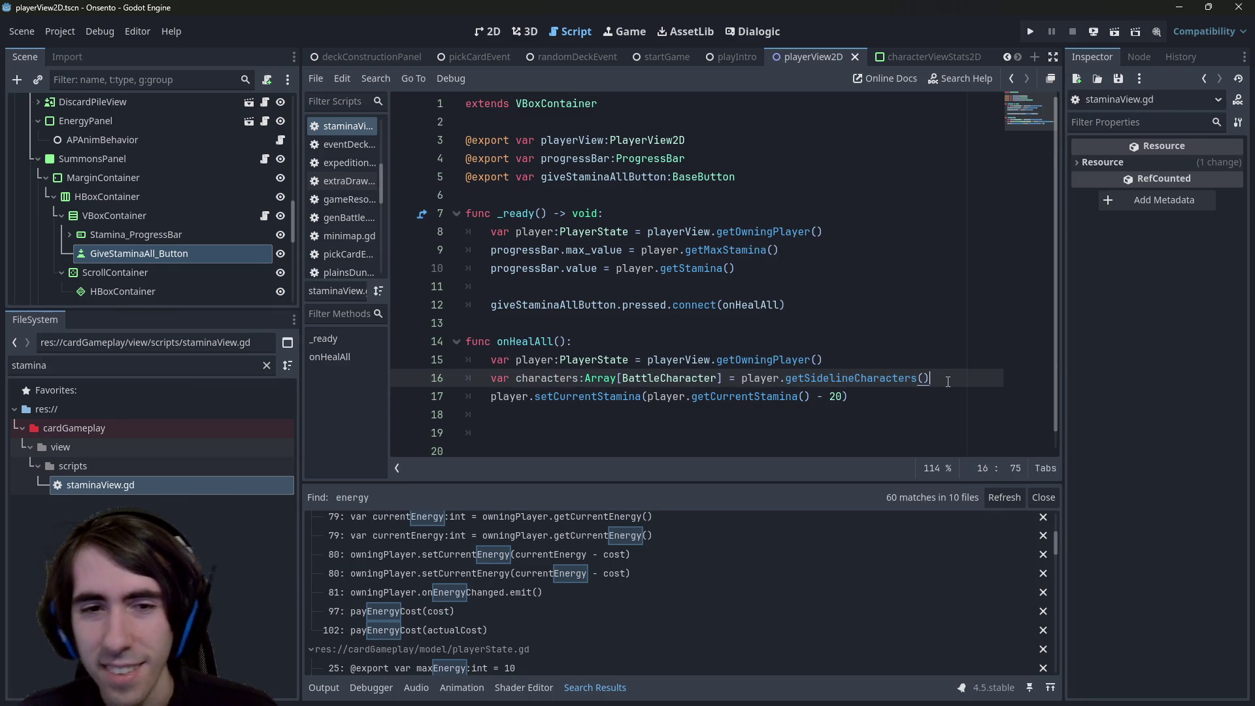
pyautogui.press('Down')
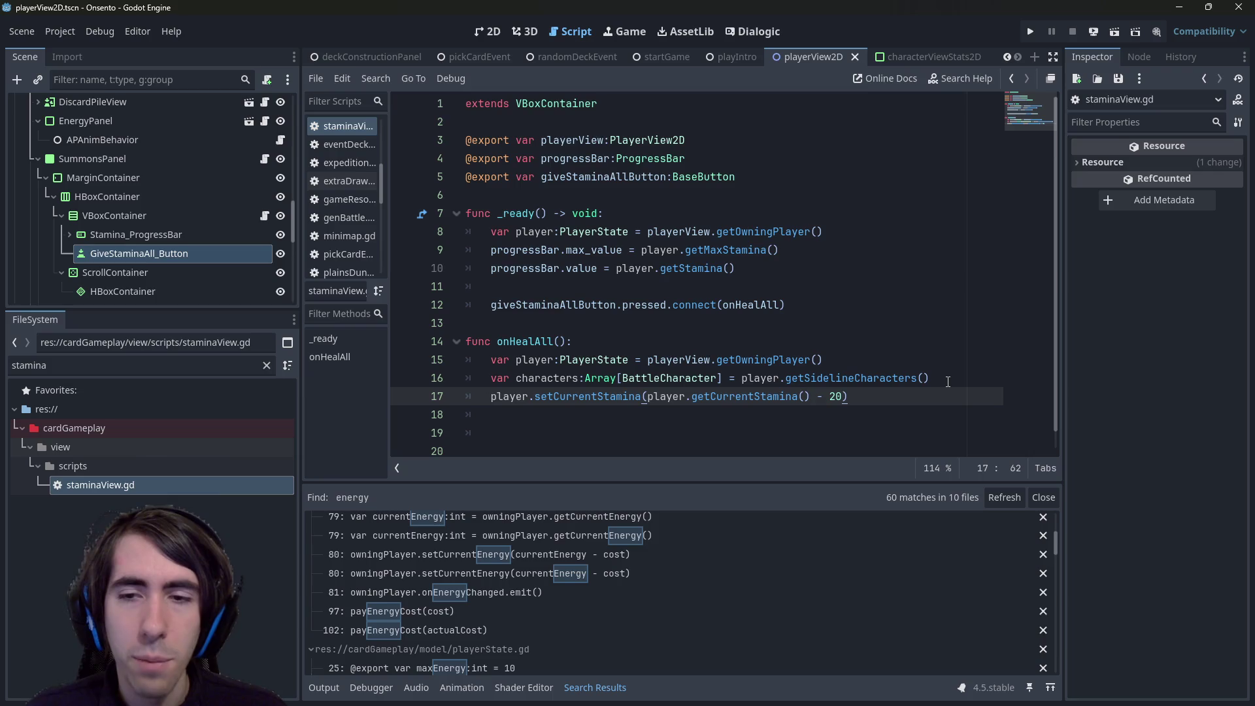
pyautogui.press('Left')
pyautogui.hotkey('shift', 'Left')
pyautogui.hotkey('shift', 'Left')
pyautogui.write('5*')
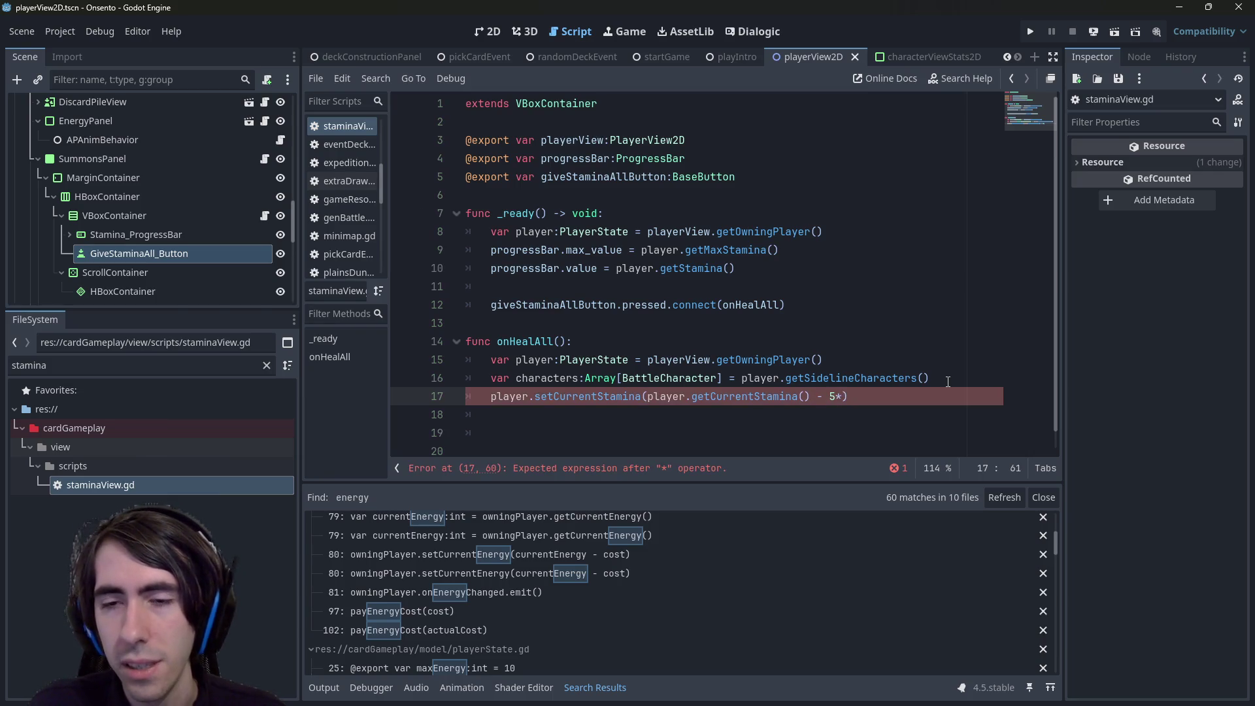
pyautogui.hotkey('ctrl', 'z')
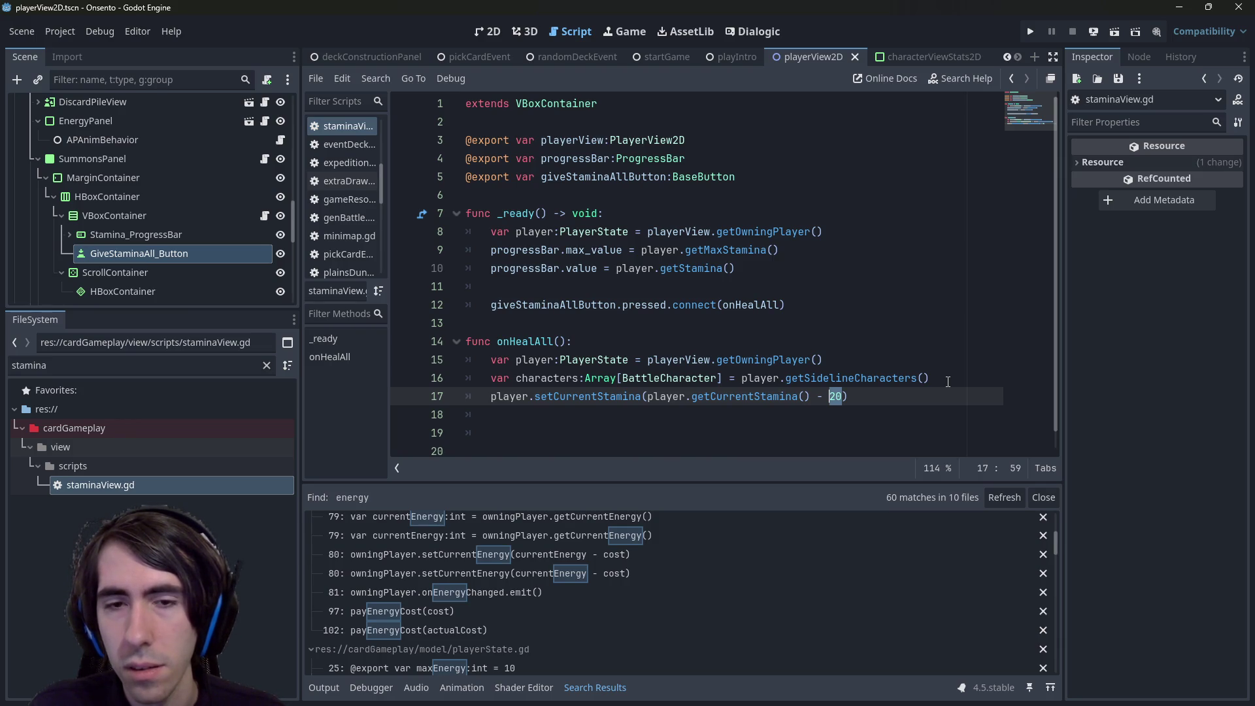
pyautogui.click(948, 381)
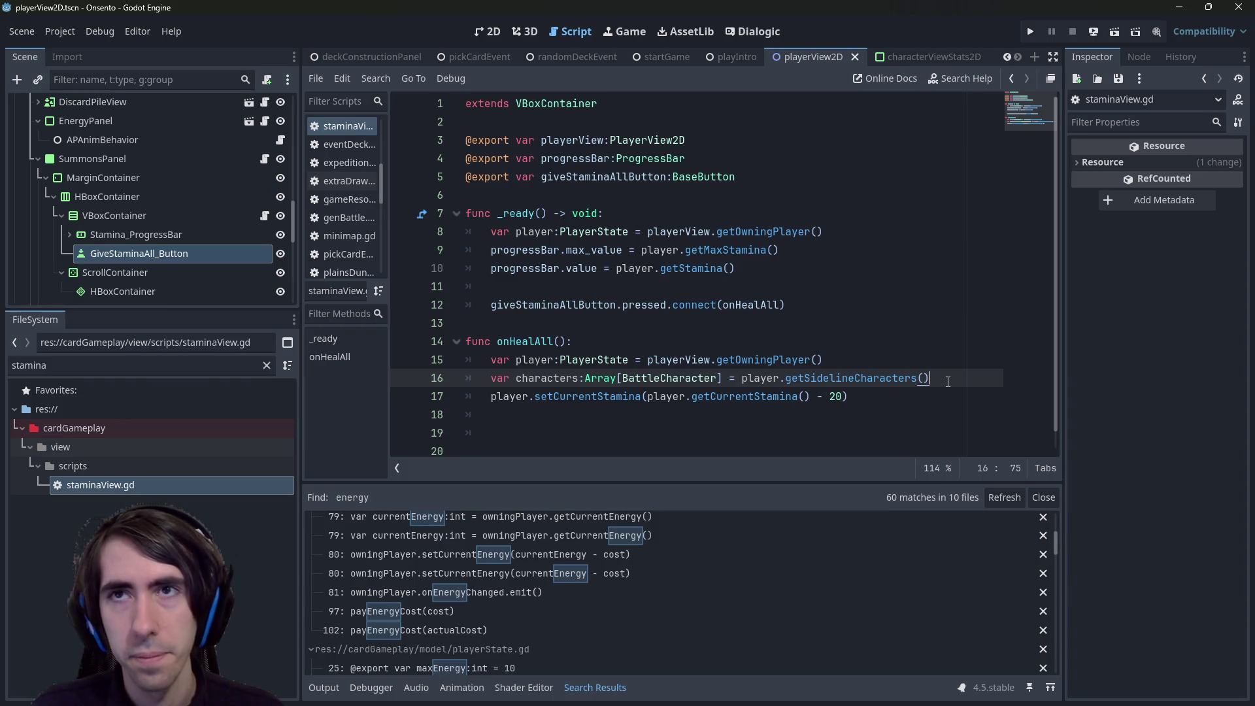
# Add the loop header 'for character:BattleCharacter in characters:' below the declaration
pyautogui.press('Return')
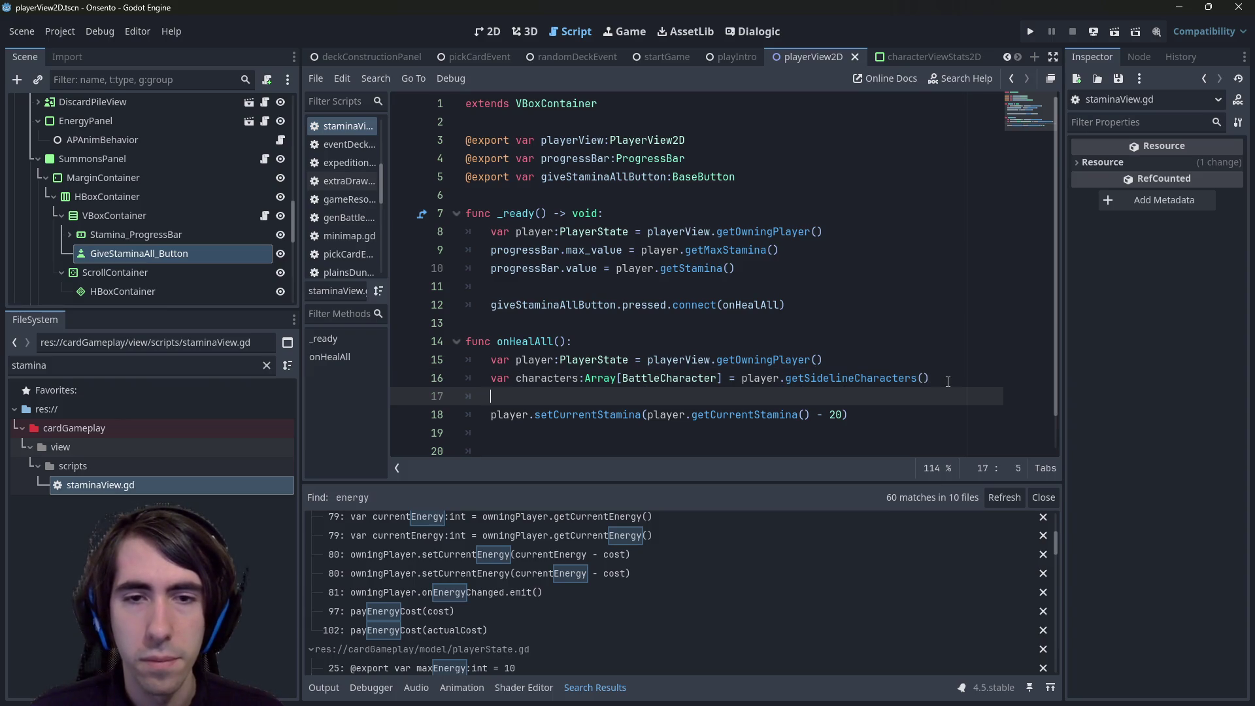
pyautogui.write('for character in characters')
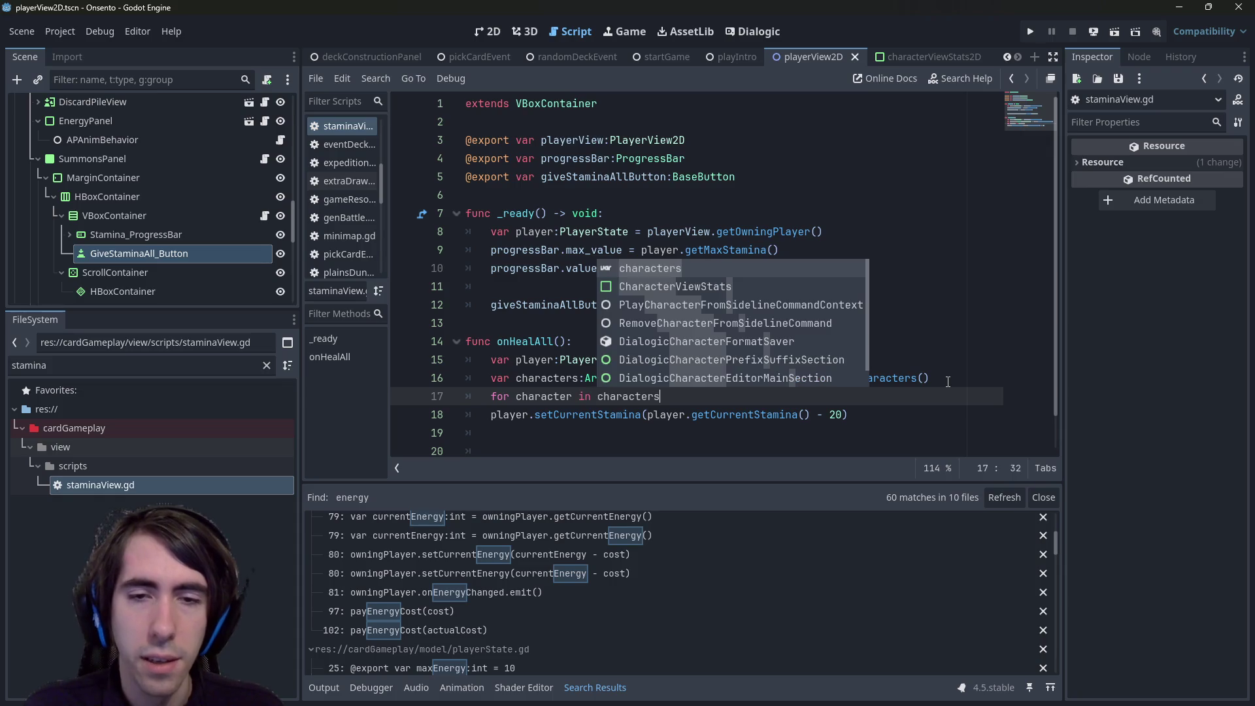
pyautogui.write(':')
pyautogui.press('Return')
pyautogui.press('Up')
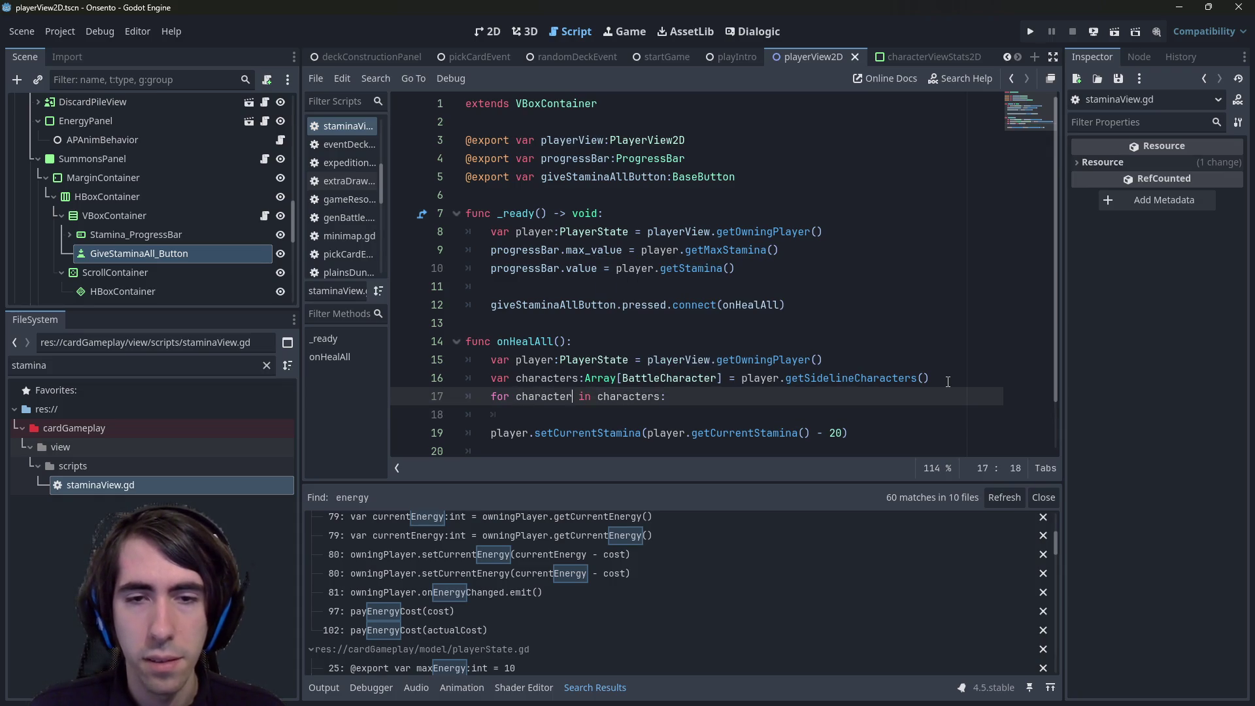
pyautogui.press('Up')
pyautogui.hotkey('ctrl', 'shift', 'Right')
pyautogui.press('Down')
pyautogui.hotkey('ctrl', 'Left')
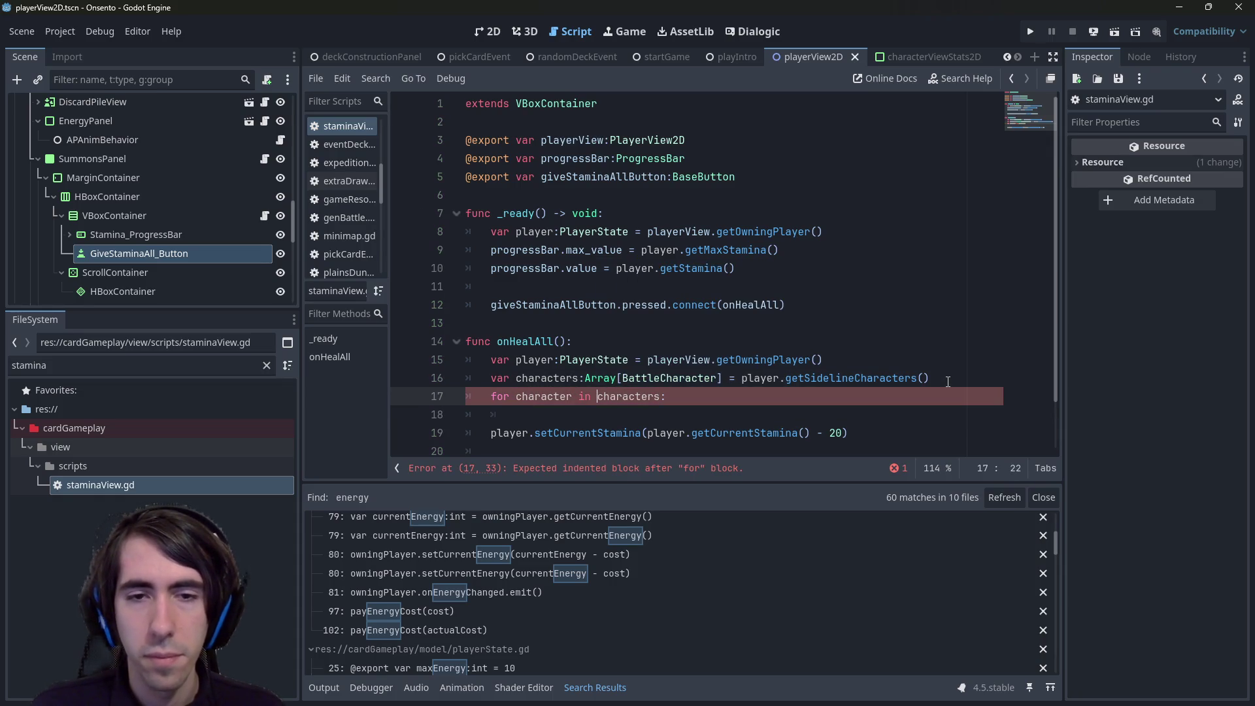
pyautogui.press('Left')
pyautogui.write(':Bat')
# Start the loop body with 'character.' to call something on each character
pyautogui.press('Return')
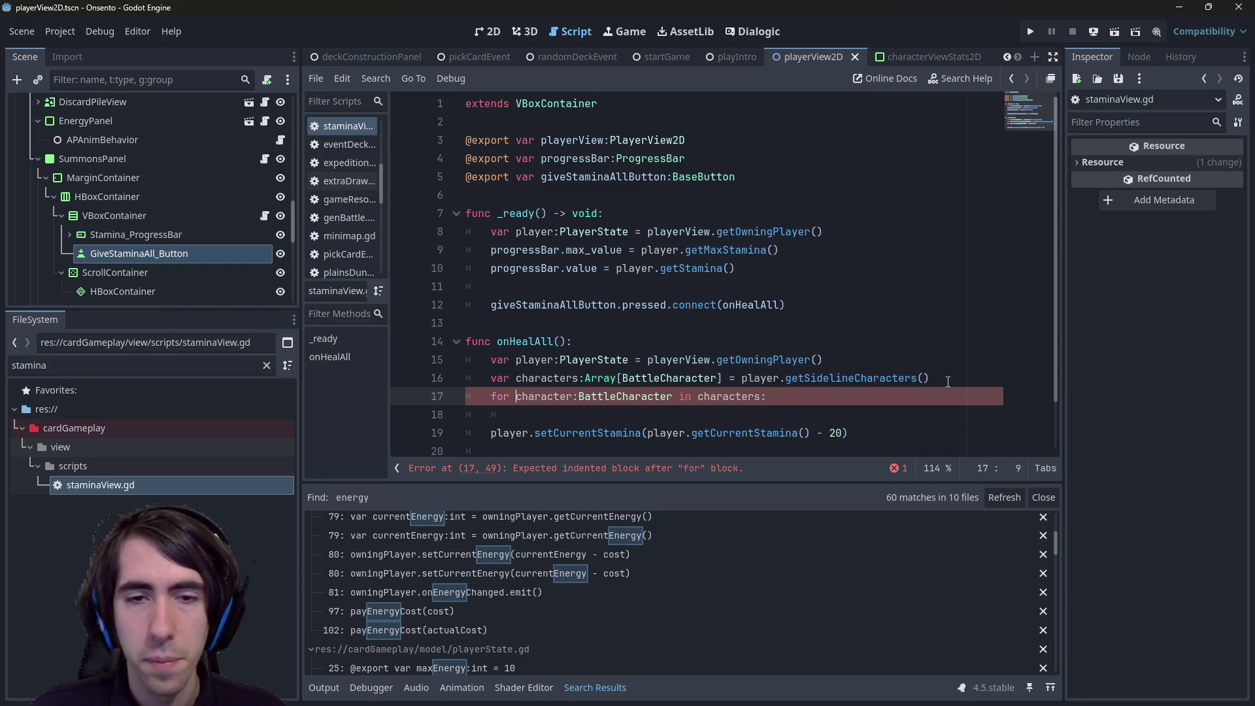
pyautogui.hotkey('ctrl', 'Left')
pyautogui.hotkey('ctrl', 'Left')
pyautogui.hotkey('ctrl', 'c')
pyautogui.press('Down')
pyautogui.hotkey('ctrl', 'v')
pyautogui.write('.')
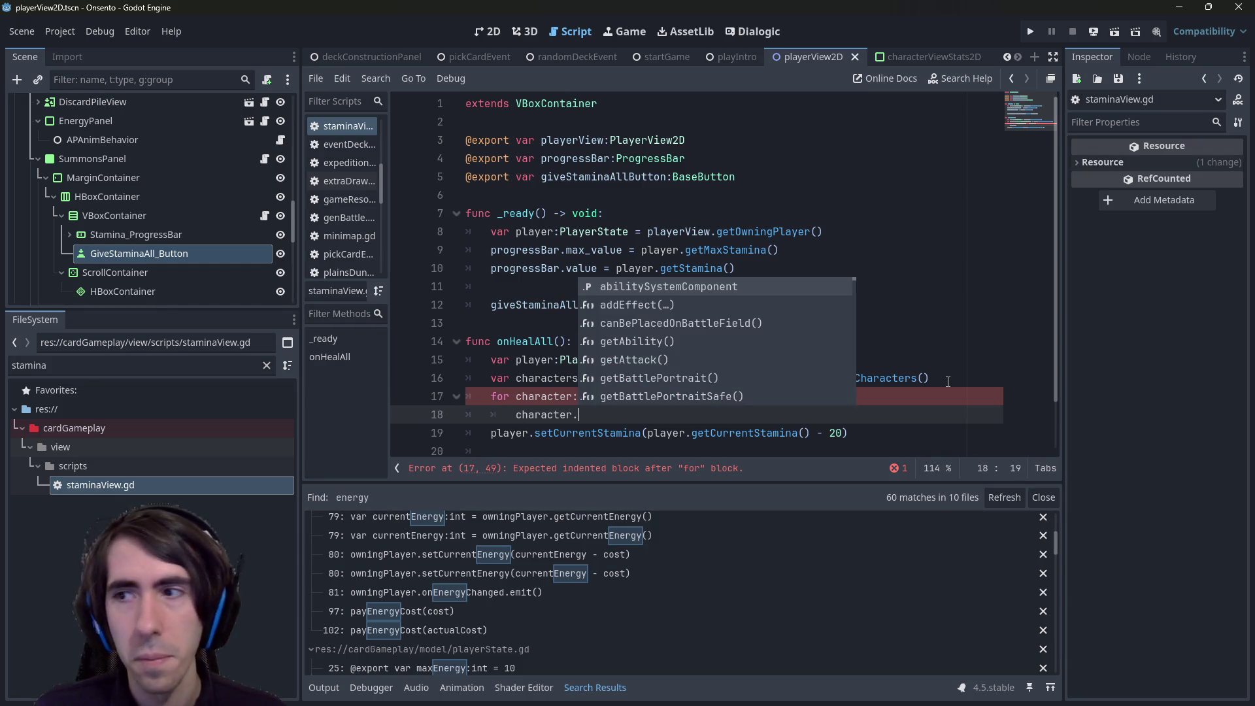
pyautogui.scroll(-1, 506, 319)
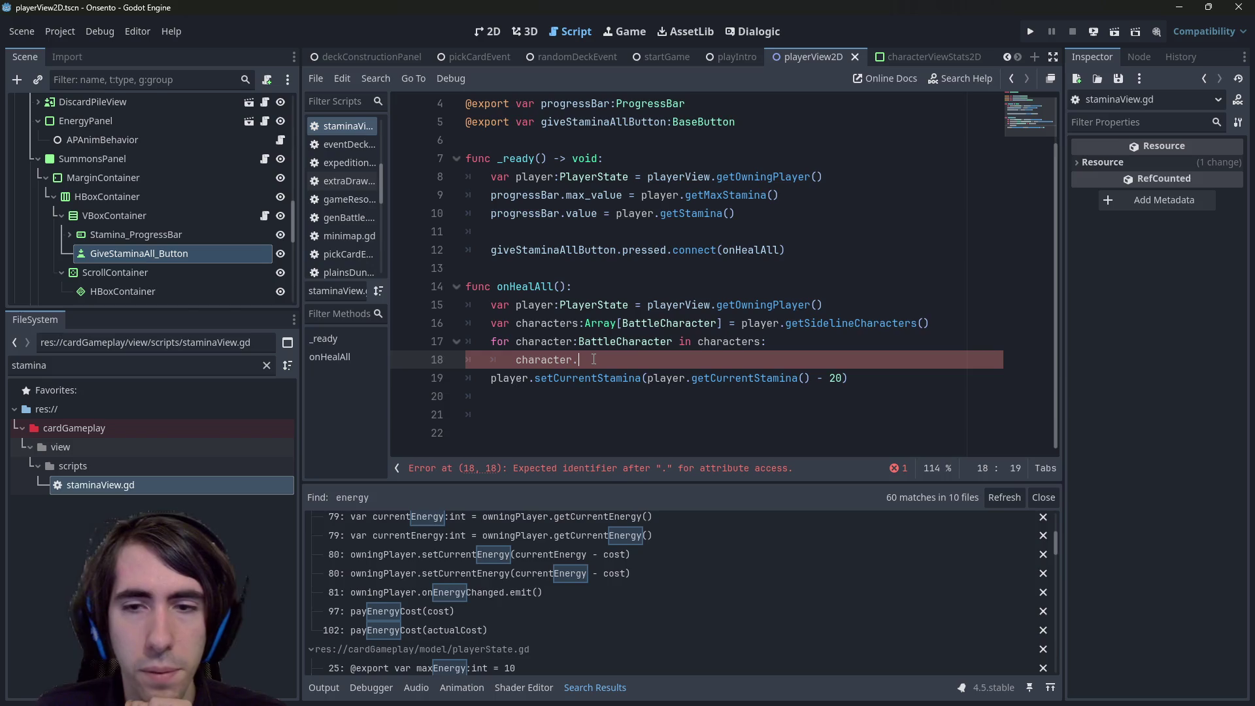
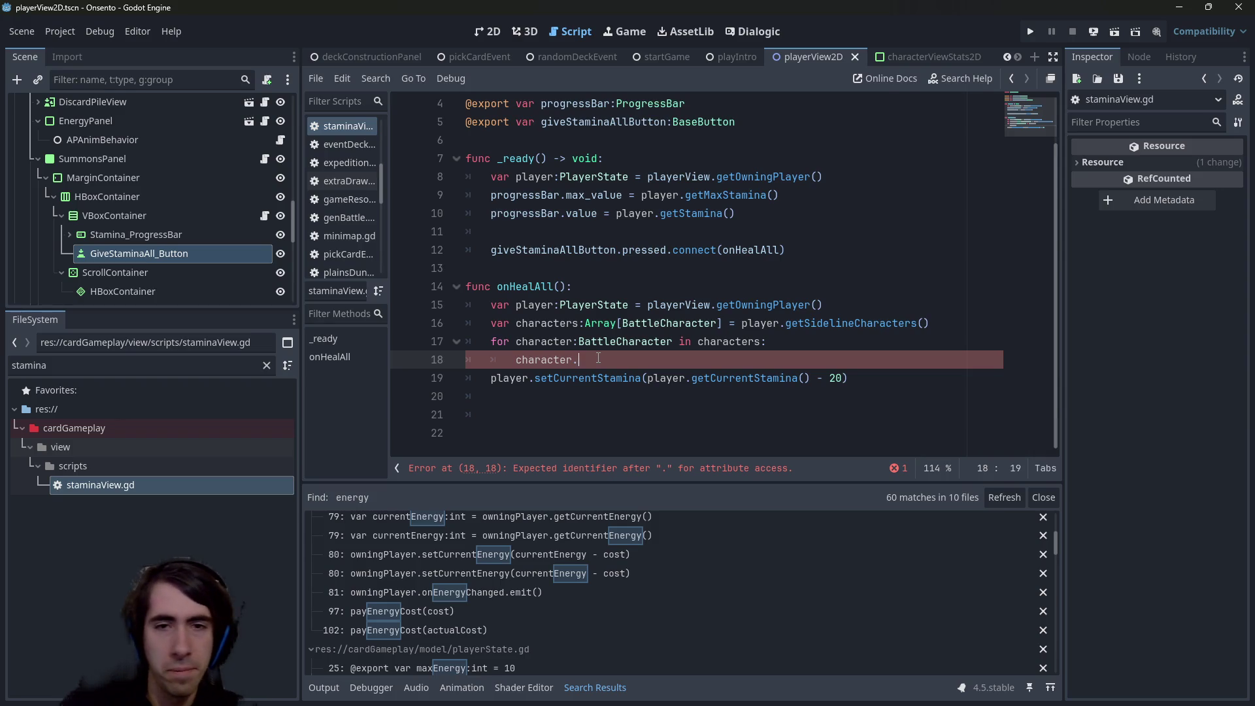
# Start line 18 in the onHealAll loop as var added:float = character.getMaxHealth()
pyautogui.hotkey('ctrl', 'space')
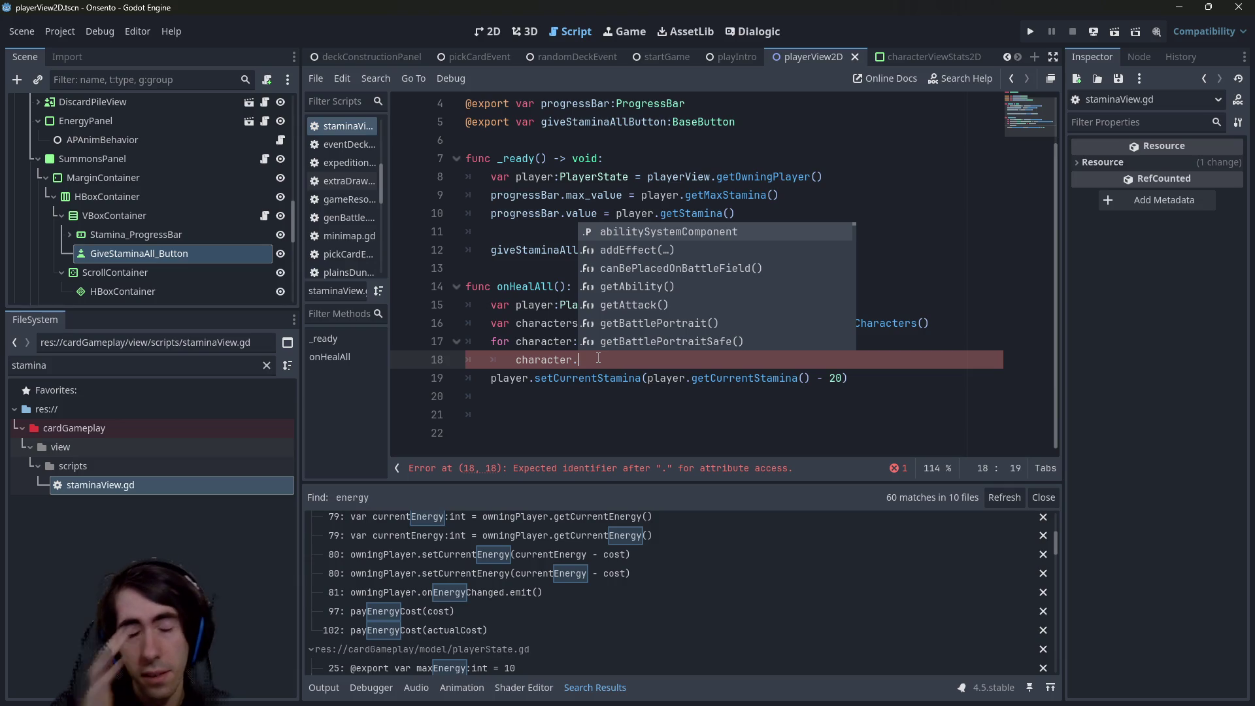
pyautogui.write('heal')
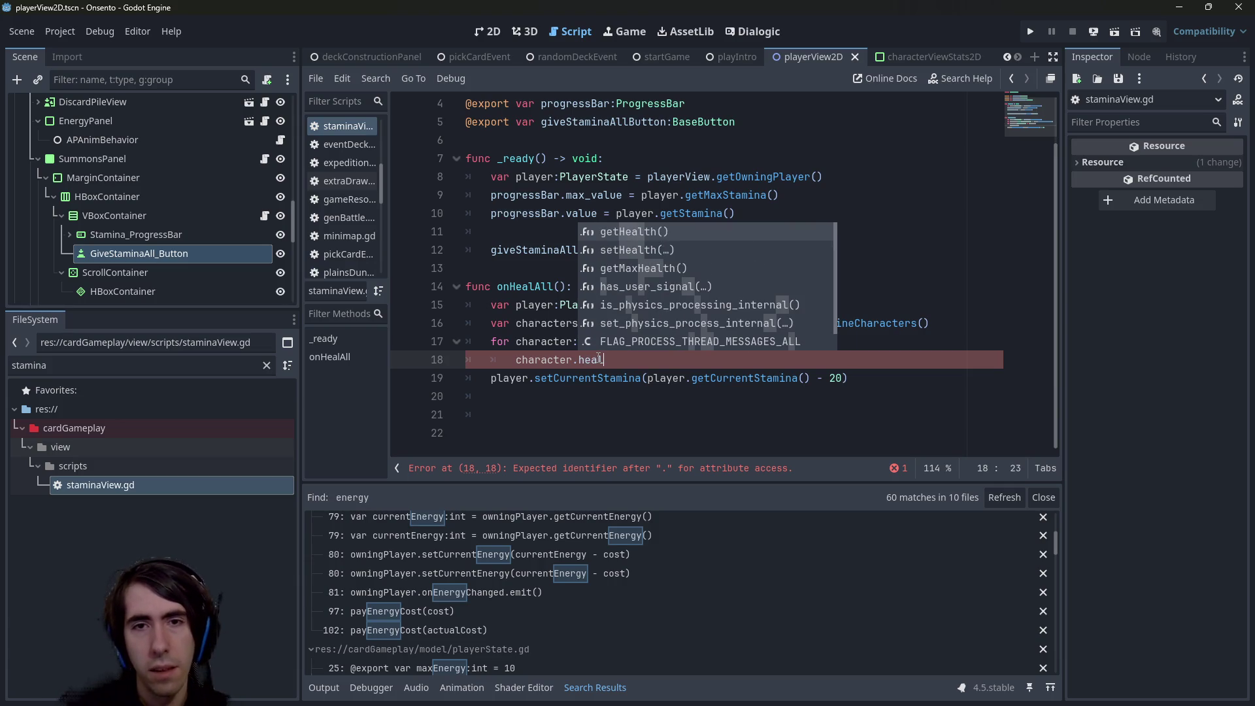
pyautogui.press('Down')
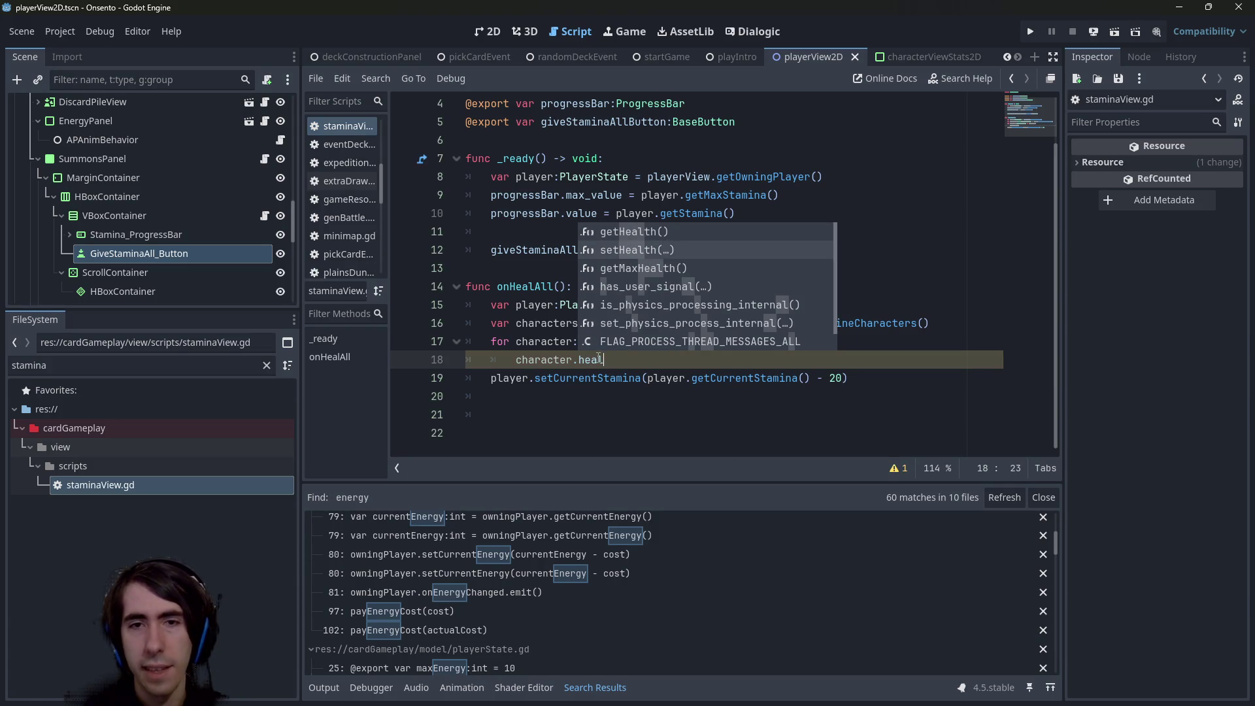
pyautogui.press('Down')
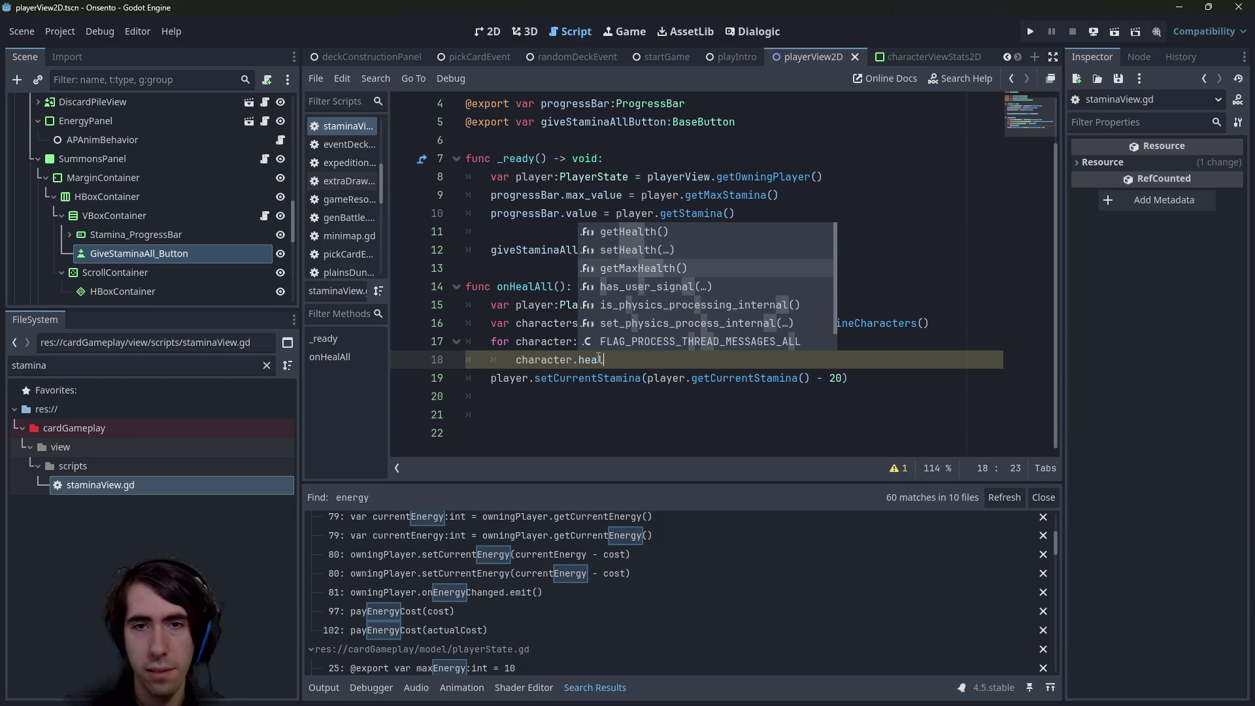
pyautogui.press('Return')
pyautogui.press('Home')
pyautogui.hotkey('shift', 'End')
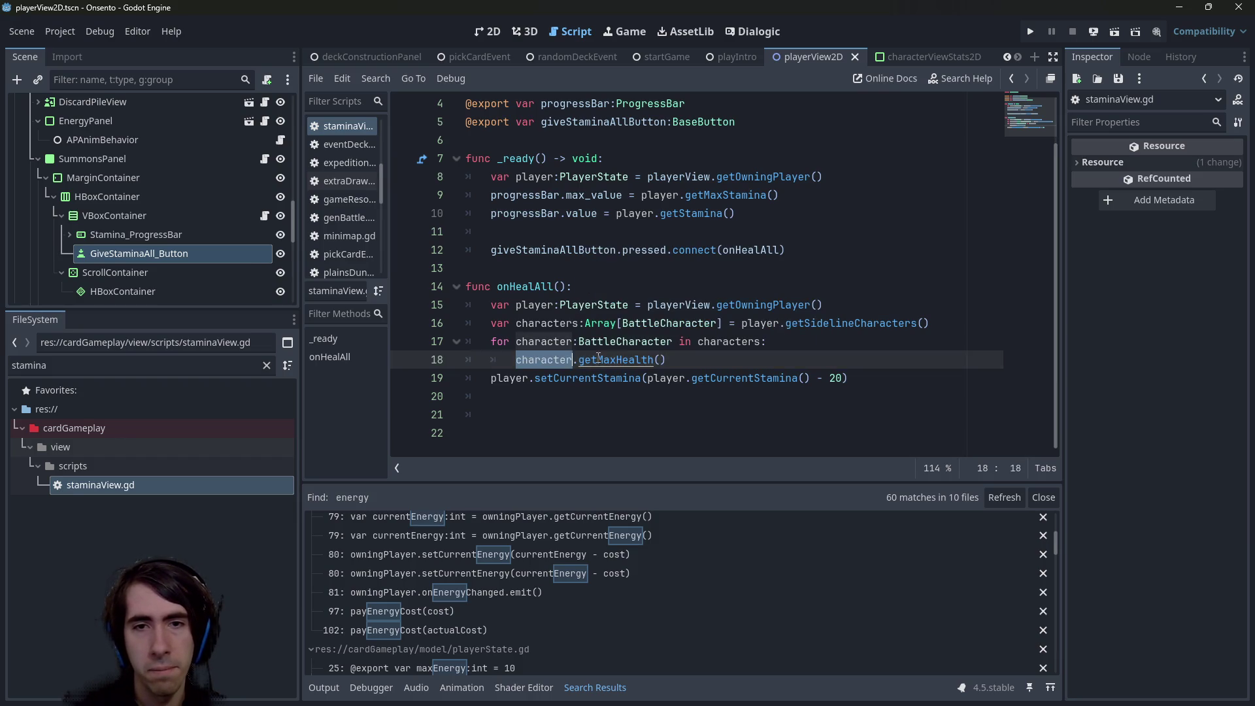
pyautogui.press('Home')
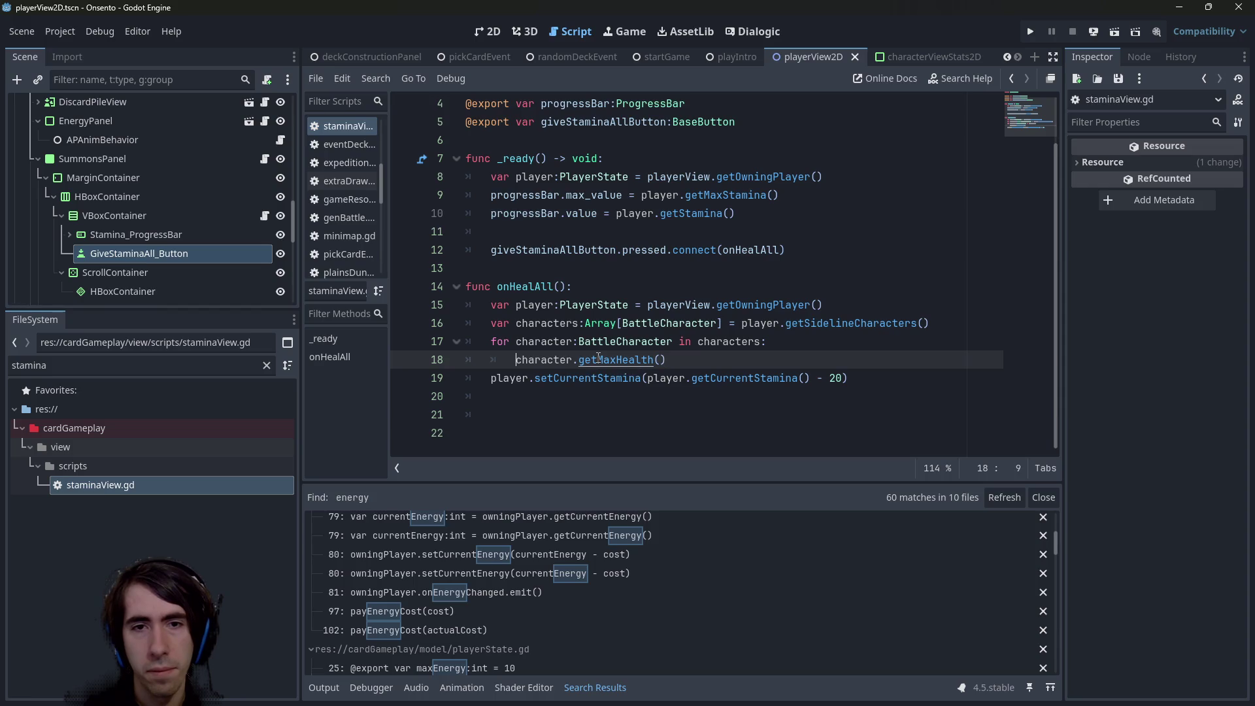
pyautogui.press('Home')
pyautogui.write('var added')
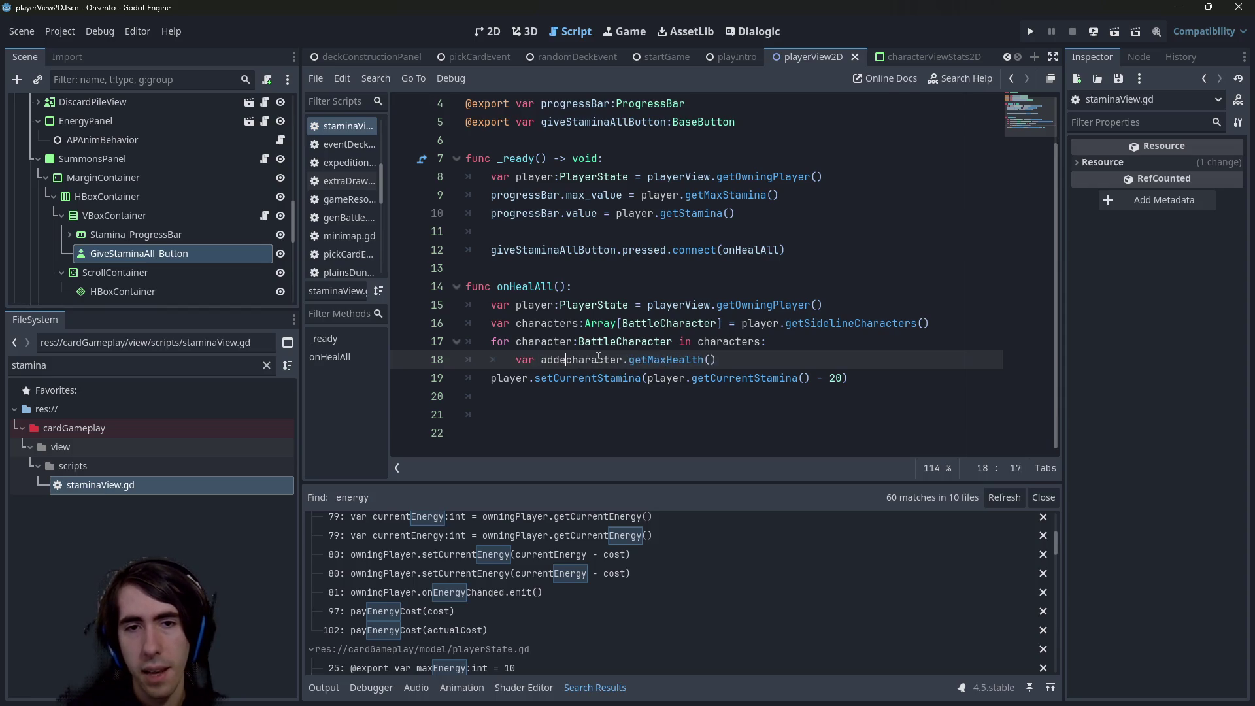
pyautogui.write(':float =')
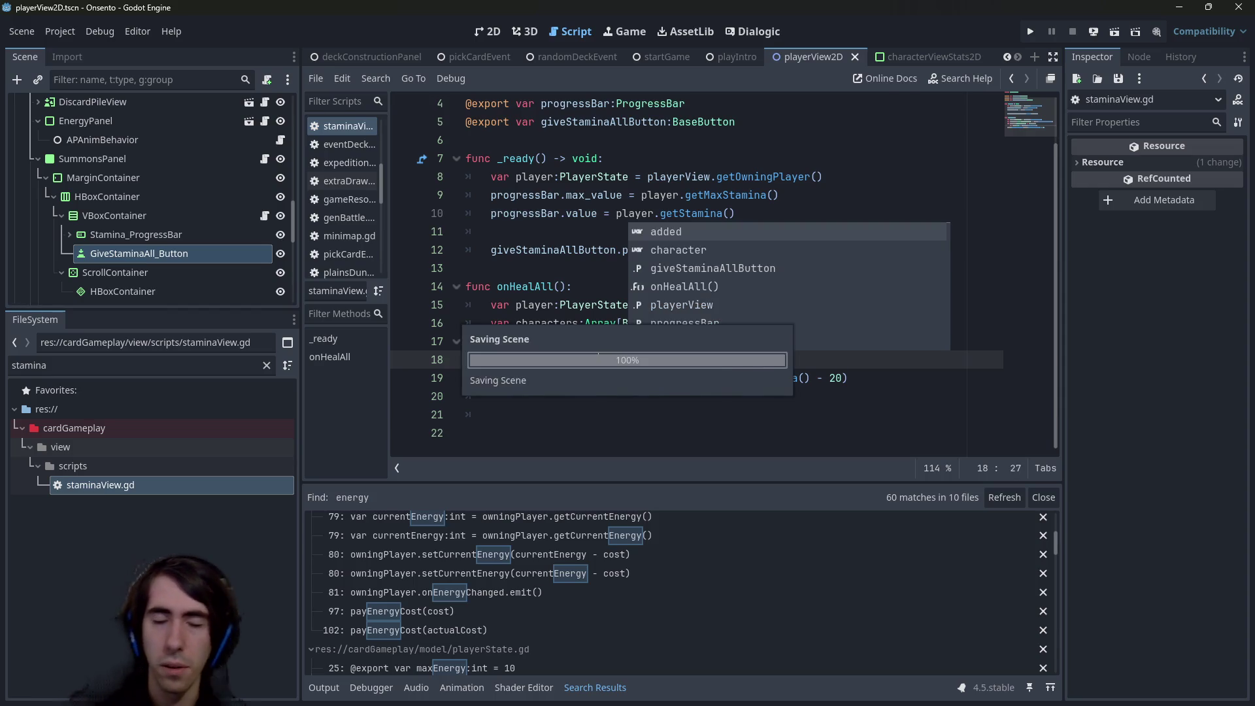
pyautogui.press('Escape')
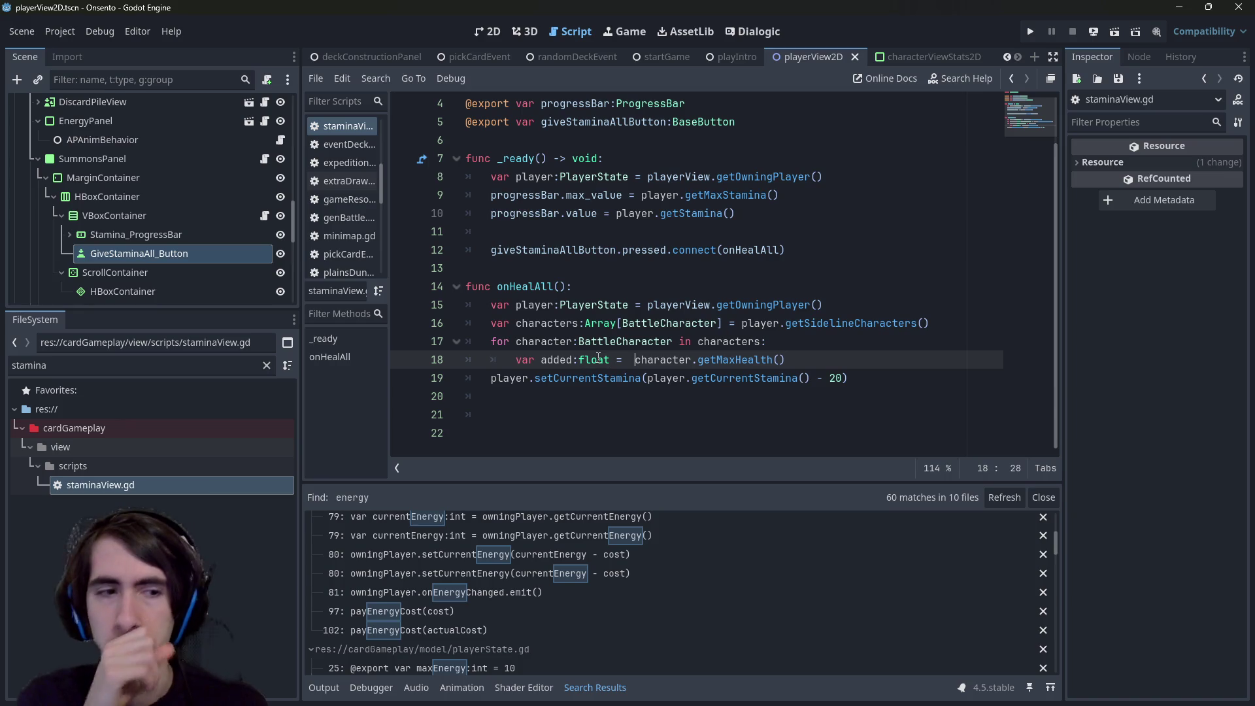
# Wrap it as min(5.0, character.getMaxHealth() - character.getHealth()) and begin a new line
pyautogui.press('BackSpace')
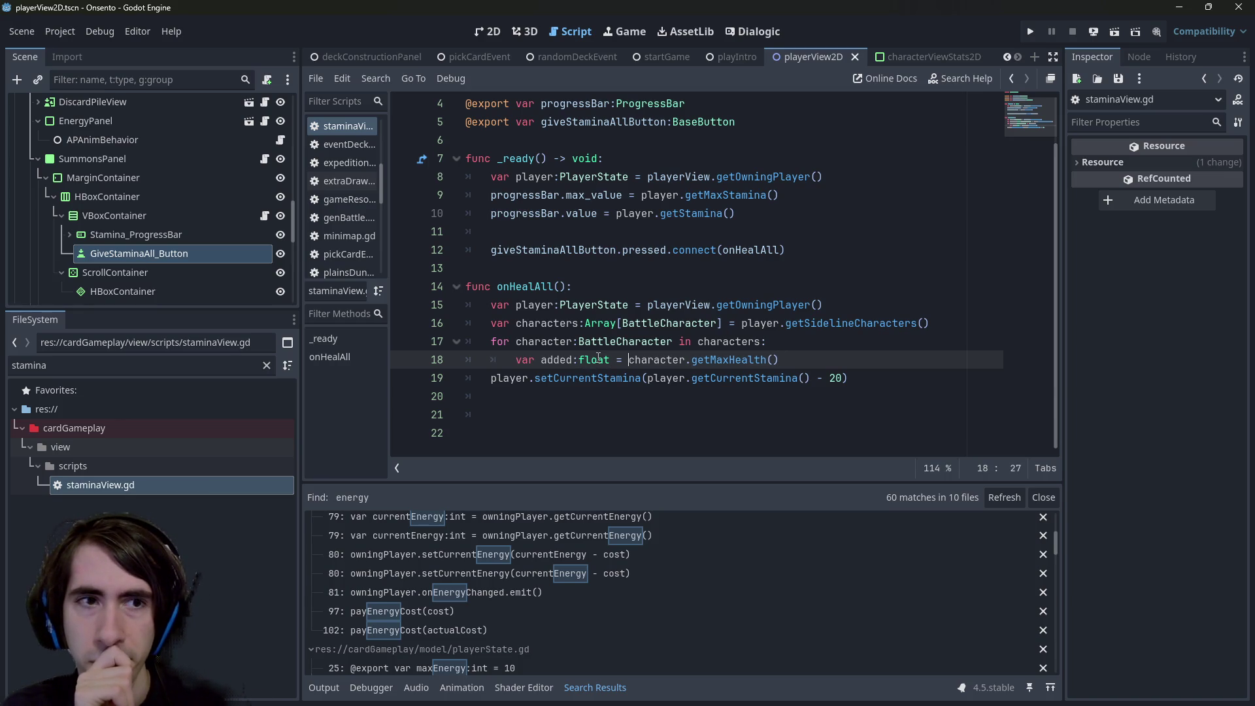
pyautogui.write('m')
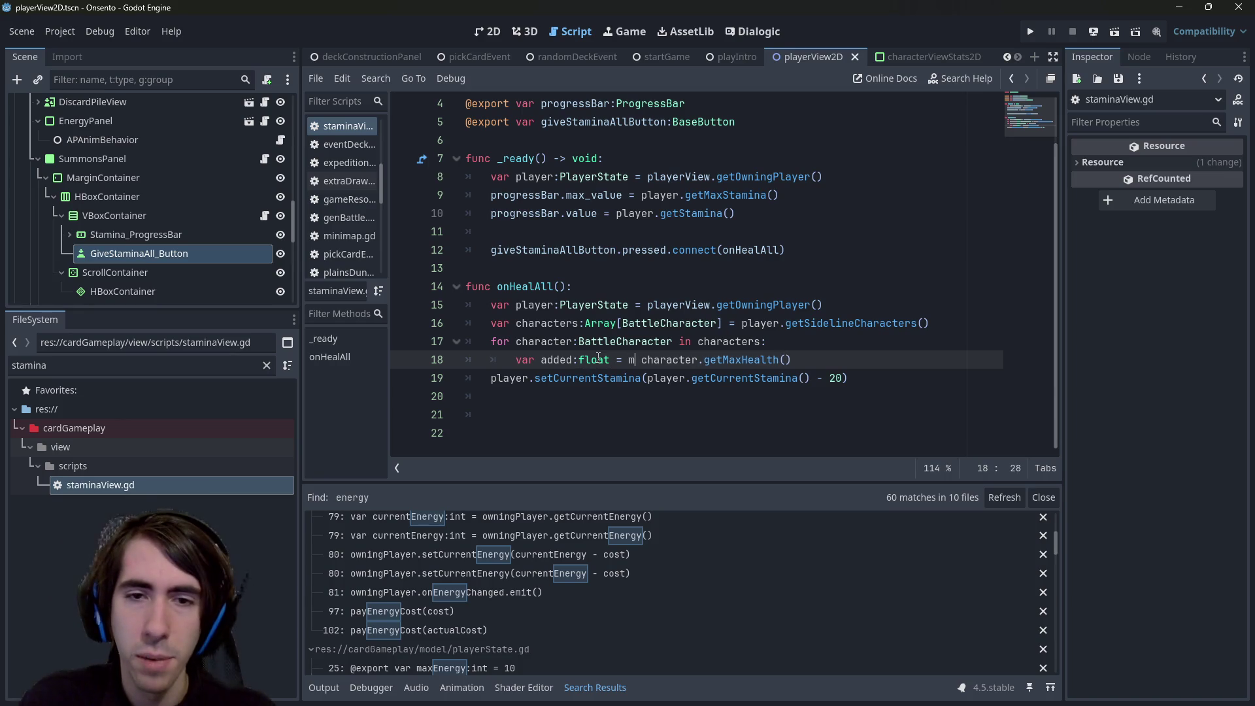
pyautogui.write('in(5.0,')
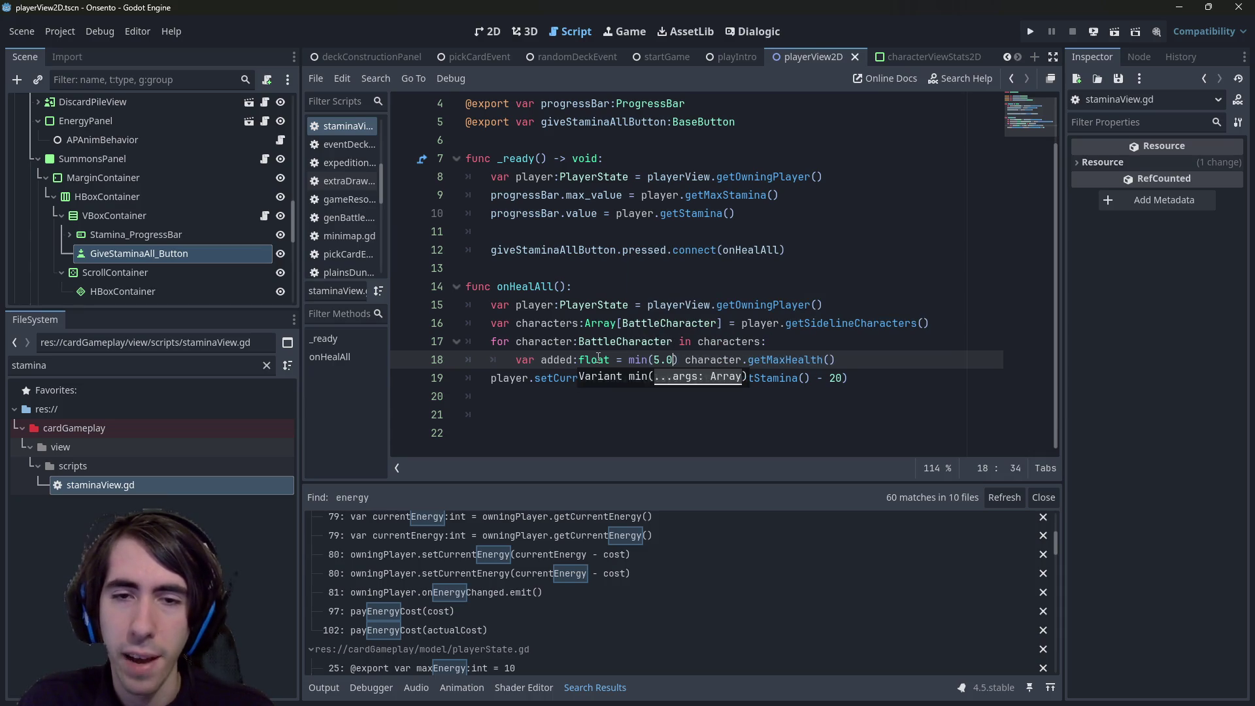
pyautogui.press('Delete')
pyautogui.press('Delete')
pyautogui.press('End')
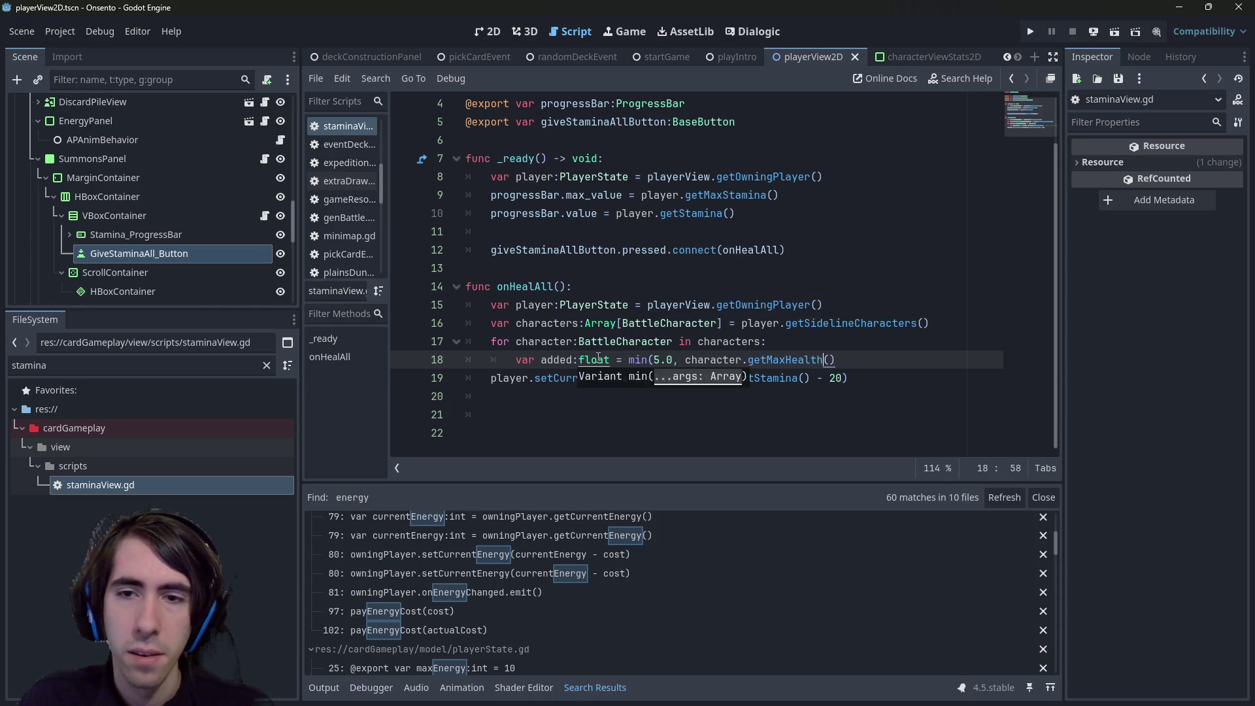
pyautogui.write('- ')
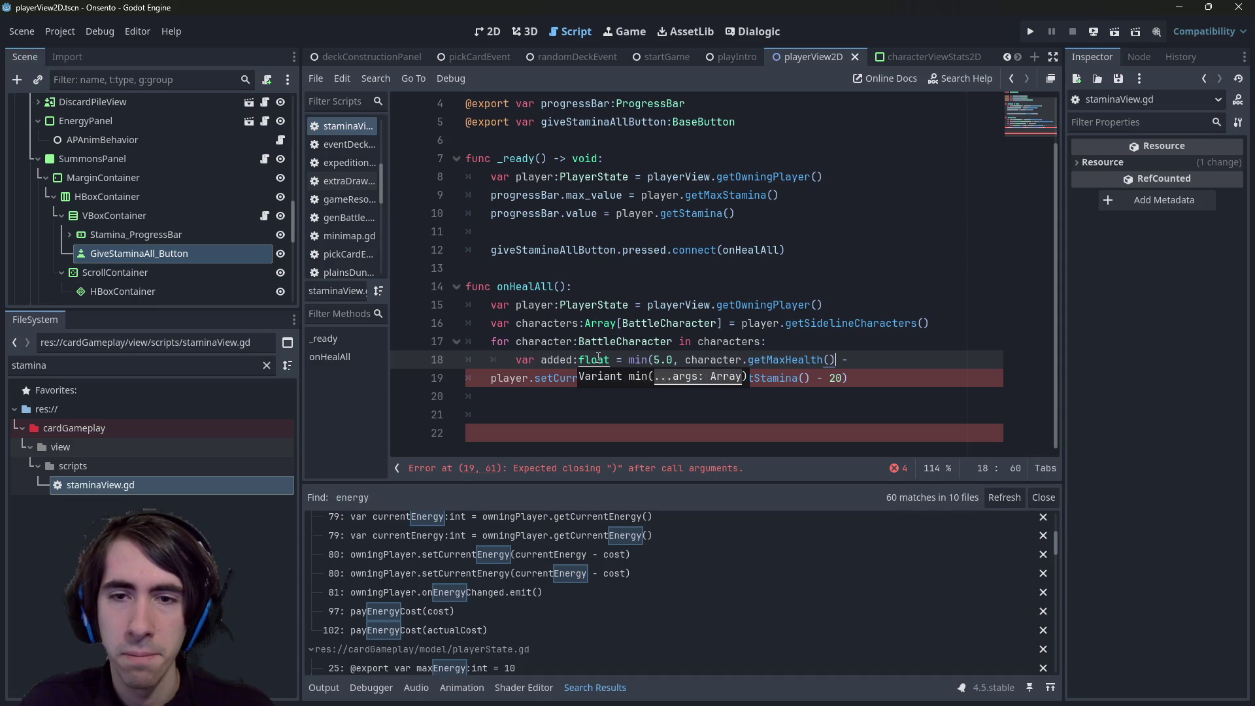
pyautogui.write('character.')
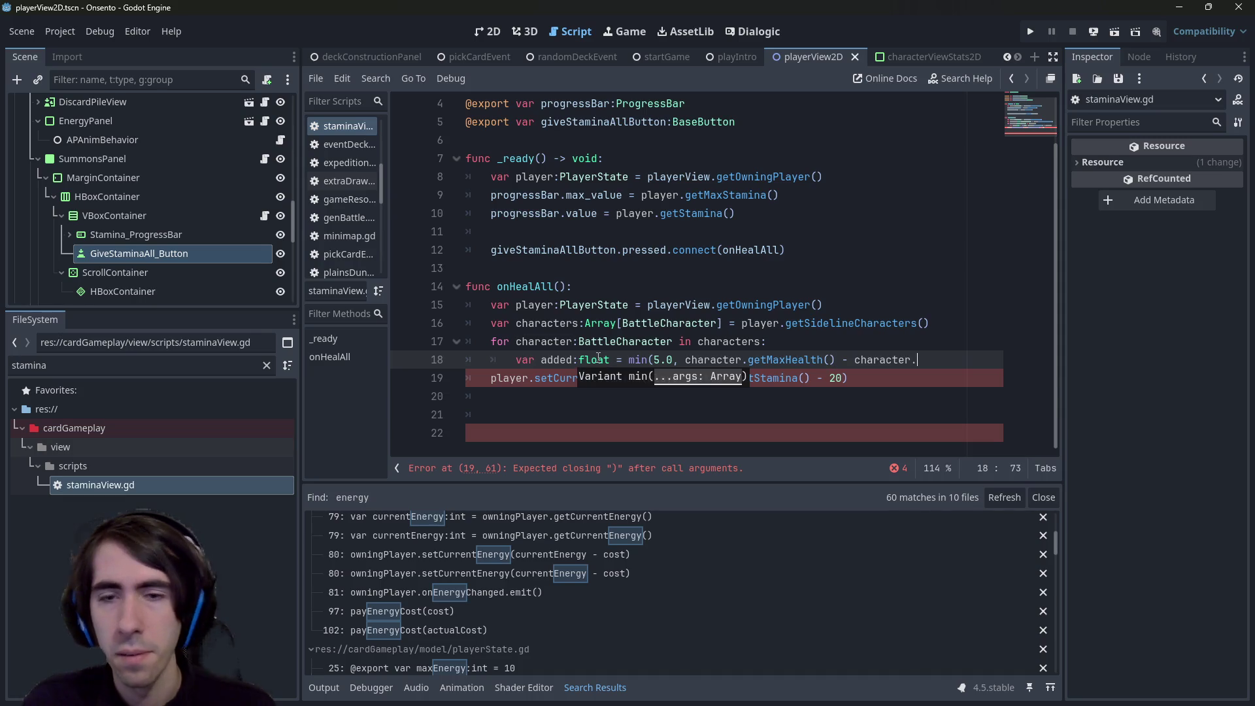
pyautogui.write('getHeal')
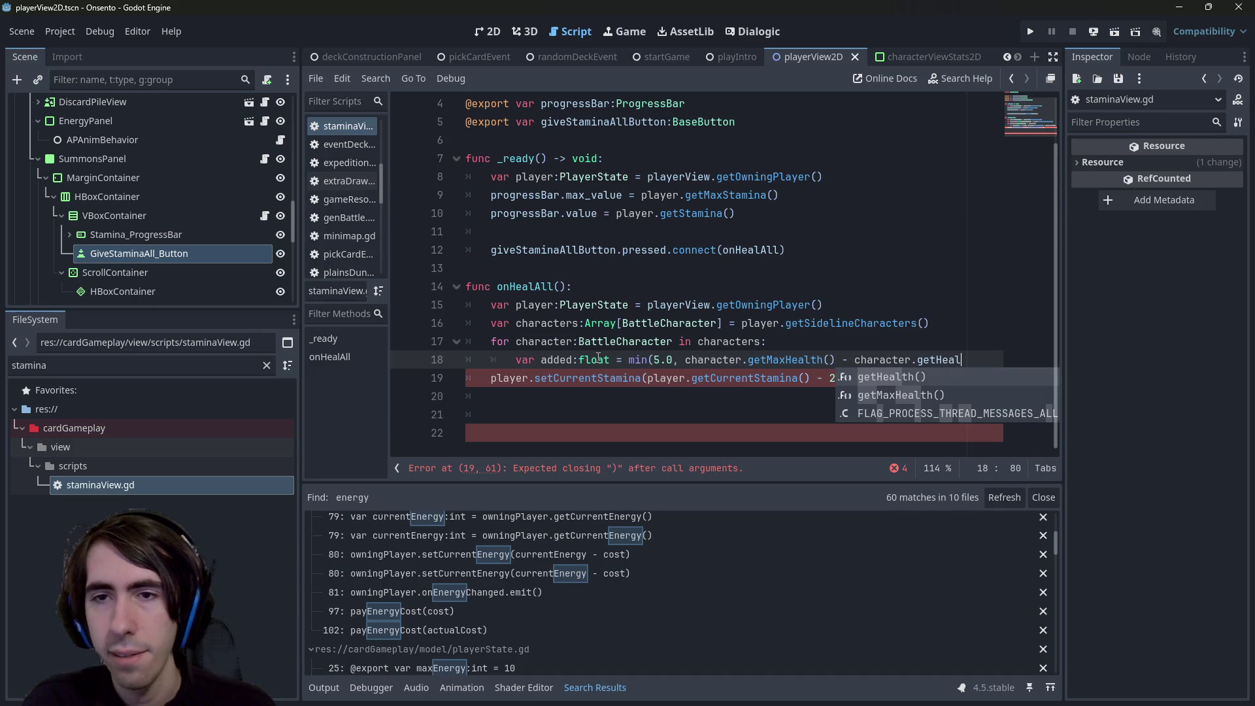
pyautogui.press('Return')
pyautogui.write(')')
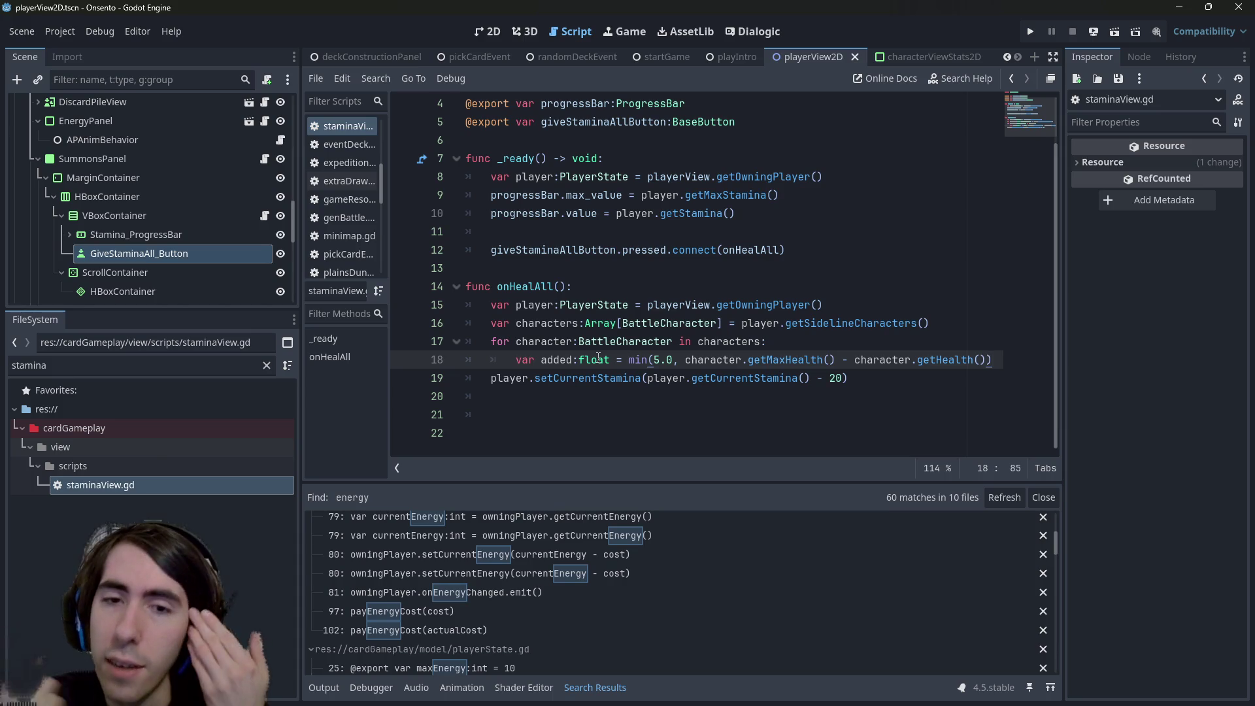
pyautogui.press('Return')
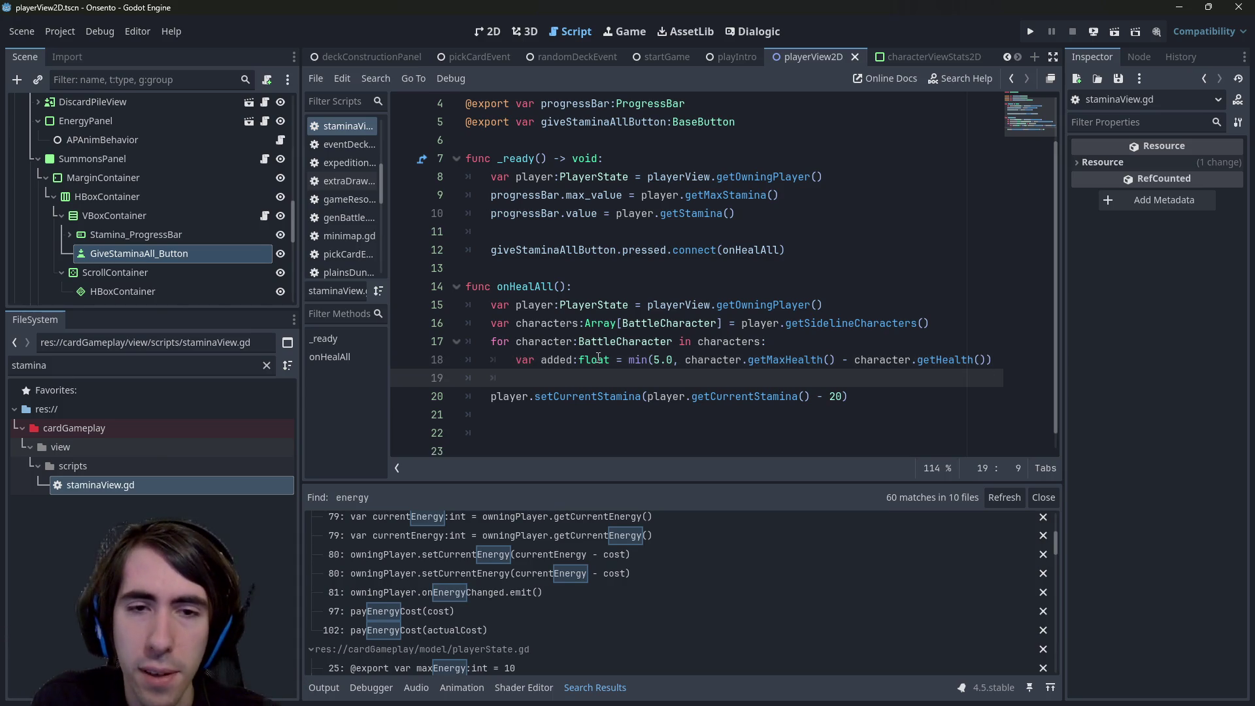
# Declare var usedStamina:float = 0.0 after the characters declaration
pyautogui.click(488, 403)
pyautogui.click(591, 381)
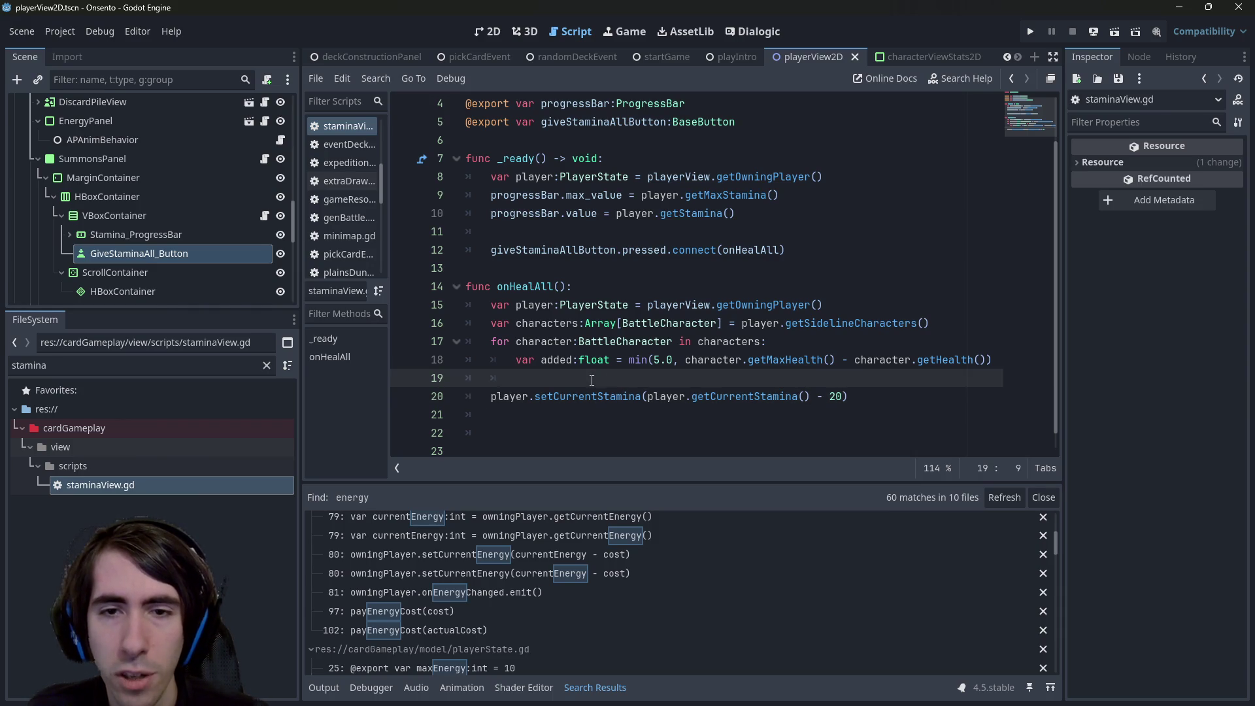
pyautogui.click(755, 341)
pyautogui.click(663, 362)
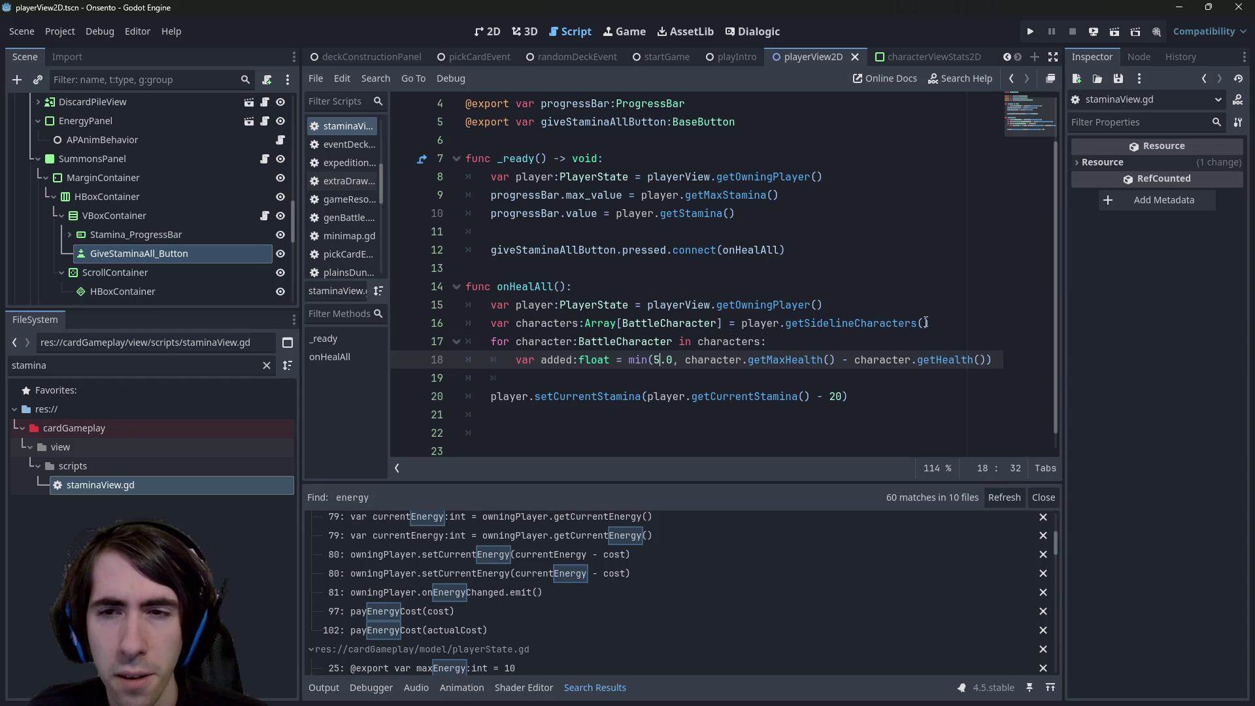
pyautogui.click(954, 319)
pyautogui.click(706, 377)
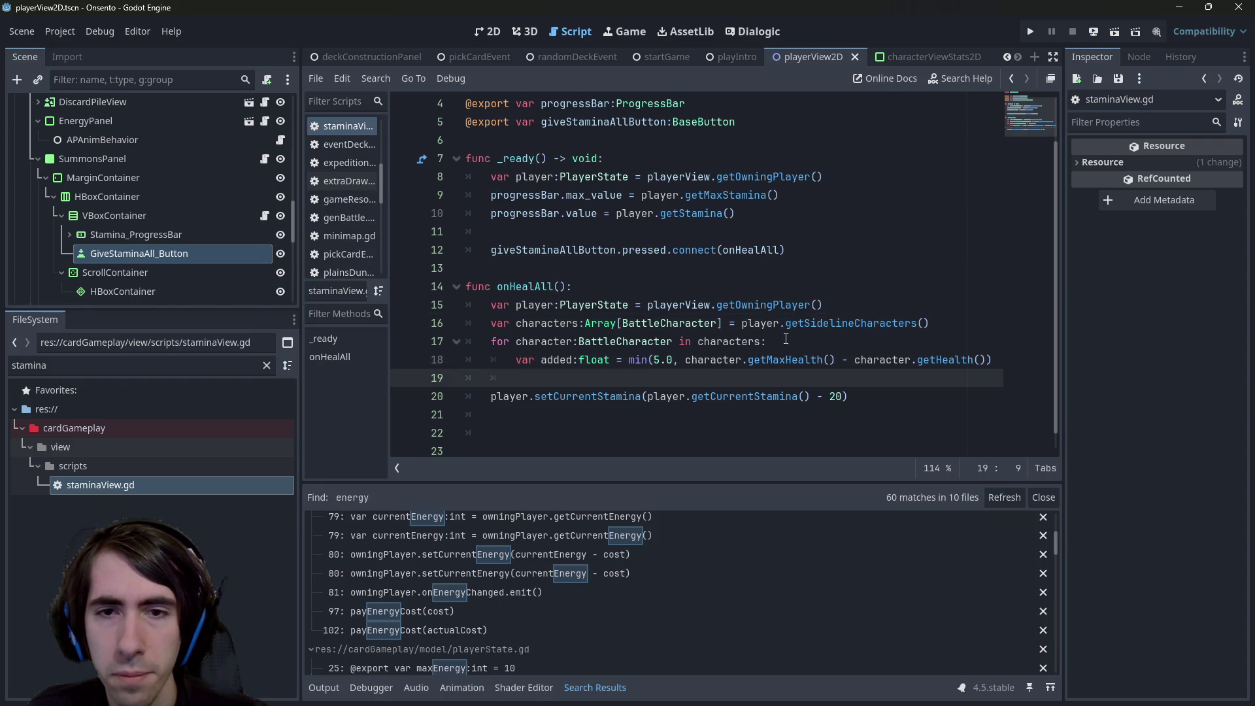
pyautogui.click(493, 399)
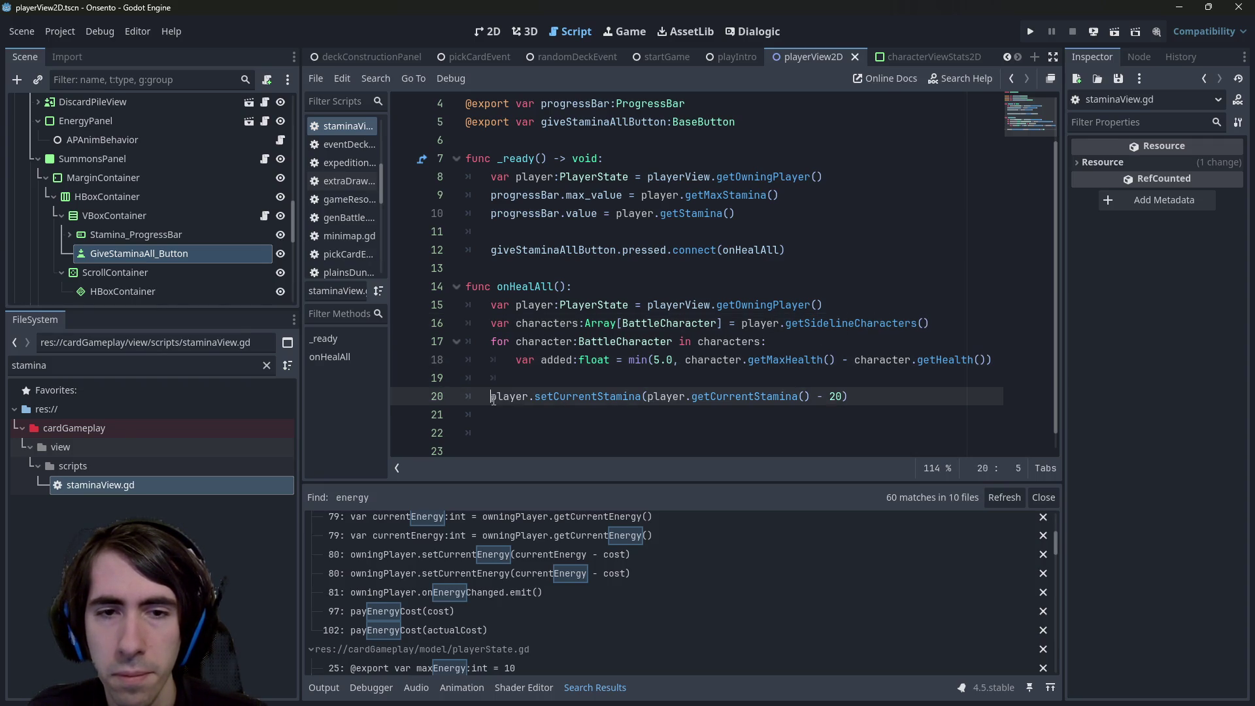
pyautogui.doubleClick(555, 360)
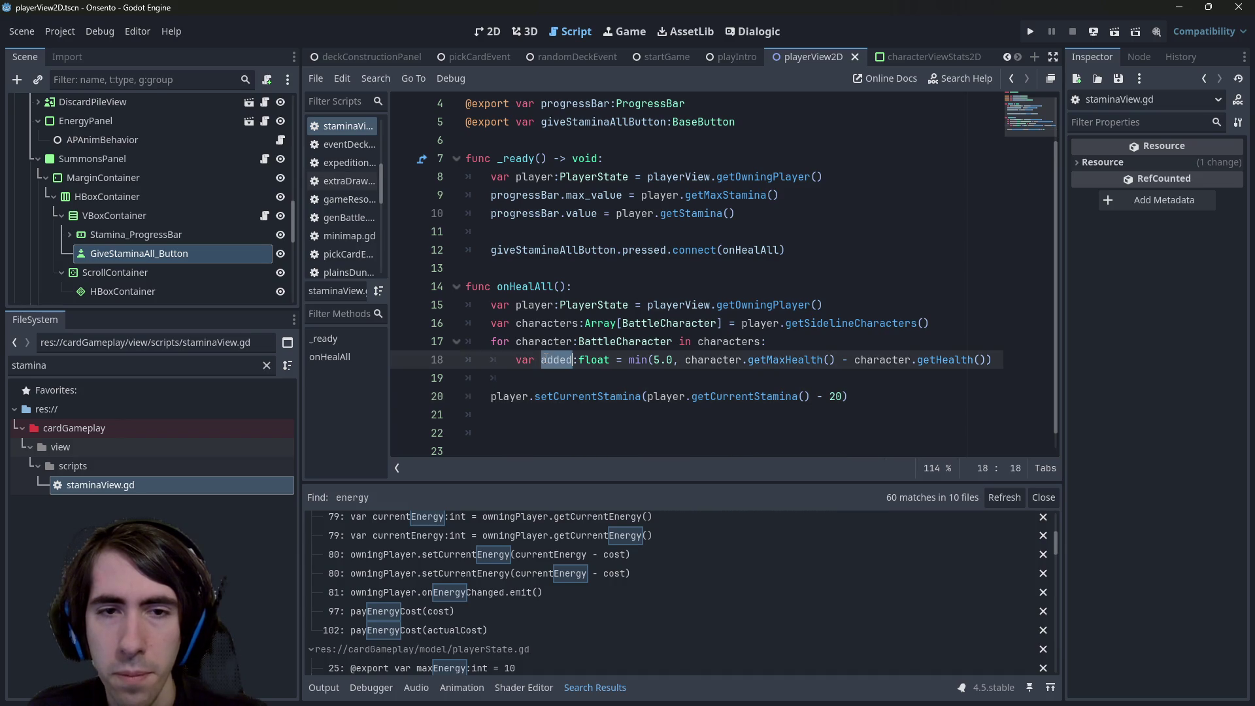
pyautogui.click(941, 321)
pyautogui.press('Return')
pyautogui.write('var used')
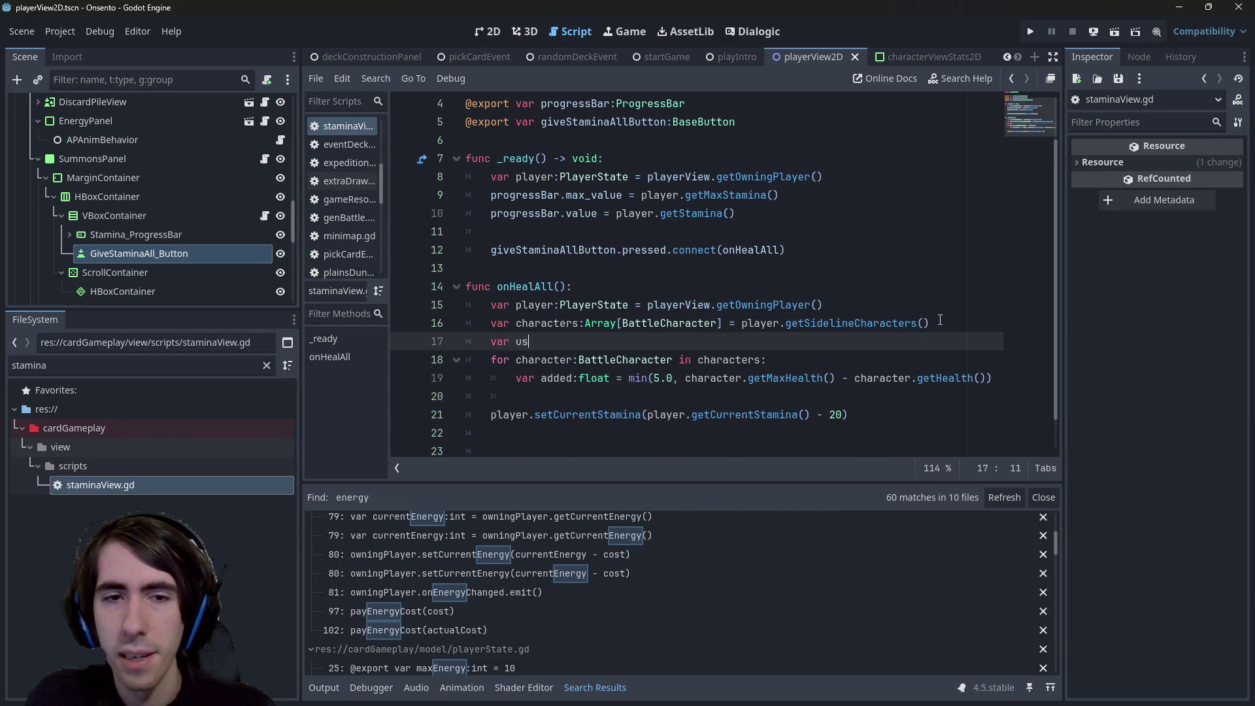
pyautogui.write('Stamina:float')
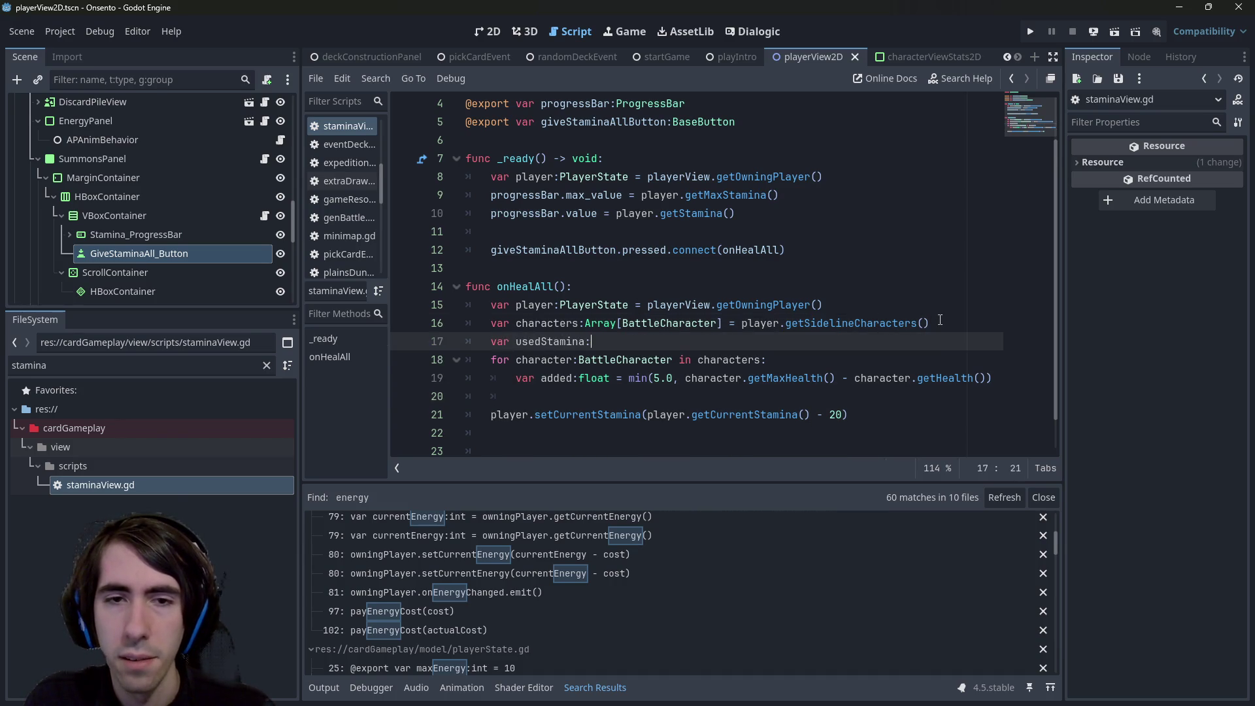
pyautogui.write(' = 0.0')
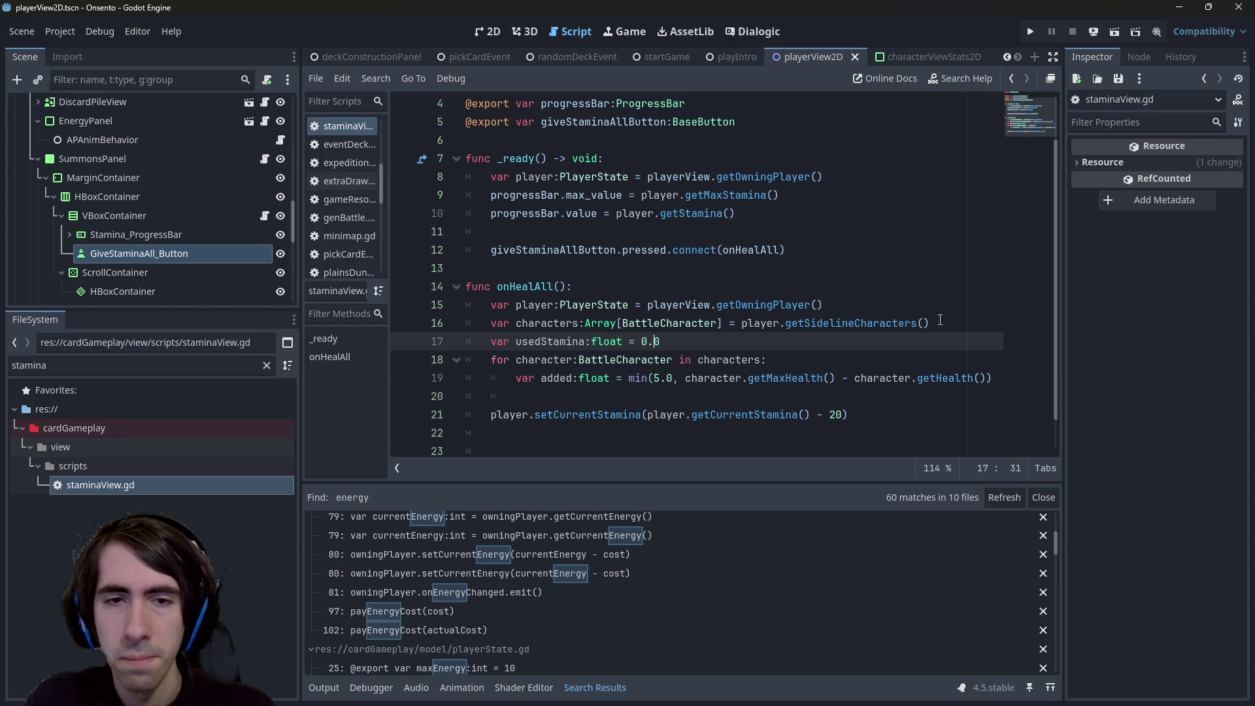
pyautogui.hotkey('ctrl', 'Left')
pyautogui.hotkey('ctrl', 'Left')
pyautogui.hotkey('ctrl', 'Left')
# Accumulate each heal in the loop with usedStamina += added
pyautogui.hotkey('ctrl', 'shift', 'Left')
pyautogui.hotkey('ctrl', 'c')
pyautogui.click(792, 396)
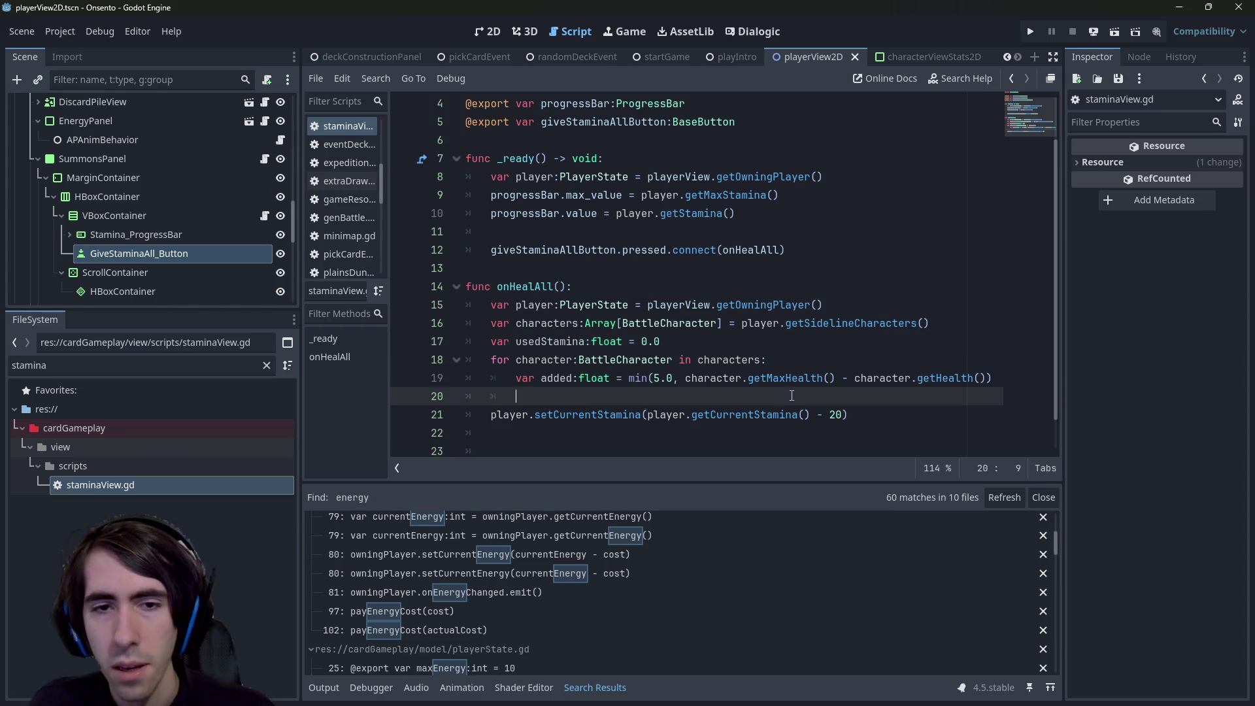
pyautogui.hotkey('ctrl', 'v')
pyautogui.write('+= added')
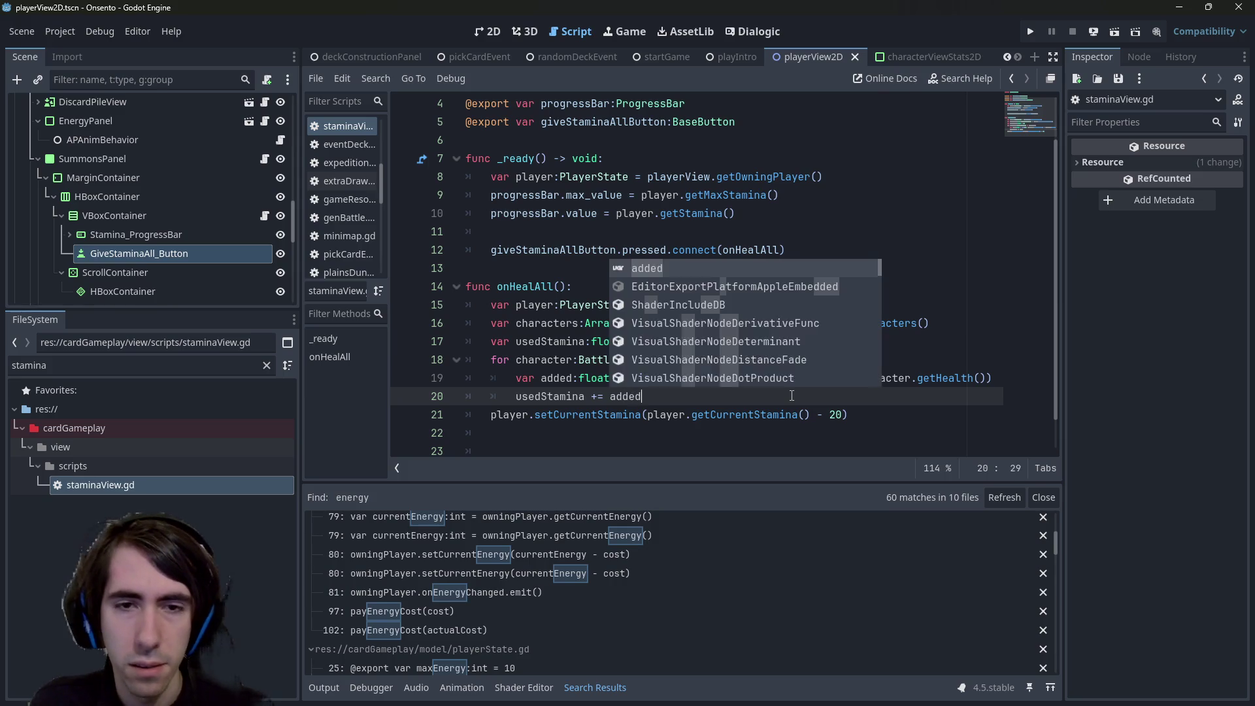
pyautogui.press('Return')
# Add a character.setHealth() call on a new line inside the loop
pyautogui.press('Up')
pyautogui.press('Down')
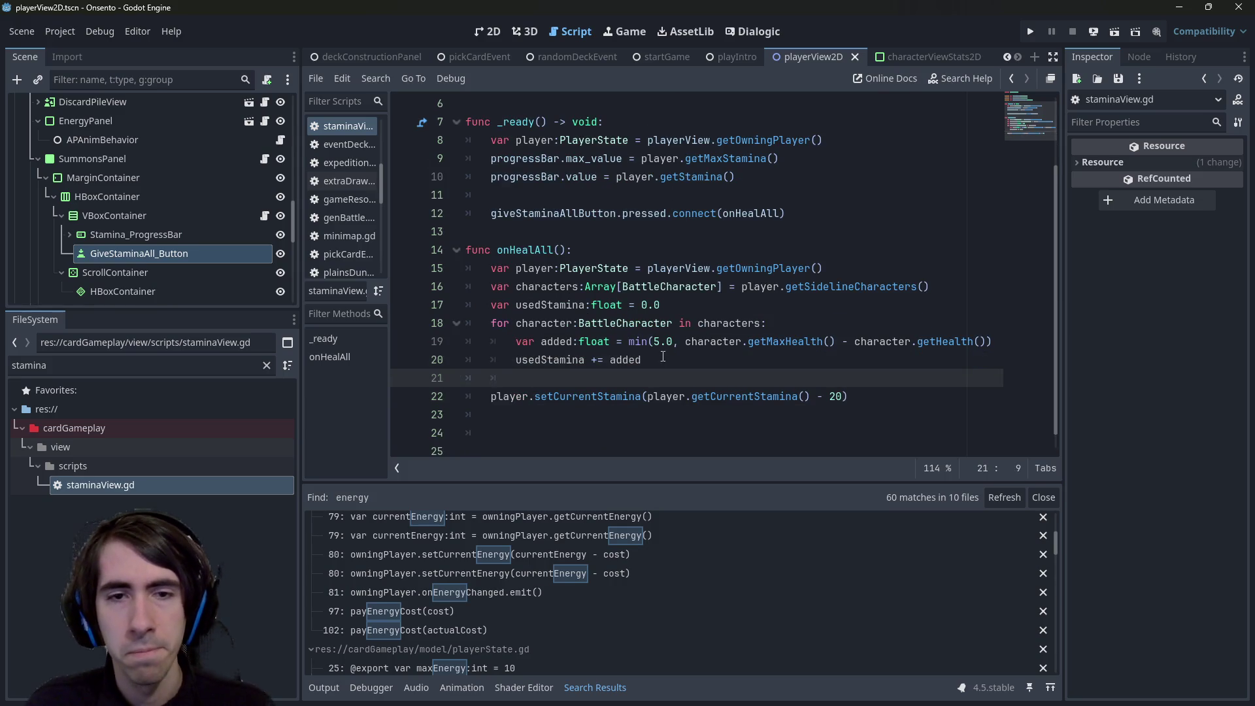
pyautogui.press('Up')
pyautogui.press('End')
pyautogui.press('Return')
pyautogui.write('character.setHeal')
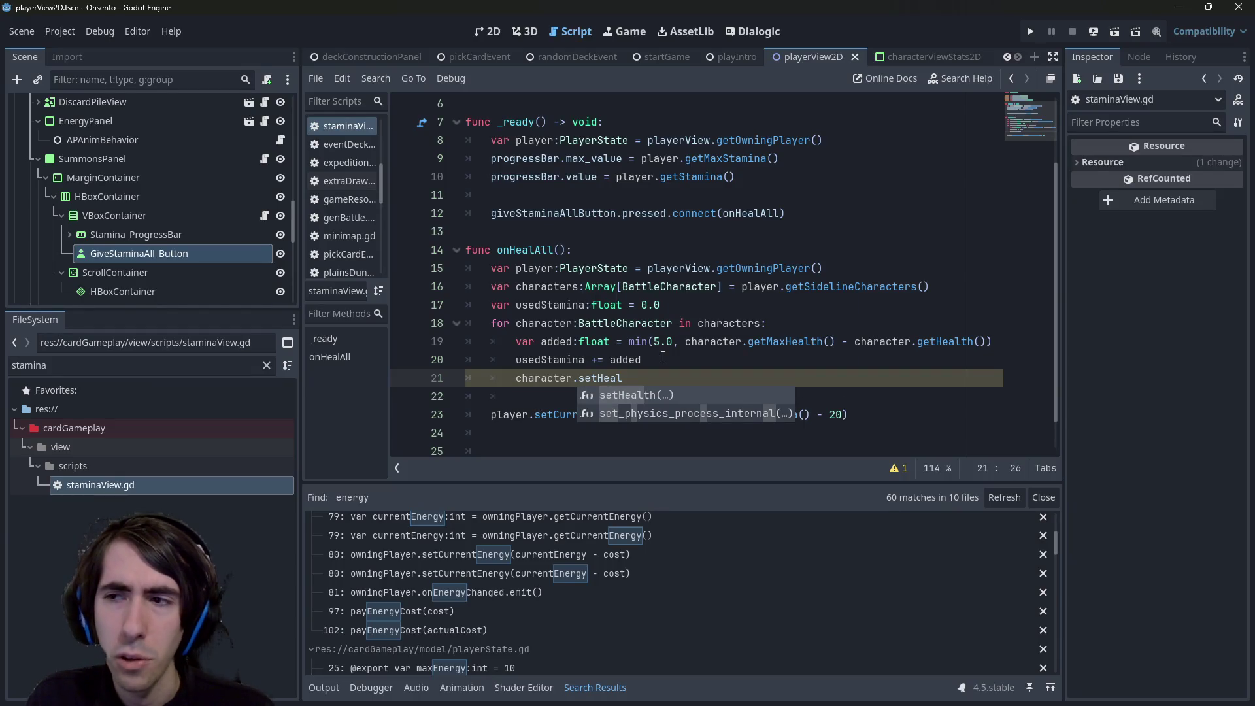
pyautogui.press('Return')
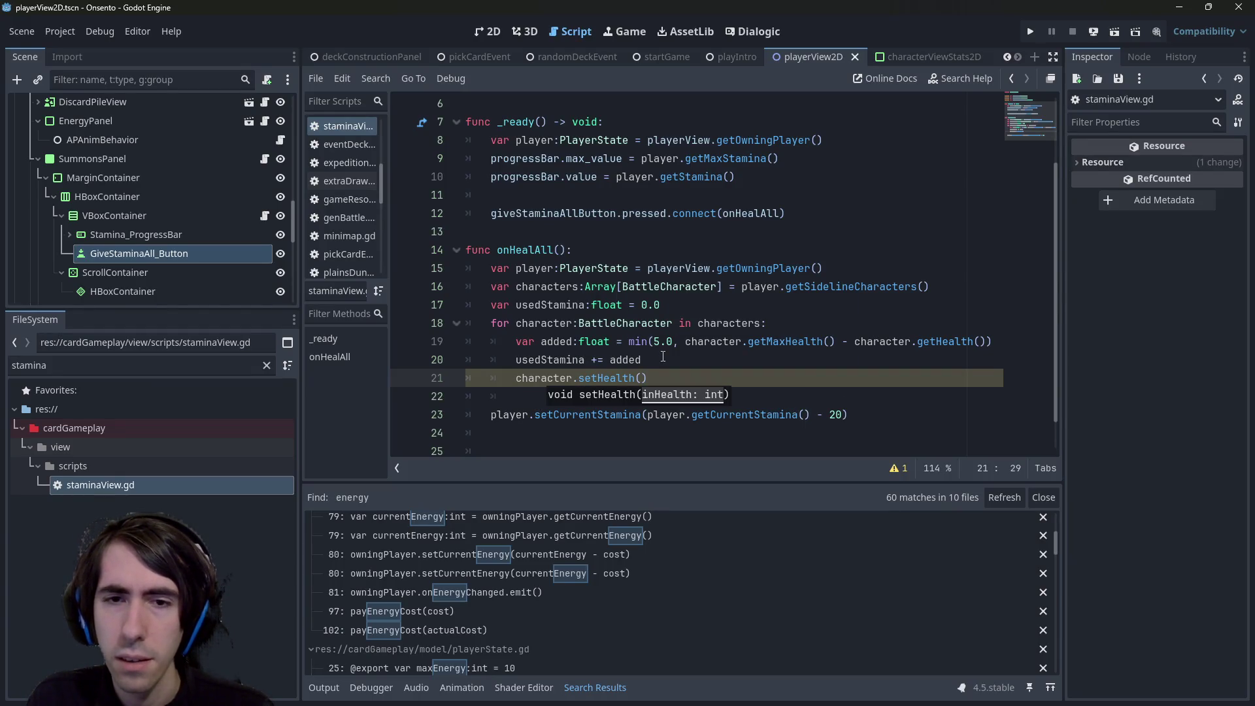
# Inspect the setHealth and setRawStatsValue definitions, then return to onHealAll
pyautogui.keyDown('ctrl'); pyautogui.click(607, 378); pyautogui.keyUp('ctrl')
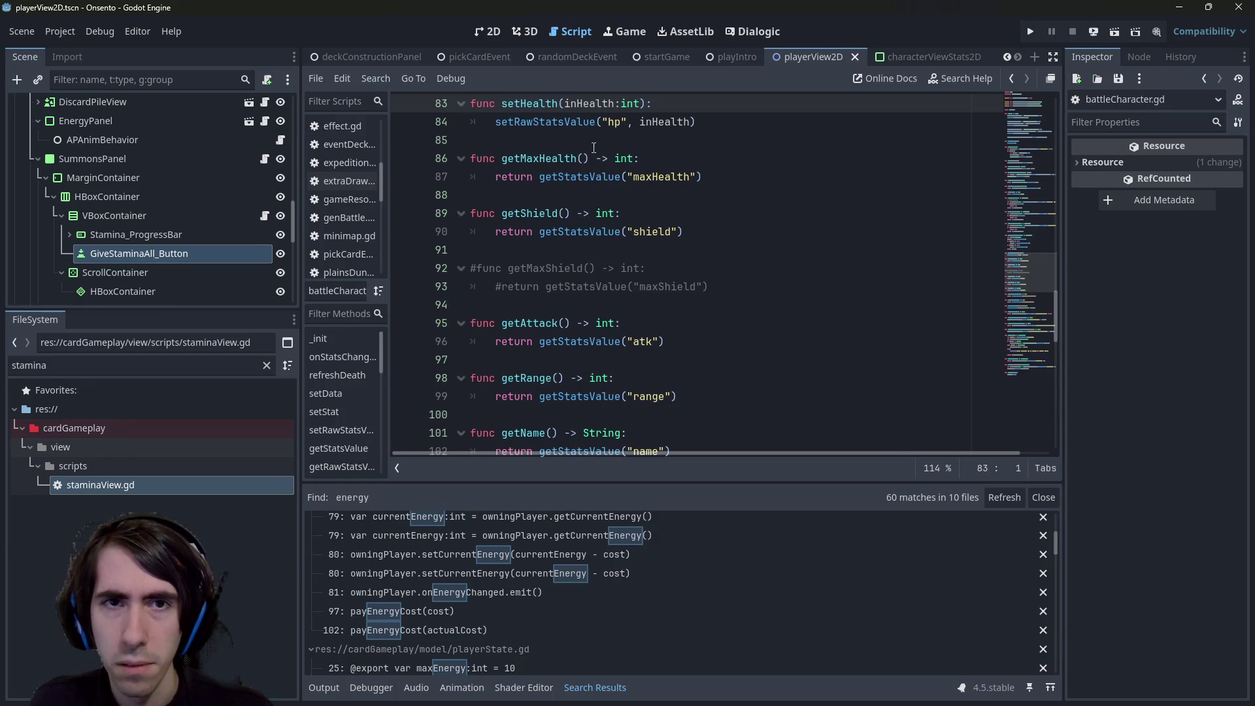
pyautogui.keyDown('ctrl'); pyautogui.click(569, 122); pyautogui.keyUp('ctrl')
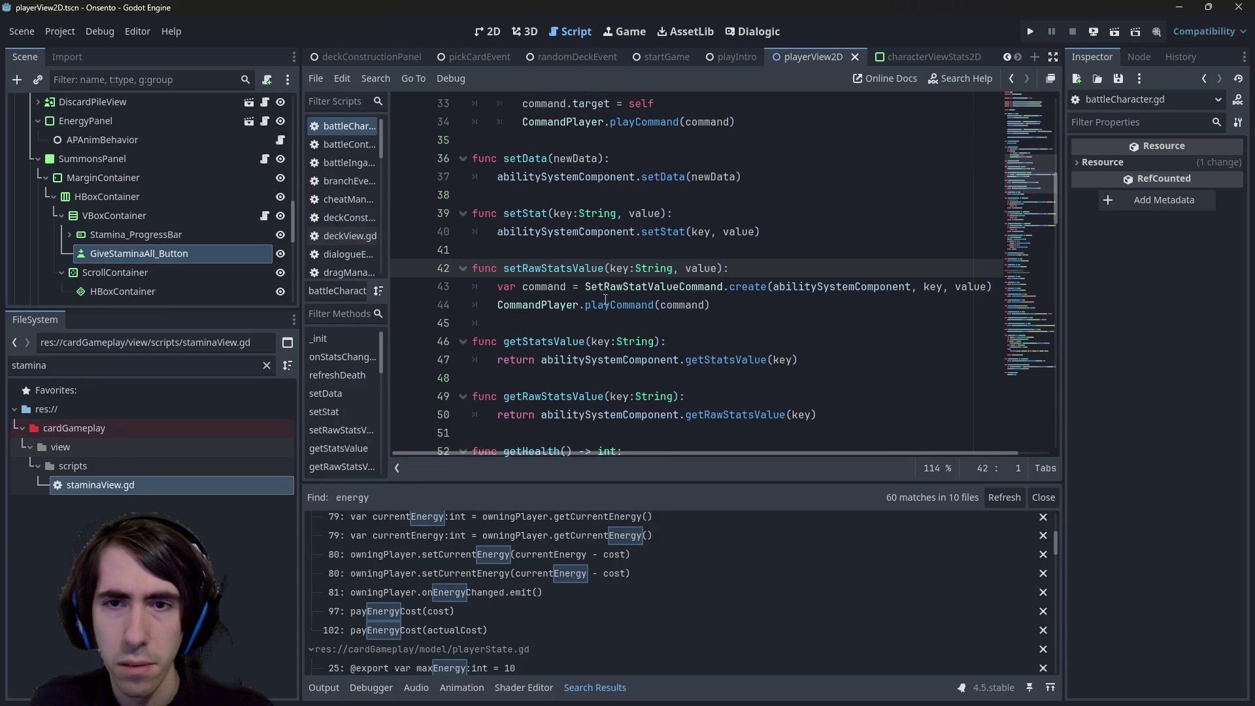
pyautogui.hotkey('alt', 'Left')
pyautogui.hotkey('alt', 'Left')
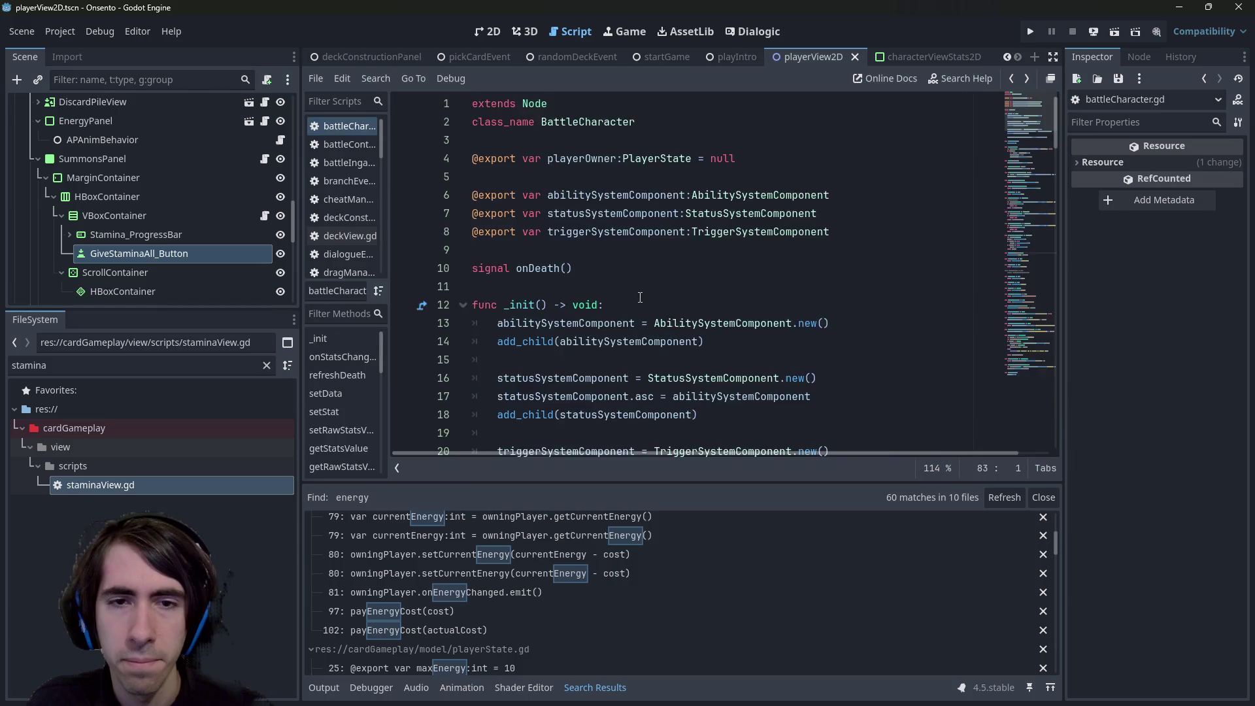
pyautogui.hotkey('alt', 'Left')
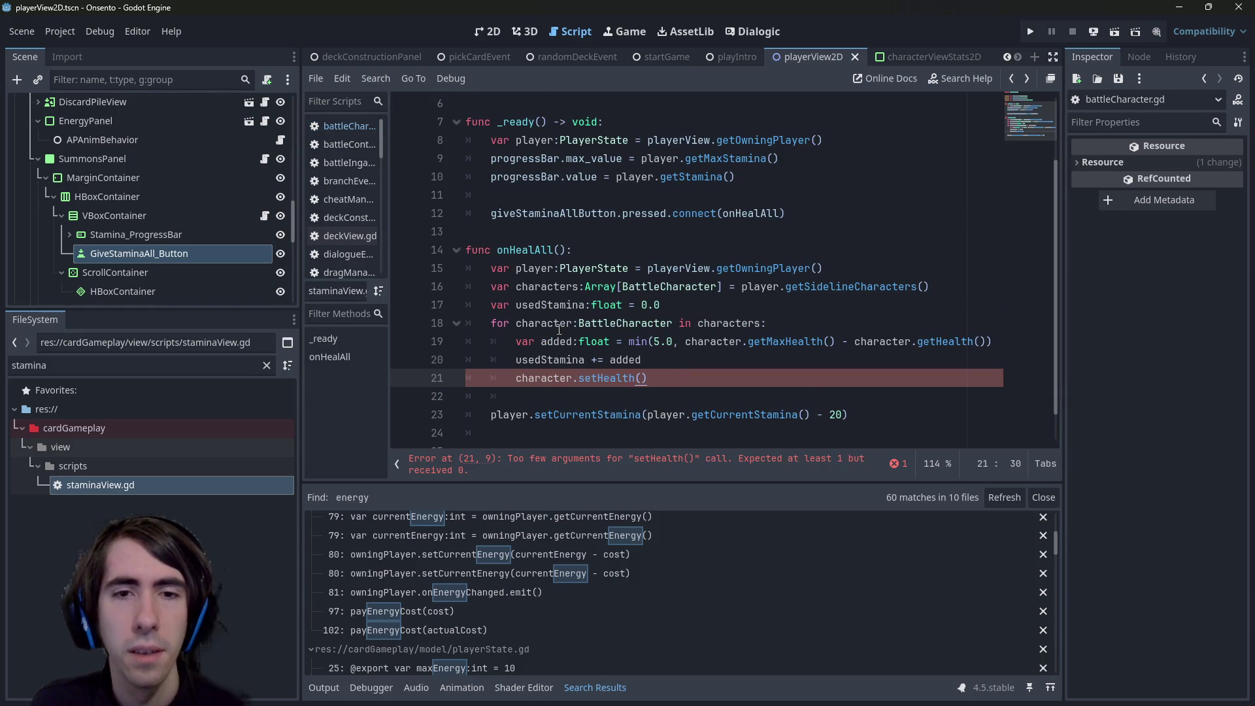
# Declare var characterHealth below the loop header, assigned from the moved character.getHealth() call
pyautogui.click(556, 340)
pyautogui.click(642, 378)
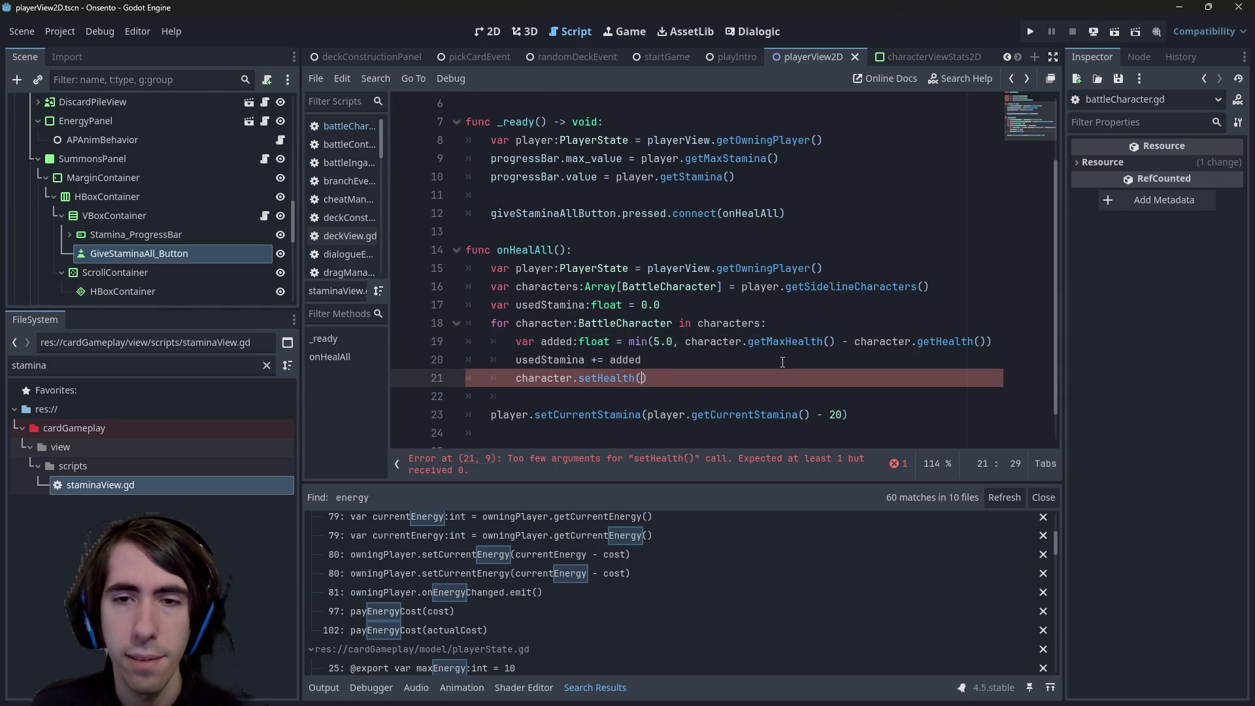
pyautogui.click(889, 348)
pyautogui.click(857, 326)
pyautogui.press('Return')
pyautogui.write('var ')
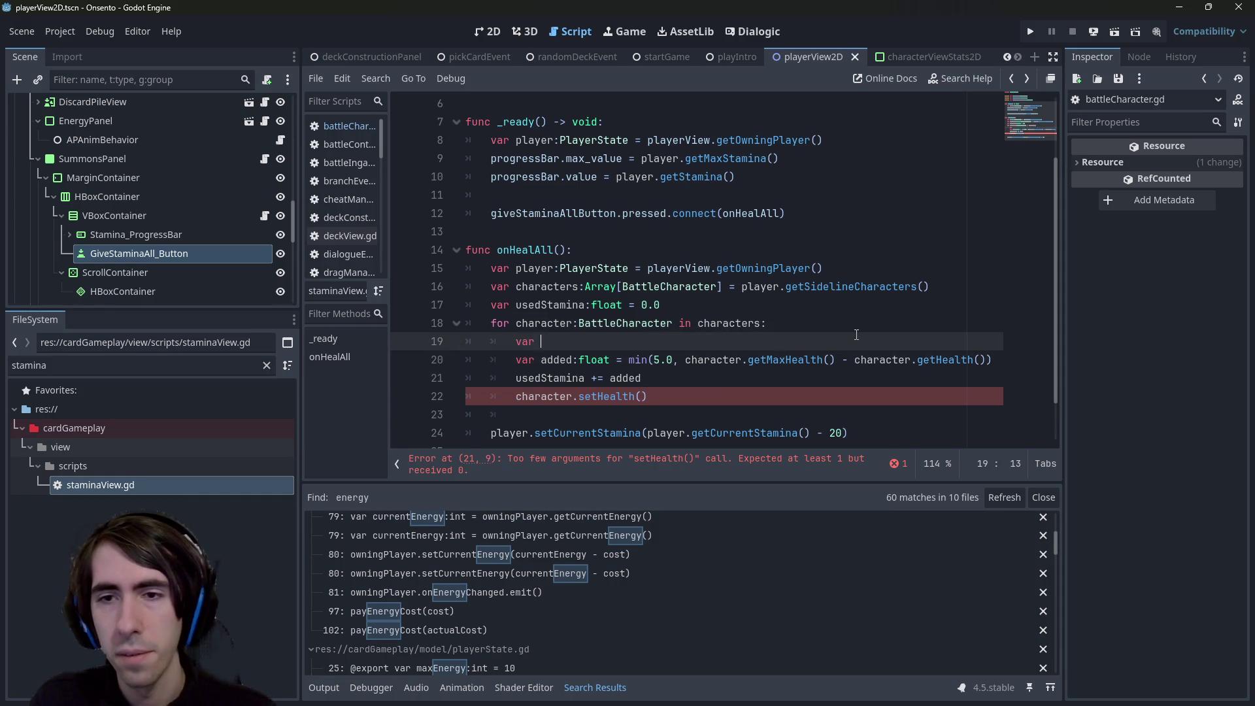
pyautogui.write('characterHealth ')
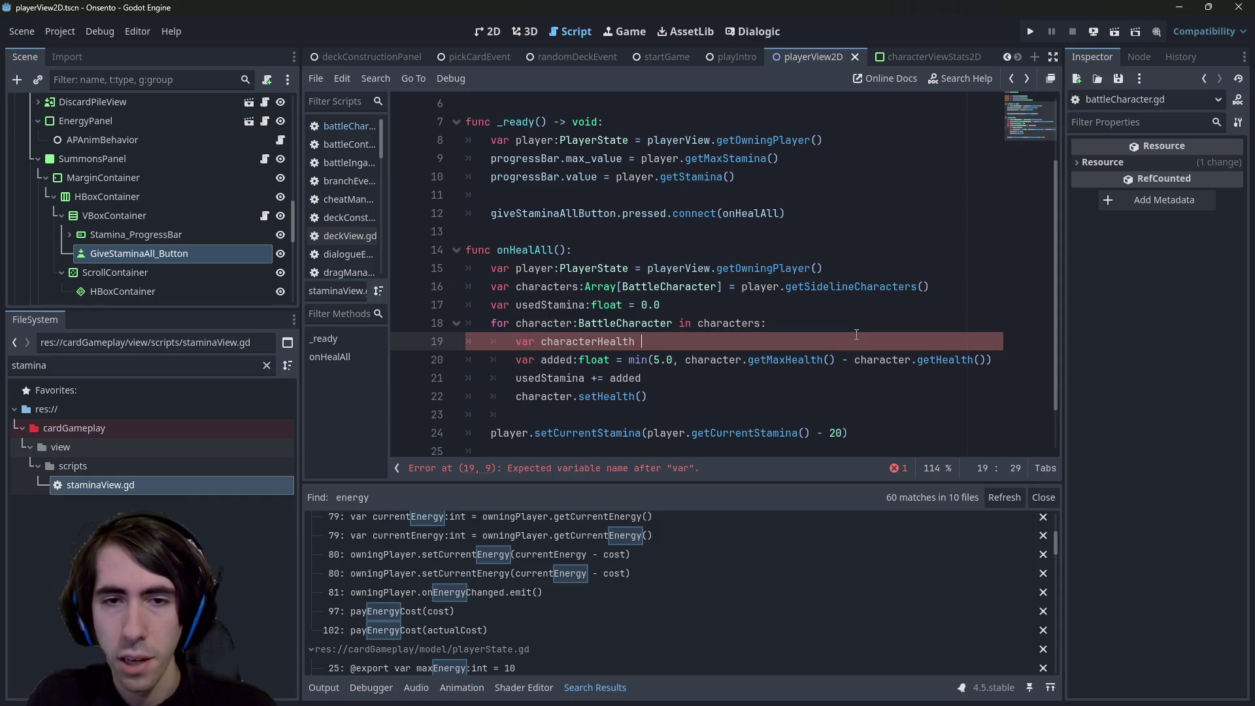
pyautogui.write('float =')
pyautogui.click(883, 359)
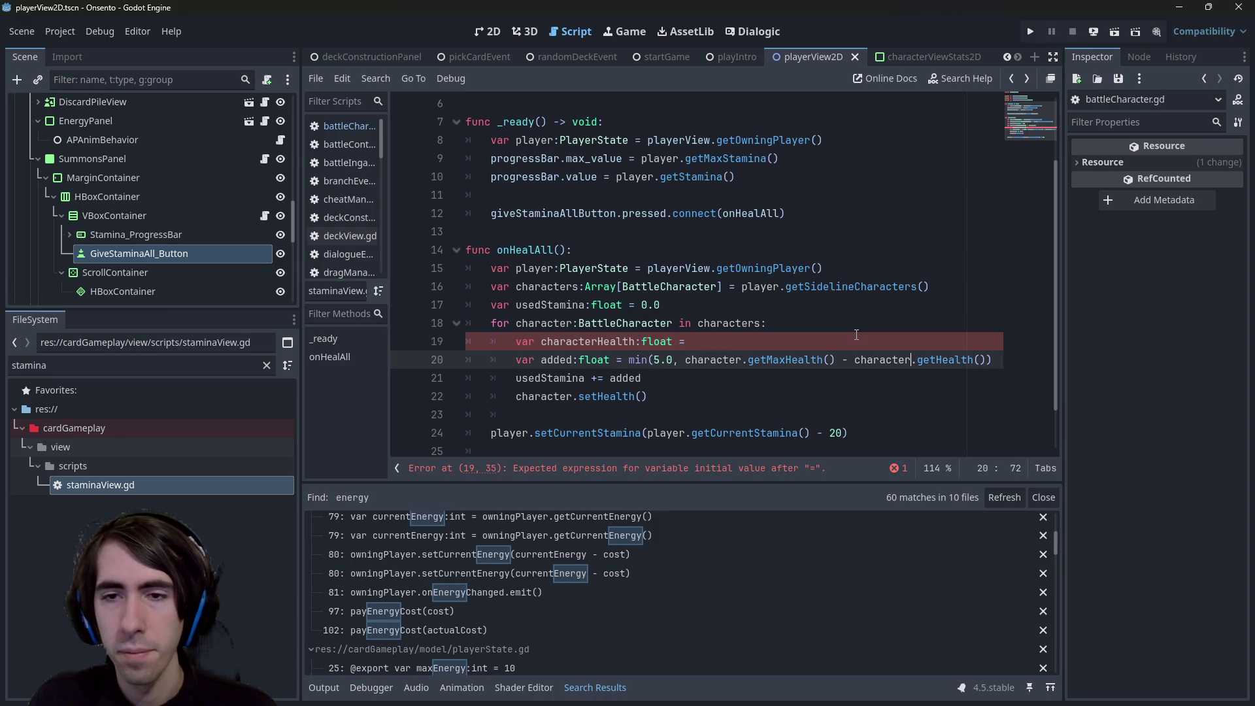
pyautogui.doubleClick(882, 359)
pyautogui.hotkey('shift', 'End')
pyautogui.hotkey('ctrl', 'x')
pyautogui.click(857, 335)
pyautogui.hotkey('ctrl', 'v')
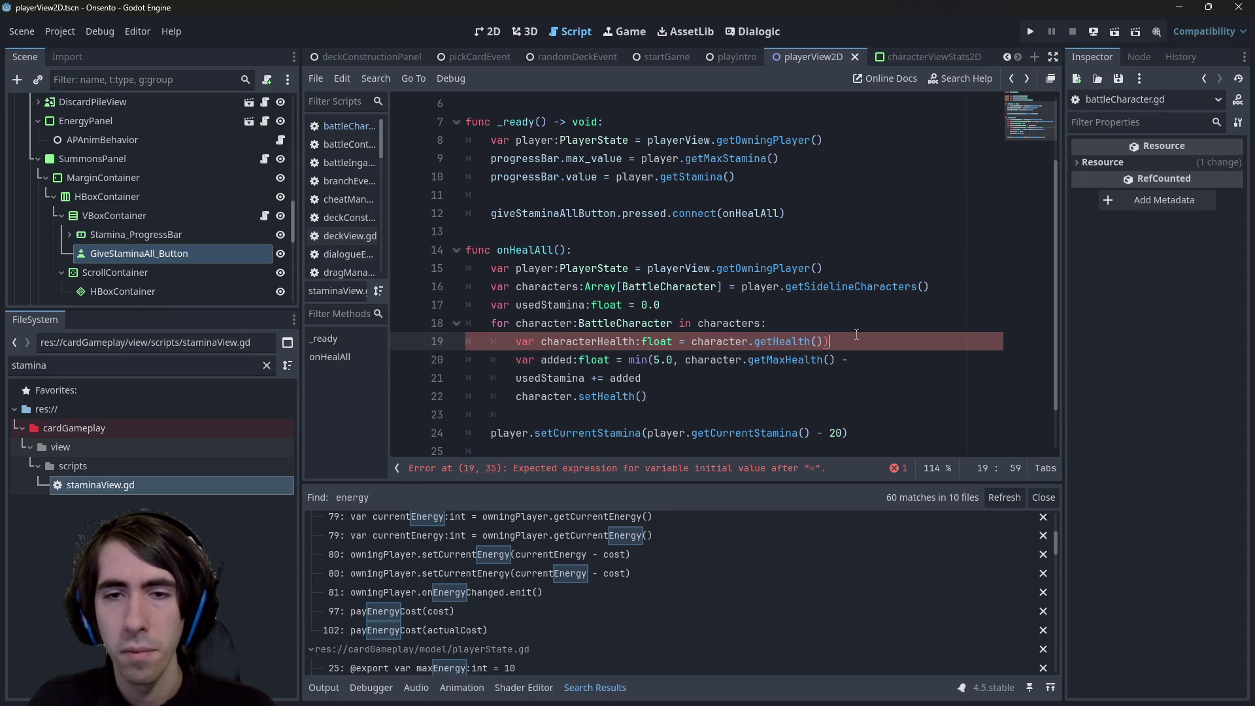
pyautogui.press('BackSpace')
pyautogui.press('Home')
# Use characterHealth in the min expression and pass characterHealth + added to setHealth
pyautogui.hotkey('ctrl', 'Right')
pyautogui.hotkey('ctrl', 'Right')
pyautogui.hotkey('ctrl', 'Right')
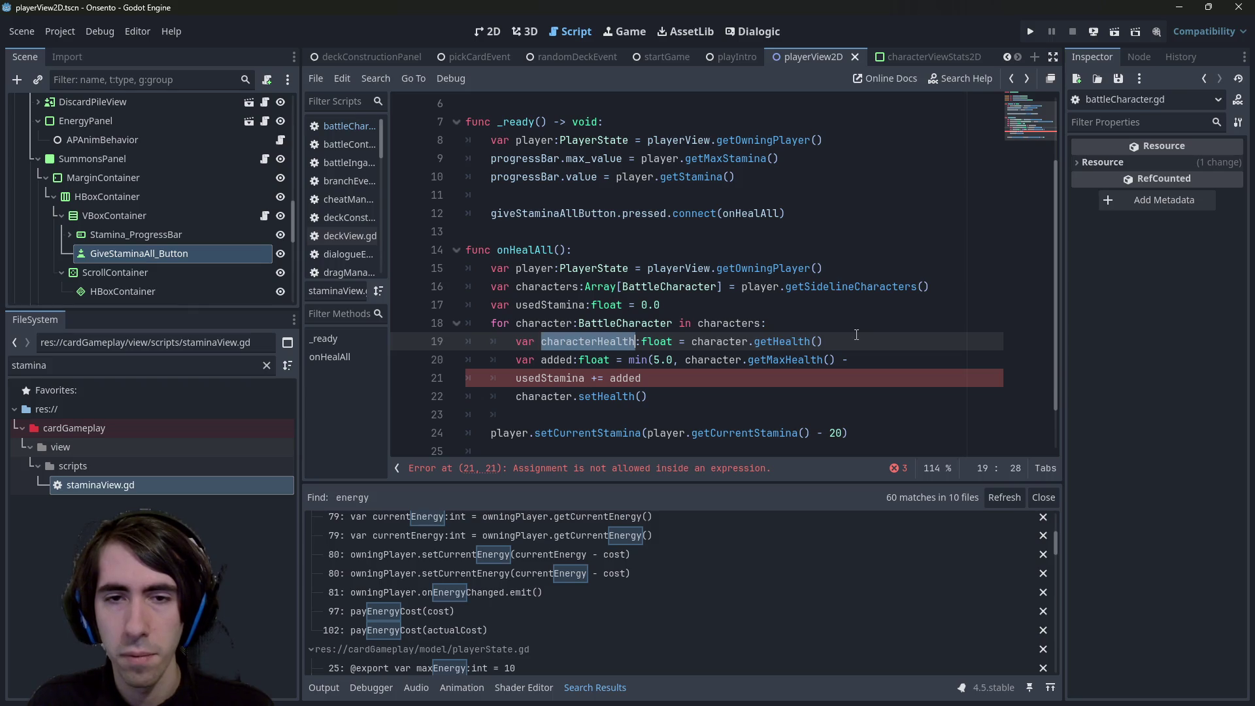
pyautogui.press('Down')
pyautogui.press('End')
pyautogui.write('characterHealth')
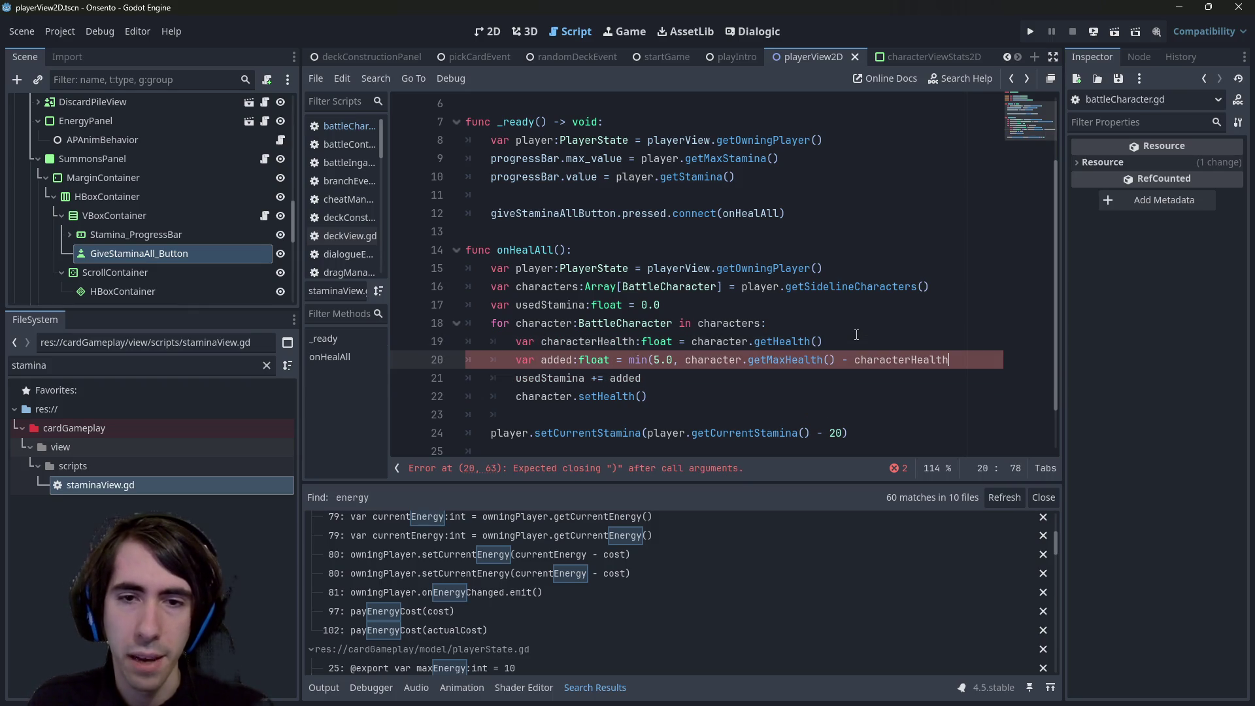
pyautogui.write(')')
pyautogui.press('Down')
pyautogui.press('Down')
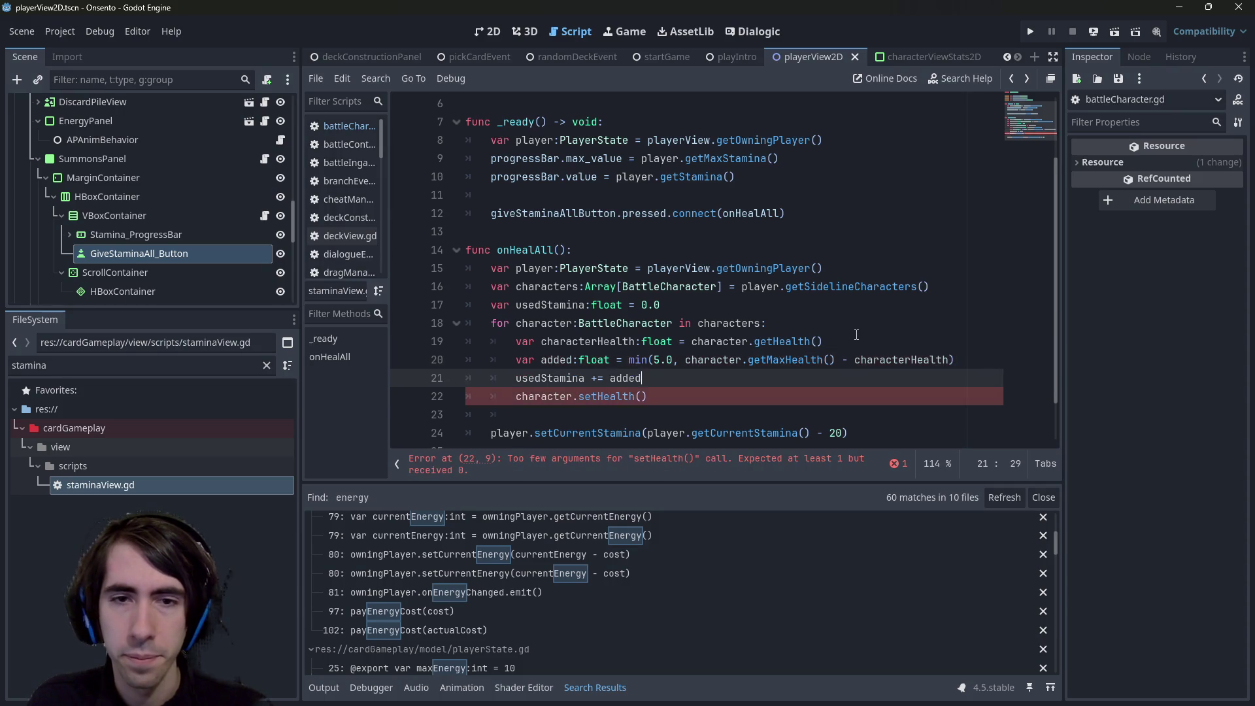
pyautogui.press('Left')
pyautogui.write('characterHealth + added')
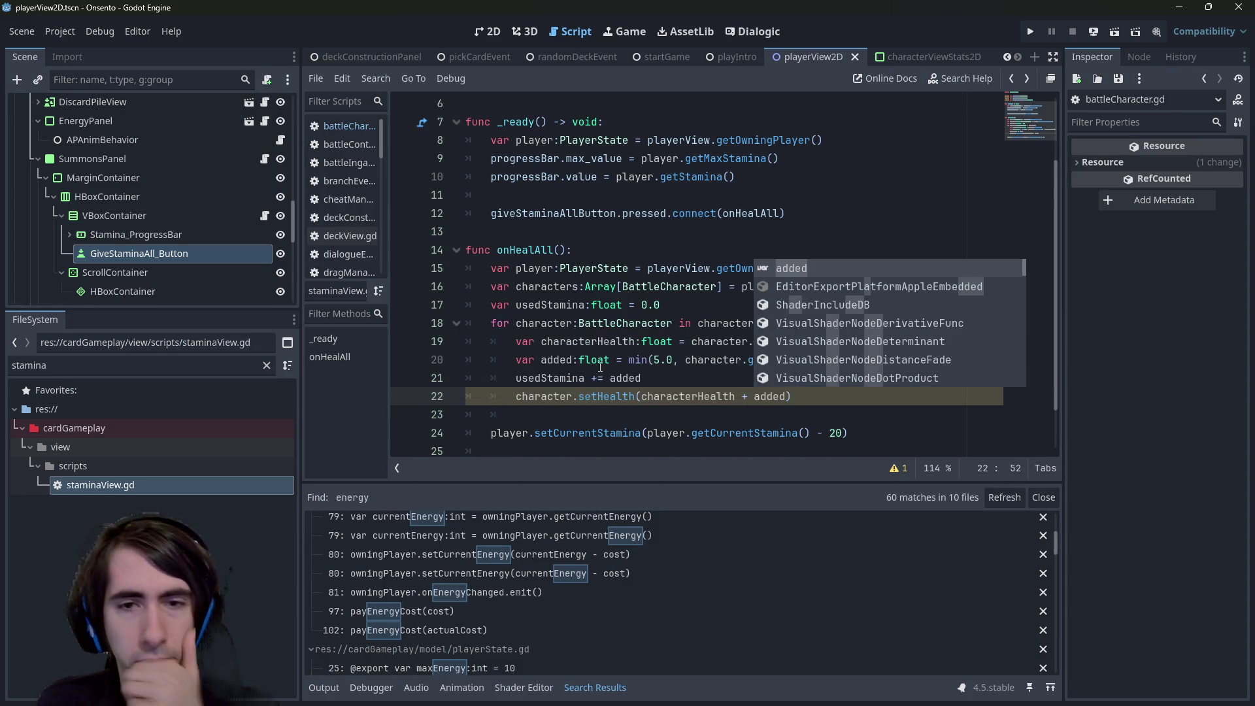
# Change added and characterHealth to int to clear the narrowing conversion warning, and save
pyautogui.scroll(-1, 774, 384)
pyautogui.click(895, 470)
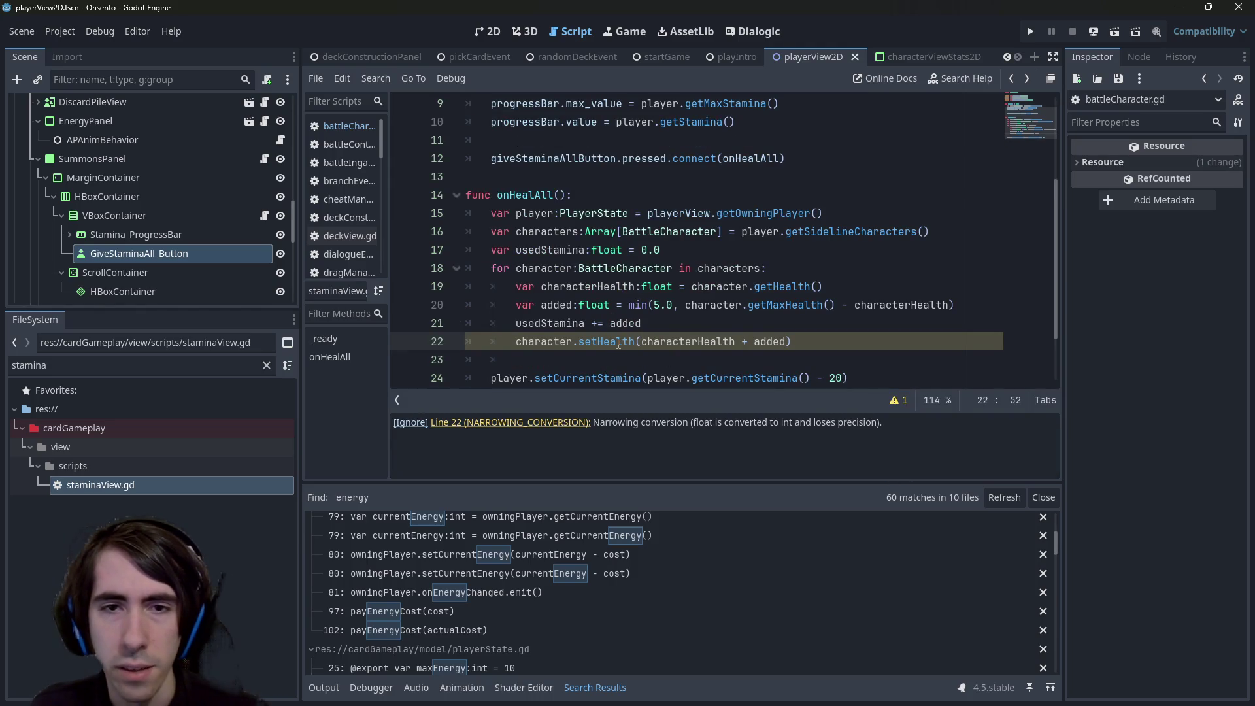
pyautogui.click(594, 305)
pyautogui.doubleClick(594, 305)
pyautogui.write('int')
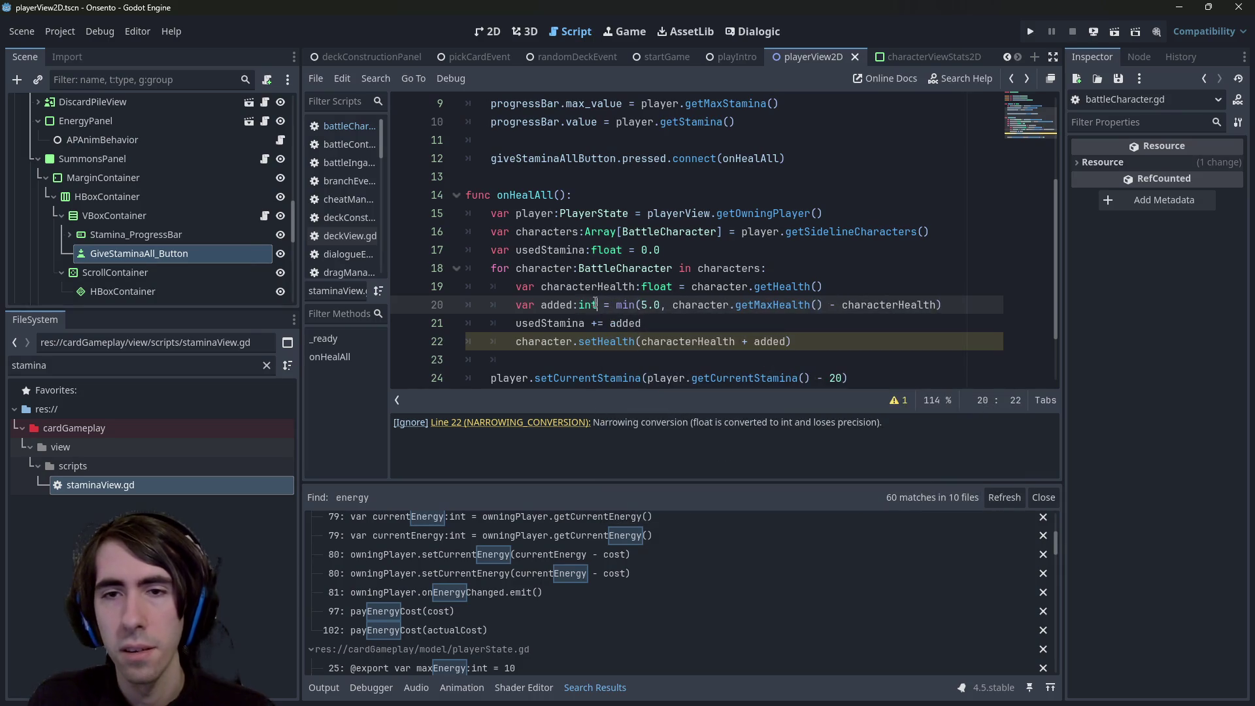
pyautogui.click(657, 287)
pyautogui.doubleClick(657, 286)
pyautogui.write('int')
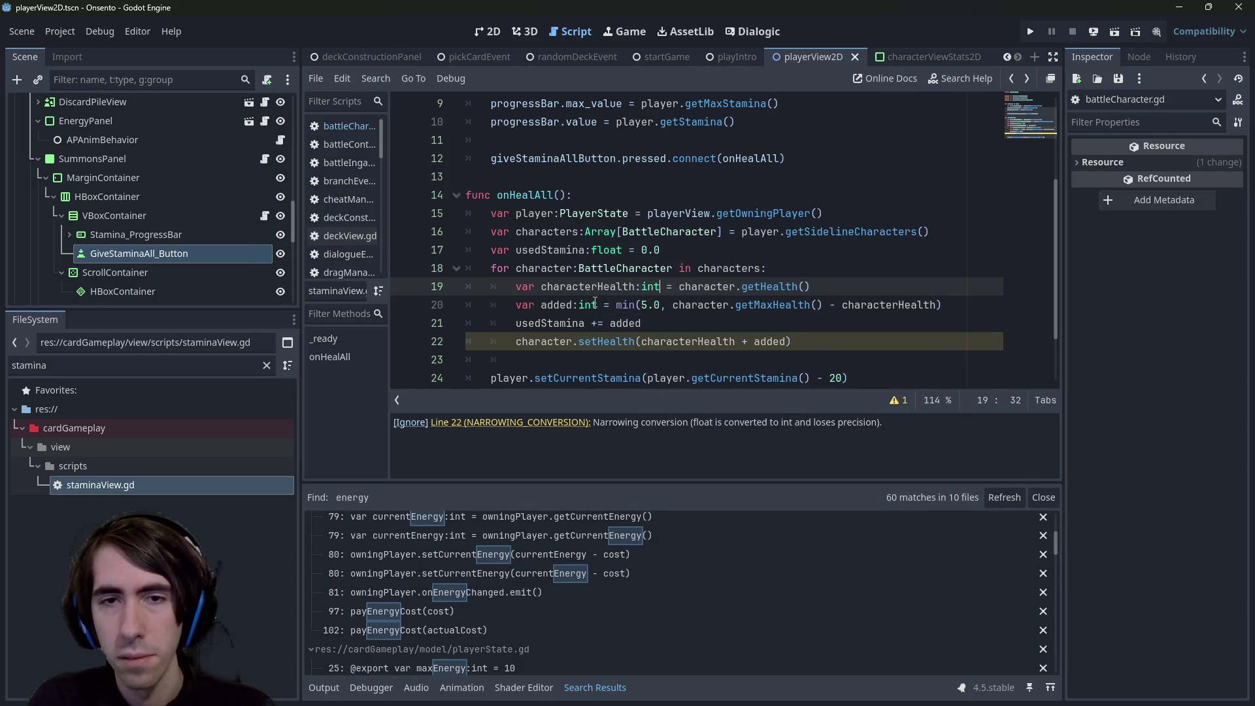
pyautogui.hotkey('ctrl', 's')
pyautogui.keyDown('ctrl'); pyautogui.click(770, 285); pyautogui.keyUp('ctrl')
pyautogui.click(734, 282)
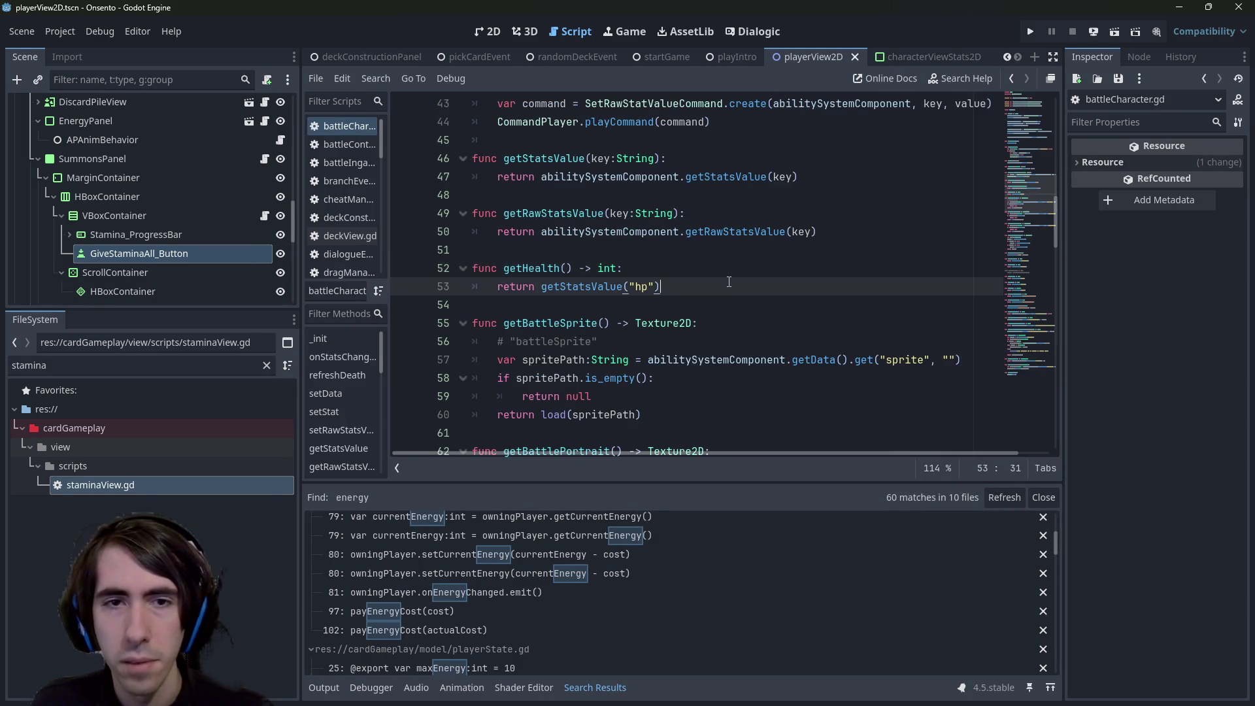
pyautogui.hotkey('alt', 'Left')
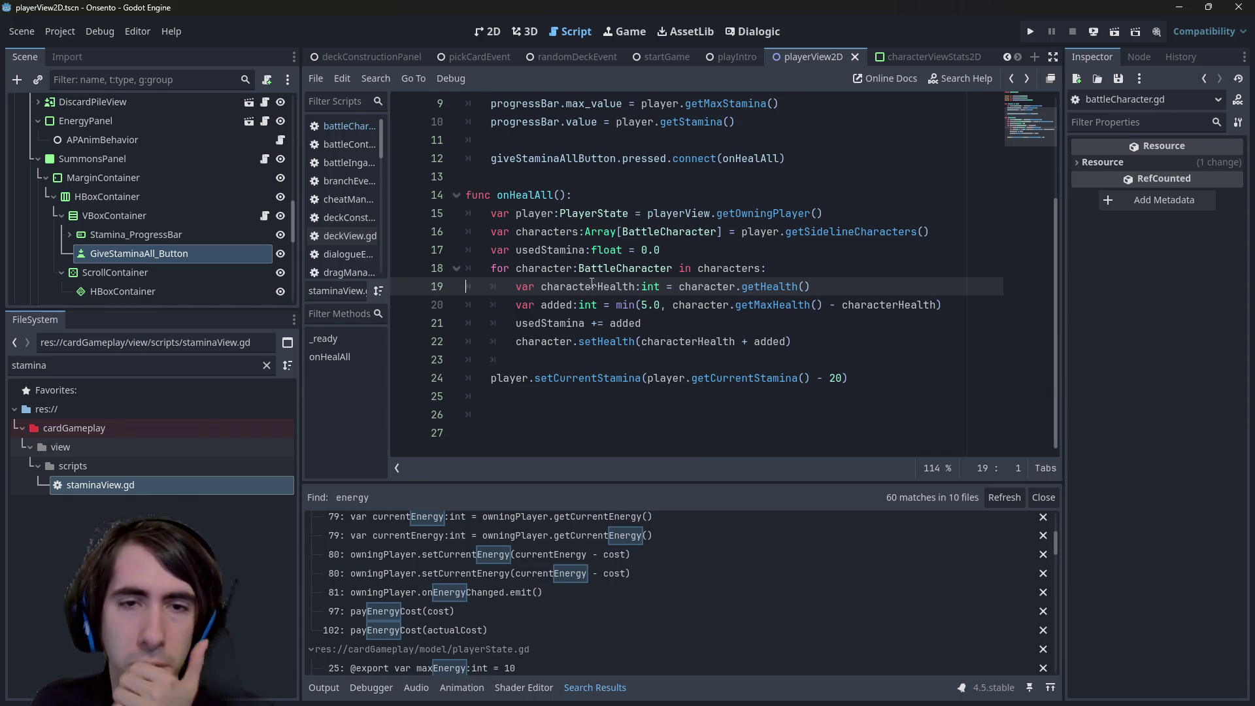
# Replace the 20 stamina cost in setCurrentStamina with usedStamina
pyautogui.doubleClick(592, 285)
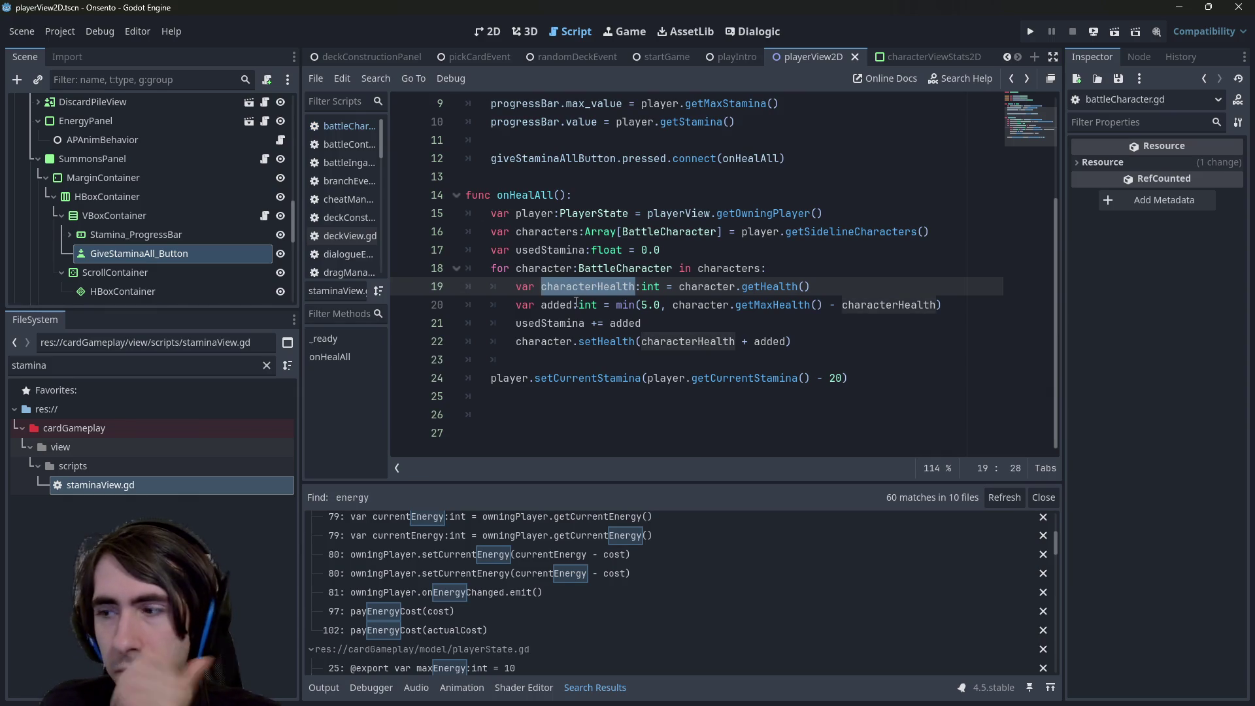
pyautogui.doubleClick(562, 341)
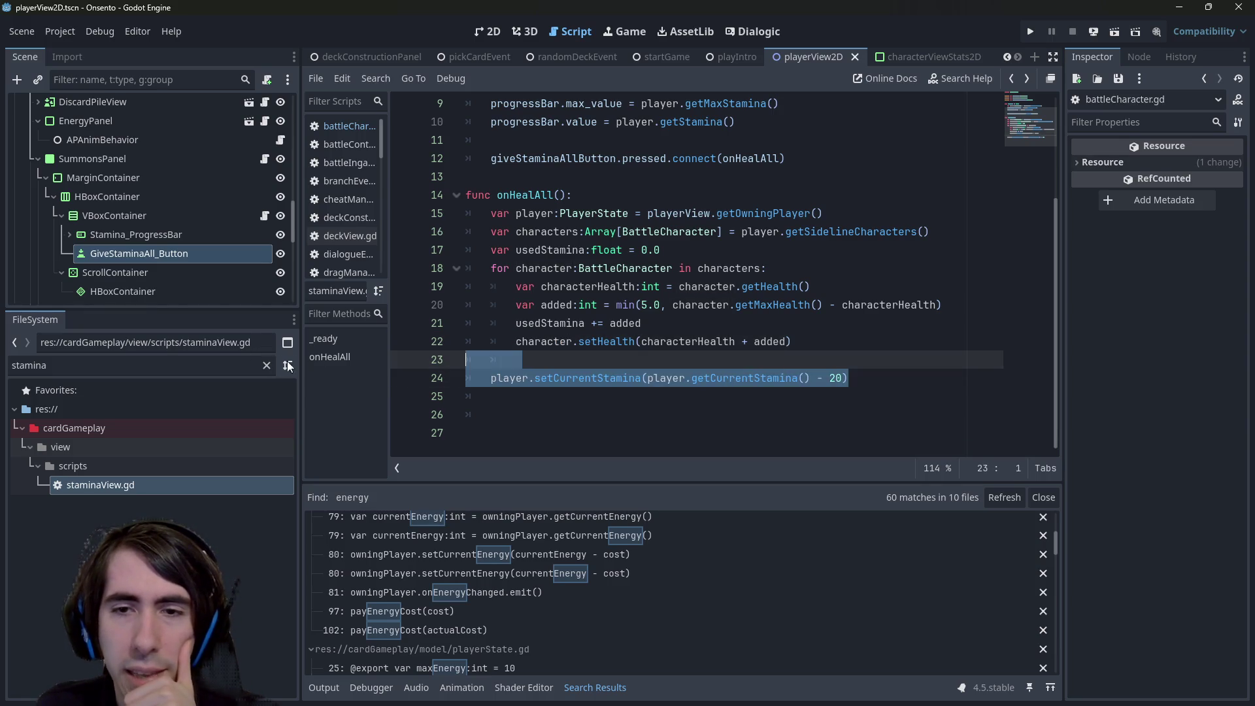
pyautogui.doubleClick(549, 250)
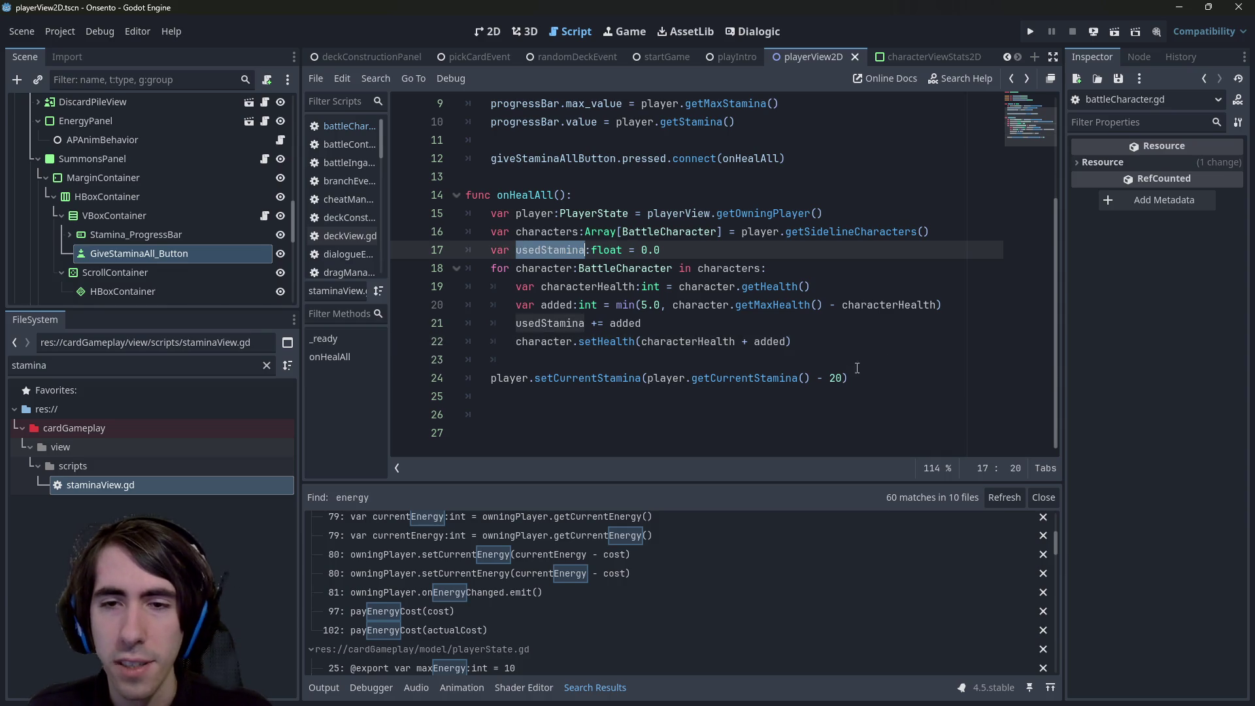
pyautogui.hotkey('ctrl', 'c')
pyautogui.doubleClick(836, 378)
pyautogui.hotkey('ctrl', 'v')
pyautogui.click(804, 341)
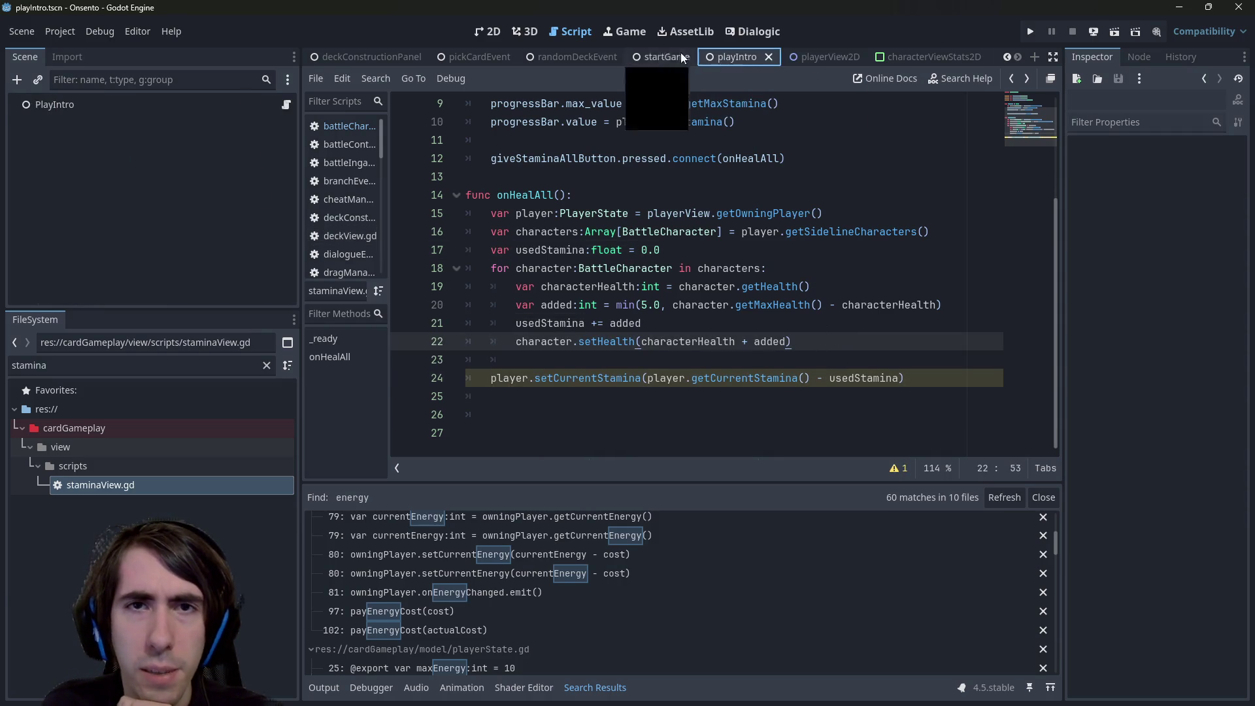
pyautogui.scroll(-5, 500, 59)
pyautogui.scroll(-5, 495, 57)
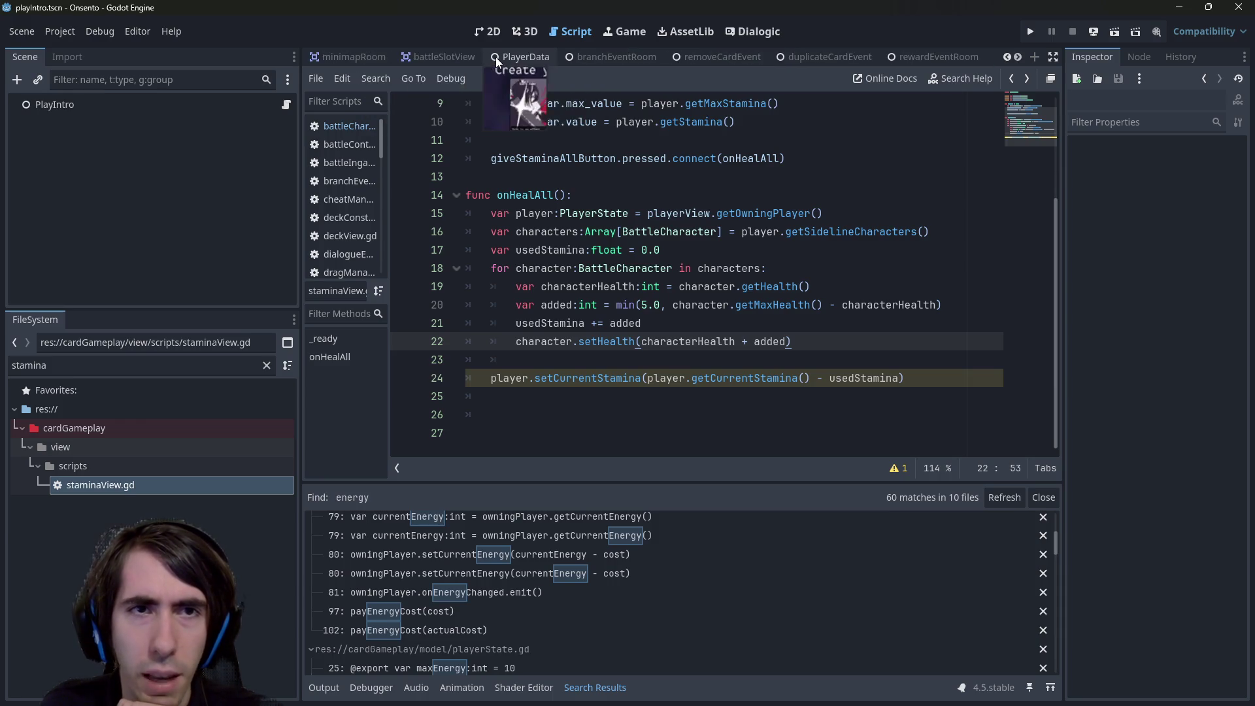
pyautogui.scroll(2, 496, 57)
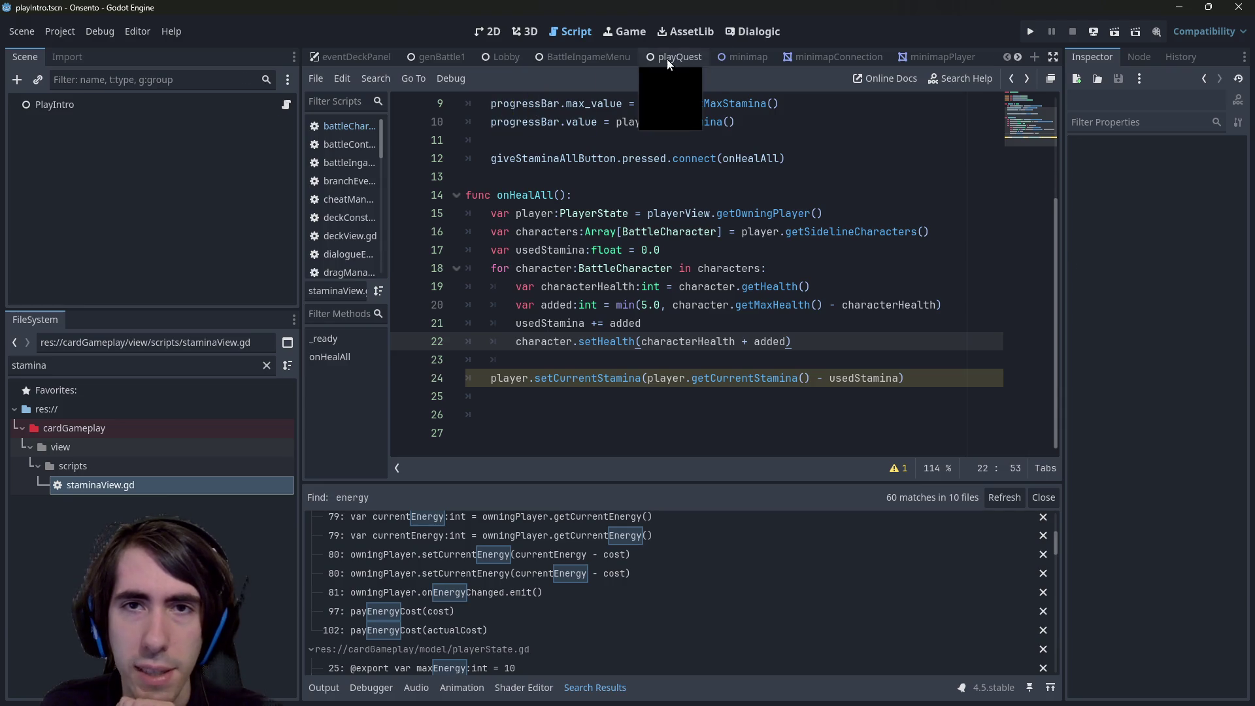
# Test-run the playQuest scene, stop it, and review the script warnings and setCurrentStamina
pyautogui.click(673, 58)
pyautogui.click(1115, 31)
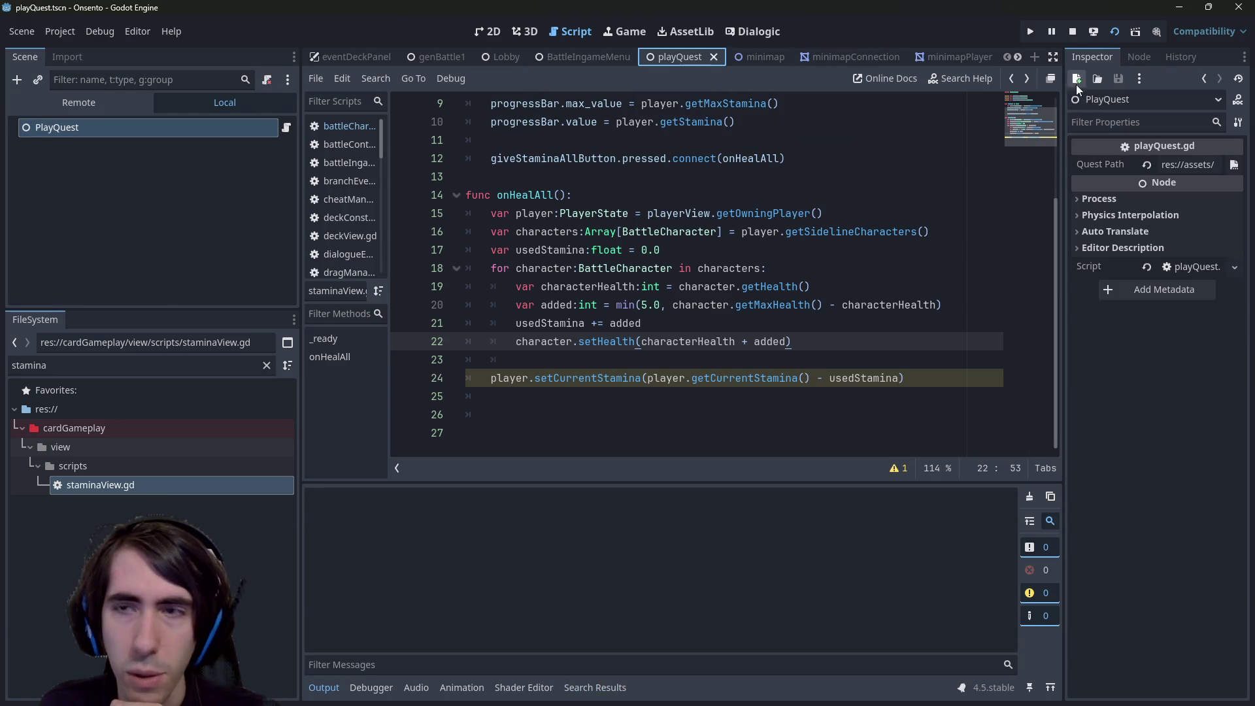
pyautogui.click(1074, 32)
pyautogui.click(901, 467)
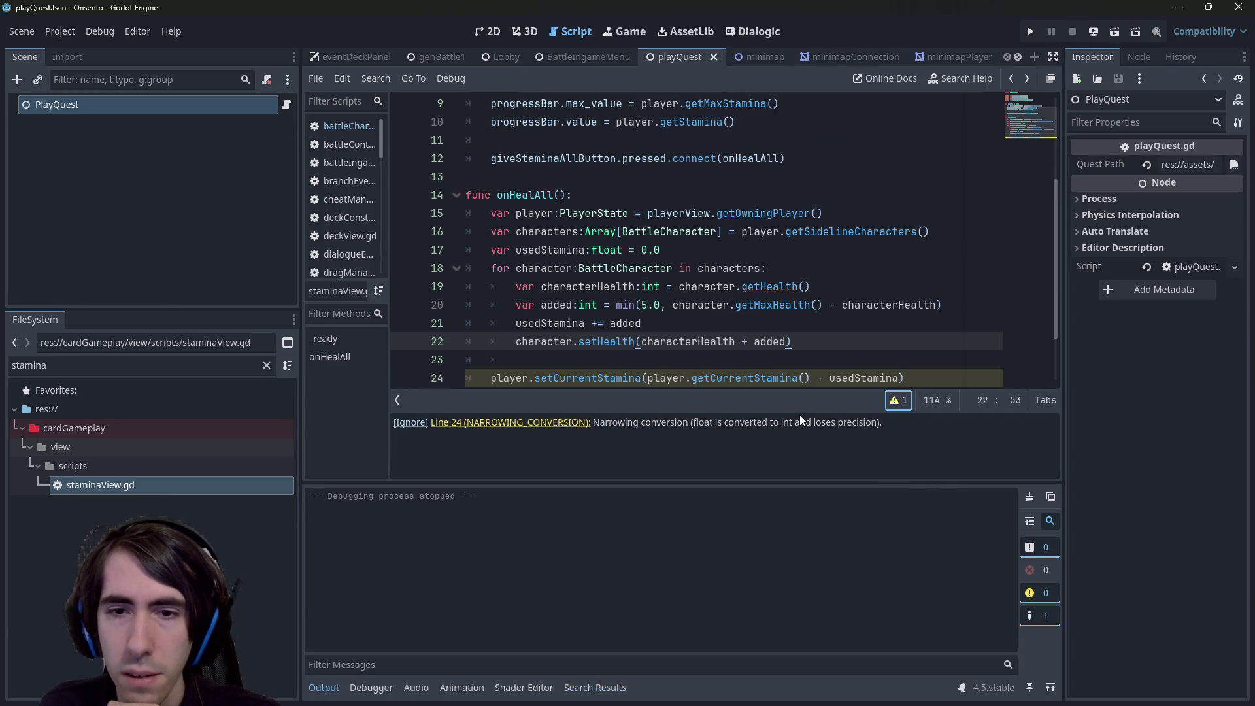
pyautogui.click(891, 401)
pyautogui.keyDown('ctrl'); pyautogui.click(612, 378); pyautogui.keyUp('ctrl')
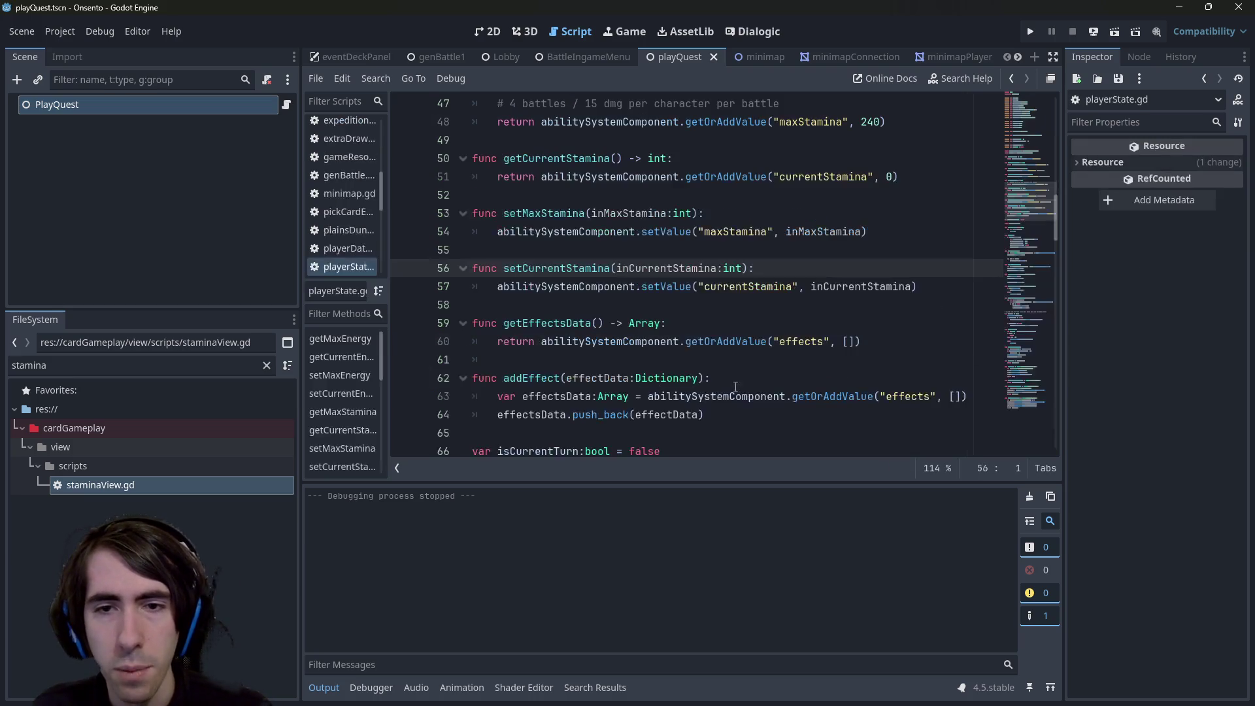
pyautogui.hotkey('alt', 'Left')
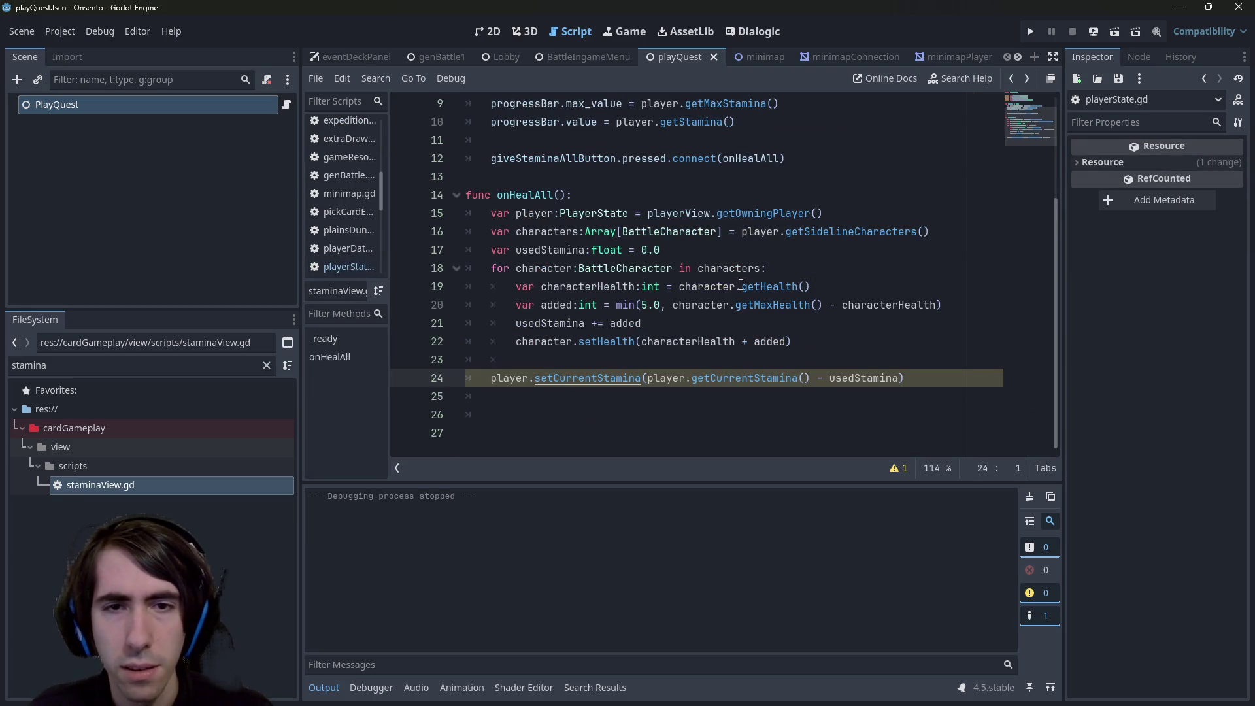
# Make usedStamina an int starting at 0, cap heals with min(5, save, and rerun
pyautogui.doubleClick(608, 249)
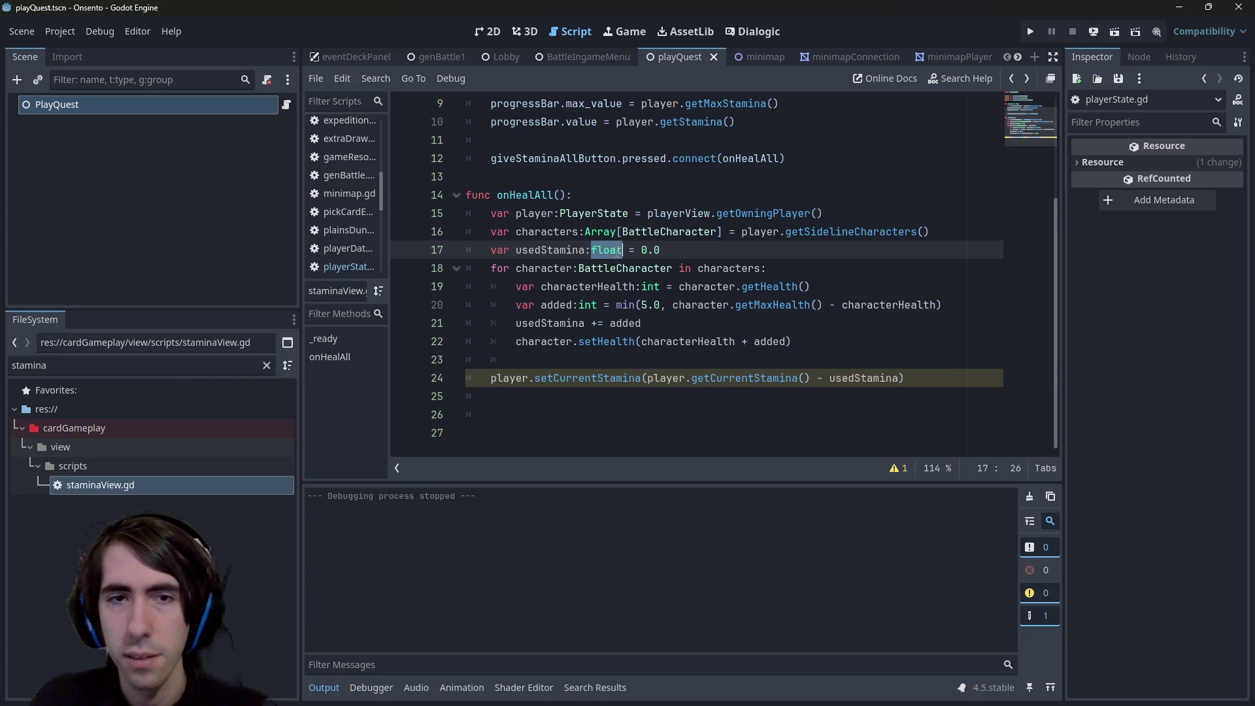
pyautogui.write('int')
pyautogui.hotkey('ctrl', 's')
pyautogui.click(750, 230)
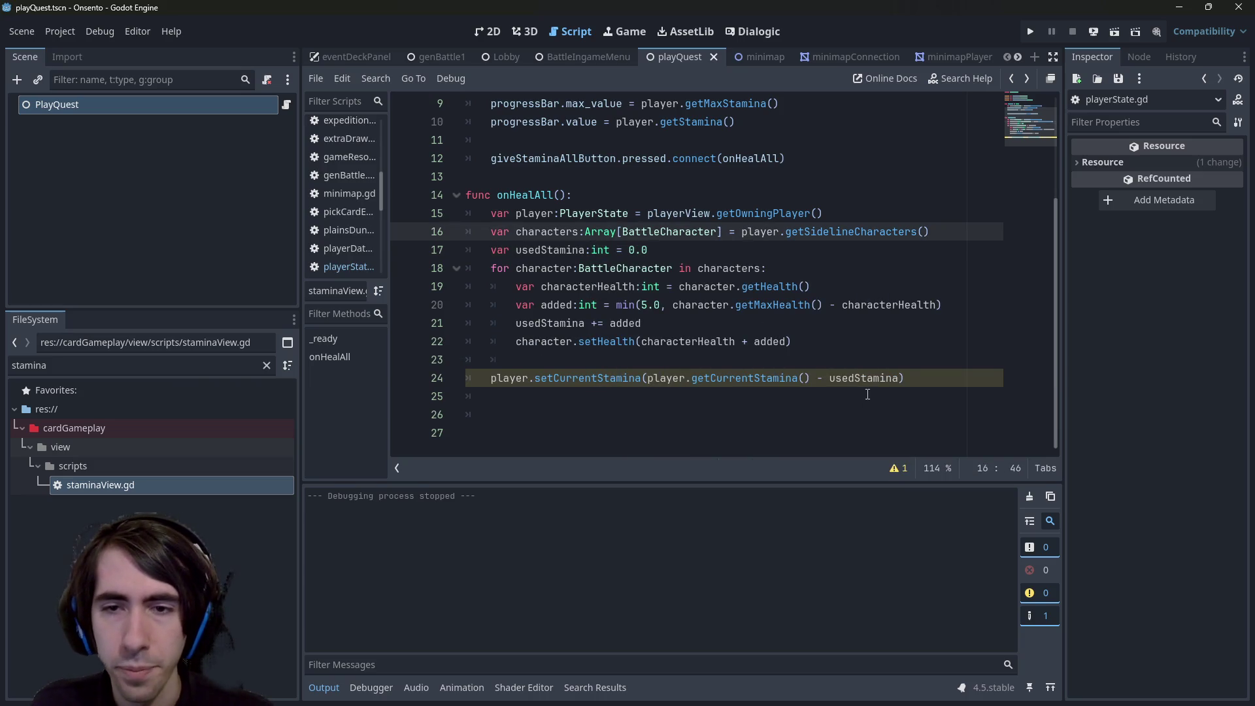
pyautogui.click(886, 377)
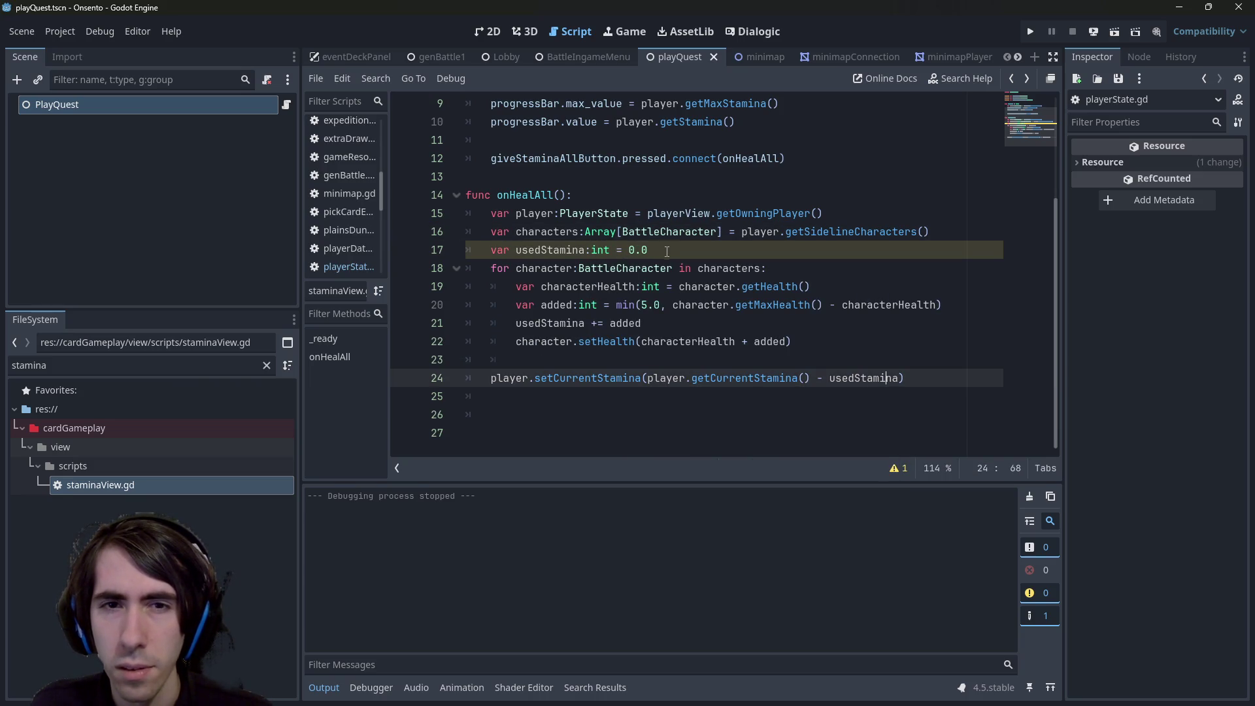
pyautogui.click(667, 250)
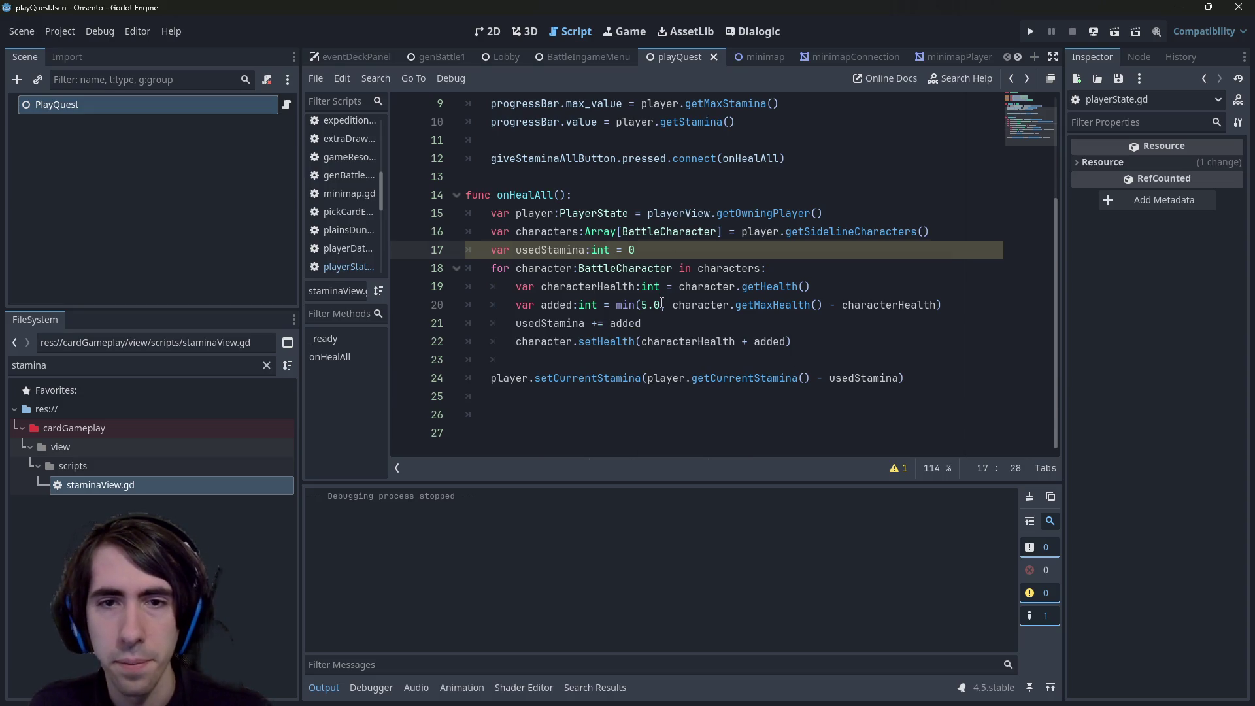
pyautogui.click(662, 304)
pyautogui.press('BackSpace')
pyautogui.press('BackSpace')
pyautogui.hotkey('ctrl', 's')
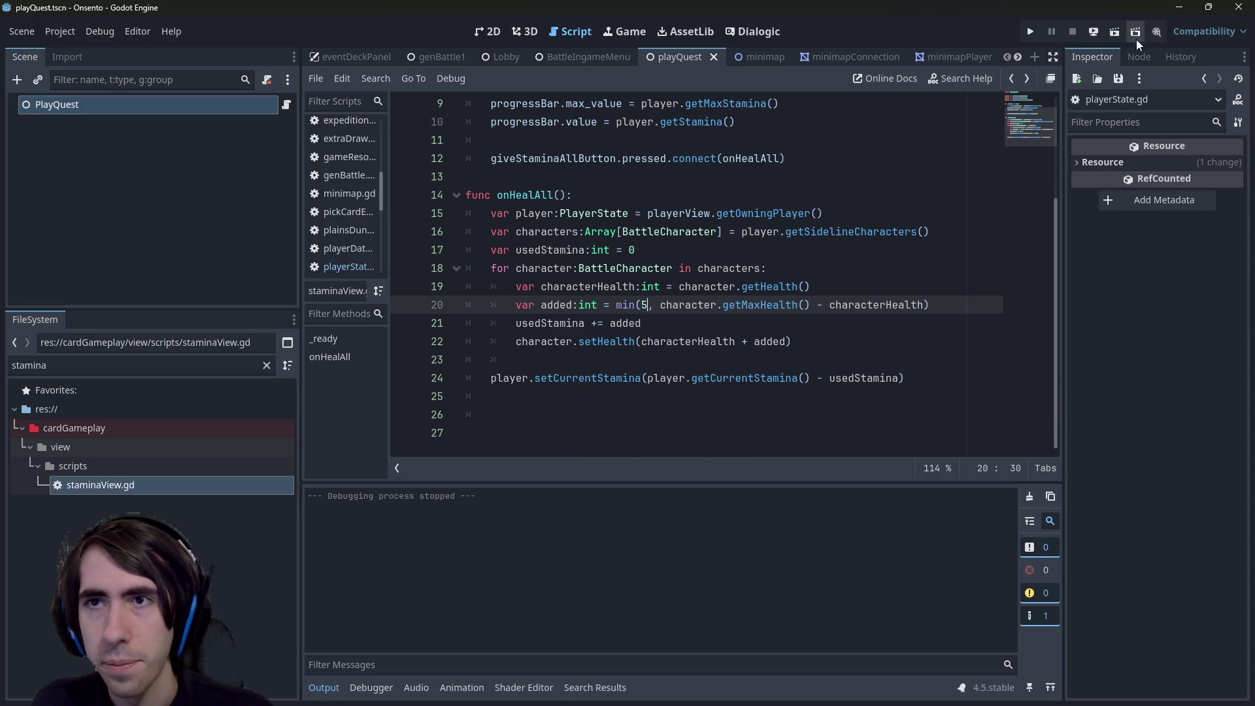
pyautogui.click(1114, 31)
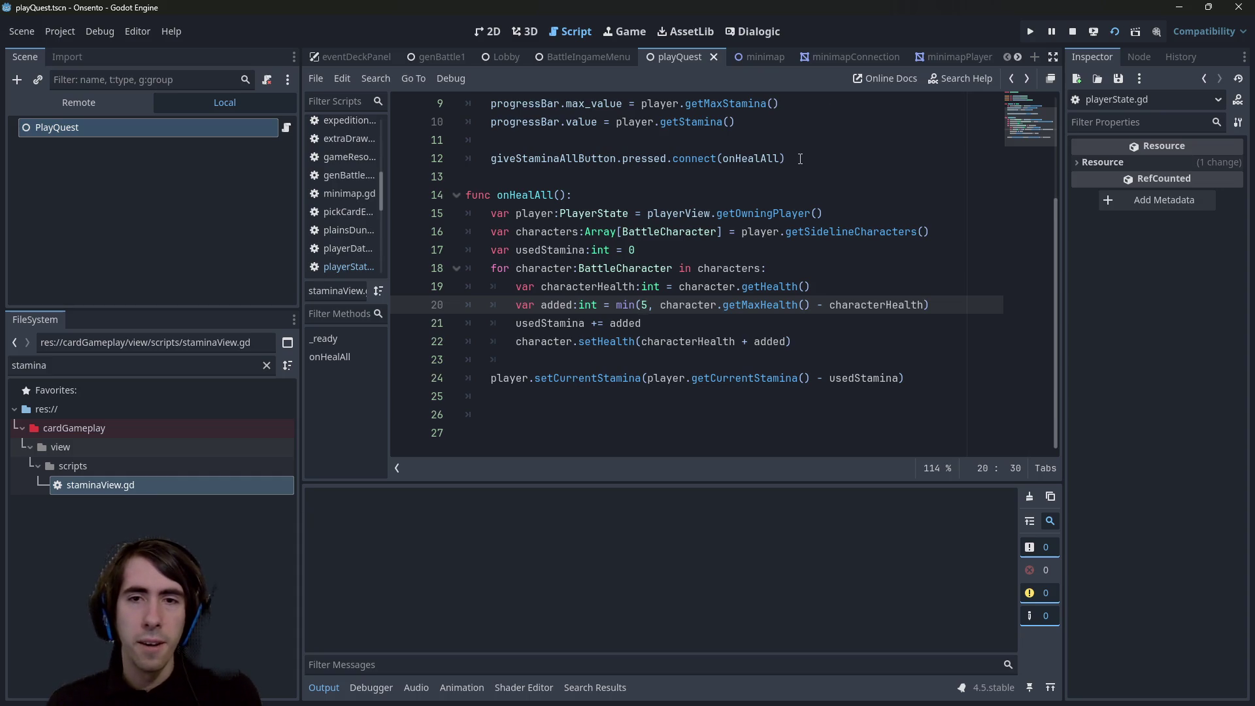
# Set a breakpoint on line 18 and add six cards to the deck in the running game
pyautogui.click(404, 270)
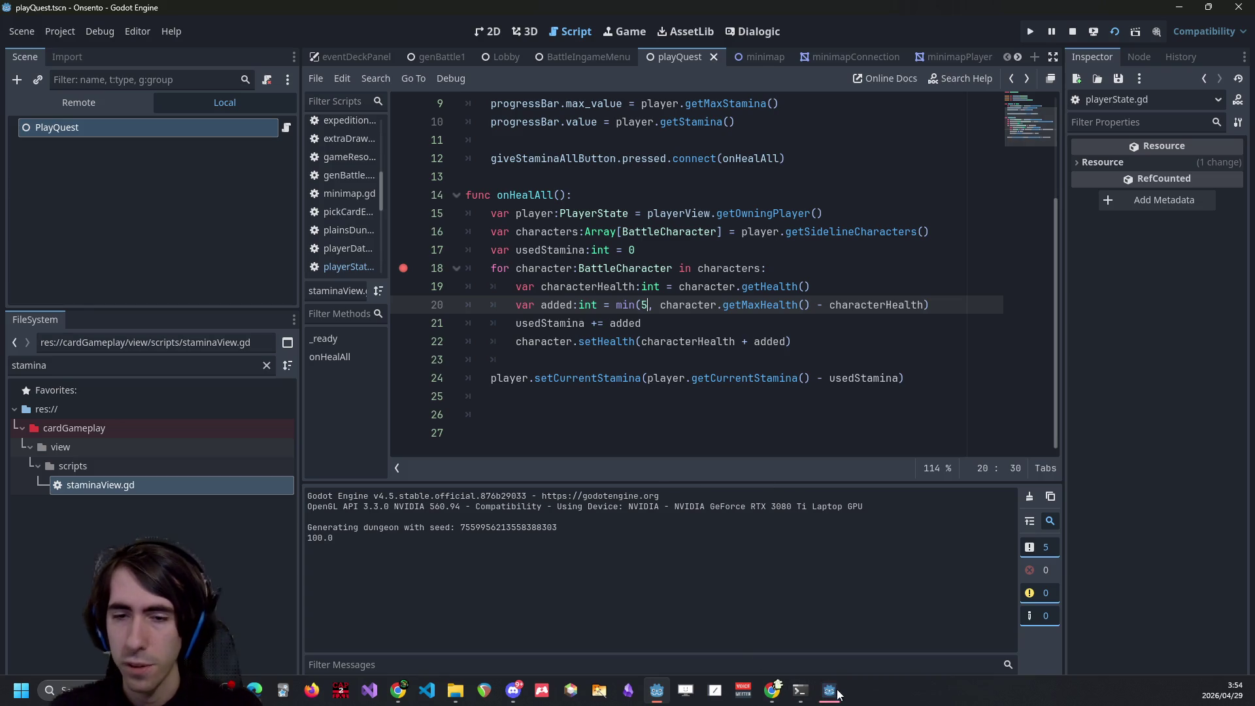
pyautogui.click(831, 691)
pyautogui.click(508, 211)
pyautogui.click(508, 210)
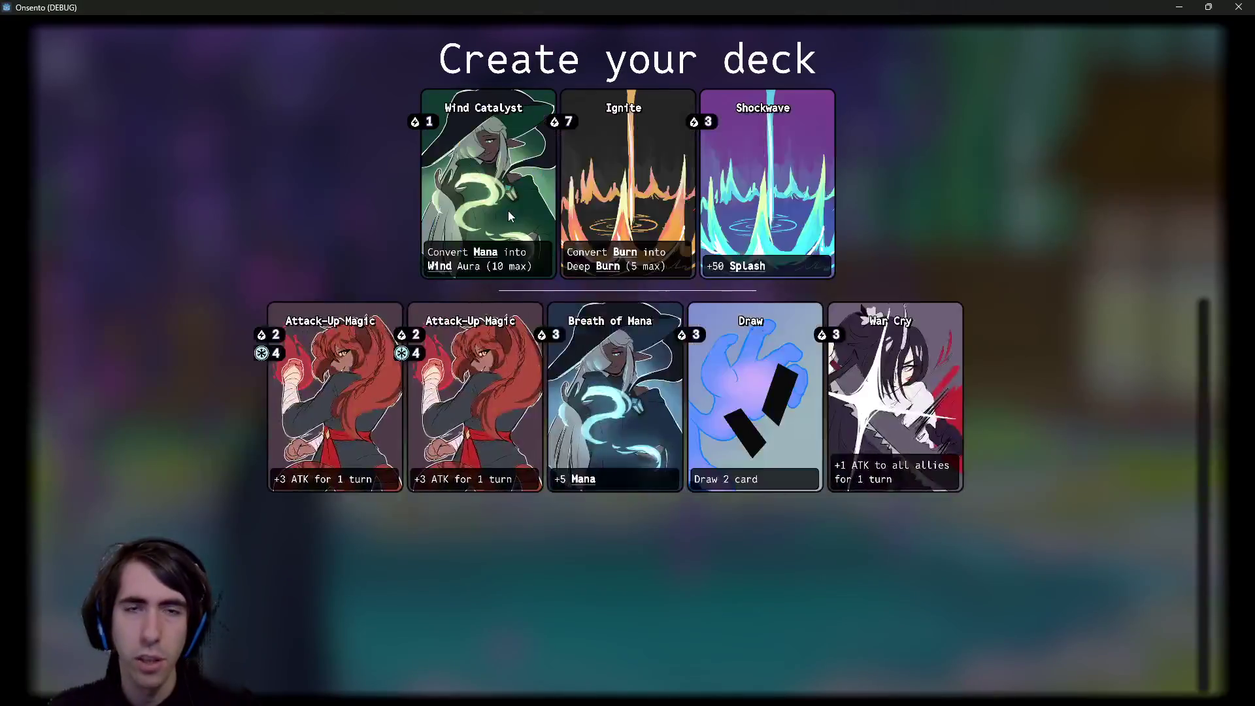
pyautogui.click(508, 211)
pyautogui.click(508, 211)
pyautogui.click(508, 211)
pyautogui.click(508, 210)
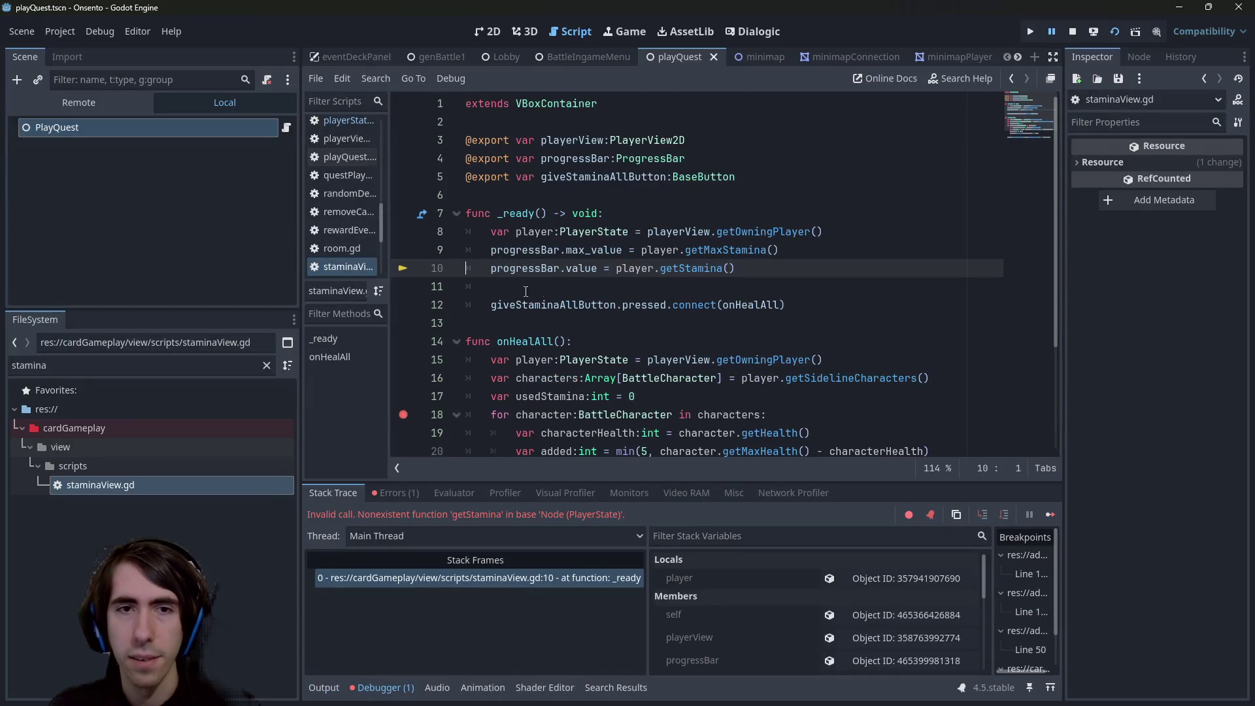
# Stop the debug session and look over the script and the playIntro scene options
pyautogui.click(1073, 36)
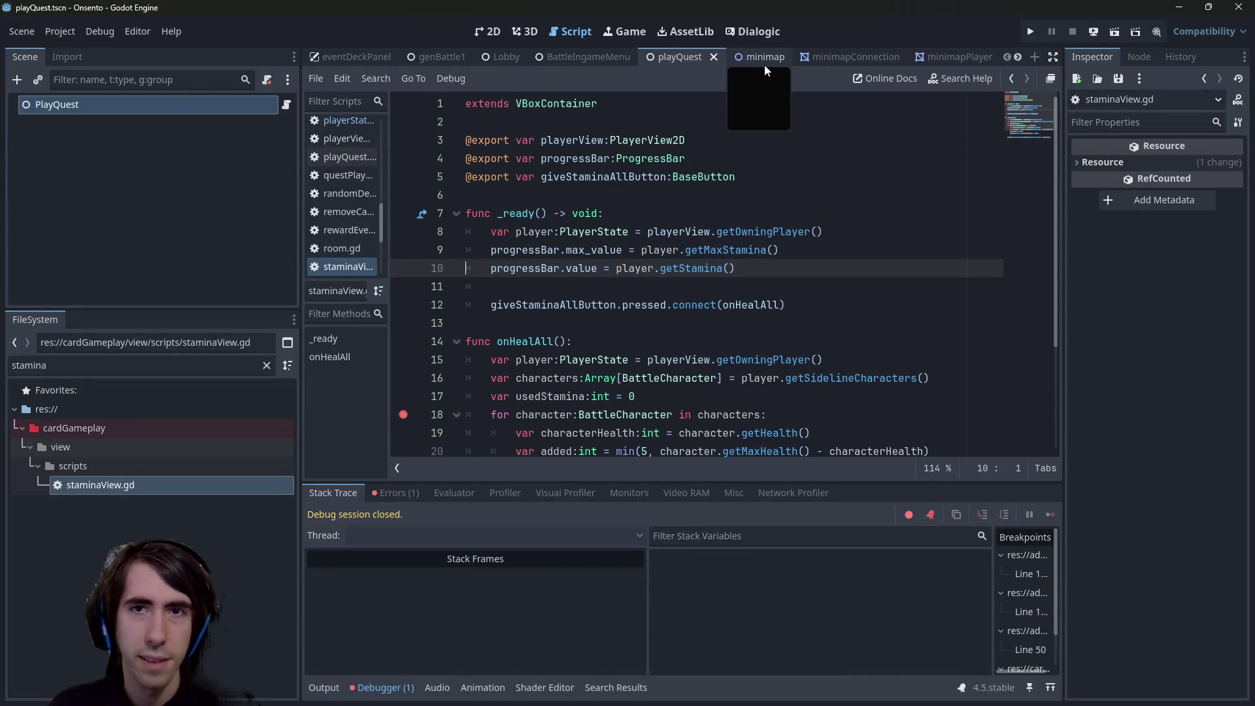
pyautogui.scroll(-5, 768, 65)
pyautogui.scroll(5, 778, 65)
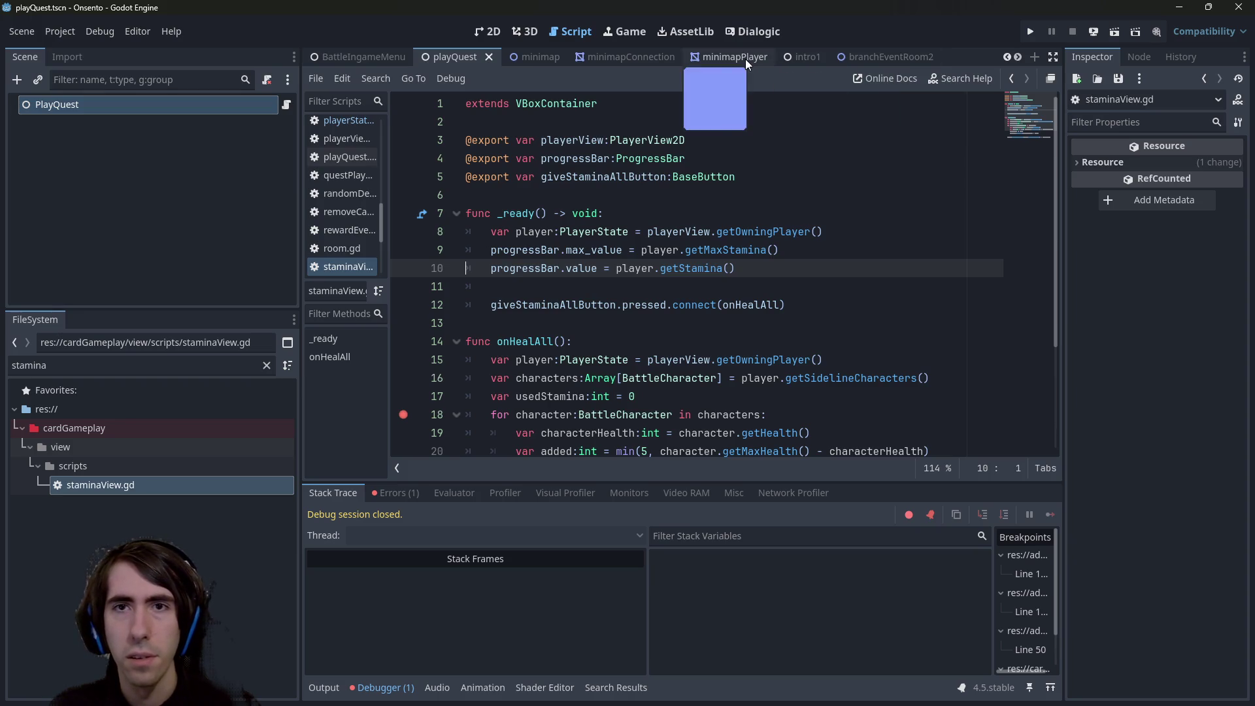
pyautogui.scroll(-5, 745, 59)
pyautogui.scroll(-3, 745, 59)
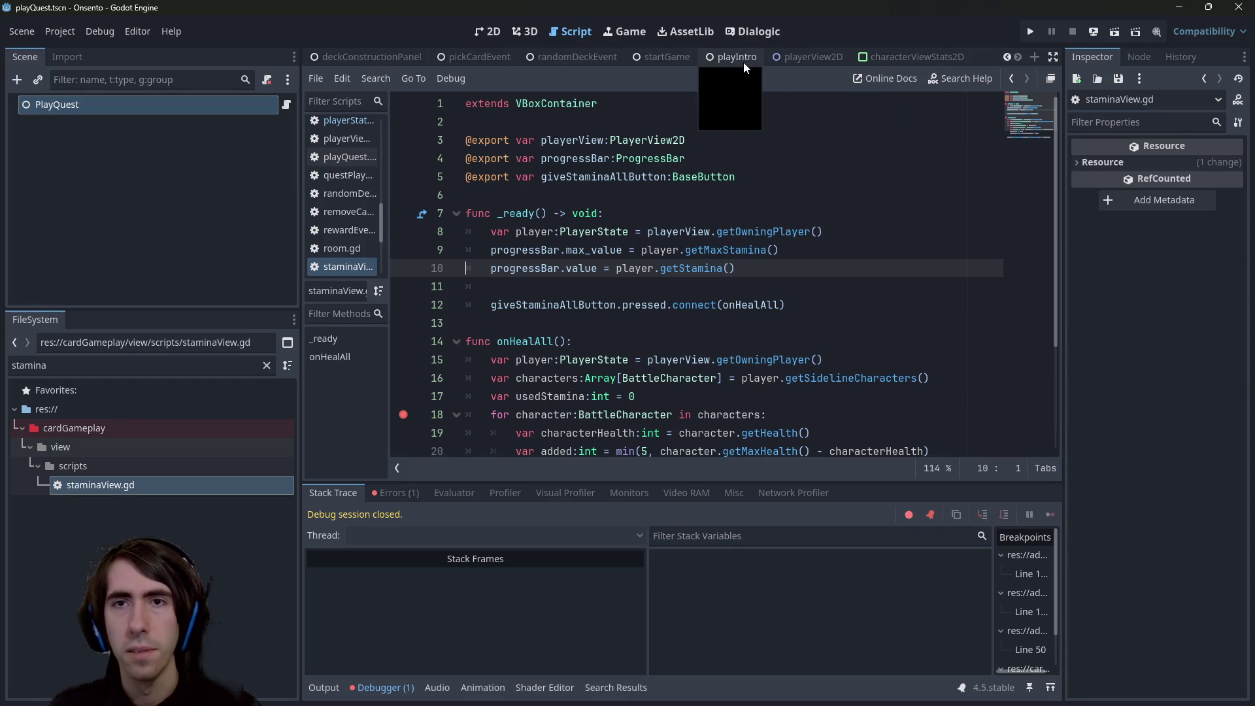
pyautogui.rightClick(742, 61)
pyautogui.press('Escape')
# Inspect playerView2D's stamina VBoxContainer and uses of player, then return to playQuest
pyautogui.click(808, 57)
pyautogui.click(162, 213)
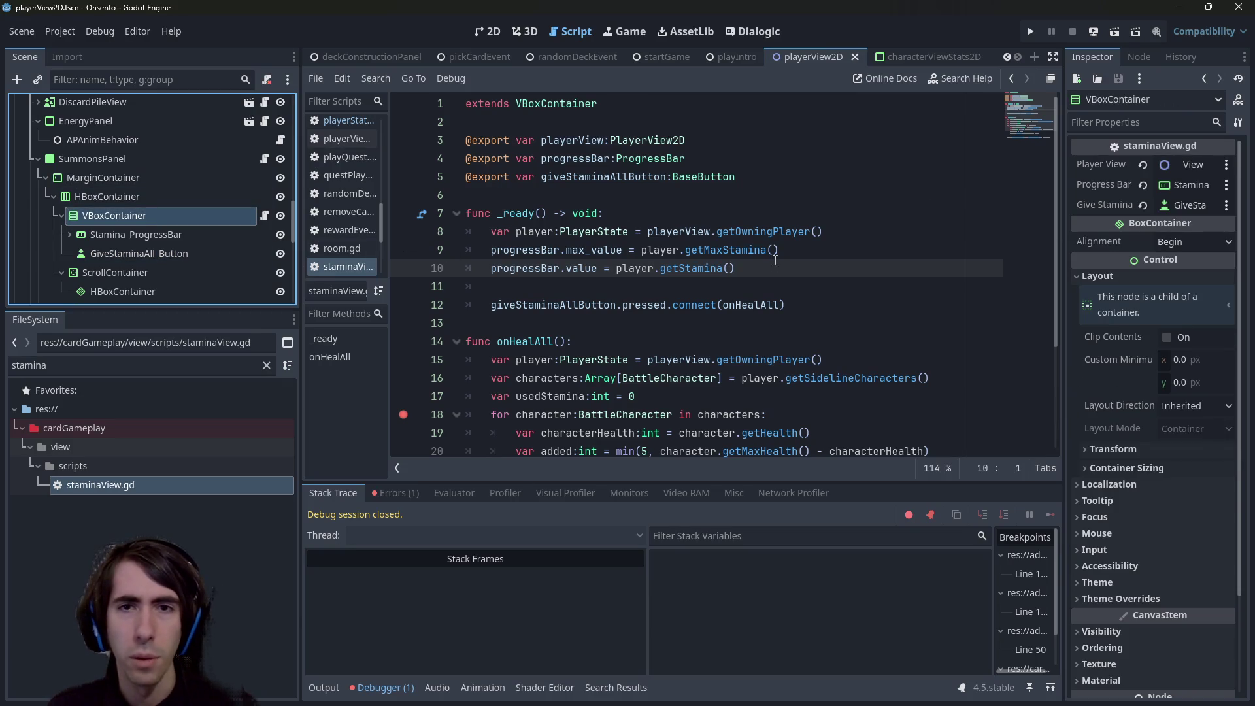
pyautogui.moveTo(640, 261)
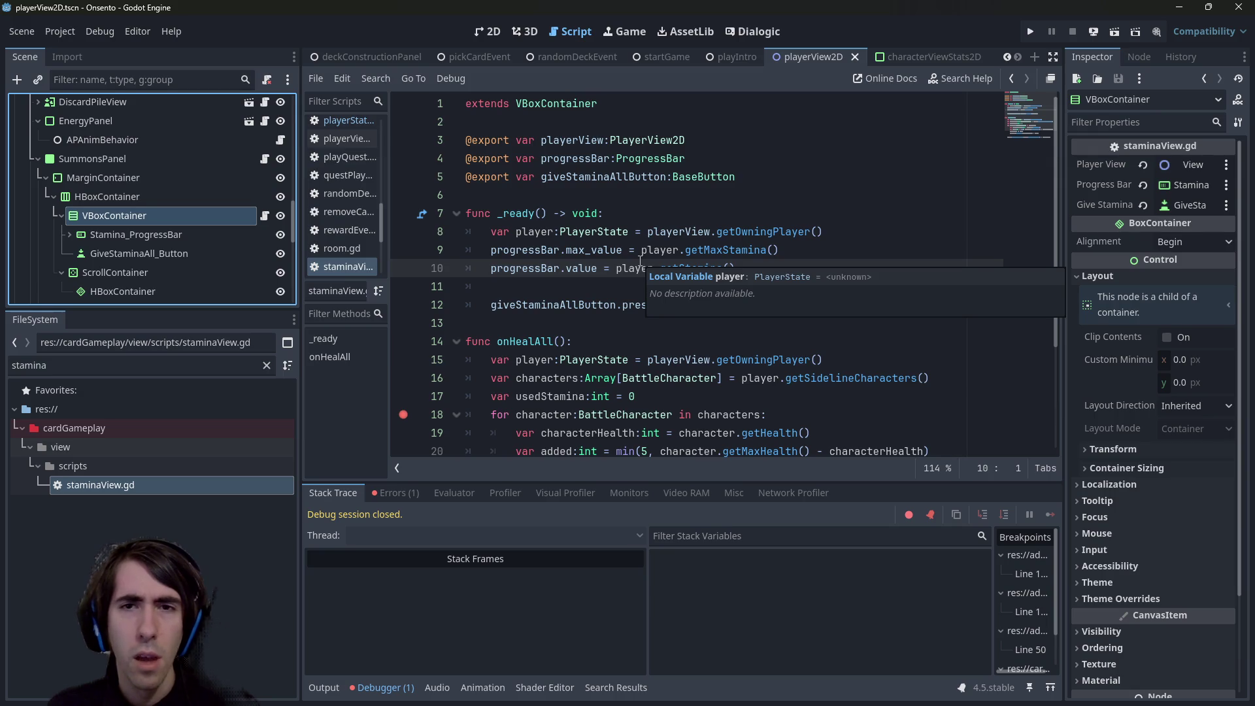
pyautogui.click(675, 233)
pyautogui.doubleClick(662, 249)
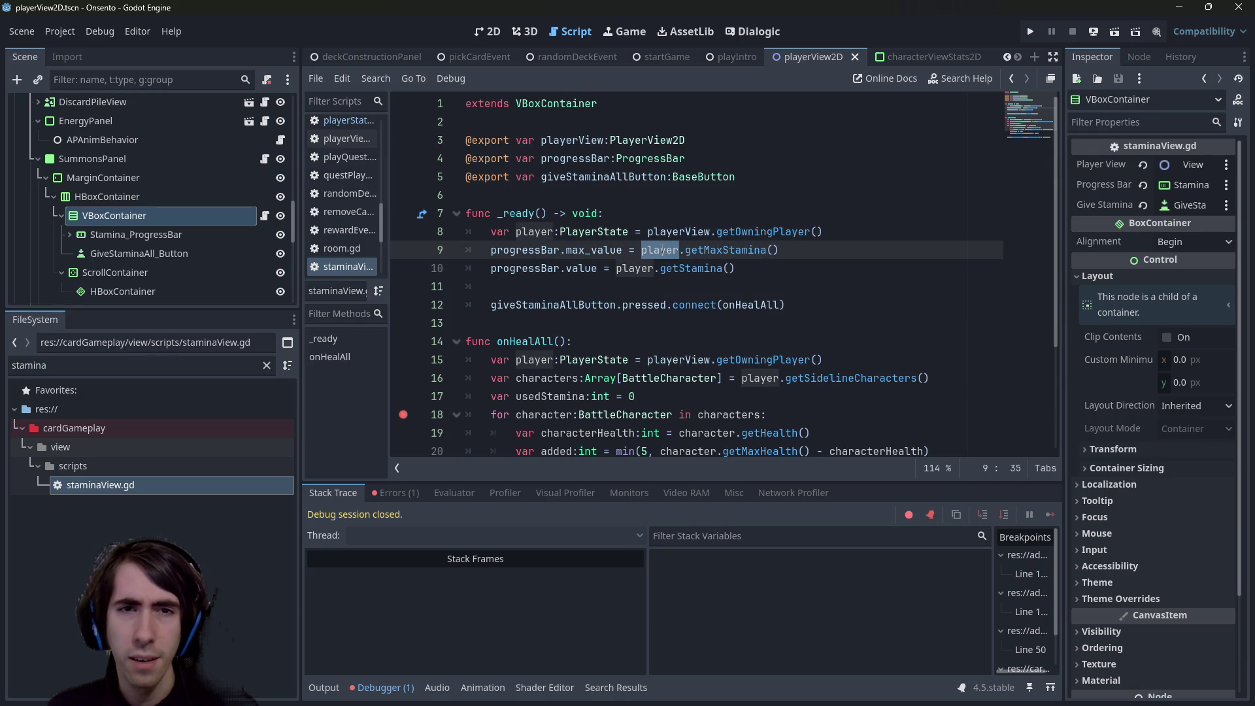
pyautogui.moveTo(662, 249)
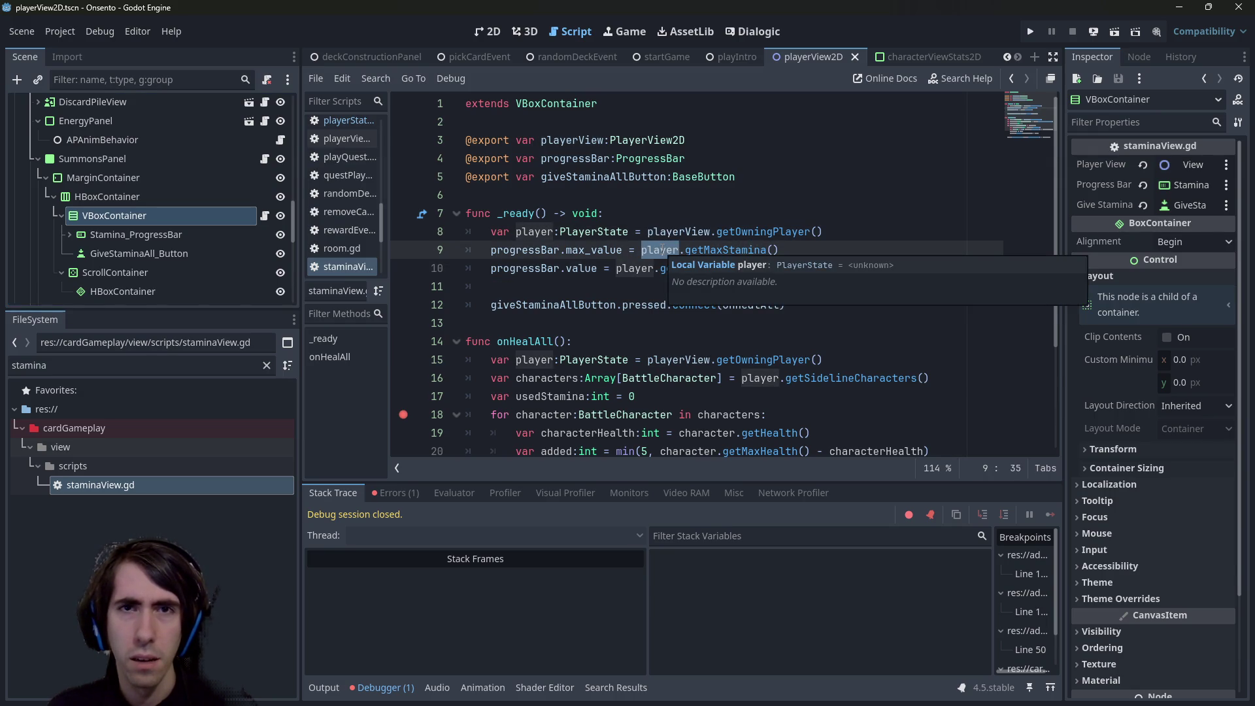
pyautogui.scroll(-5, 388, 57)
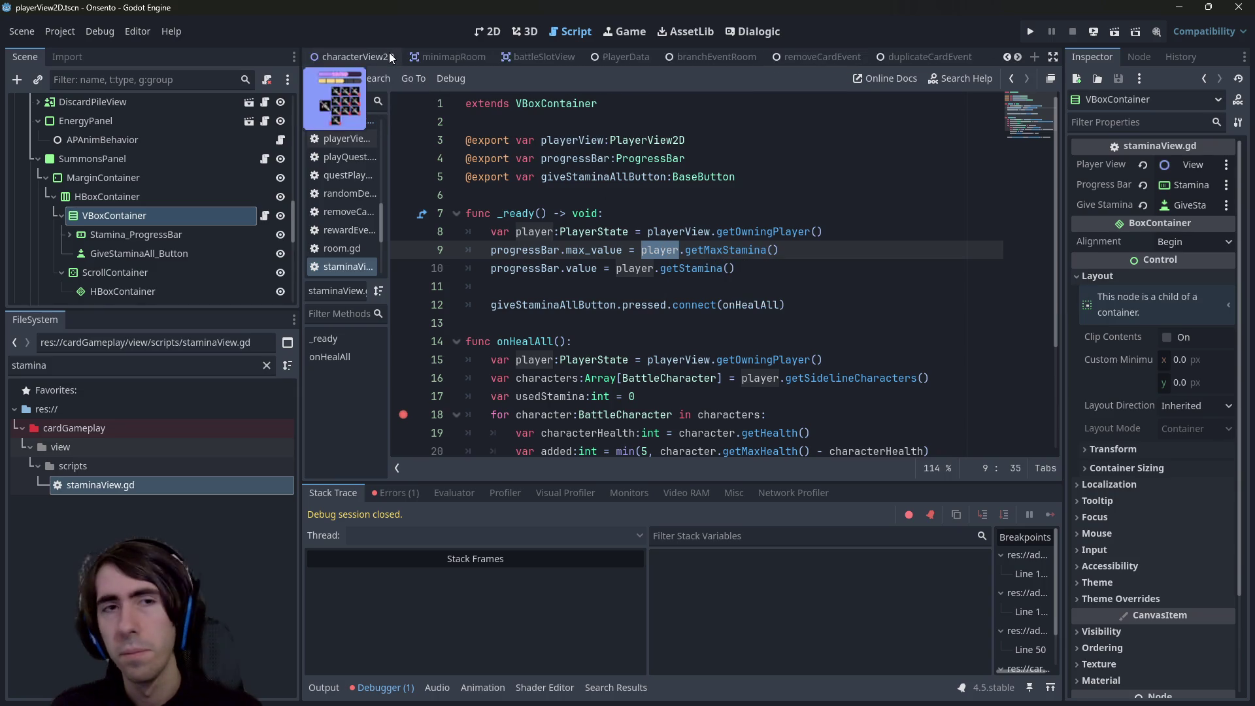
pyautogui.scroll(7, 387, 53)
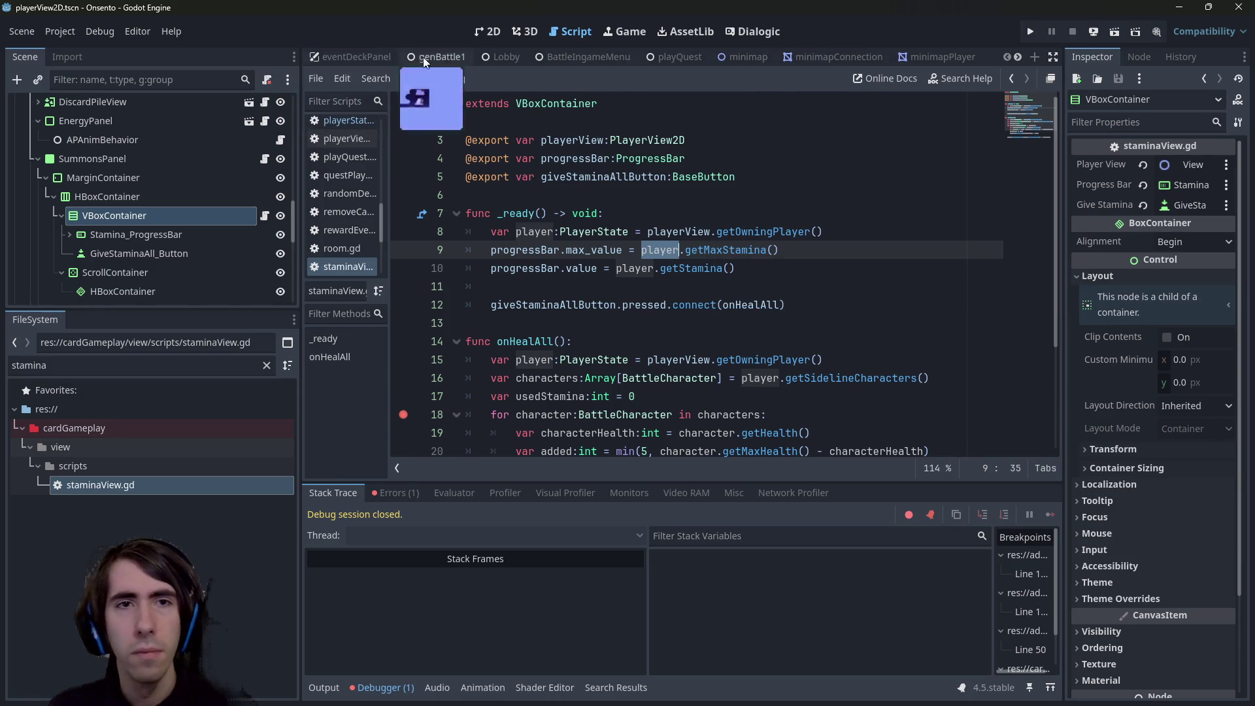
pyautogui.click(679, 60)
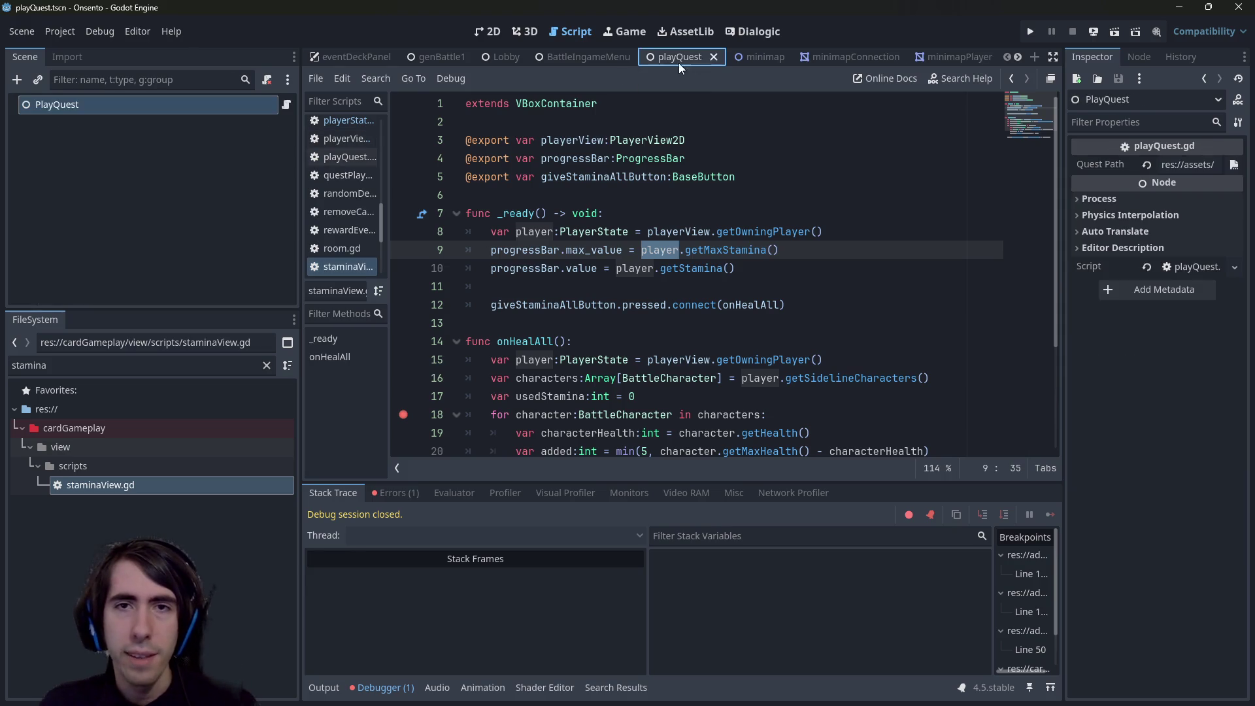
# Rerun playQuest and close the minimapPlayer, minimap and intro1 scene tabs
pyautogui.click(1114, 31)
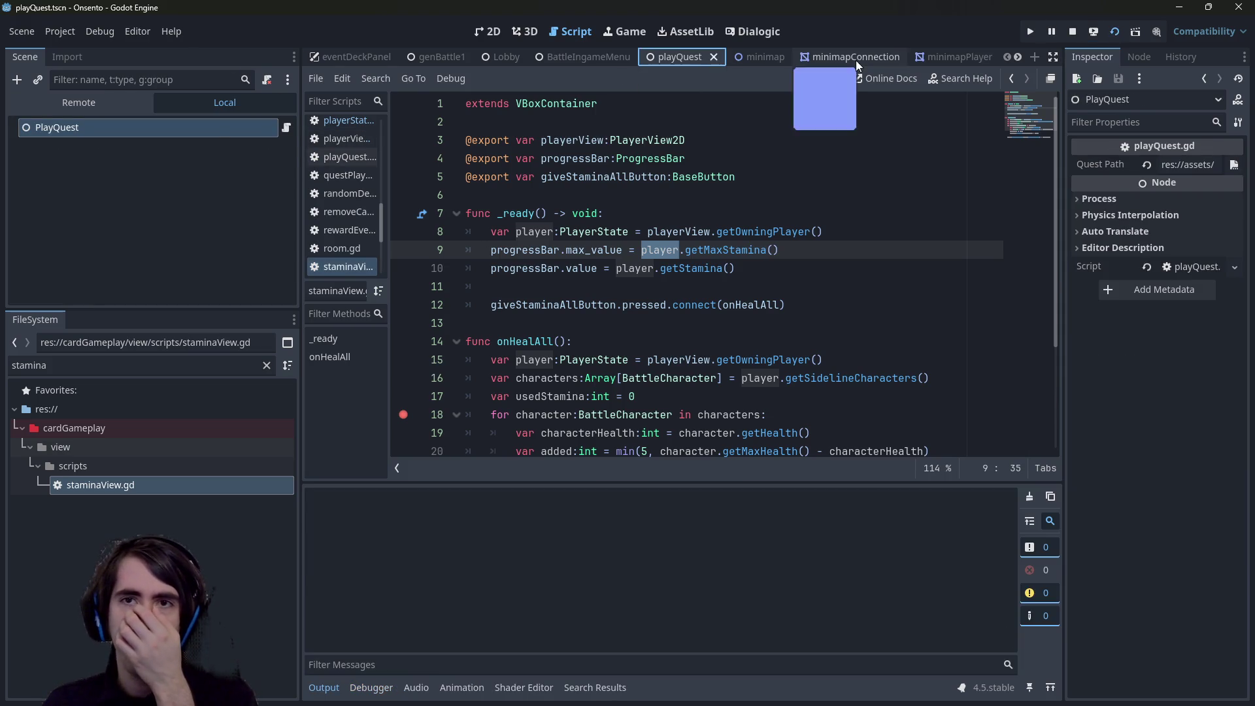
pyautogui.middleClick(825, 61)
pyautogui.middleClick(774, 59)
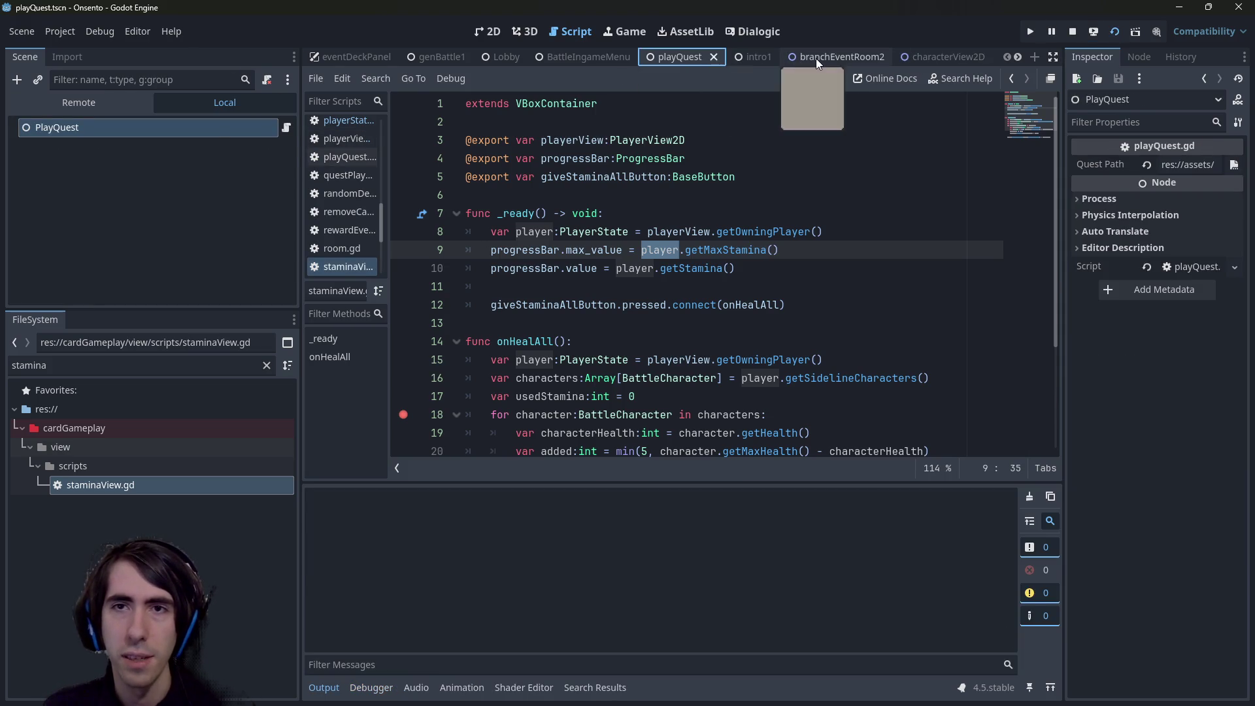
pyautogui.middleClick(759, 60)
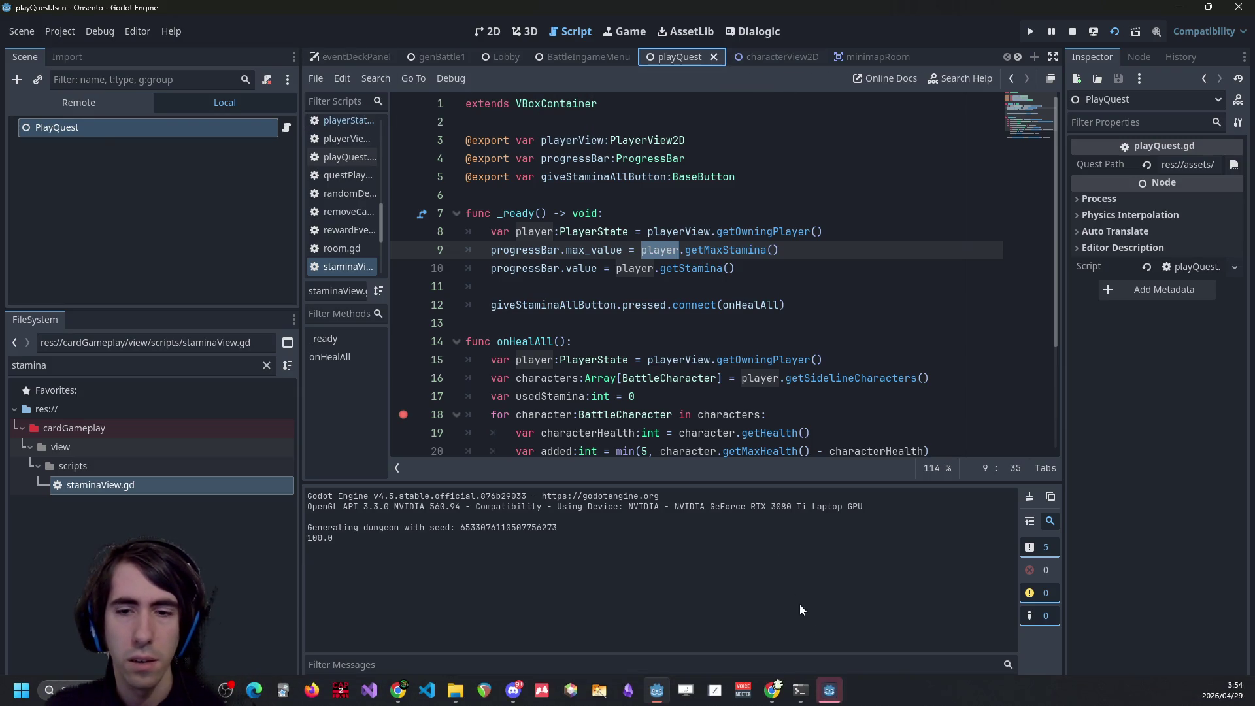
# Trace the getStamina error on line 10 to playerState.gd's getMaxStamina and getCurrentStamina getters
pyautogui.click(827, 698)
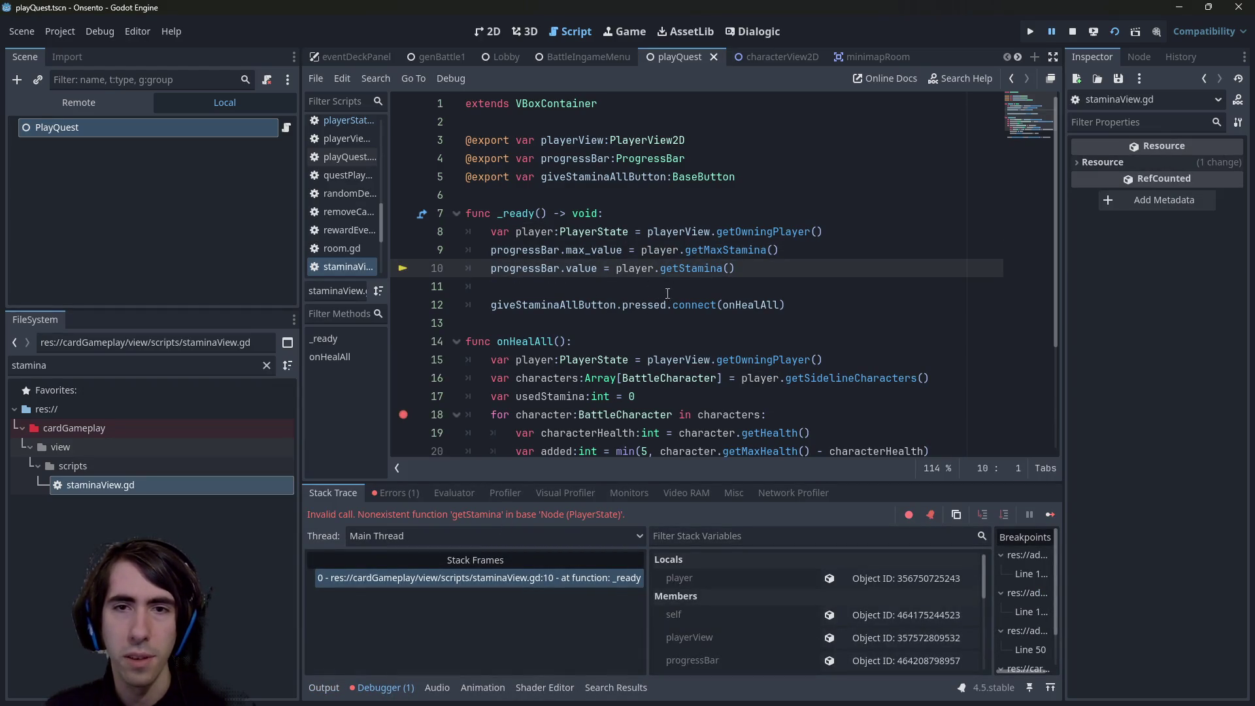
pyautogui.doubleClick(682, 275)
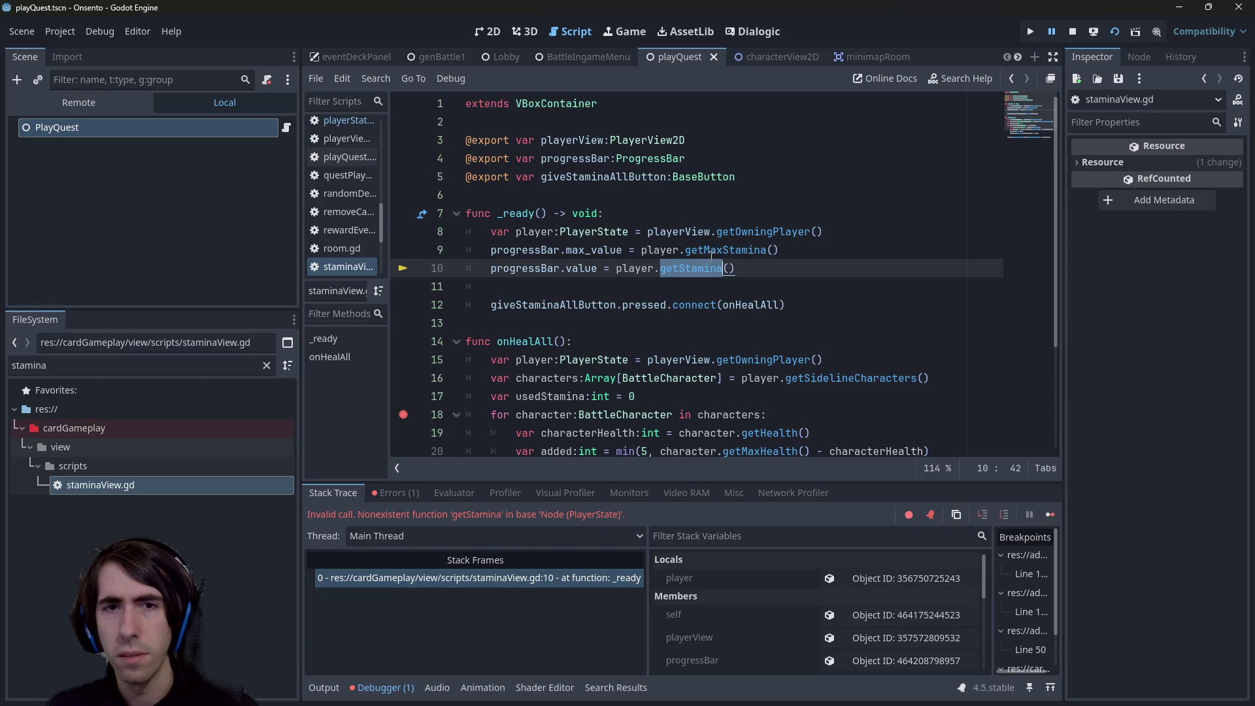
pyautogui.keyDown('ctrl'); pyautogui.click(713, 250); pyautogui.keyUp('ctrl')
pyautogui.doubleClick(564, 268)
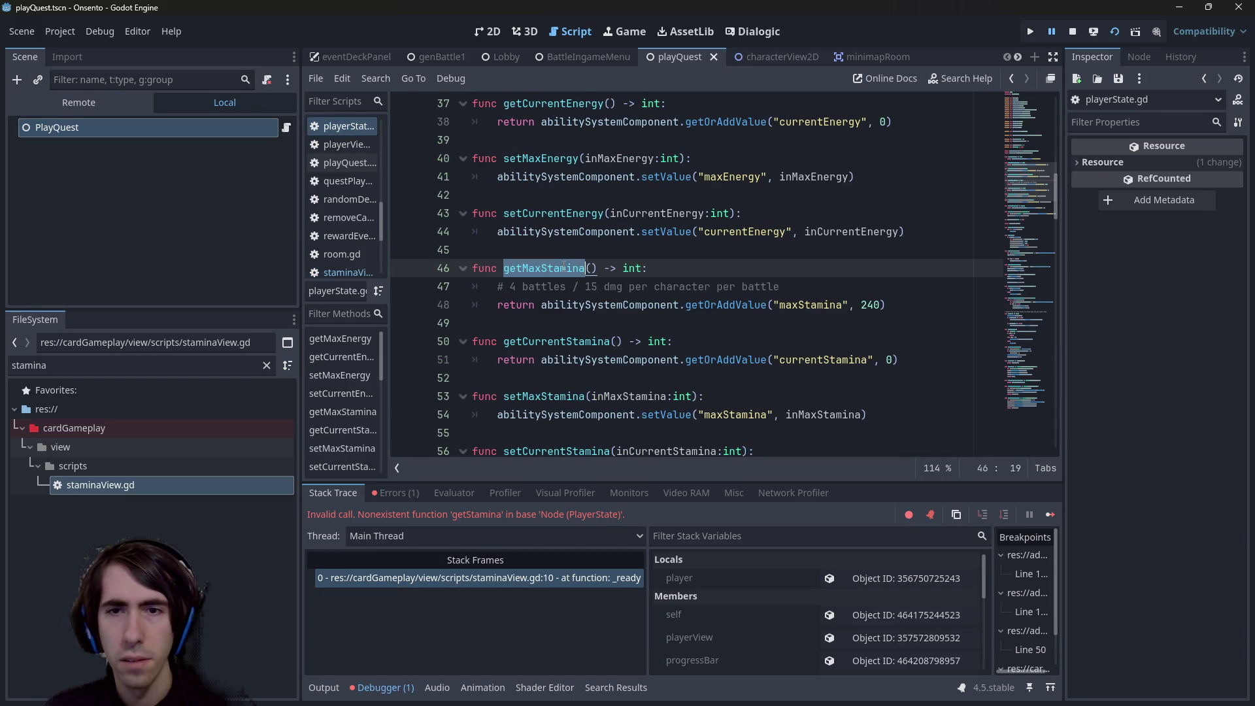
pyautogui.doubleClick(546, 346)
pyautogui.hotkey('ctrl', 'c')
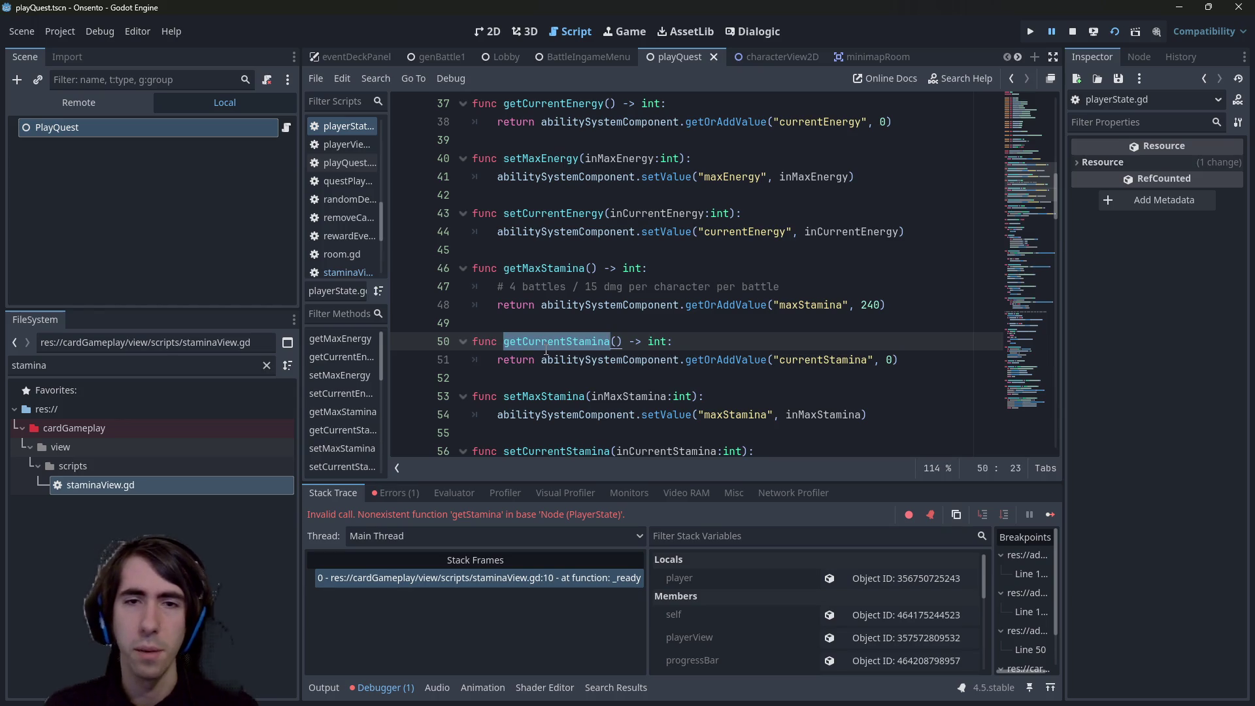
pyautogui.scroll(-3, 546, 352)
pyautogui.hotkey('alt', 'Left')
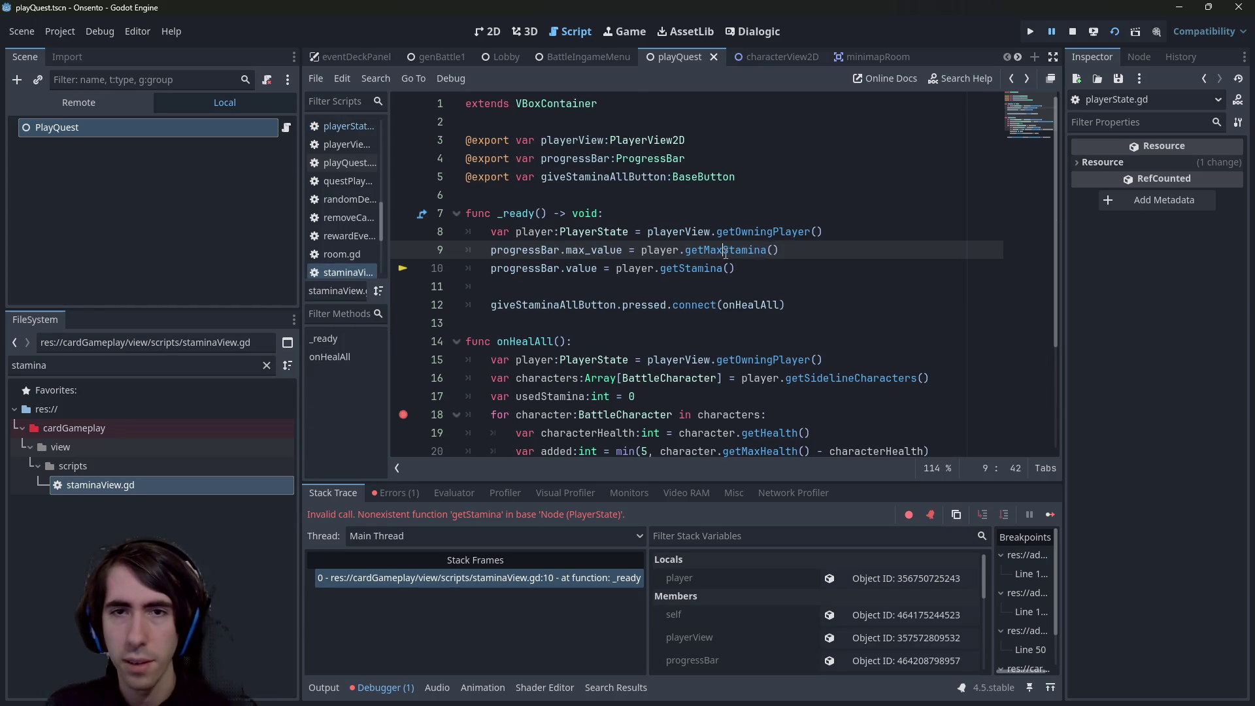
# Change line 10 to call getCurrentStamina, save, and relaunch the game
pyautogui.doubleClick(699, 268)
pyautogui.hotkey('ctrl', 'v')
pyautogui.hotkey('ctrl', 's')
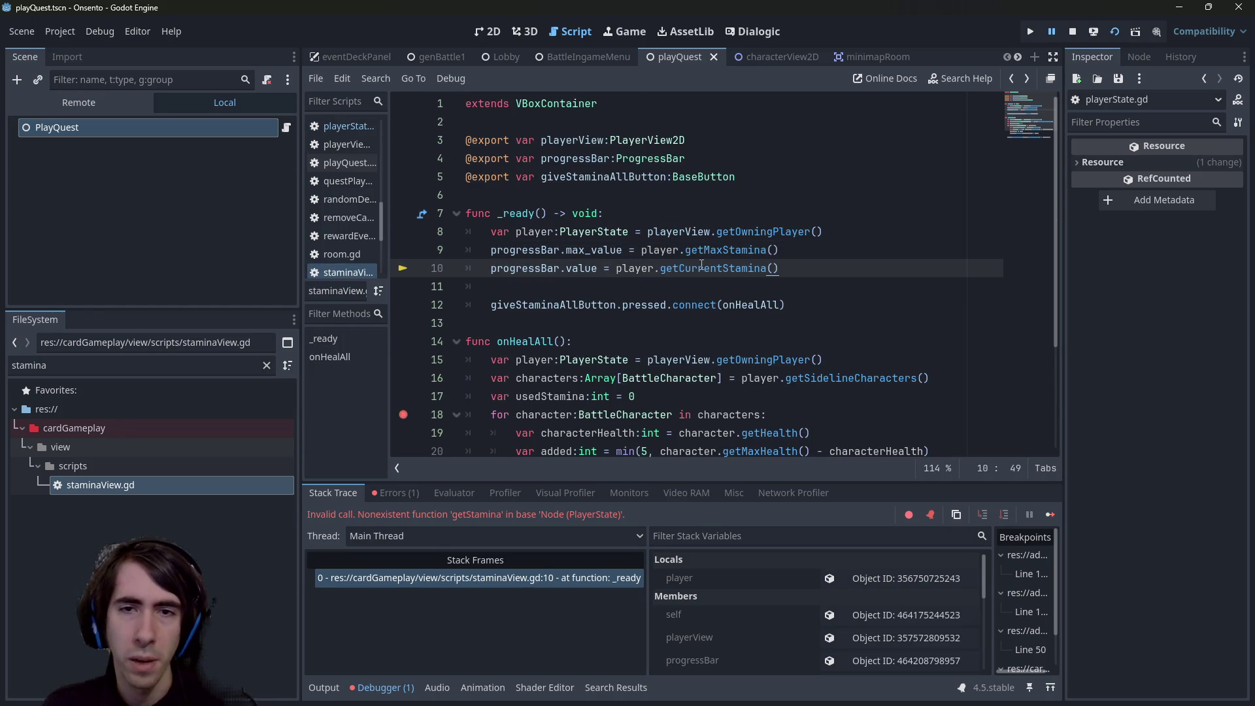
pyautogui.click(1072, 31)
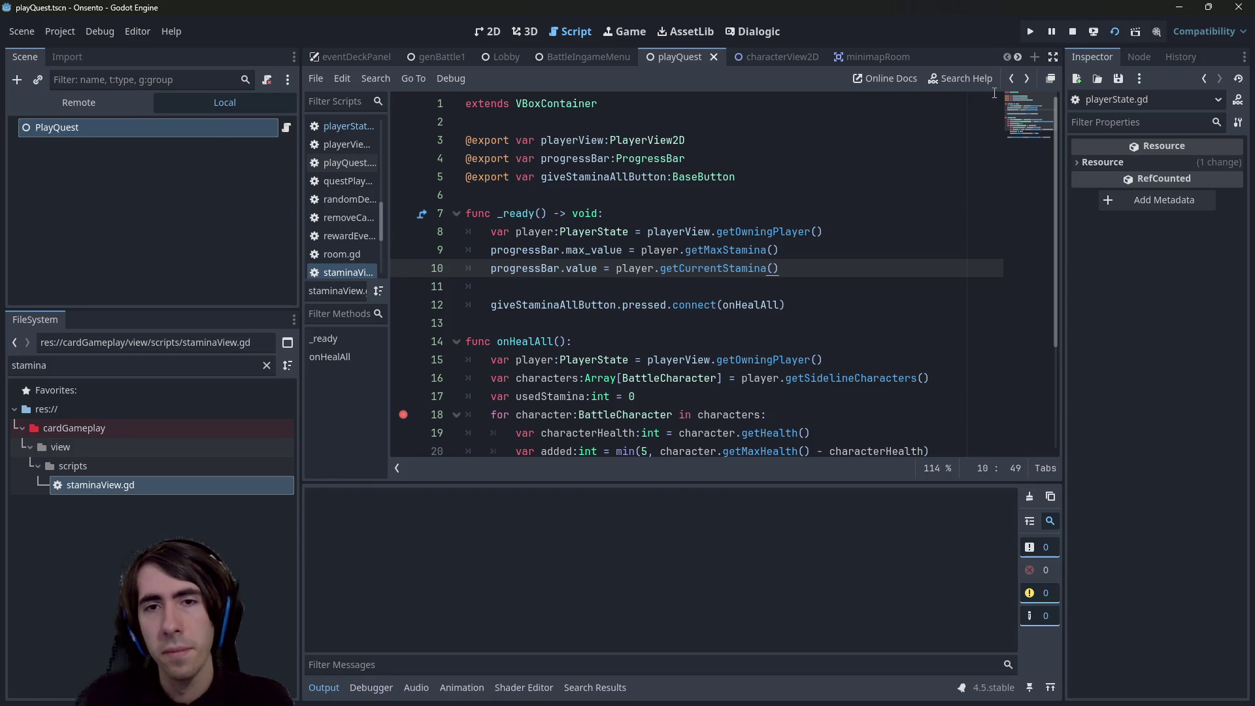
pyautogui.press('F5')
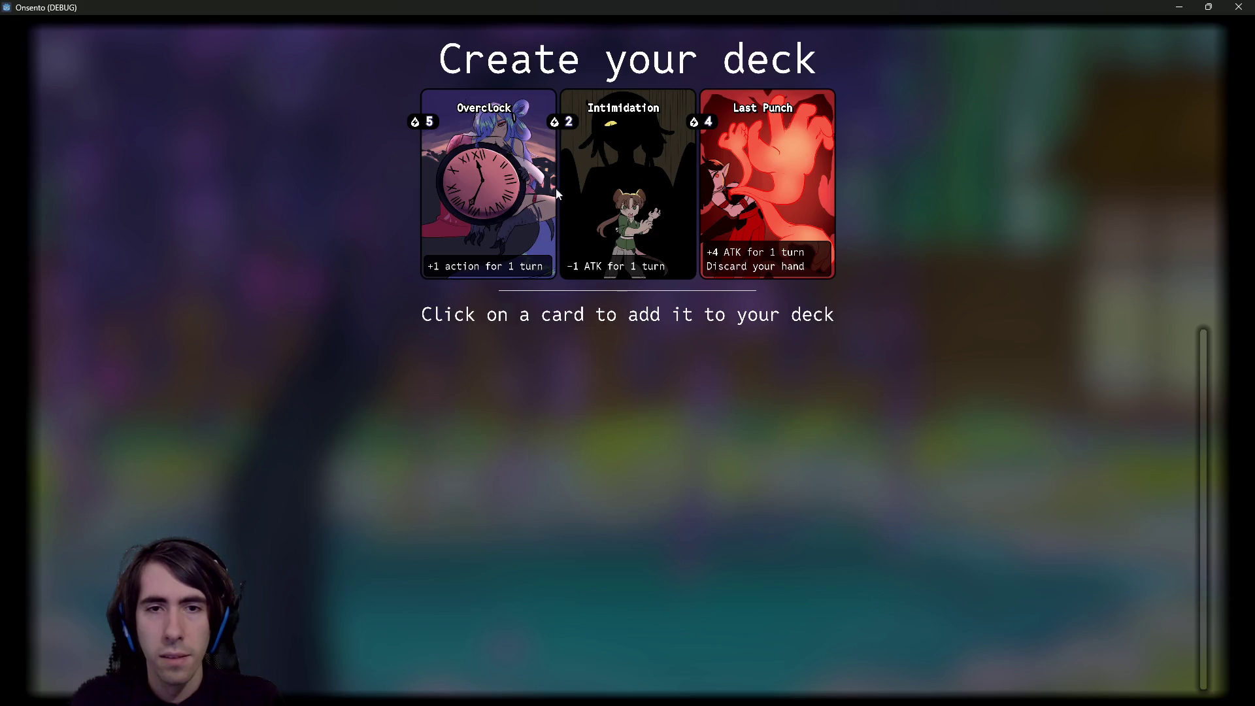
# Add eight offered cards to the deck and press heal-all to hit the line 18 breakpoint
pyautogui.click(555, 187)
pyautogui.click(547, 181)
pyautogui.click(546, 182)
pyautogui.click(547, 177)
pyautogui.click(546, 176)
pyautogui.click(547, 177)
pyautogui.click(547, 177)
pyautogui.click(547, 176)
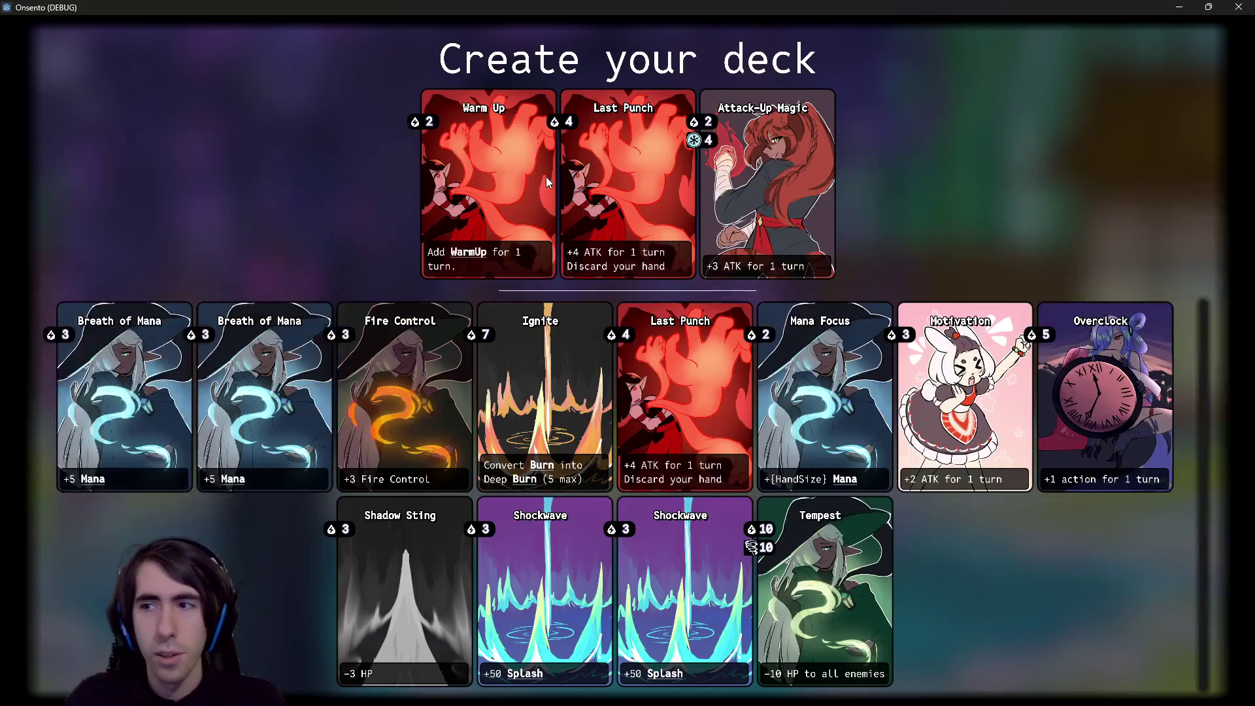
pyautogui.click(547, 176)
pyautogui.click(546, 176)
pyautogui.click(546, 176)
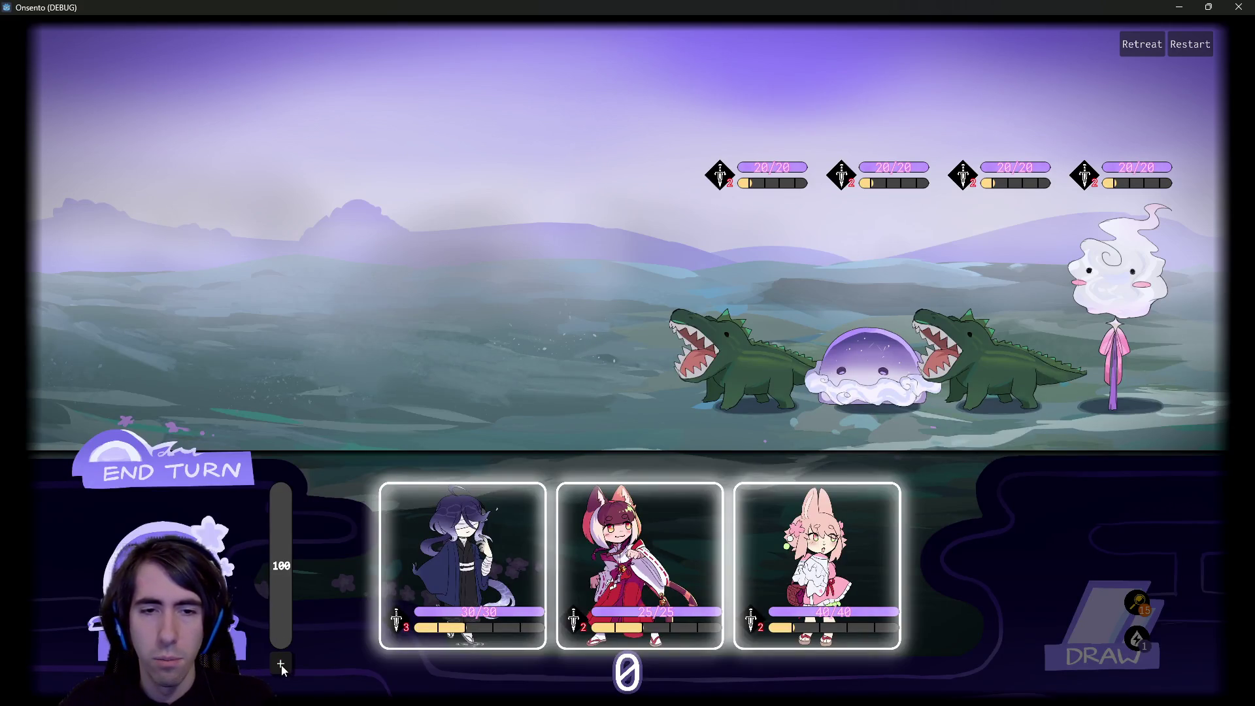
pyautogui.click(280, 663)
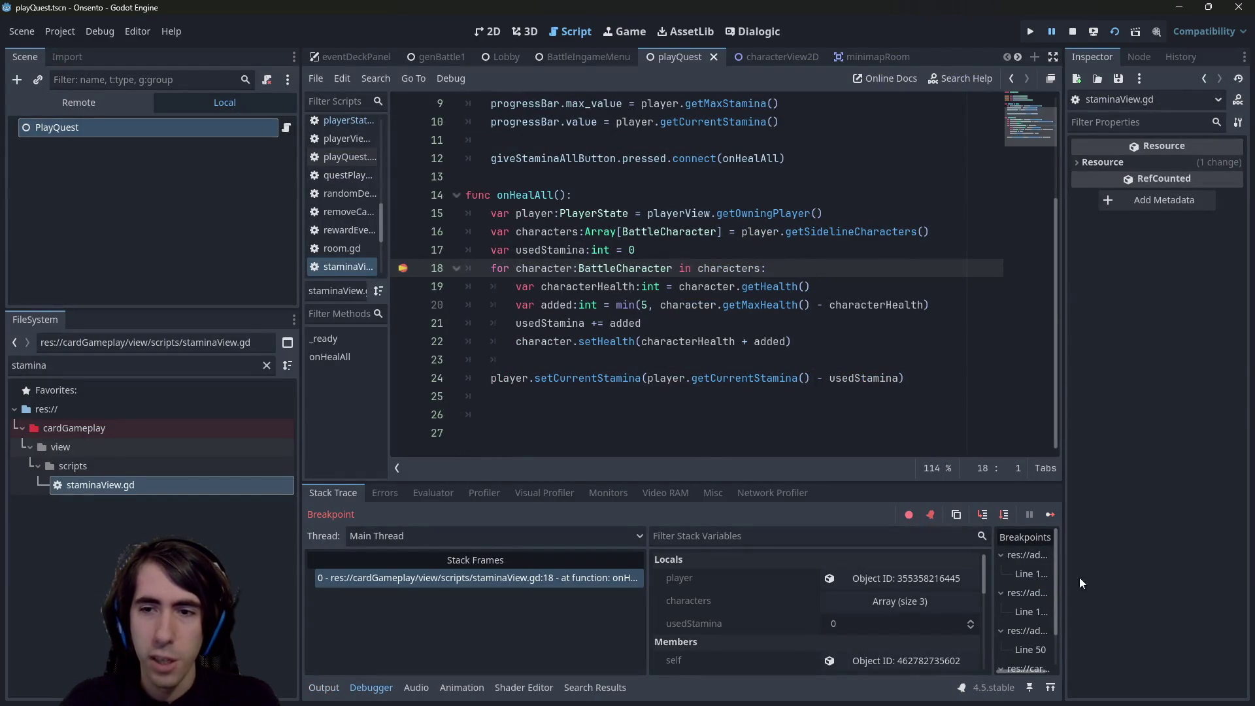
# Step over lines 19–22 to line 24, checking usedStamina (0) and characterHealth (30), then select _ready's body
pyautogui.click(1005, 515)
pyautogui.click(1005, 515)
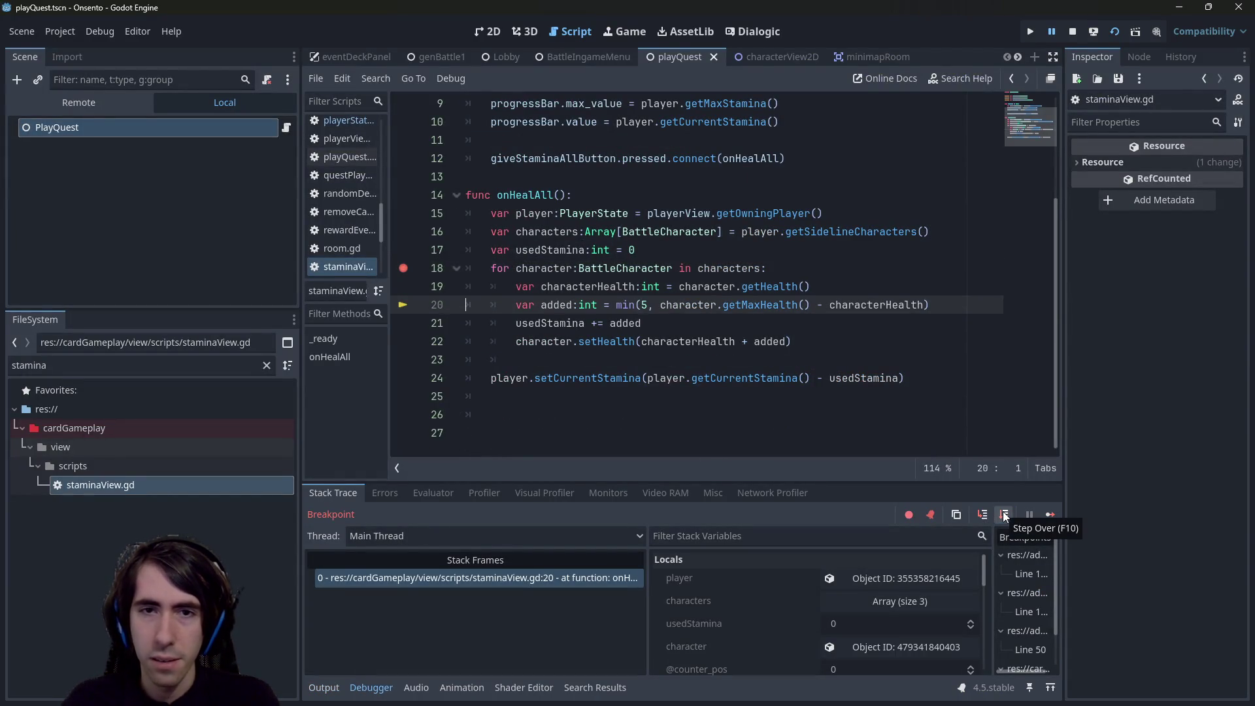
pyautogui.click(1005, 516)
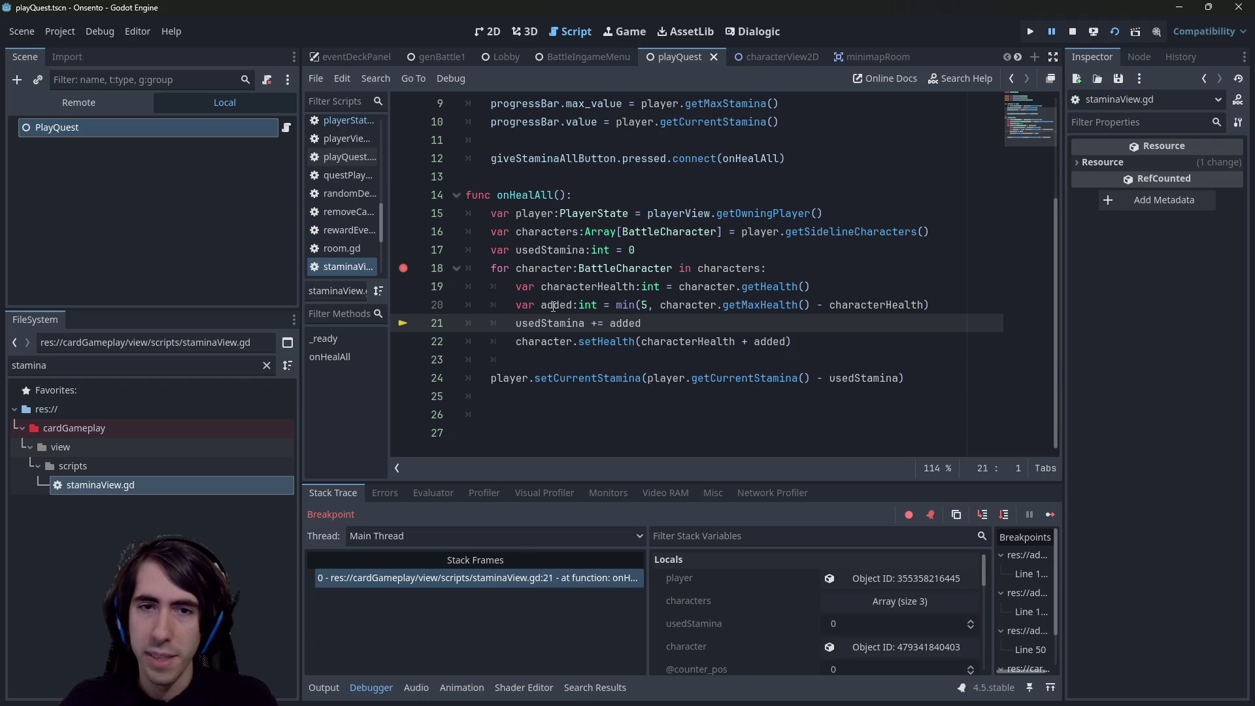
pyautogui.moveTo(554, 306)
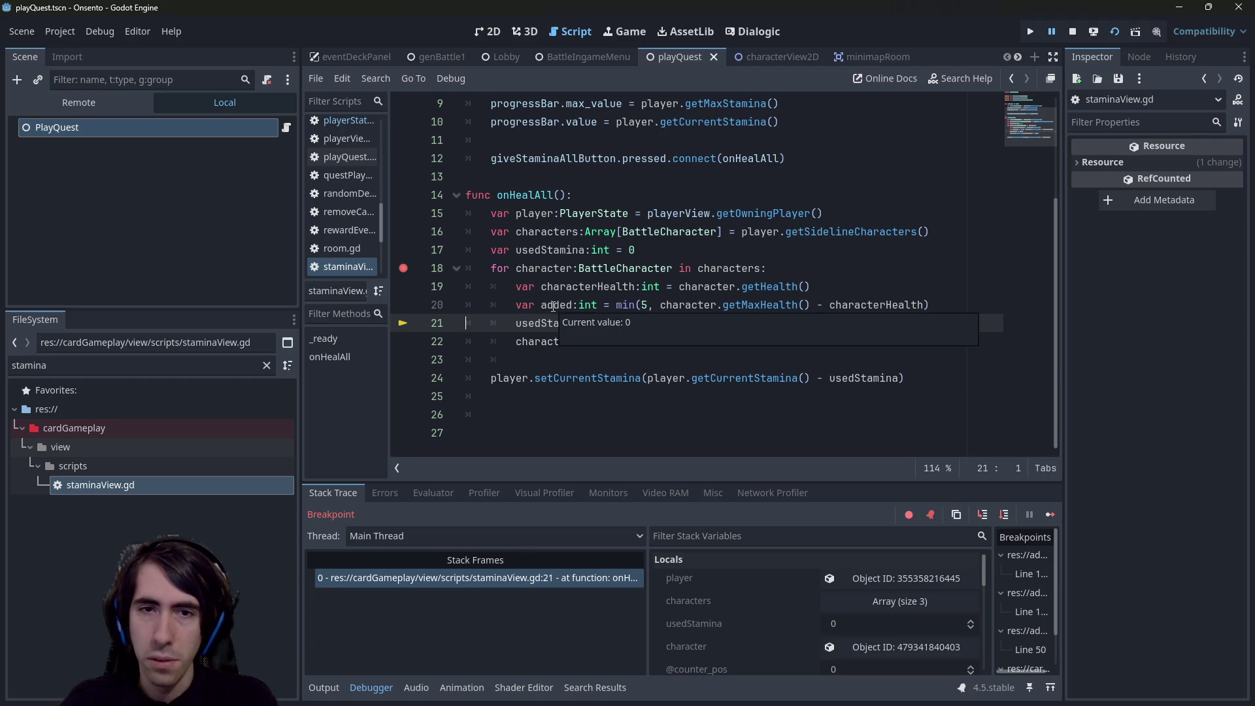
pyautogui.click(1005, 514)
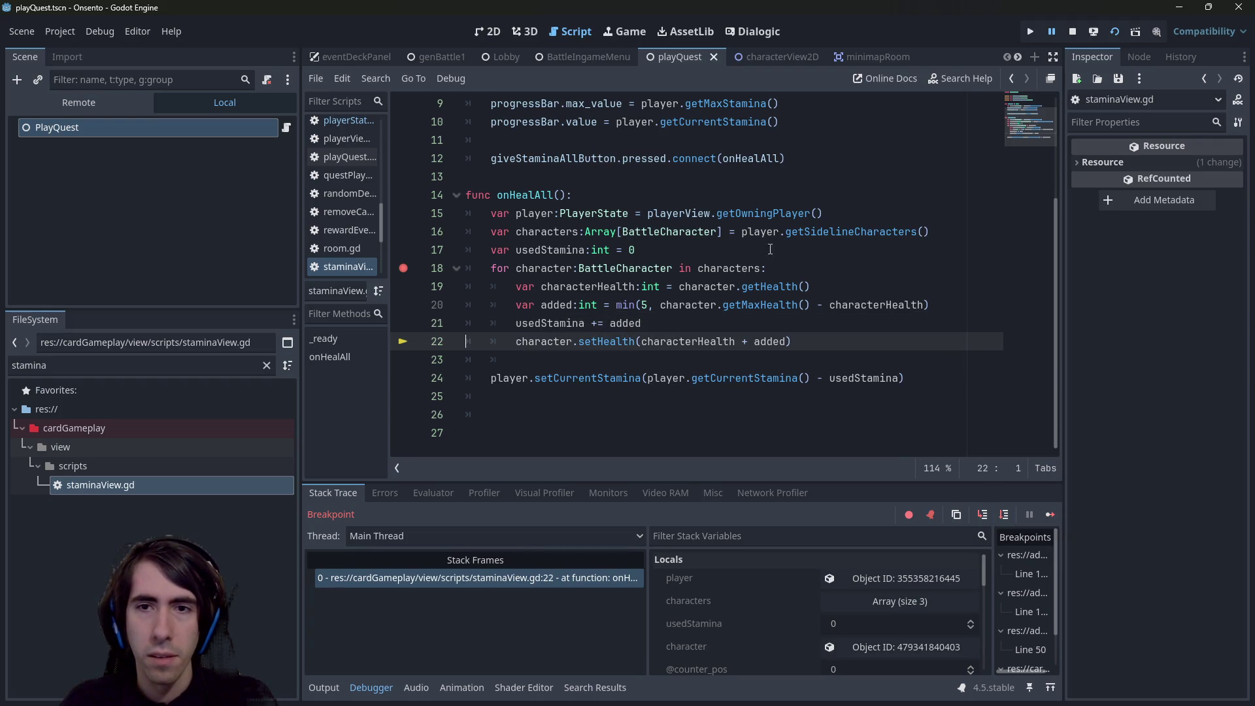
pyautogui.moveTo(862, 306)
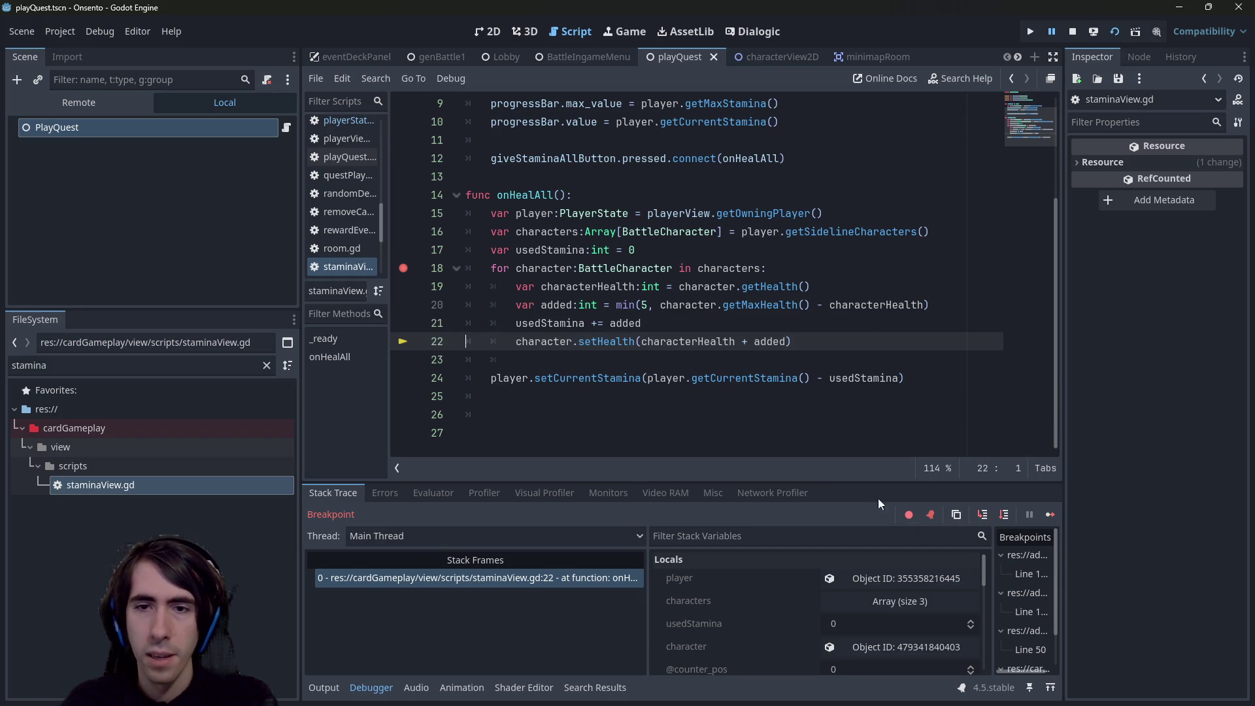
pyautogui.click(1016, 509)
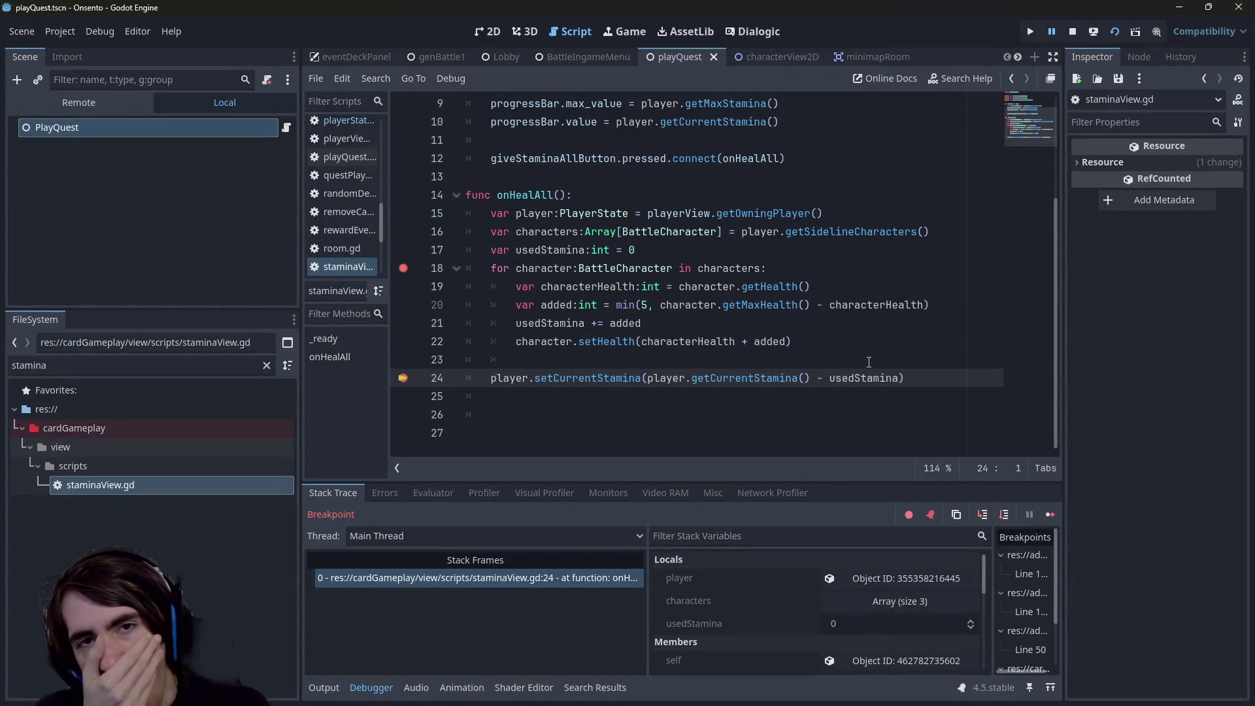
pyautogui.scroll(3, 869, 363)
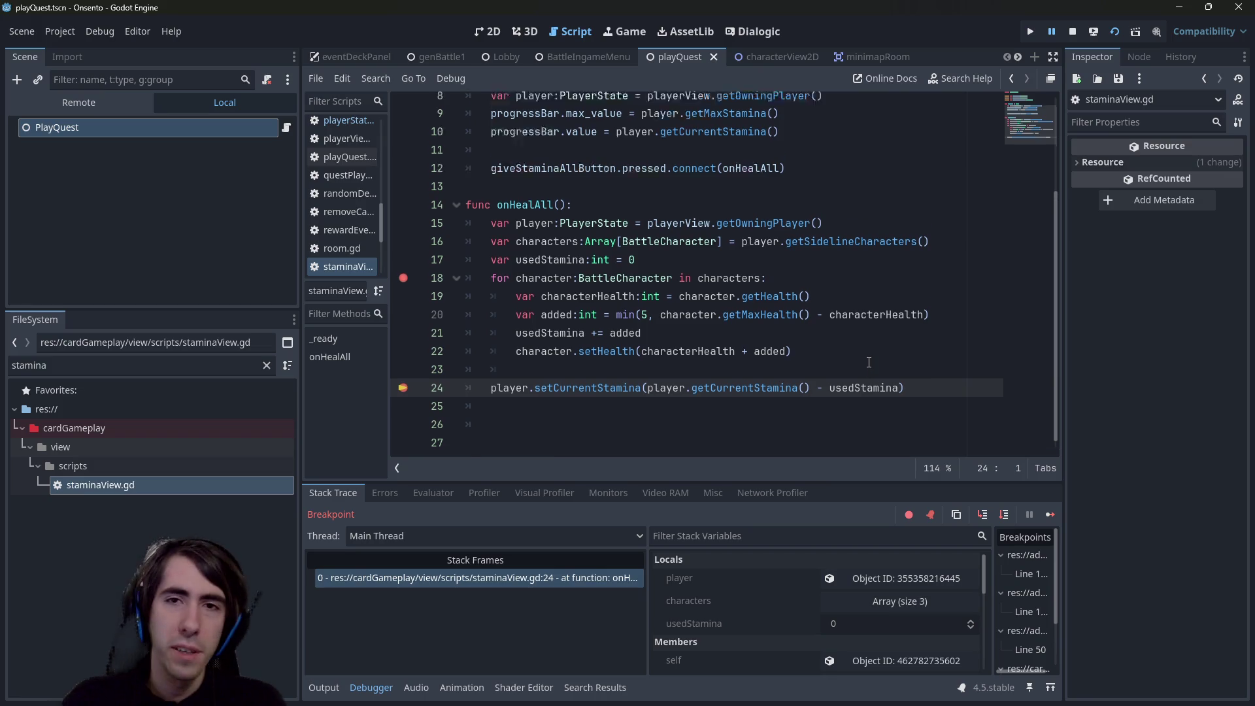
pyautogui.moveTo(785, 304); pyautogui.dragTo(490, 226)
# Add a new updateStaminaView function header below _ready
pyautogui.click(747, 268)
pyautogui.scroll(-1, 746, 268)
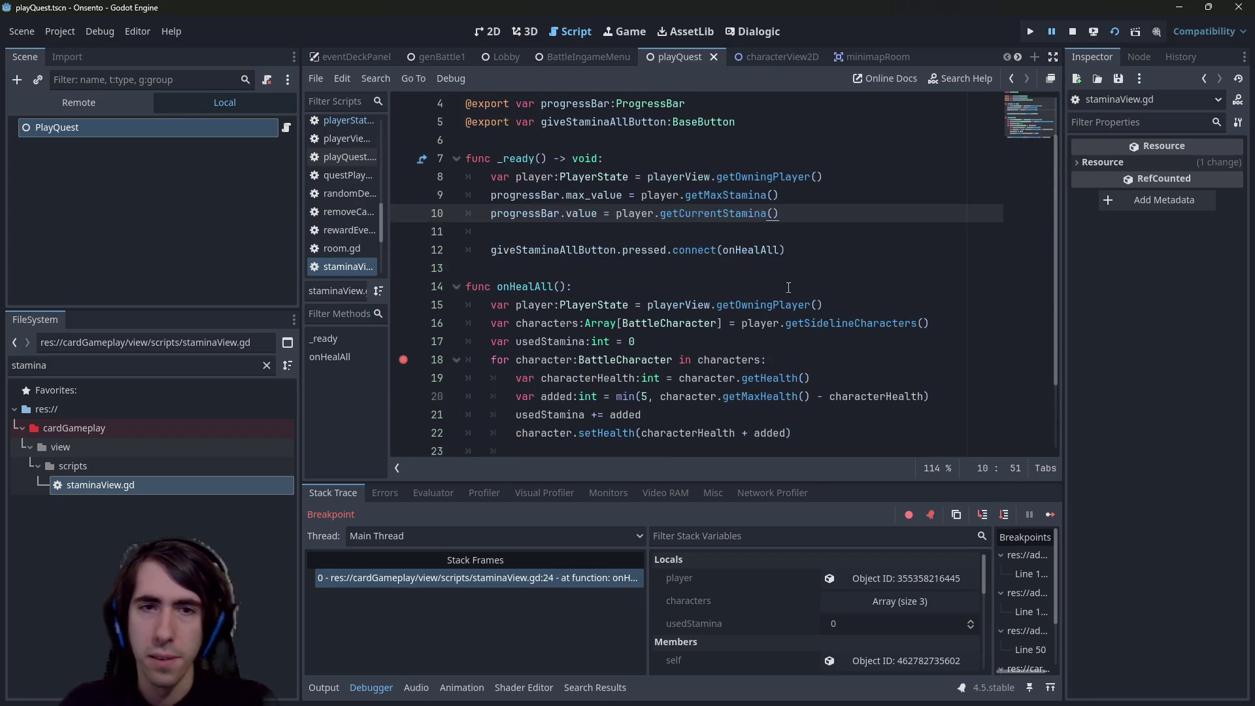
pyautogui.click(746, 268)
pyautogui.press('Return')
pyautogui.press('Return')
pyautogui.press('Up')
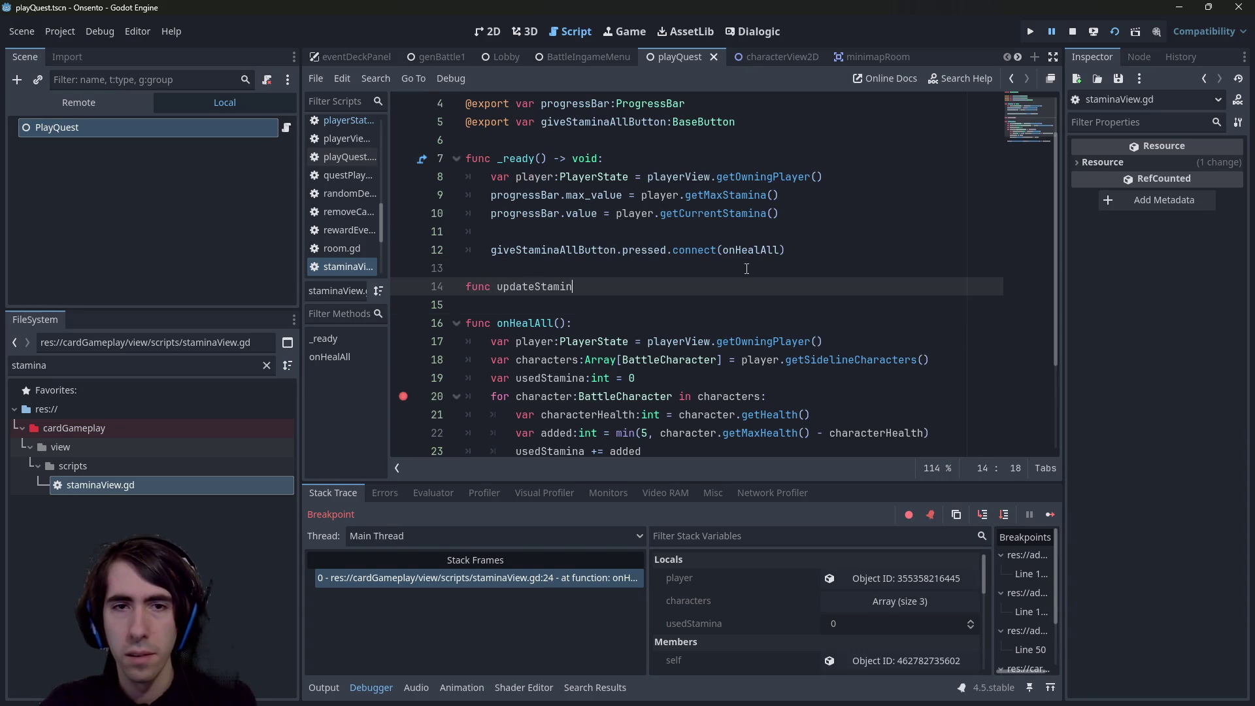
pyautogui.write(':')
pyautogui.press('Return')
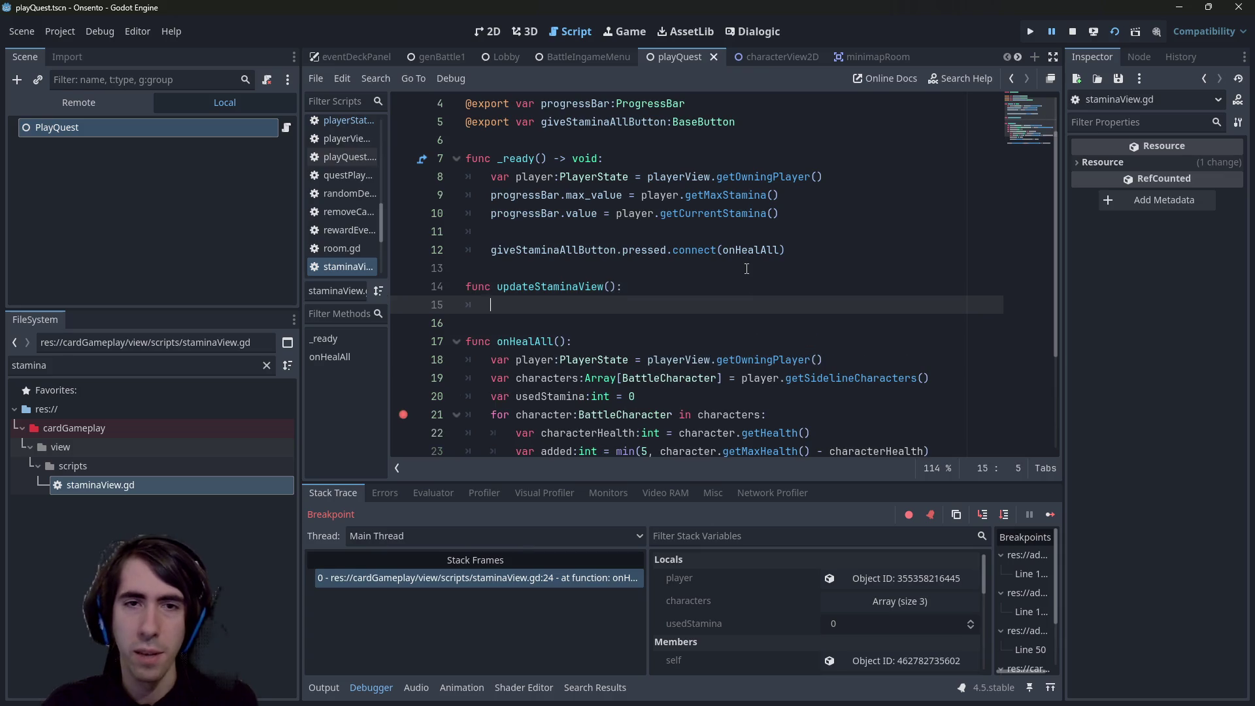
# Copy the progressBar.value assignment into updateStaminaView and call updateStaminaView() from _ready
pyautogui.moveTo(779, 213); pyautogui.dragTo(465, 213)
pyautogui.hotkey('ctrl', 'c')
pyautogui.click(497, 305)
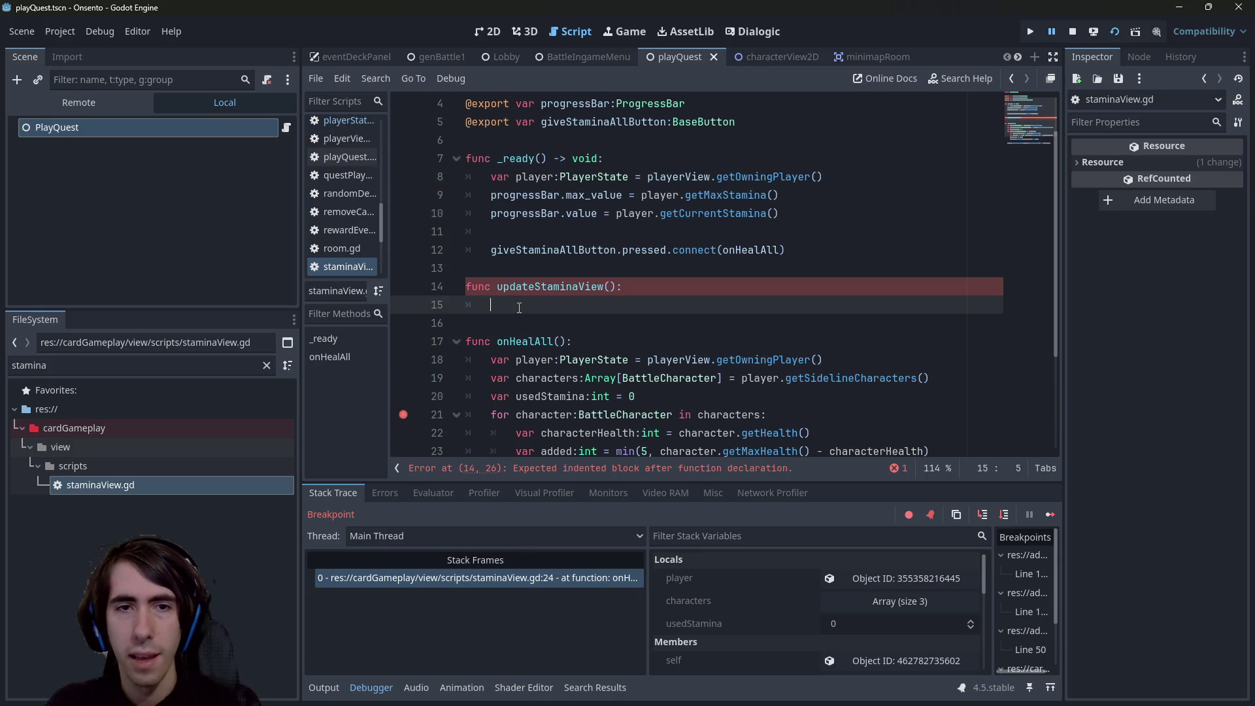
pyautogui.hotkey('ctrl', 'v')
pyautogui.click(525, 293)
pyautogui.click(516, 304)
pyautogui.press('BackSpace')
pyautogui.moveTo(779, 214); pyautogui.dragTo(490, 213)
pyautogui.write('updateStaminaView()')
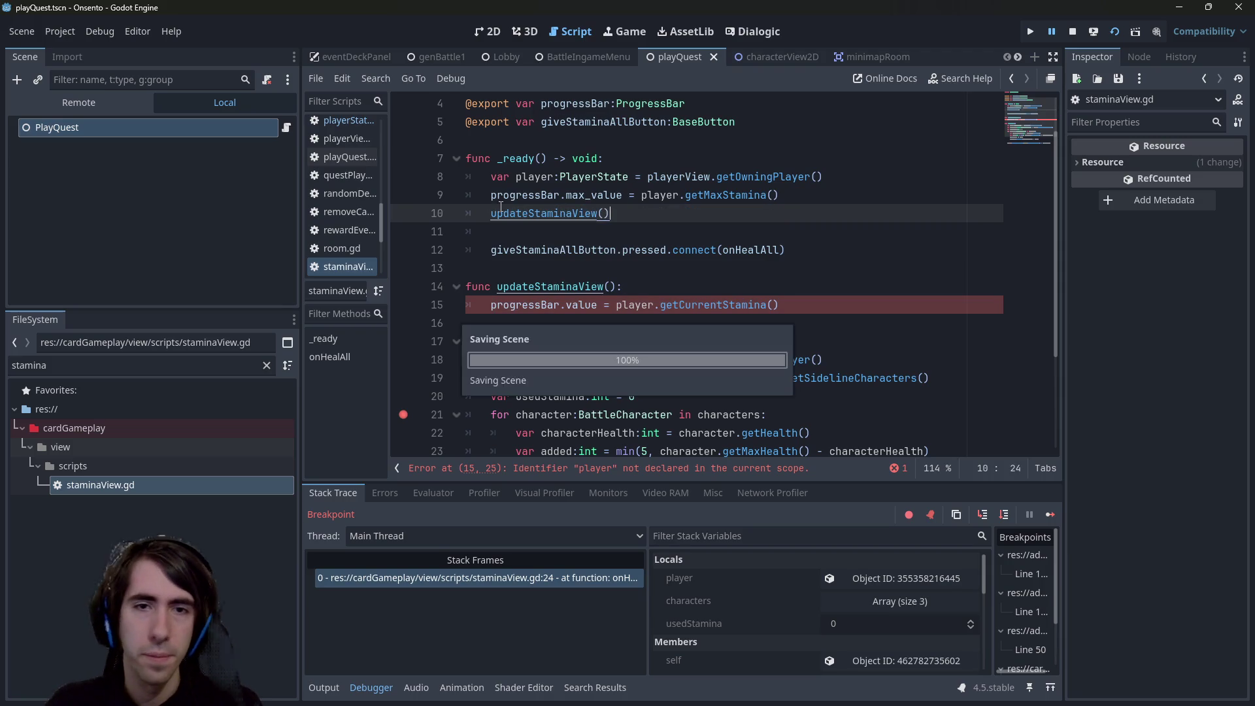
# Copy the player lookup and move the max_value line into updateStaminaView
pyautogui.doubleClick(596, 288)
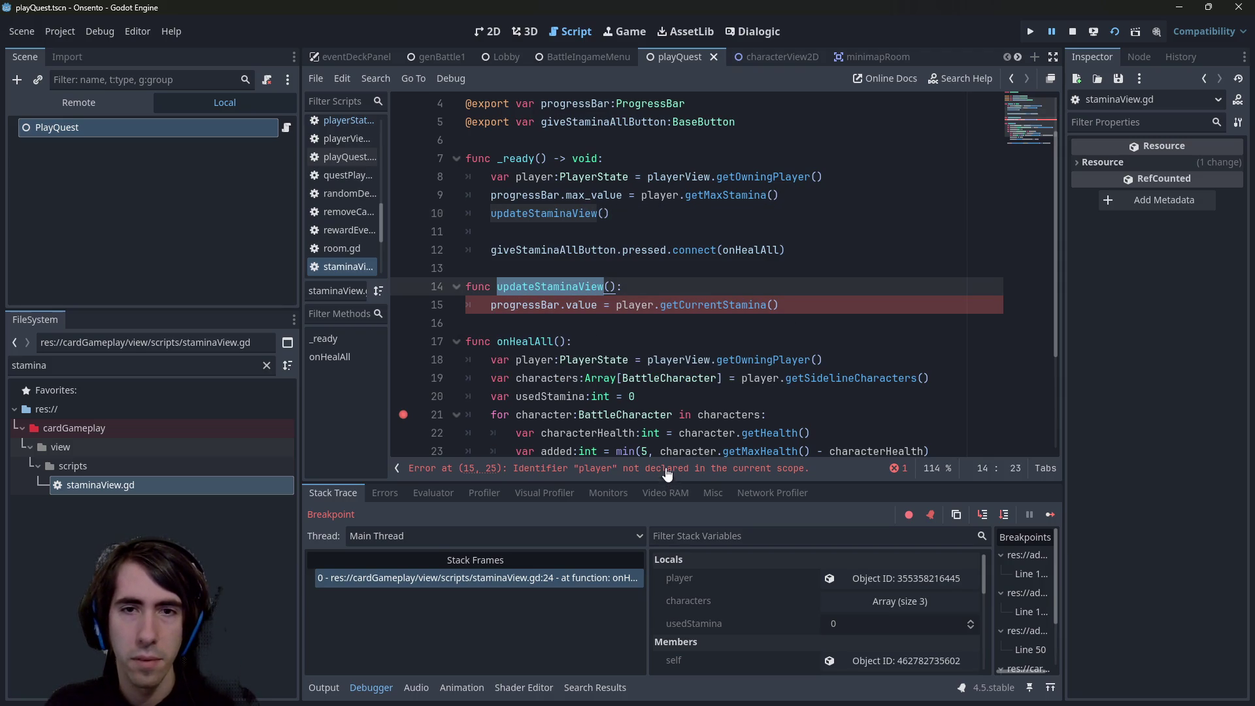
pyautogui.moveTo(825, 176); pyautogui.dragTo(413, 176)
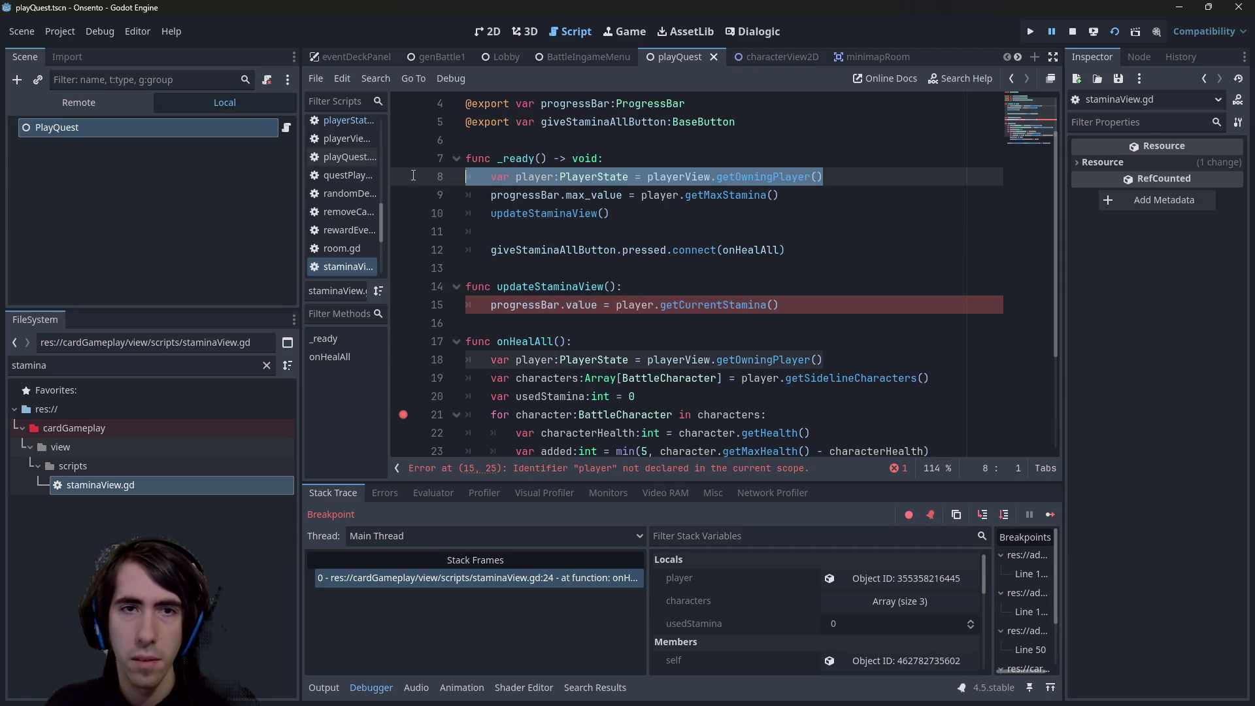
pyautogui.hotkey('ctrl', 'c')
pyautogui.click(647, 285)
pyautogui.press('Return')
pyautogui.hotkey('ctrl', 'v')
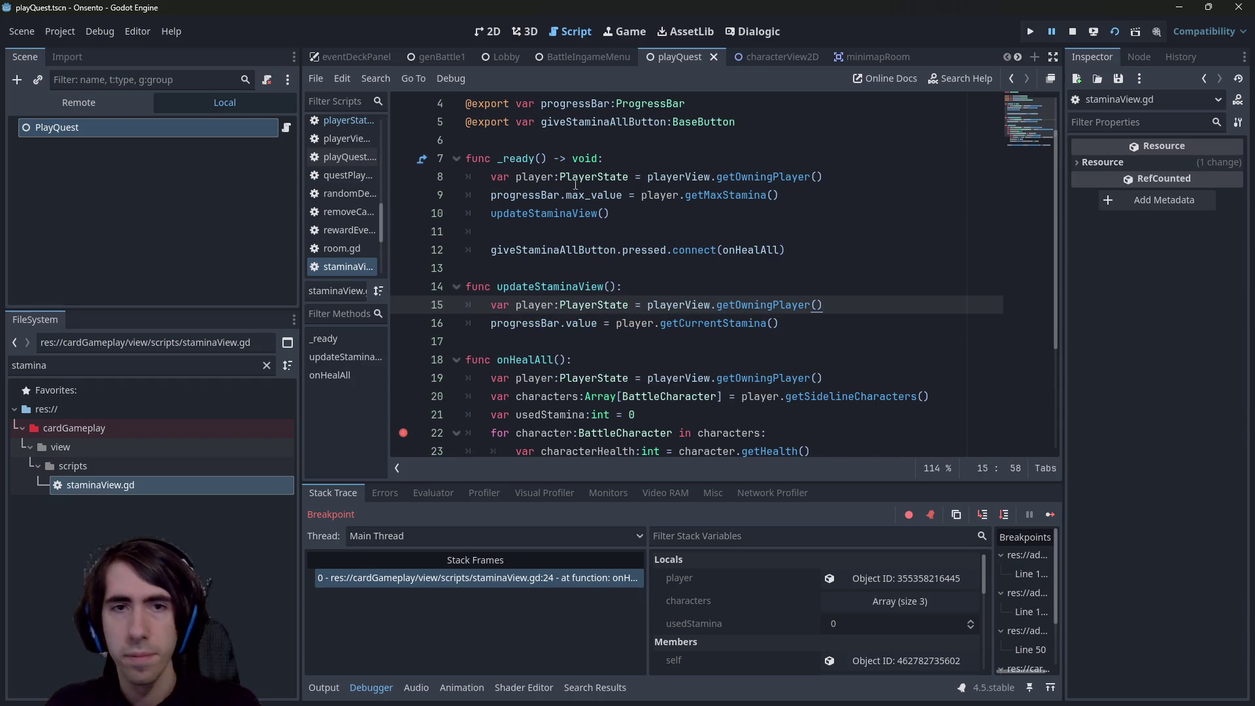
pyautogui.click(828, 194)
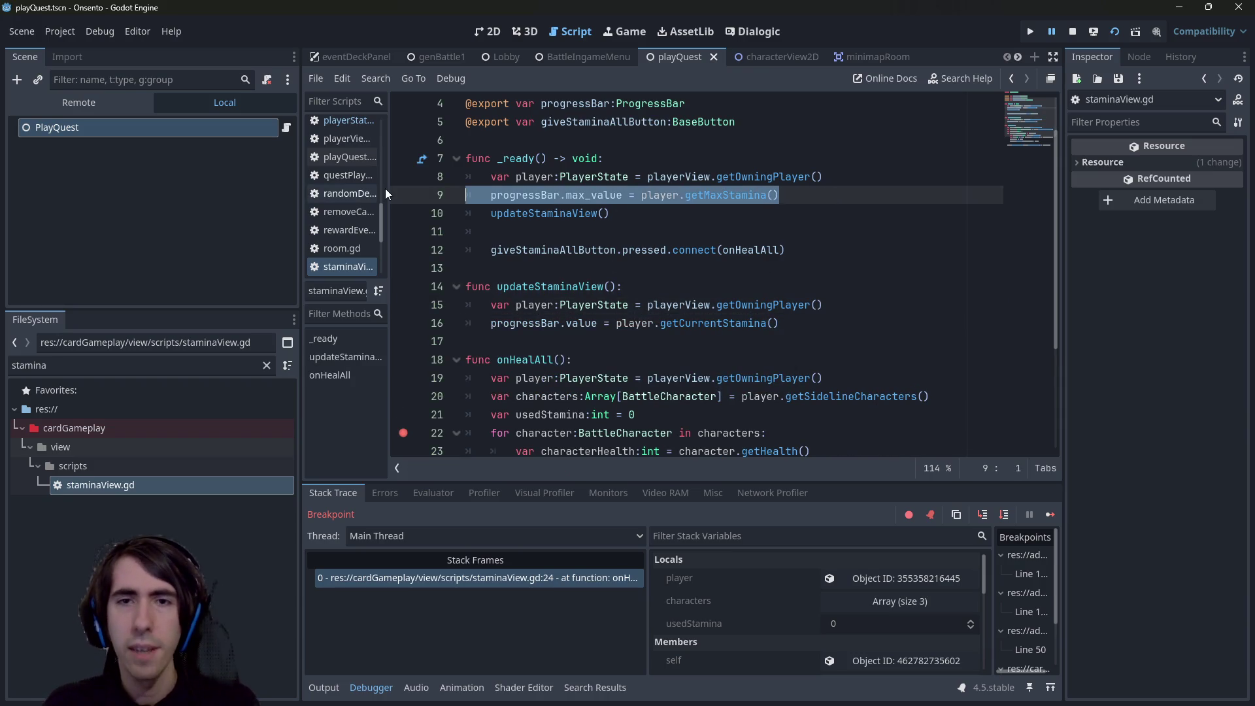
pyautogui.hotkey('ctrl', 'shift', 'k')
pyautogui.click(856, 292)
pyautogui.press('Return')
pyautogui.hotkey('ctrl', 'v')
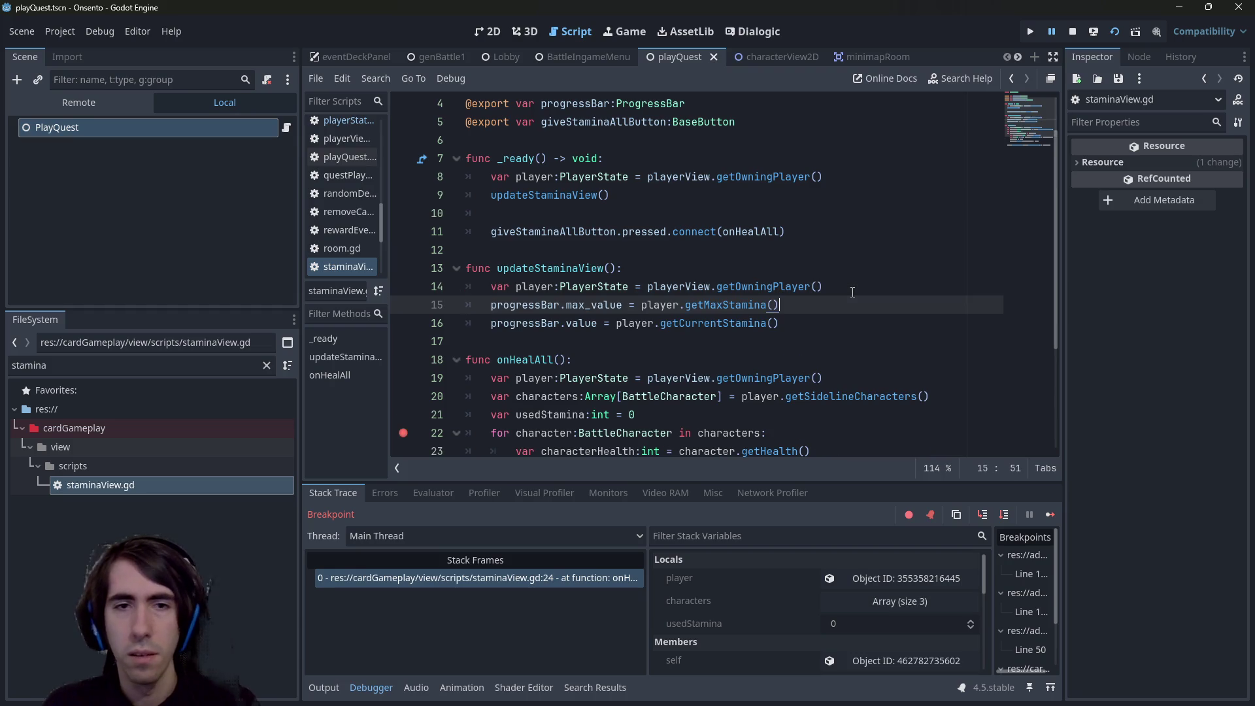
# Call updateStaminaView() at the end of onHealAll, save, and remove the loop breakpoint
pyautogui.click(532, 288)
pyautogui.doubleClick(549, 268)
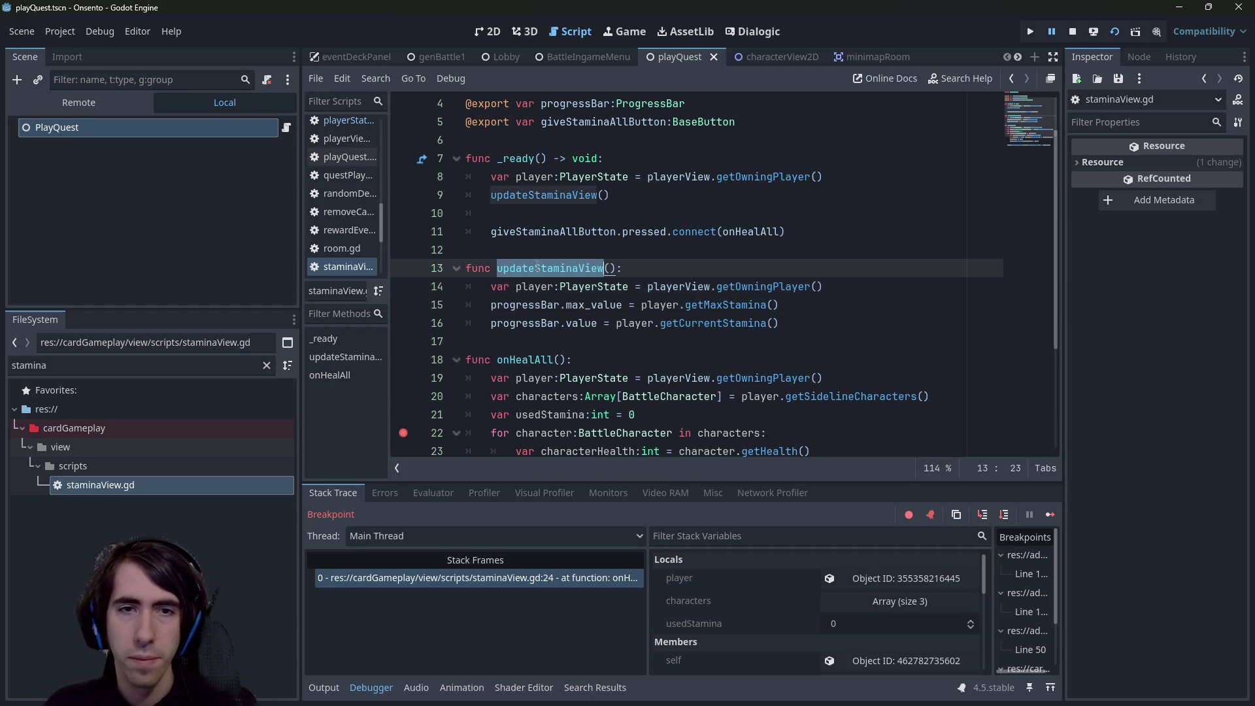
pyautogui.scroll(-3, 564, 301)
pyautogui.click(604, 396)
pyautogui.write('updateStaminaView()')
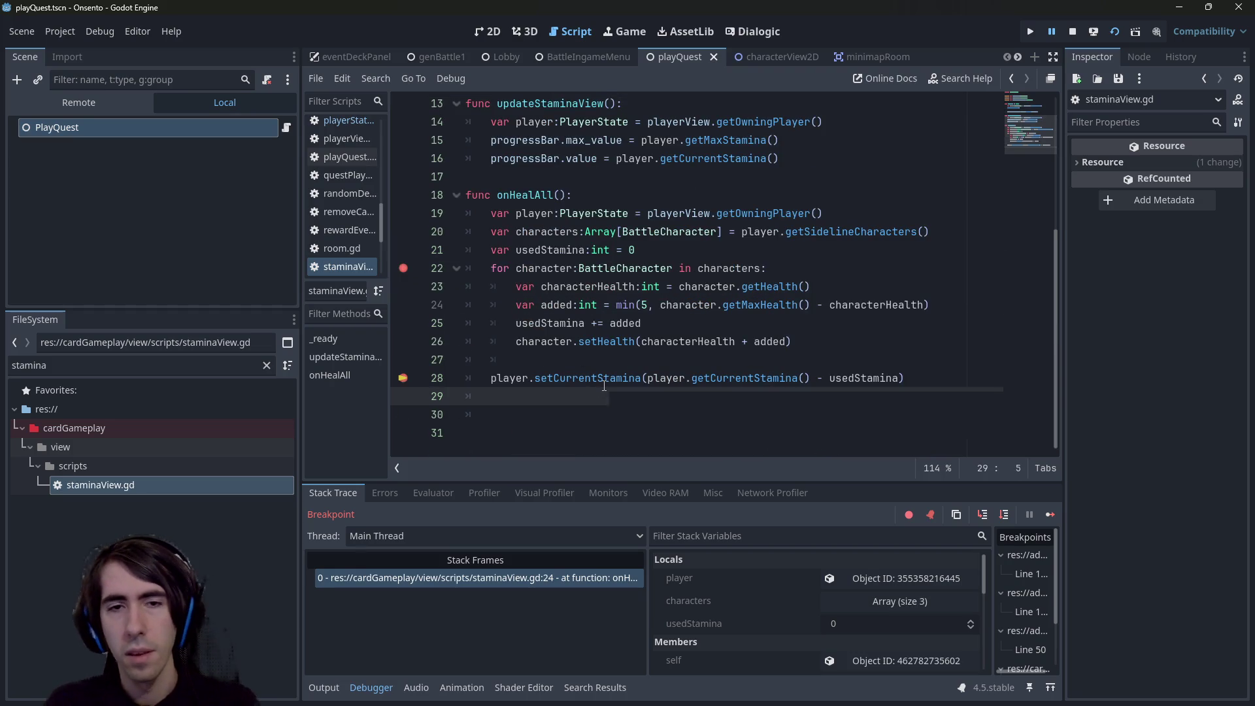
pyautogui.hotkey('ctrl', 's')
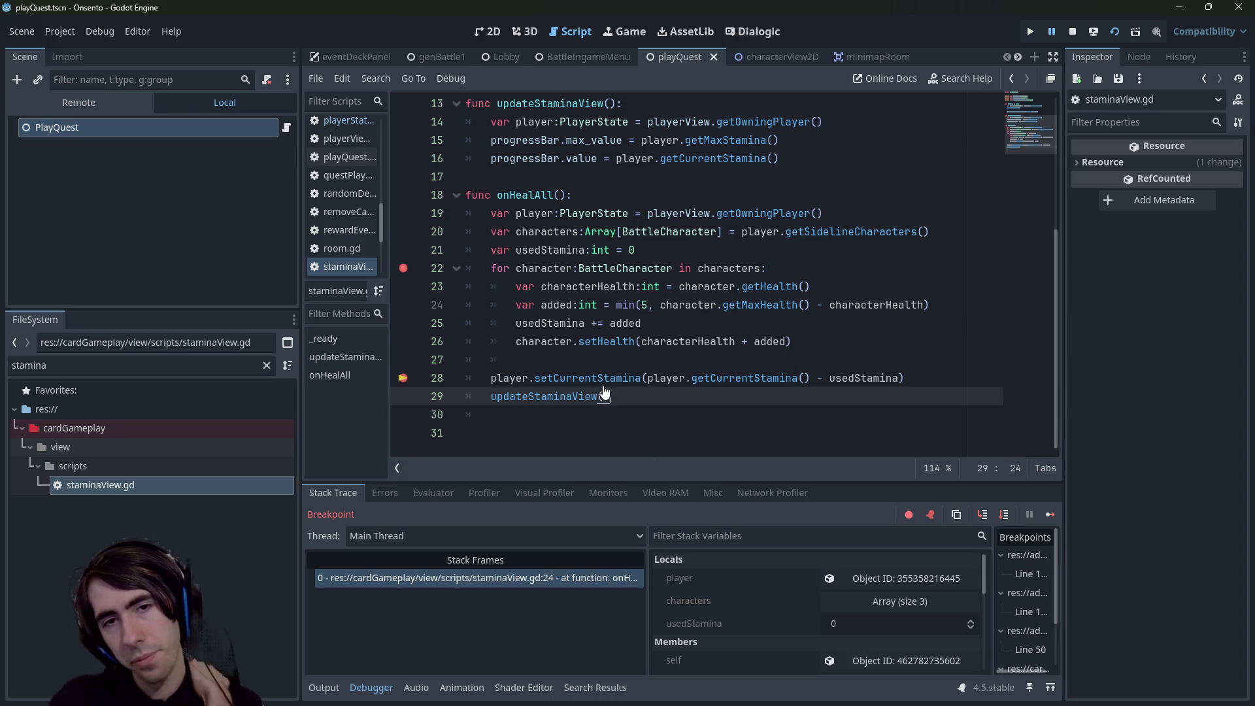
pyautogui.click(403, 268)
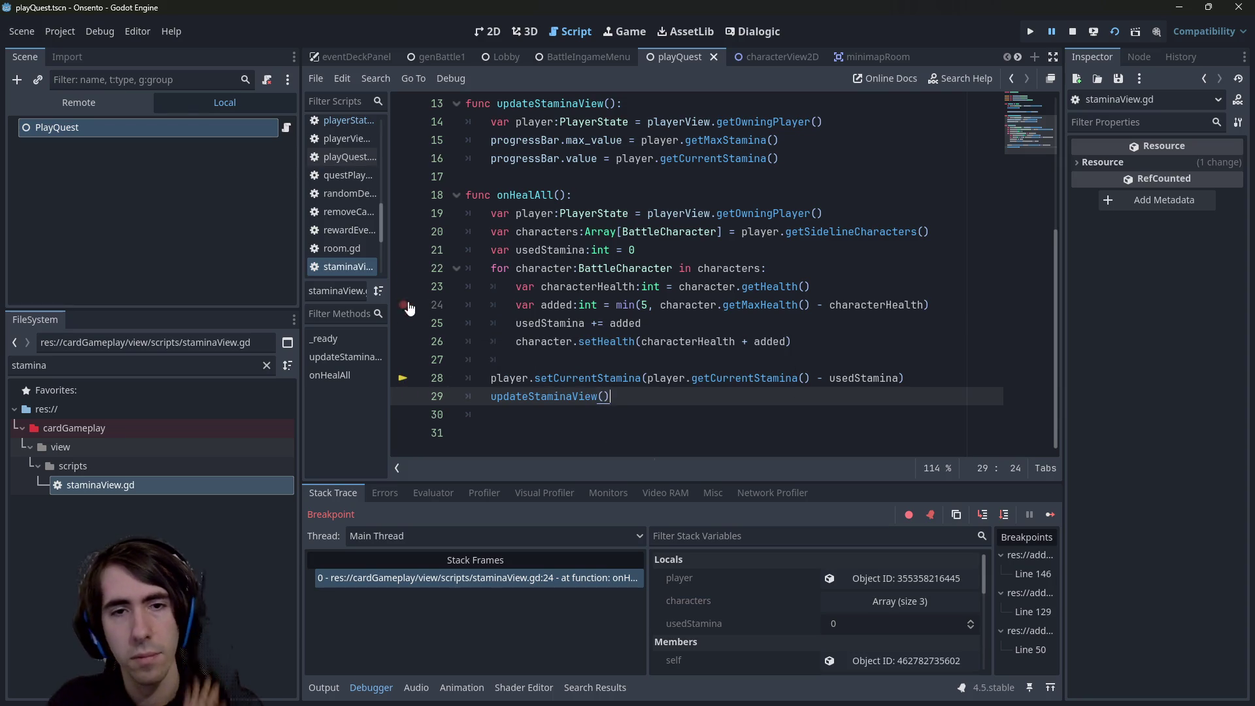
pyautogui.moveTo(584, 328)
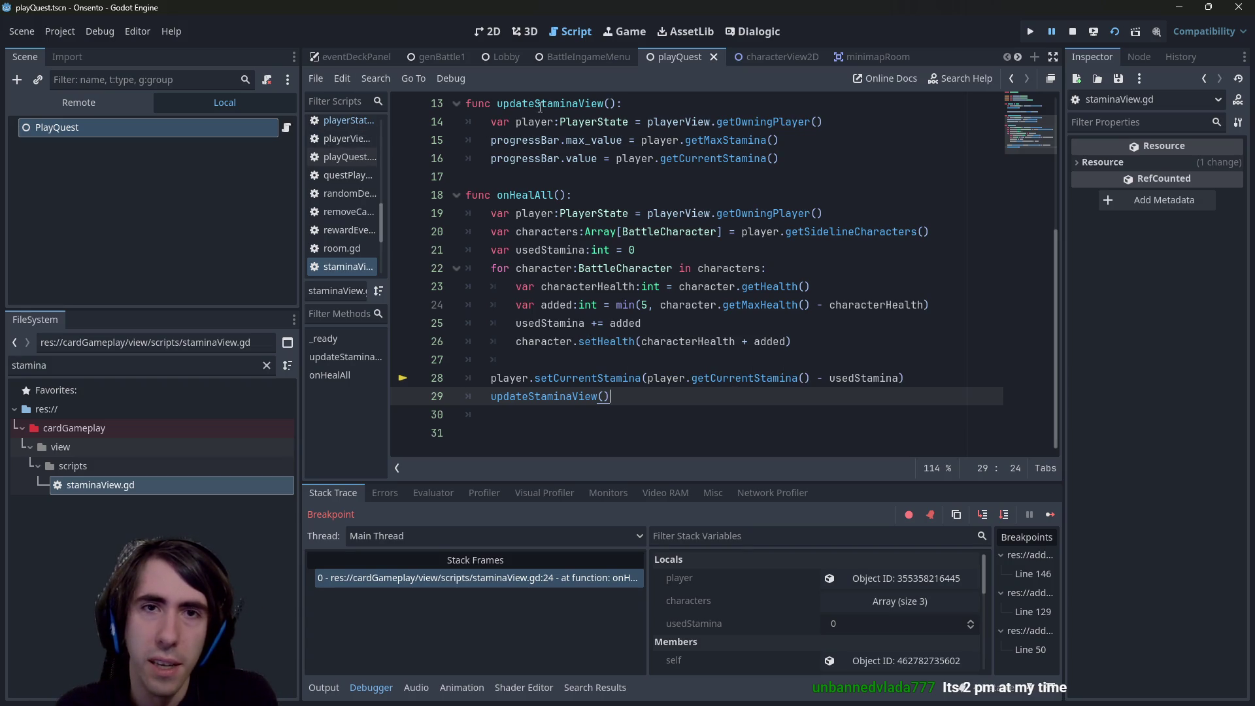
# Open the View node's script playerView2D.gd from the playerView2D scene
pyautogui.click(433, 57)
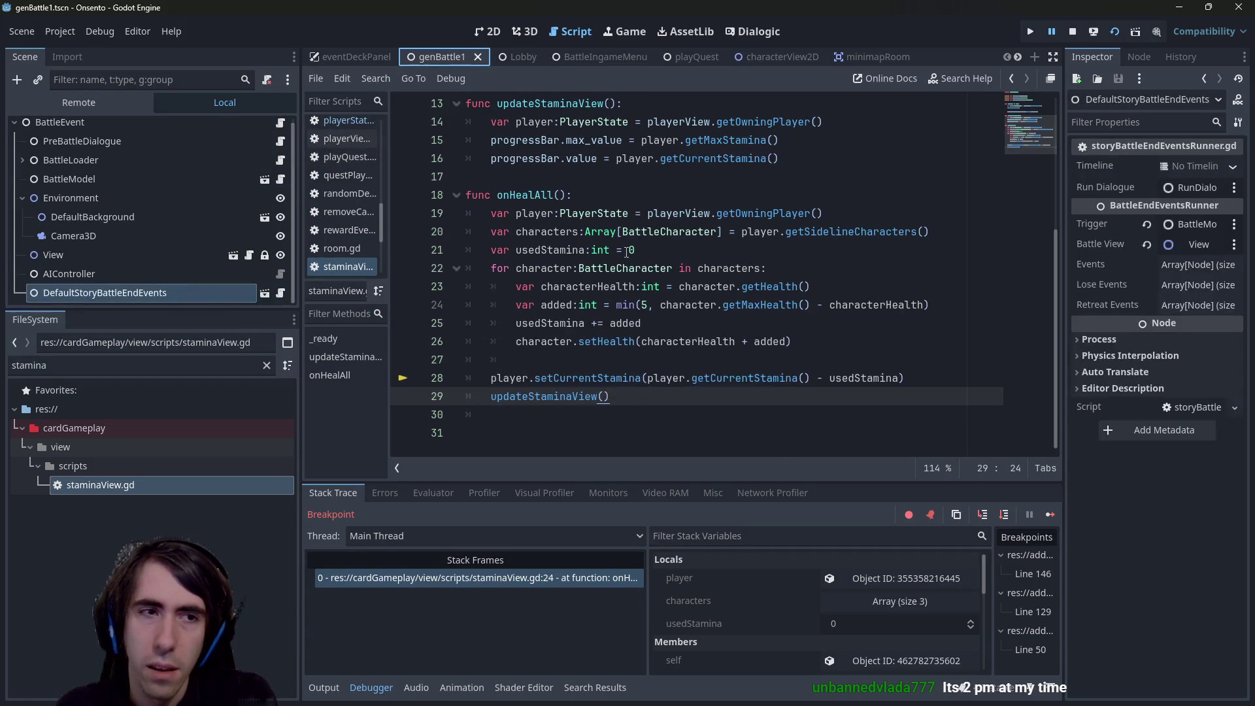
pyautogui.click(203, 126)
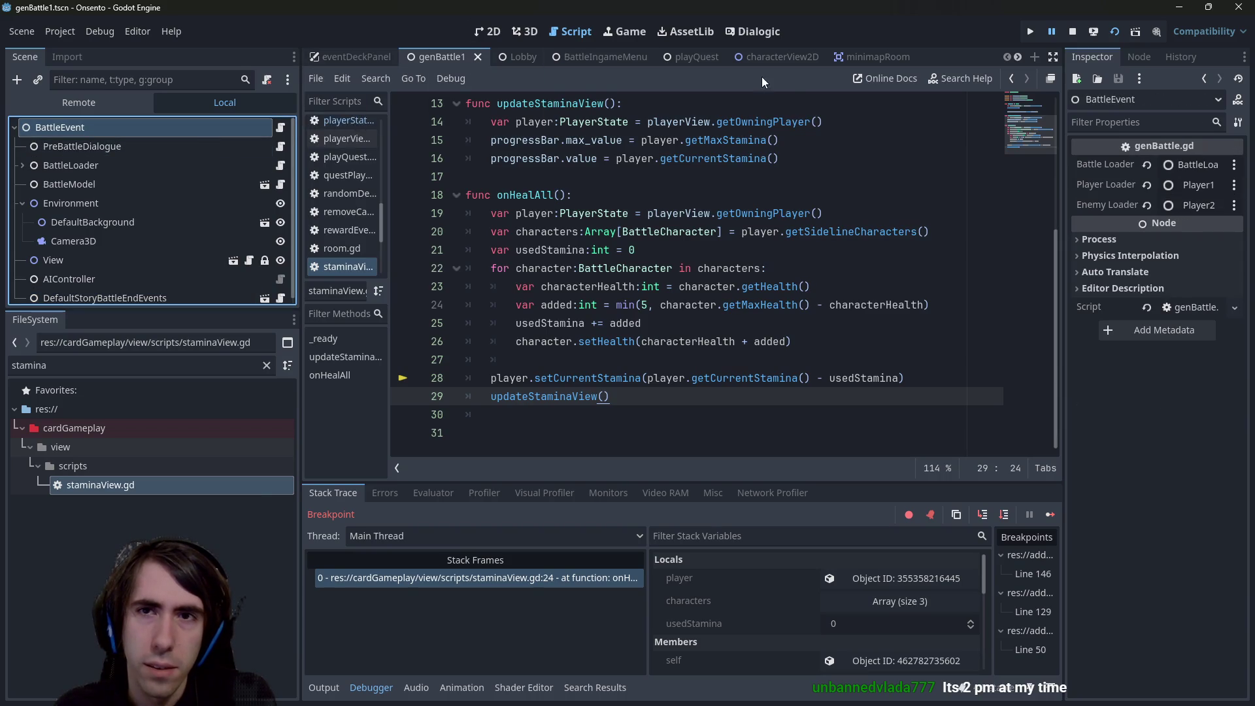
pyautogui.scroll(-5, 774, 61)
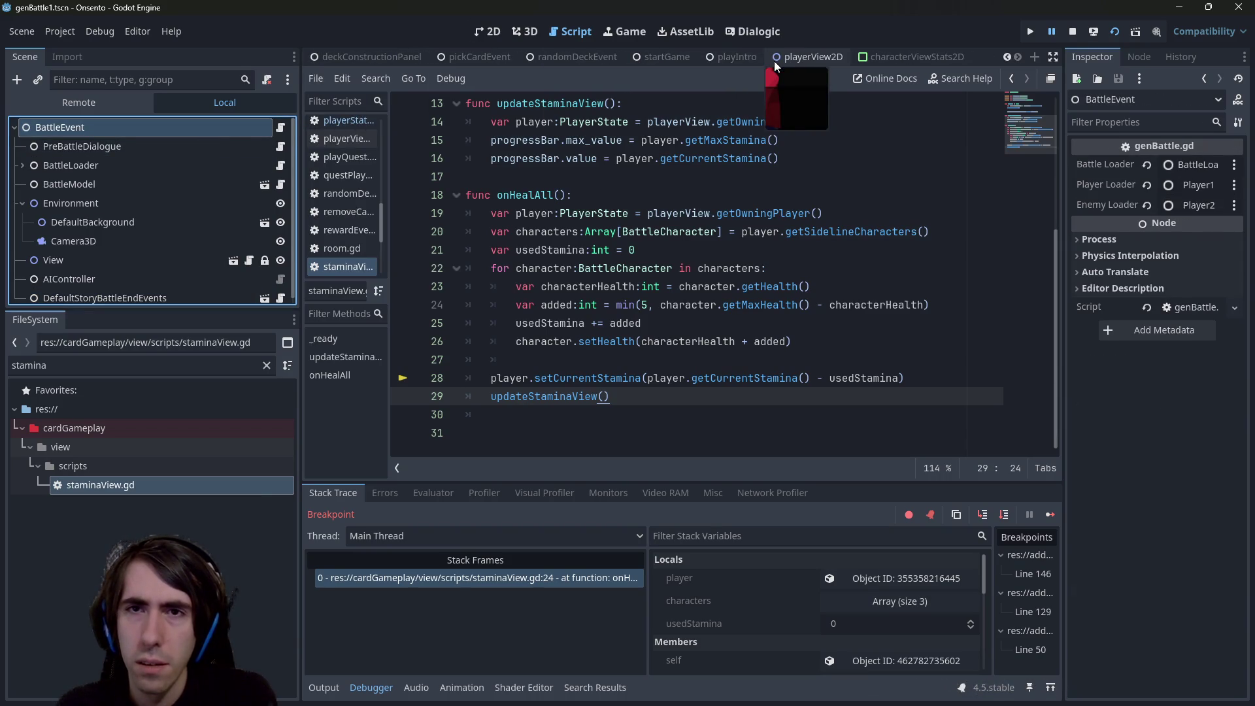
pyautogui.click(774, 61)
pyautogui.scroll(5, 257, 133)
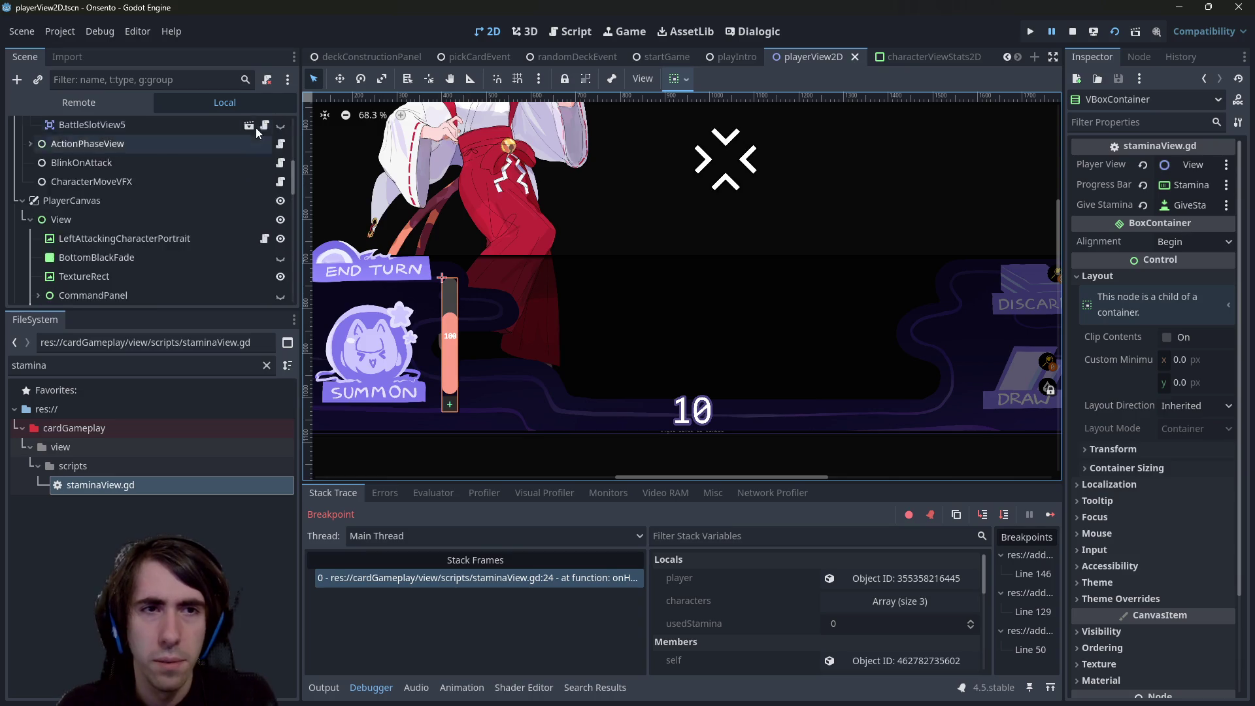
pyautogui.scroll(5, 257, 134)
pyautogui.click(264, 127)
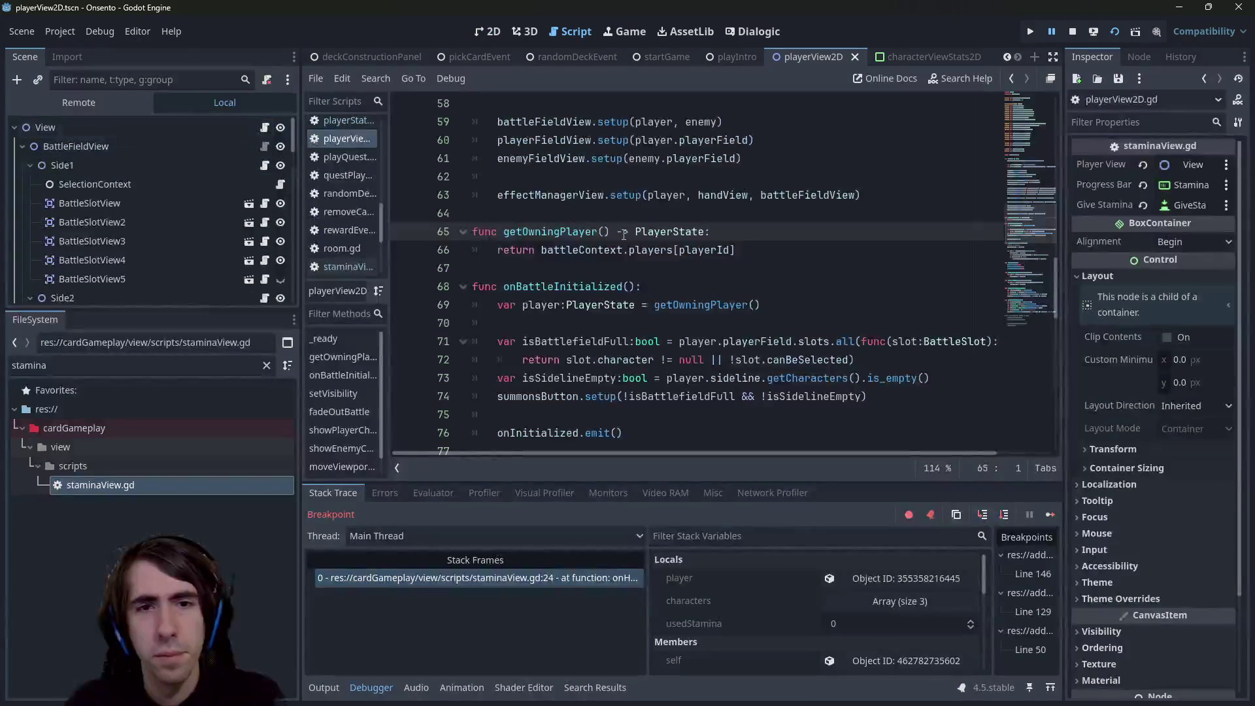
pyautogui.scroll(-10, 624, 234)
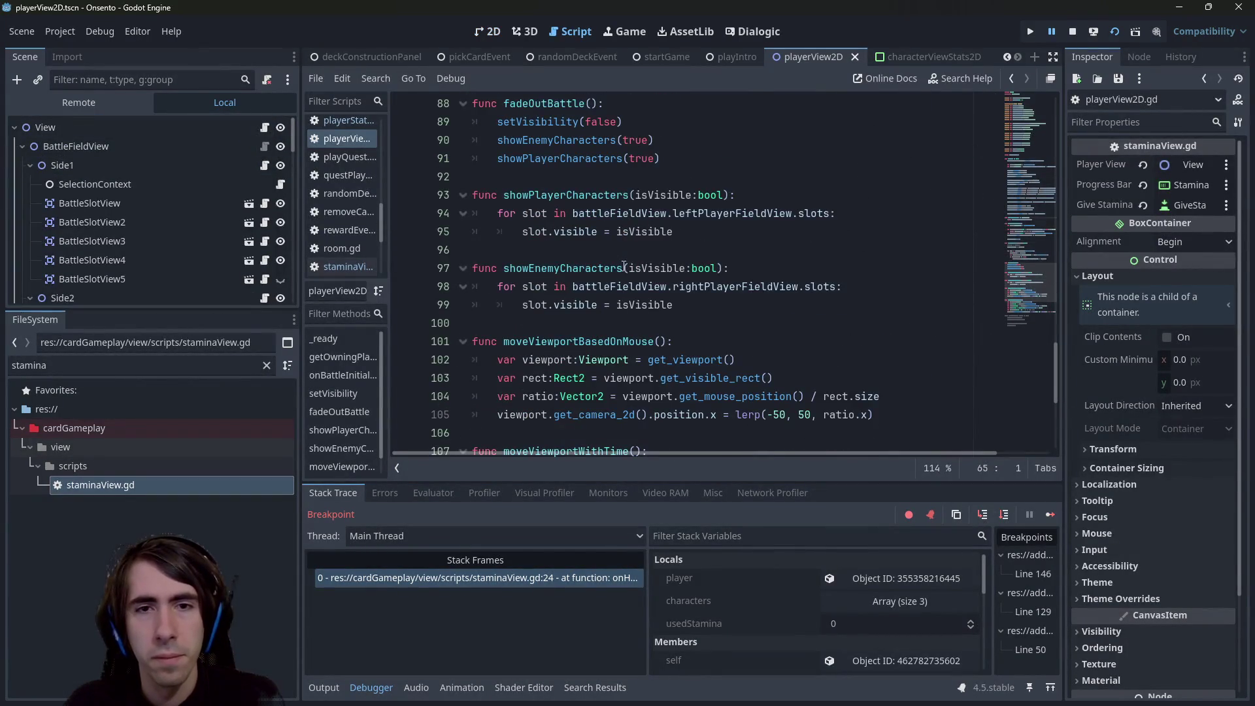
pyautogui.scroll(3, 623, 267)
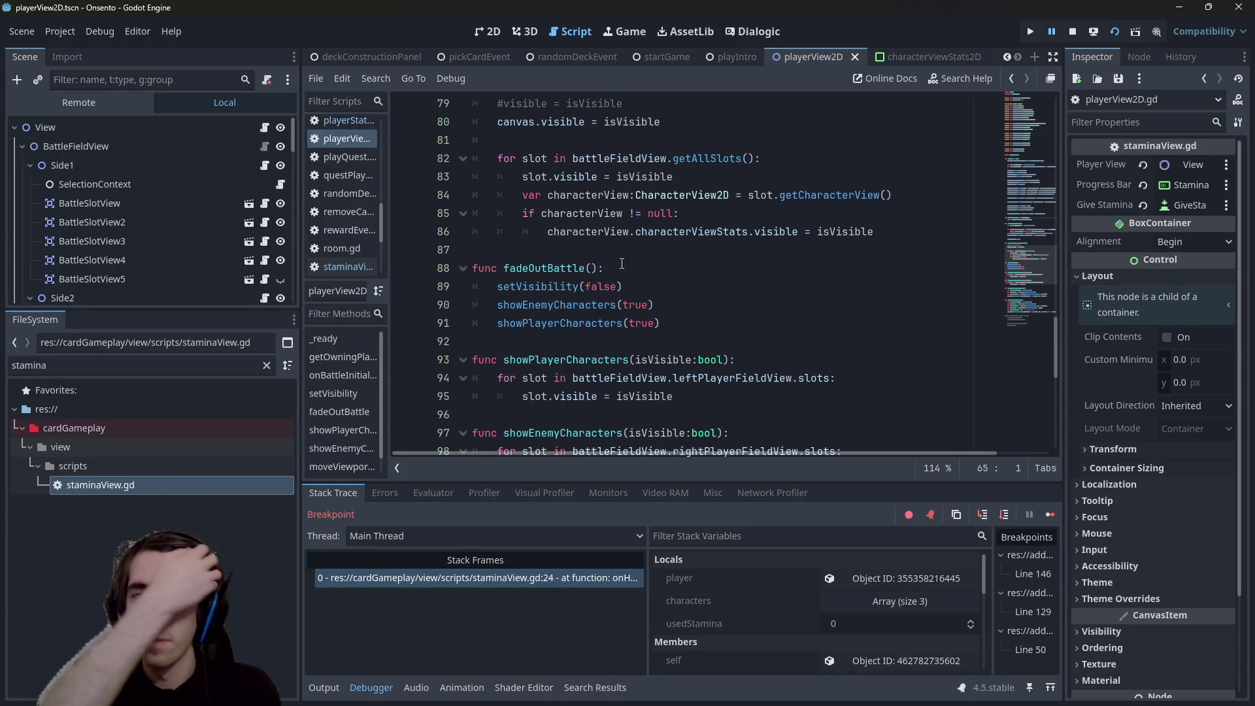
pyautogui.click(622, 263)
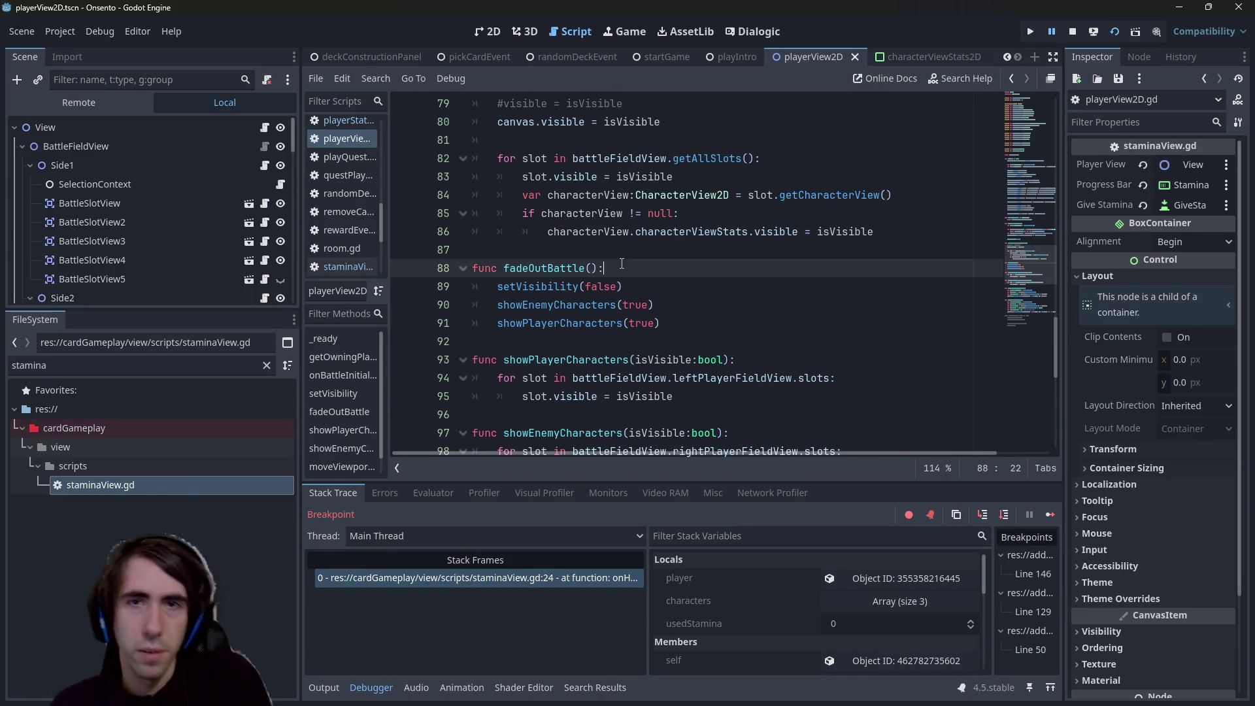
# Quick Open the battleContext scene by searching 'battlecontext'
pyautogui.hotkey('shift', 'alt', 'o')
pyautogui.write('batltecontext')
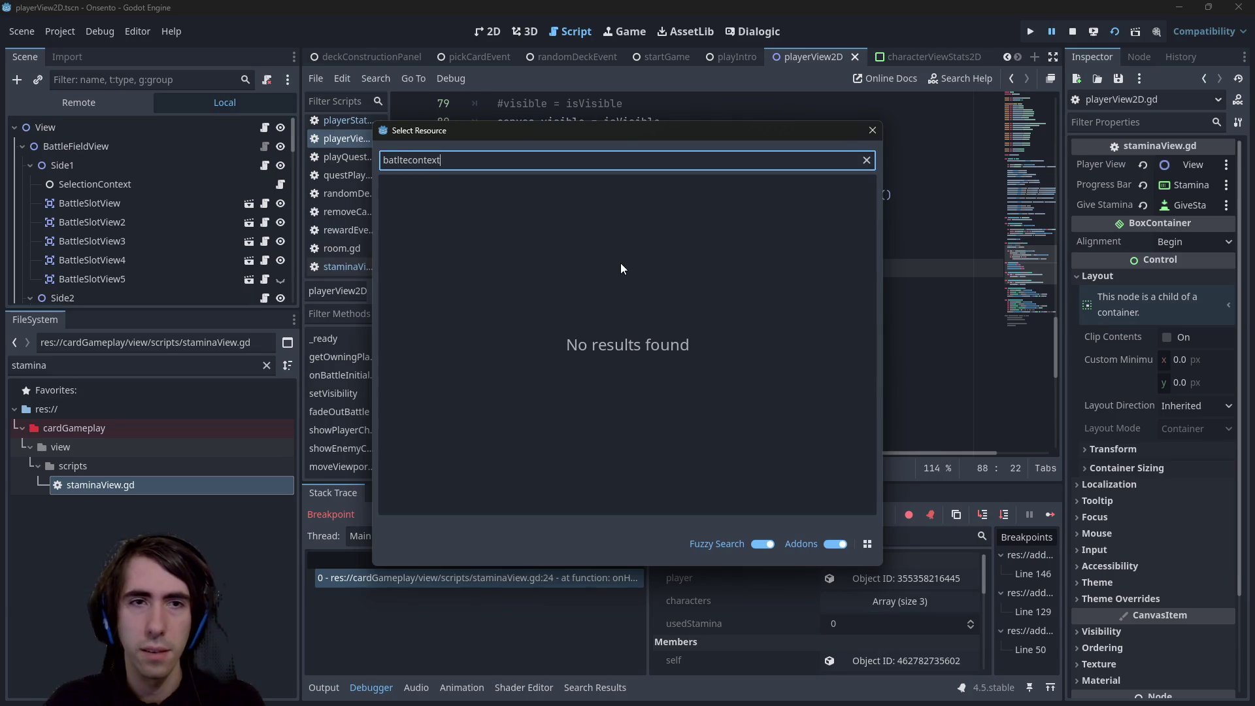
pyautogui.hotkey('ctrl', 'a')
pyautogui.write('battlecontext')
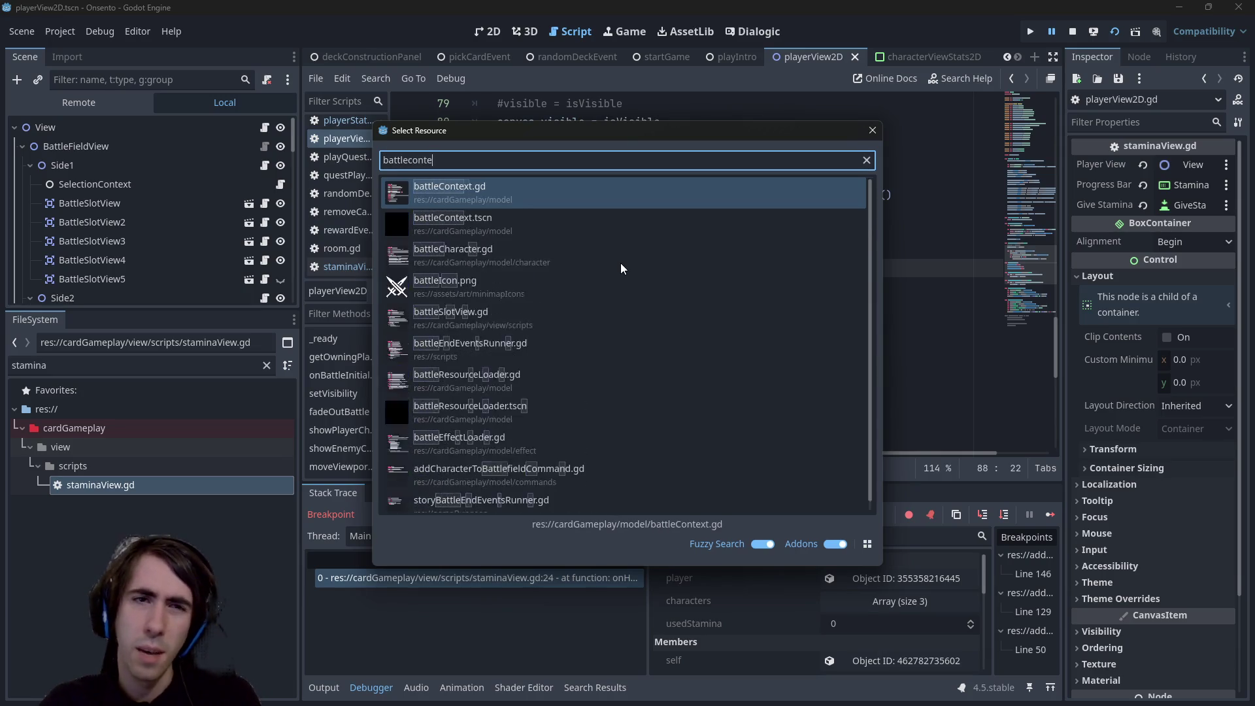
pyautogui.press('Return')
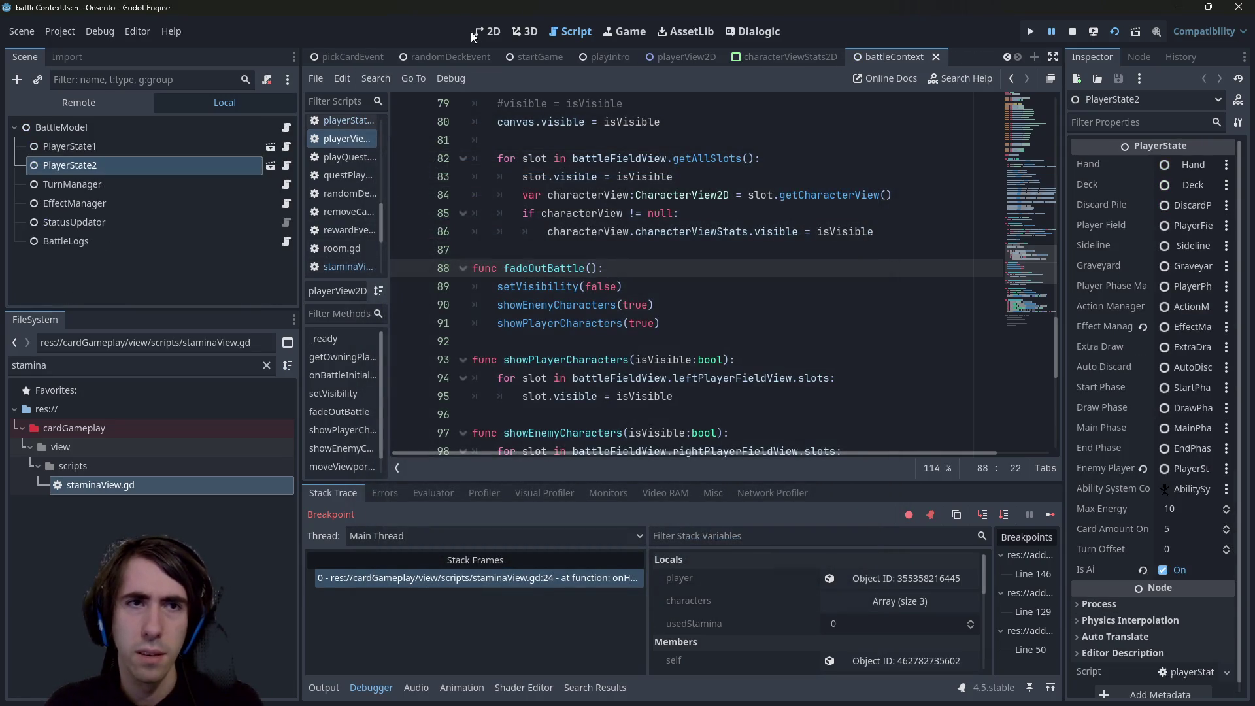
pyautogui.scroll(5, 489, 57)
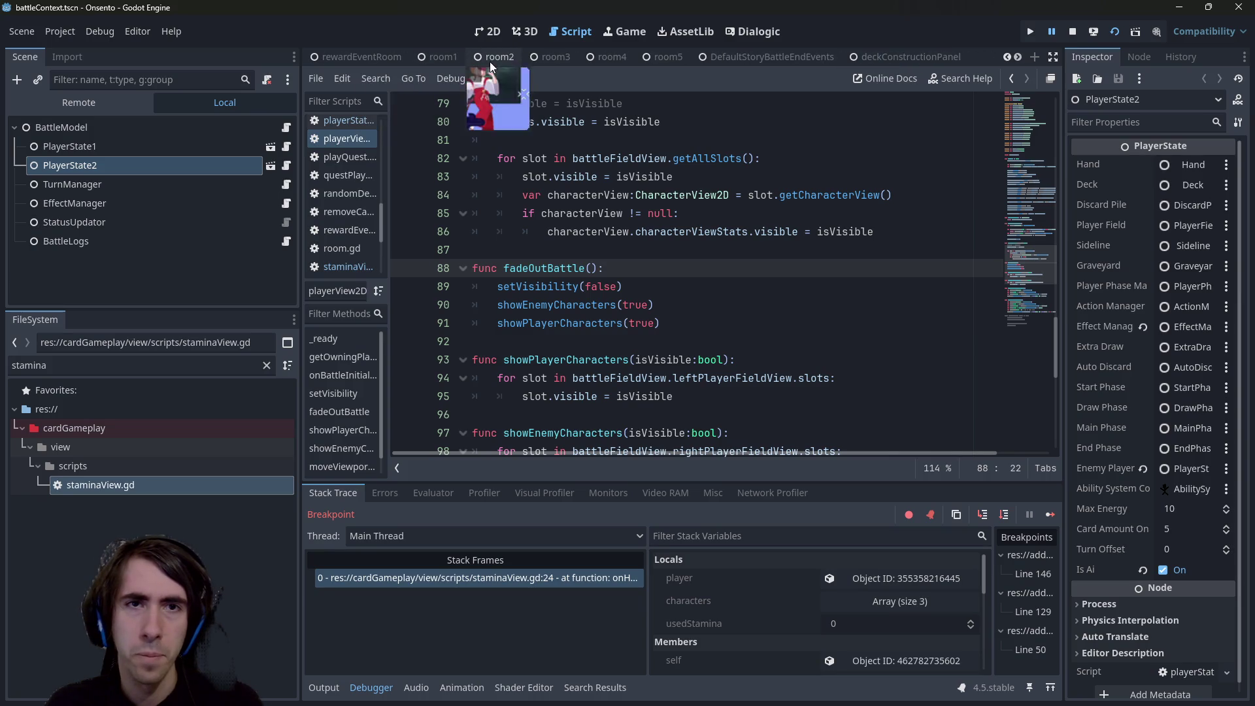
# Quick Open genBattle1 and open its BattleModel node's script battleContext.gd
pyautogui.click(569, 289)
pyautogui.hotkey('shift', 'alt', 'o')
pyautogui.write('genbattl')
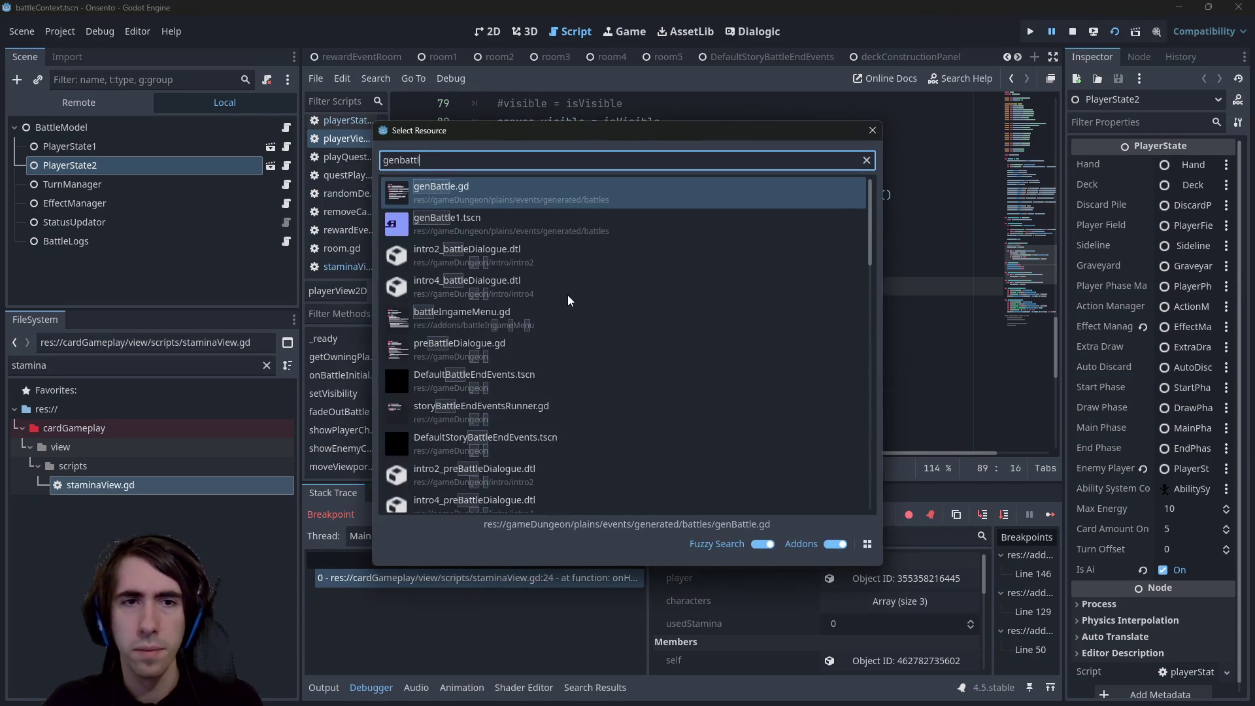
pyautogui.press('Down')
pyautogui.press('Return')
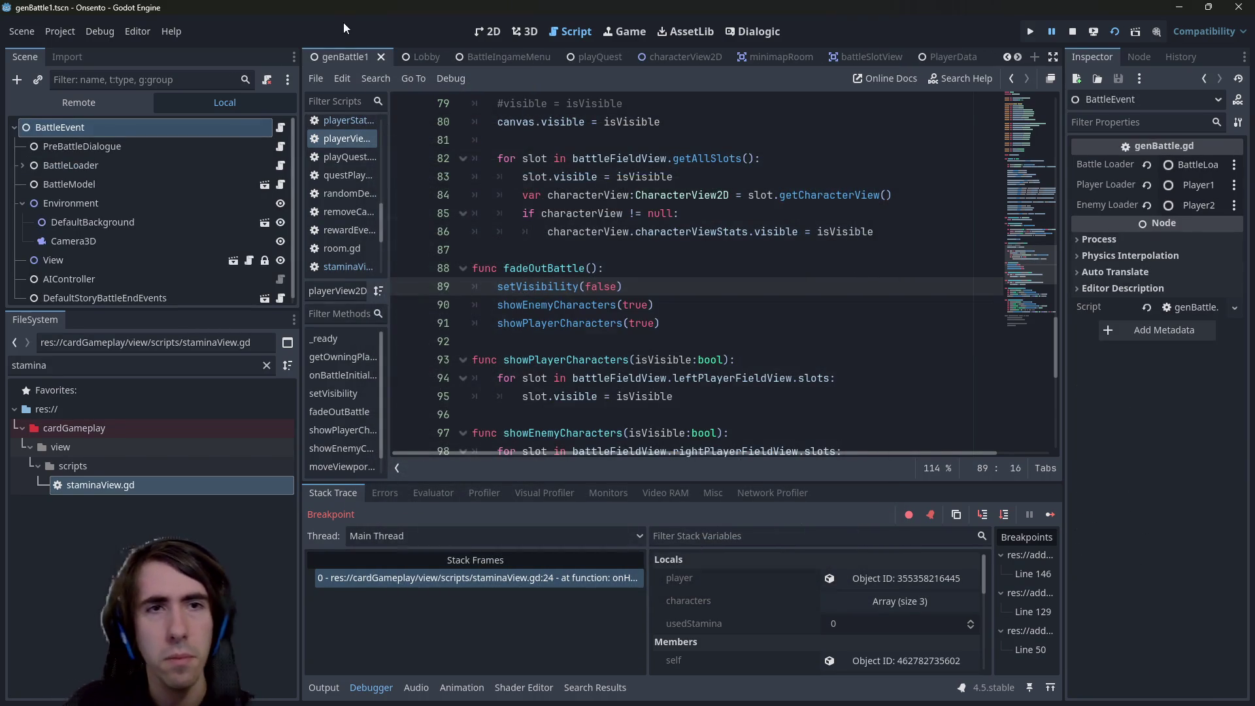
pyautogui.click(143, 178)
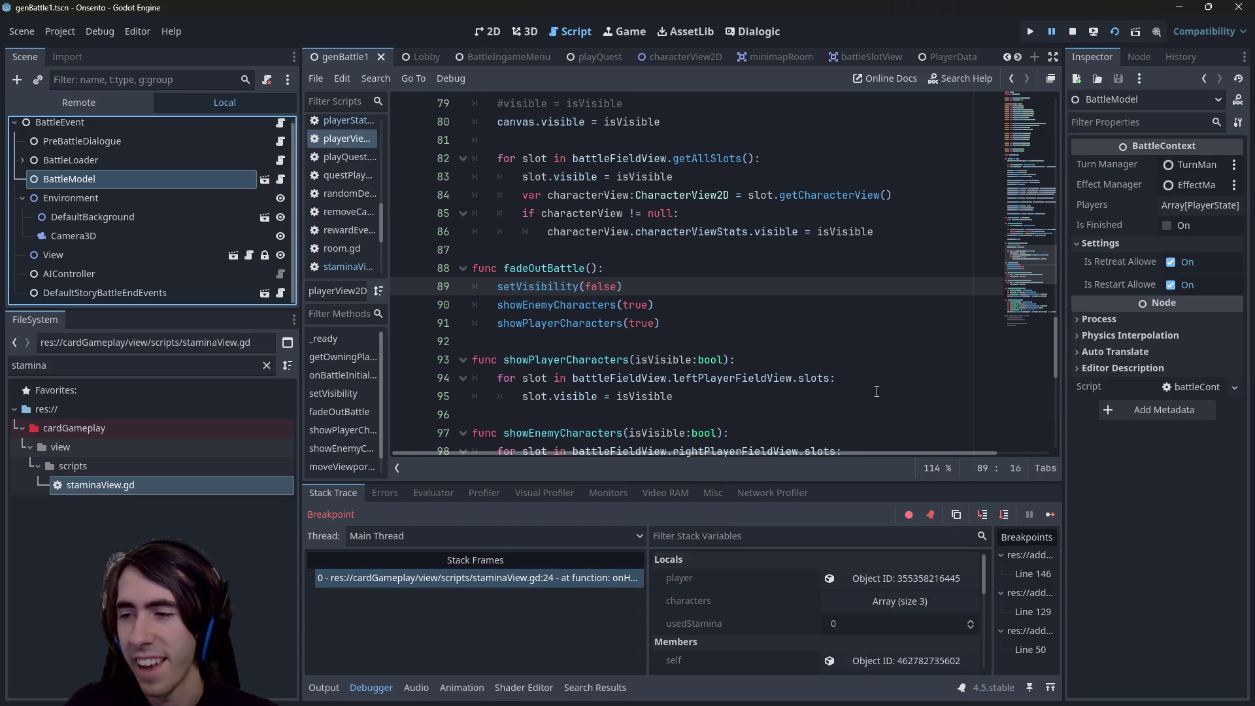
pyautogui.moveTo(1188, 705)
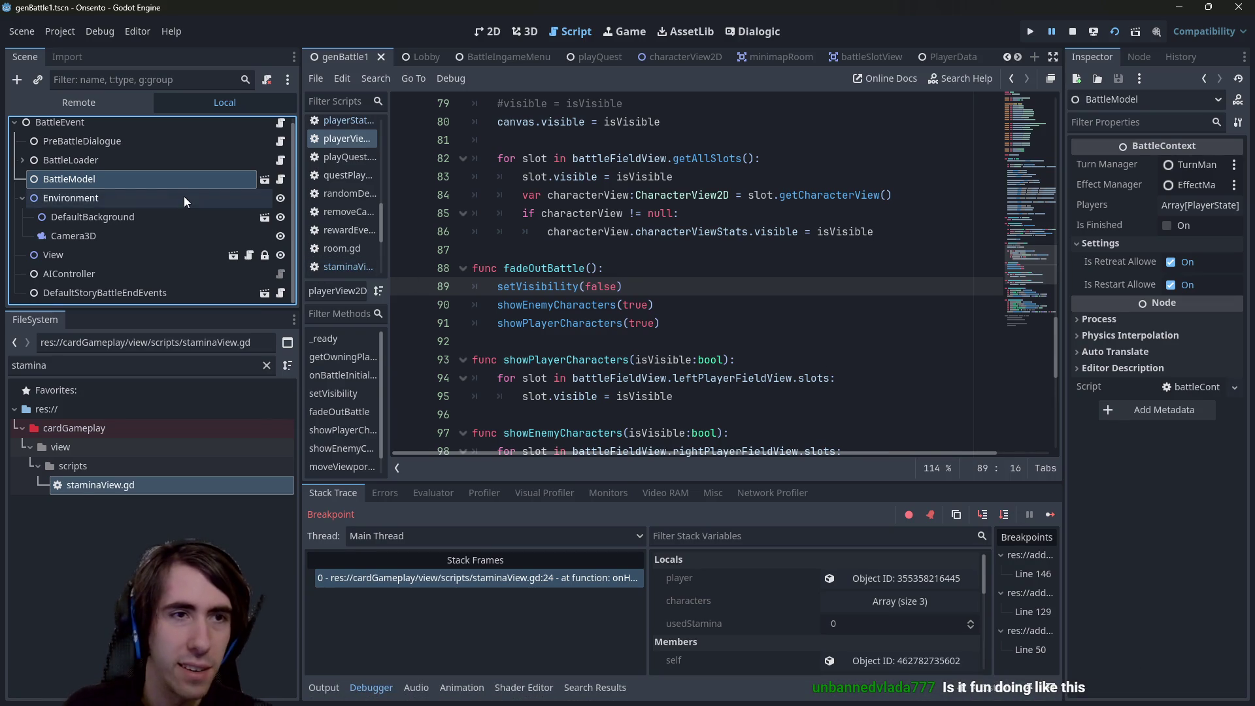
pyautogui.scroll(1, 206, 183)
pyautogui.click(279, 186)
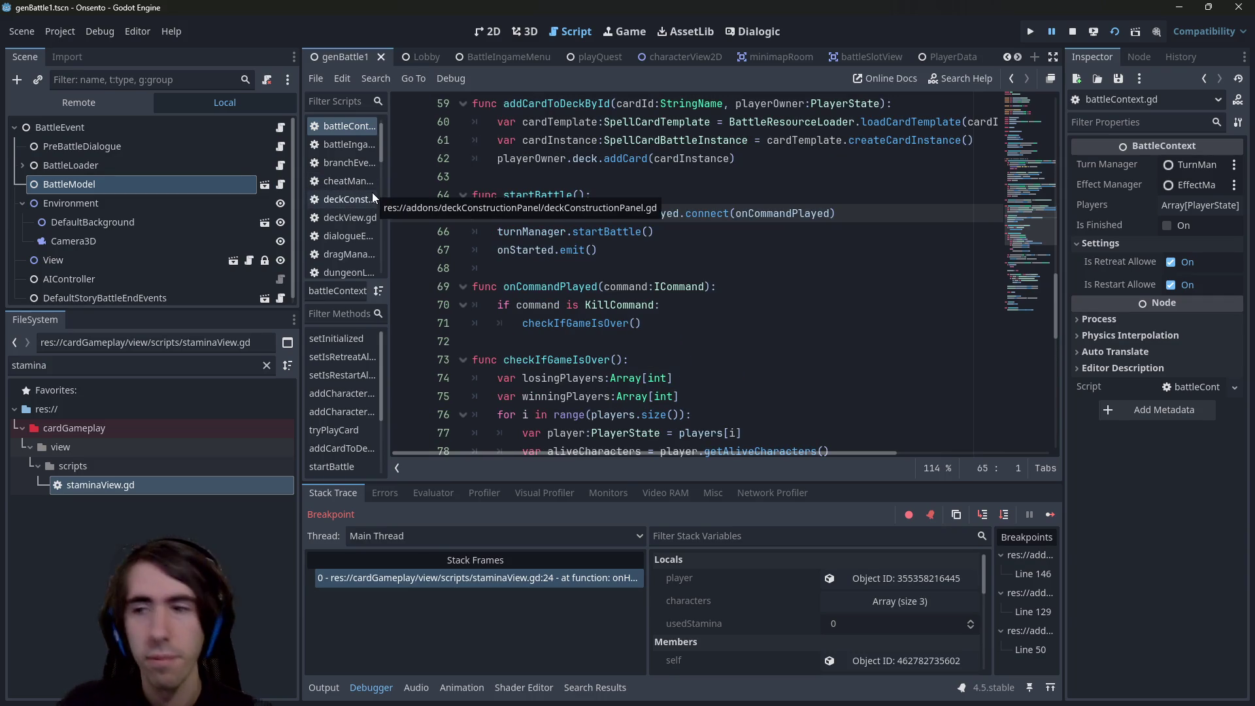
pyautogui.click(218, 131)
pyautogui.click(228, 183)
pyautogui.click(280, 185)
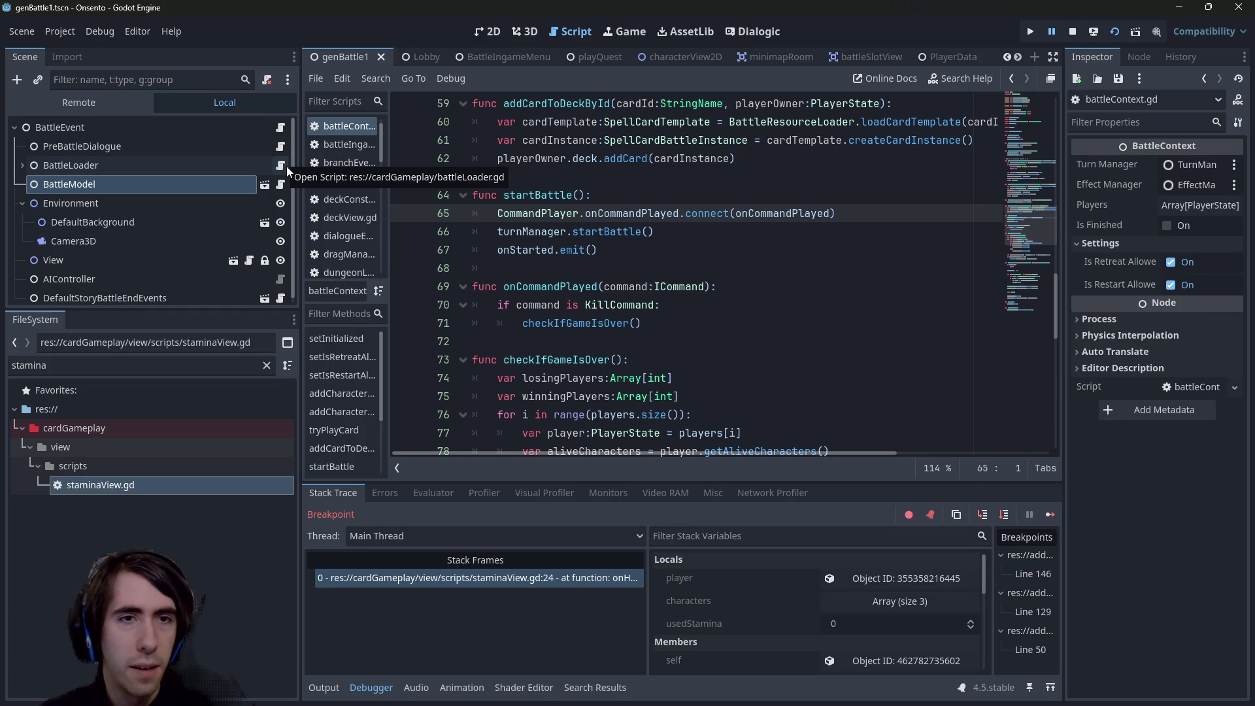
pyautogui.click(20, 172)
pyautogui.click(20, 172)
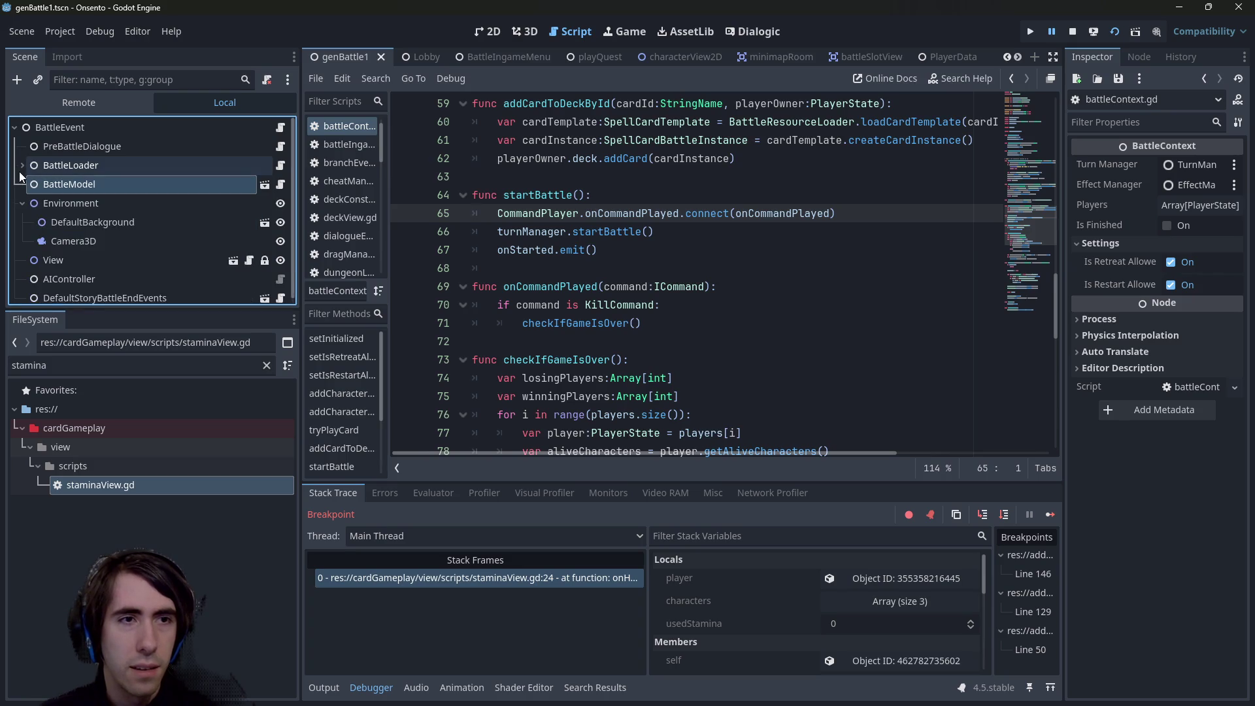
pyautogui.click(602, 181)
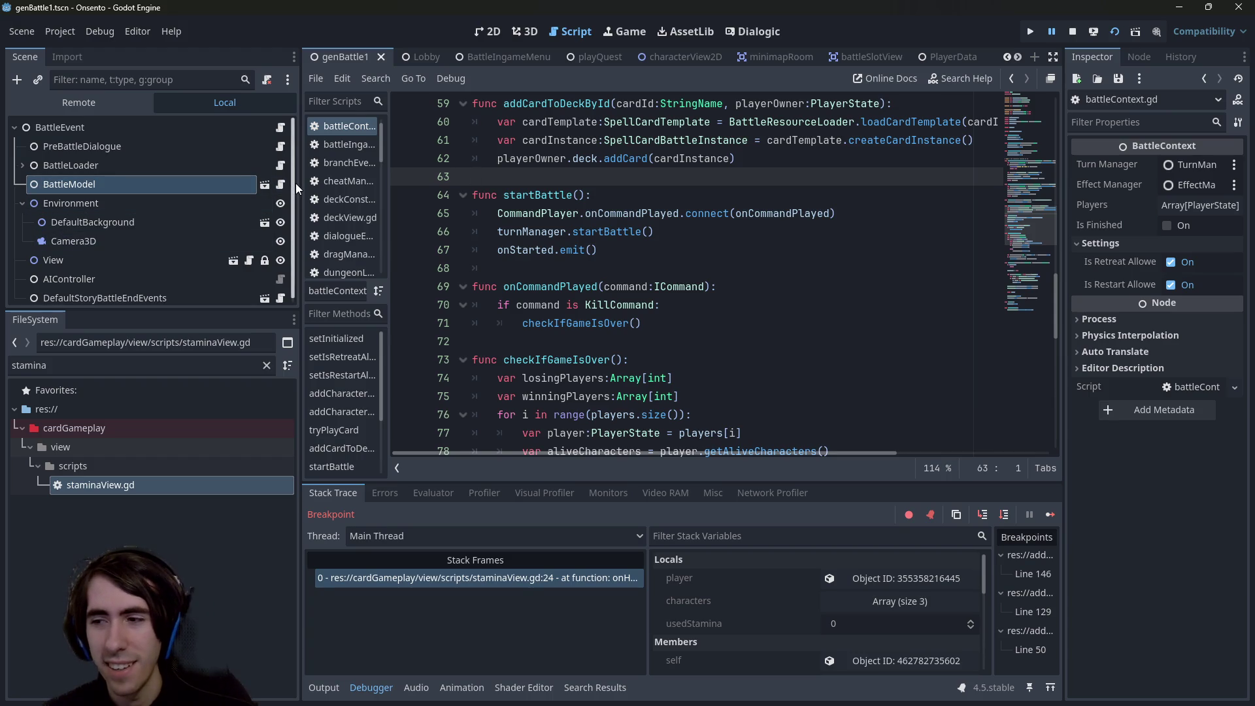
# Review battleContext.gd and genBattle.gd, then open the View node's script playerView2D.gd
pyautogui.scroll(-5, 733, 330)
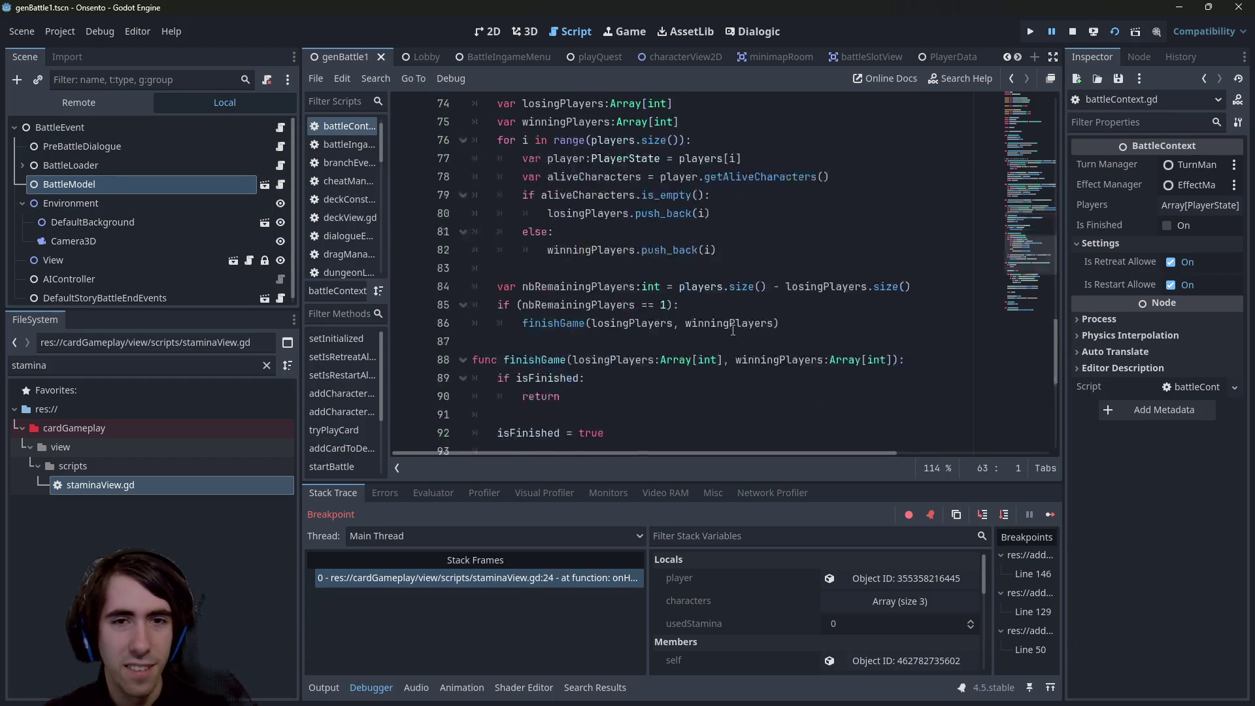
pyautogui.scroll(-3, 733, 330)
pyautogui.scroll(-4, 621, 371)
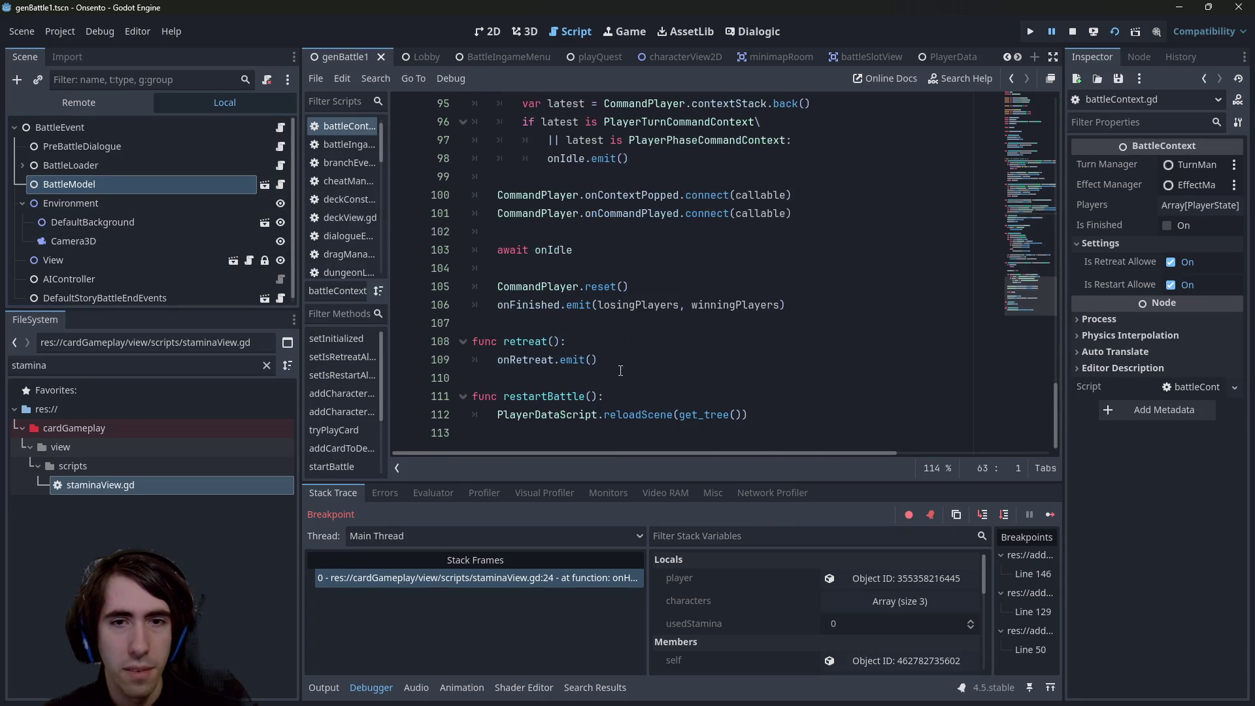
pyautogui.click(280, 128)
pyautogui.scroll(-1, 604, 306)
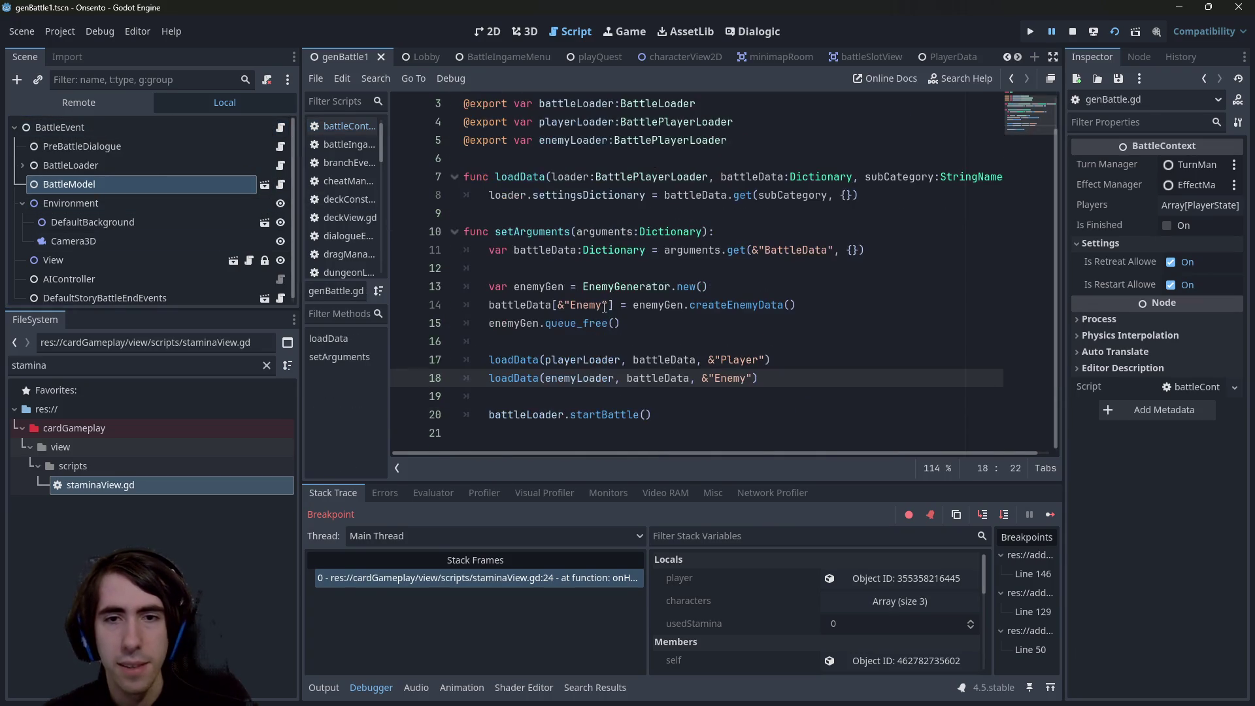
pyautogui.scroll(1, 604, 305)
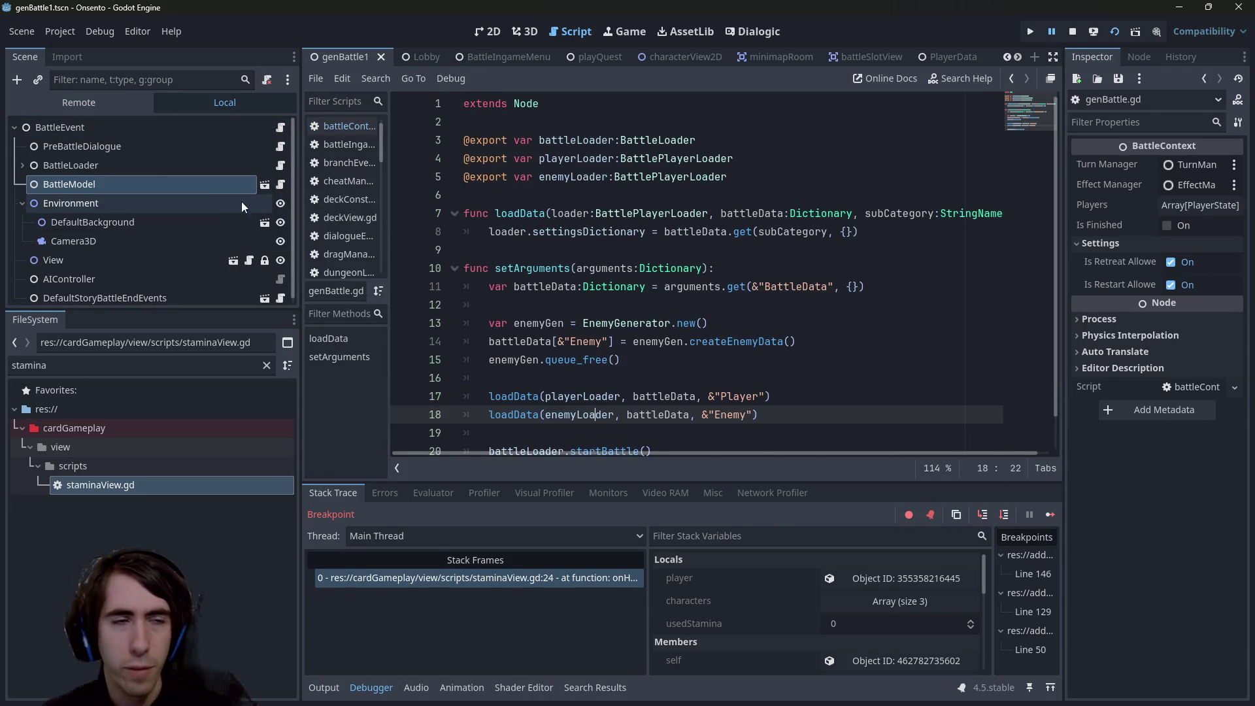
pyautogui.click(249, 260)
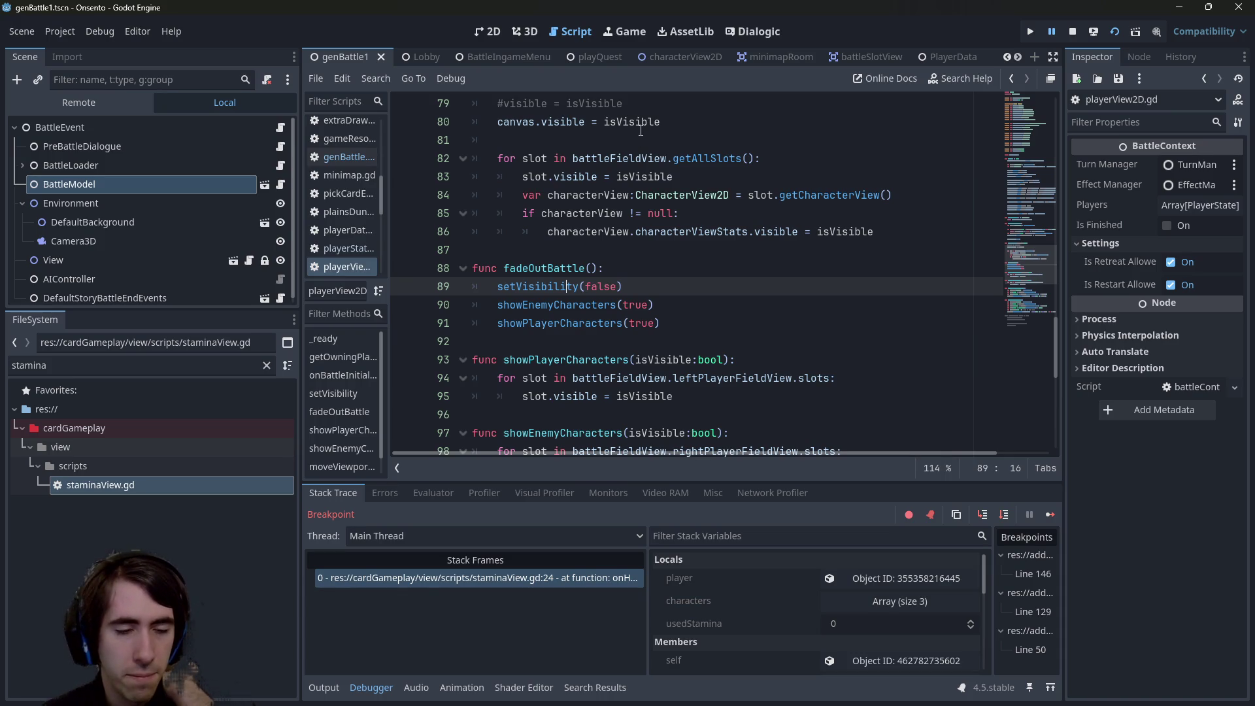
# Reopen staminaView.gd from the FileSystem dock to view updateStaminaView and onHealAll
pyautogui.moveTo(631, 115)
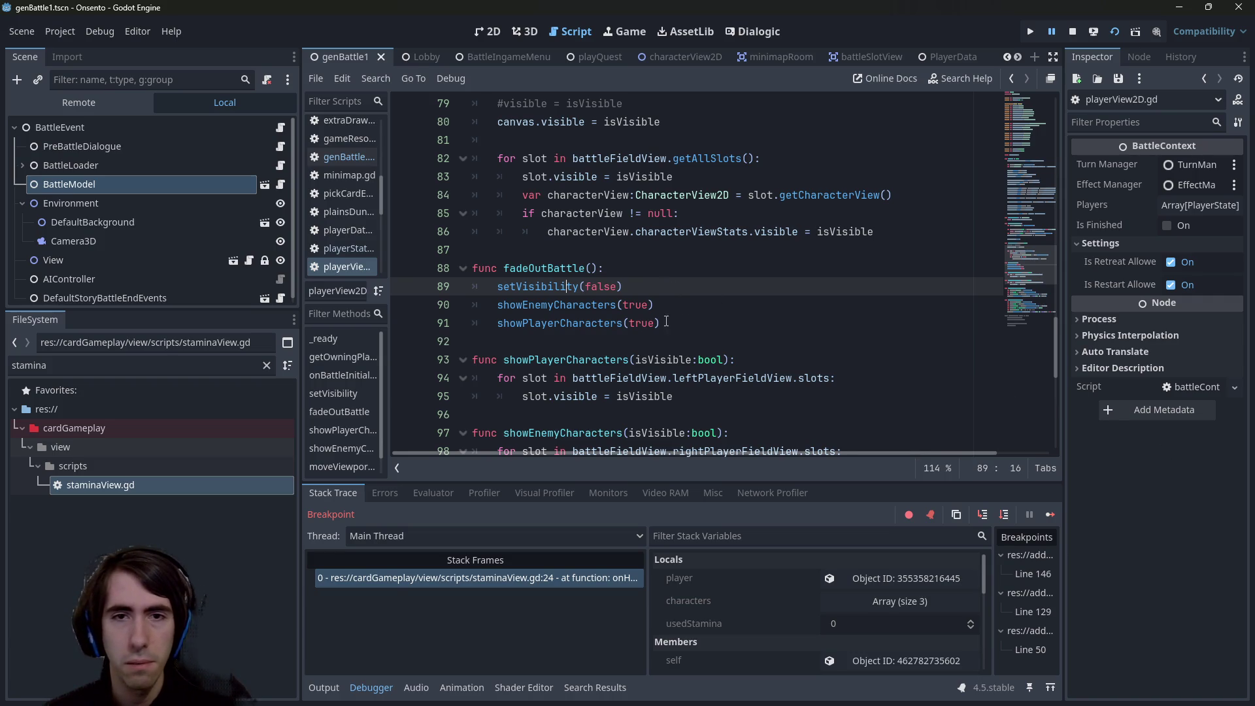
pyautogui.scroll(-8, 754, 323)
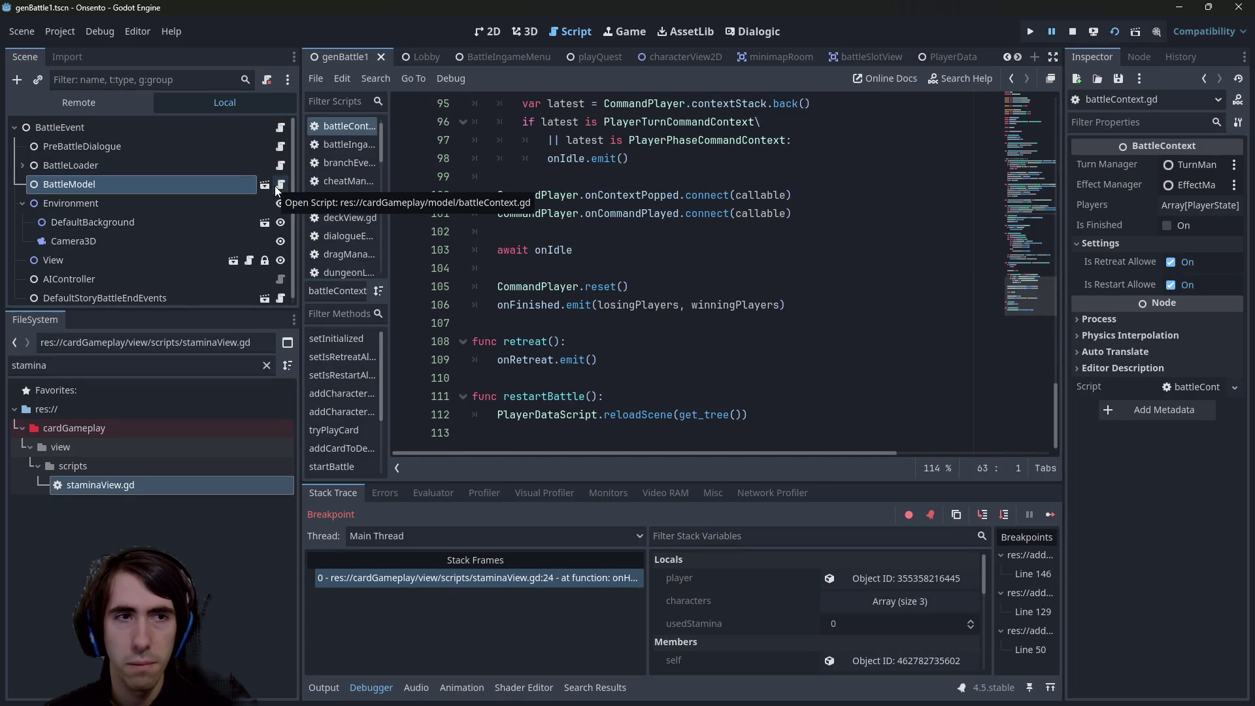
pyautogui.doubleClick(145, 482)
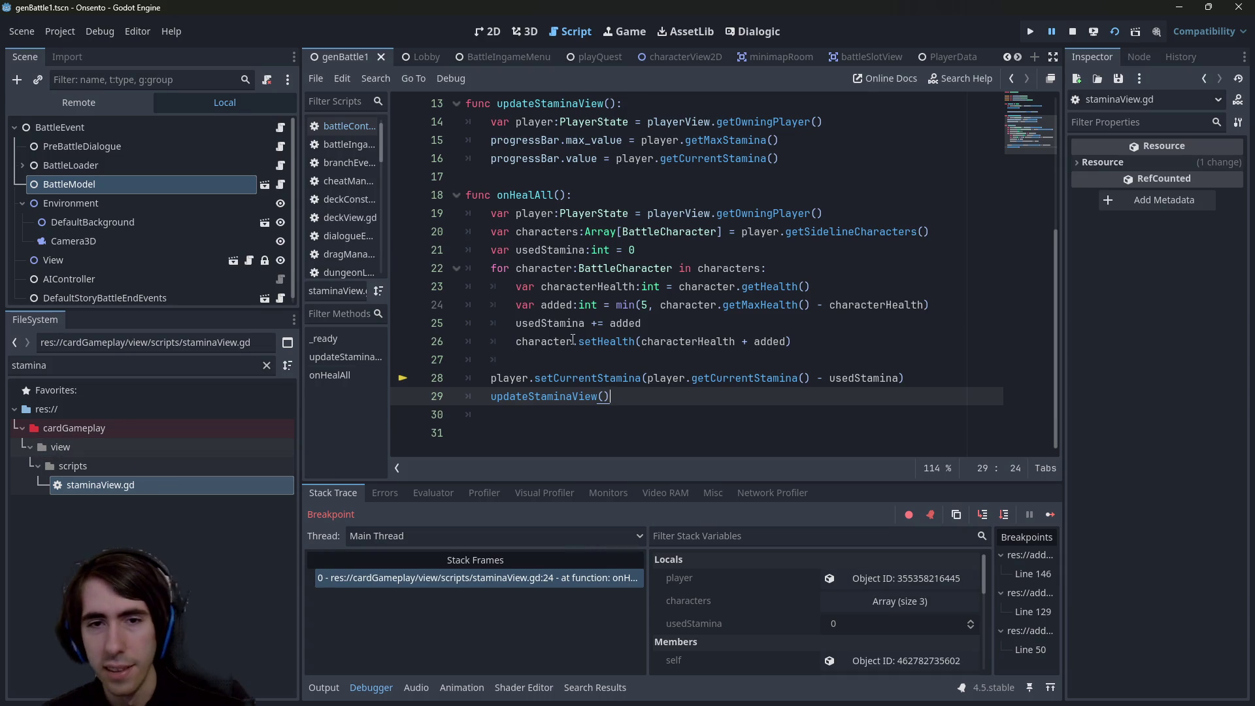
# Place the caret on line 30 after the updateStaminaView call in onHealAll
pyautogui.click(623, 414)
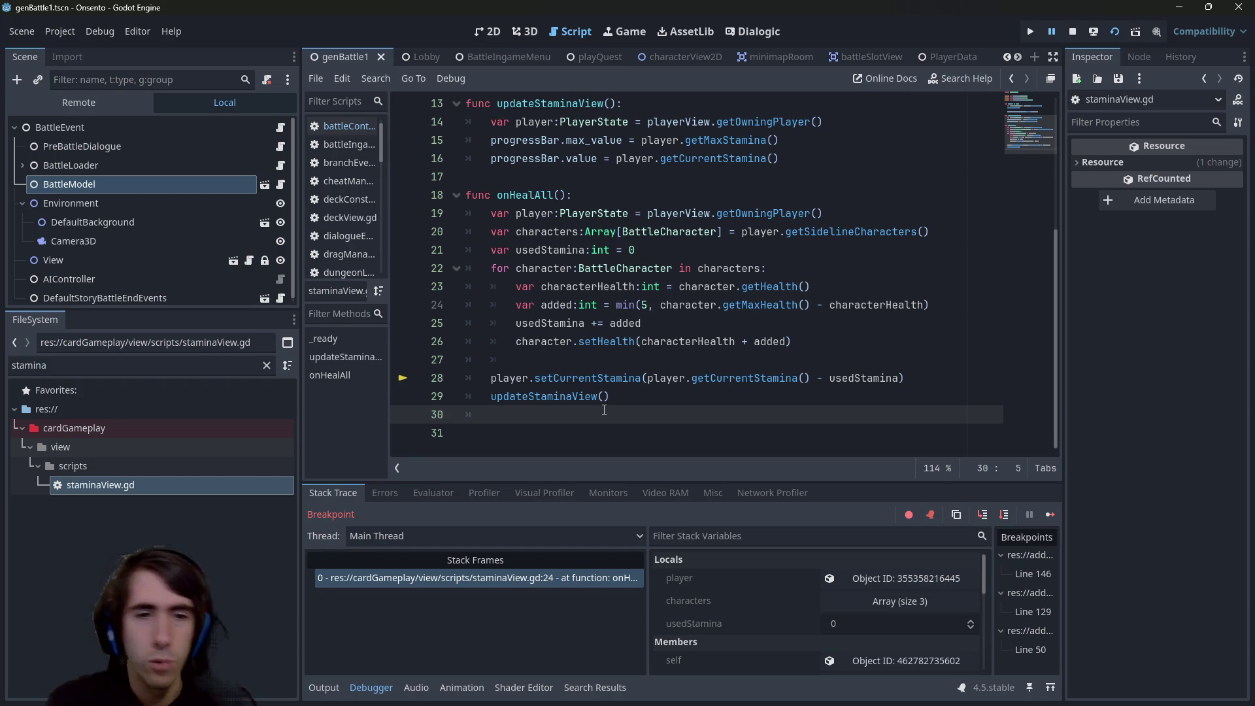
# Continue past both breakpoints and return to the game window showing the battle at 100 stamina
pyautogui.click(446, 578)
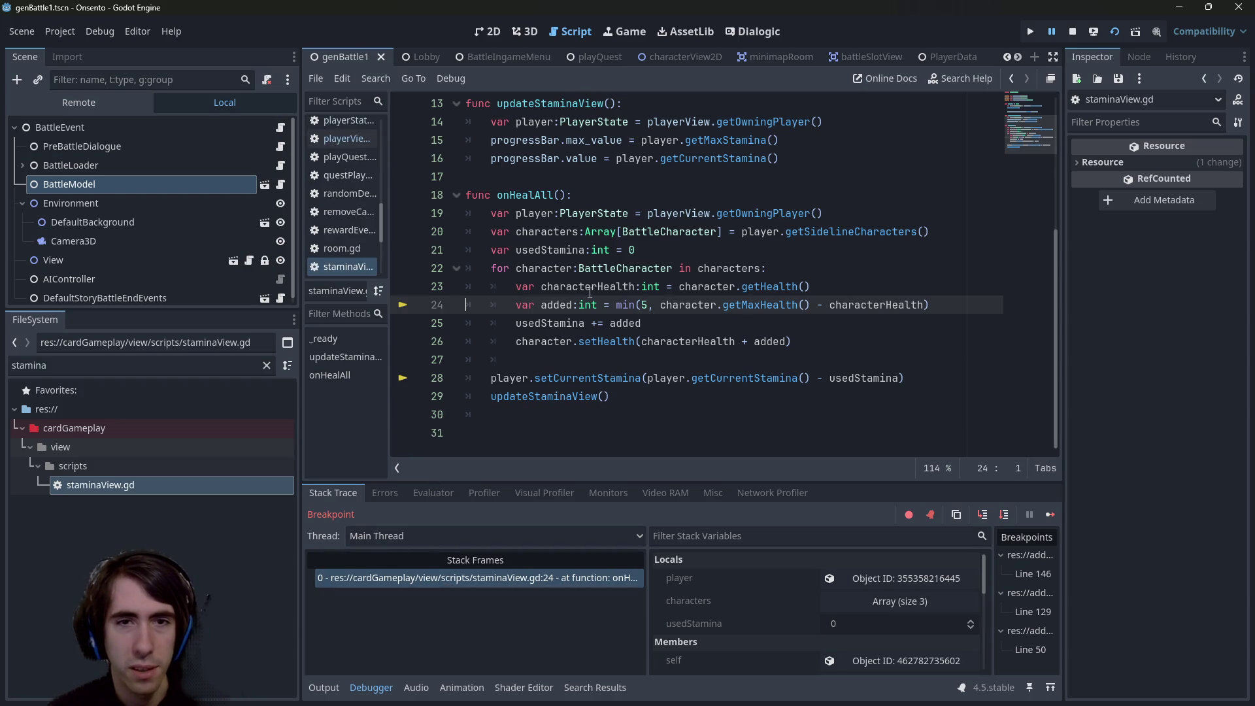
pyautogui.click(377, 497)
pyautogui.click(347, 496)
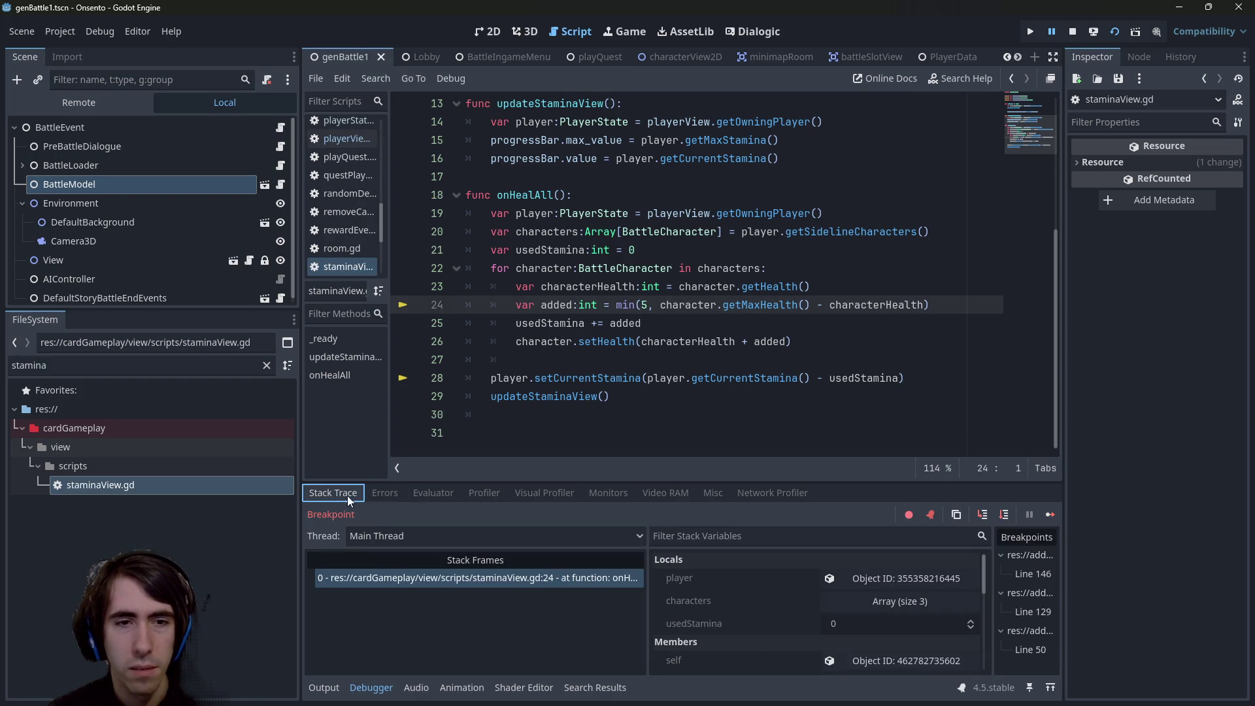
pyautogui.click(421, 588)
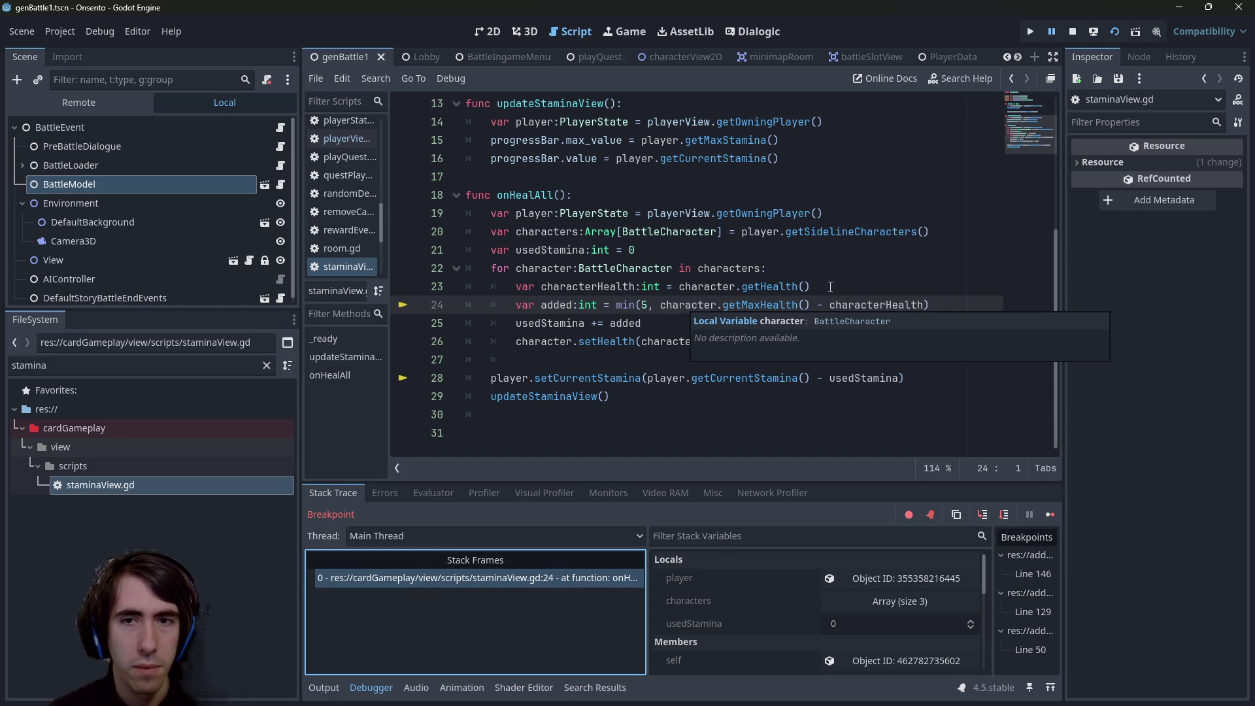
pyautogui.click(1004, 517)
pyautogui.click(1049, 515)
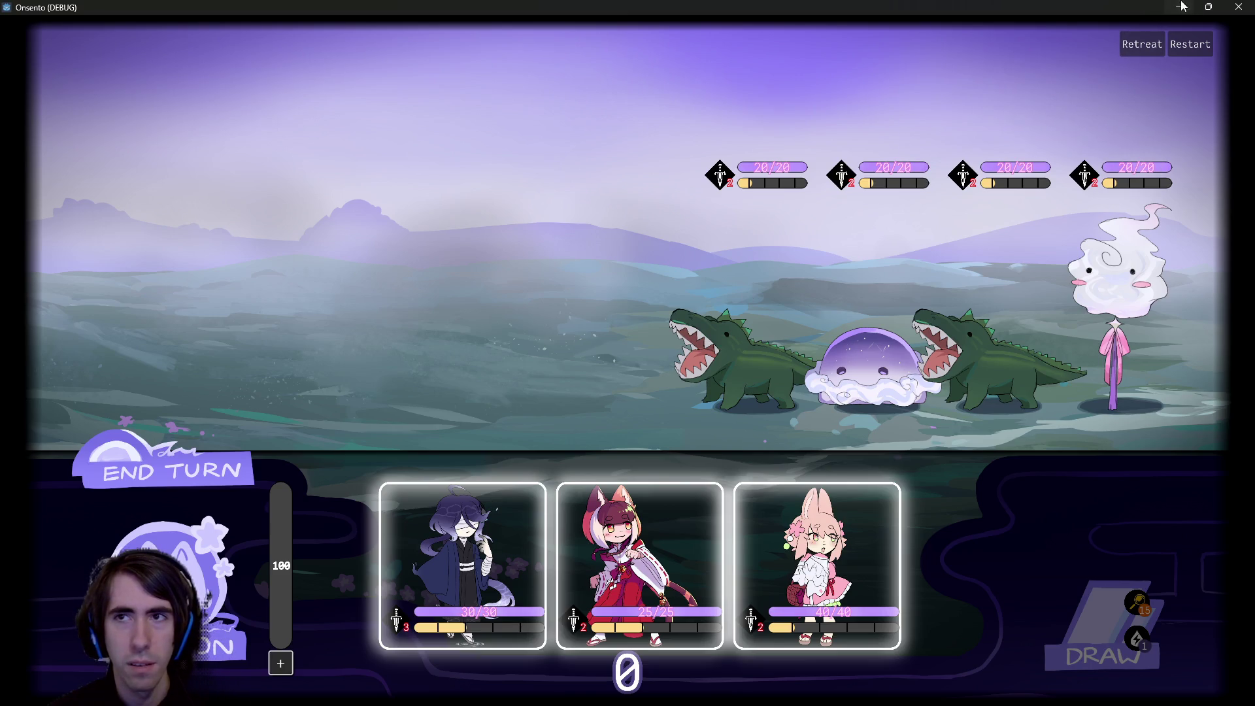
pyautogui.click(1180, 6)
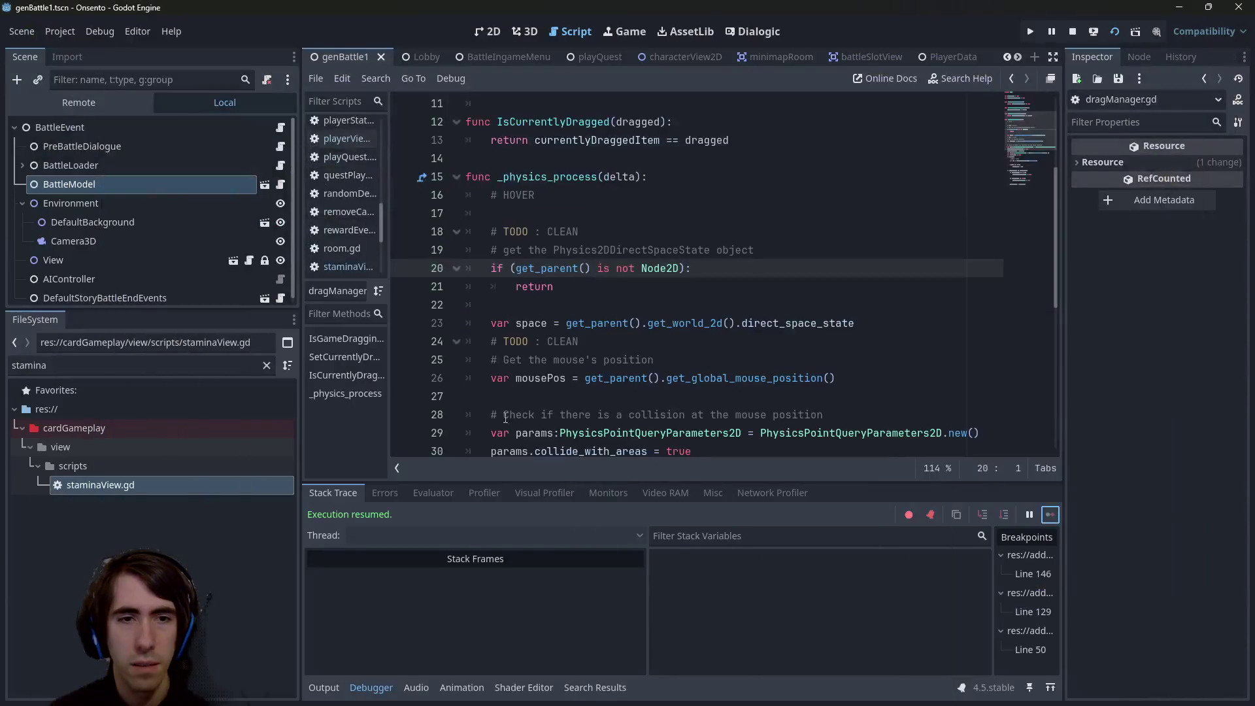
pyautogui.click(386, 493)
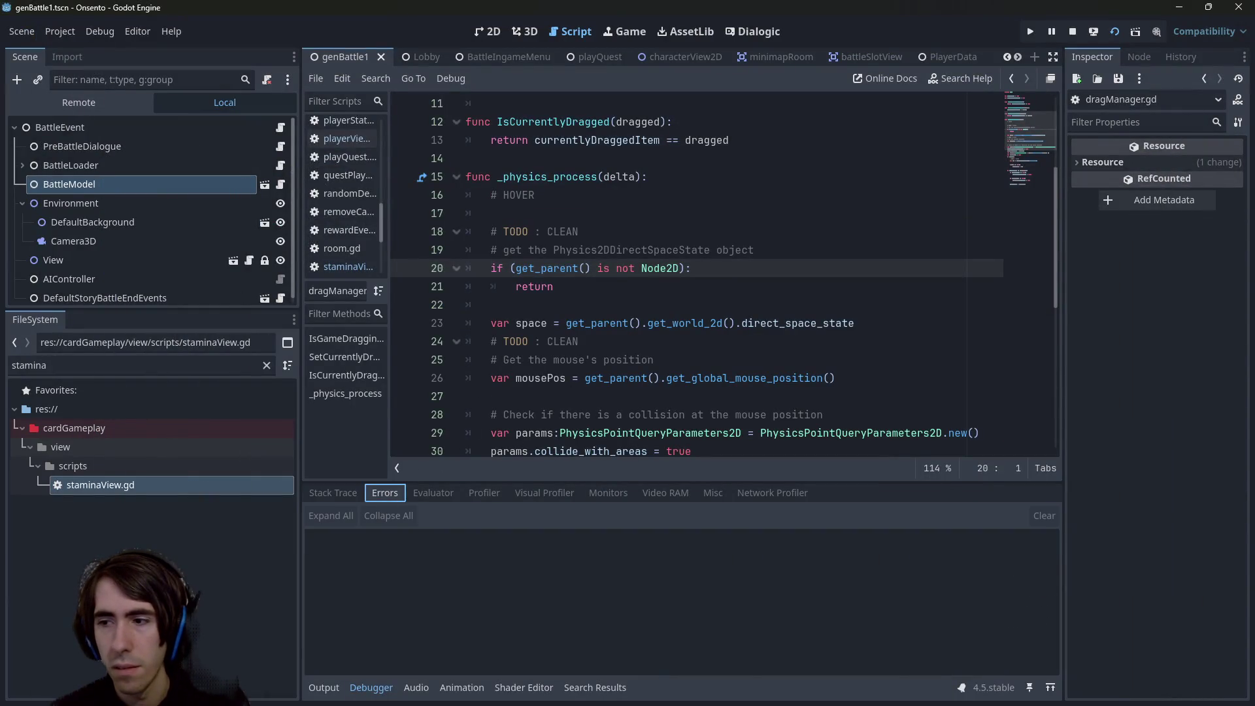
pyautogui.hotkey('alt', 'Tab')
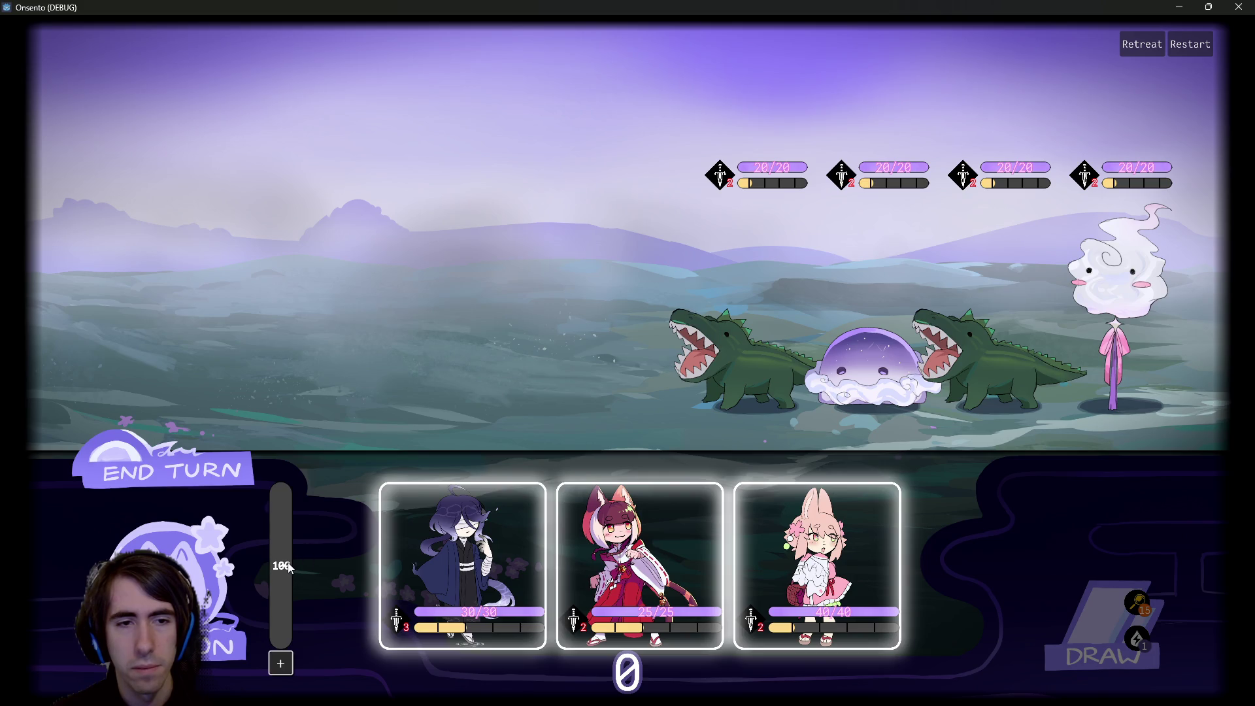
# Close the Onsento debug window and show the genBattle1 scene in the 2D view
pyautogui.click(1239, 6)
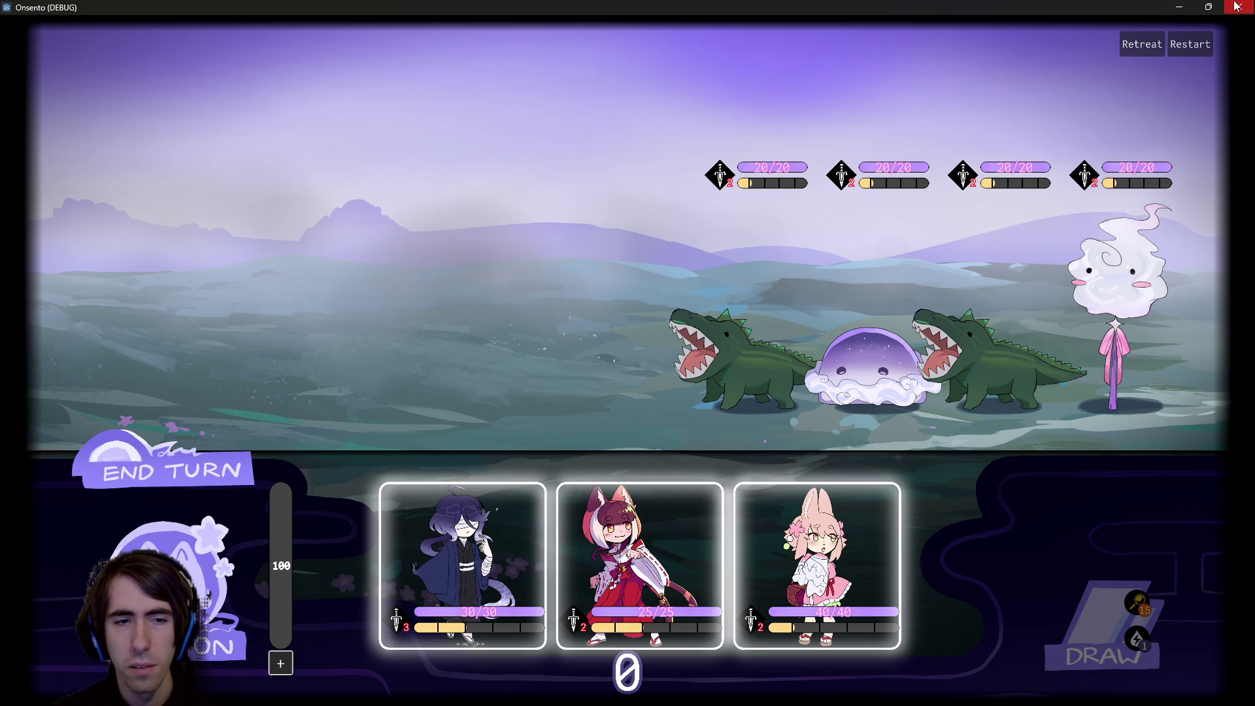
pyautogui.click(489, 31)
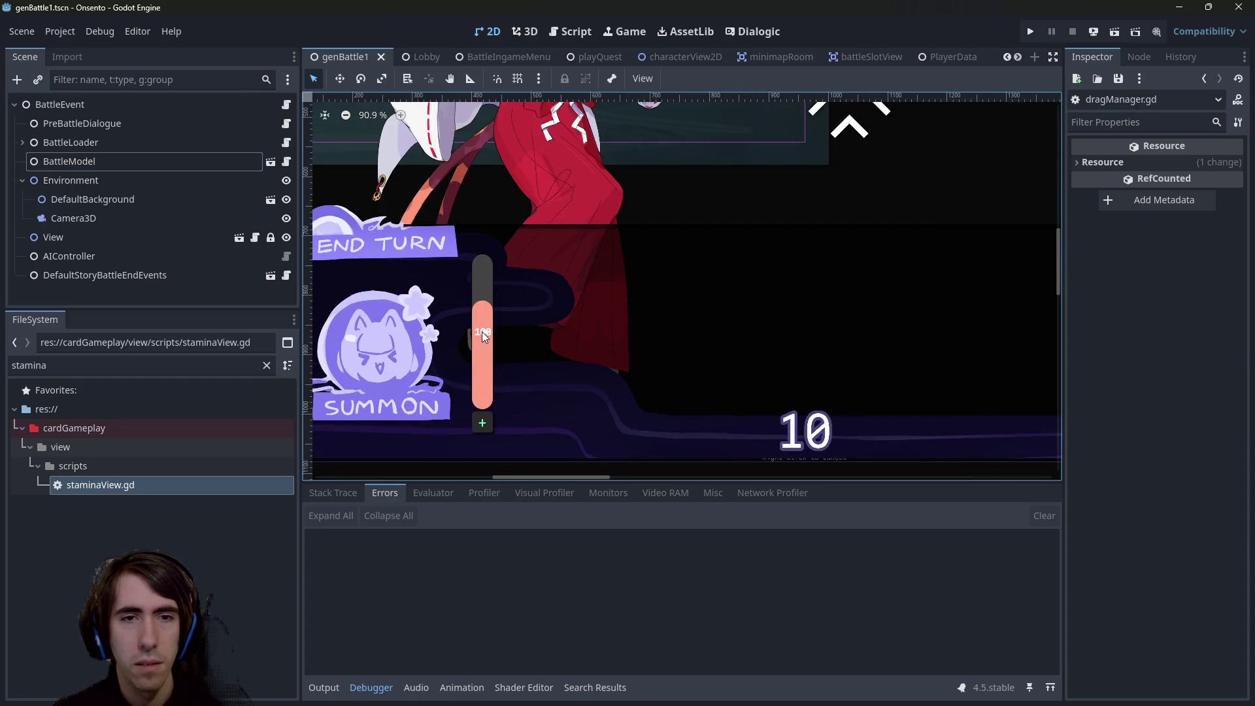
# In the playerView2D scene, rename the stamina label to Stamina_RichTextLabel and save the scene
pyautogui.scroll(3, 483, 335)
pyautogui.scroll(-5, 844, 58)
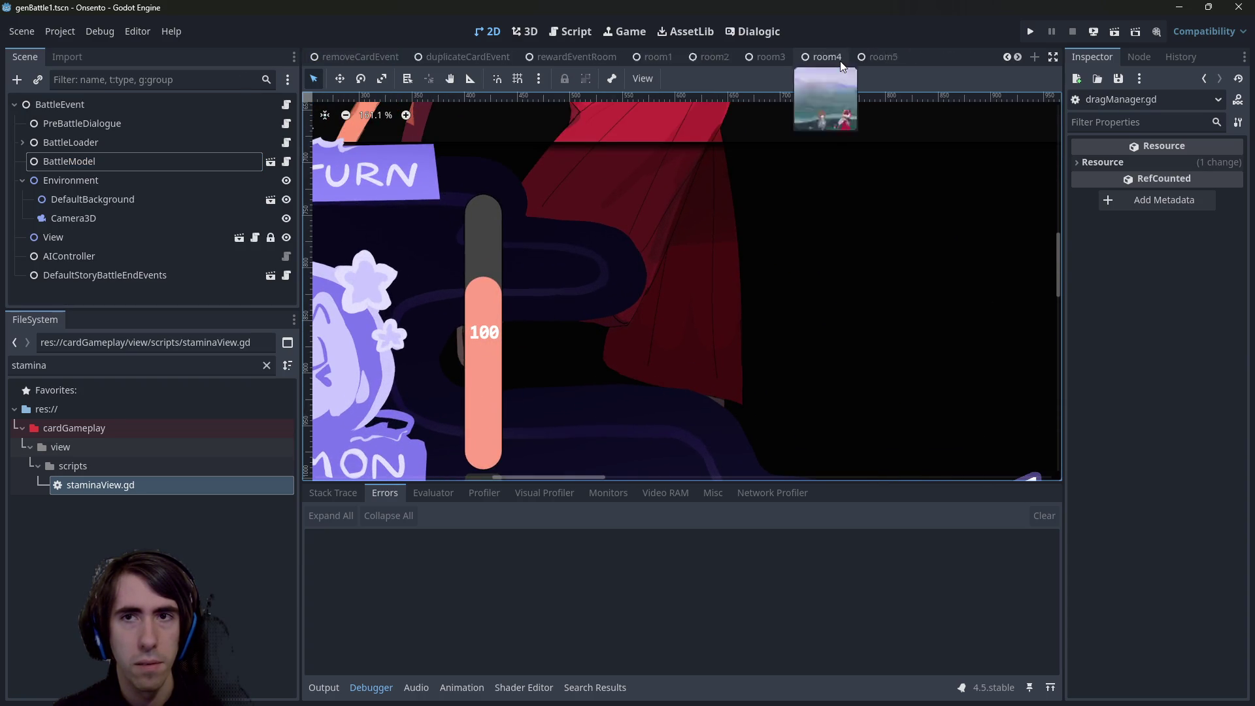
pyautogui.click(705, 60)
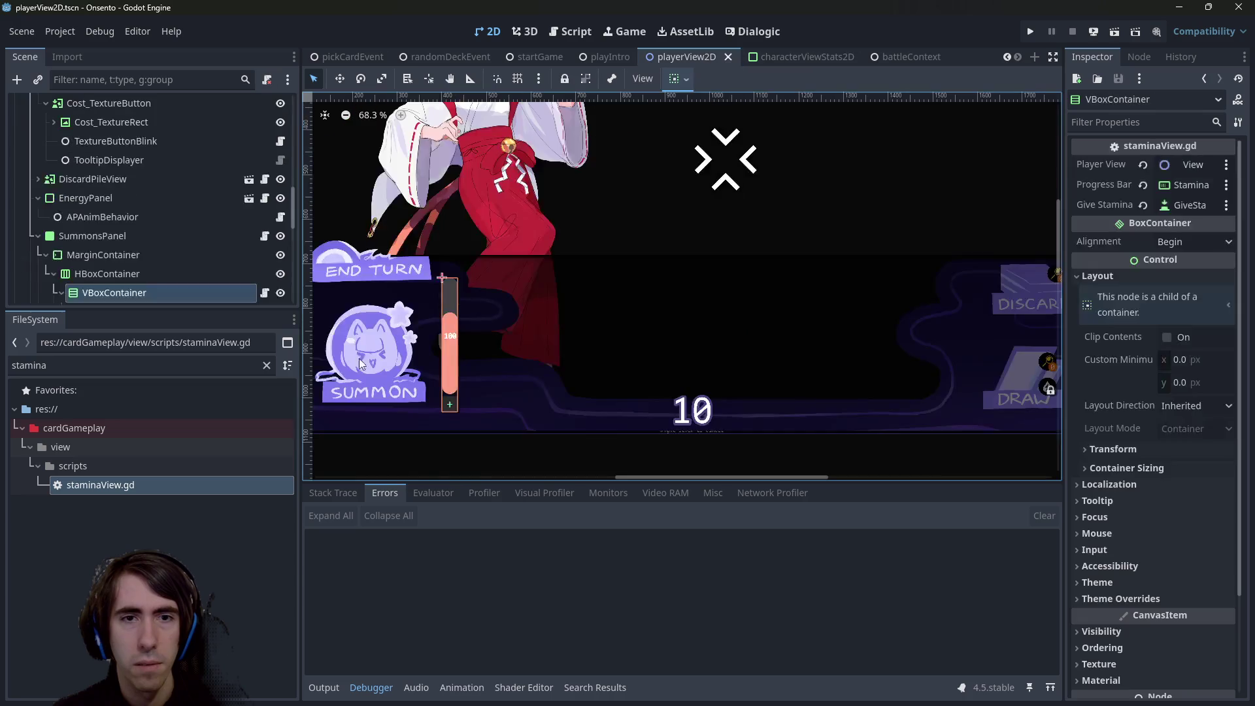
pyautogui.click(446, 335)
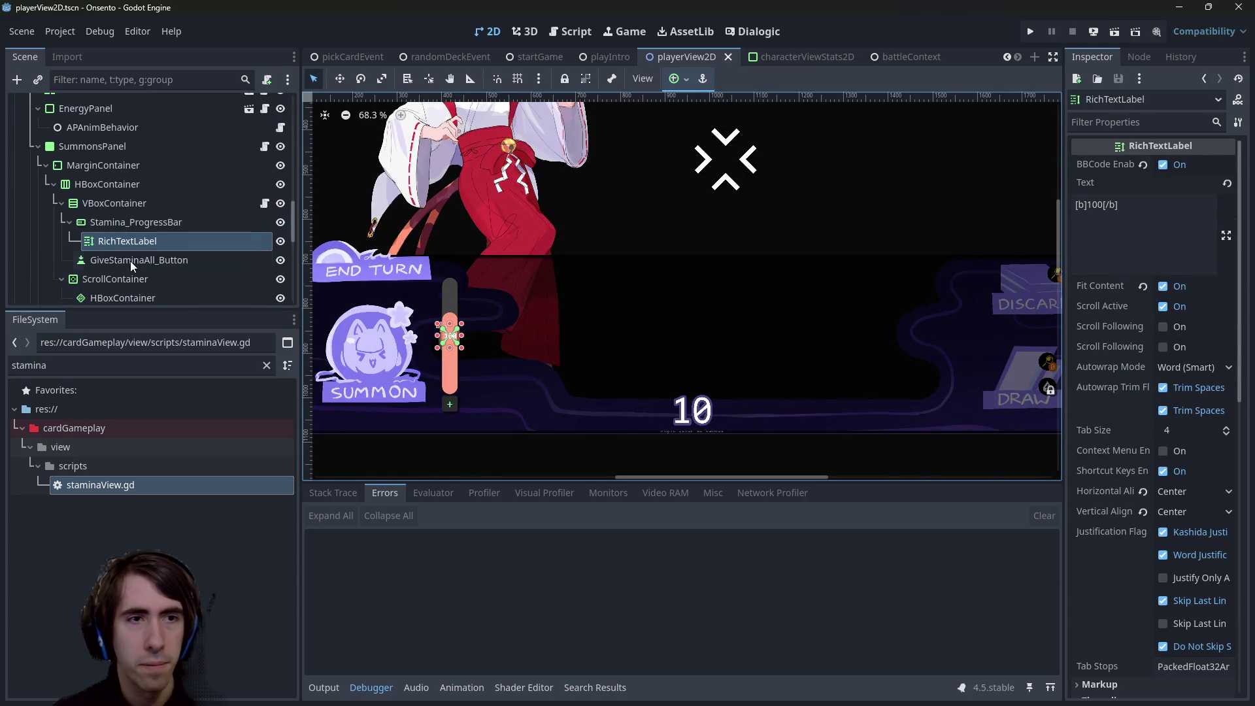
pyautogui.click(140, 241)
pyautogui.press('Home')
pyautogui.write('Stamina')
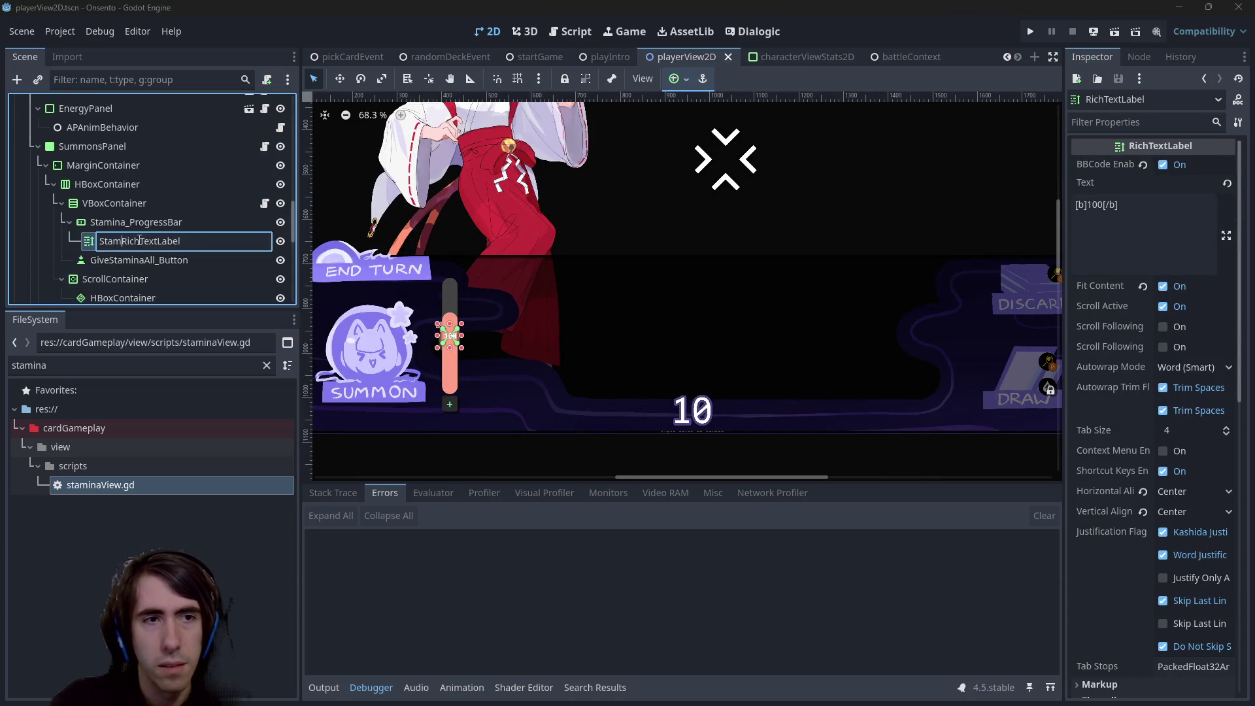
pyautogui.write('_')
pyautogui.press('Return')
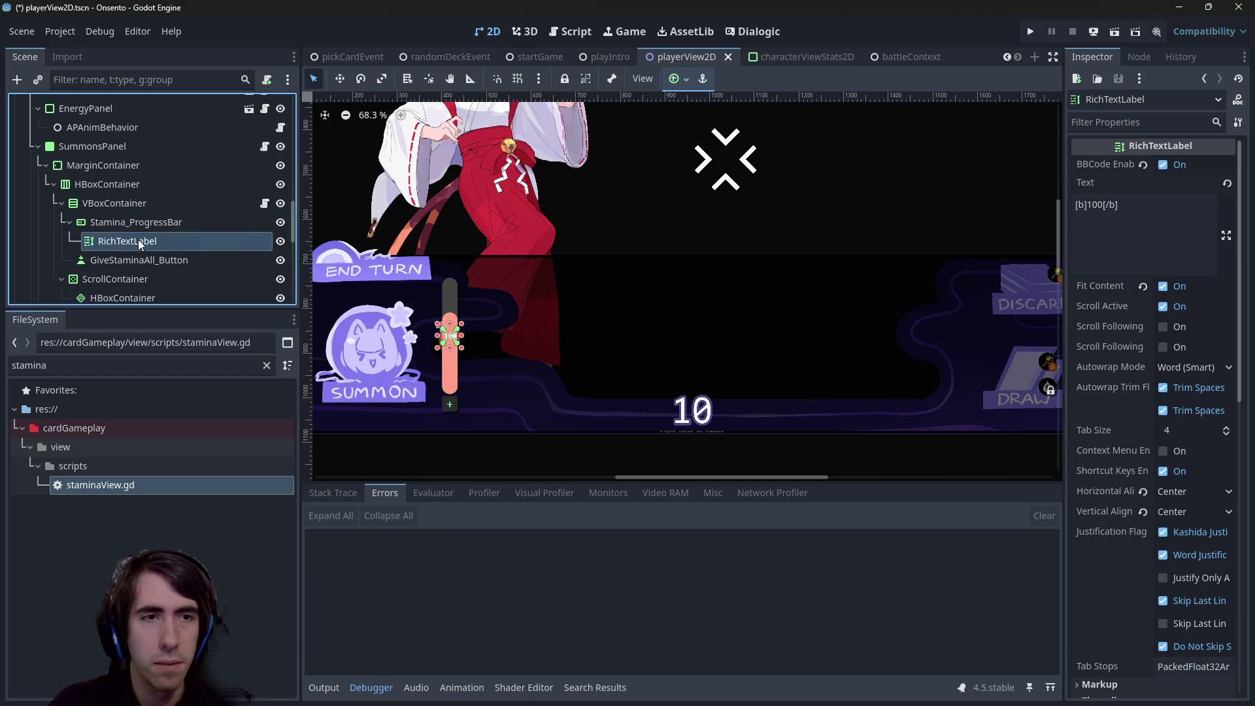
pyautogui.hotkey('ctrl', 's')
# Rename the stamina container to Stamina_VBoxContainer, save, and open its staminaView.gd script
pyautogui.click(217, 188)
pyautogui.click(255, 203)
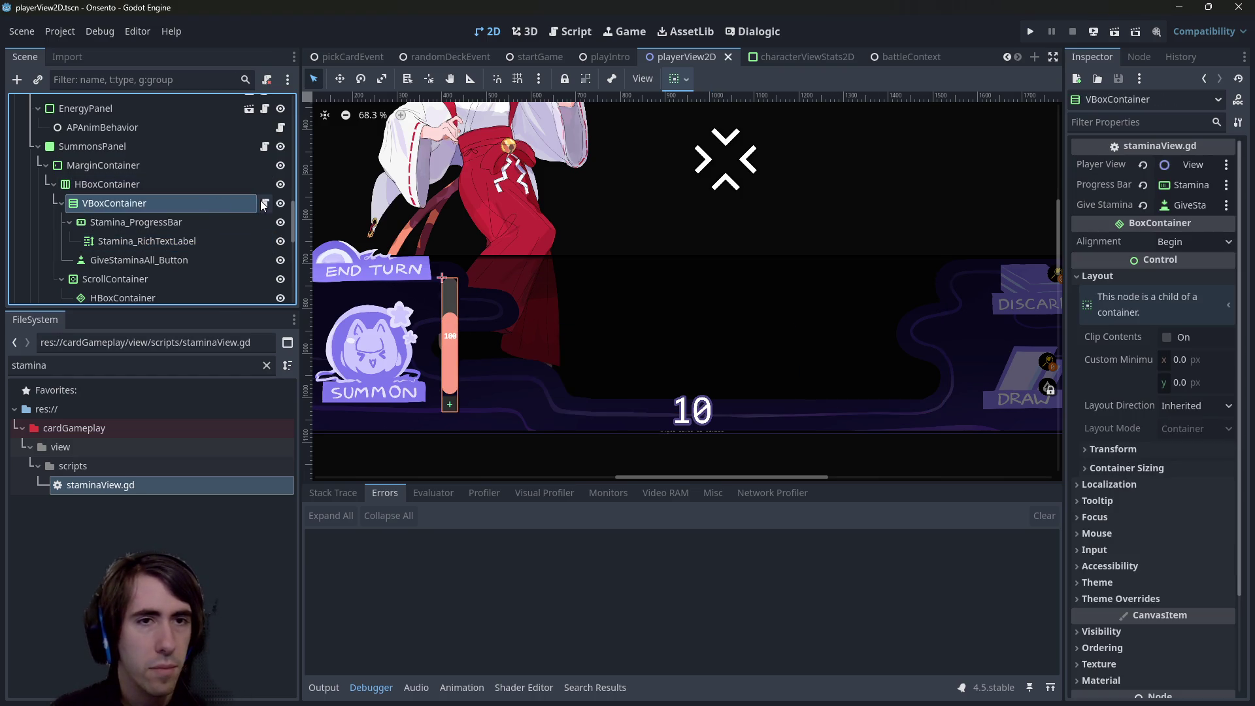
pyautogui.doubleClick(167, 203)
pyautogui.press('Home')
pyautogui.write('Stamina_')
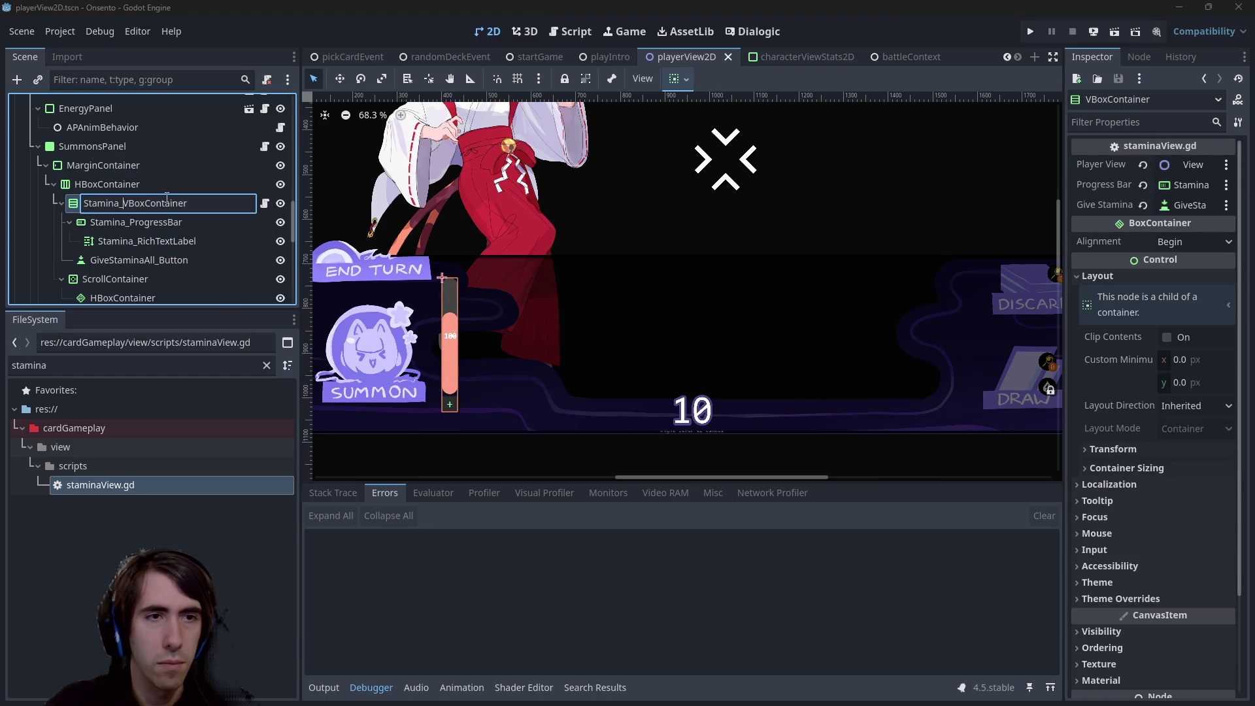
pyautogui.press('Return')
pyautogui.hotkey('ctrl', 's')
pyautogui.click(264, 204)
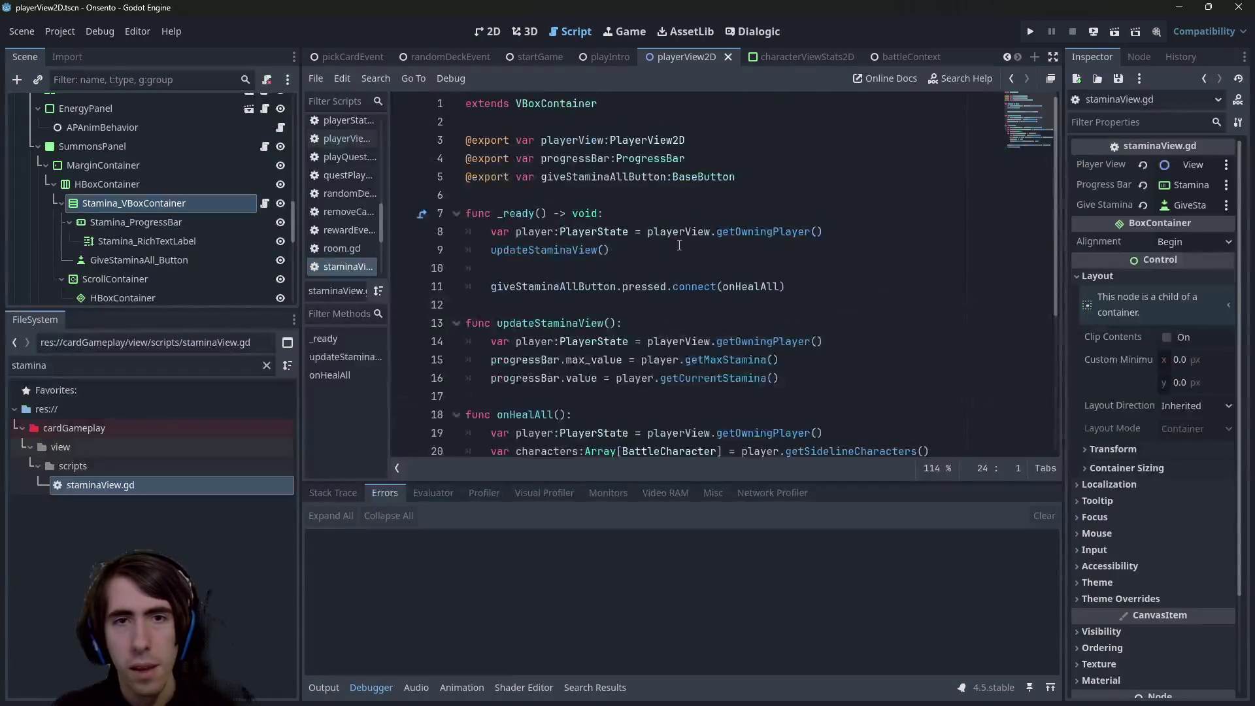
# Add an exported staminaText RichTextLabel variable below the progressBar export and save the script
pyautogui.click(759, 161)
pyautogui.press('Return')
pyautogui.write('@')
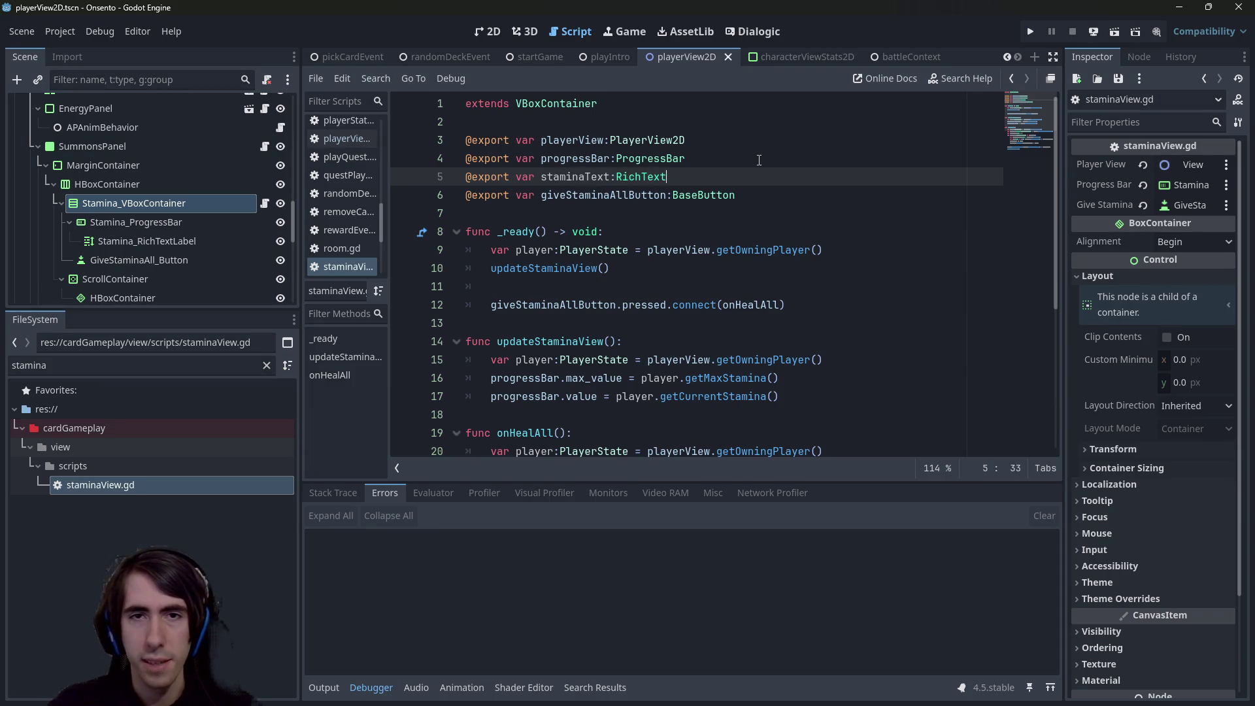
pyautogui.write('L')
pyautogui.press('Return')
pyautogui.hotkey('ctrl', 's')
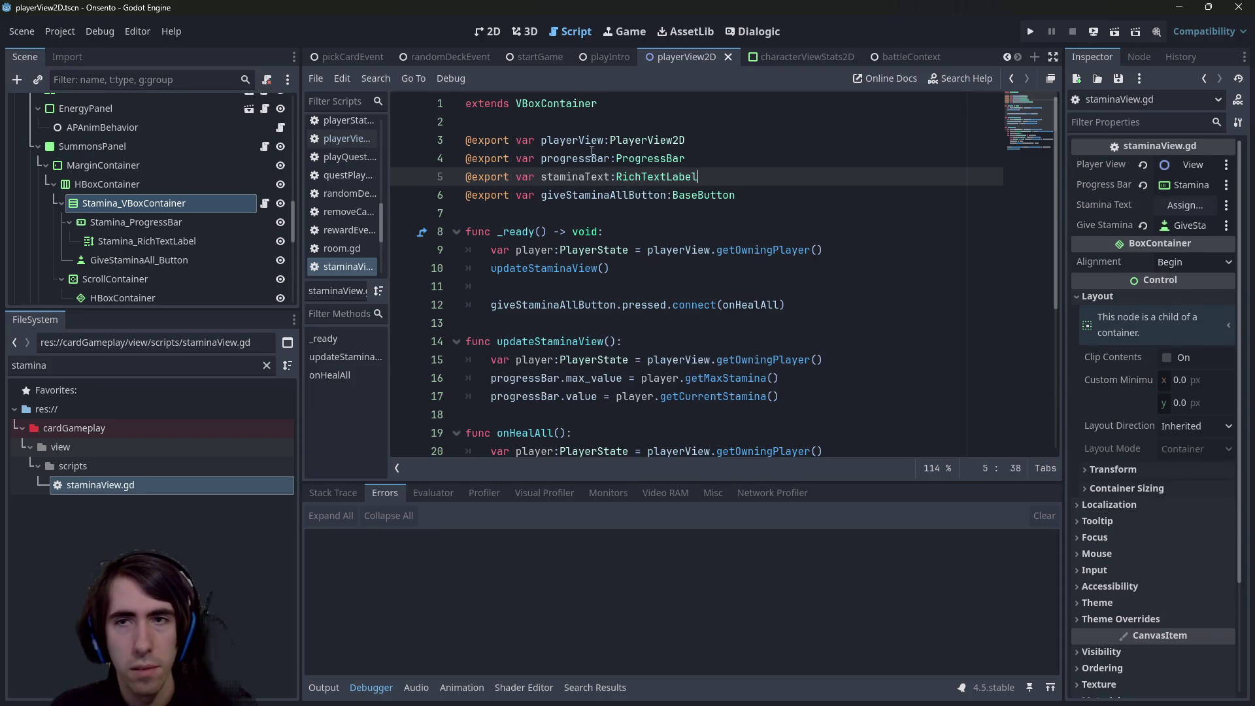
# Assign Stamina_RichTextLabel to the Stamina Text property, then return to line 17 of the script
pyautogui.moveTo(147, 240); pyautogui.dragTo(1166, 211)
pyautogui.doubleClick(575, 176)
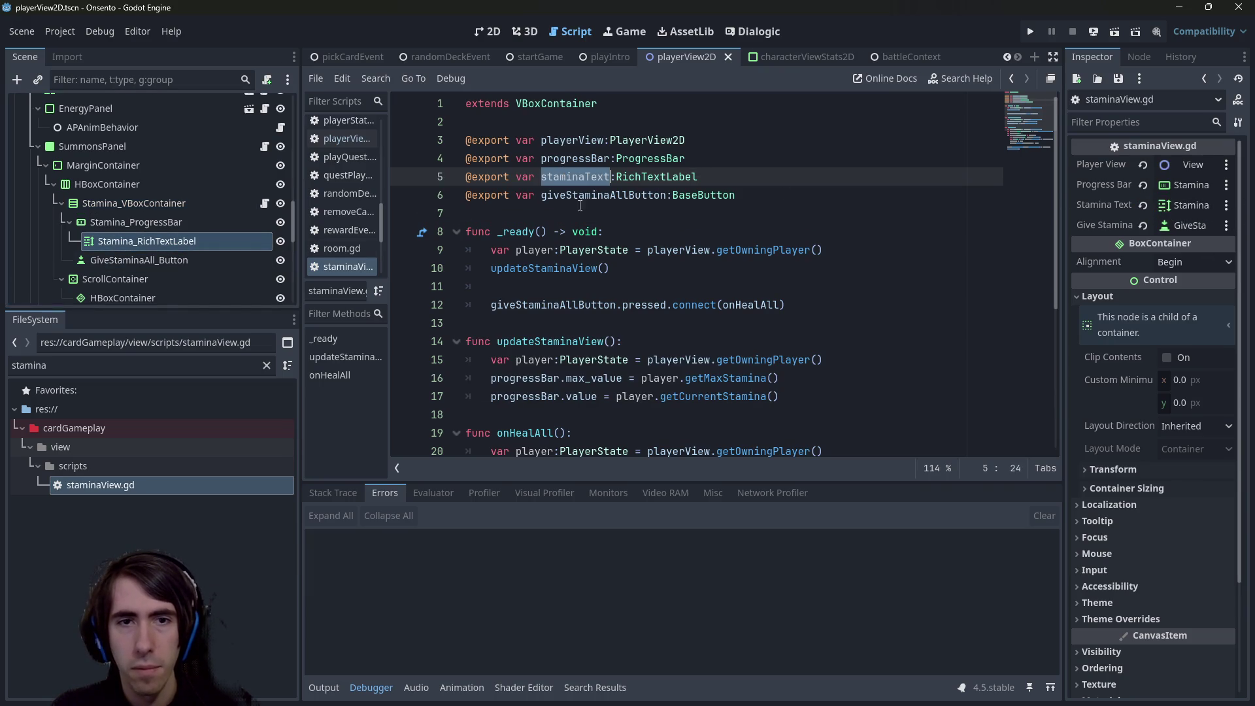
pyautogui.scroll(-3, 628, 295)
pyautogui.scroll(2, 631, 294)
pyautogui.scroll(-3, 598, 246)
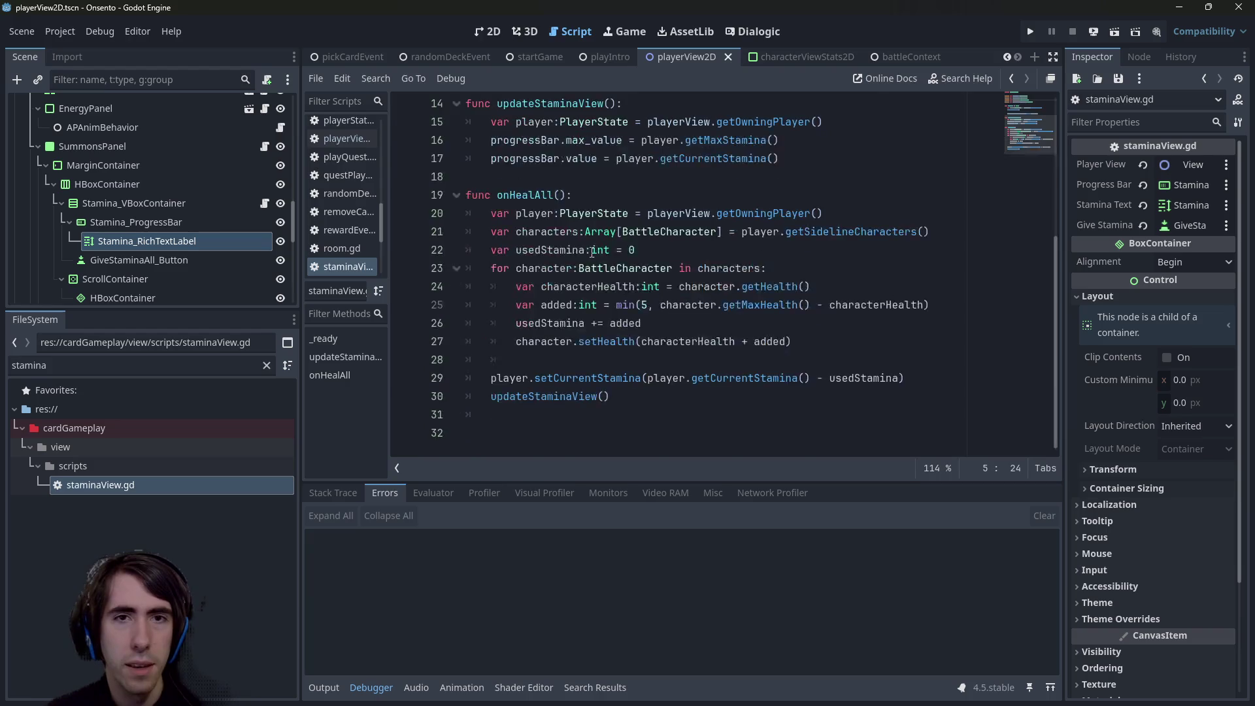
pyautogui.scroll(2, 719, 261)
pyautogui.click(829, 275)
# Start line 18 with 'staminaText.text =' followed by the copied getCurrentStamina call
pyautogui.press('Return')
pyautogui.write('staminaText.text =')
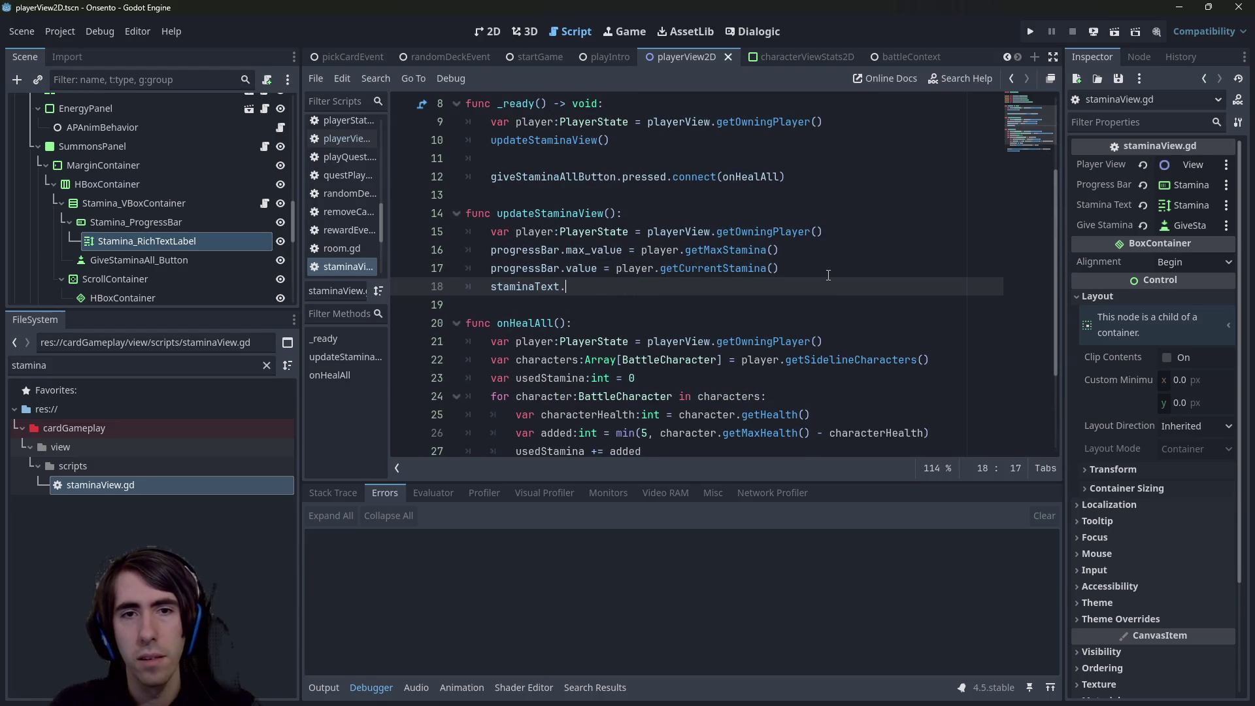
pyautogui.press('Escape')
pyautogui.press('Up')
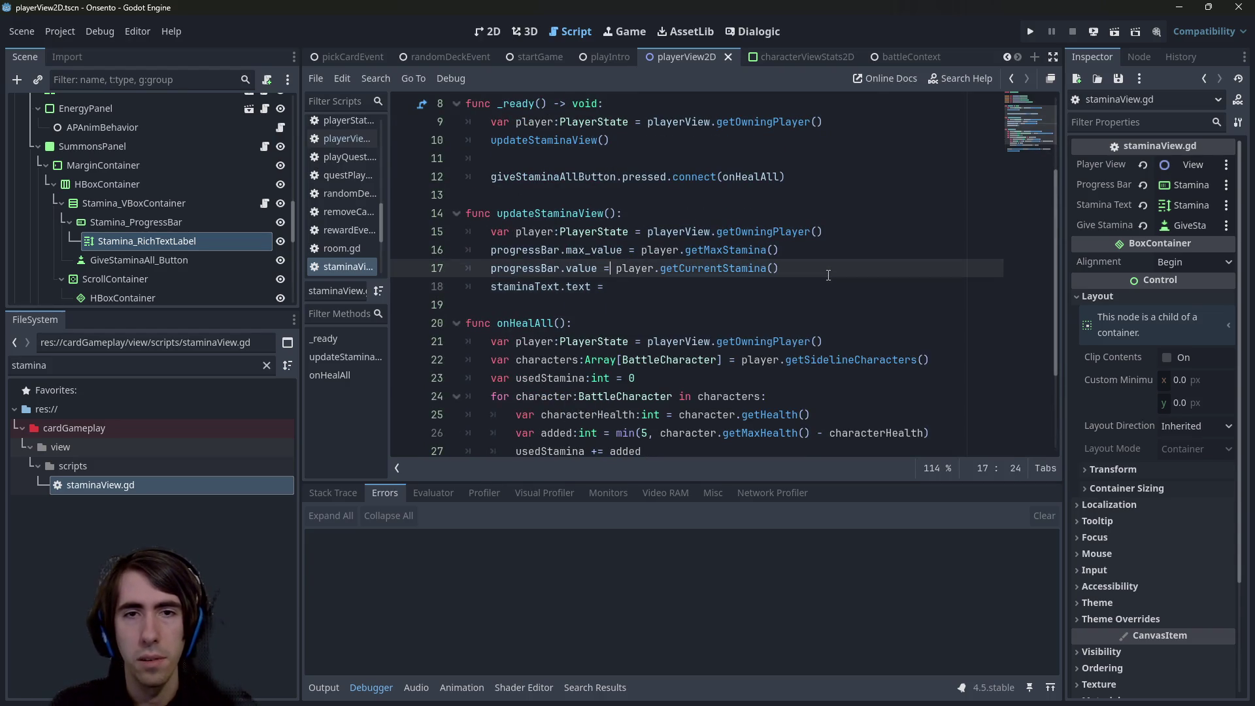
pyautogui.hotkey('ctrl', 'shift', 'Right')
pyautogui.hotkey('ctrl', 'shift', 'Right')
pyautogui.hotkey('ctrl', 'shift', 'Right')
pyautogui.hotkey('ctrl', 'c')
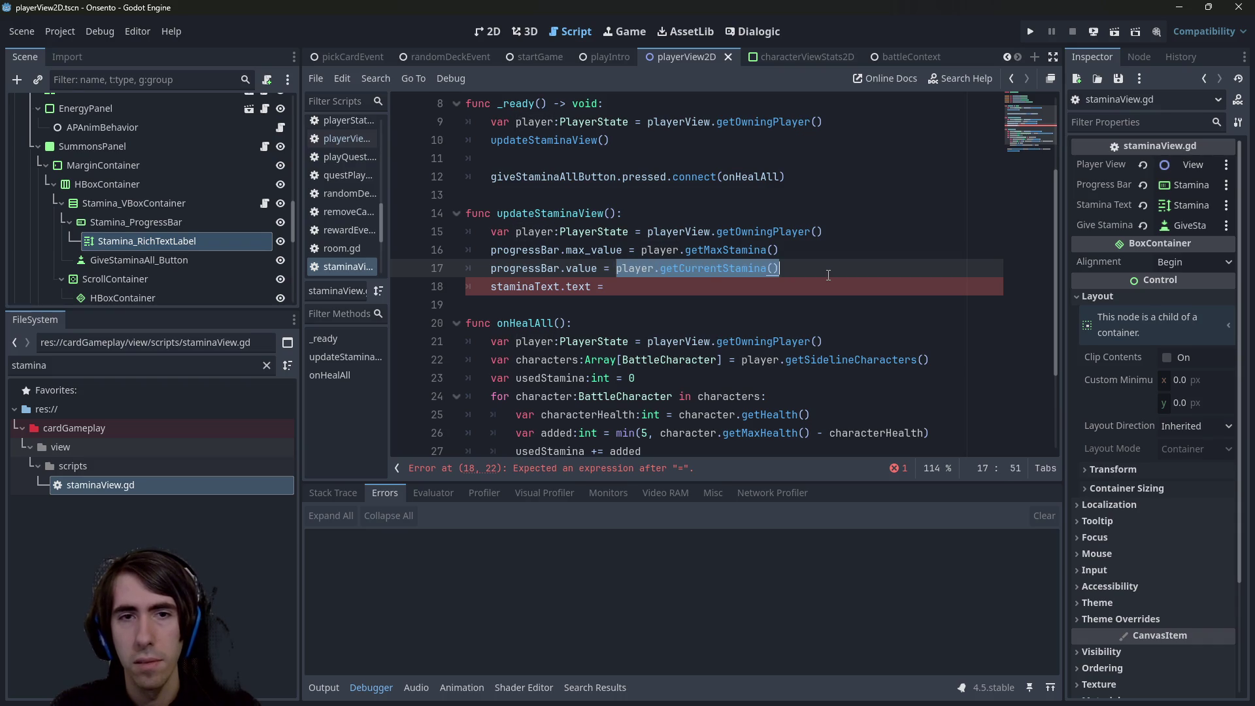
pyautogui.press('Down')
pyautogui.hotkey('ctrl', 'v')
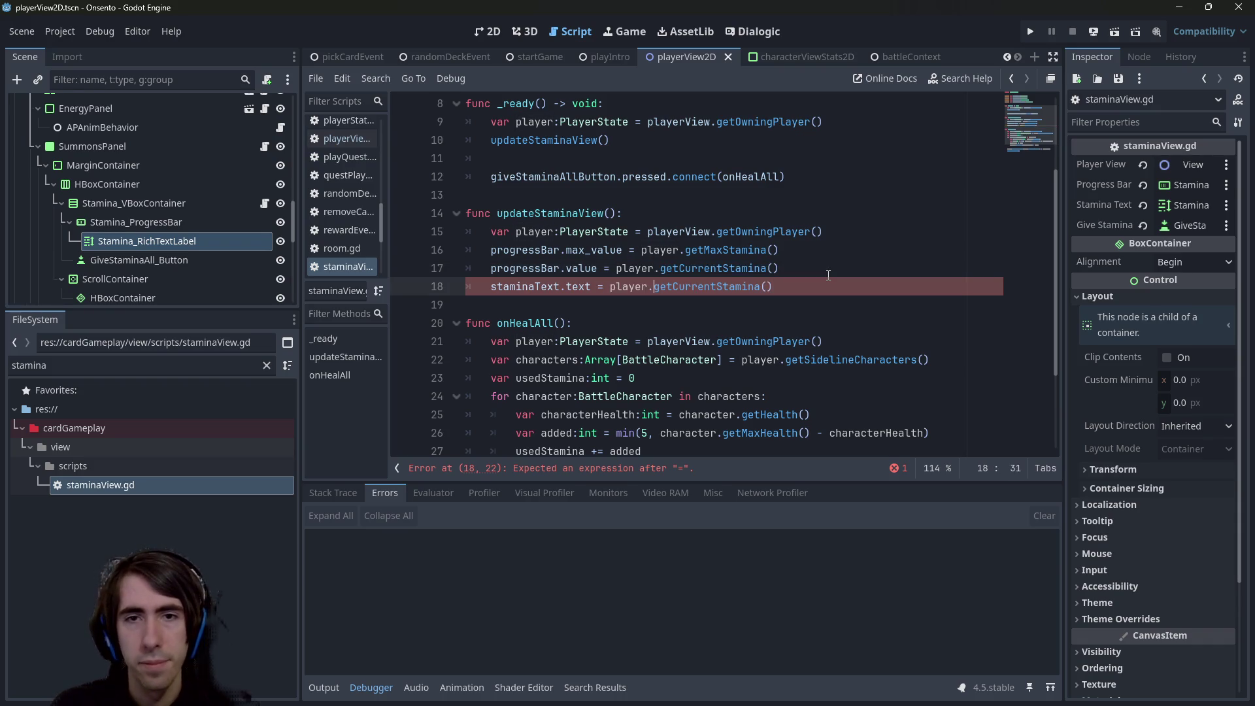
# Format the assignment as "[b]%f[/b]" % player.getCurrentStamina()
pyautogui.hotkey('ctrl', 'Left')
pyautogui.hotkey('ctrl', 'Left')
pyautogui.hotkey('ctrl', 'Left')
pyautogui.write('"" %')
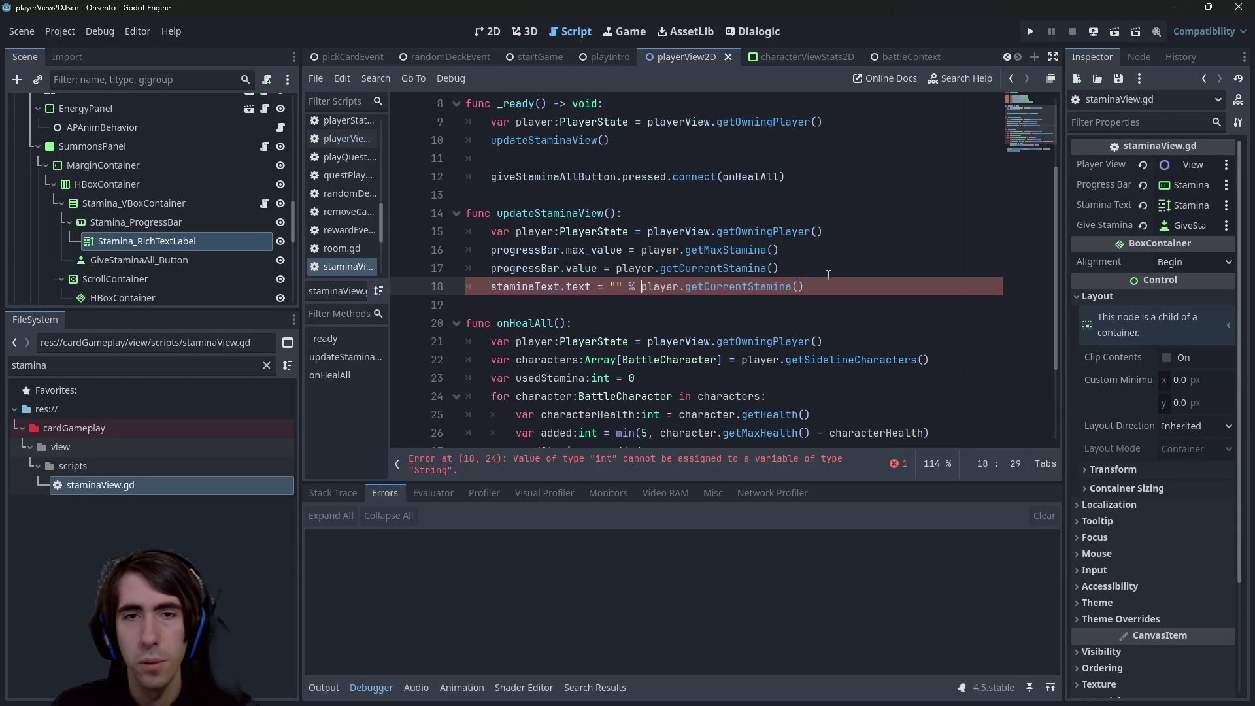
pyautogui.press('Right')
pyautogui.press('Right')
pyautogui.press('Right')
pyautogui.write('[b]')
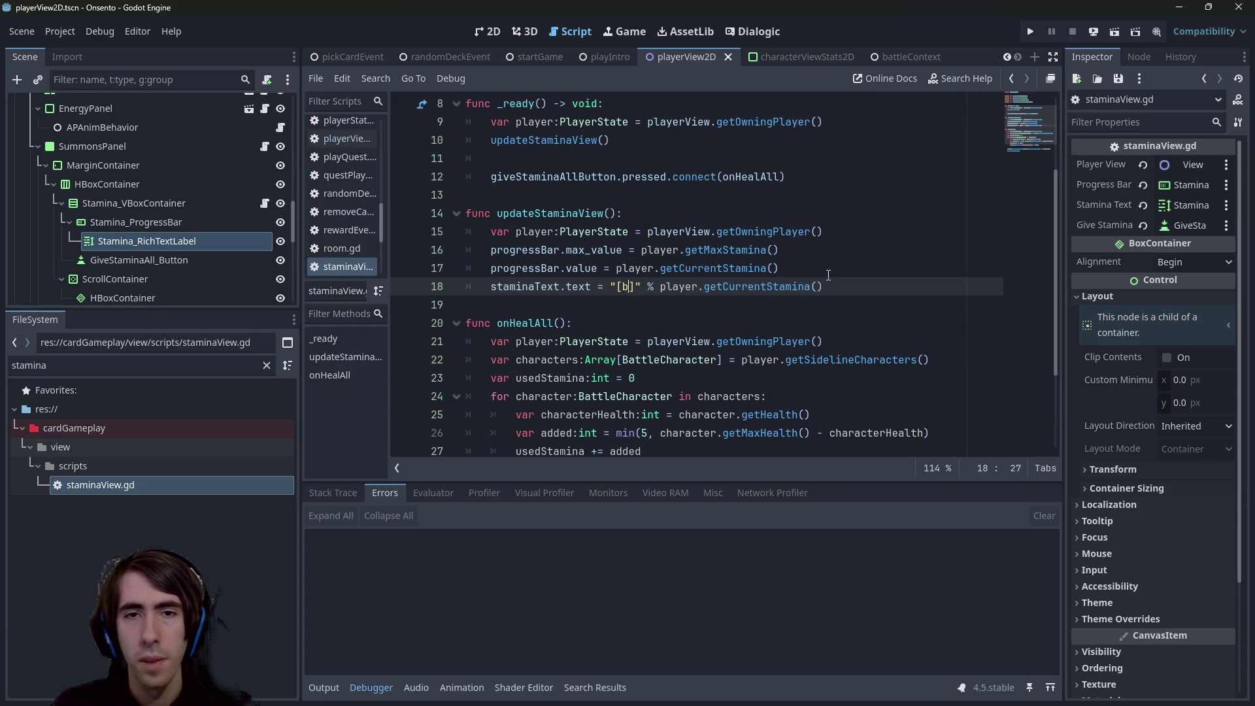
pyautogui.write(' [/b')
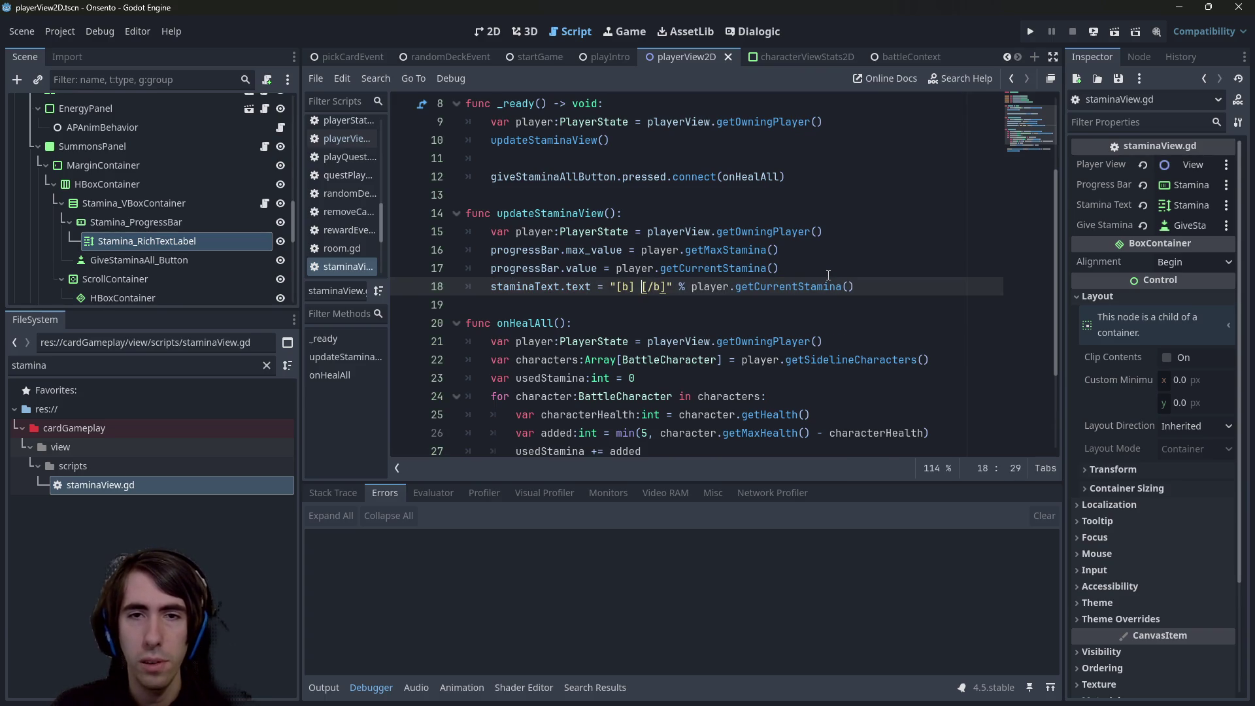
pyautogui.press('BackSpace')
pyautogui.write('%f')
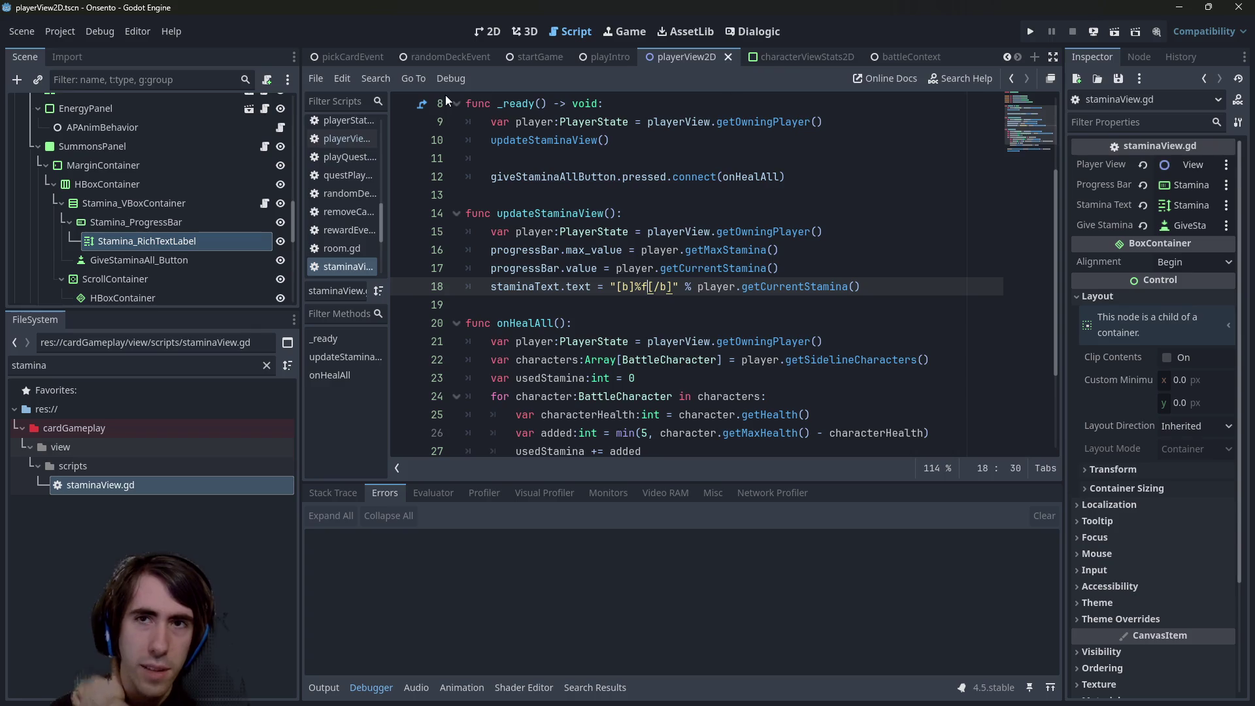
# Switch the editor to the playQuest scene
pyautogui.scroll(6, 336, 56)
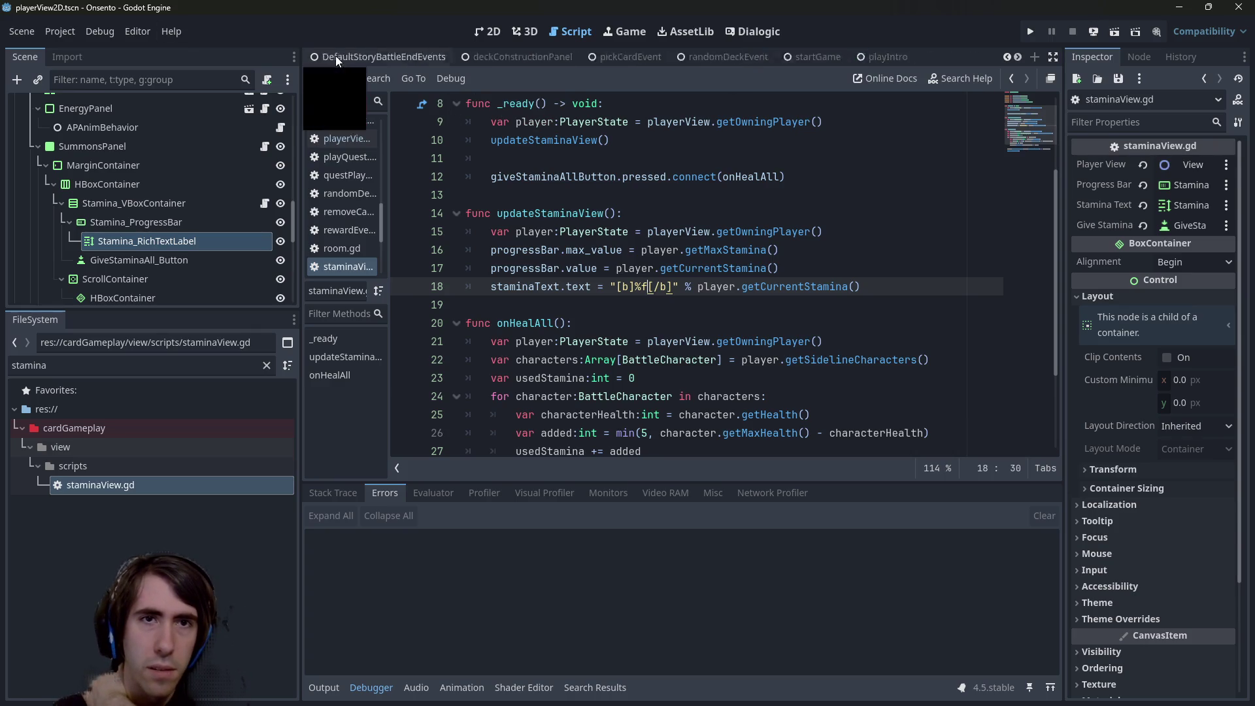
pyautogui.scroll(-8, 336, 56)
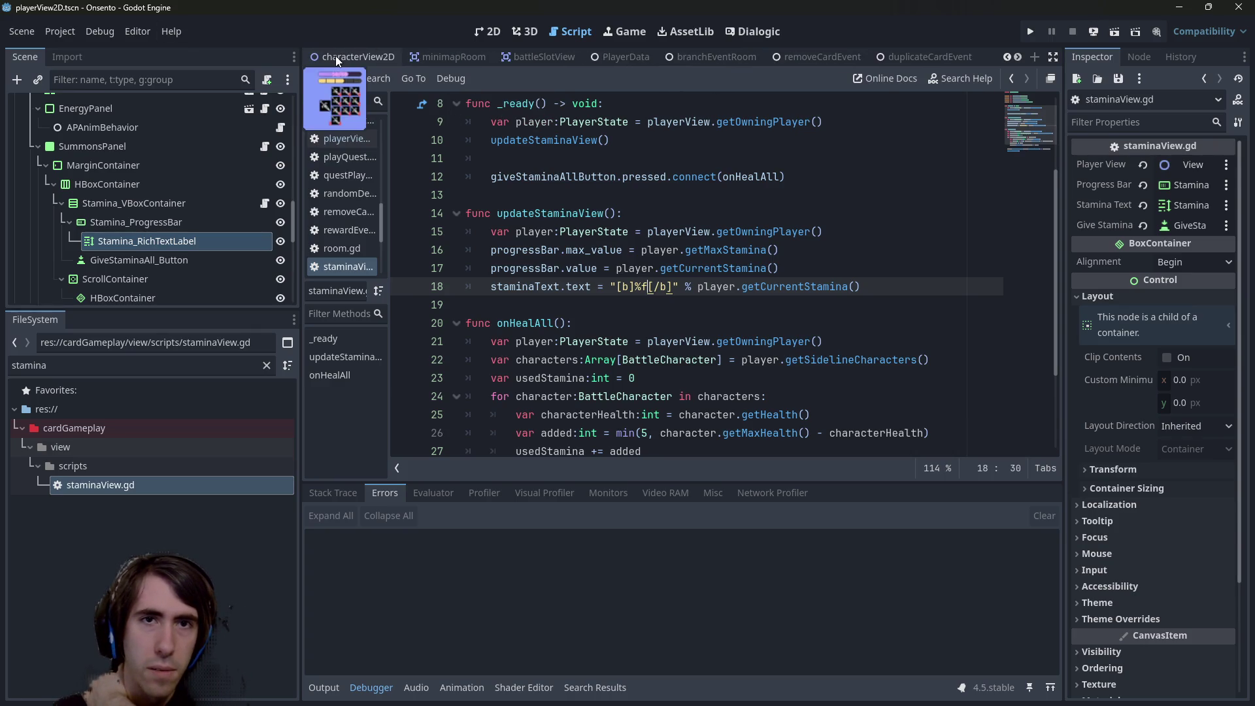
pyautogui.click(678, 56)
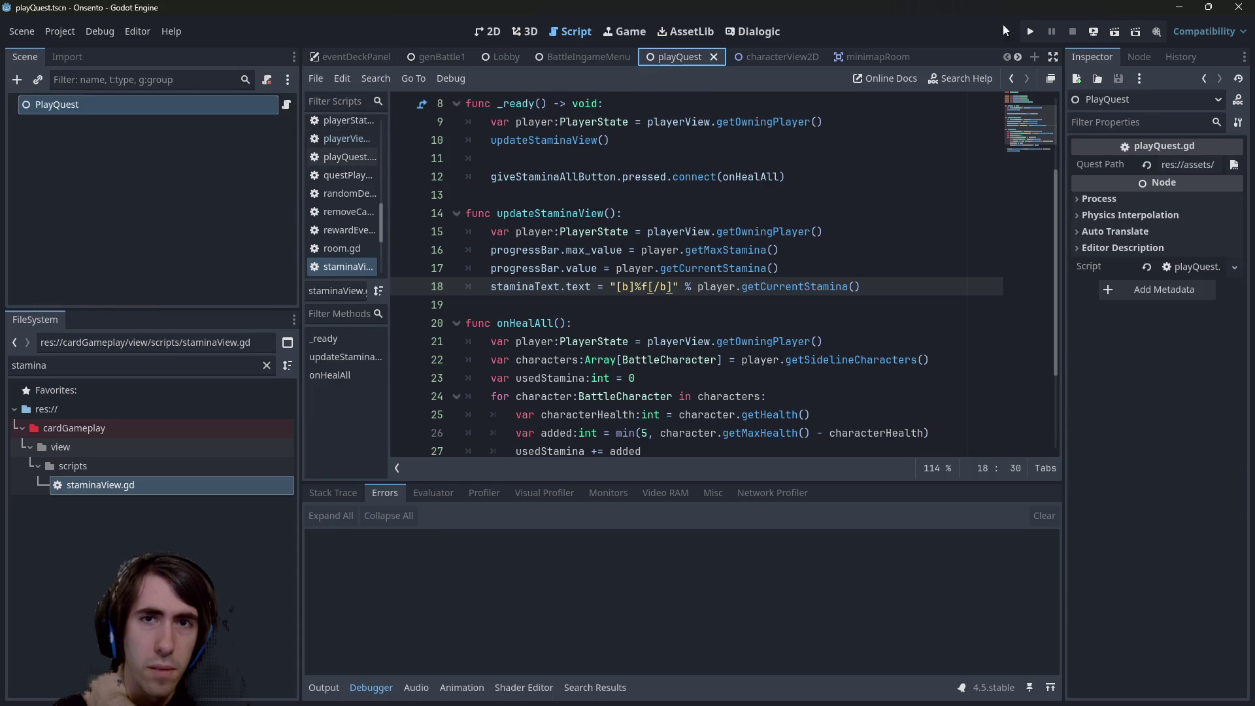
# Run playQuest, add nine offered cards to the deck, reach the battle, then close the game window
pyautogui.click(1111, 31)
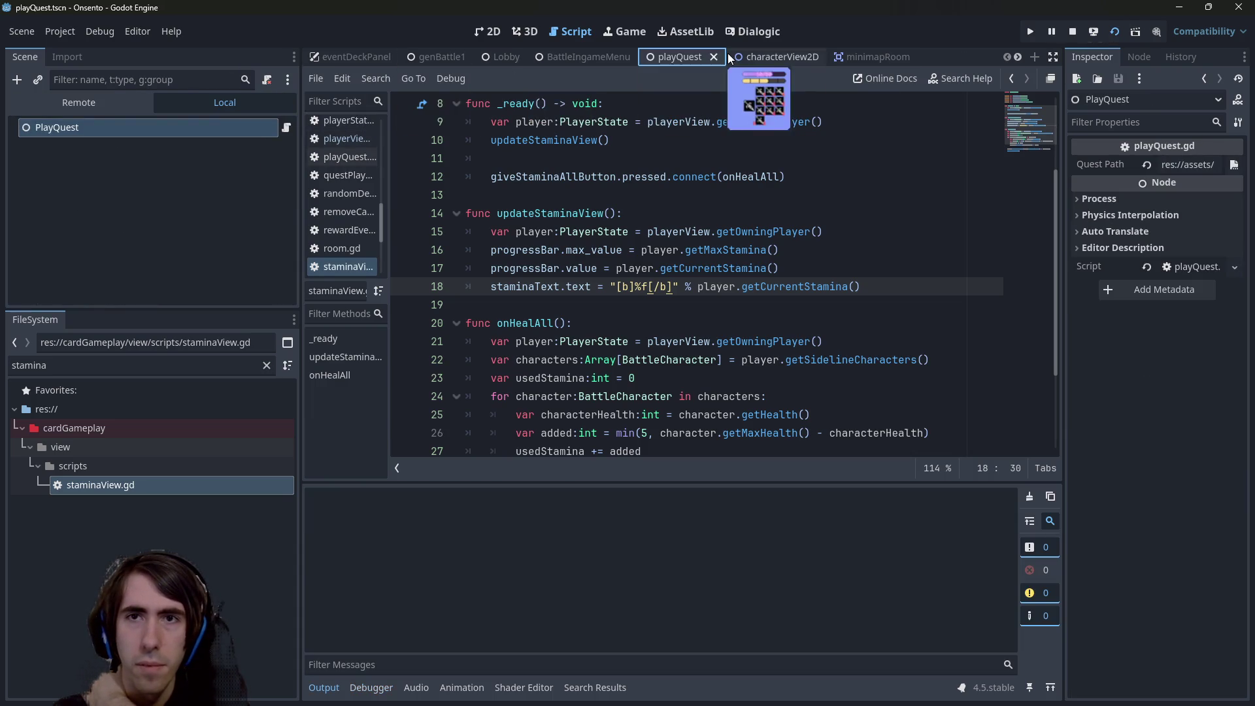
pyautogui.moveTo(704, 56)
pyautogui.mouseDown()
pyautogui.moveTo(799, 59)
pyautogui.moveTo(630, 57)
pyautogui.moveTo(650, 53)
pyautogui.mouseUp()
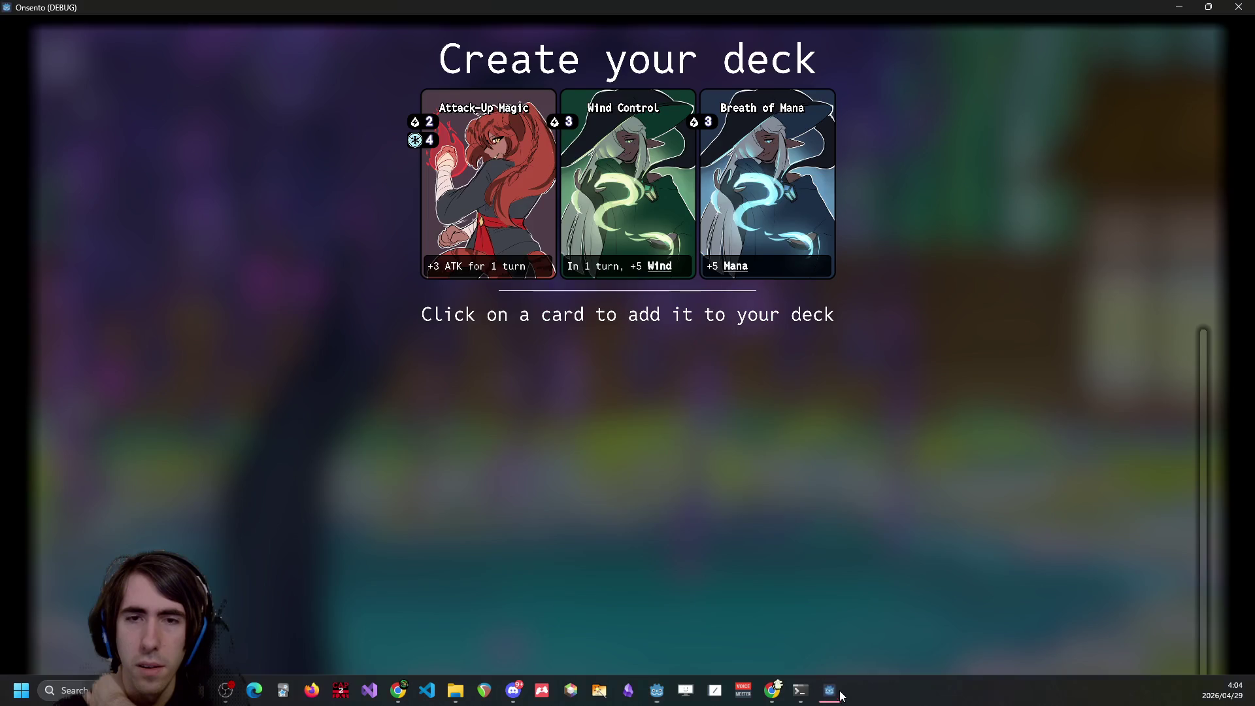
pyautogui.click(484, 140)
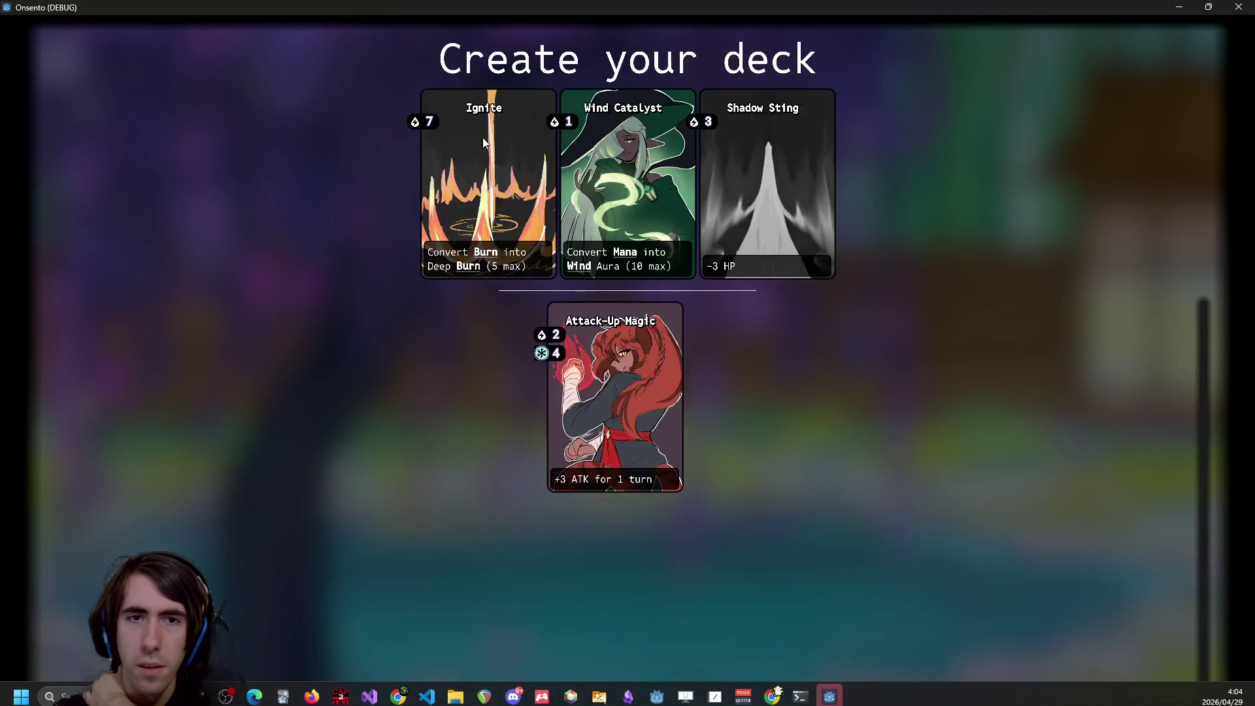
pyautogui.click(497, 154)
pyautogui.click(503, 161)
pyautogui.click(506, 164)
pyautogui.click(506, 167)
pyautogui.click(504, 160)
pyautogui.click(501, 159)
pyautogui.click(496, 153)
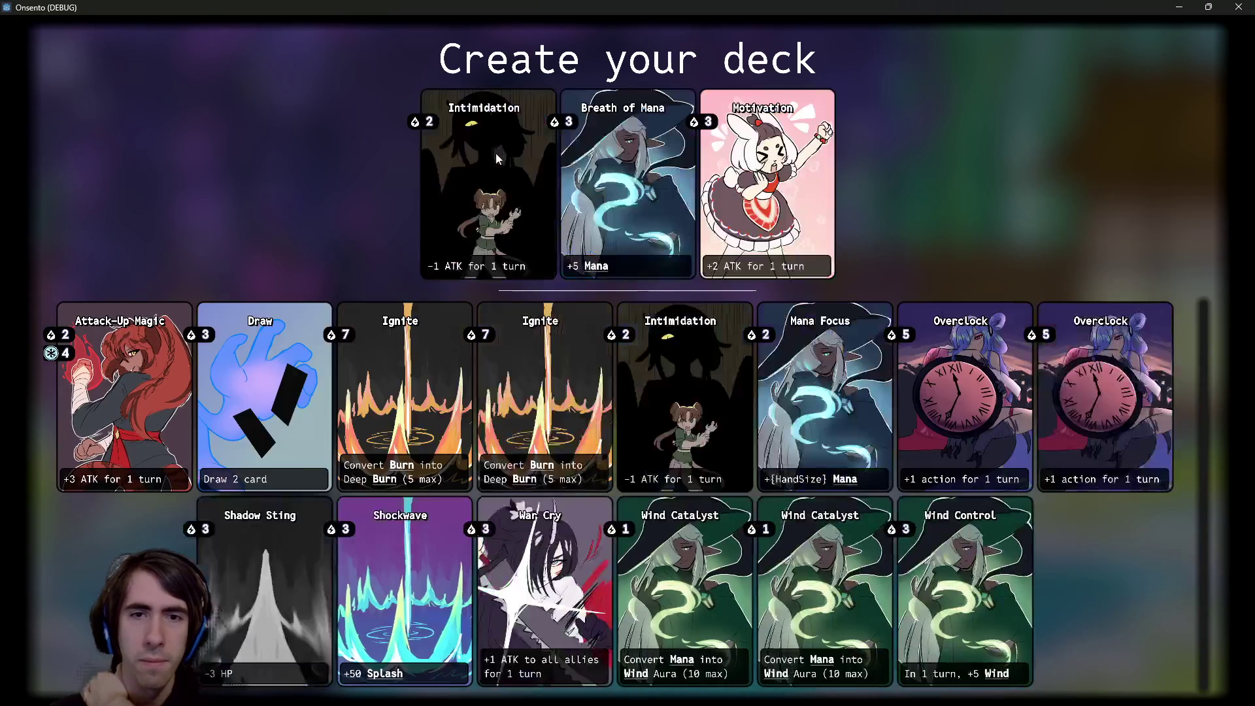
pyautogui.click(490, 153)
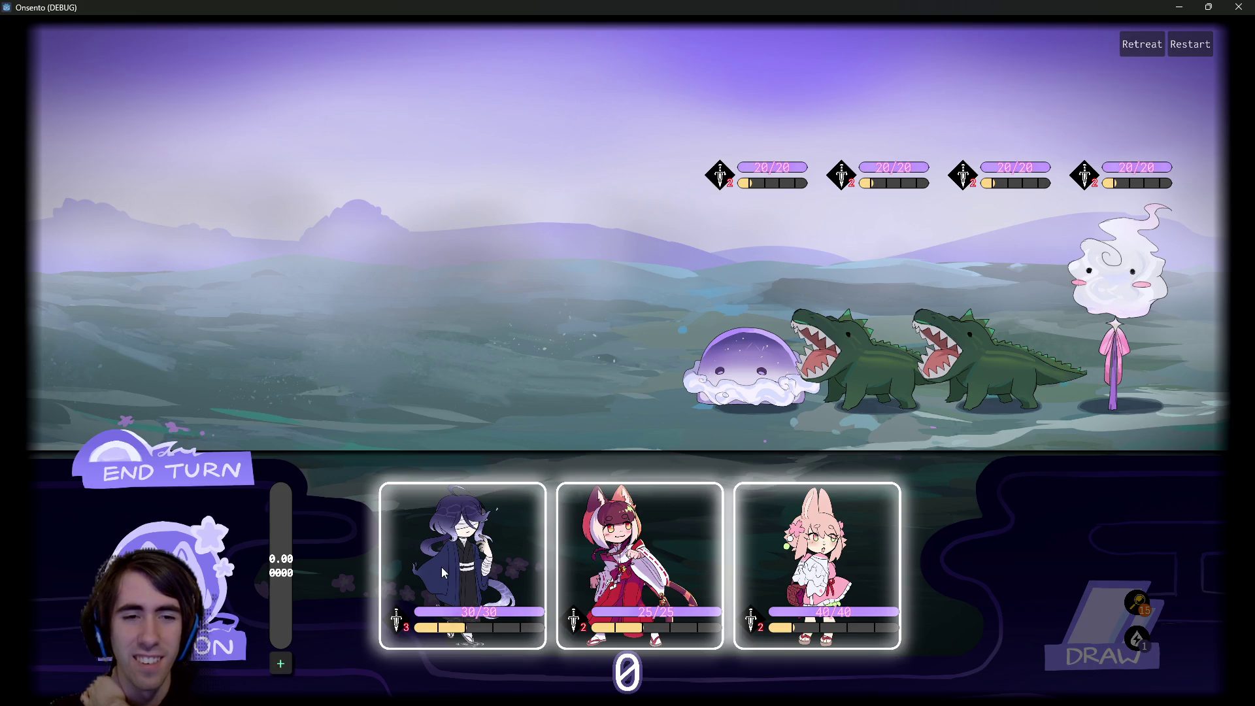
pyautogui.click(1239, 7)
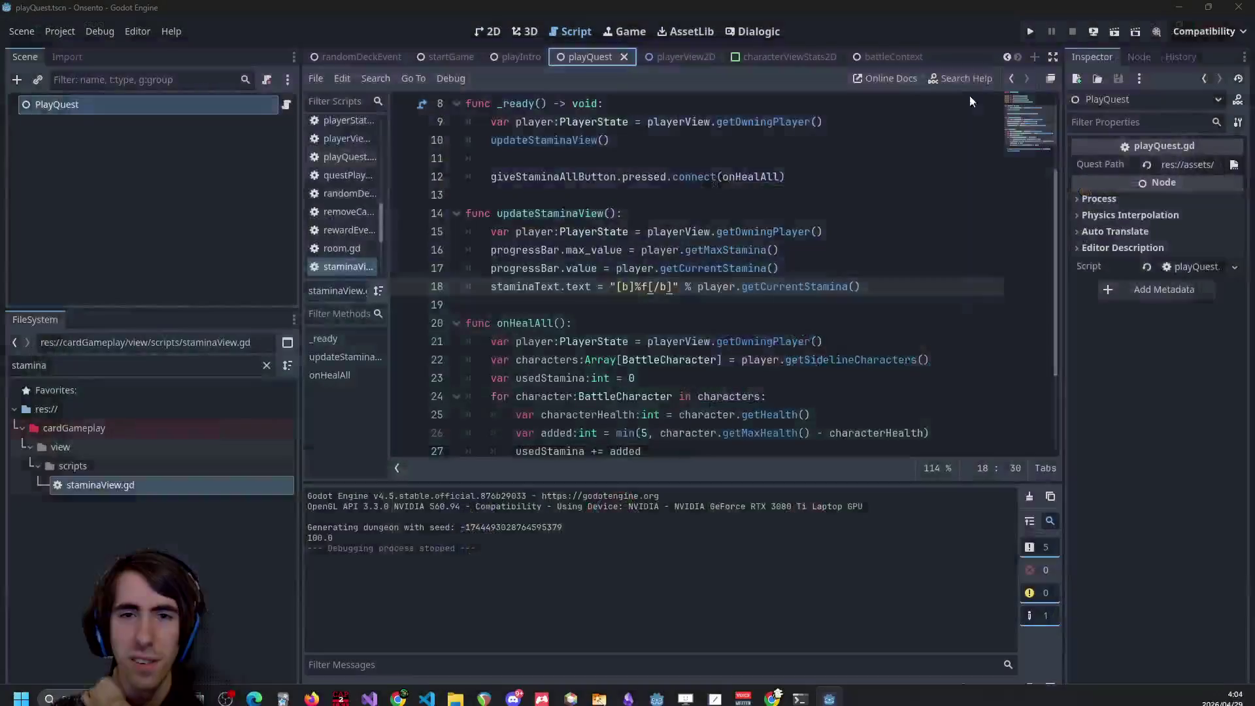
# Change line 18's format specifier from %f to %d and save staminaView.gd
pyautogui.scroll(3, 769, 288)
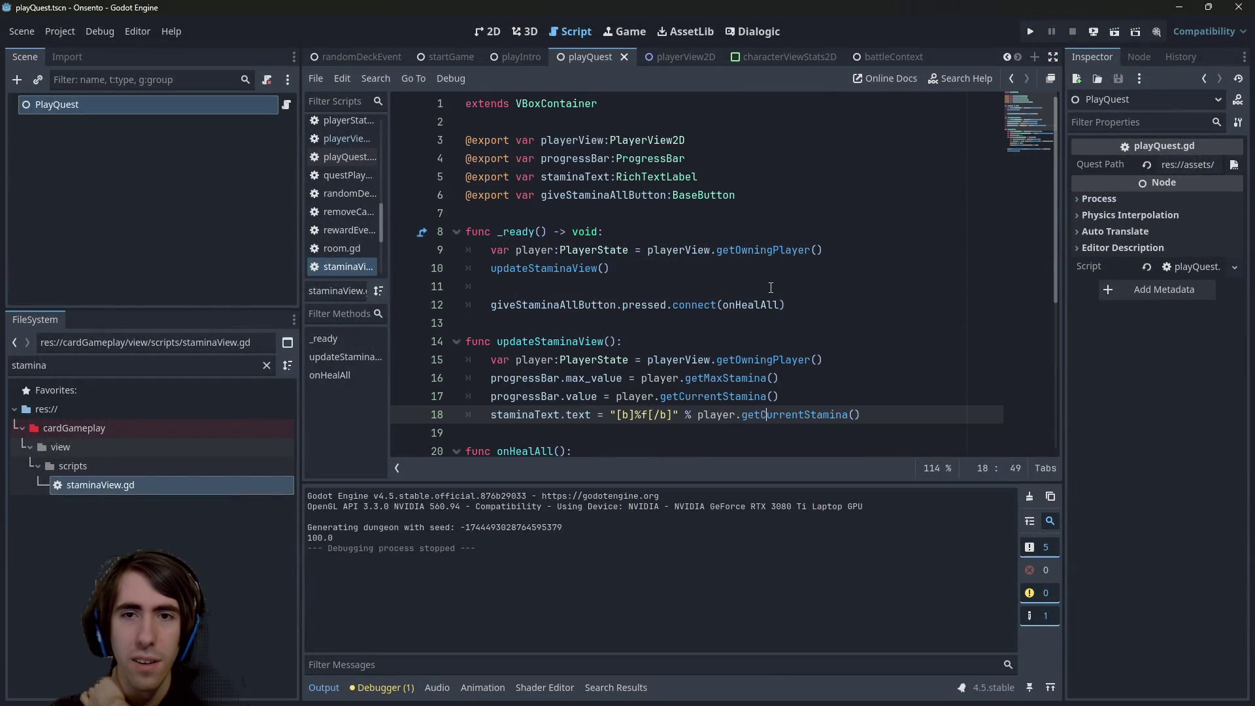
pyautogui.scroll(-1, 768, 289)
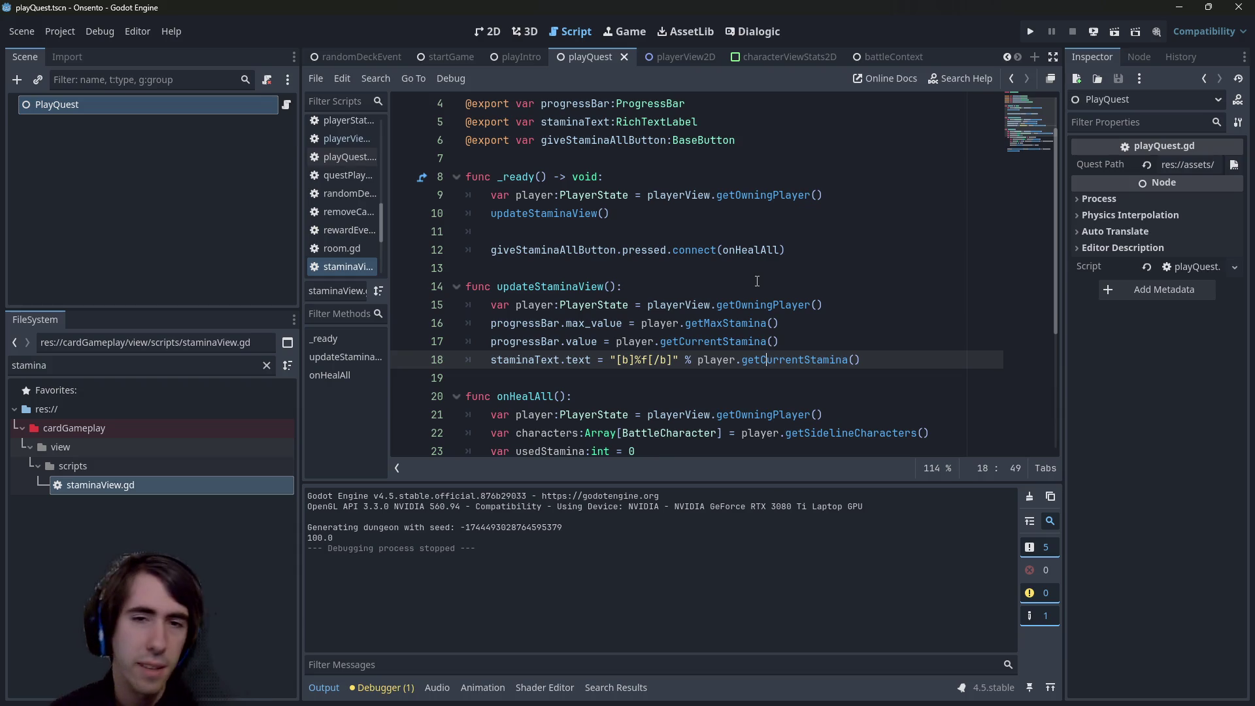
pyautogui.scroll(-3, 659, 322)
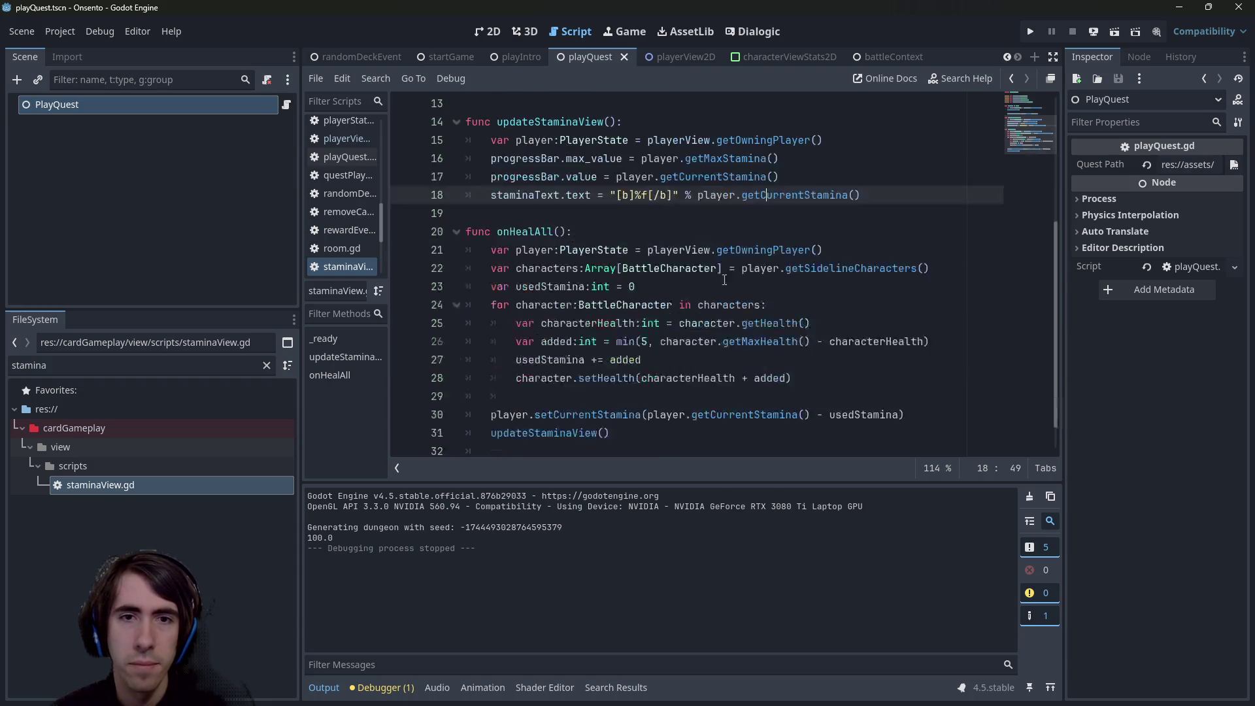
pyautogui.scroll(2, 724, 280)
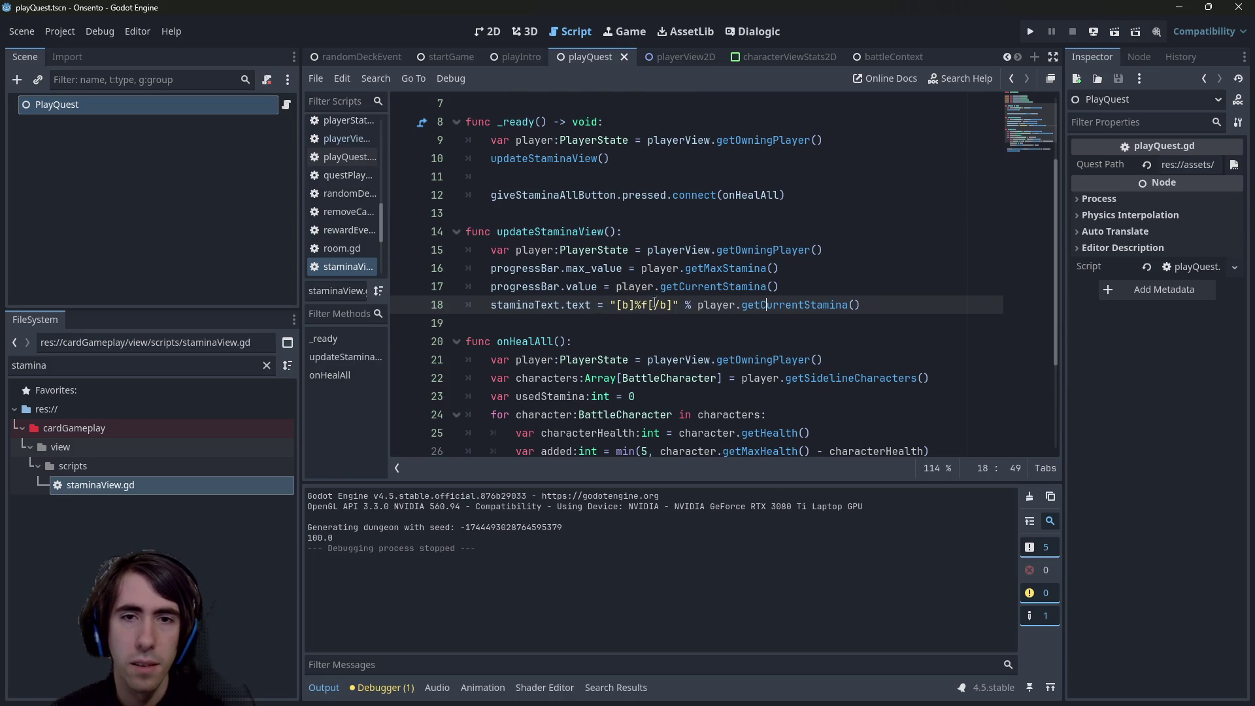
pyautogui.press('BackSpace')
pyautogui.write('d')
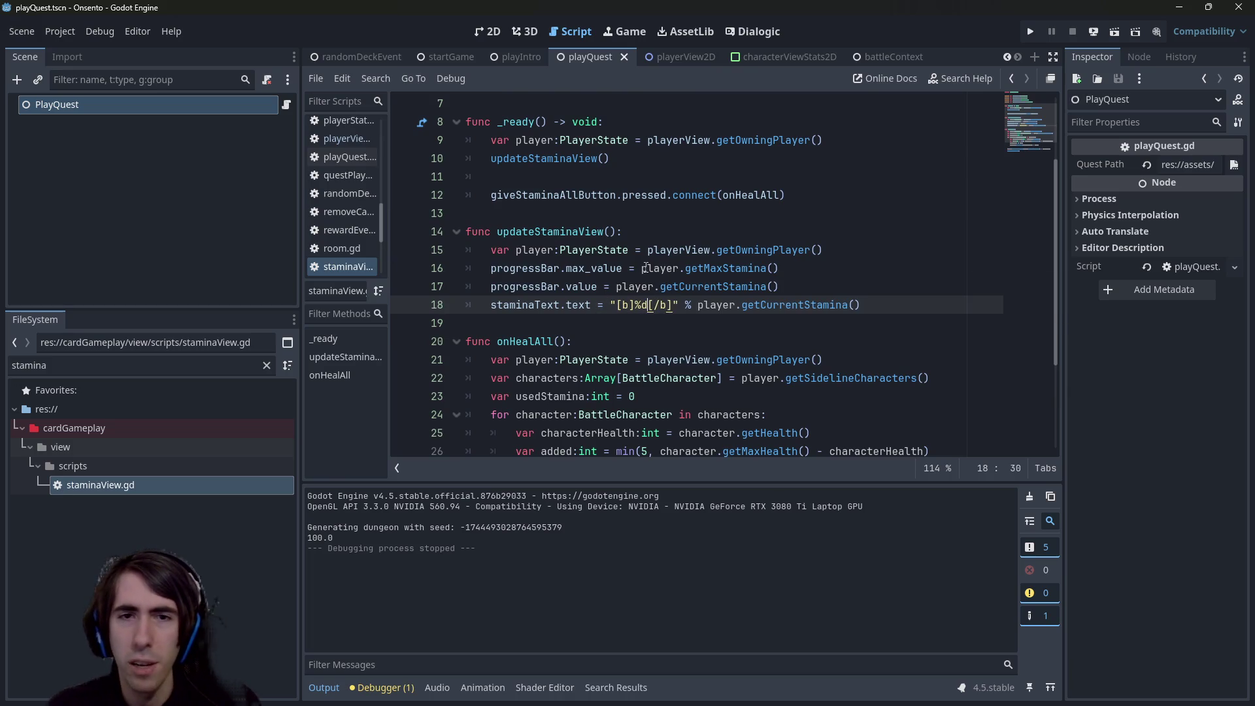
pyautogui.hotkey('ctrl', 's')
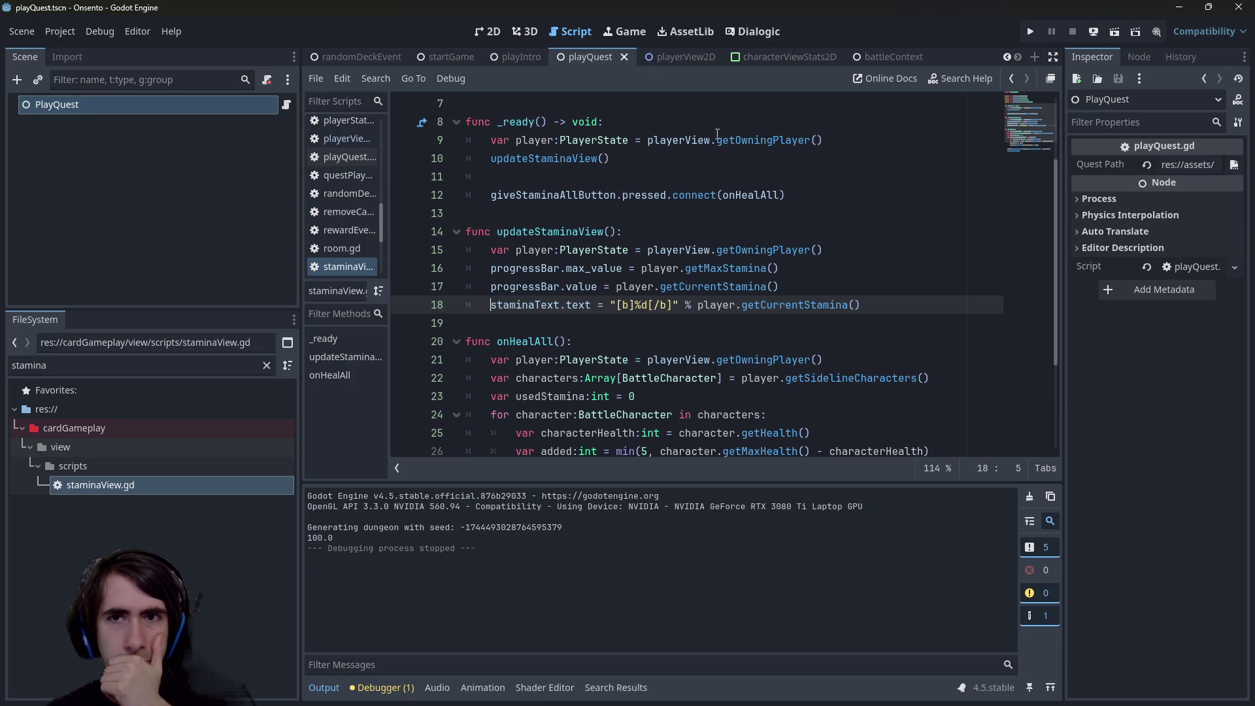
# Inspect Stamina_RichTextLabel in playerView2D, run that scene, stop the failed run, and return to playQuest
pyautogui.click(668, 57)
pyautogui.click(173, 270)
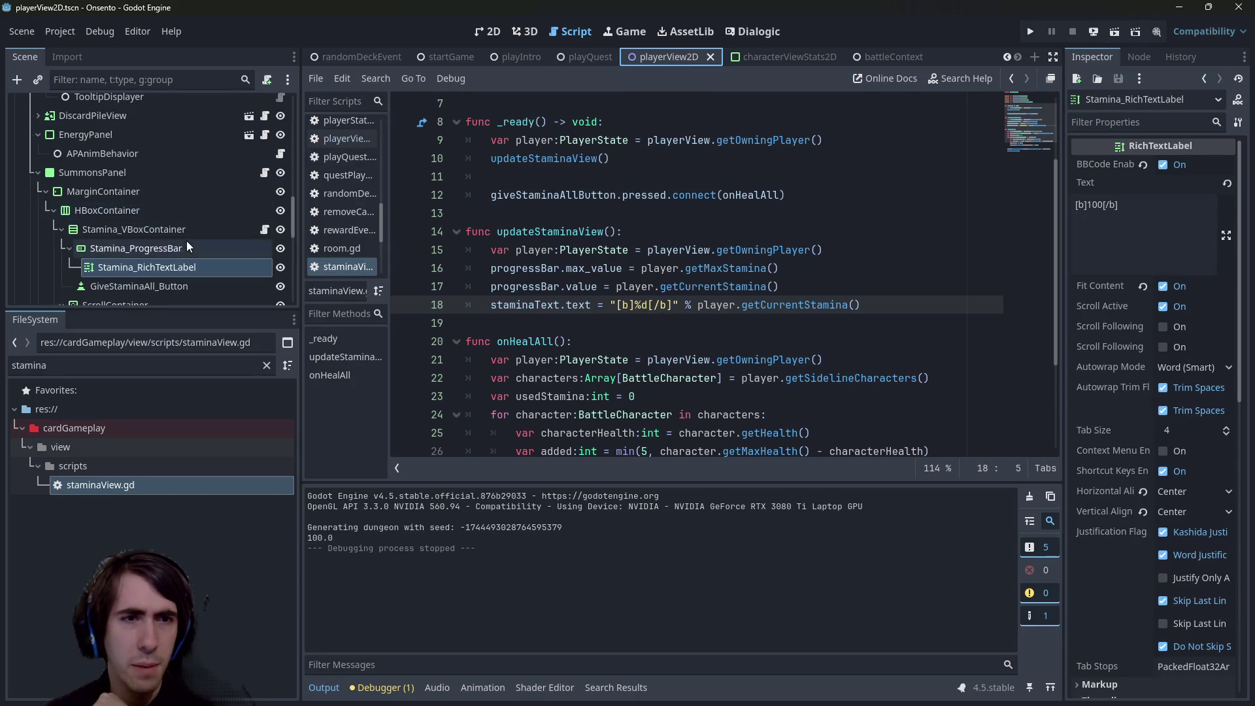
pyautogui.click(171, 265)
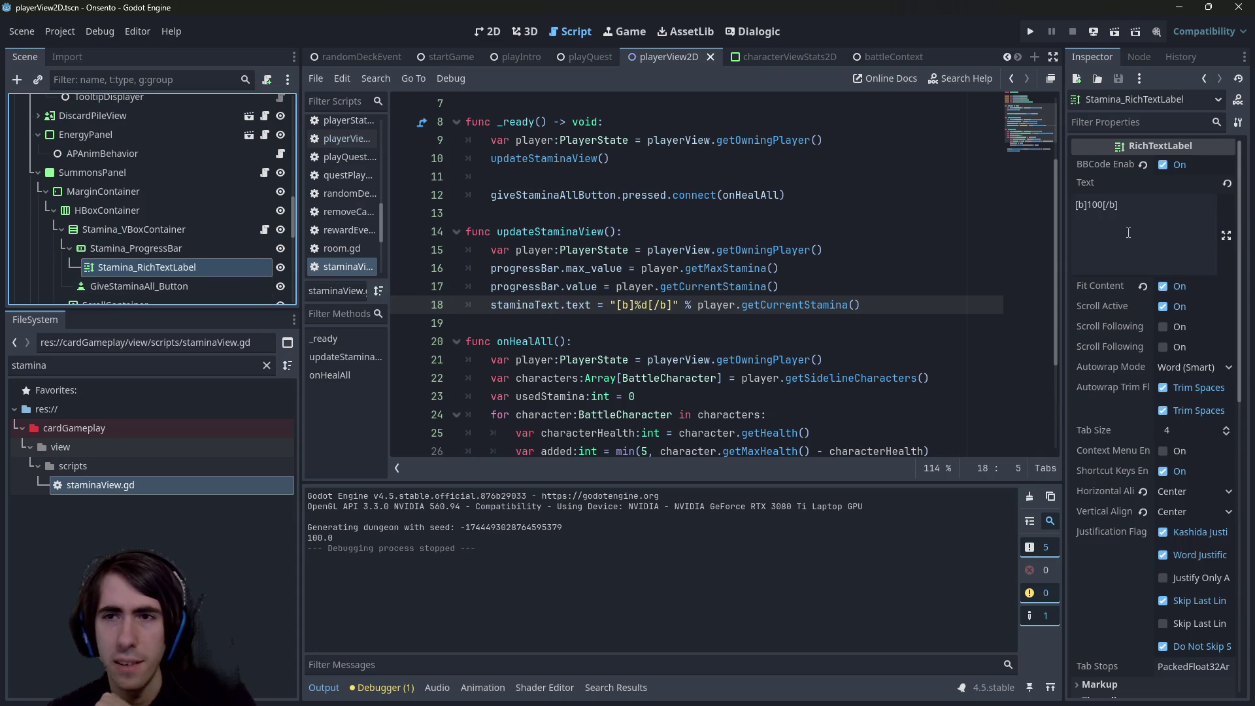
pyautogui.moveTo(1064, 219)
pyautogui.mouseDown()
pyautogui.moveTo(904, 216)
pyautogui.moveTo(1075, 248)
pyautogui.mouseUp()
pyautogui.click(1110, 32)
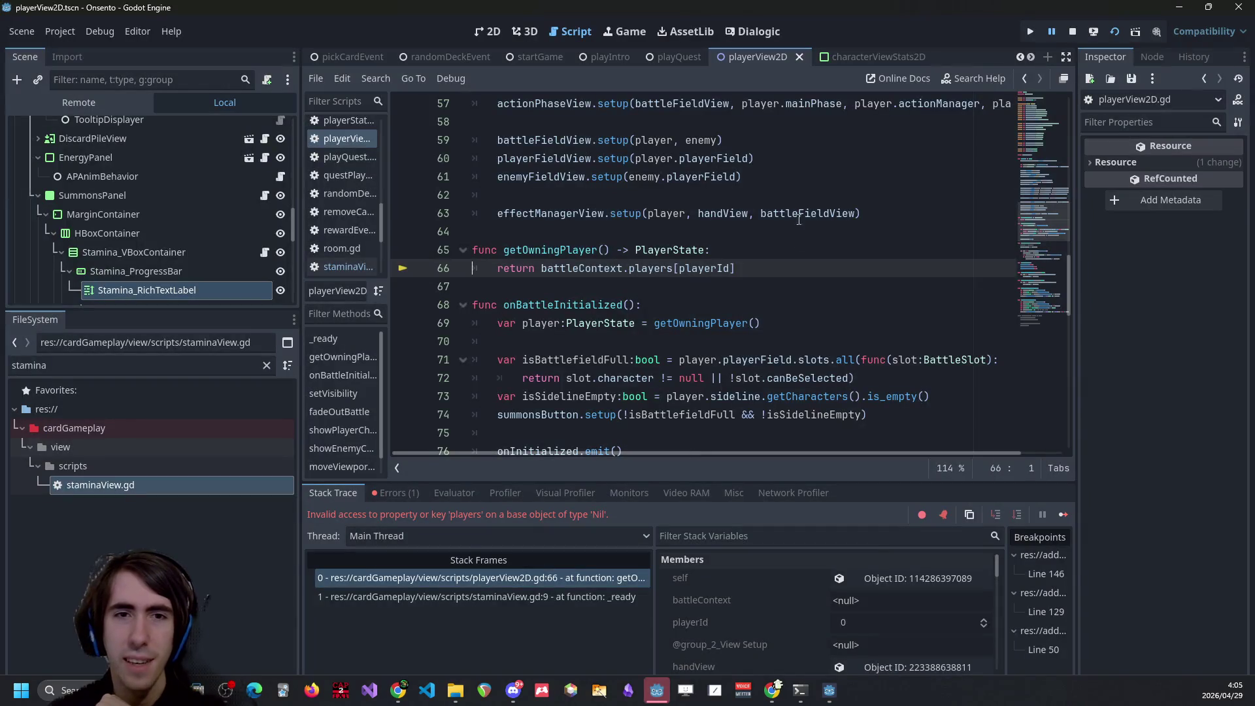
pyautogui.click(1074, 31)
pyautogui.click(661, 58)
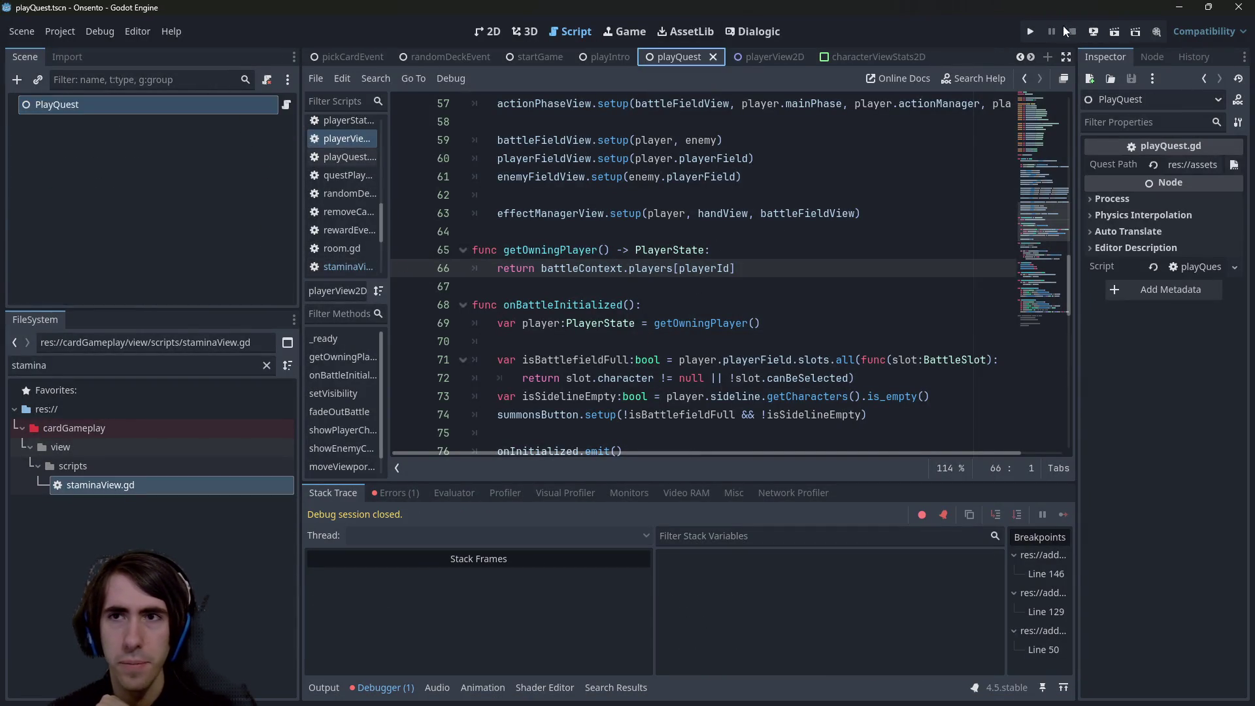
# Run playQuest, check that battle stamina shows as a whole number, then close the game
pyautogui.click(1108, 36)
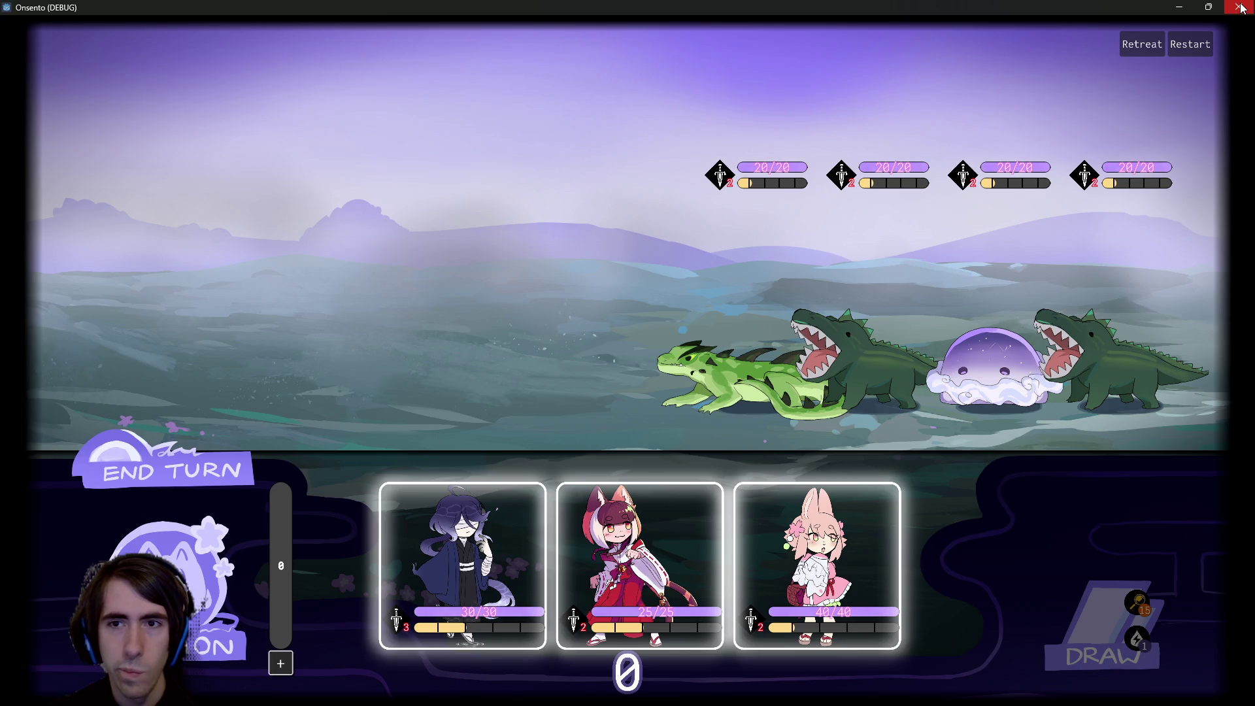
pyautogui.click(1240, 8)
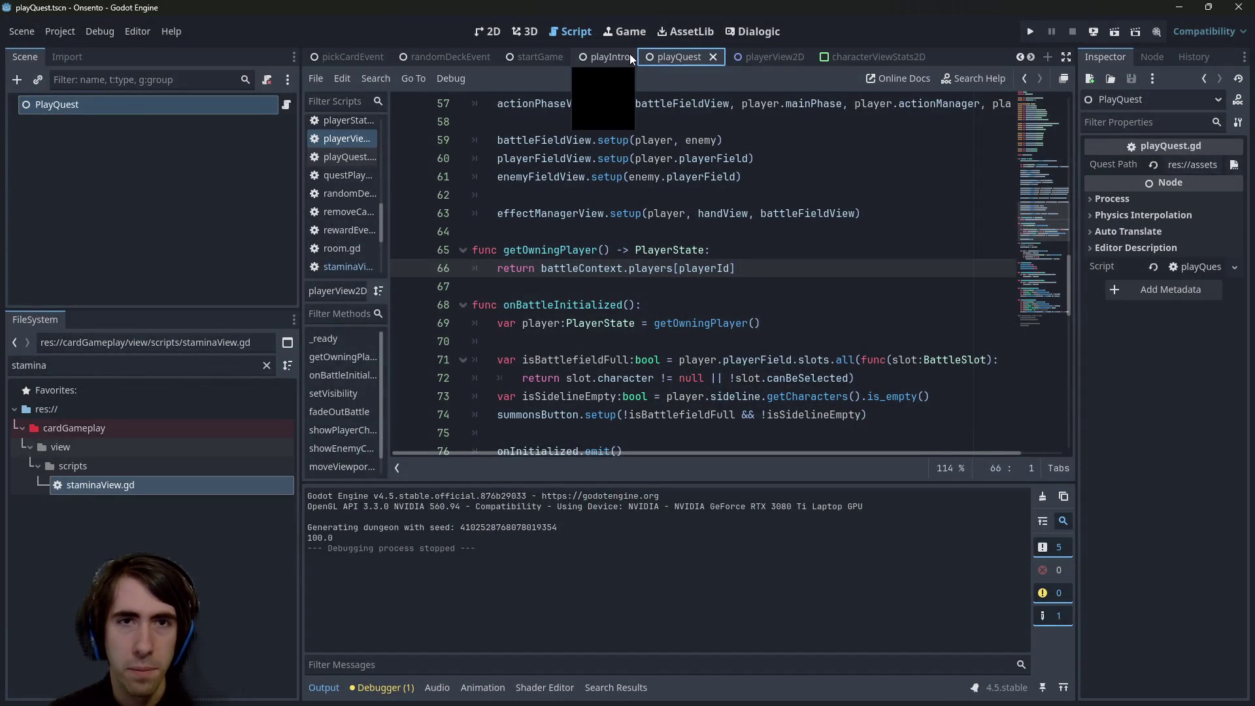
# Open the genBattle1 scene in the 2D view and select the DefaultStoryBattleEndEvents node
pyautogui.scroll(5, 575, 55)
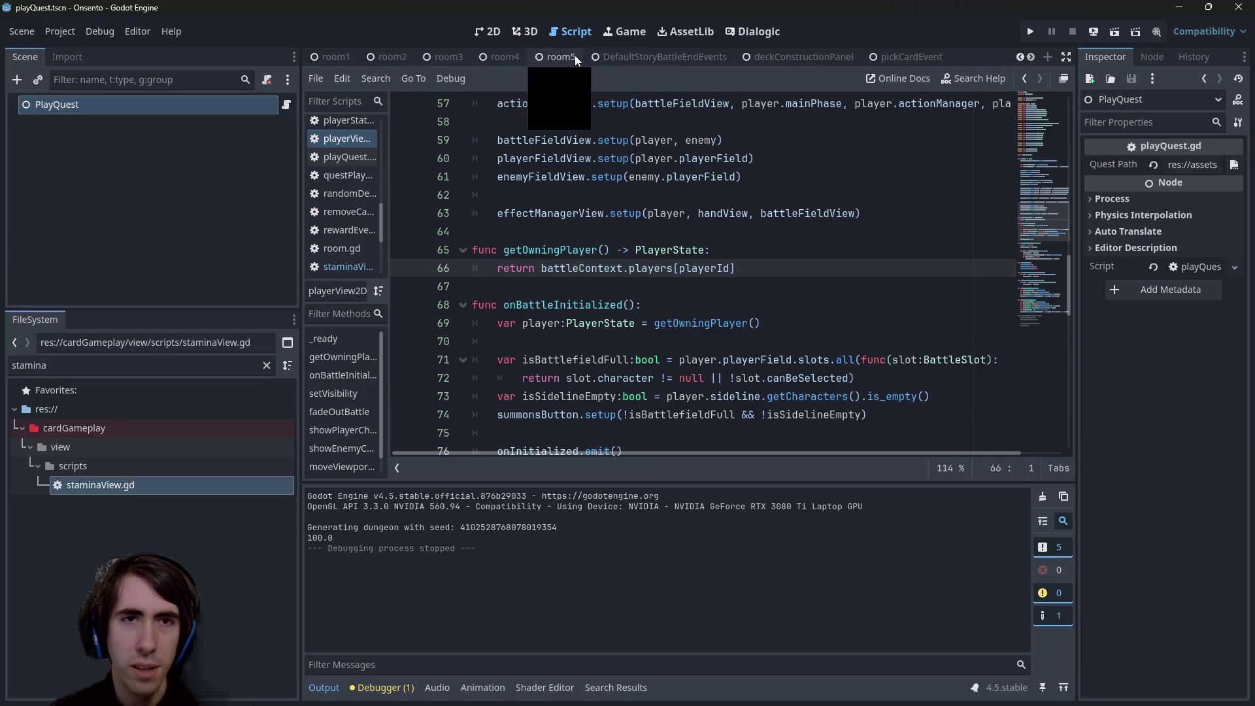
pyautogui.scroll(-5, 575, 55)
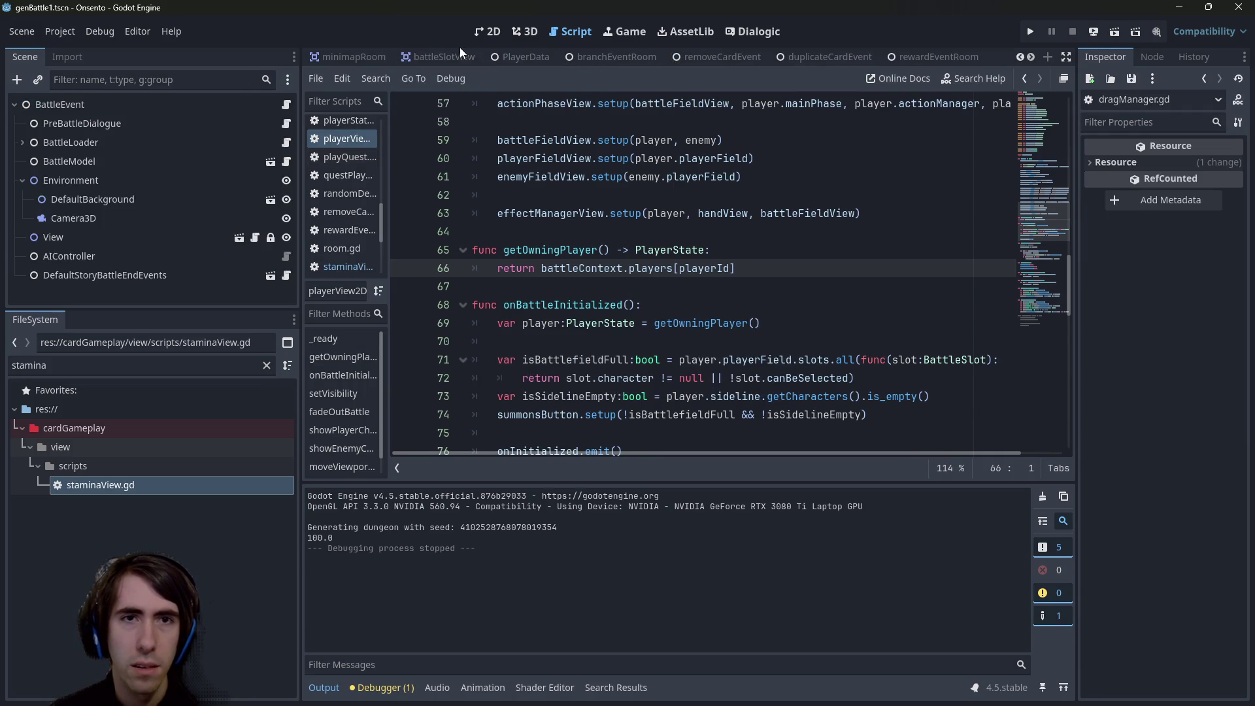
pyautogui.scroll(5, 445, 57)
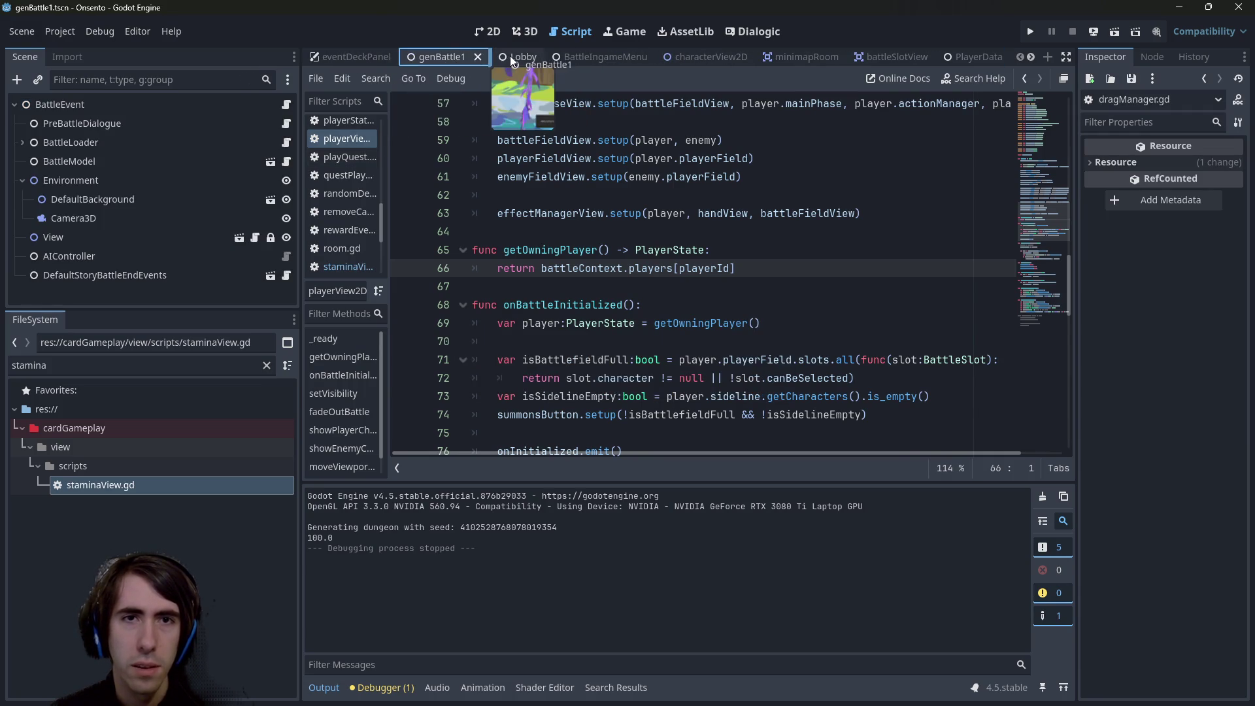
pyautogui.scroll(5, 516, 56)
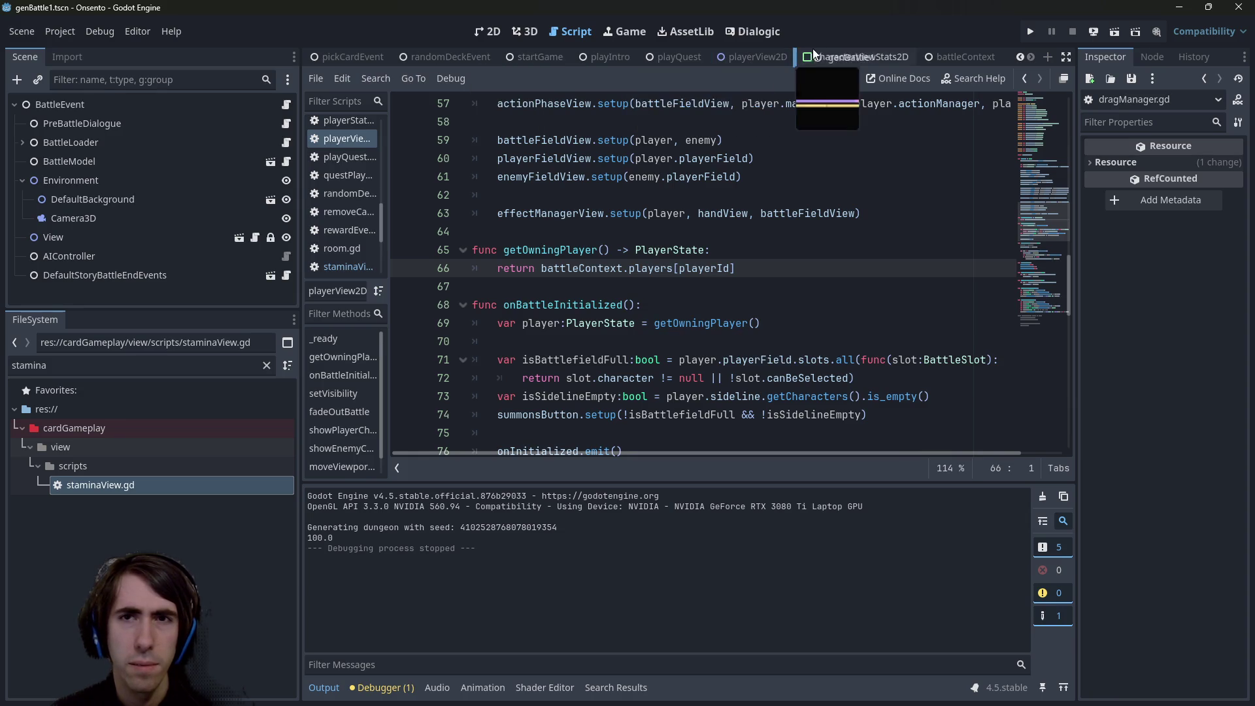
pyautogui.moveTo(813, 48); pyautogui.dragTo(790, 53)
pyautogui.click(479, 34)
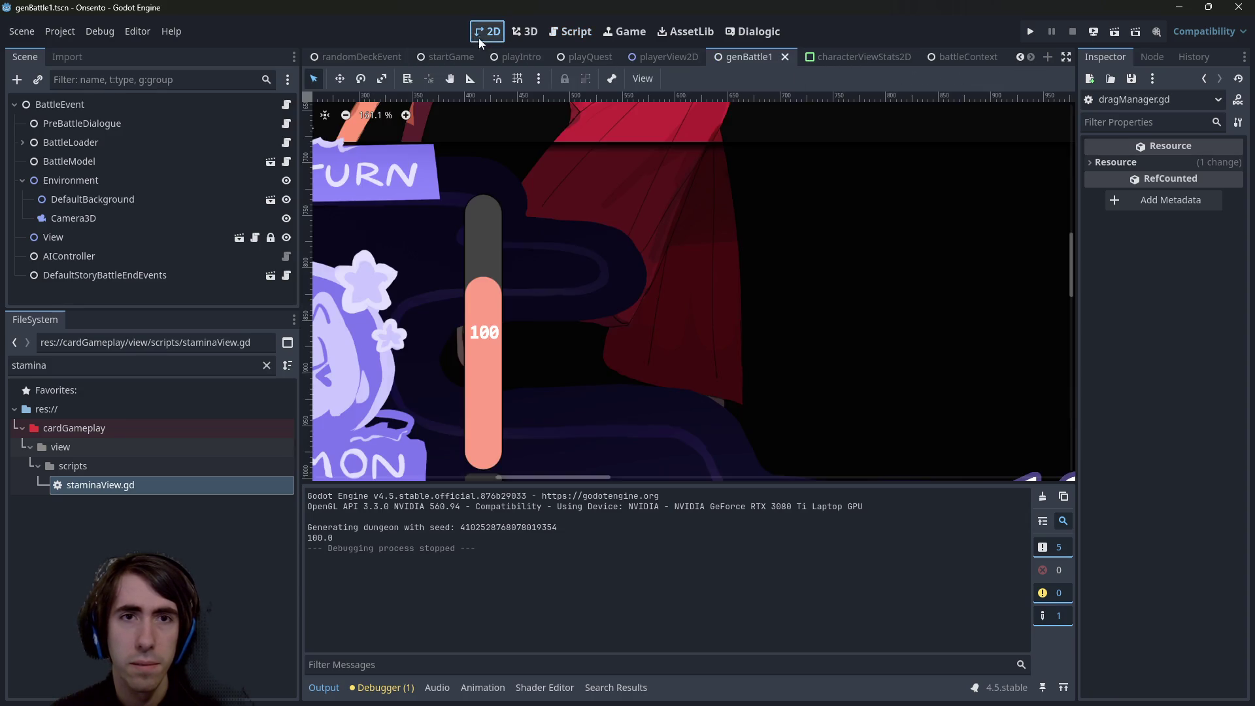
pyautogui.scroll(-4, 540, 315)
pyautogui.click(147, 275)
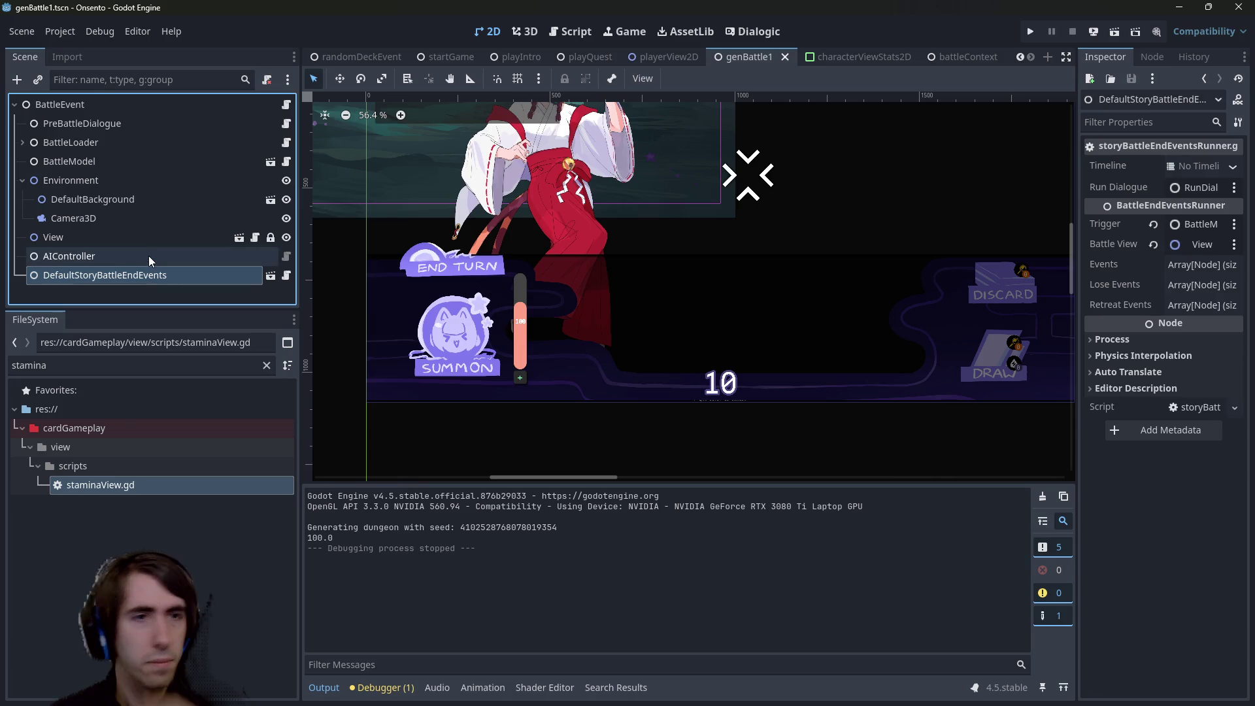
# Skim battleContext.gd to its end, then select BattleLoader in the 2D battle scene
pyautogui.click(290, 164)
pyautogui.scroll(5, 631, 294)
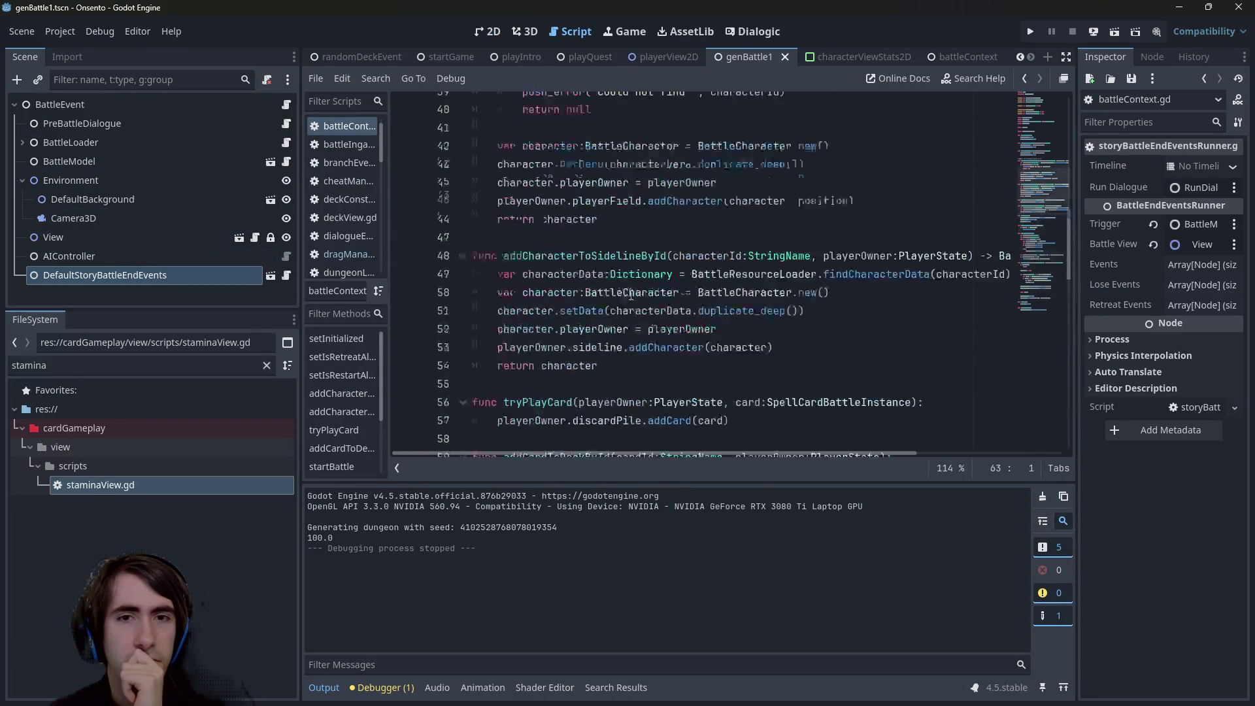
pyautogui.scroll(8, 631, 294)
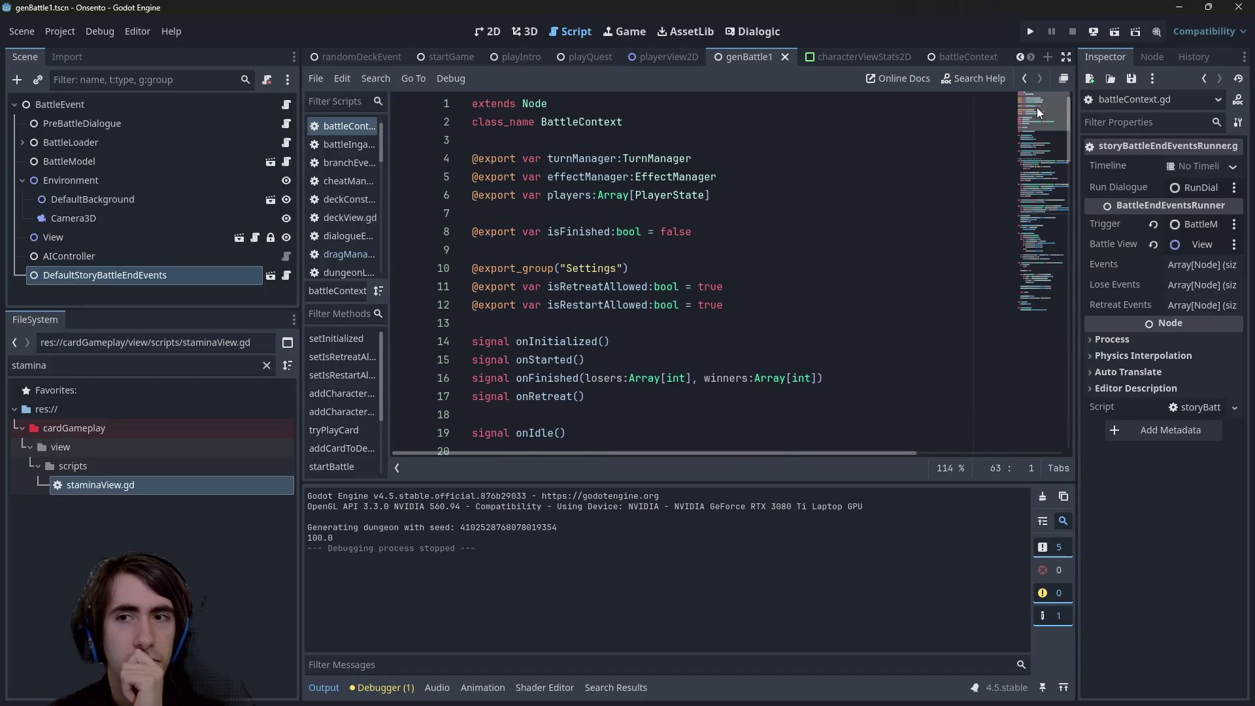
pyautogui.moveTo(1038, 113); pyautogui.dragTo(1039, 297)
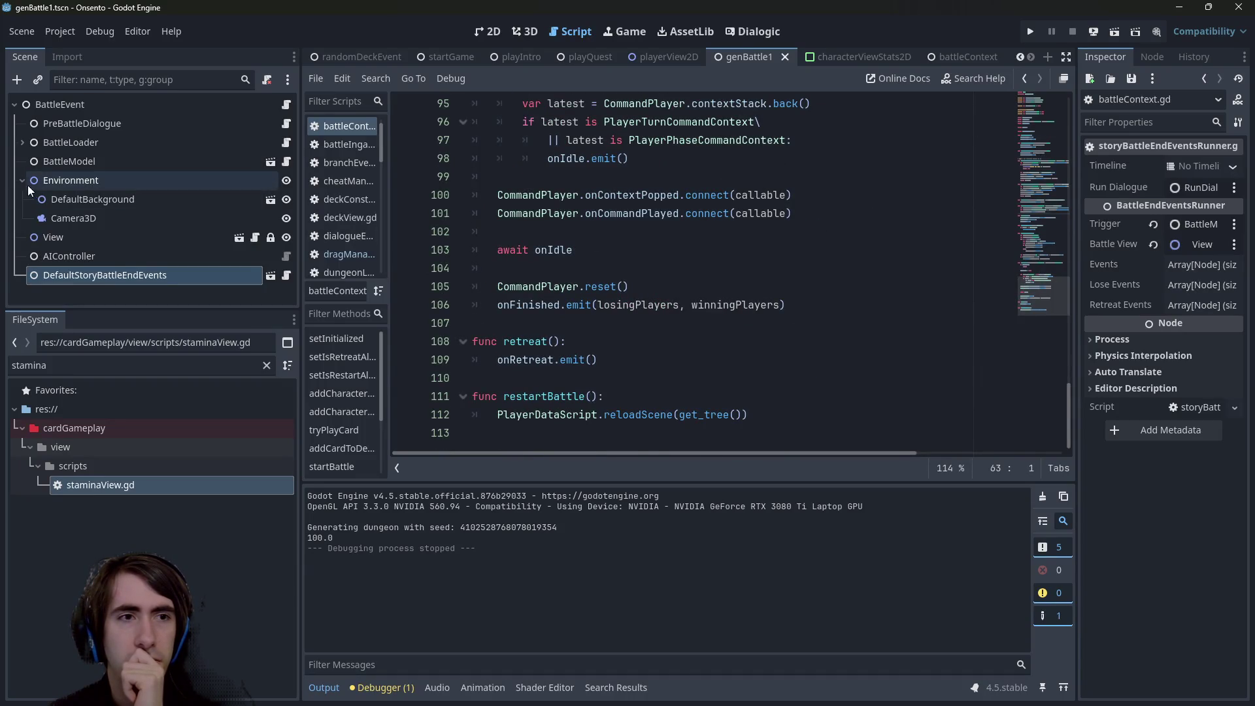
pyautogui.click(488, 31)
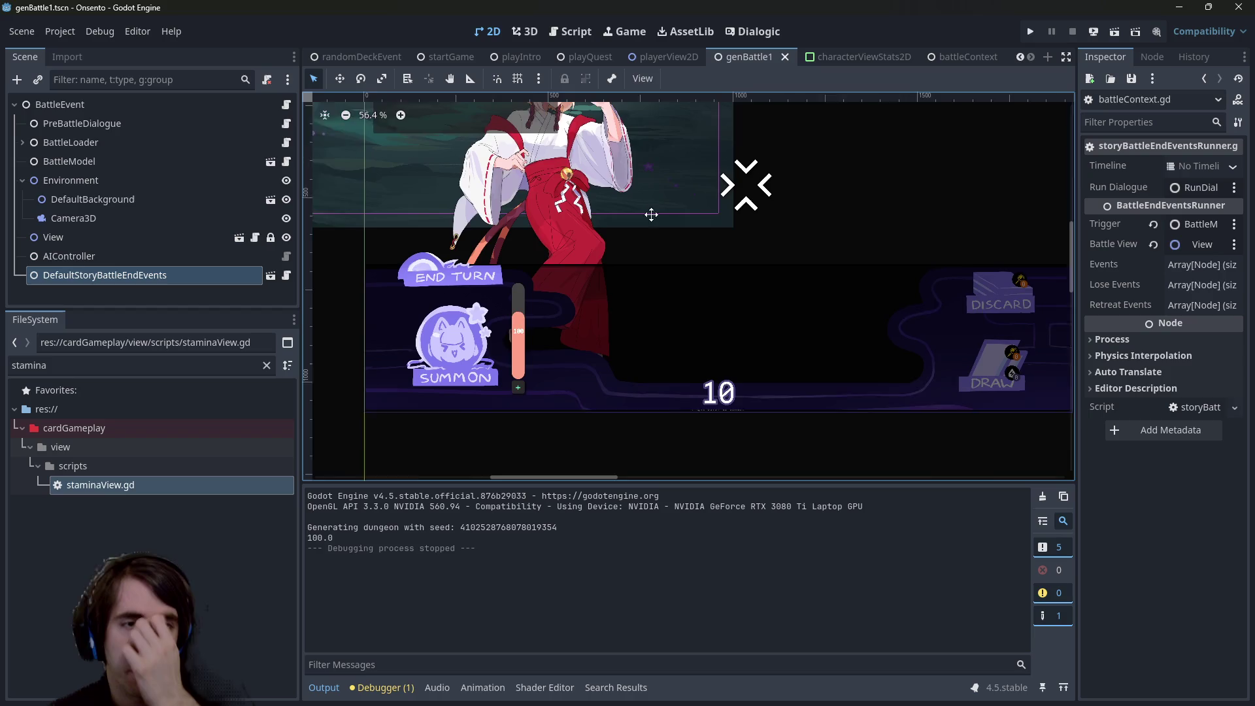
pyautogui.scroll(-3, 604, 244)
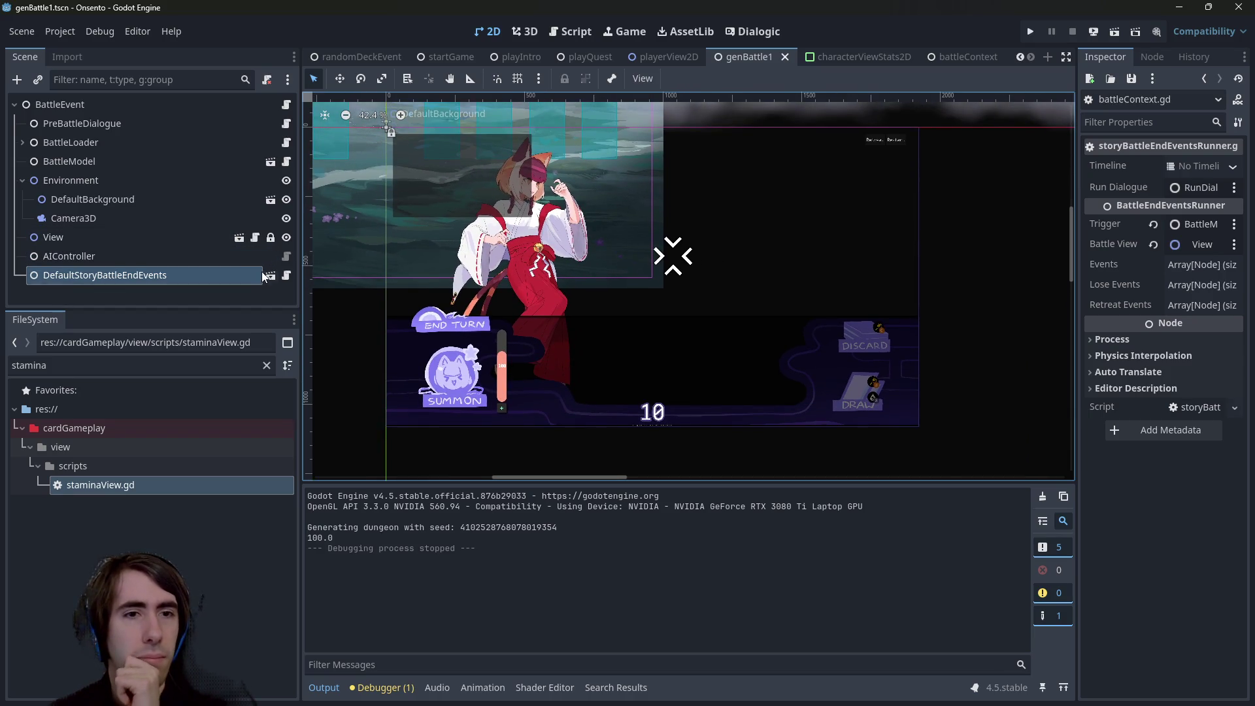
pyautogui.click(122, 144)
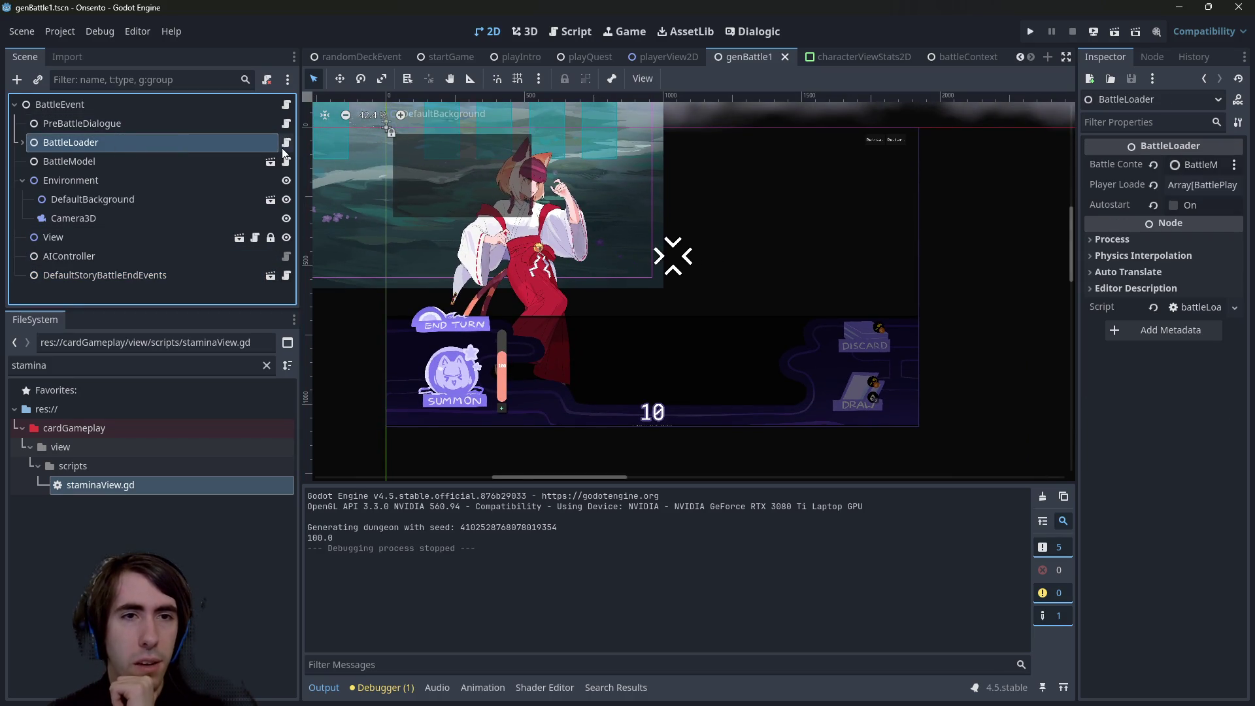
# Open battleLoader.gd and jump from startBattle to setupBattle, marking the hasValidCharacters call
pyautogui.click(284, 149)
pyautogui.scroll(2, 595, 270)
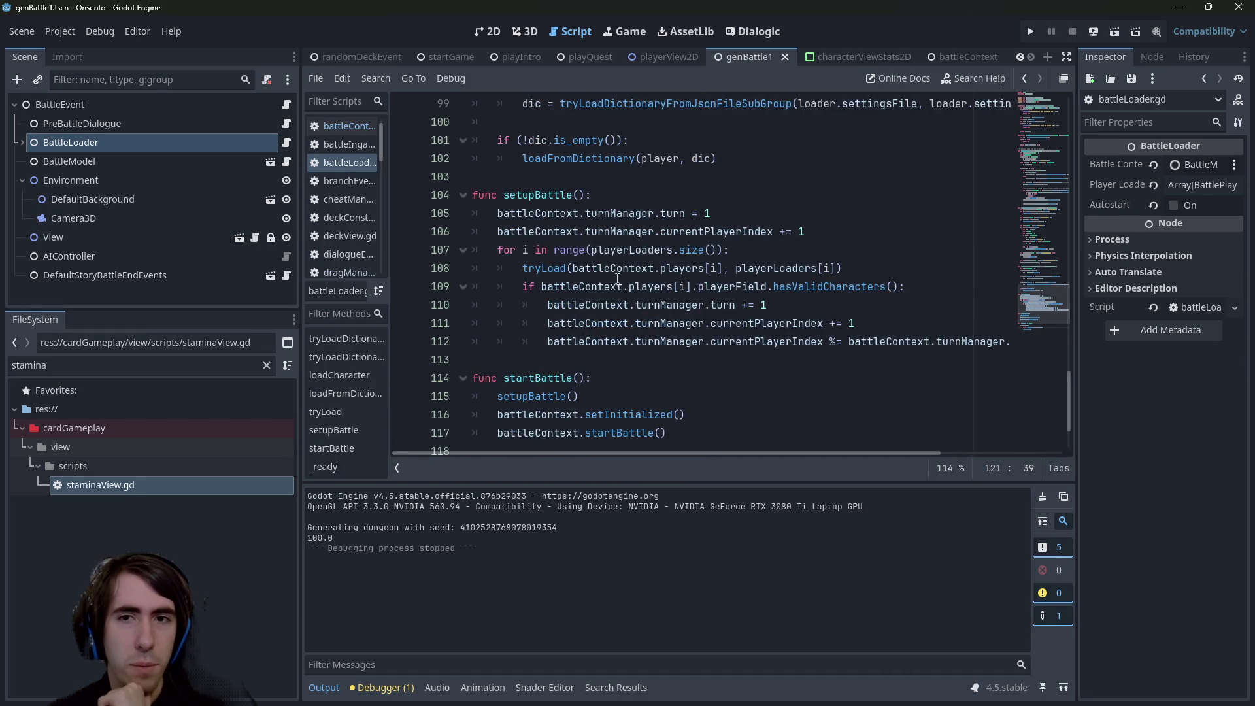
pyautogui.scroll(-3, 626, 286)
pyautogui.click(588, 304)
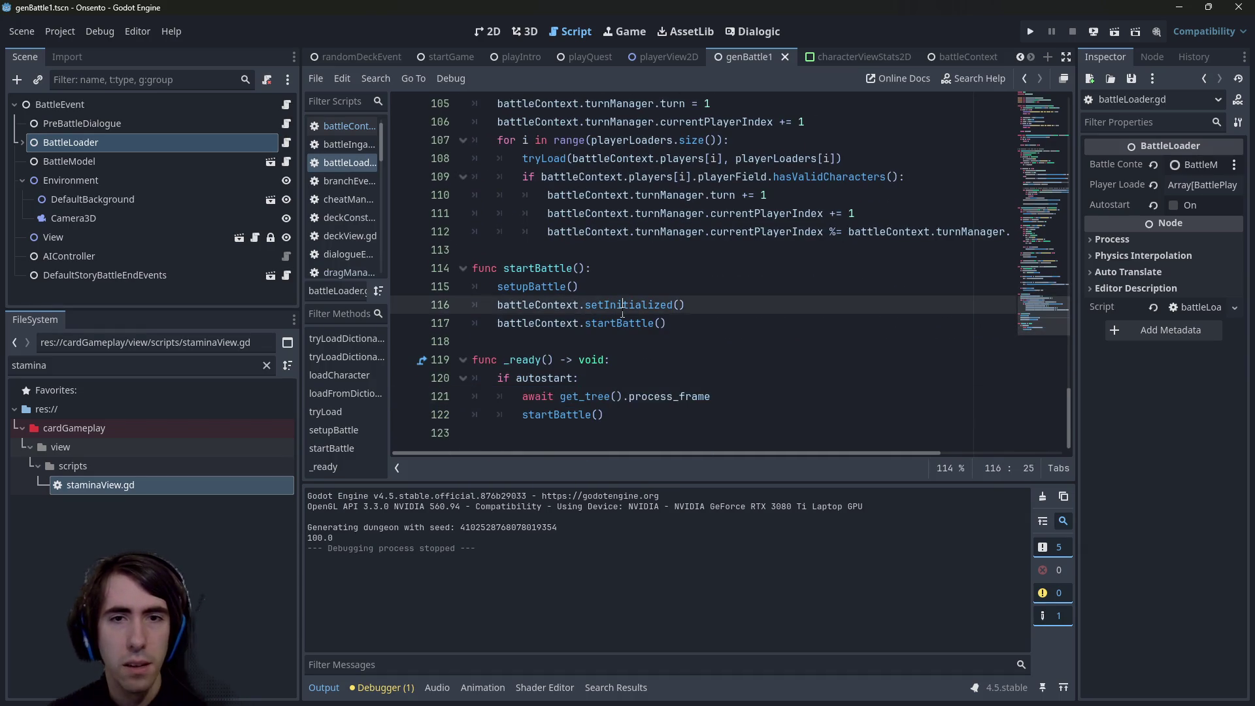
pyautogui.click(616, 323)
pyautogui.keyDown('ctrl'); pyautogui.click(539, 287); pyautogui.keyUp('ctrl')
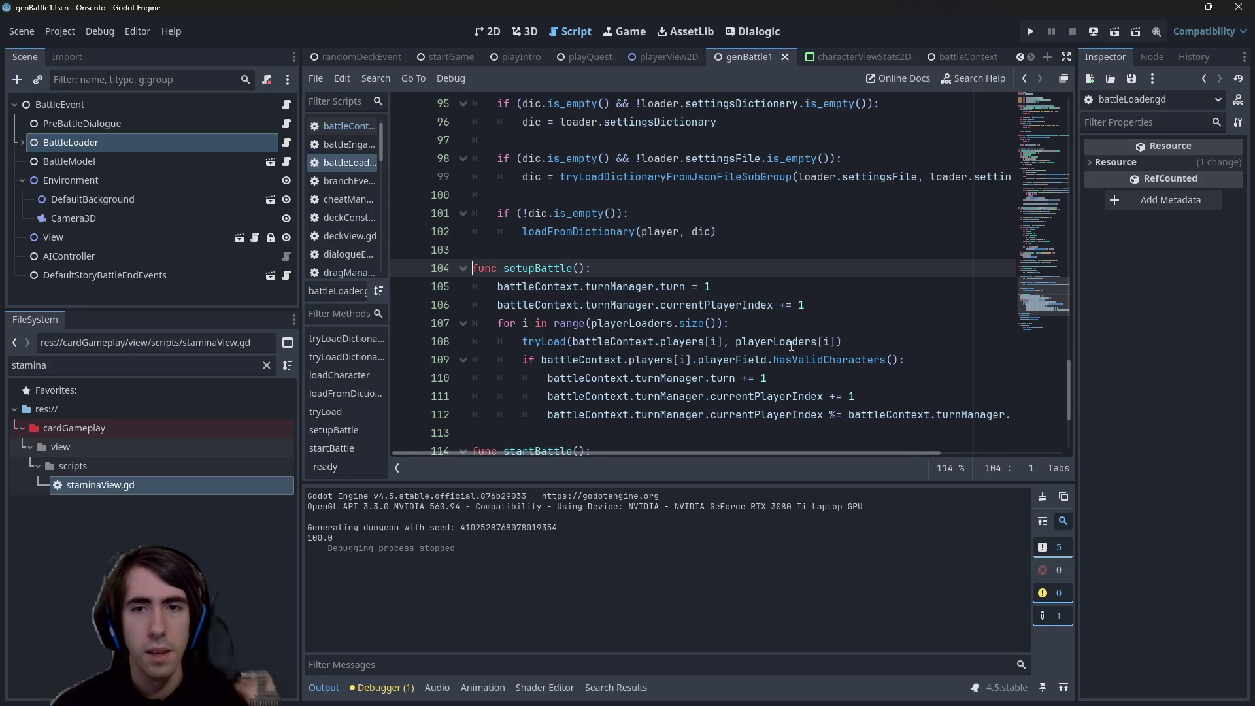
pyautogui.doubleClick(813, 360)
pyautogui.scroll(6, 771, 344)
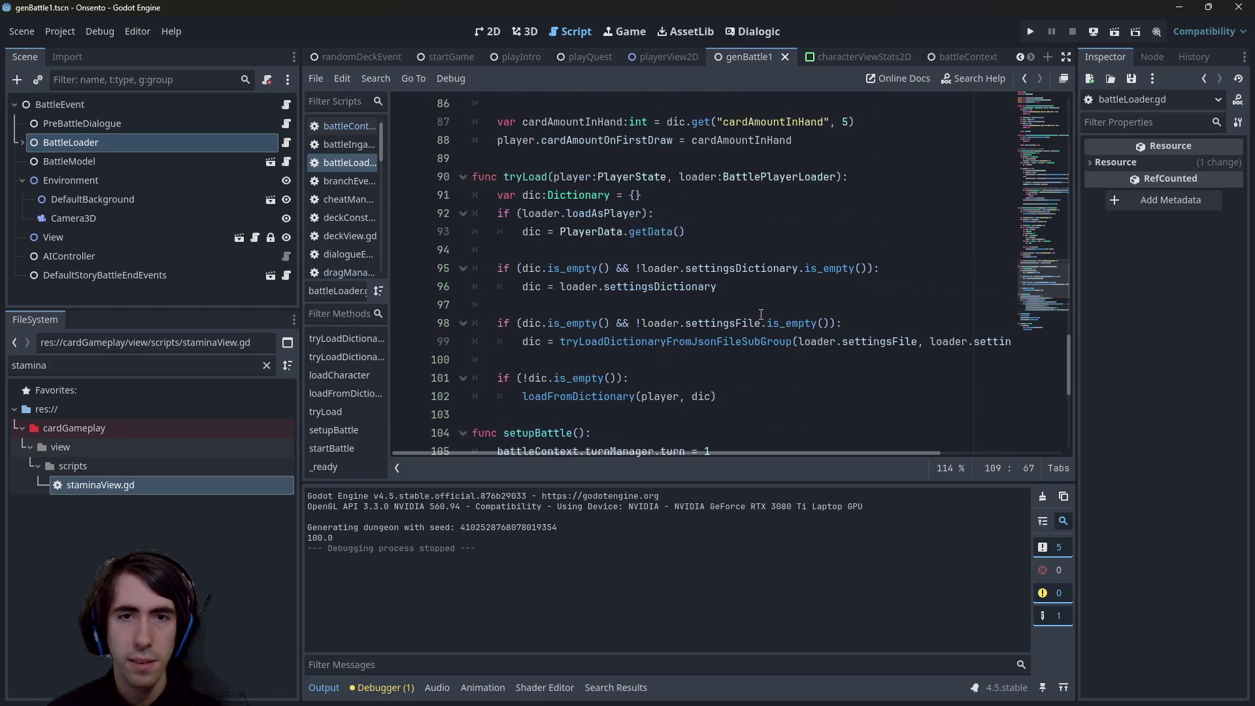
pyautogui.scroll(-2, 648, 296)
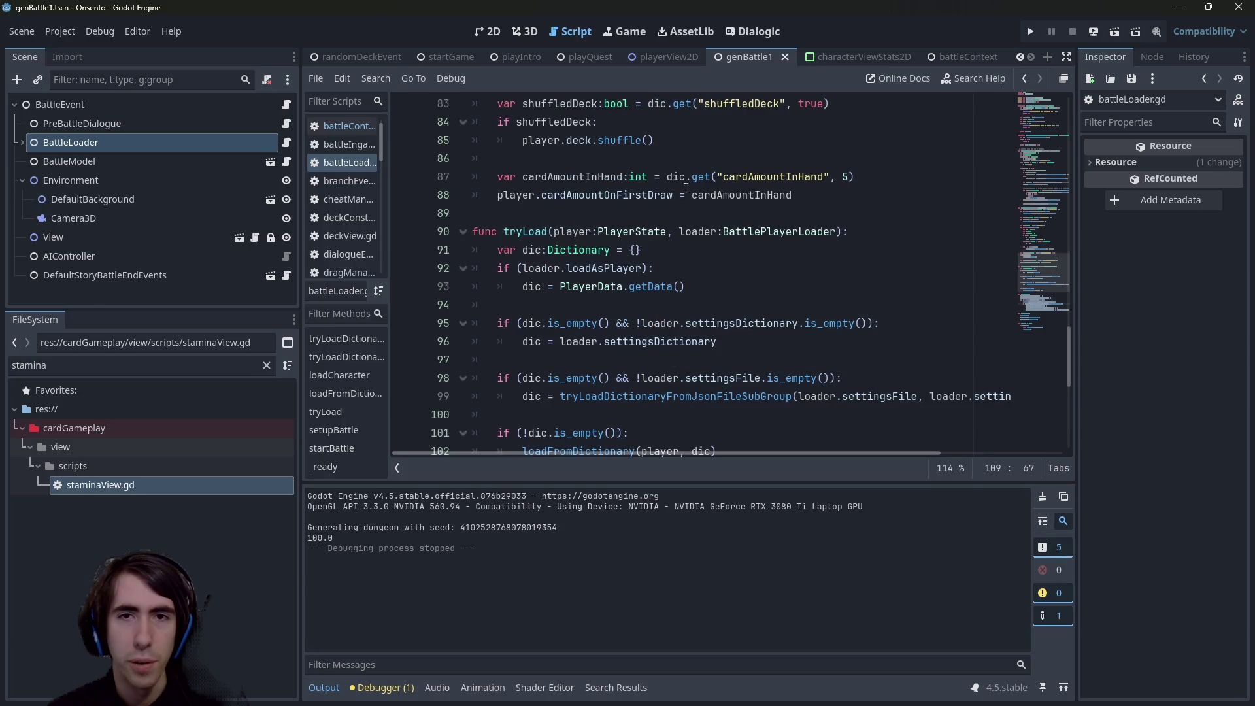
# Widen the code area and highlight tryLoad's loader parameter and loadAsPlayer on line 92
pyautogui.doubleClick(690, 231)
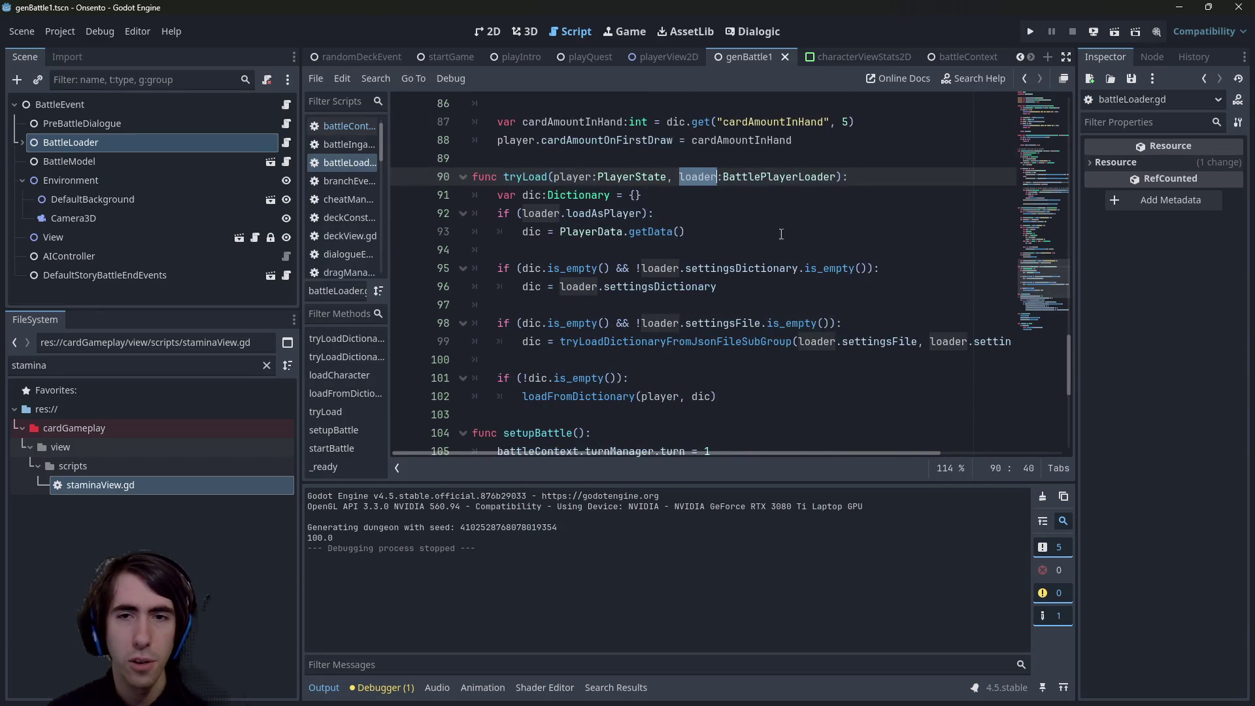
pyautogui.moveTo(300, 248)
pyautogui.mouseDown()
pyautogui.moveTo(192, 253)
pyautogui.moveTo(216, 259)
pyautogui.mouseUp()
pyautogui.click(558, 244)
pyautogui.doubleClick(565, 231)
pyautogui.doubleClick(518, 213)
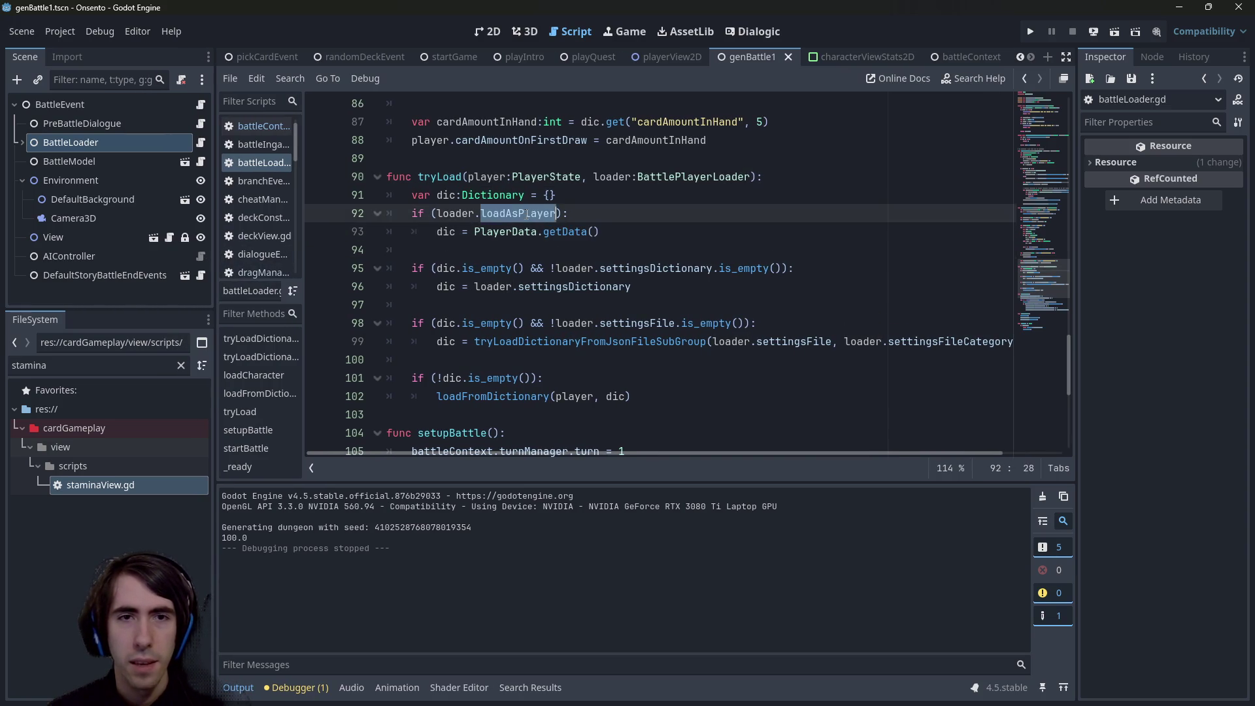
pyautogui.scroll(2, 575, 314)
# Trace the getData call: highlight dic uses, preview loadFromDictionary docs, and visit getData's definition
pyautogui.click(585, 335)
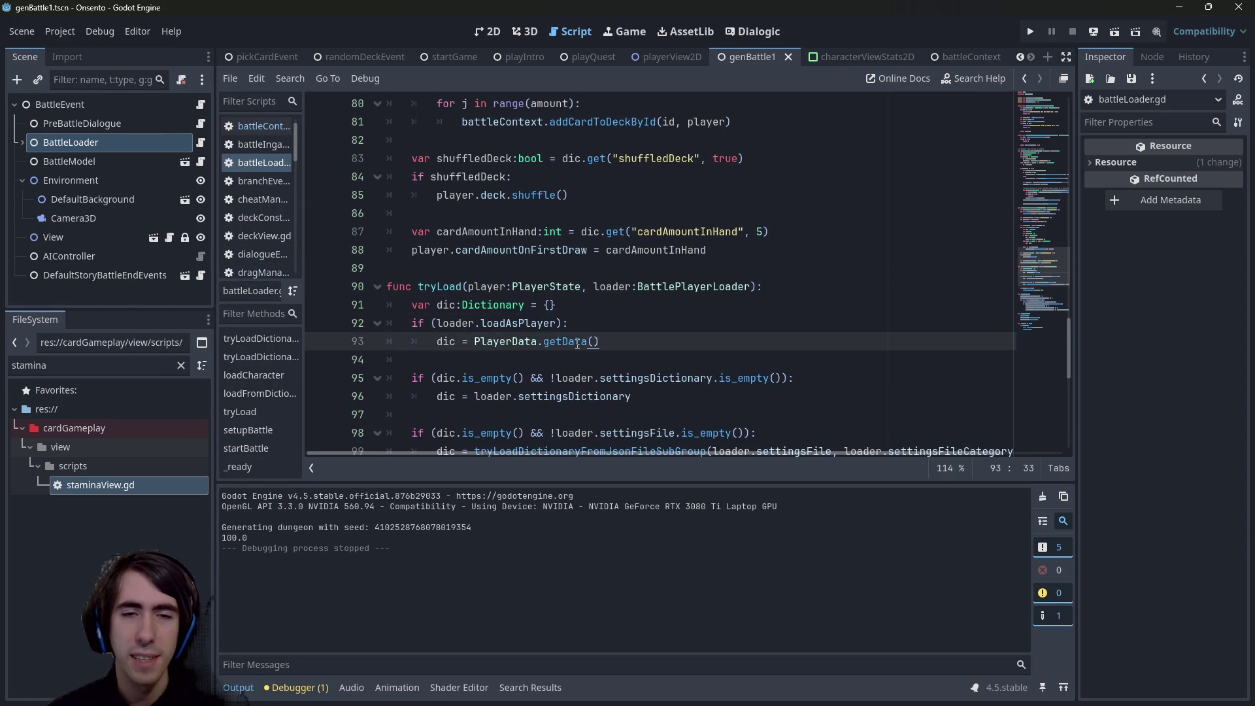
pyautogui.doubleClick(446, 342)
pyautogui.scroll(-2, 470, 357)
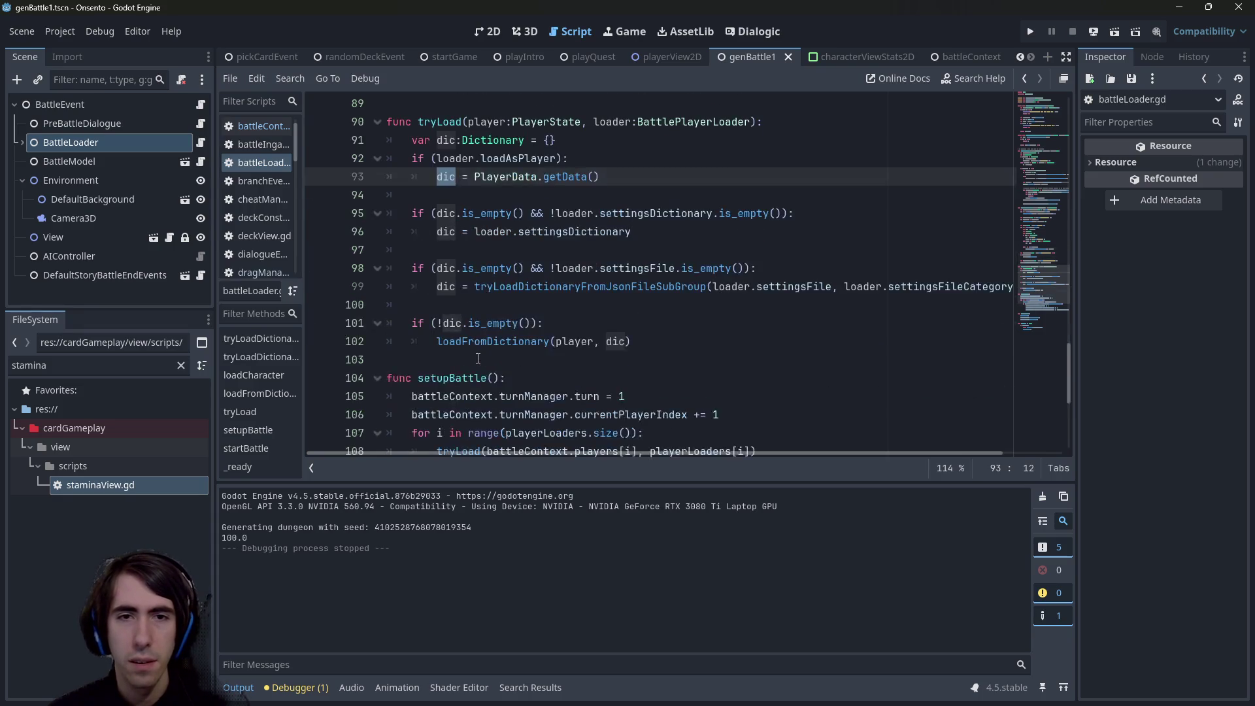
pyautogui.doubleClick(477, 397)
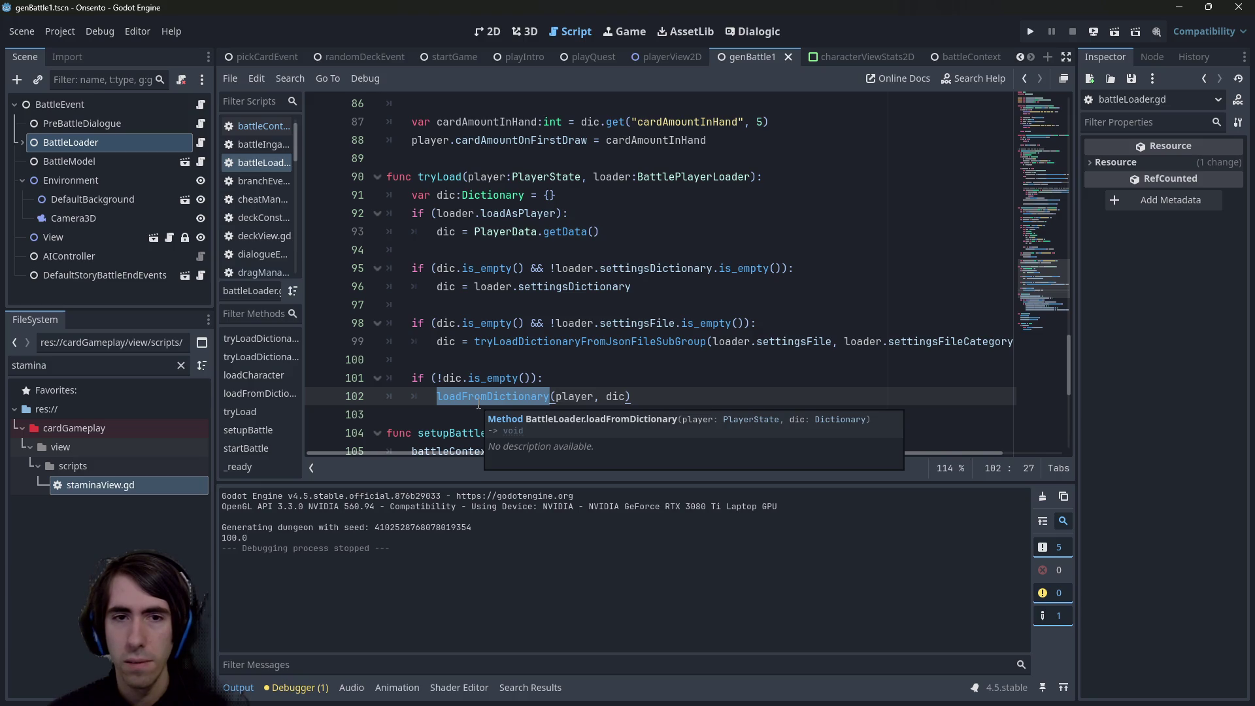
pyautogui.click(473, 397)
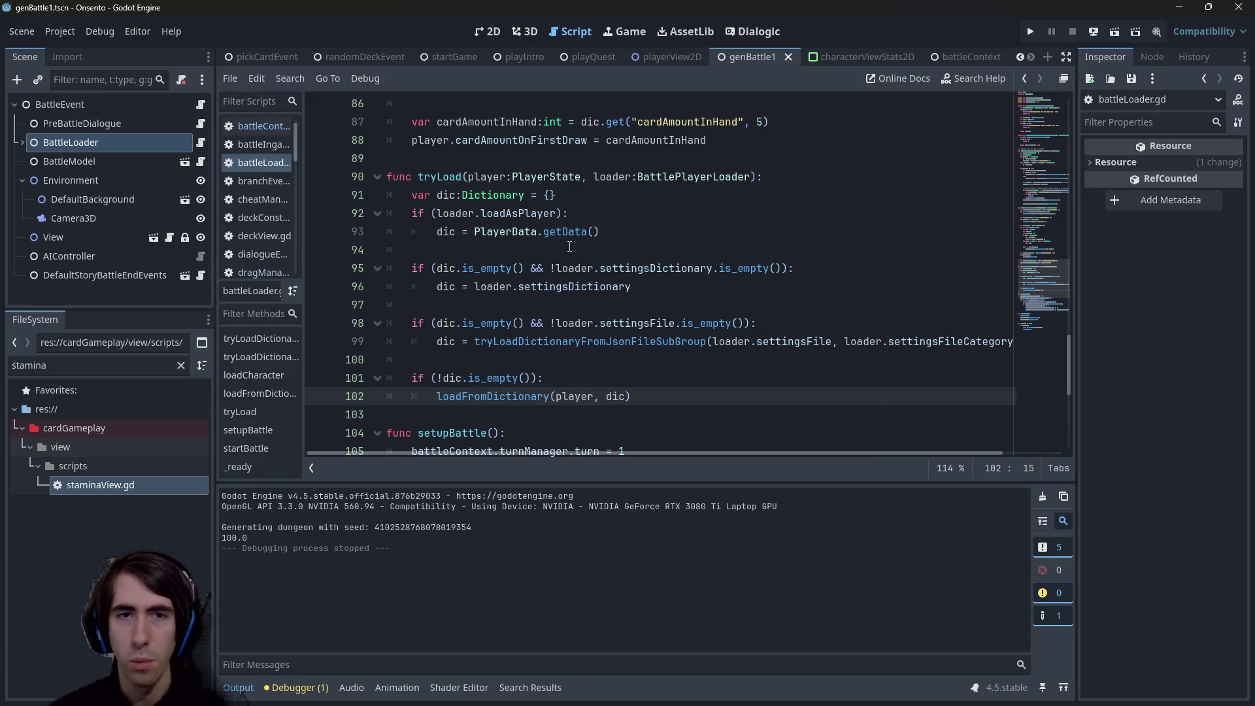
pyautogui.keyDown('ctrl'); pyautogui.click(567, 242); pyautogui.keyUp('ctrl')
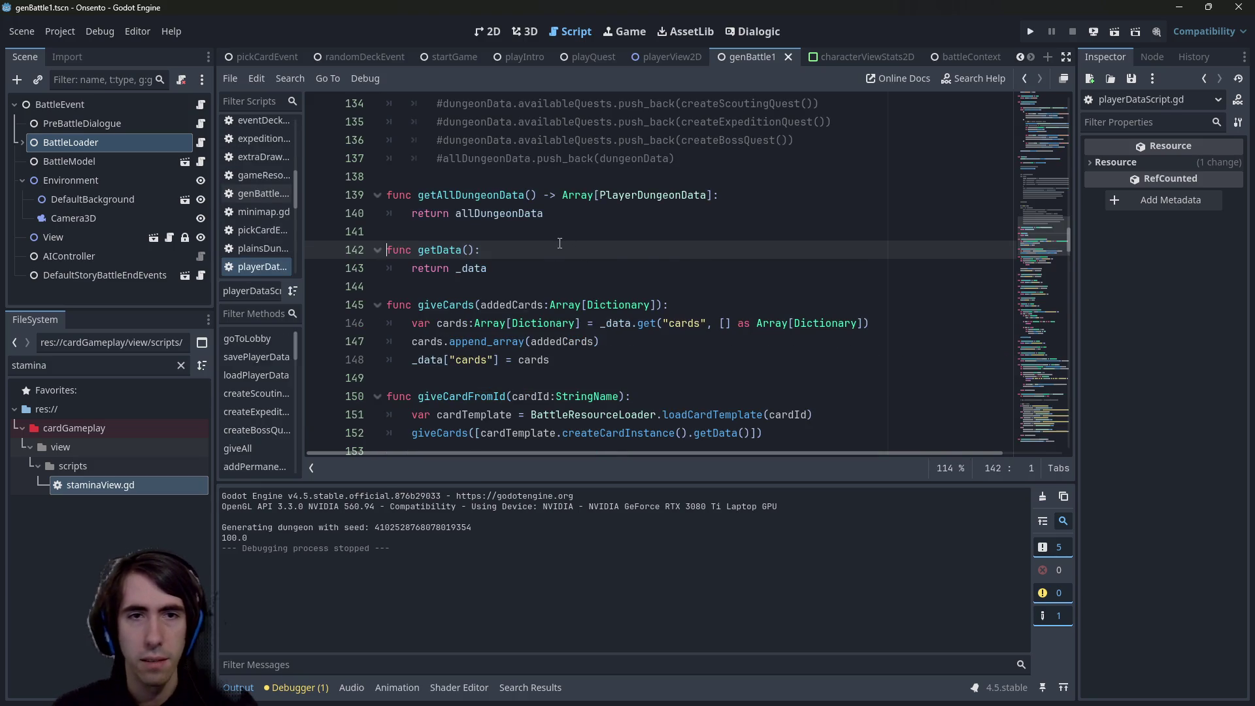
pyautogui.hotkey('alt', 'Left')
pyautogui.hotkey('alt', 'Right')
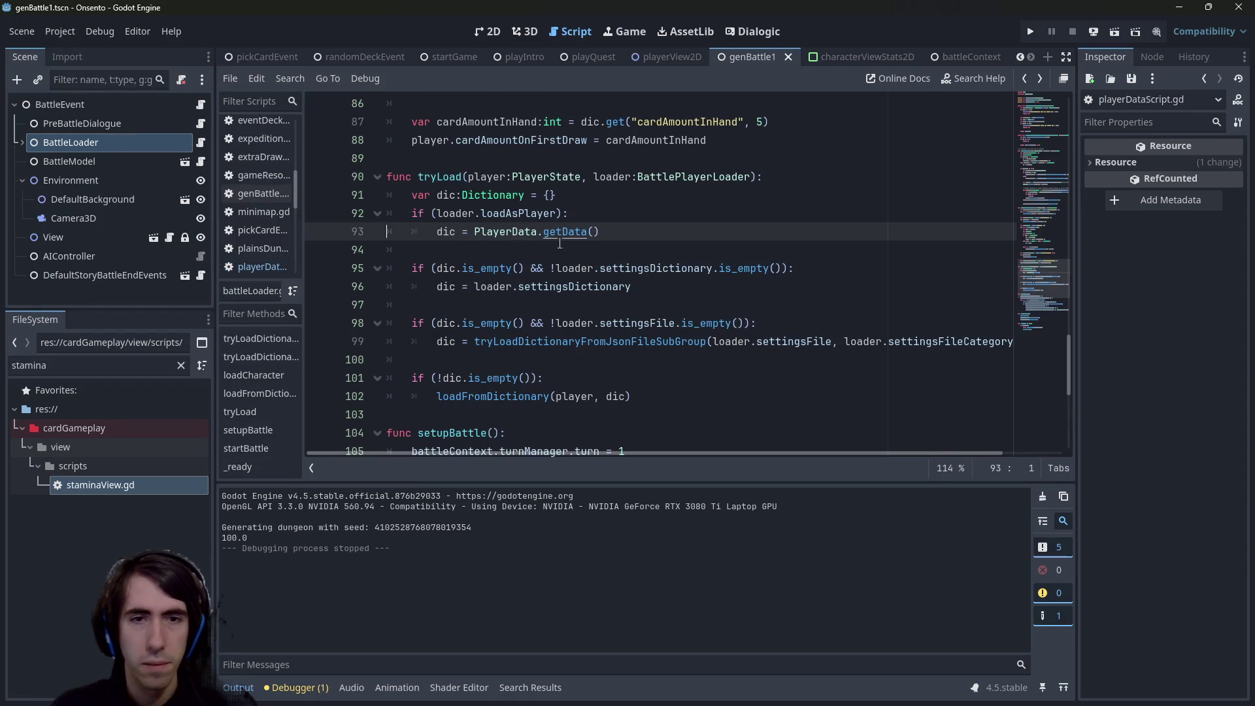
# Open loadFromDictionary and highlight its loadCharacter calls, battlefieldCharacters and characters variables
pyautogui.keyDown('ctrl'); pyautogui.click(497, 397); pyautogui.keyUp('ctrl')
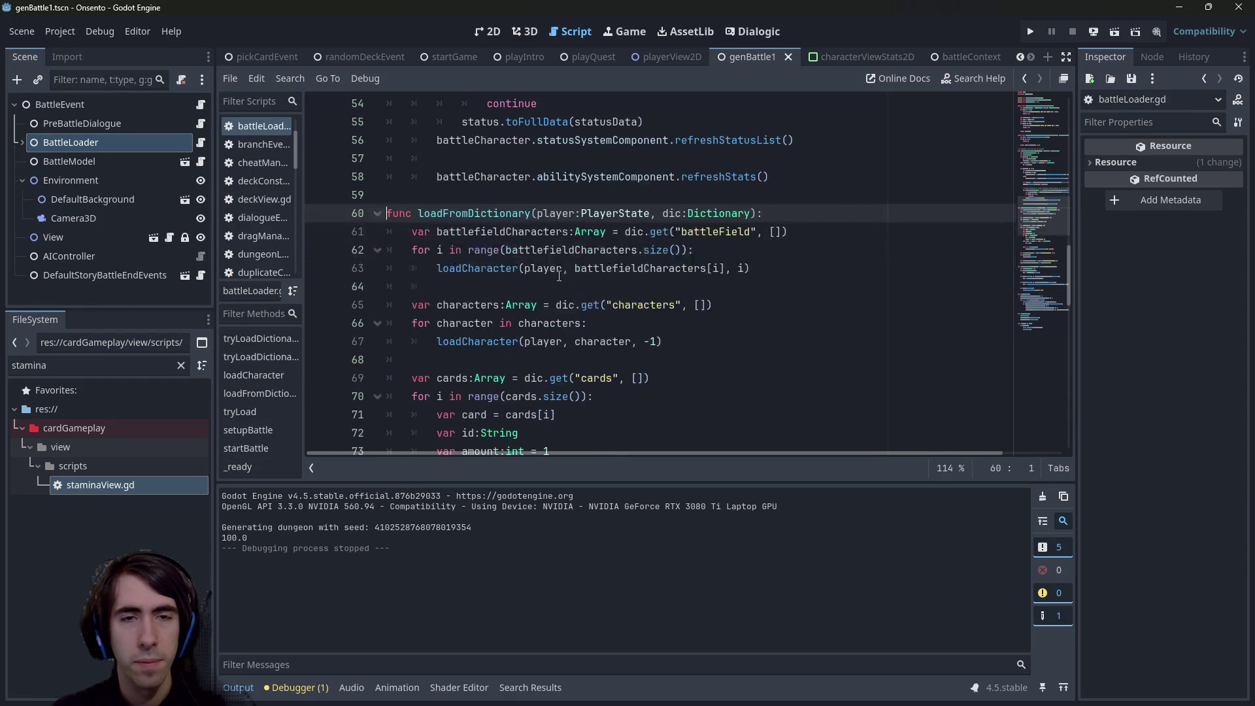
pyautogui.doubleClick(506, 268)
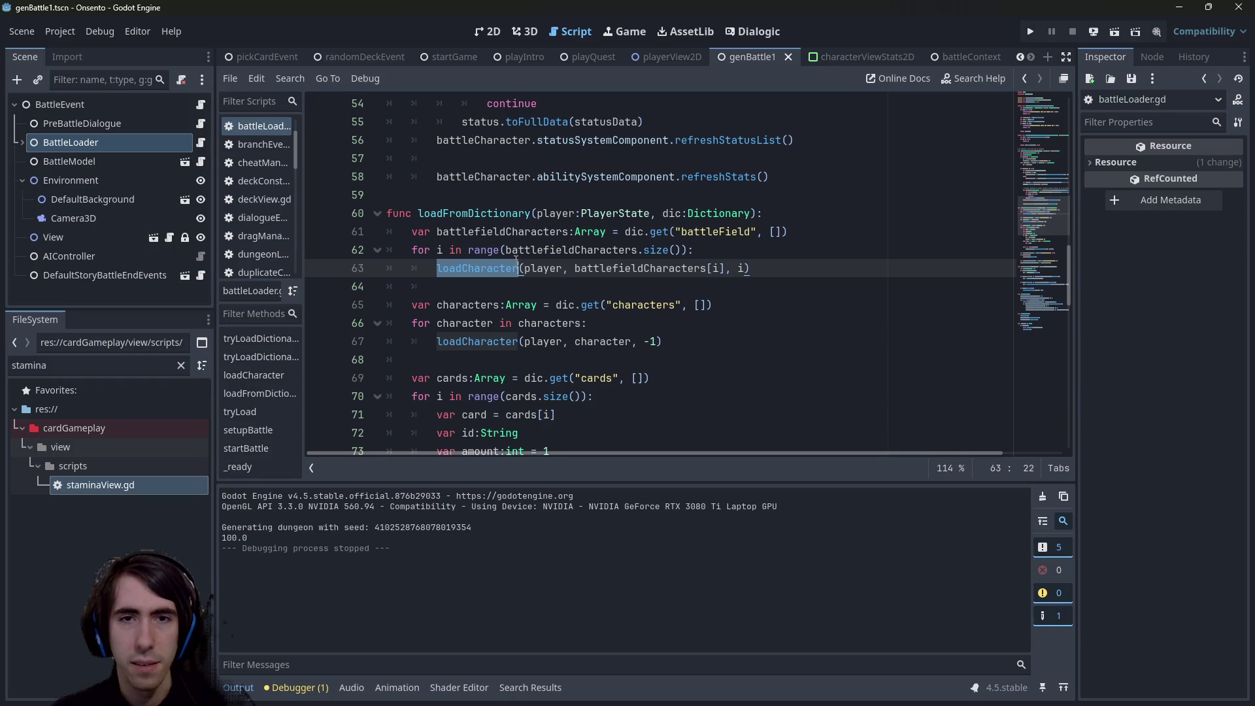
pyautogui.press('Down')
pyautogui.doubleClick(700, 235)
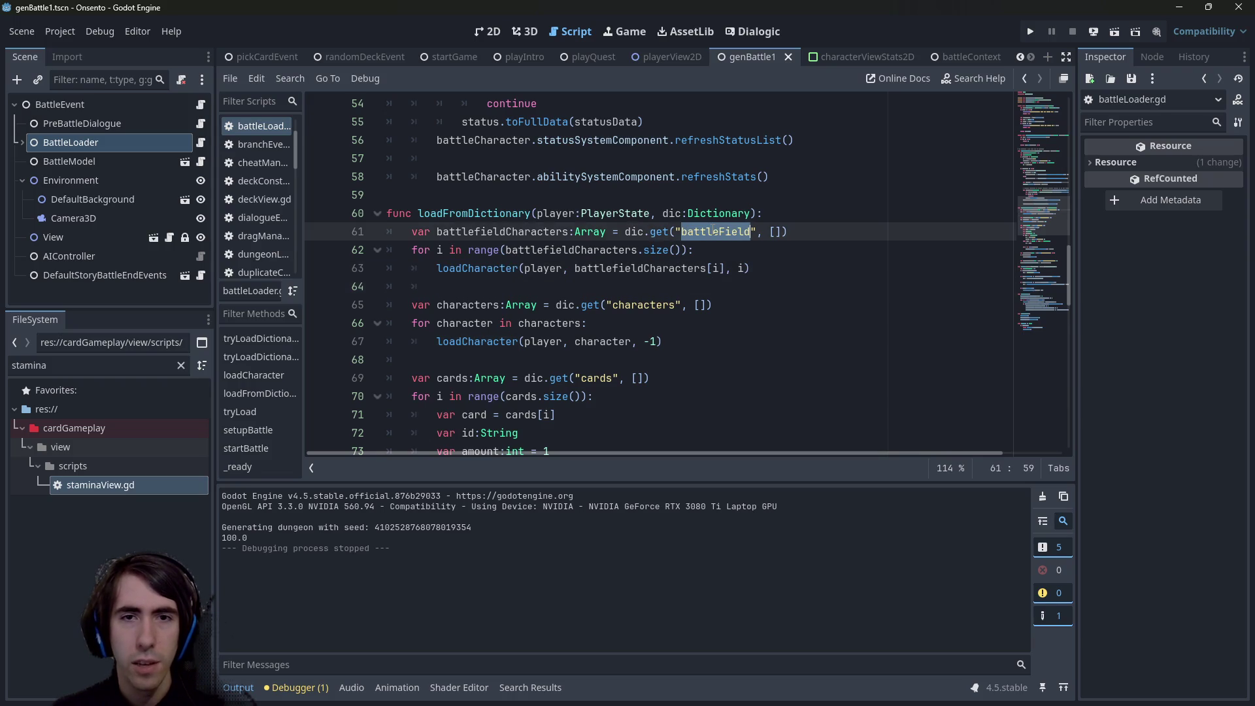
pyautogui.doubleClick(502, 232)
pyautogui.scroll(-1, 545, 280)
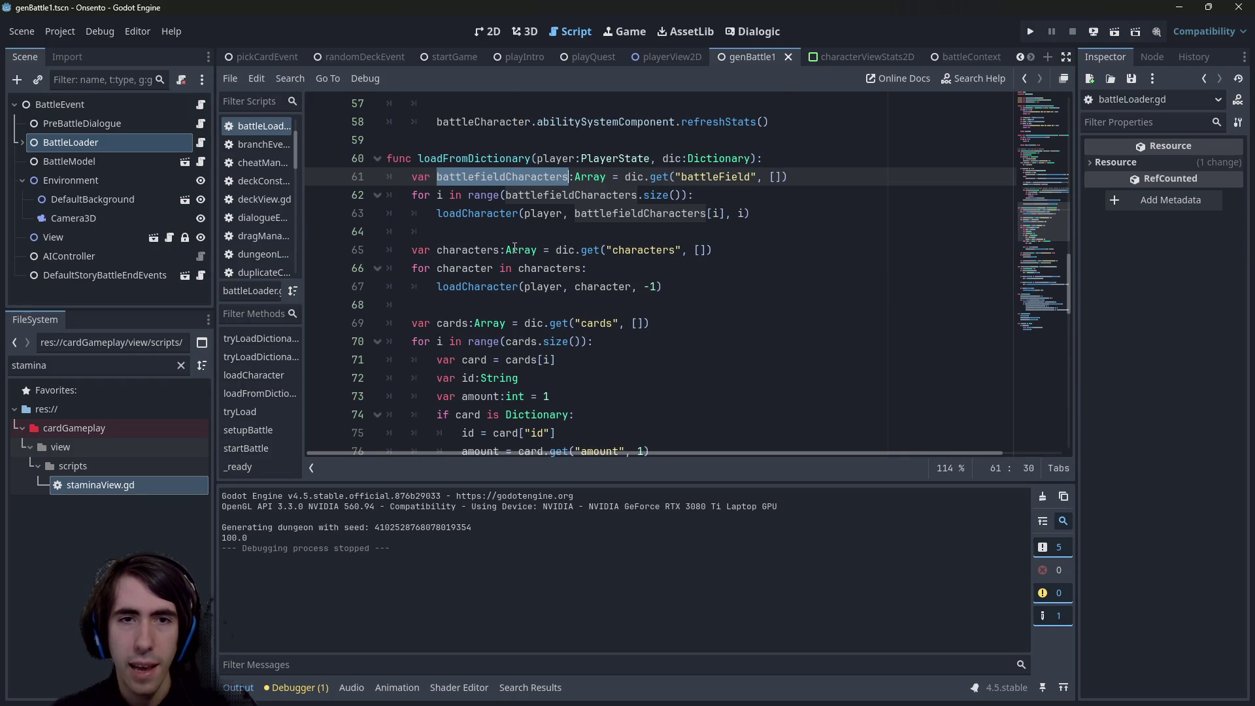
pyautogui.click(576, 250)
pyautogui.doubleClick(467, 249)
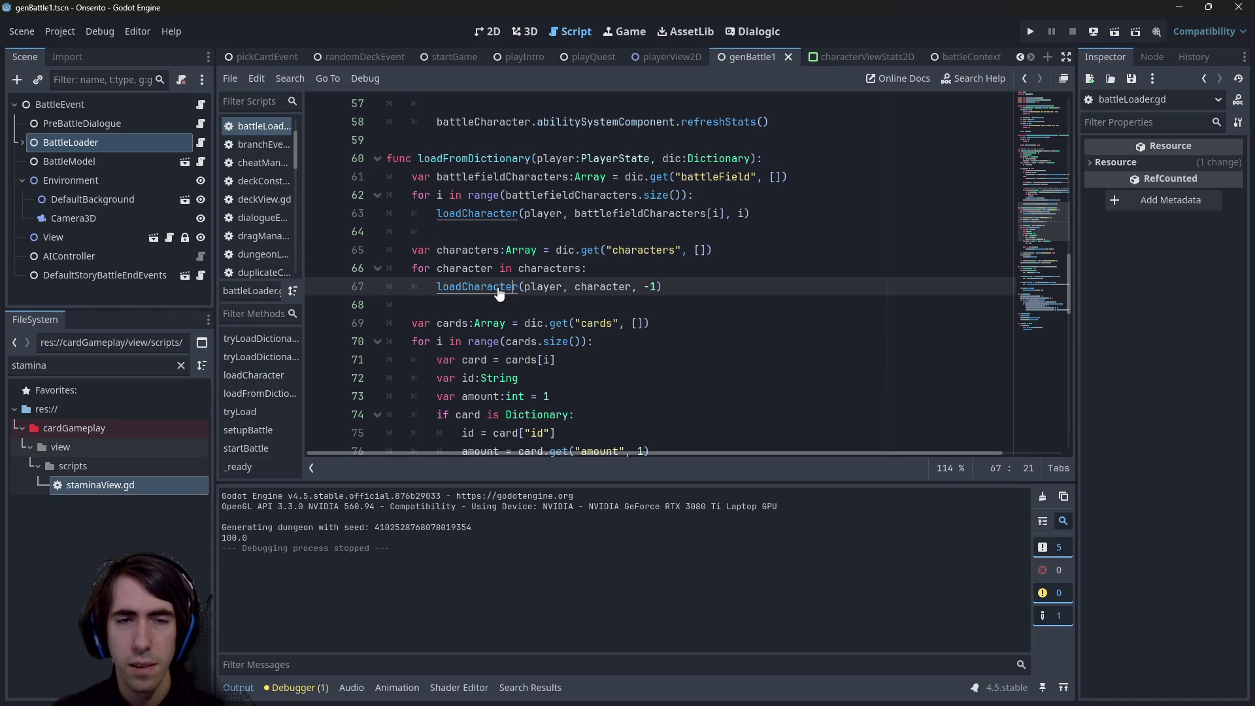
# Follow loadCharacter to its definition, then into addCharacterToSidelineById in battleContext.gd
pyautogui.keyDown('ctrl'); pyautogui.click(499, 293); pyautogui.keyUp('ctrl')
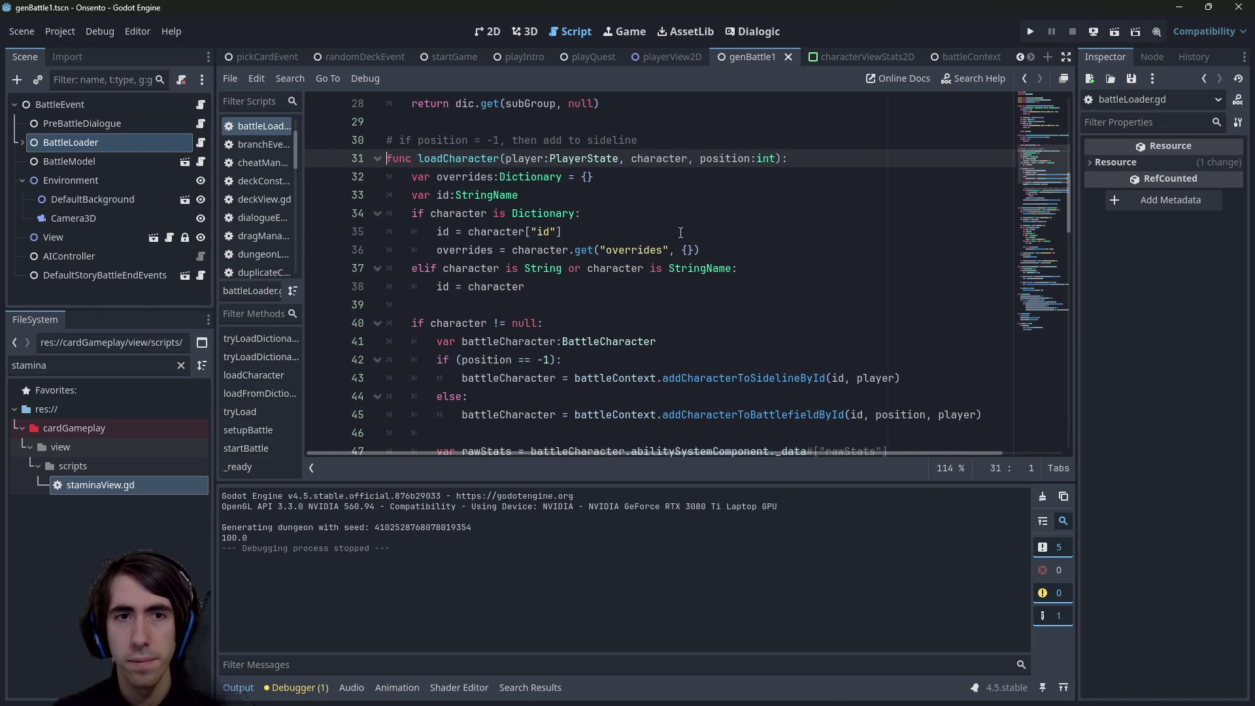
pyautogui.scroll(-1, 523, 249)
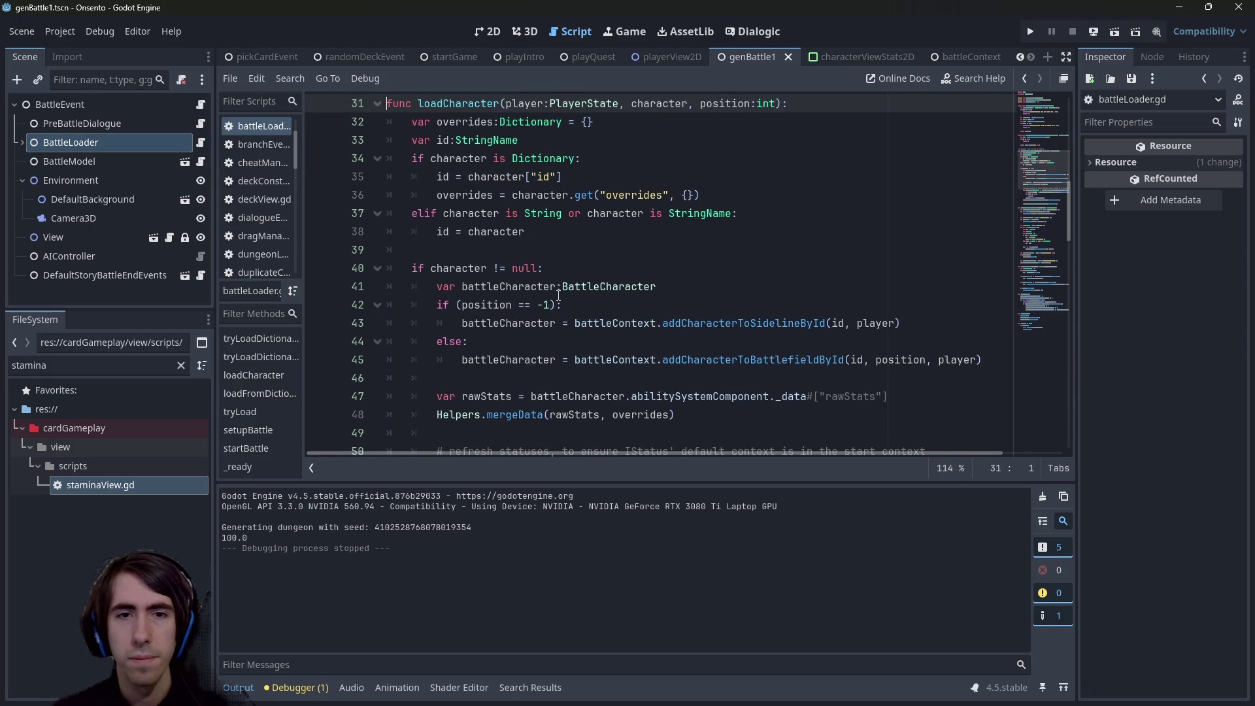
pyautogui.scroll(1, 559, 295)
pyautogui.scroll(-5, 561, 288)
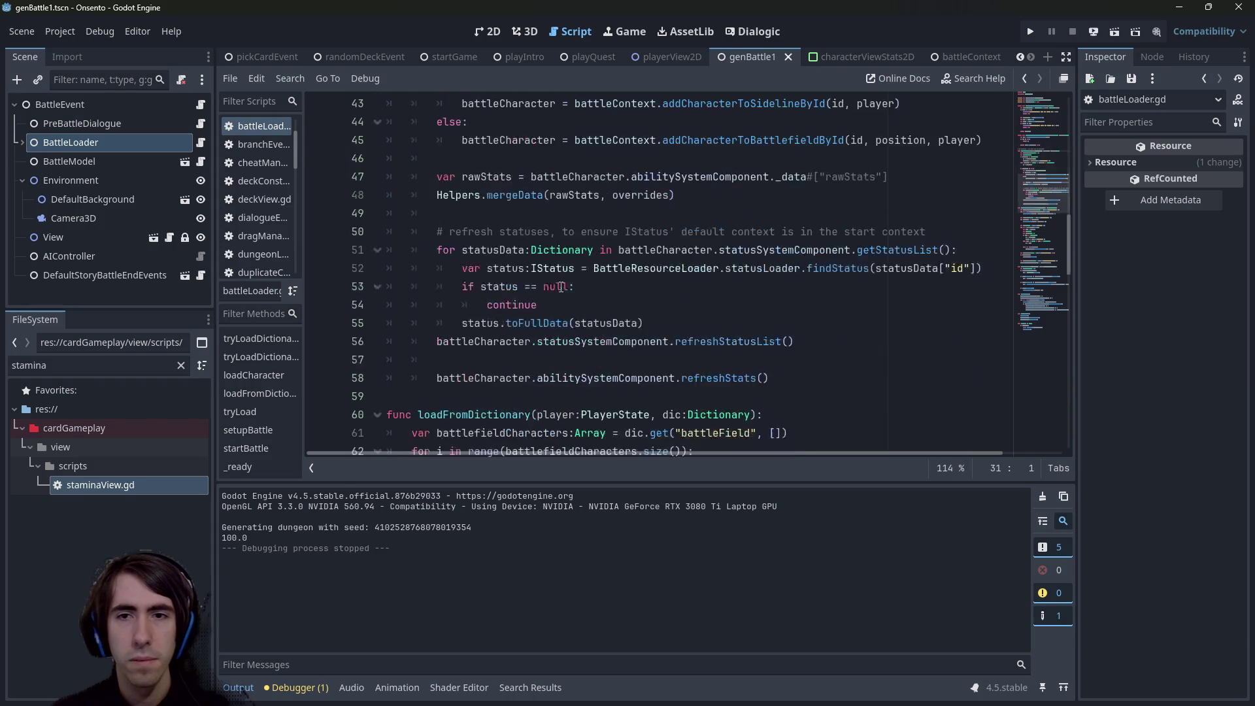
pyautogui.scroll(2, 561, 287)
pyautogui.scroll(-1, 561, 286)
pyautogui.scroll(2, 560, 287)
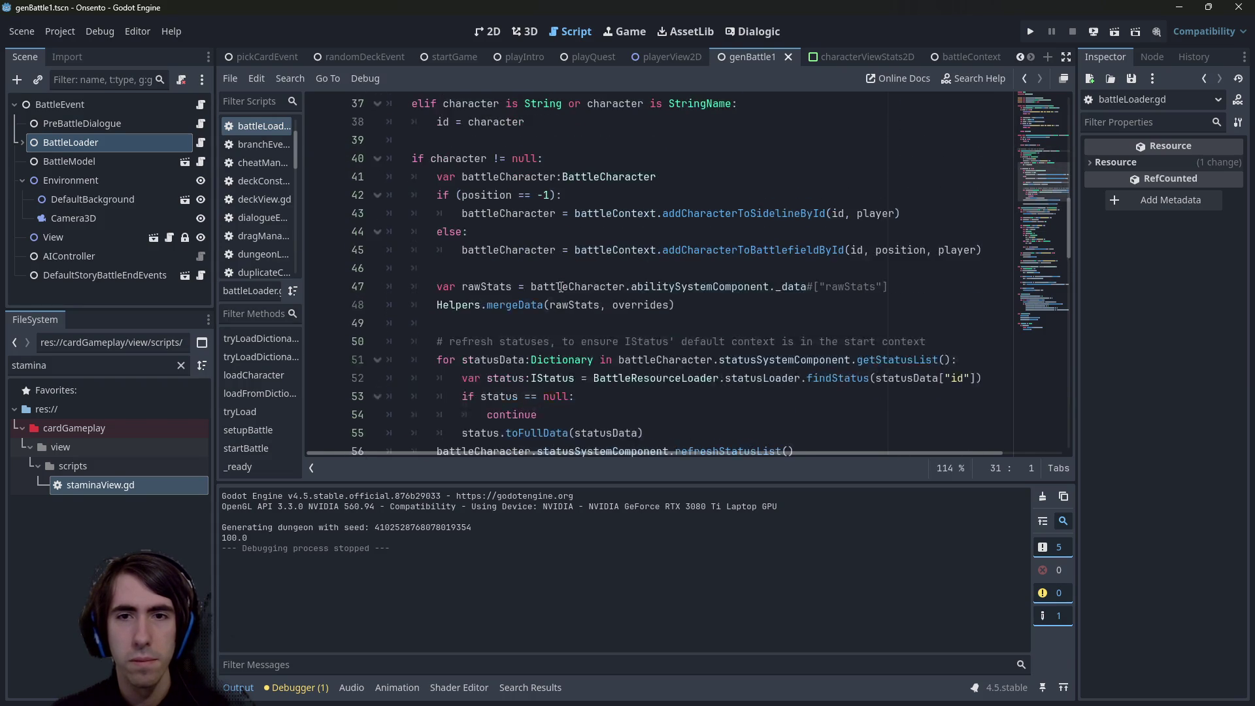
pyautogui.scroll(1, 561, 287)
pyautogui.click(784, 325)
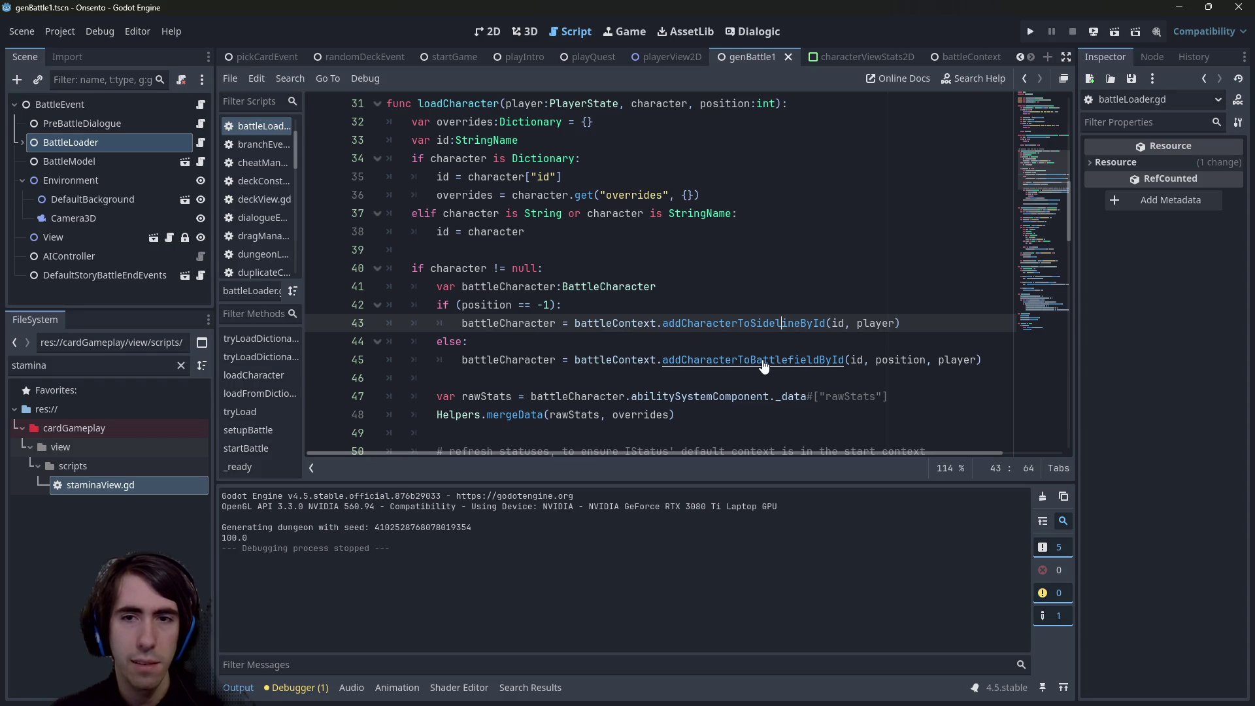
pyautogui.keyDown('ctrl'); pyautogui.click(768, 324); pyautogui.keyUp('ctrl')
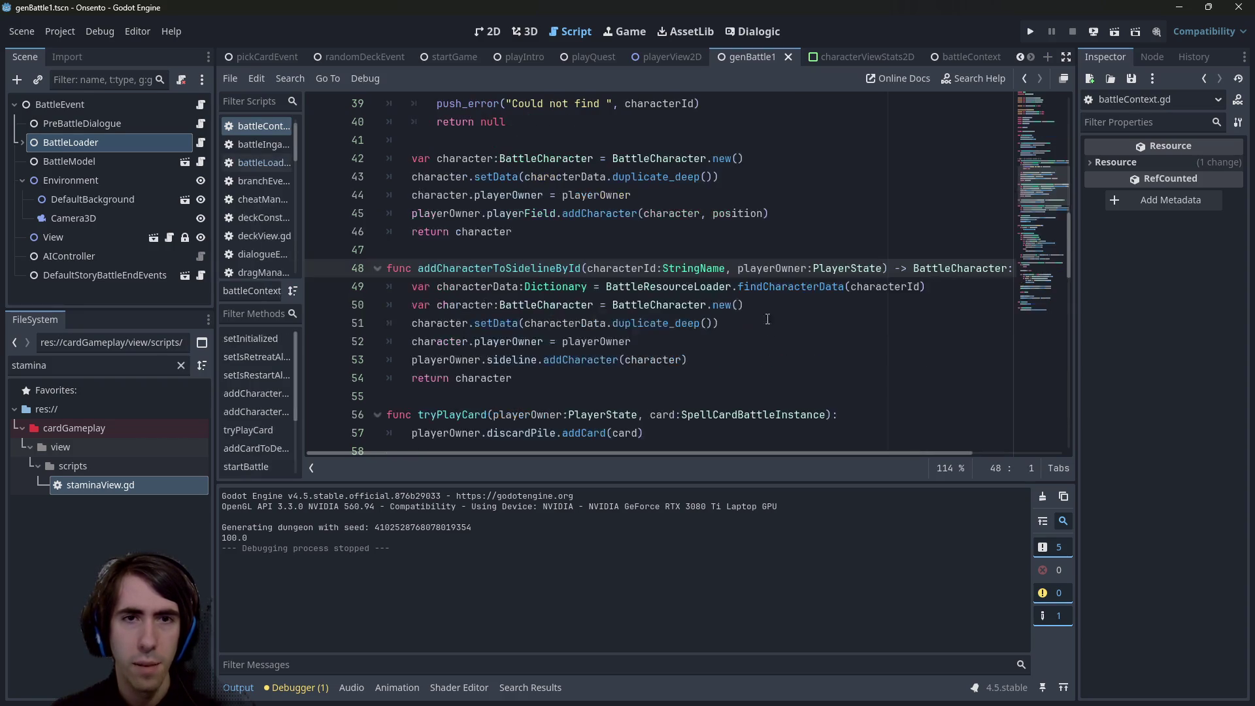
# Review findCharacterData, its characterId argument and the addCharacterToSidelineById sideline function
pyautogui.doubleClick(780, 286)
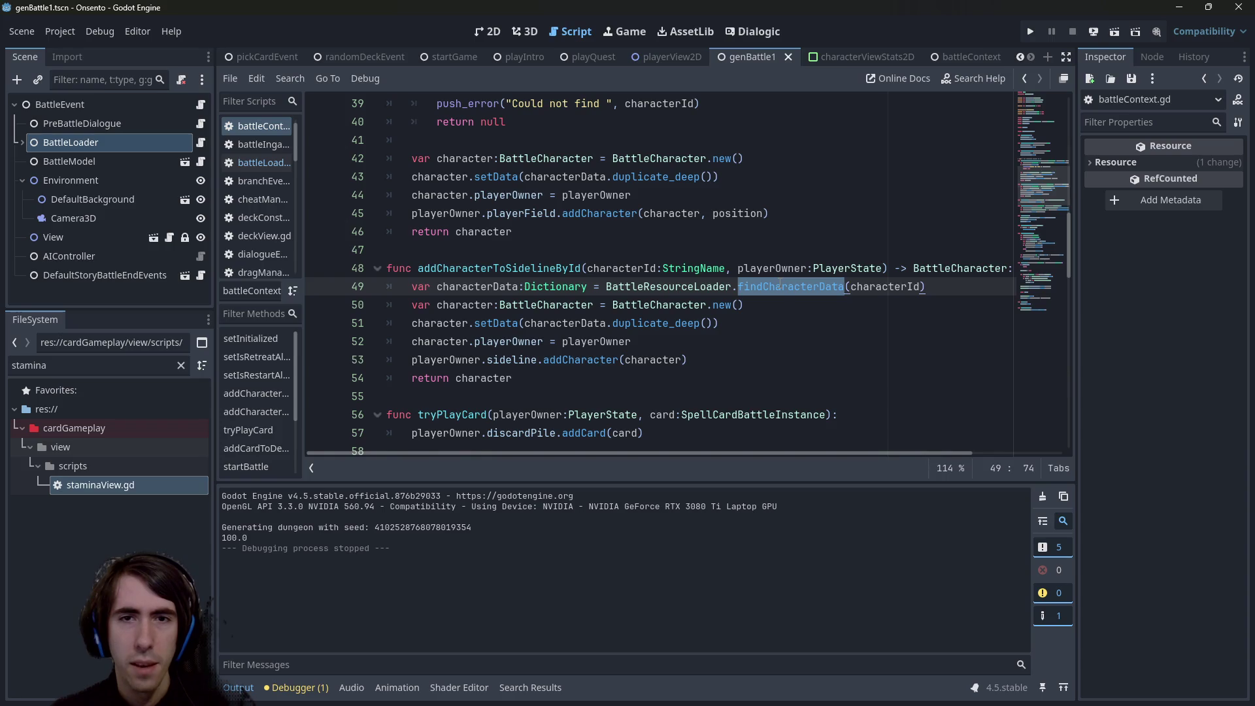
pyautogui.doubleClick(879, 285)
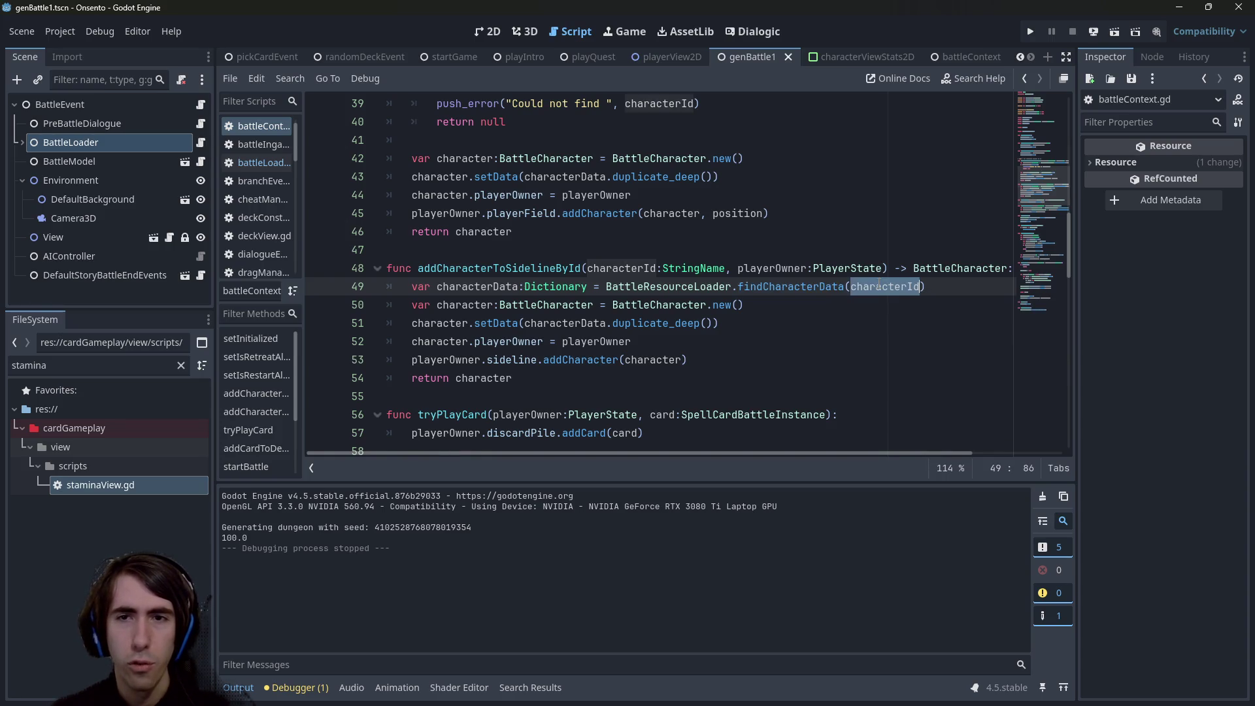
pyautogui.moveTo(701, 323)
pyautogui.mouseDown()
pyautogui.moveTo(395, 291)
pyautogui.moveTo(360, 276)
pyautogui.mouseUp()
pyautogui.click(533, 269)
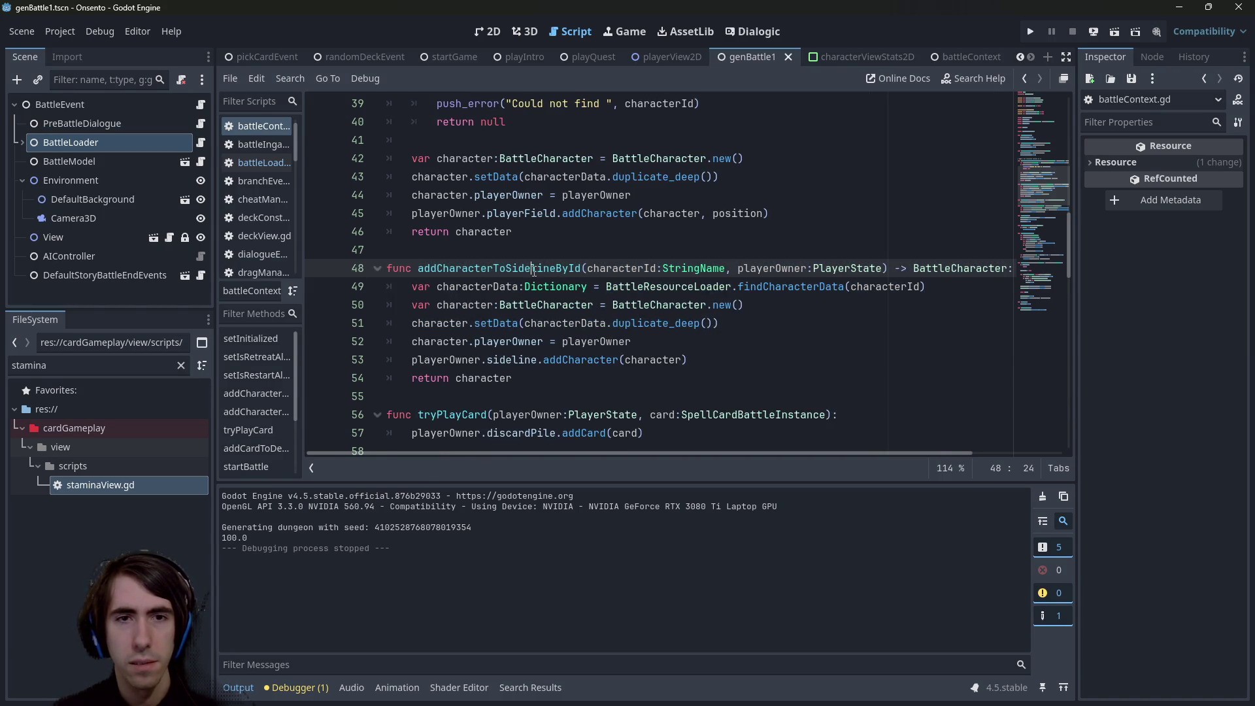
pyautogui.doubleClick(533, 269)
pyautogui.scroll(-15, 529, 261)
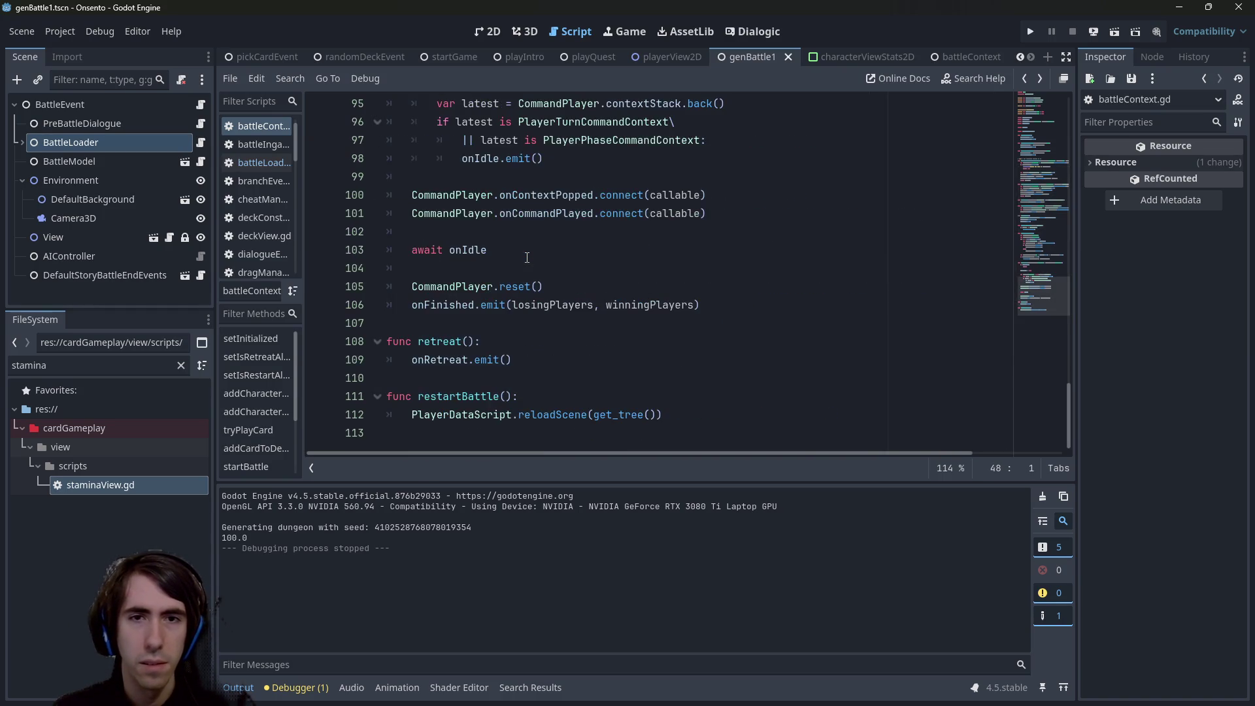
# Back in loadCharacter, trace battleCharacter, character, id and overrides, then breakpoint line 34
pyautogui.hotkey('alt', 'Left')
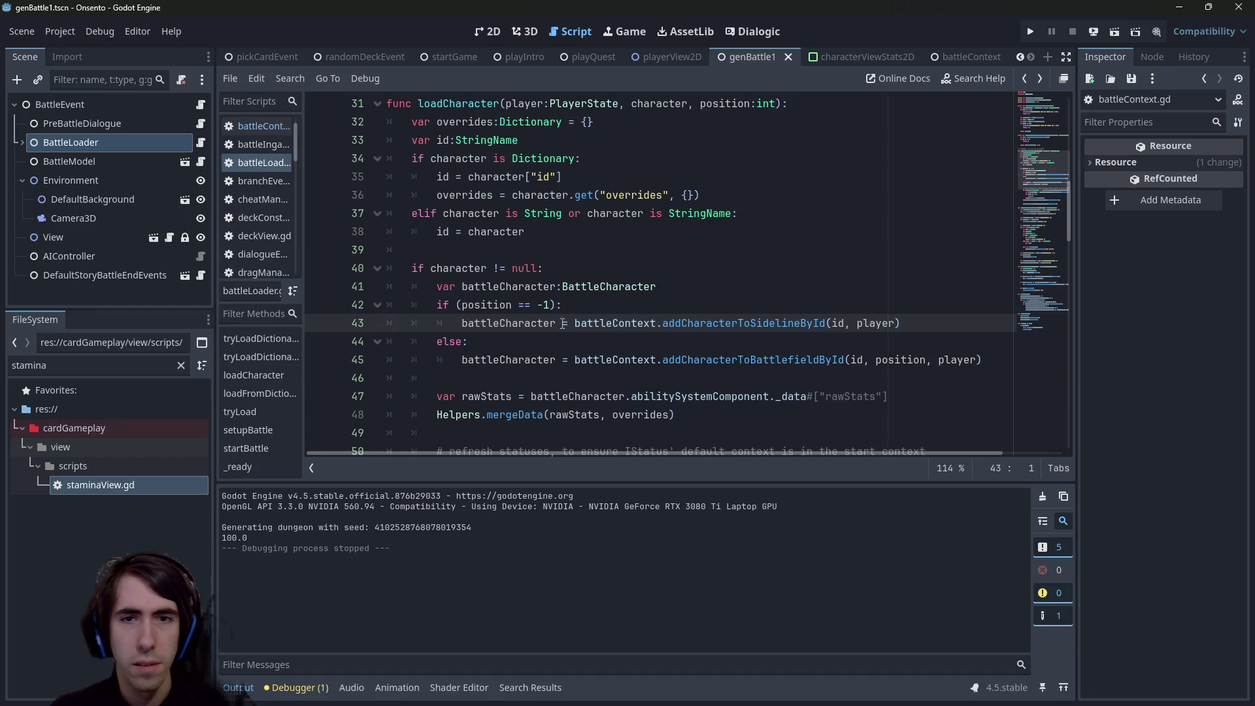
pyautogui.scroll(-1, 562, 323)
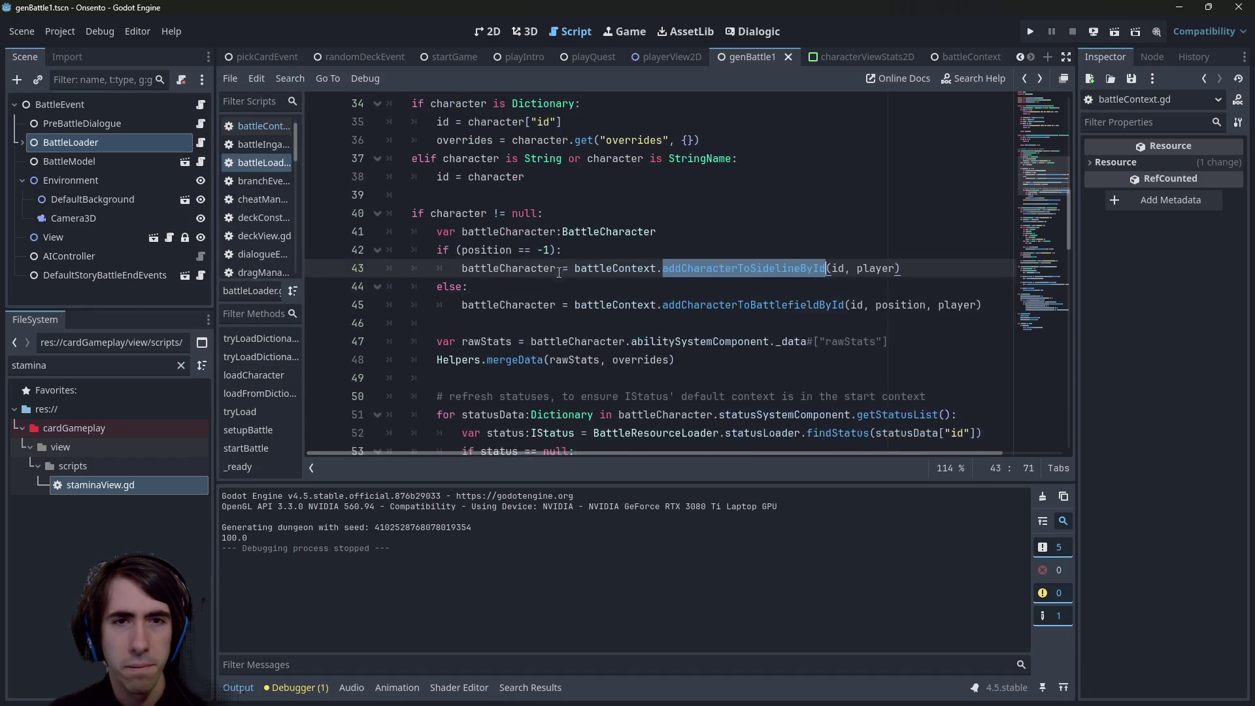
pyautogui.doubleClick(532, 231)
pyautogui.scroll(1, 560, 357)
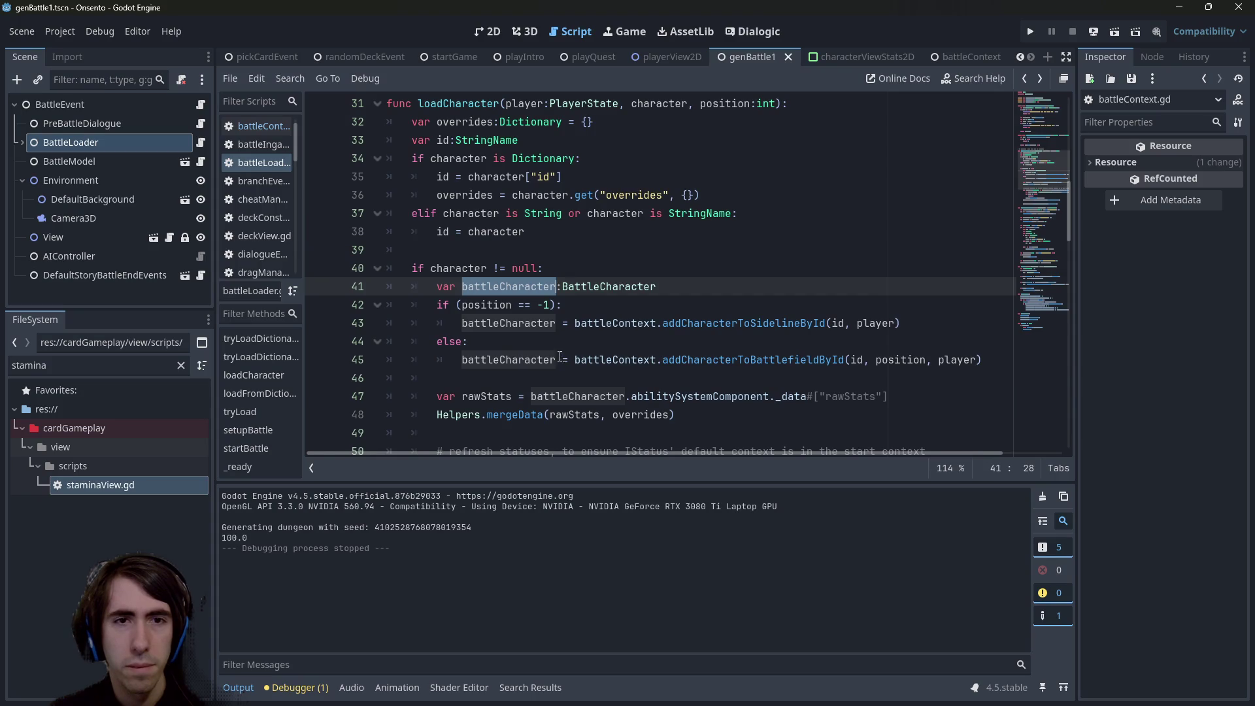
pyautogui.doubleClick(470, 268)
pyautogui.scroll(1, 470, 268)
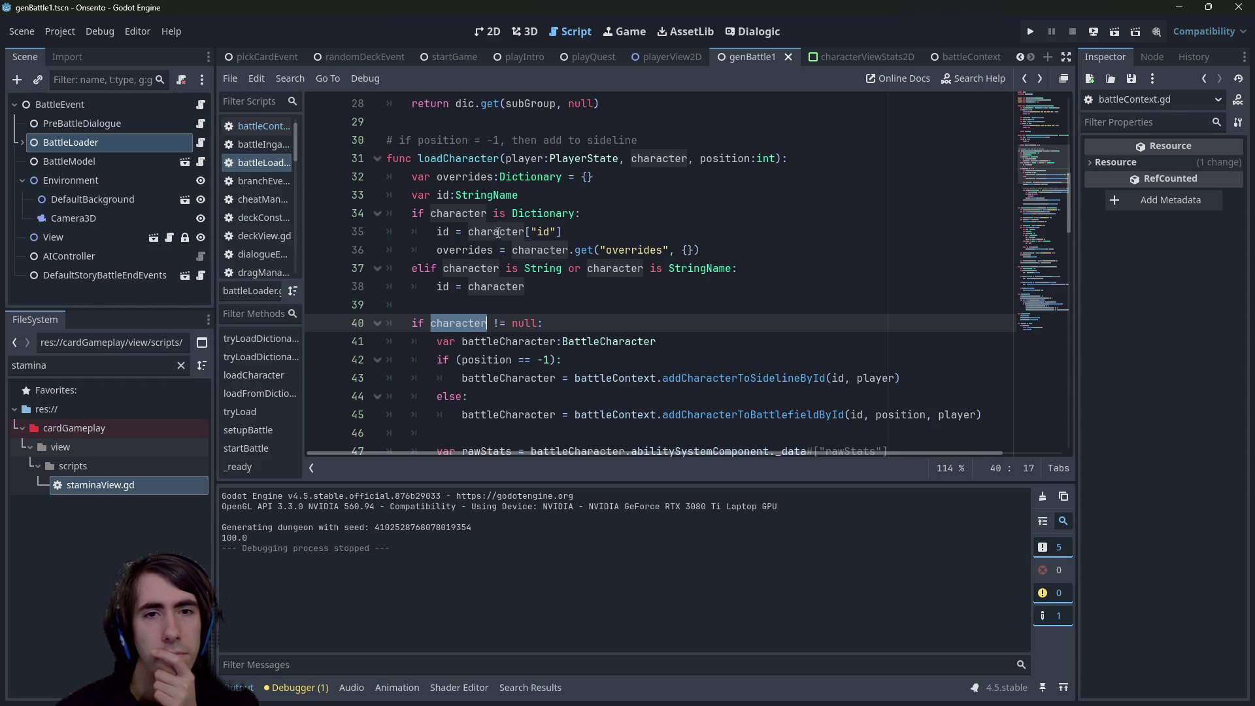
pyautogui.moveTo(432, 231); pyautogui.dragTo(563, 231)
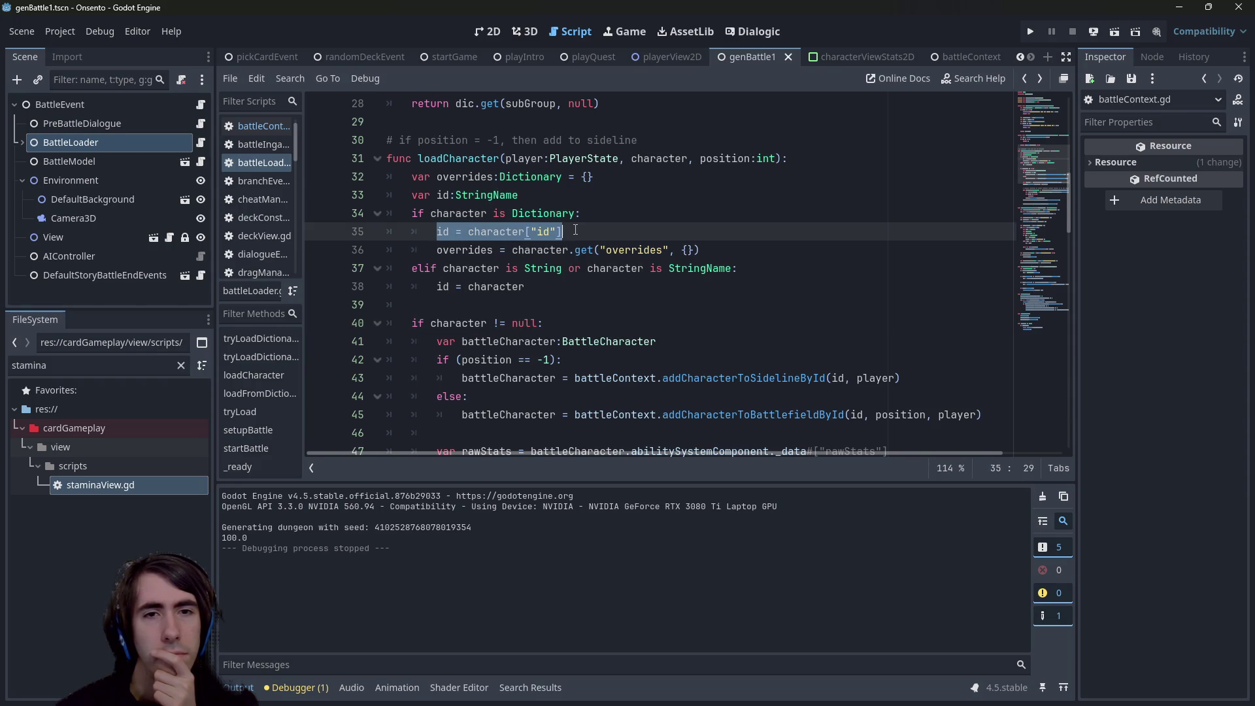
pyautogui.doubleClick(618, 249)
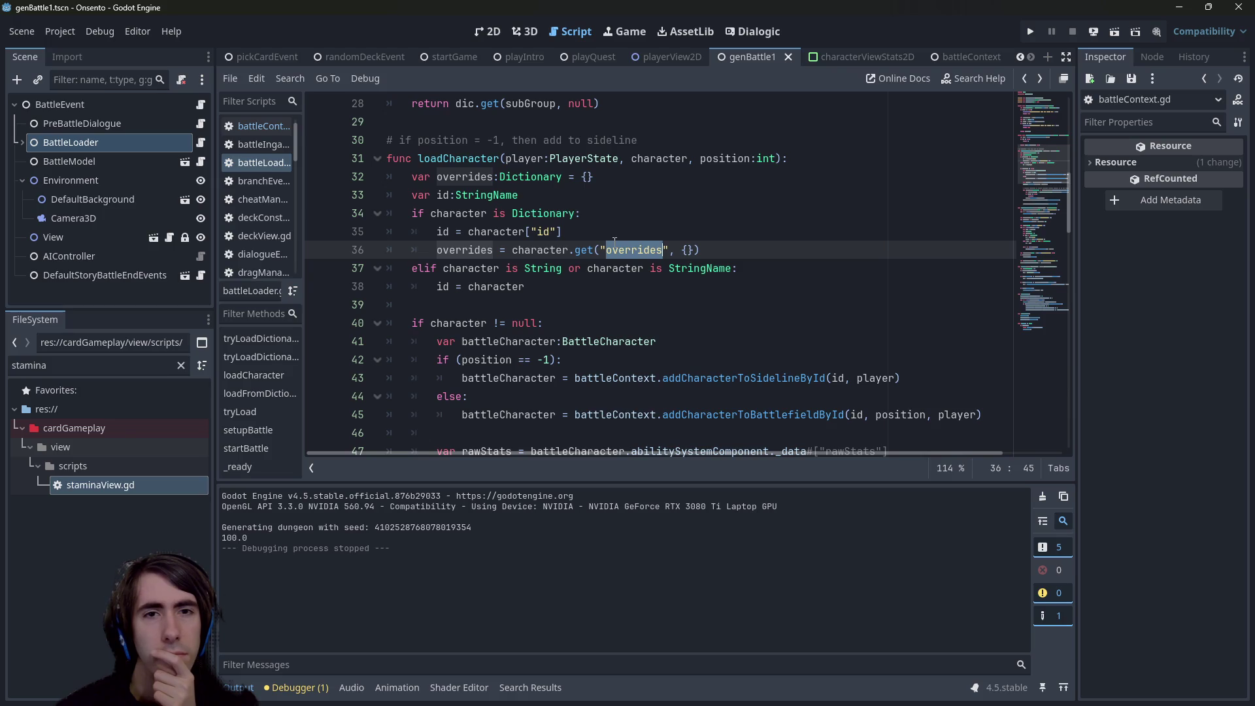
pyautogui.scroll(-1, 584, 226)
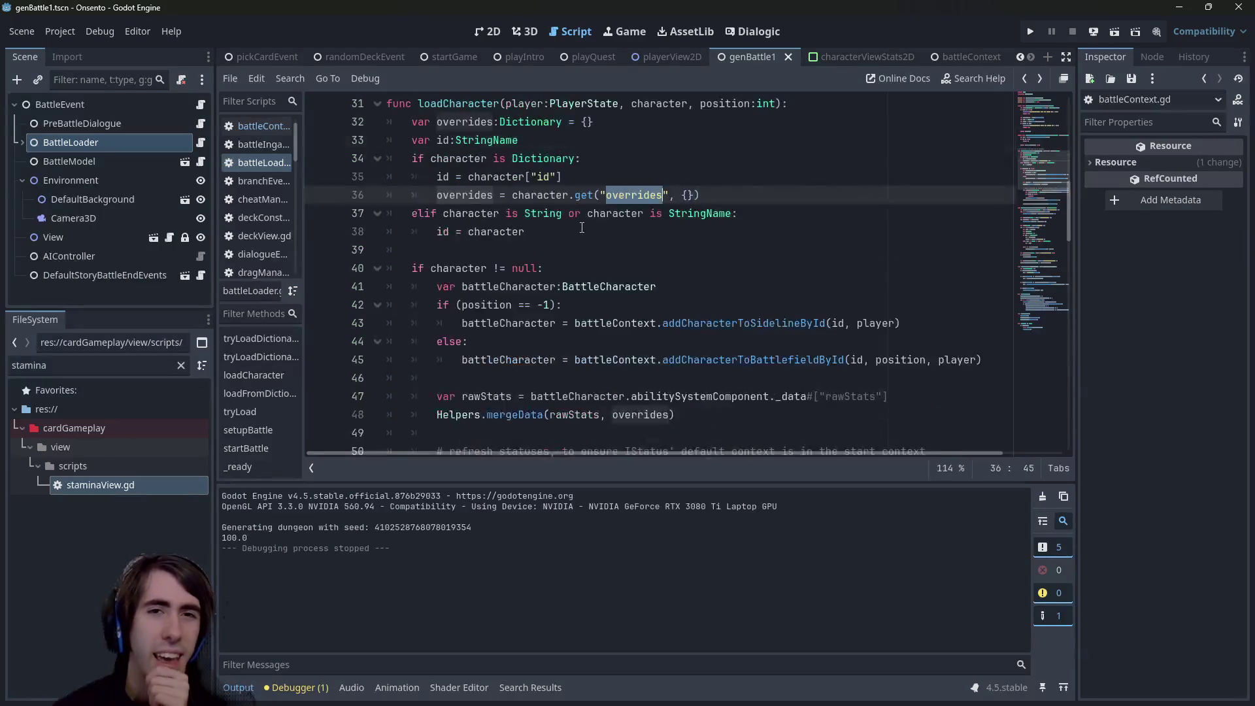
pyautogui.click(324, 164)
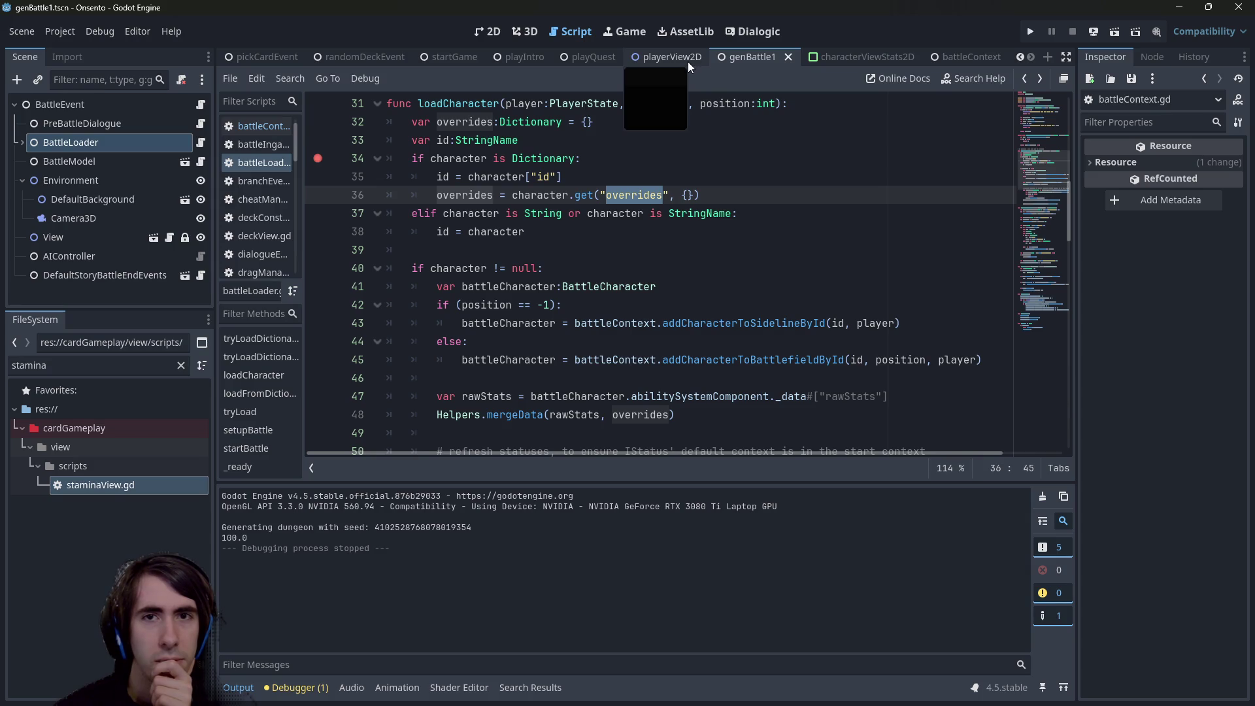
# Open the room4 scene and show its layout in the 2D editor
pyautogui.scroll(2, 392, 57)
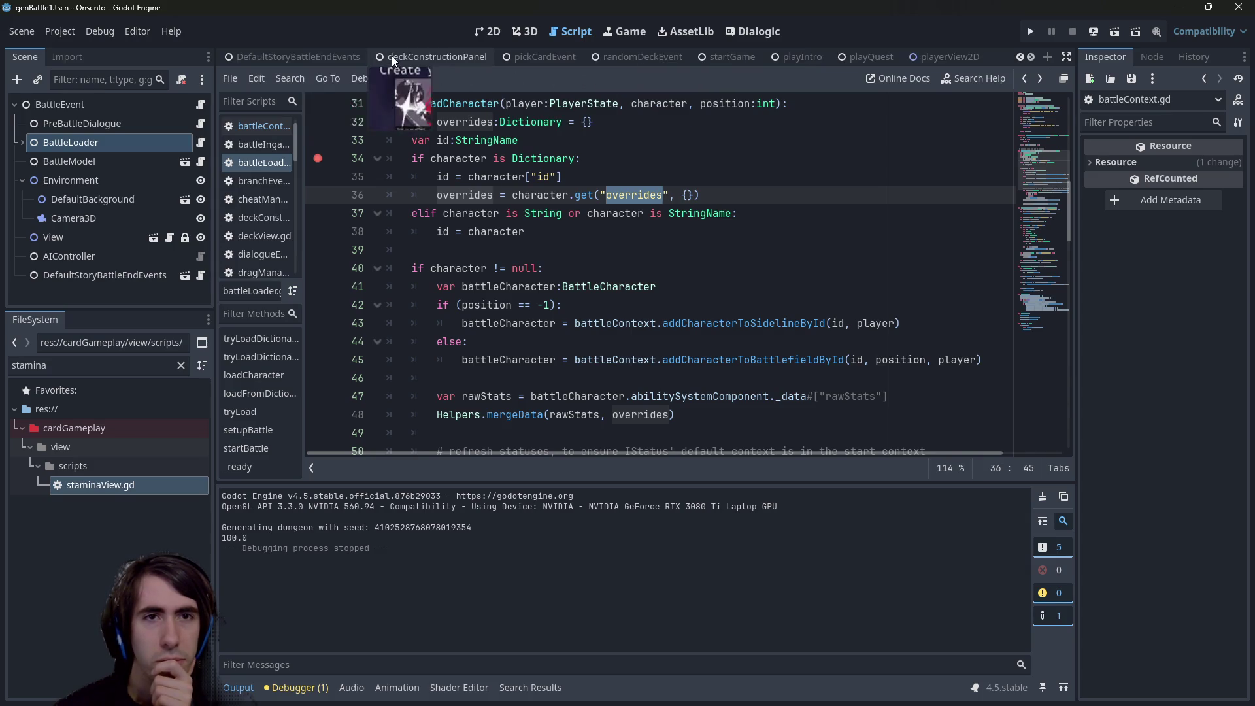
pyautogui.scroll(5, 390, 55)
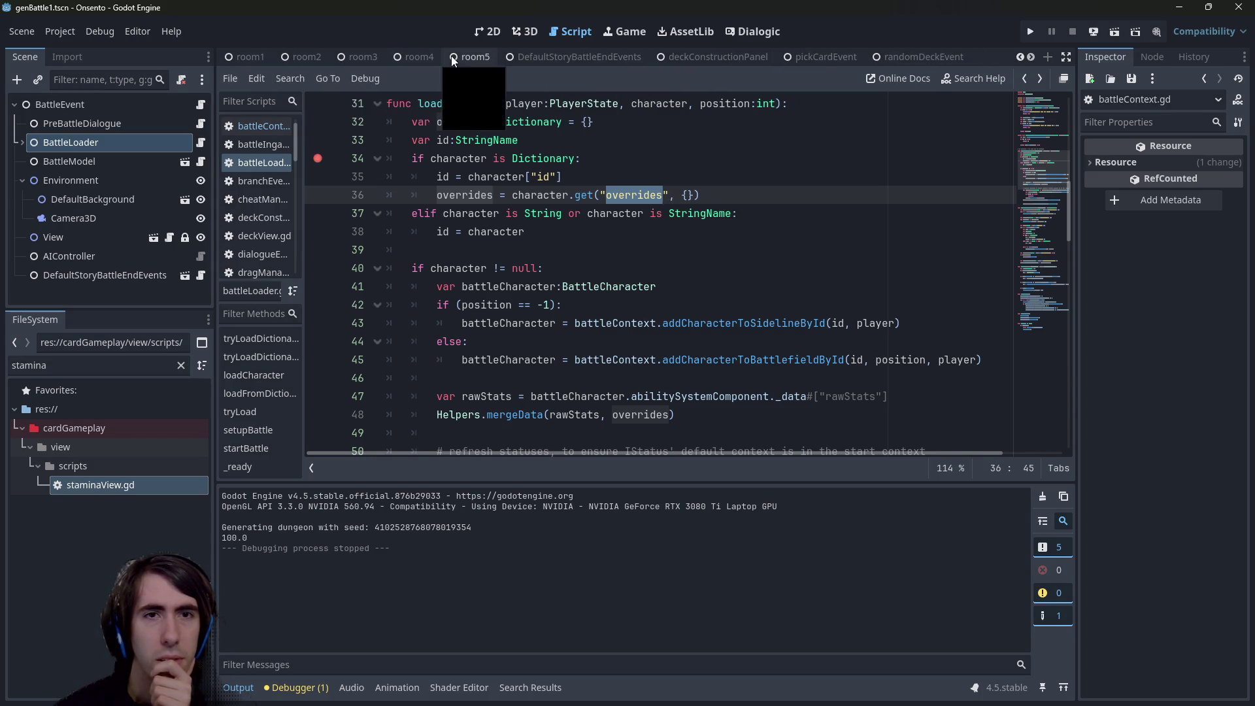
pyautogui.click(455, 57)
pyautogui.click(423, 53)
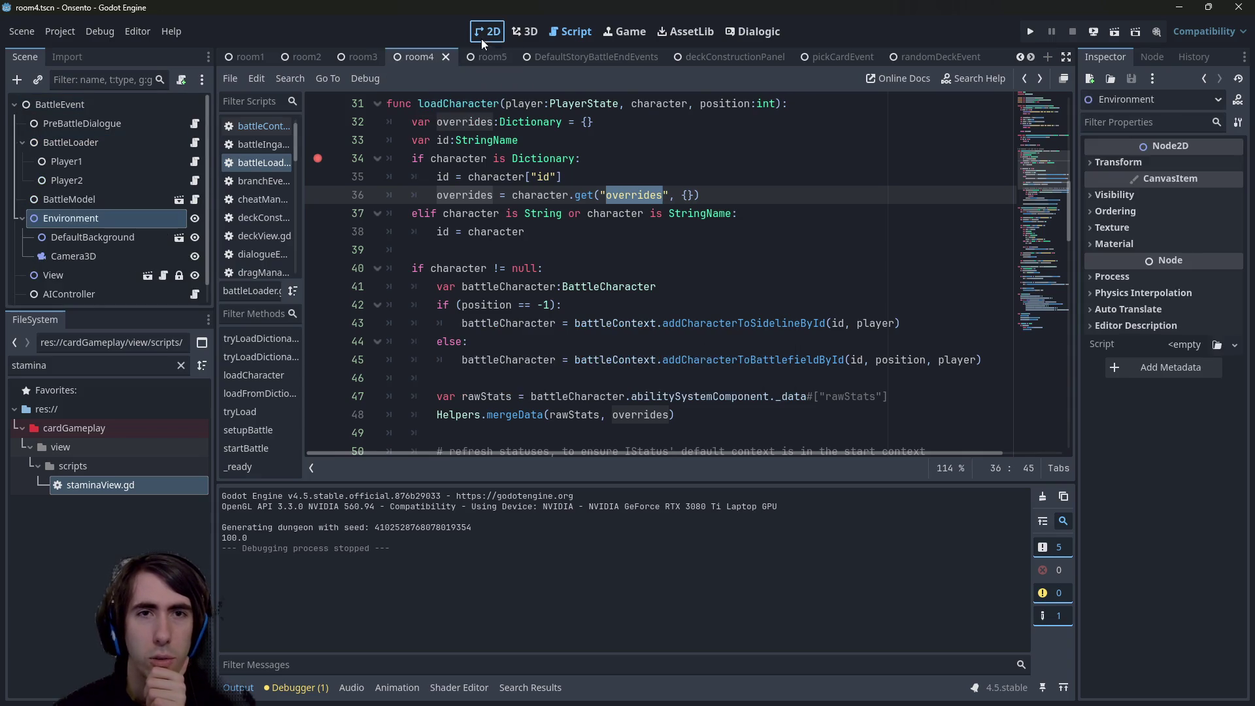
pyautogui.click(484, 35)
pyautogui.click(580, 33)
pyautogui.click(492, 32)
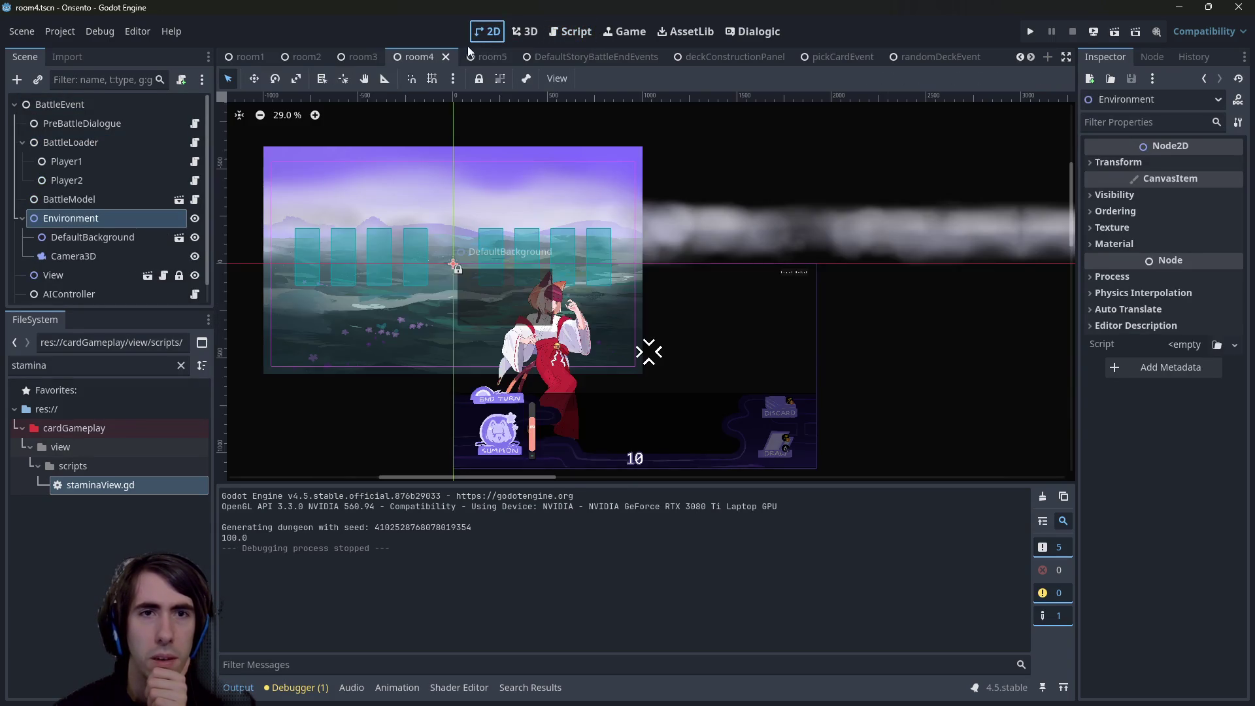
# Run the room4 scene so it halts at the breakpoint, returning to the editor
pyautogui.scroll(-5, 922, 50)
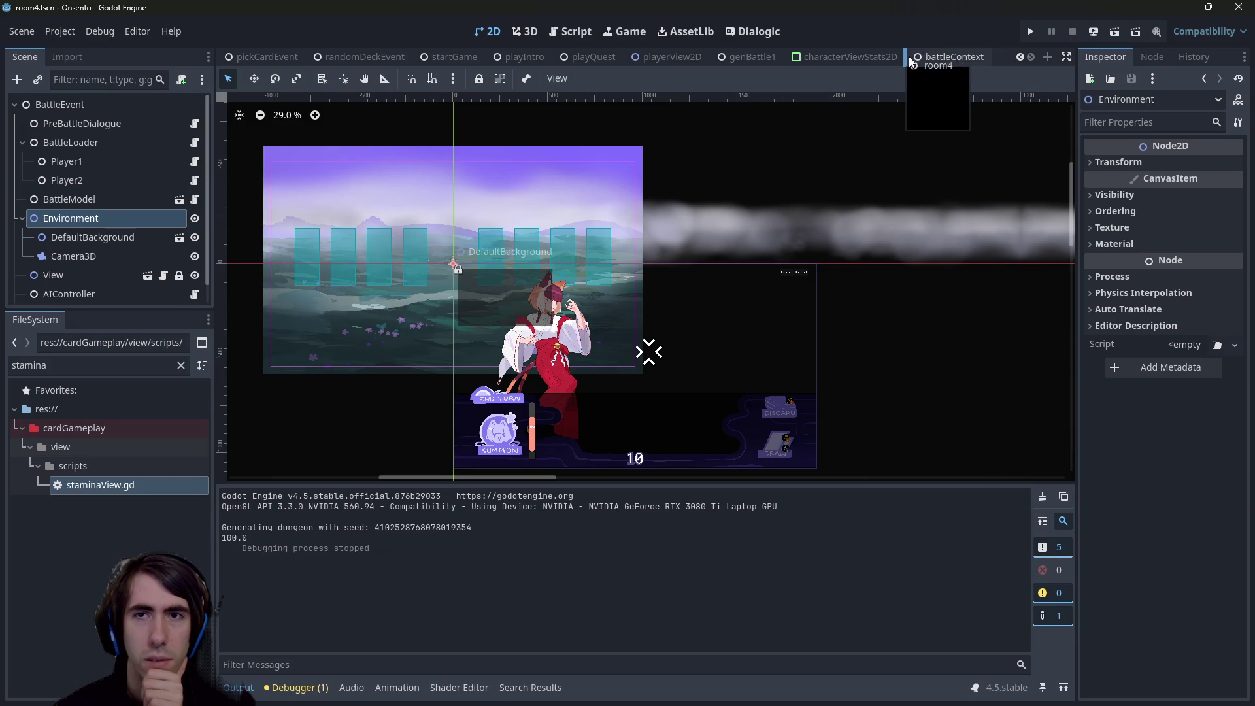
pyautogui.click(1114, 32)
pyautogui.click(575, 30)
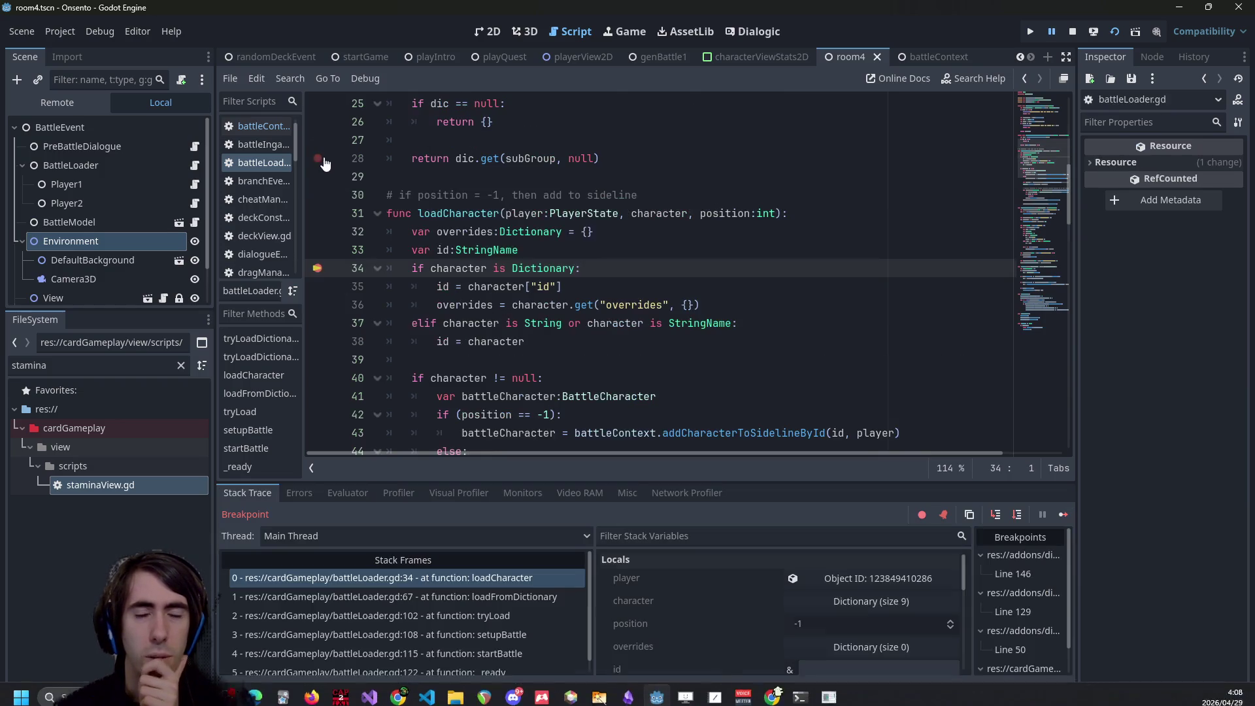
pyautogui.click(830, 692)
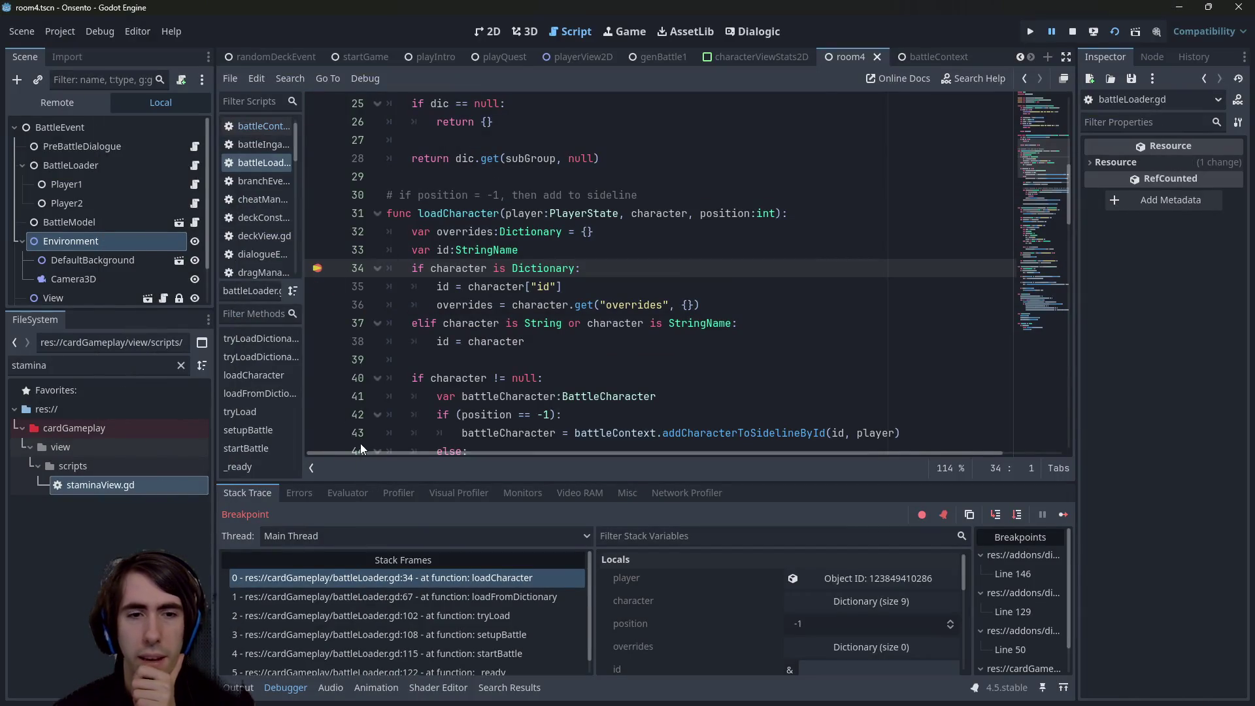
# Browse the loadFromDictionary and tryLoad stack frames, breakpoint line 93, and inspect dic's value
pyautogui.click(426, 603)
pyautogui.click(426, 614)
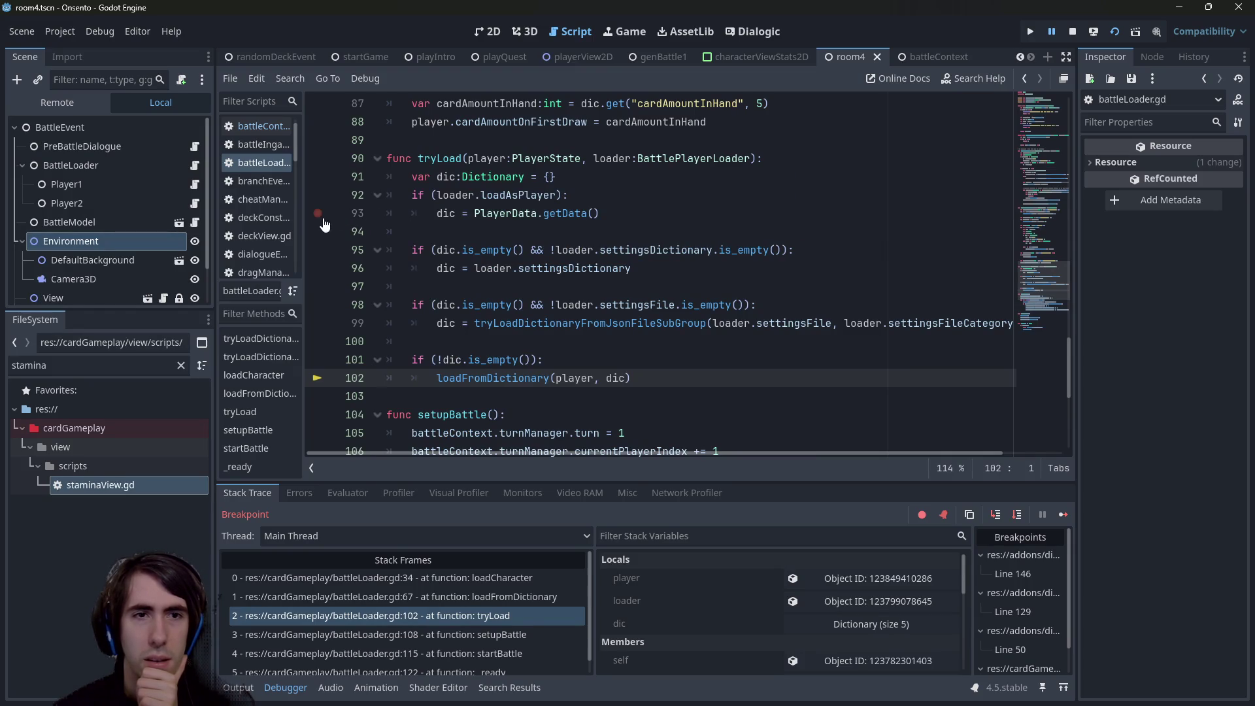
pyautogui.click(318, 213)
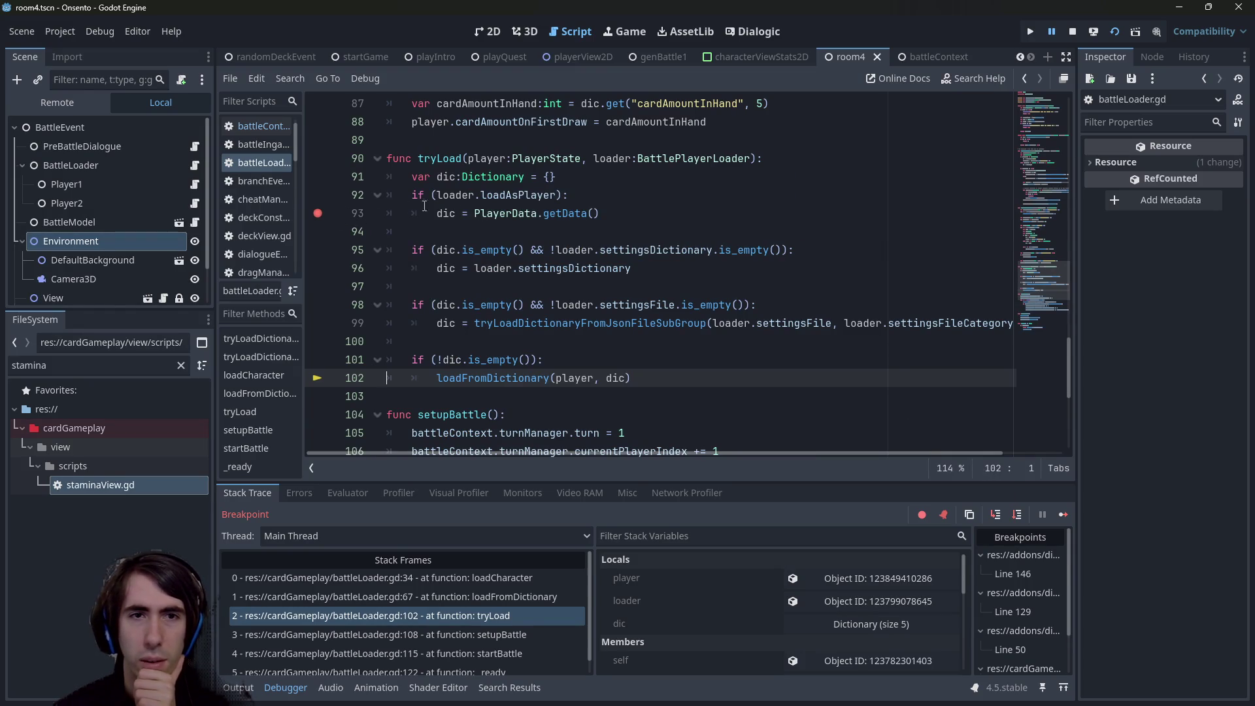
pyautogui.doubleClick(446, 213)
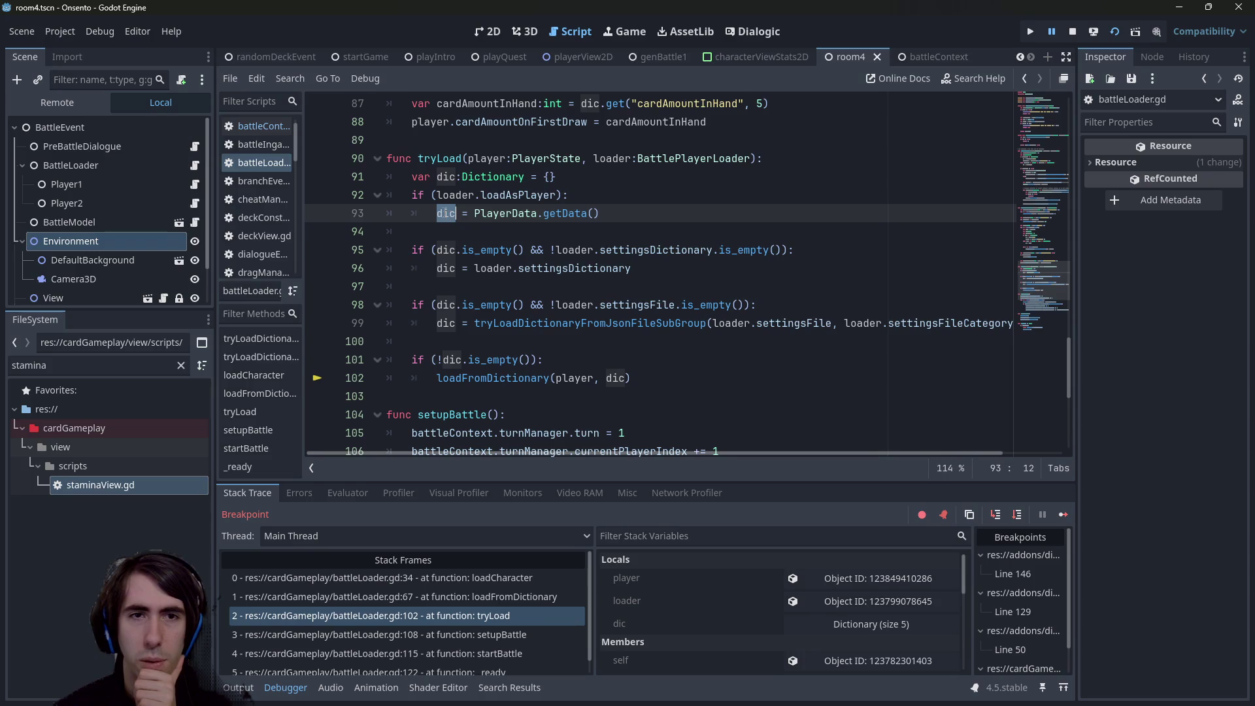
pyautogui.moveTo(448, 214)
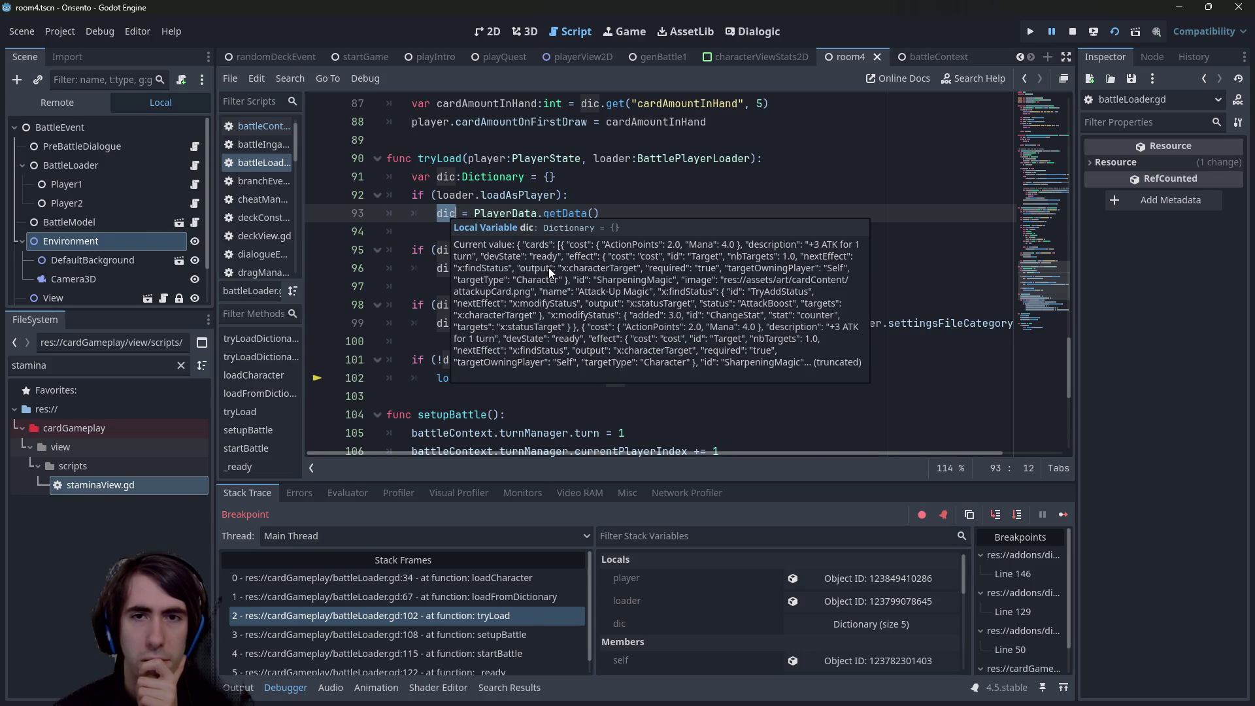
# Return to the loadCharacter frame and inspect the player parameter and nearby values
pyautogui.click(492, 579)
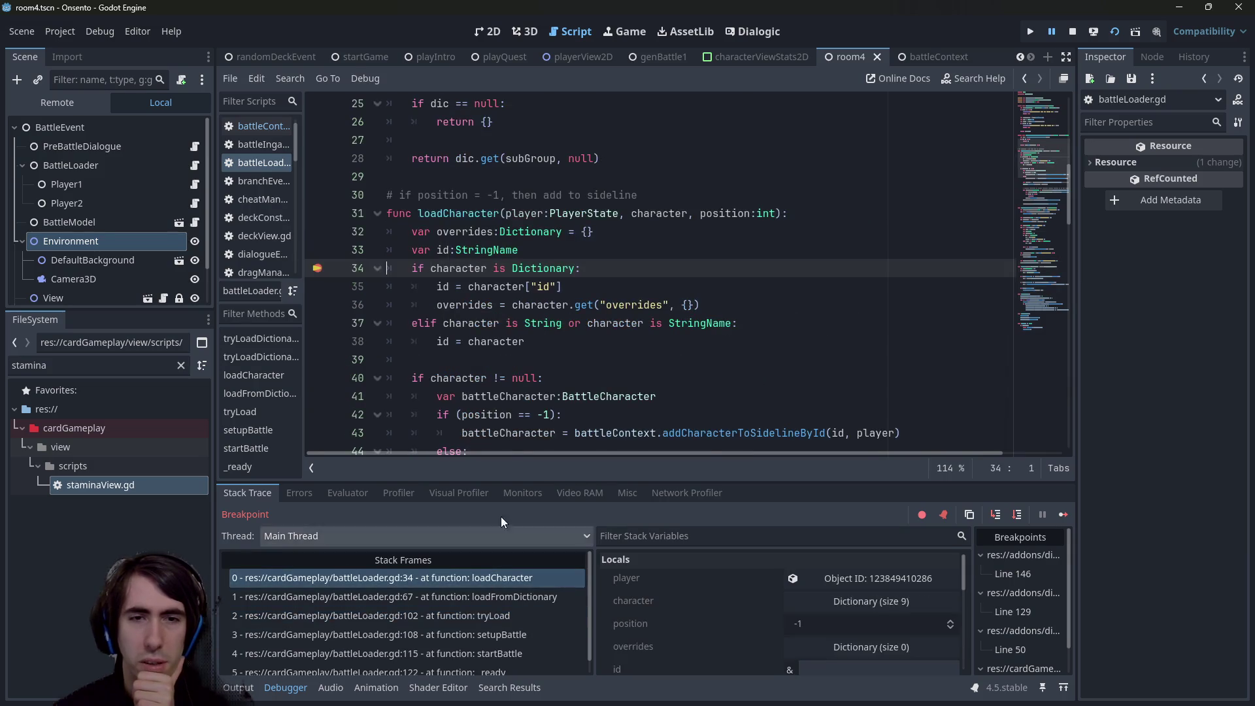
pyautogui.click(526, 213)
pyautogui.doubleClick(526, 213)
pyautogui.moveTo(724, 219)
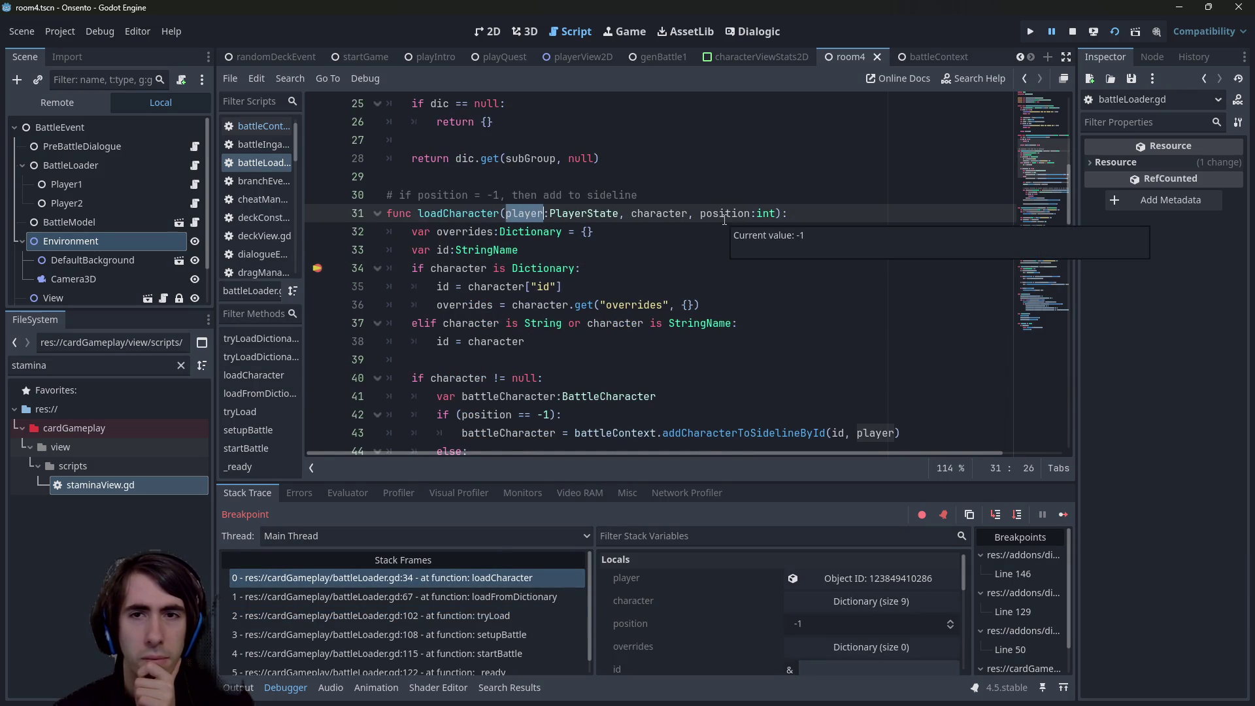
pyautogui.moveTo(648, 208)
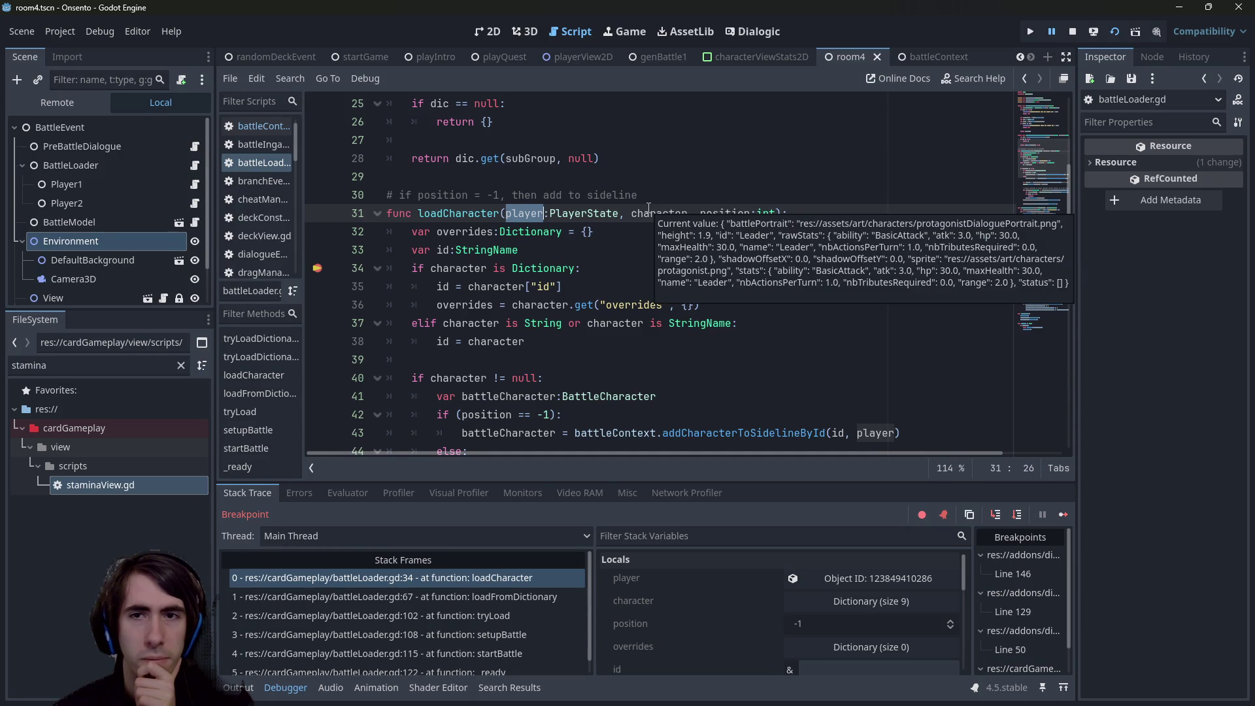
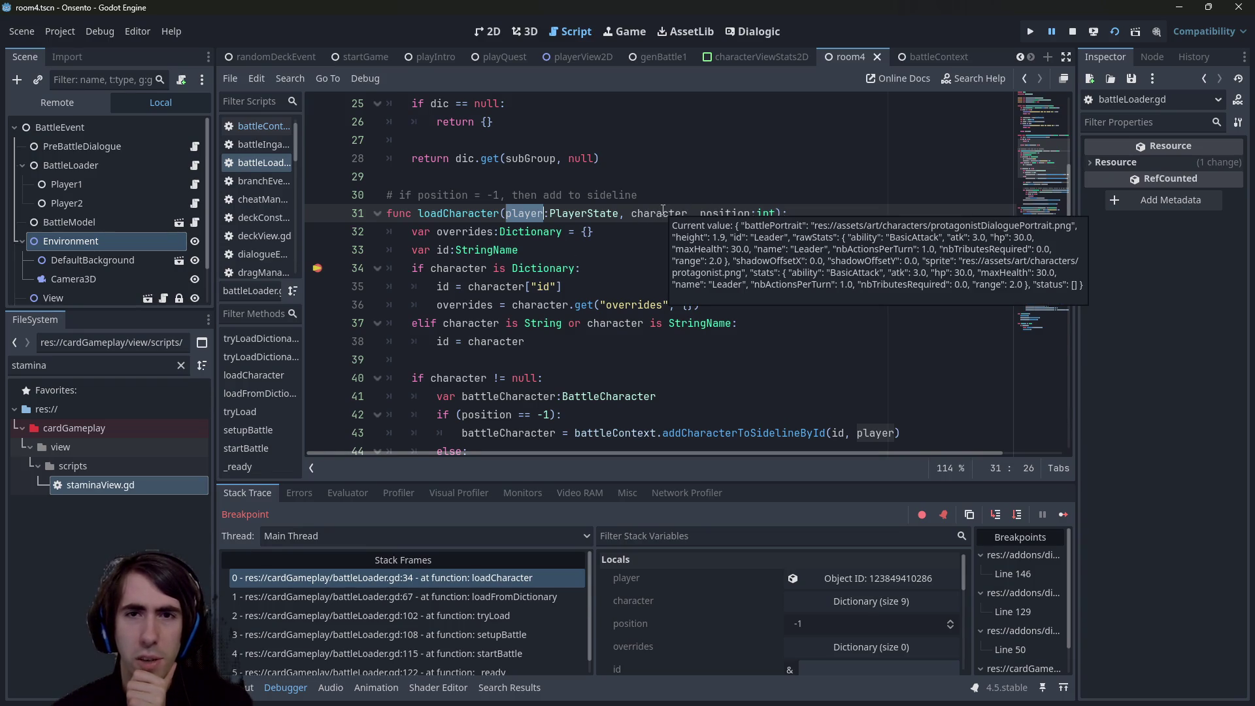
# Step over to line 35 of loadCharacter and inspect variable values there
pyautogui.click(1018, 515)
pyautogui.moveTo(622, 309)
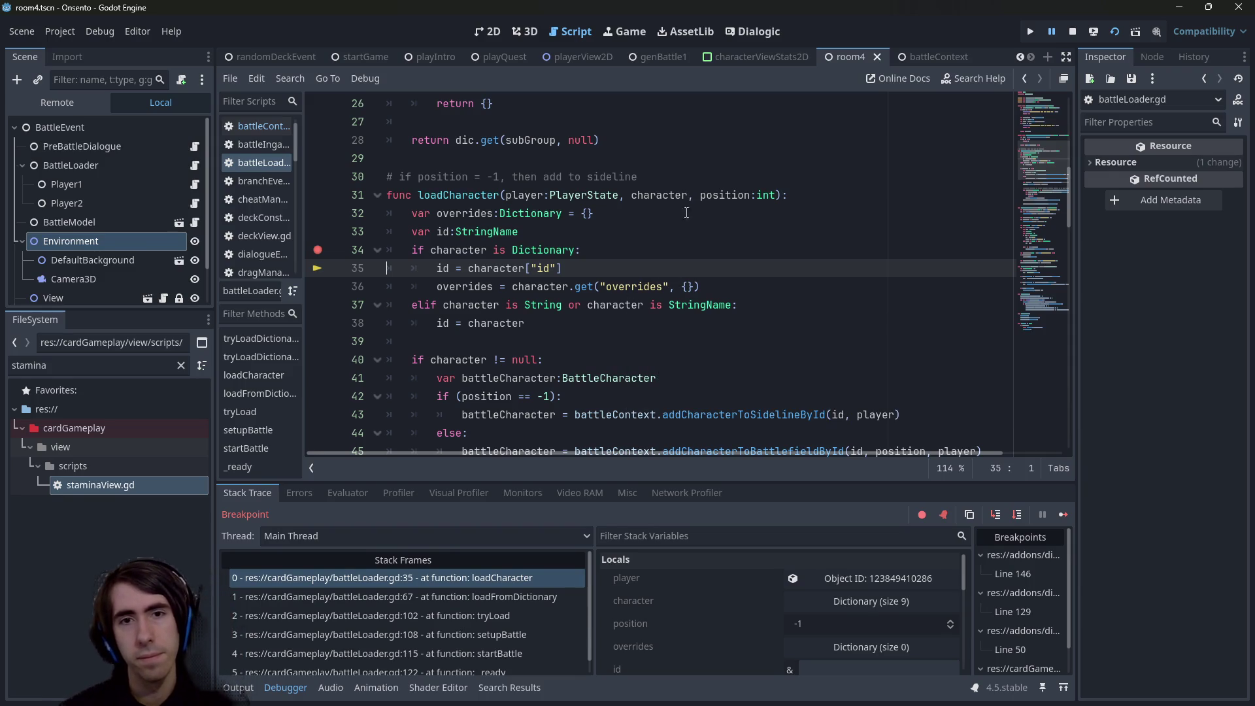
pyautogui.scroll(-1, 629, 292)
pyautogui.scroll(1, 612, 236)
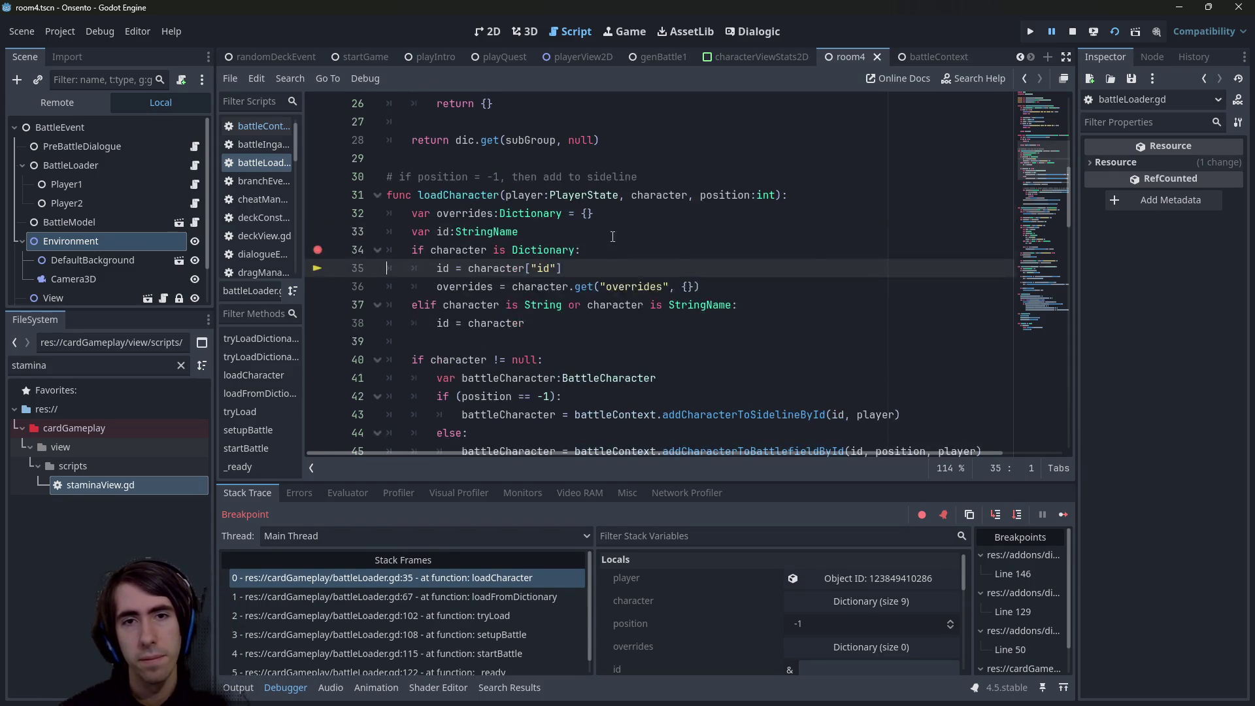
pyautogui.moveTo(662, 203)
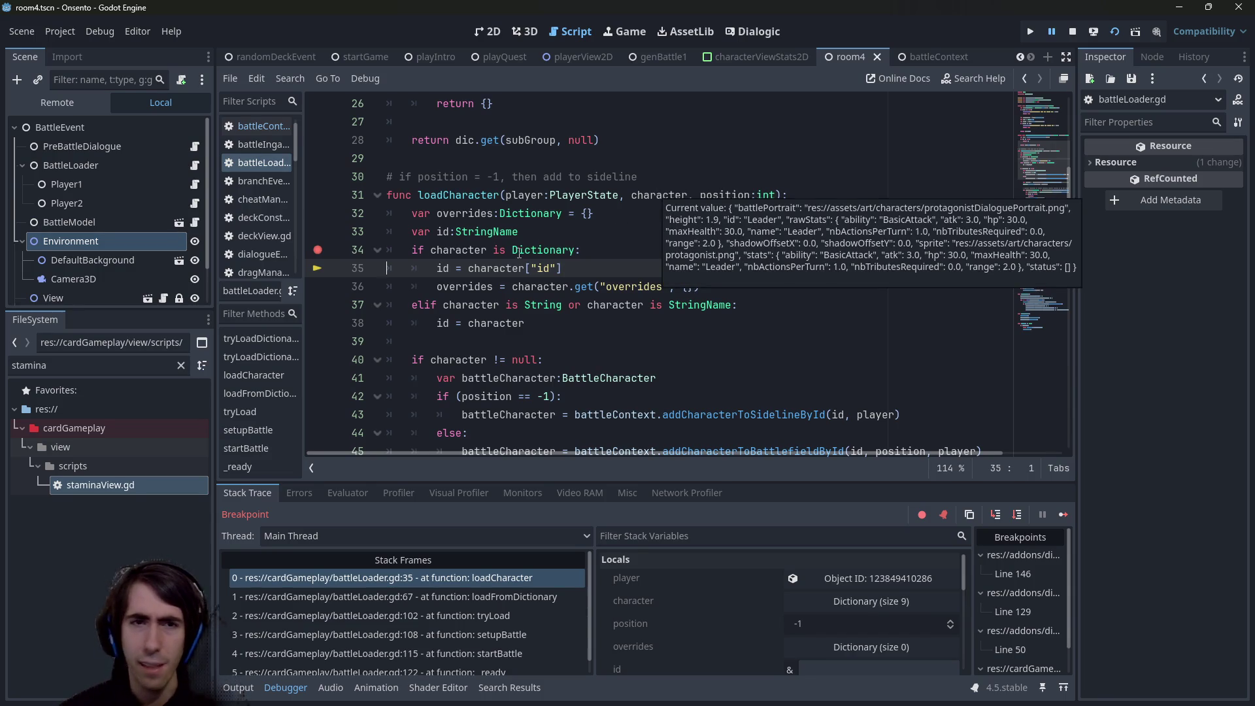
pyautogui.click(570, 268)
# Highlight the uses of the character parameter and the status variable in loadCharacter
pyautogui.doubleClick(645, 195)
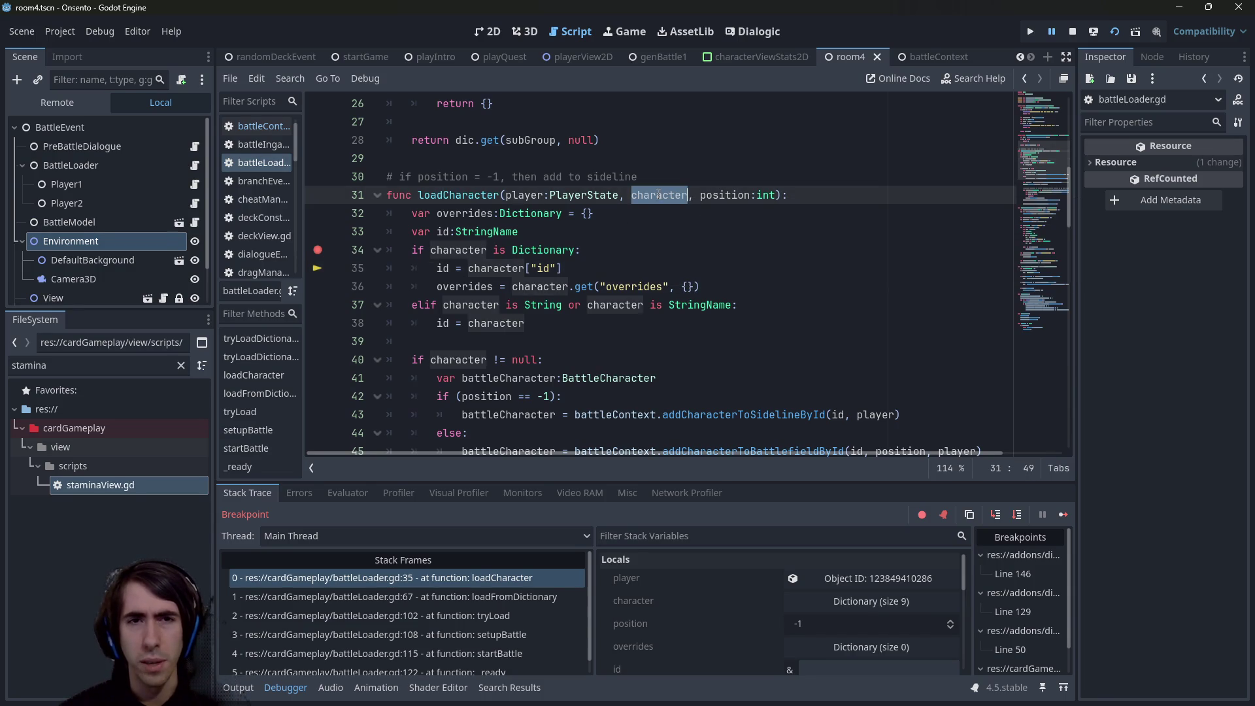
pyautogui.scroll(-1, 589, 196)
pyautogui.doubleClick(459, 195)
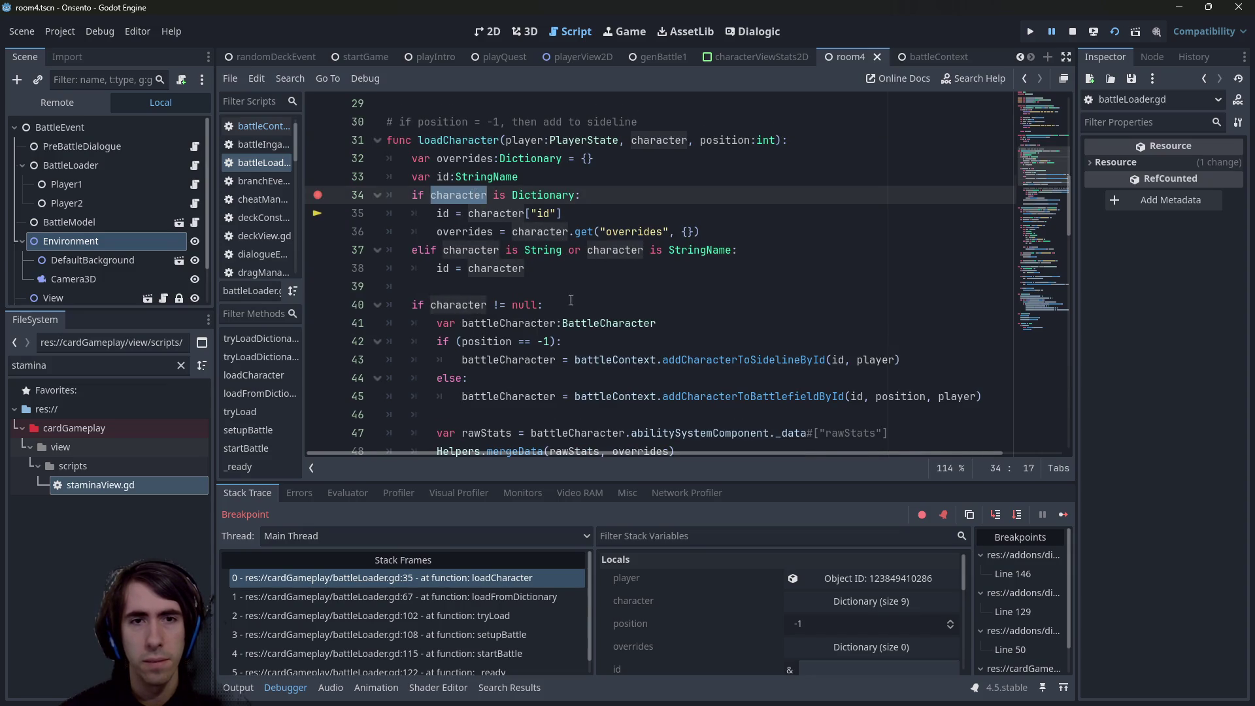
pyautogui.scroll(-2, 571, 300)
pyautogui.scroll(-3, 567, 294)
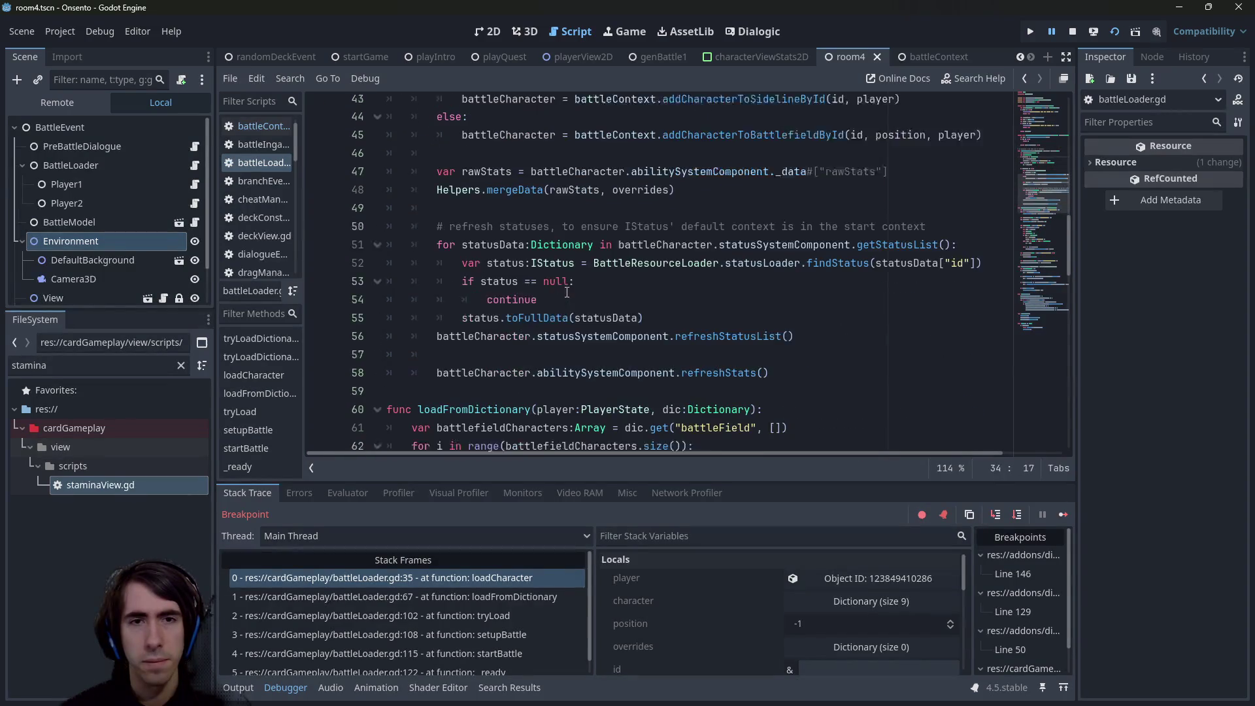
pyautogui.scroll(2, 567, 293)
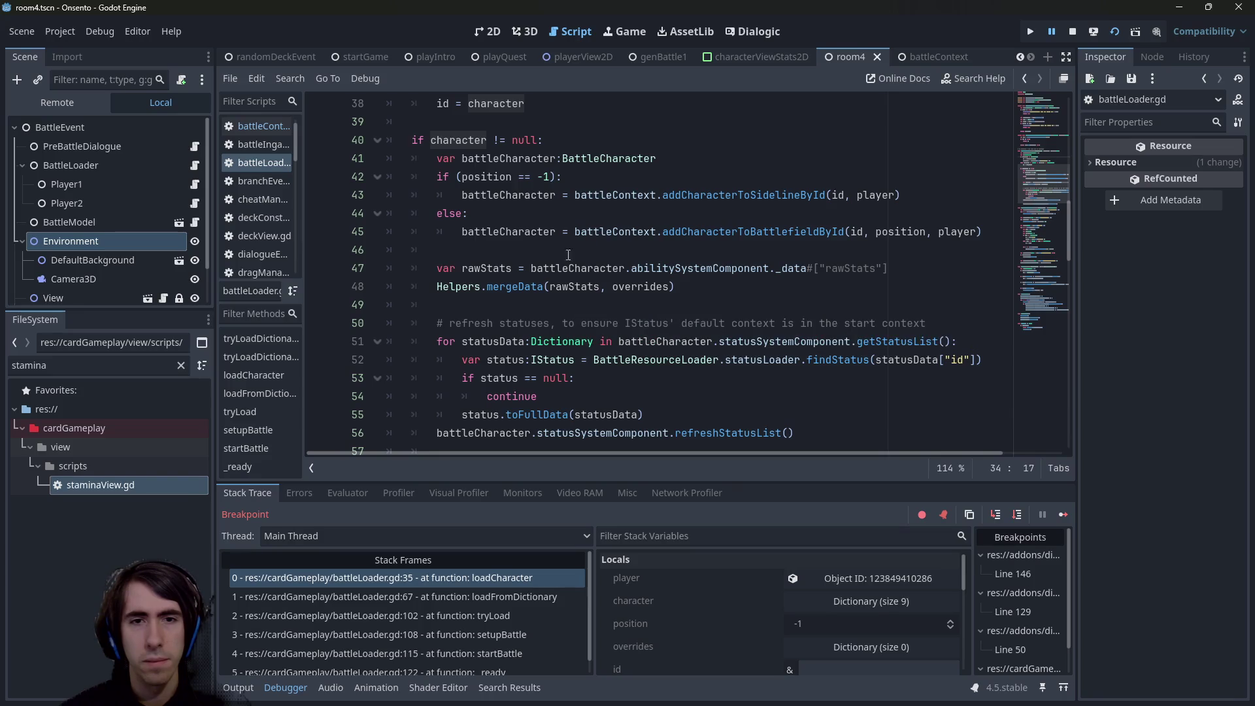
pyautogui.doubleClick(514, 359)
pyautogui.scroll(-1, 787, 372)
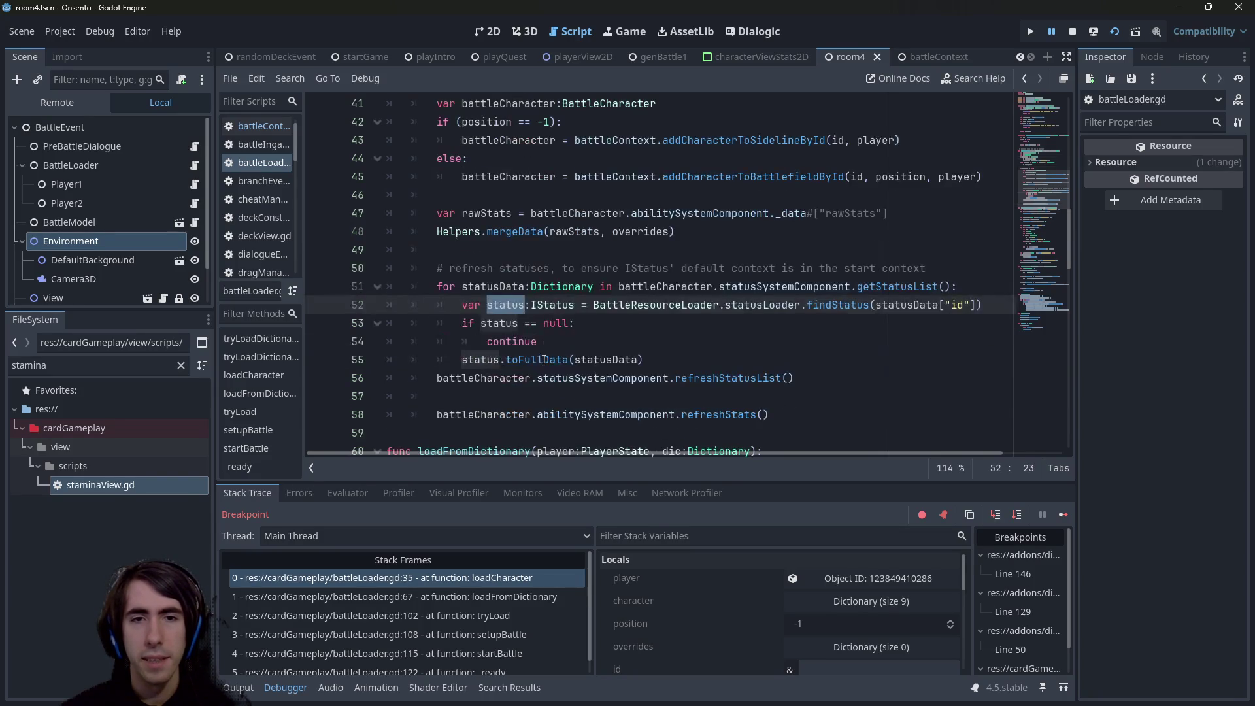
# Highlight the refreshStatusList and addCharacterToSidelineById calls
pyautogui.click(761, 382)
pyautogui.doubleClick(762, 384)
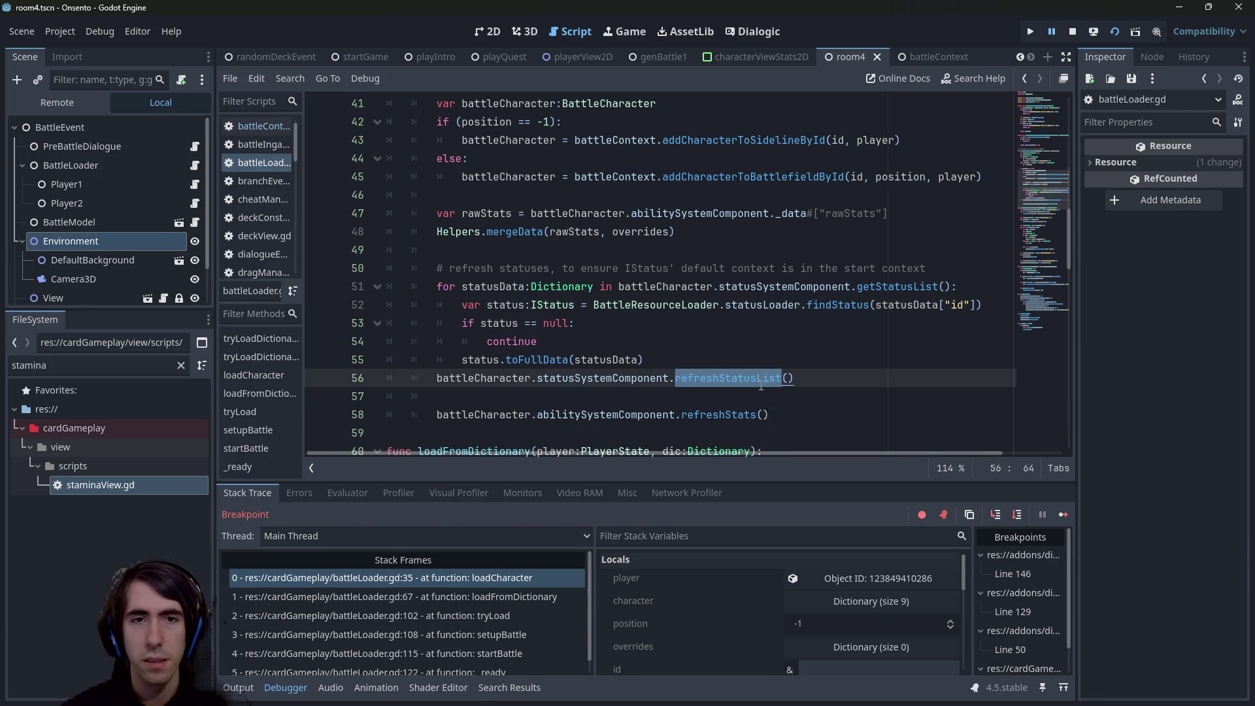
pyautogui.scroll(3, 752, 381)
pyautogui.scroll(-1, 751, 380)
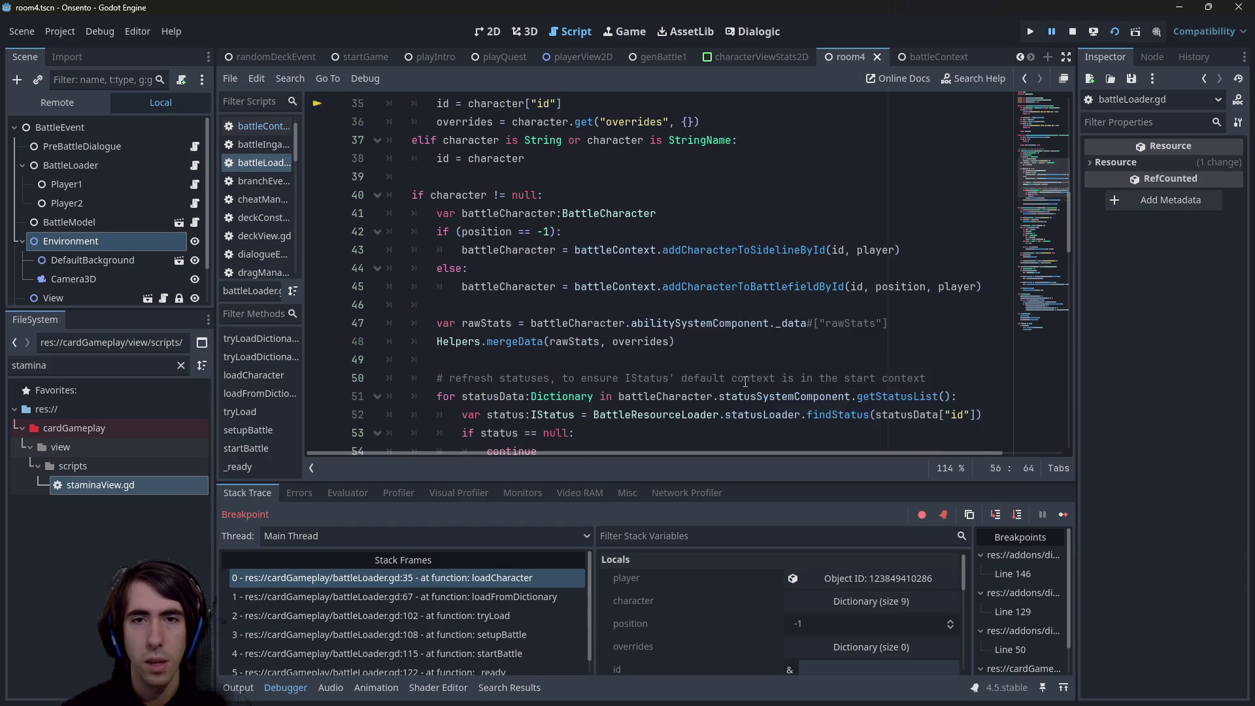
pyautogui.doubleClick(711, 254)
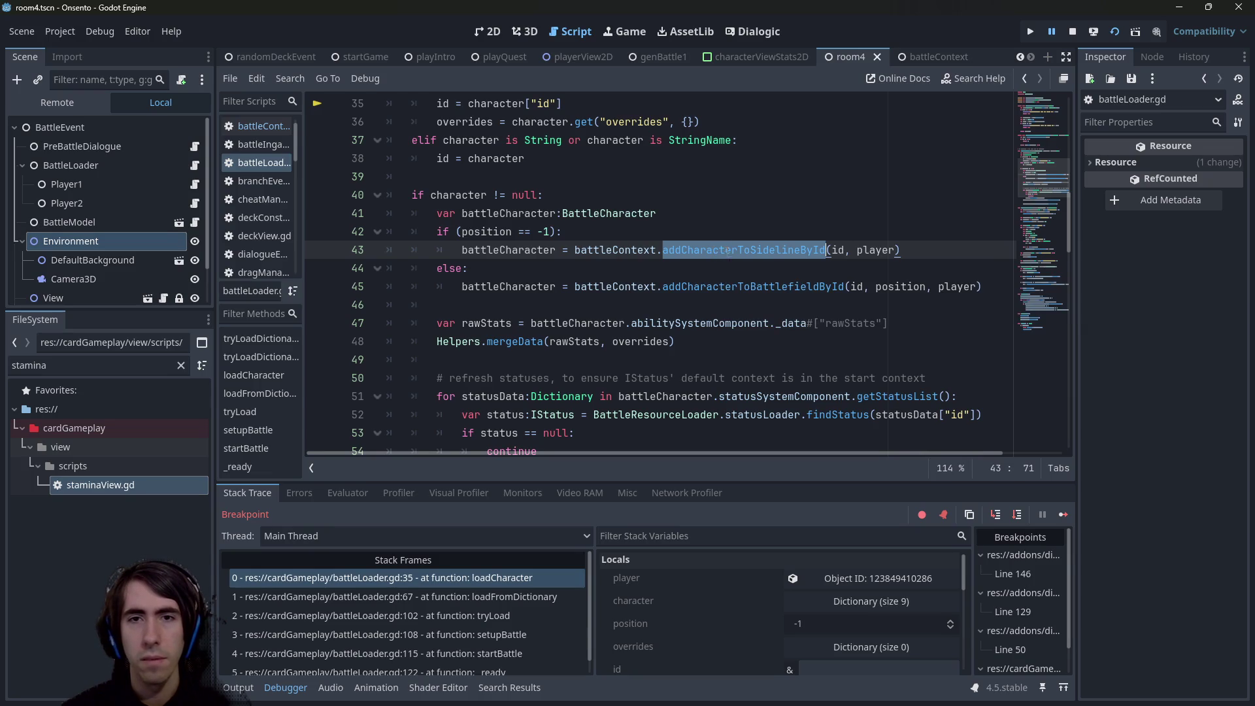
pyautogui.click(720, 250)
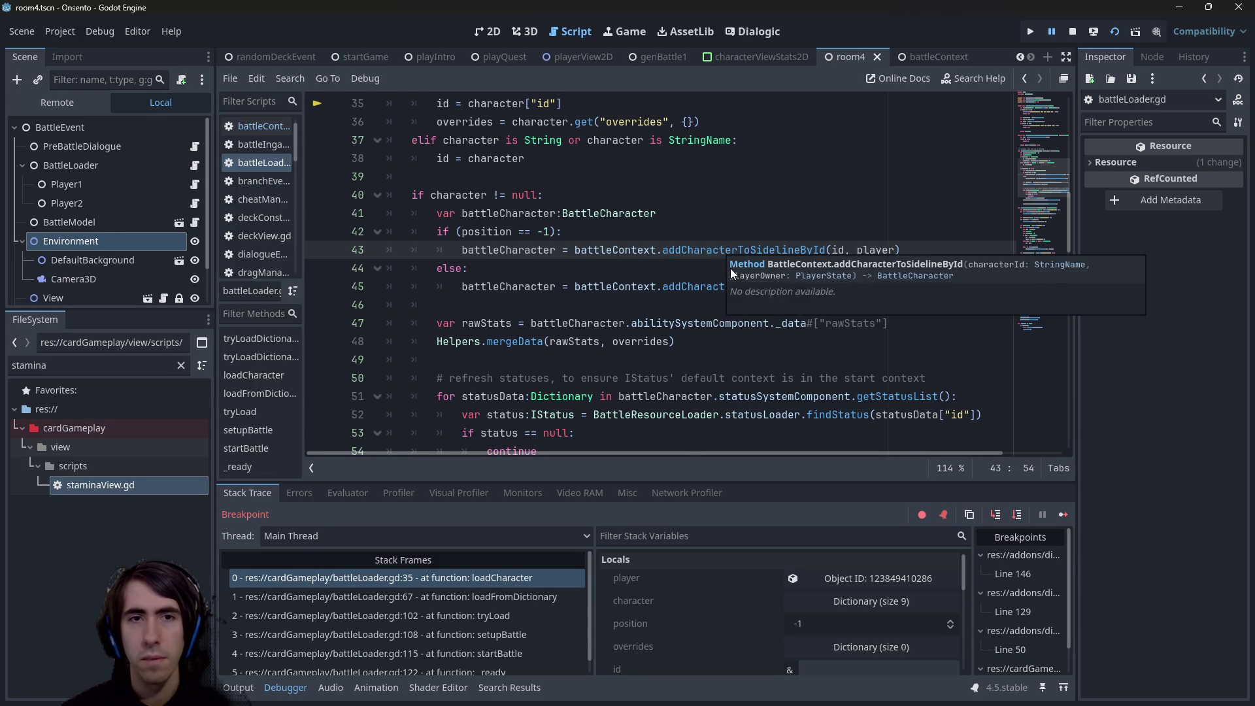
# Trace character and battleCharacter, then jump to addCharacterToSidelineById's definition
pyautogui.scroll(1, 722, 277)
pyautogui.doubleClick(457, 250)
pyautogui.scroll(2, 527, 288)
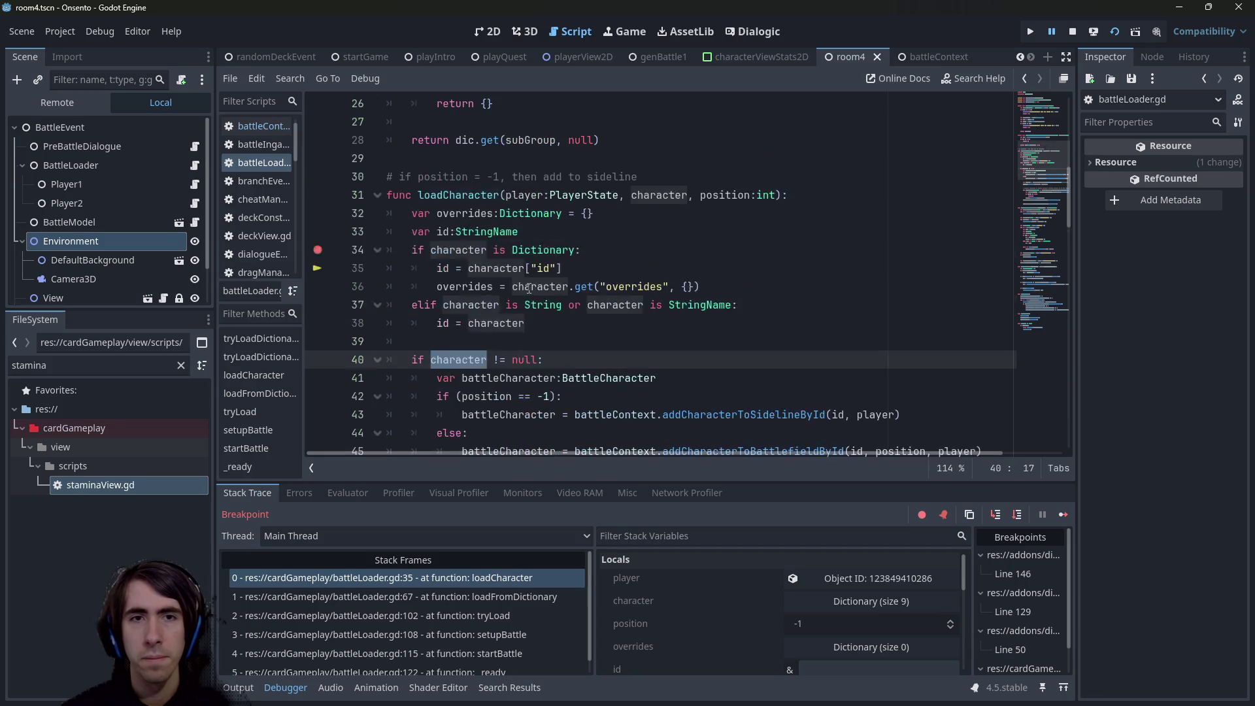
pyautogui.scroll(-2, 525, 294)
pyautogui.scroll(-1, 525, 294)
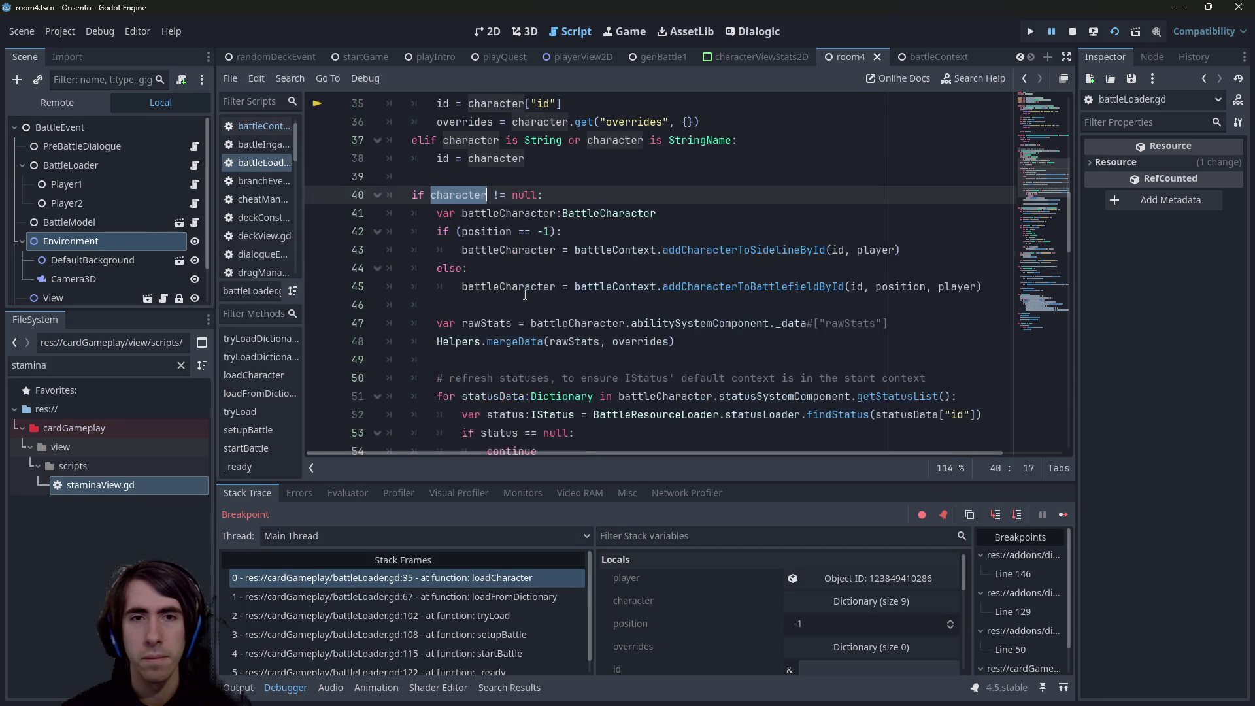
pyautogui.doubleClick(515, 214)
pyautogui.click(680, 250)
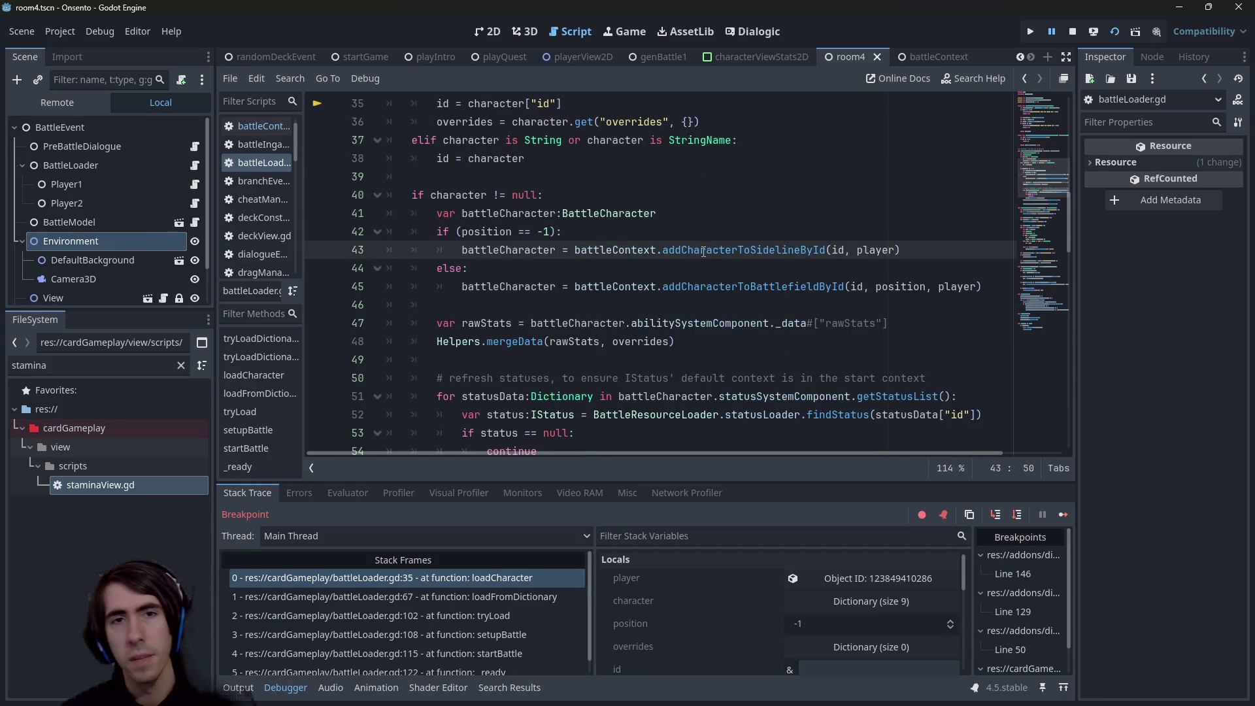
pyautogui.keyDown('ctrl'); pyautogui.click(680, 250); pyautogui.keyUp('ctrl')
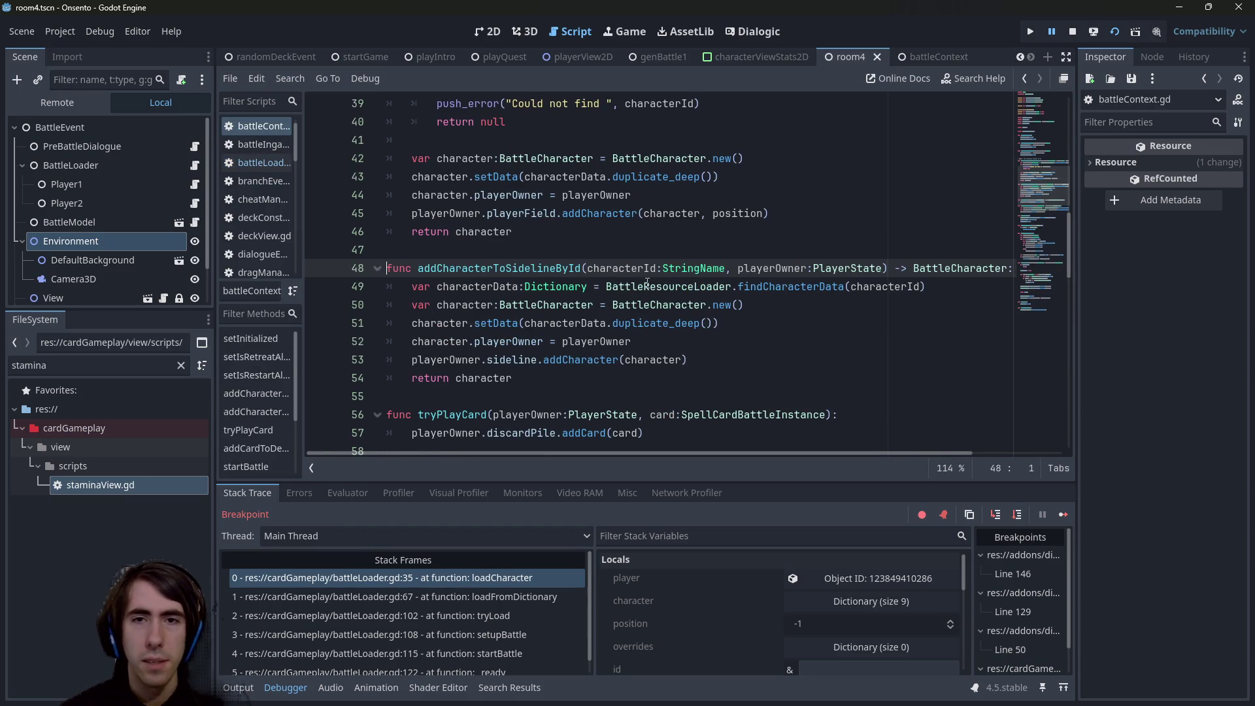
# Review addCharacterToSidelineById's findCharacterData lookup and select its header and first line
pyautogui.doubleClick(777, 288)
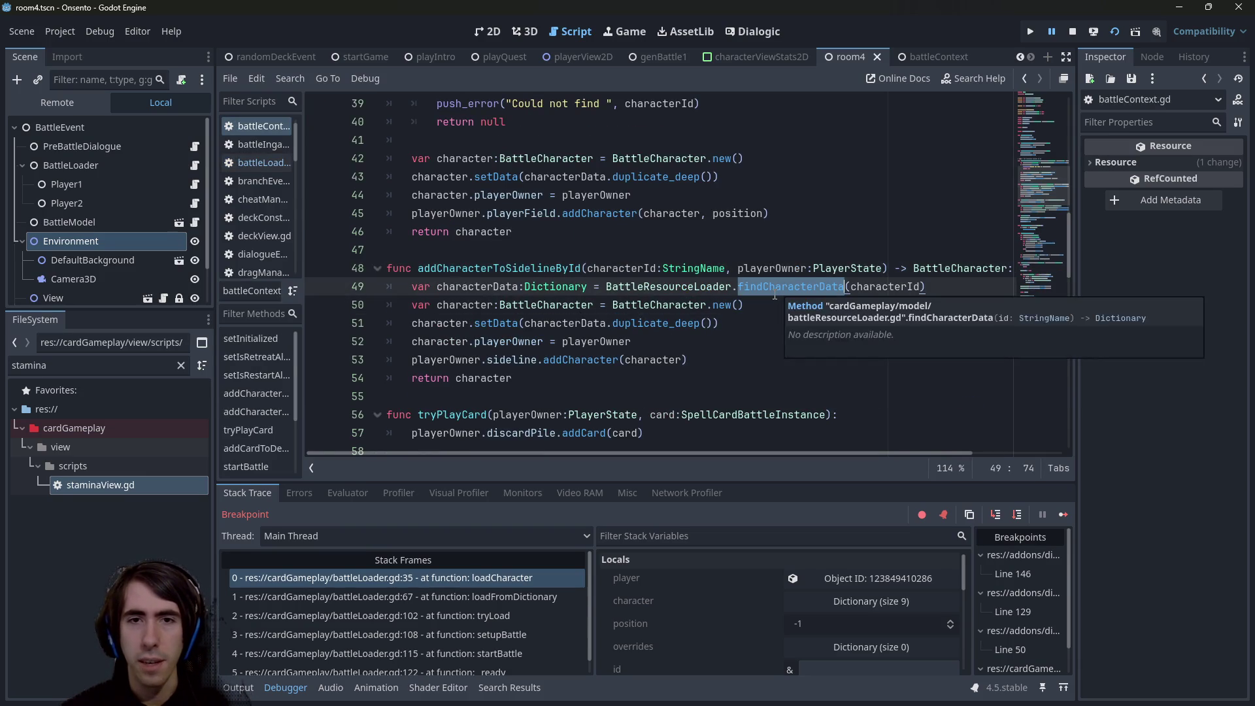
pyautogui.scroll(-1, 773, 296)
pyautogui.scroll(1, 771, 299)
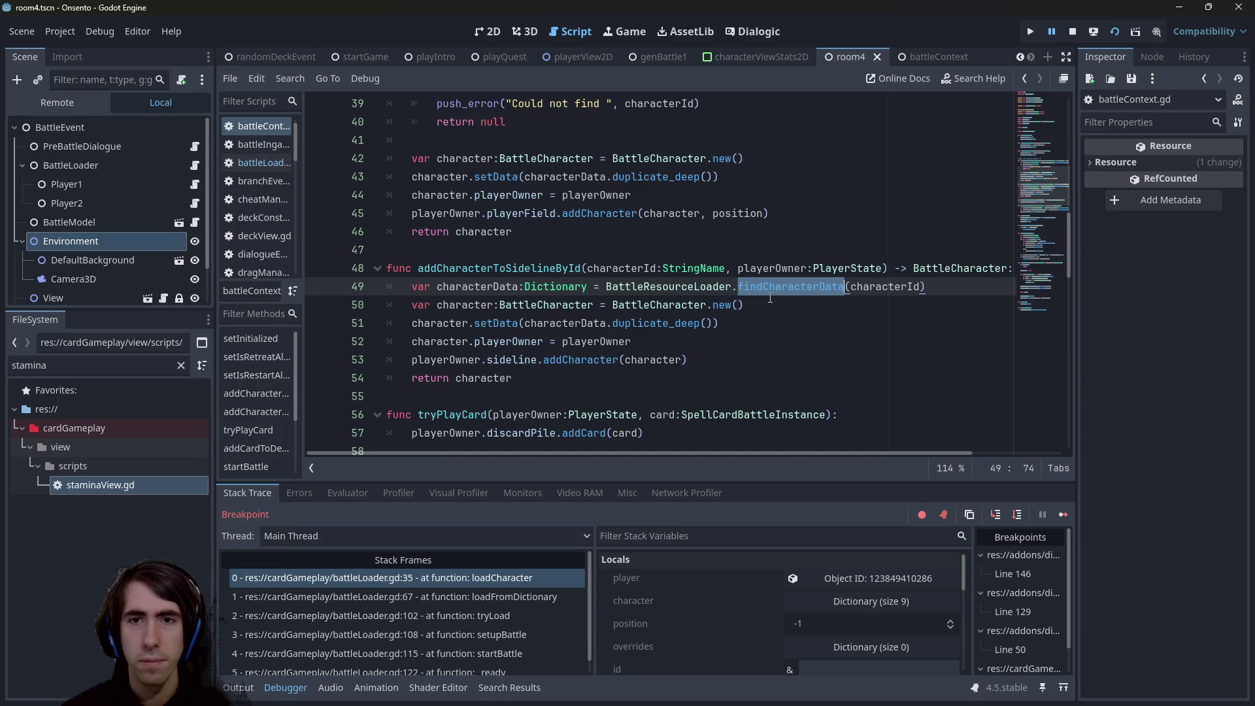
pyautogui.doubleClick(504, 287)
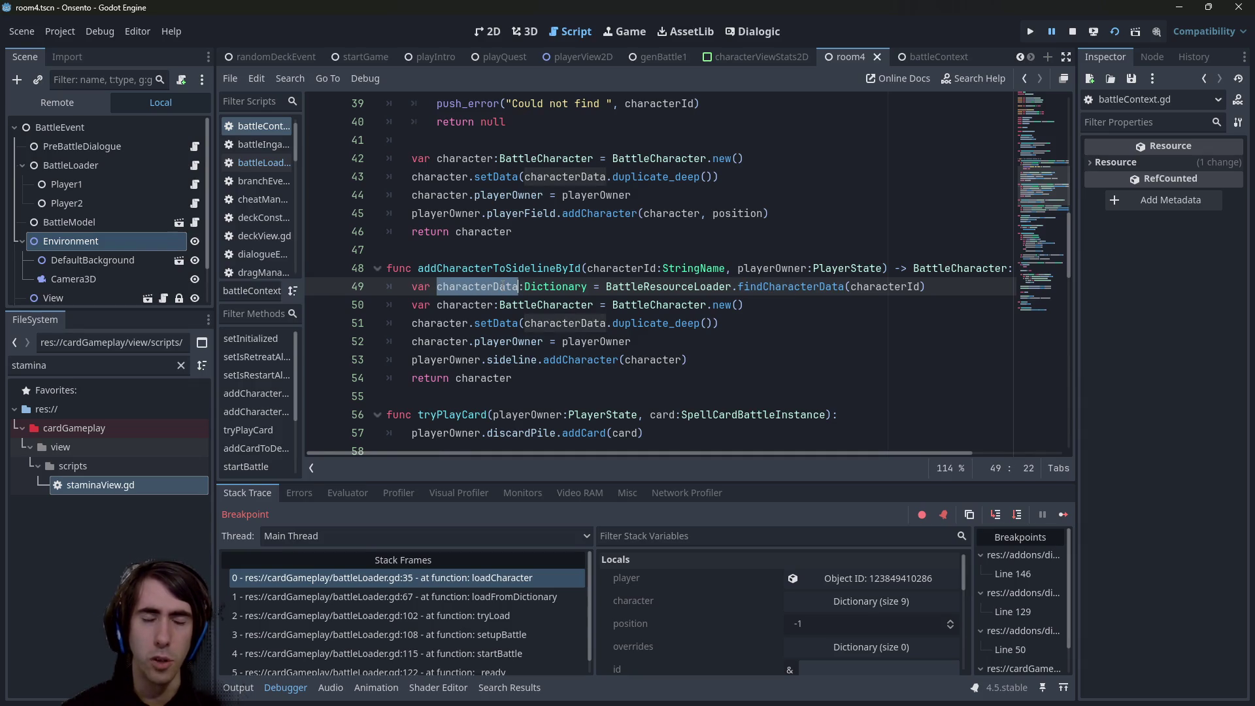
pyautogui.click(537, 256)
pyautogui.scroll(1, 574, 263)
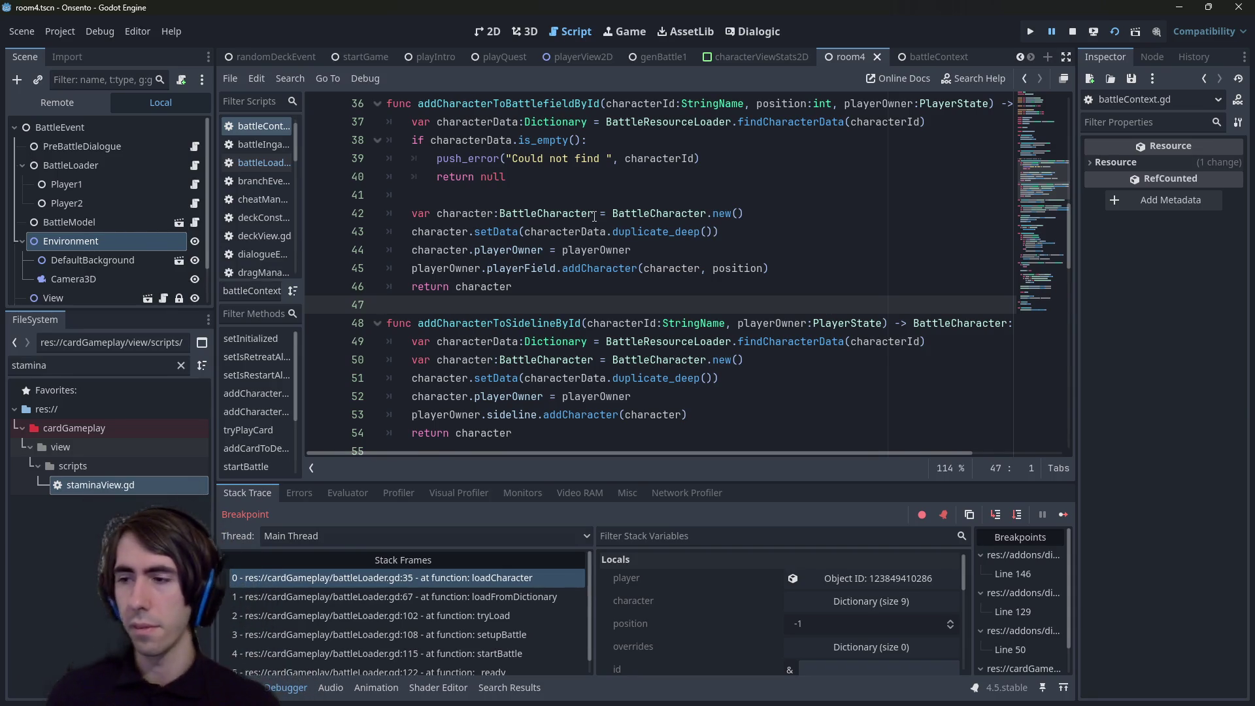
pyautogui.scroll(-1, 563, 387)
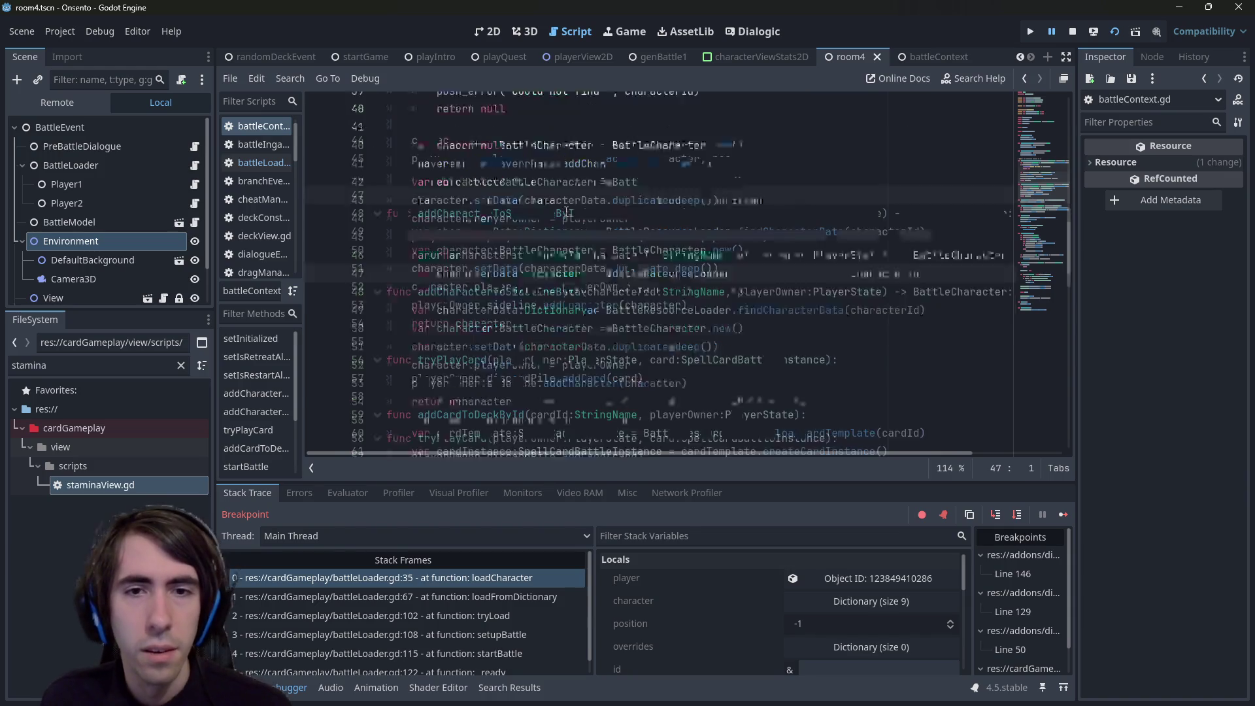
pyautogui.moveTo(933, 282); pyautogui.dragTo(372, 270)
pyautogui.hotkey('ctrl', 'c')
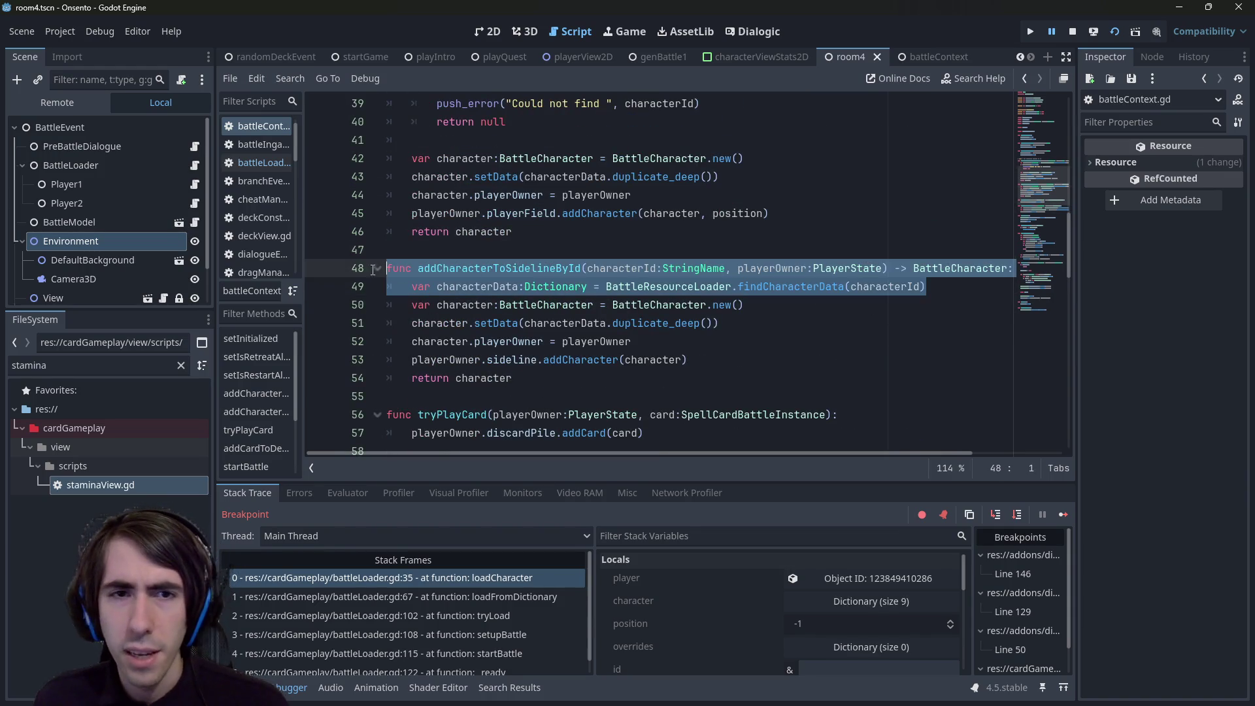
# Paste the header as a new addCharacterToSideline function taking characterData:Dictionary
pyautogui.click(489, 249)
pyautogui.hotkey('ctrl', 'v')
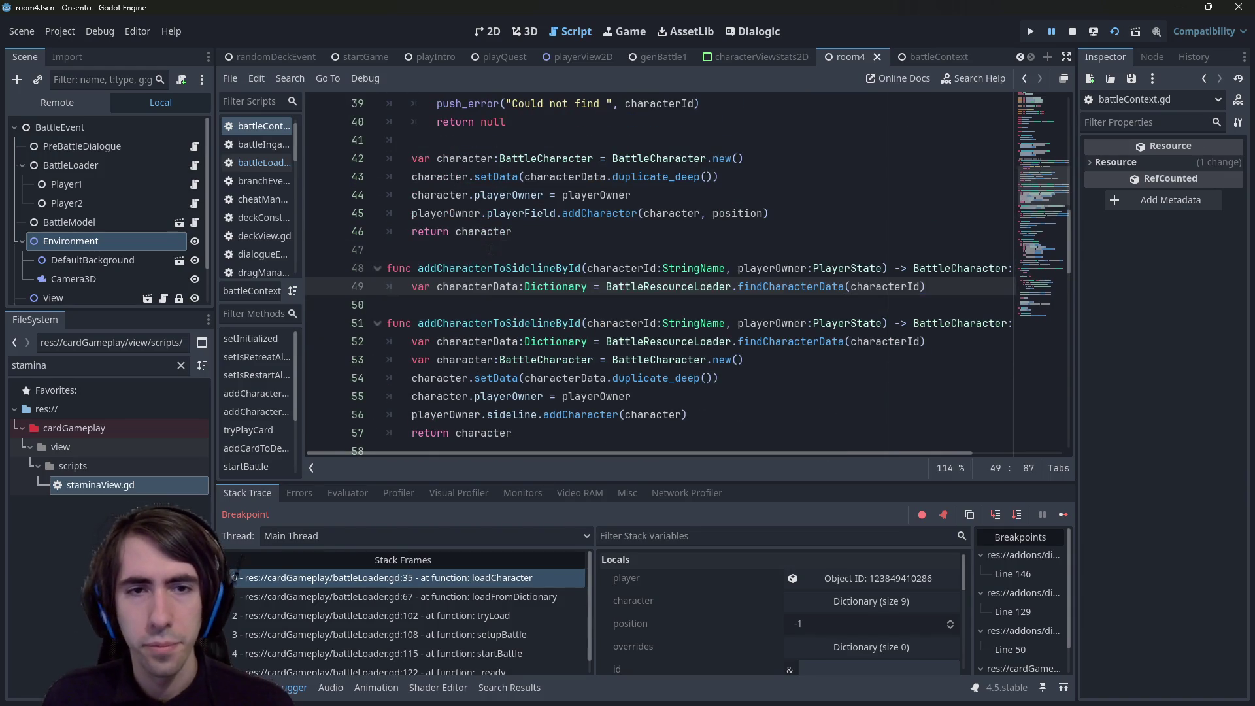
pyautogui.moveTo(558, 323); pyautogui.dragTo(582, 323)
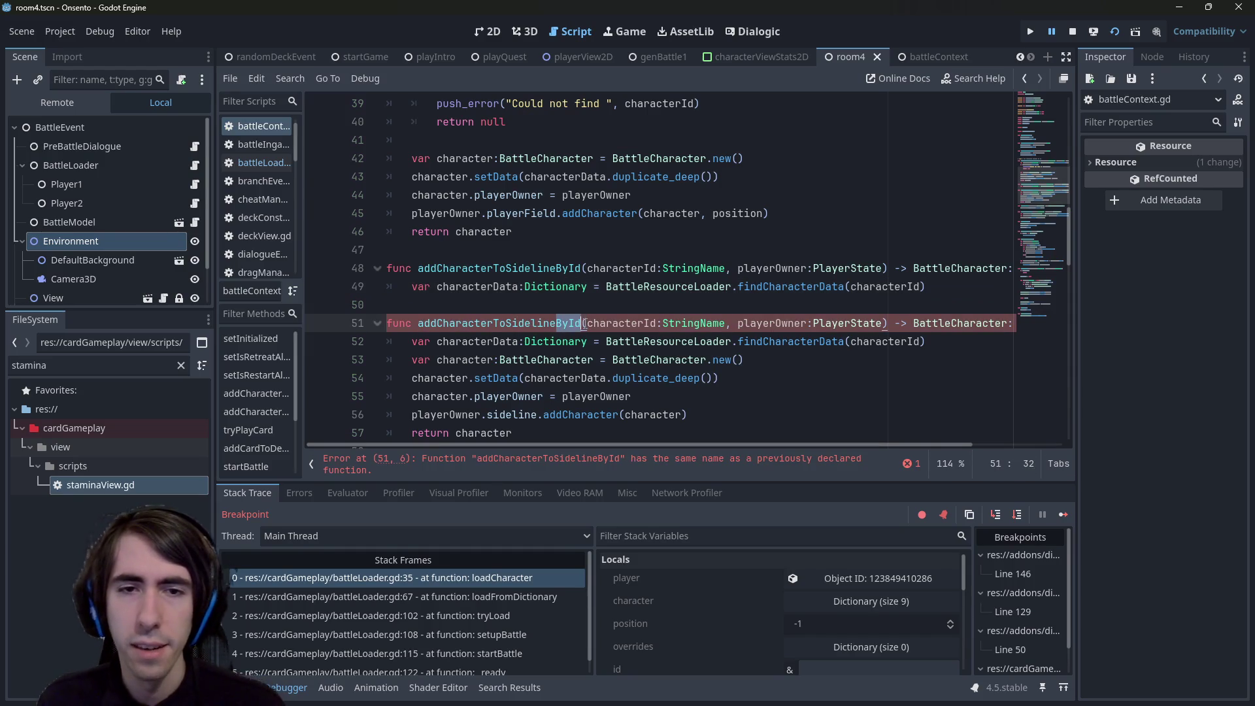
pyautogui.press('BackSpace')
pyautogui.hotkey('ctrl', 'f')
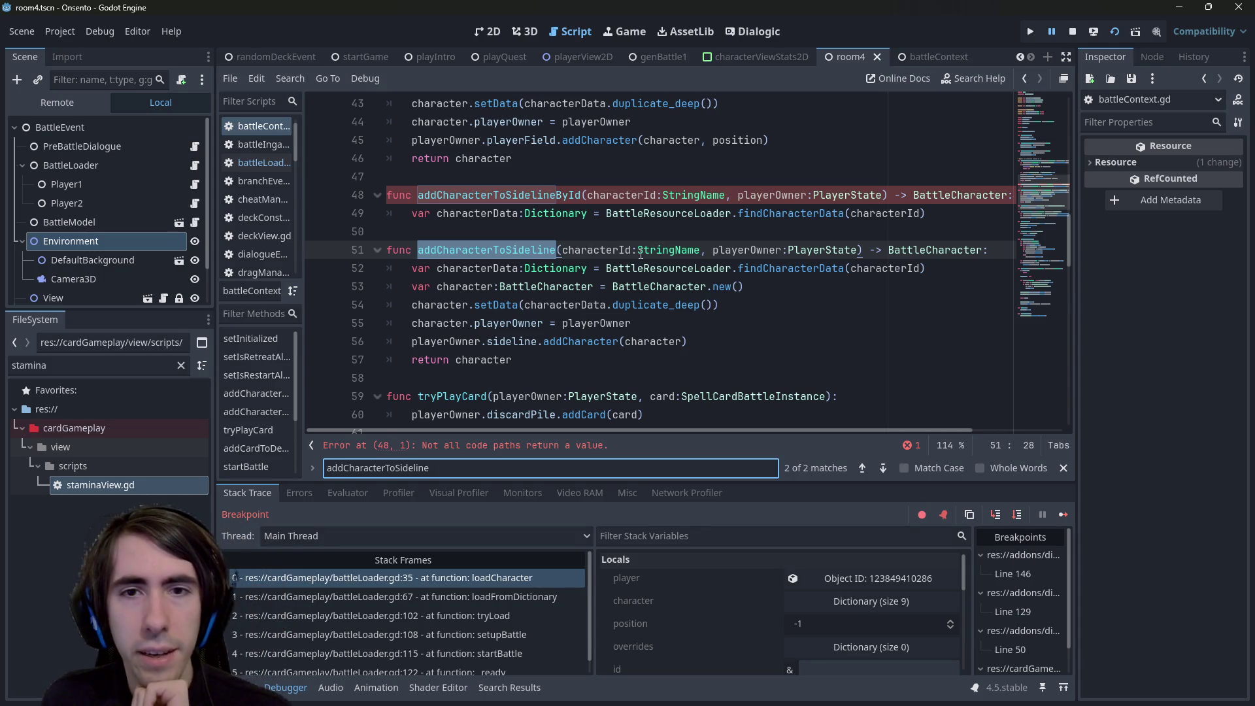
pyautogui.moveTo(562, 251); pyautogui.dragTo(702, 250)
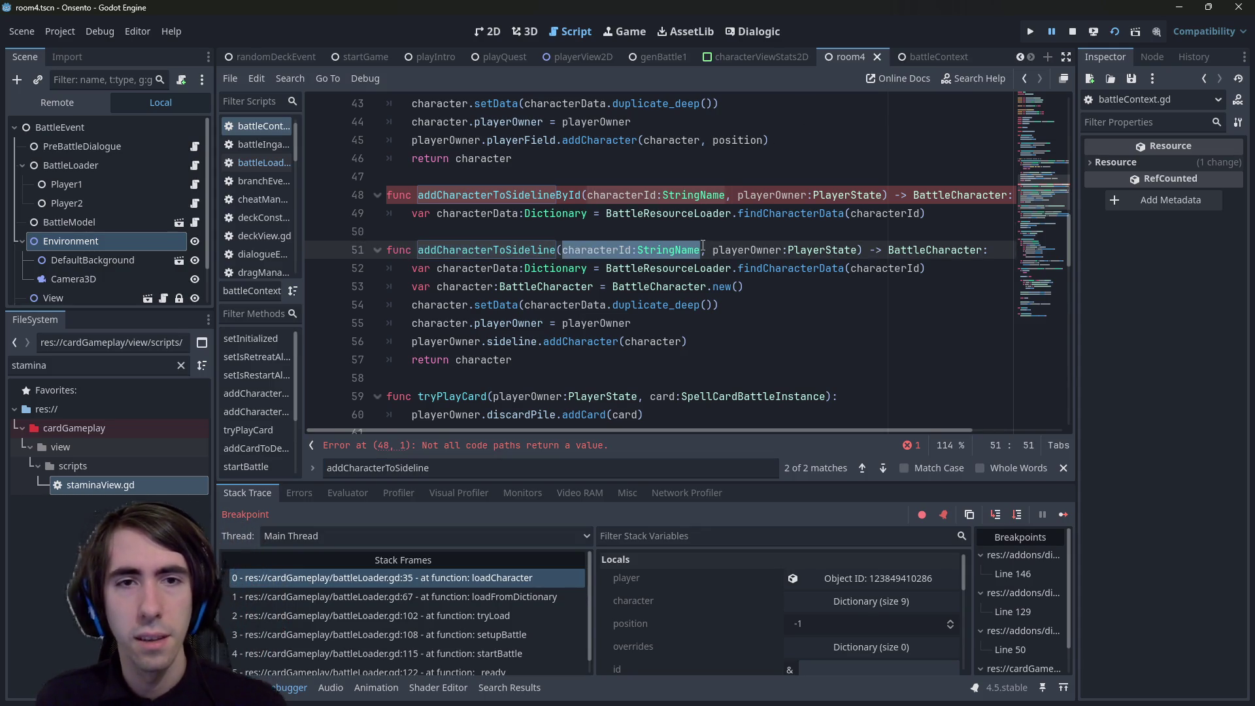
pyautogui.write('characterData:D')
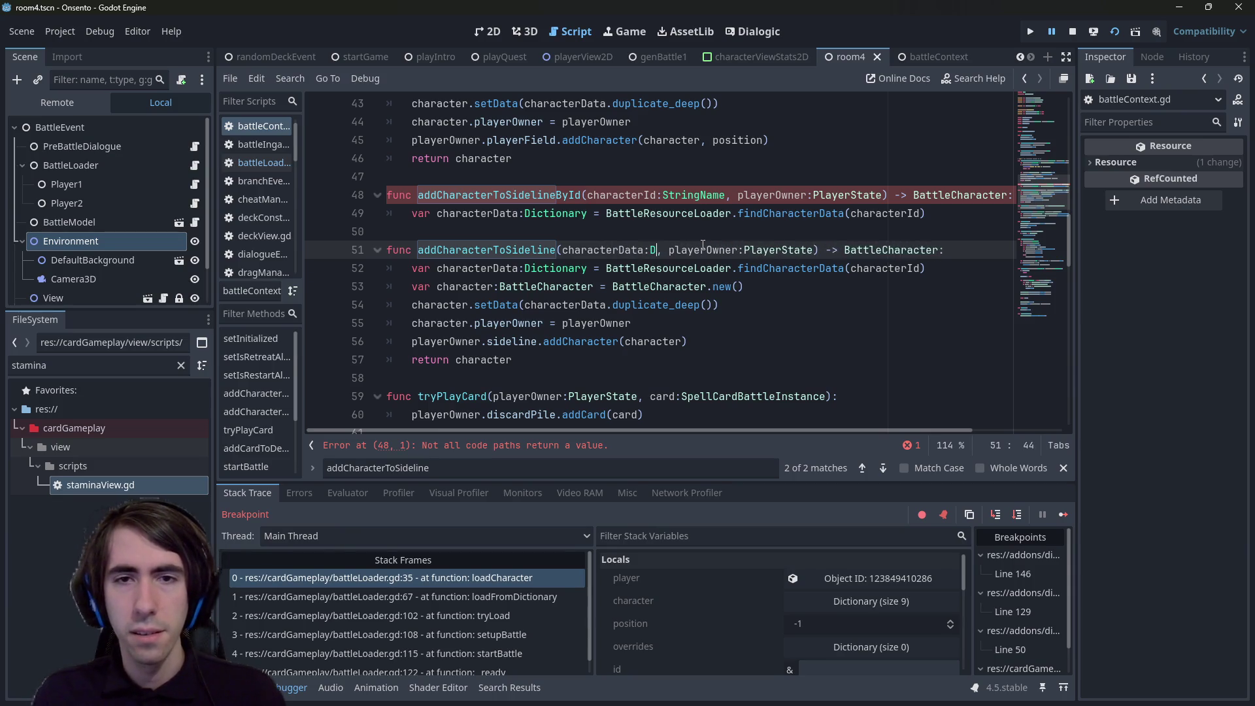
pyautogui.write('iction')
pyautogui.press('Return')
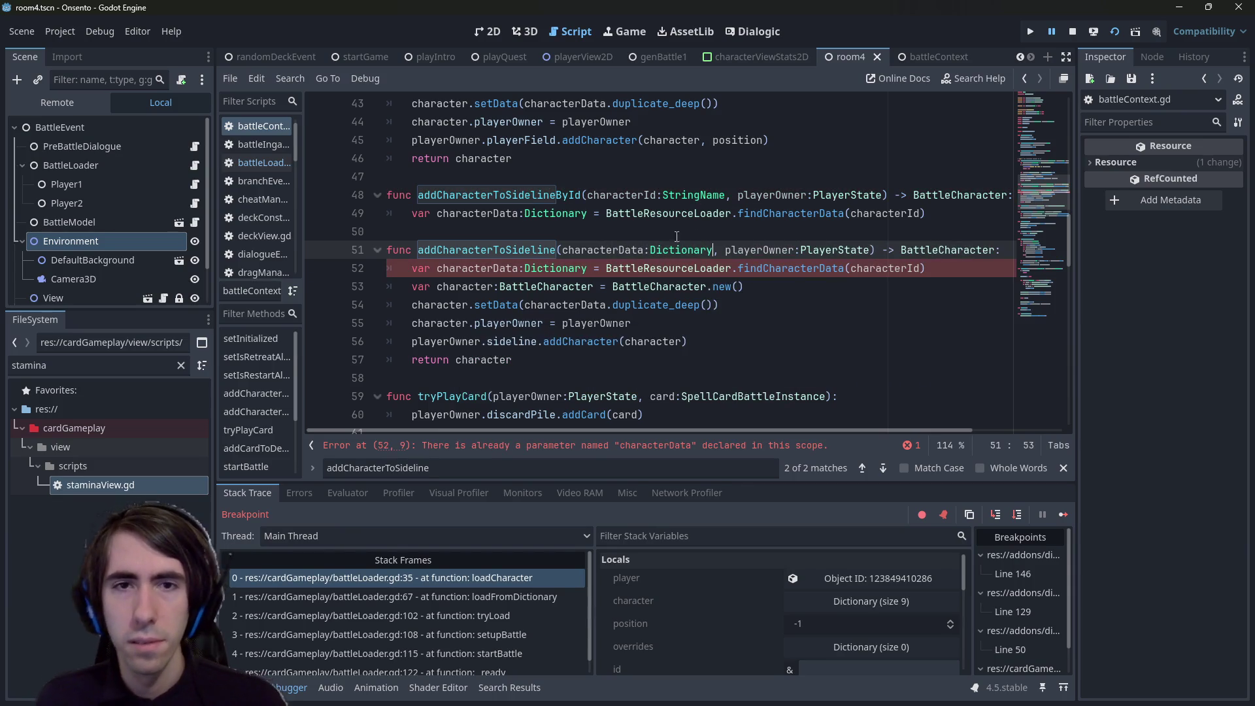
# Make addCharacterToSidelineById call addCharacterToSideline(characterData, playerOwner)
pyautogui.doubleClick(506, 250)
pyautogui.hotkey('ctrl', 'c')
pyautogui.click(934, 214)
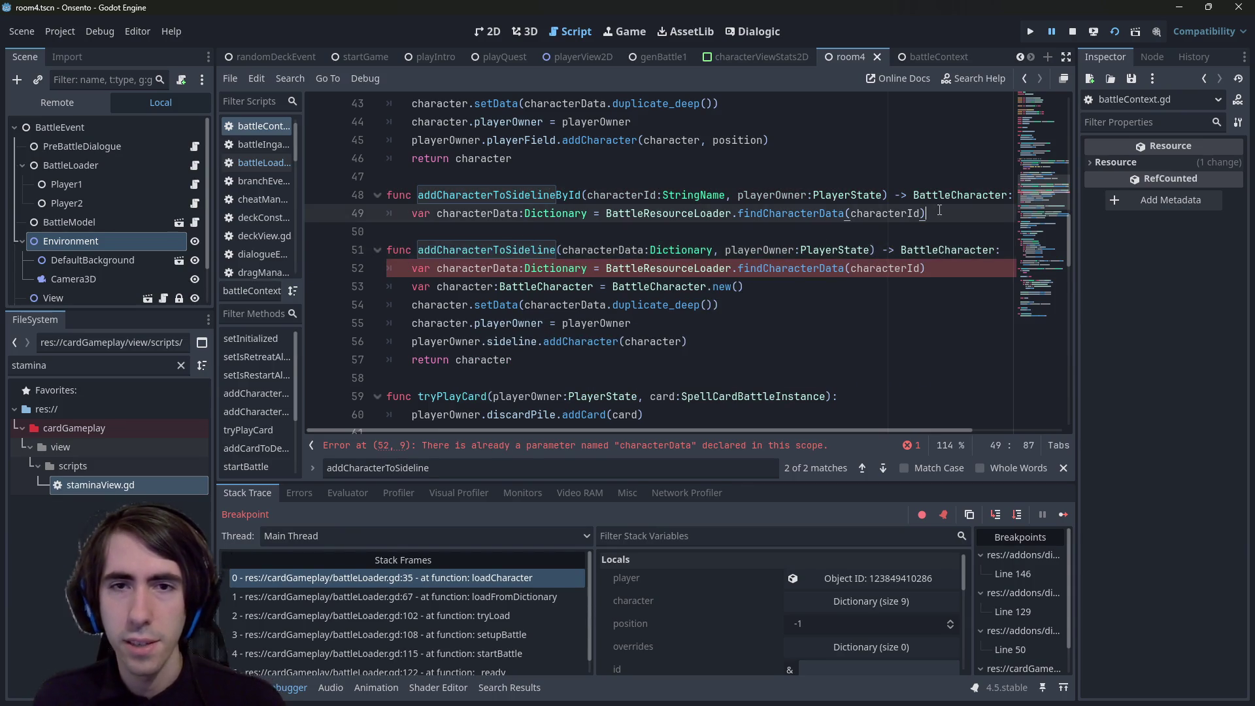
pyautogui.press('Return')
pyautogui.hotkey('ctrl', 'v')
pyautogui.write('(')
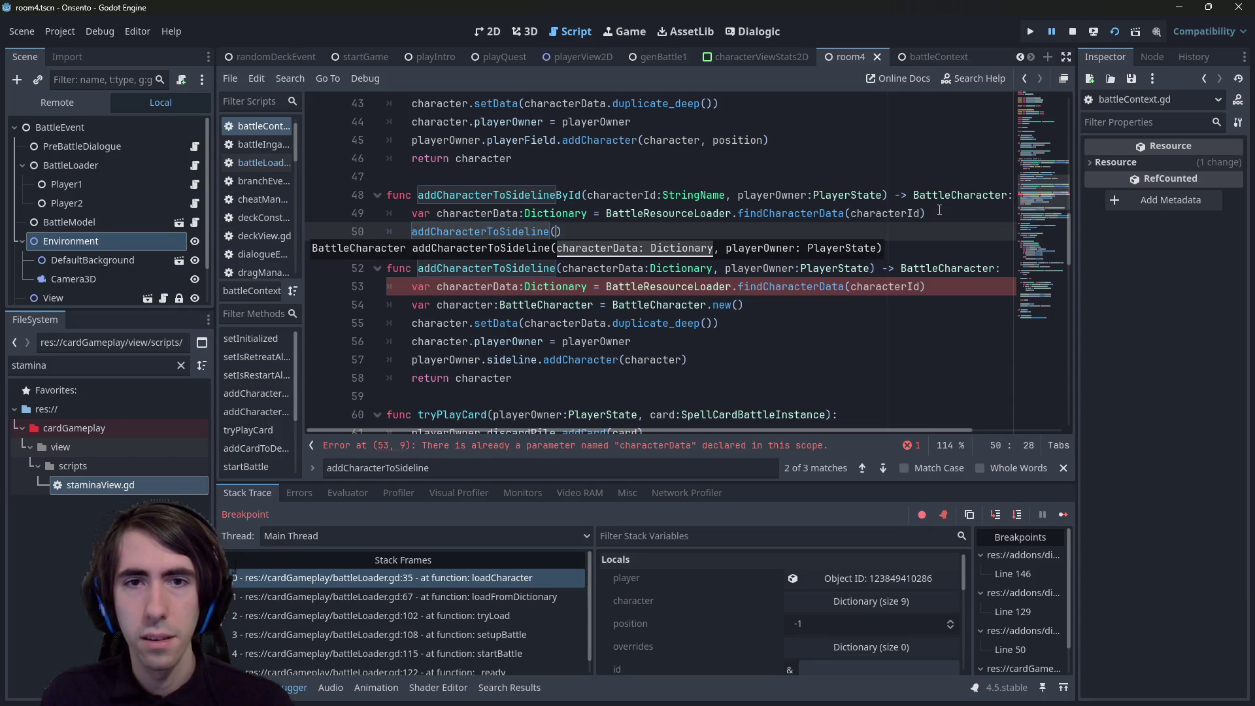
pyautogui.press('Escape')
pyautogui.write('characterD')
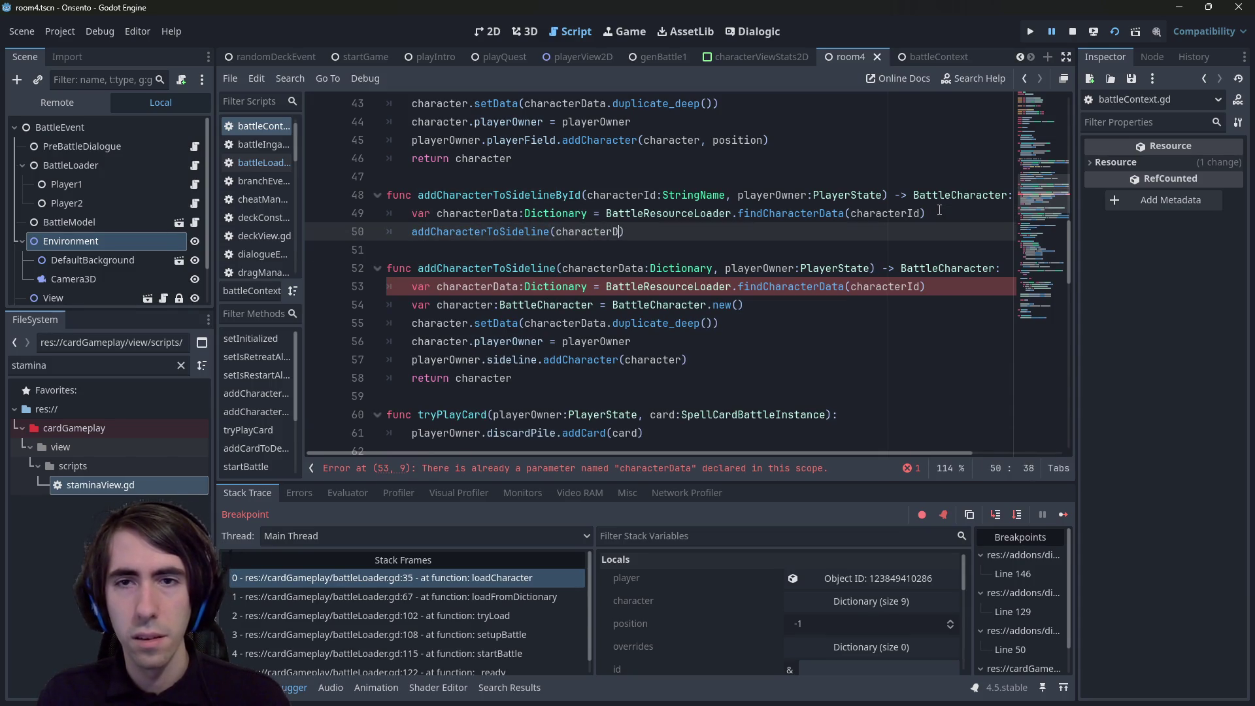
pyautogui.write('ata, playerOwner')
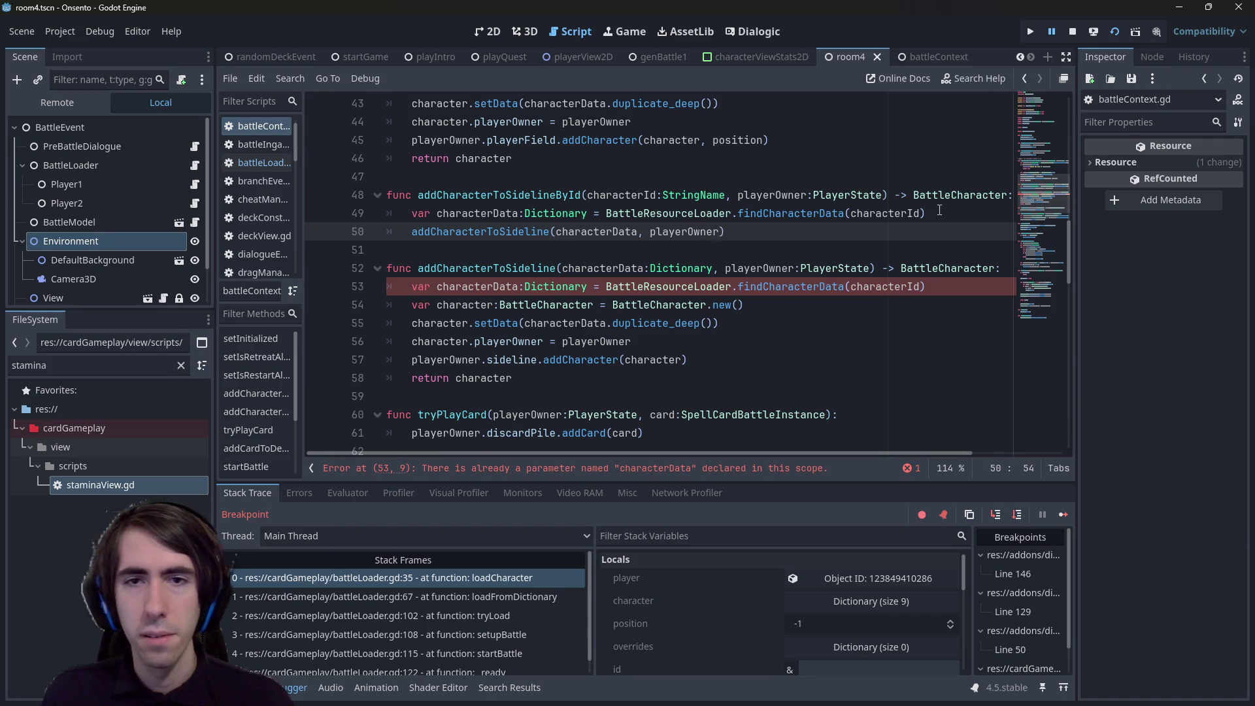
# Delete the redundant characterData lookup line, prefix the call with return, and save
pyautogui.click(638, 471)
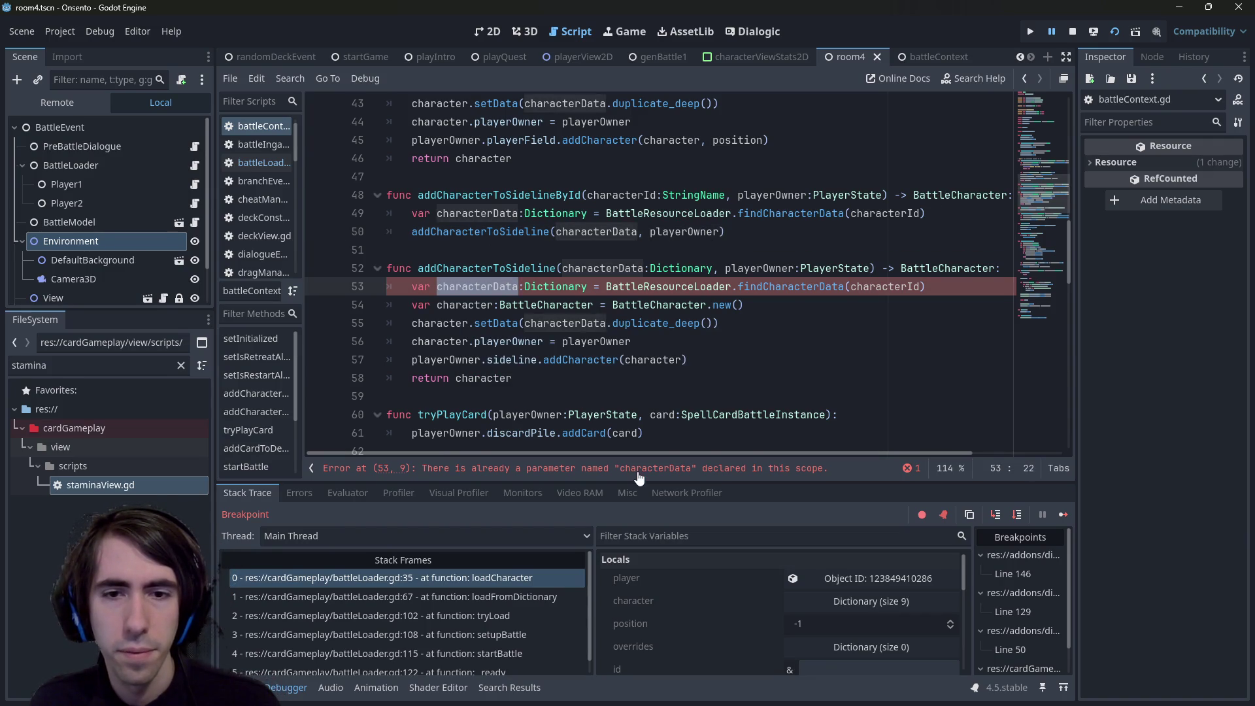
pyautogui.moveTo(926, 286); pyautogui.dragTo(335, 290)
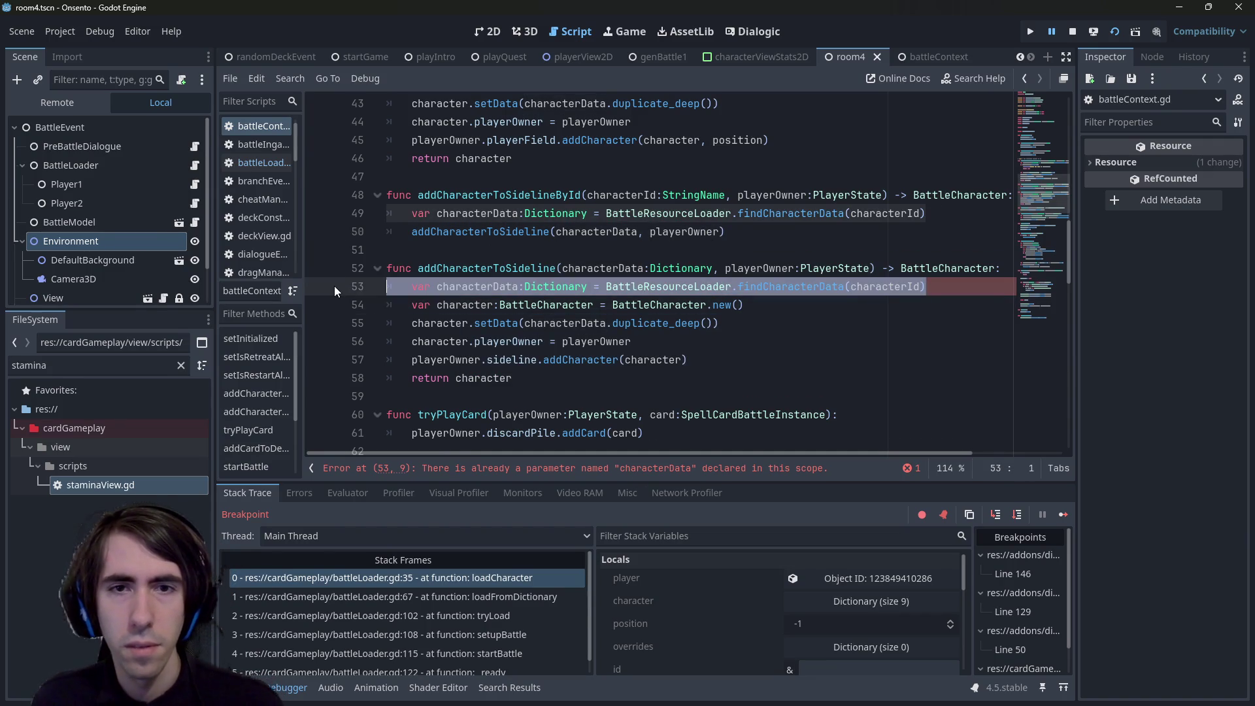
pyautogui.press('BackSpace')
pyautogui.press('BackSpace')
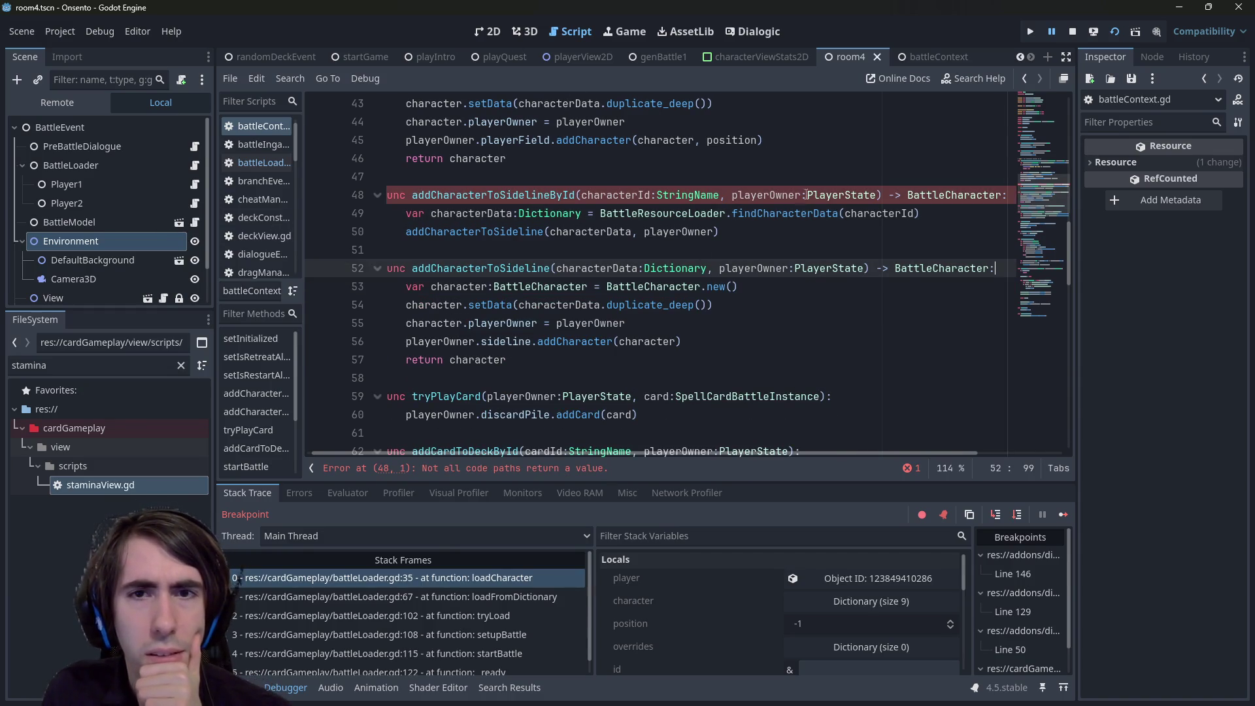
pyautogui.click(779, 234)
pyautogui.click(406, 229)
pyautogui.write('return')
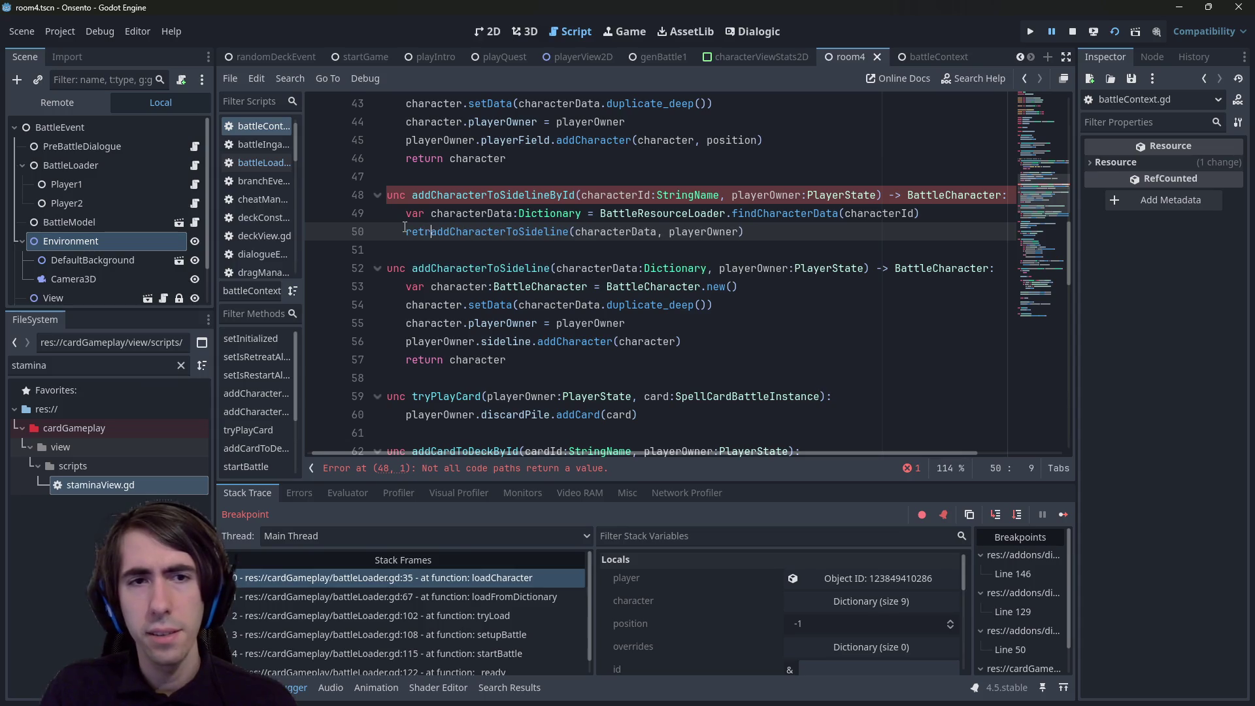
pyautogui.hotkey('ctrl', 's')
# Go back to loadCharacter in battleLoader.gd
pyautogui.press('Escape')
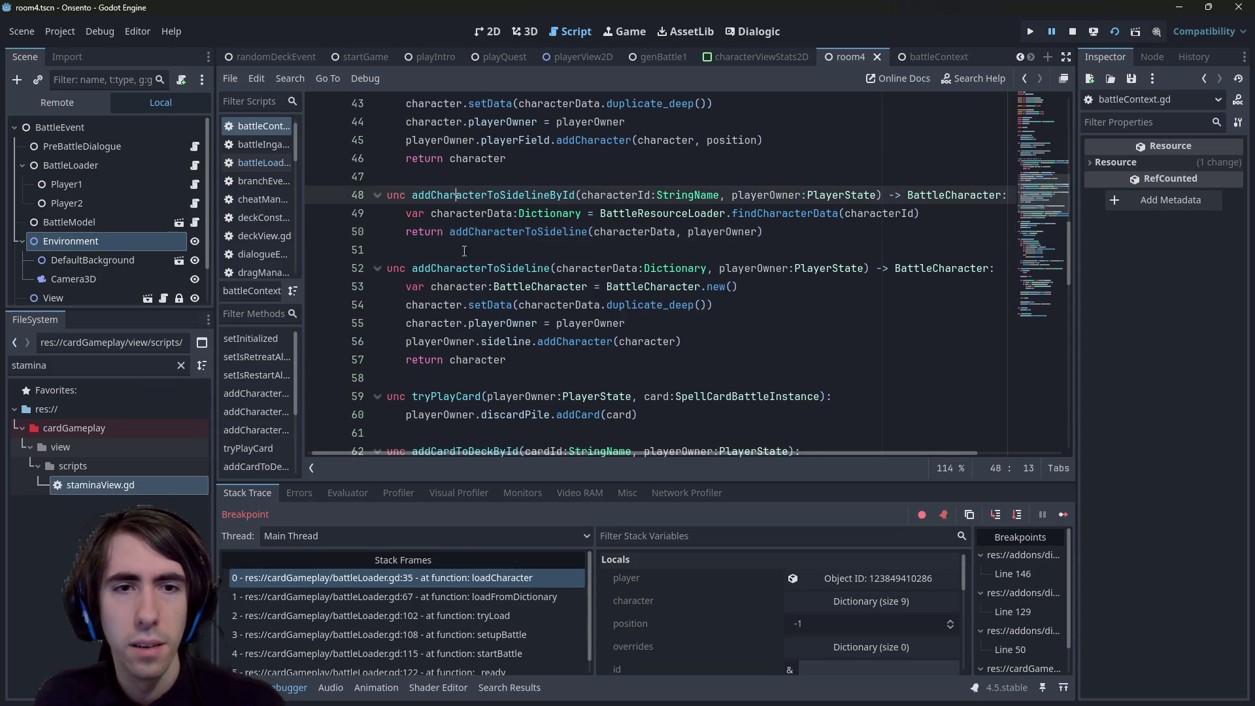
pyautogui.doubleClick(476, 268)
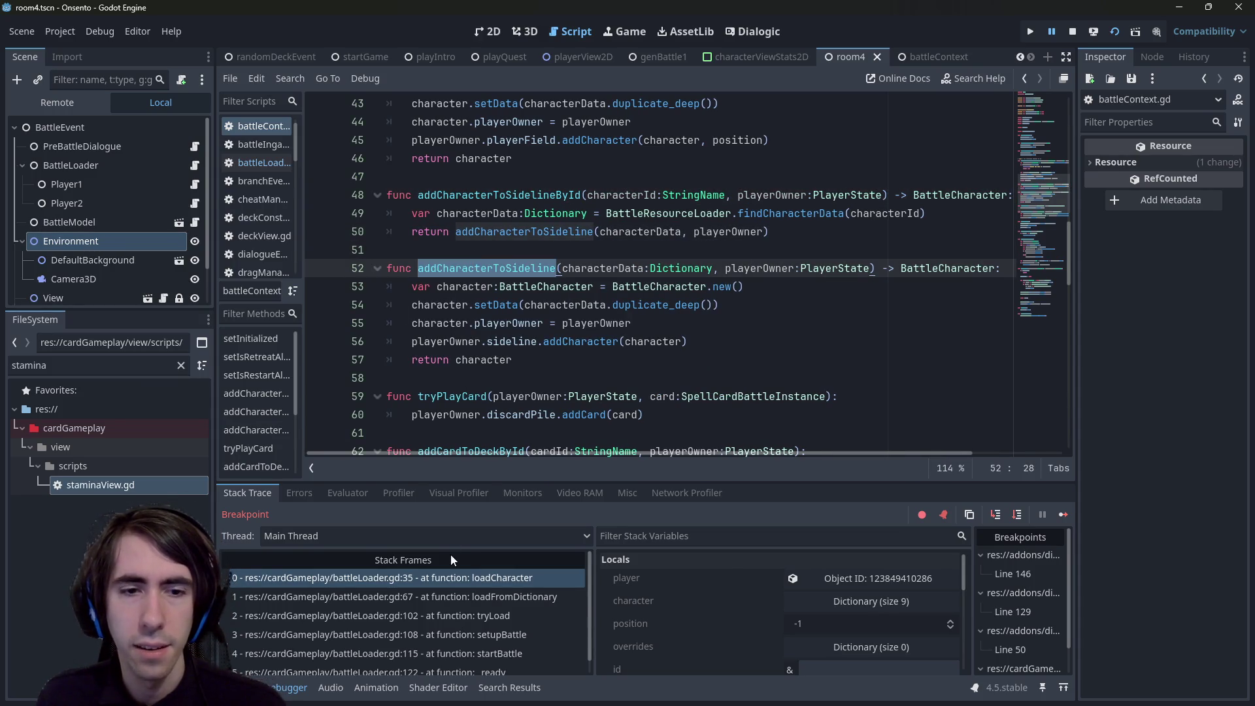
pyautogui.click(461, 578)
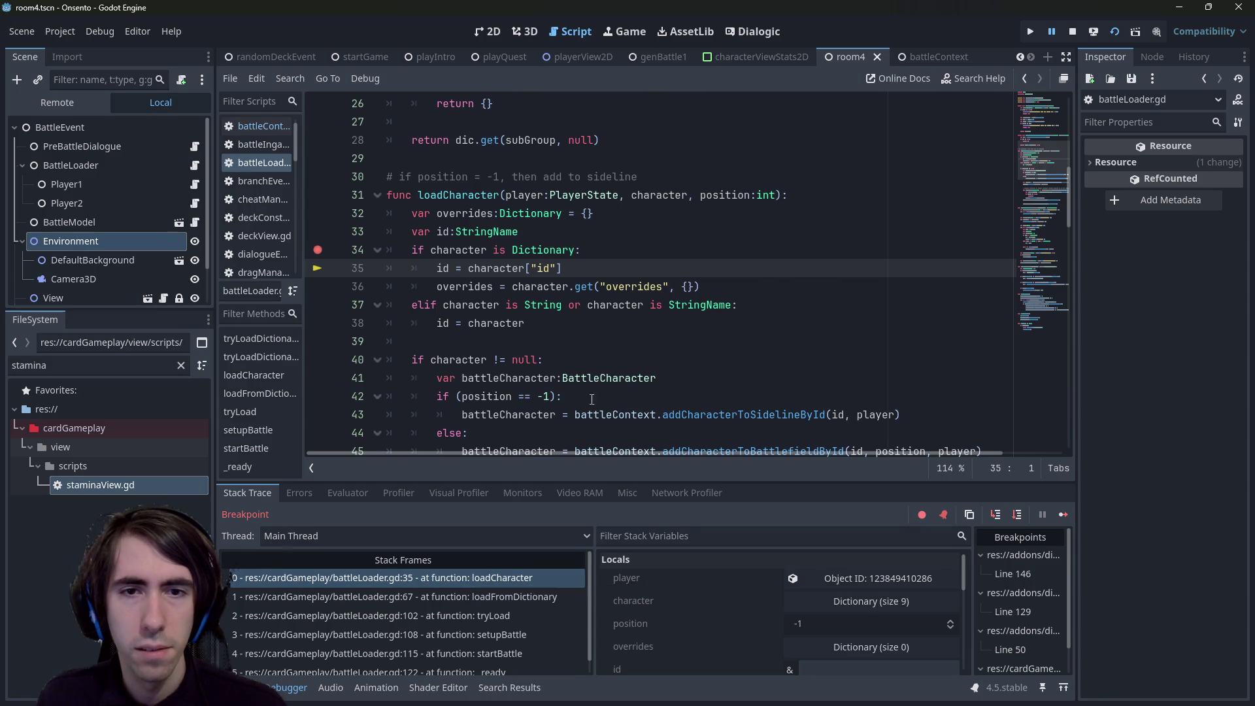
# Add an 'add fallback if full' TODO under else, save, and open addCharacterToBattlefieldById
pyautogui.scroll(-2, 601, 386)
pyautogui.scroll(-3, 600, 385)
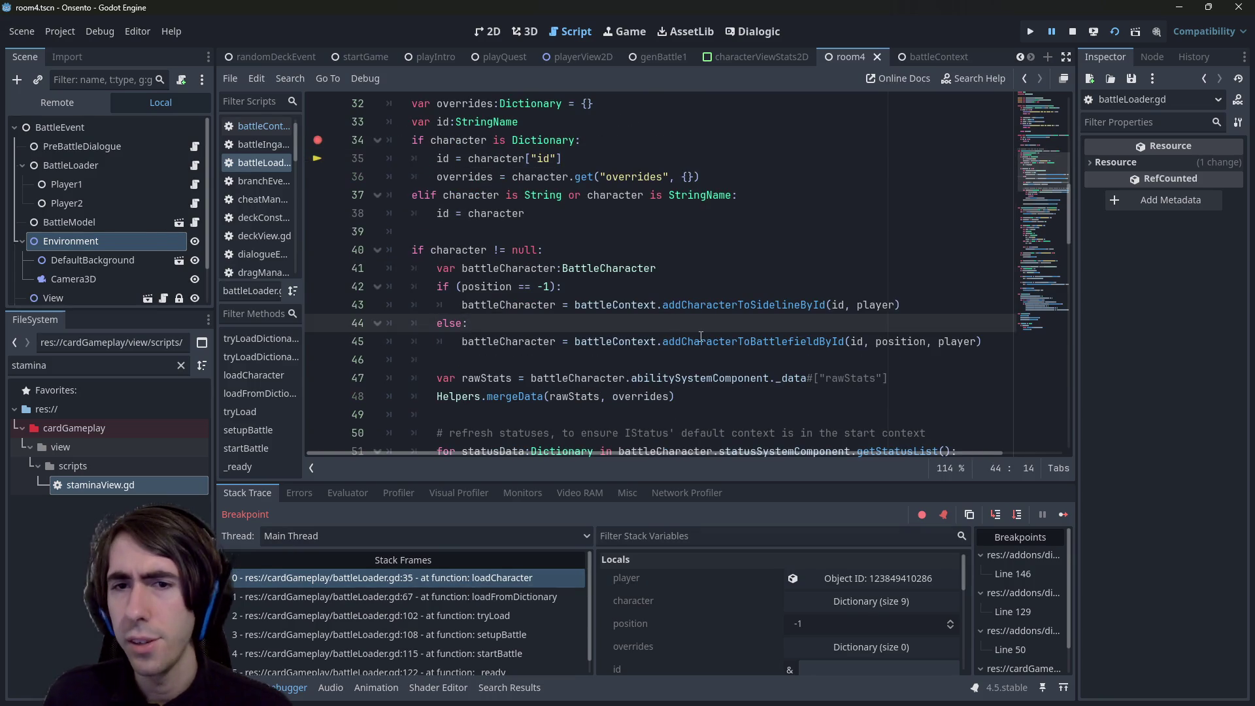
pyautogui.moveTo(701, 341); pyautogui.dragTo(794, 341)
pyautogui.click(806, 323)
pyautogui.press('Return')
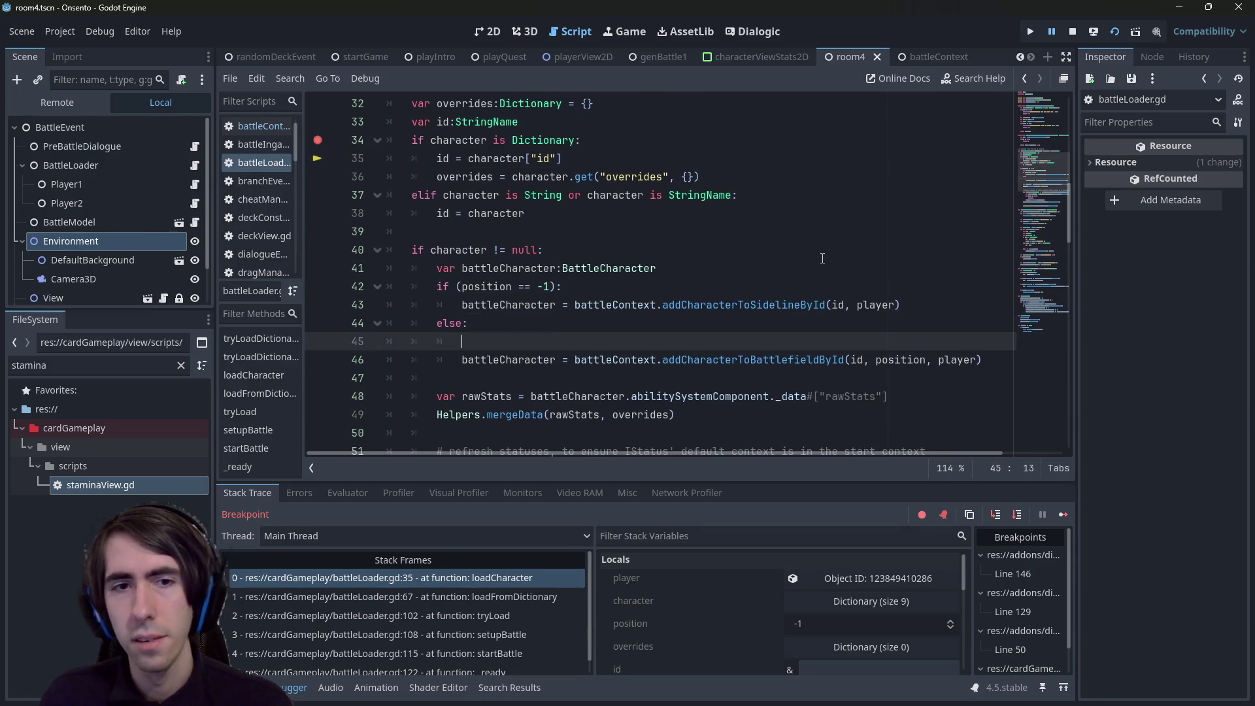
pyautogui.write('return')
pyautogui.hotkey('ctrl', 's')
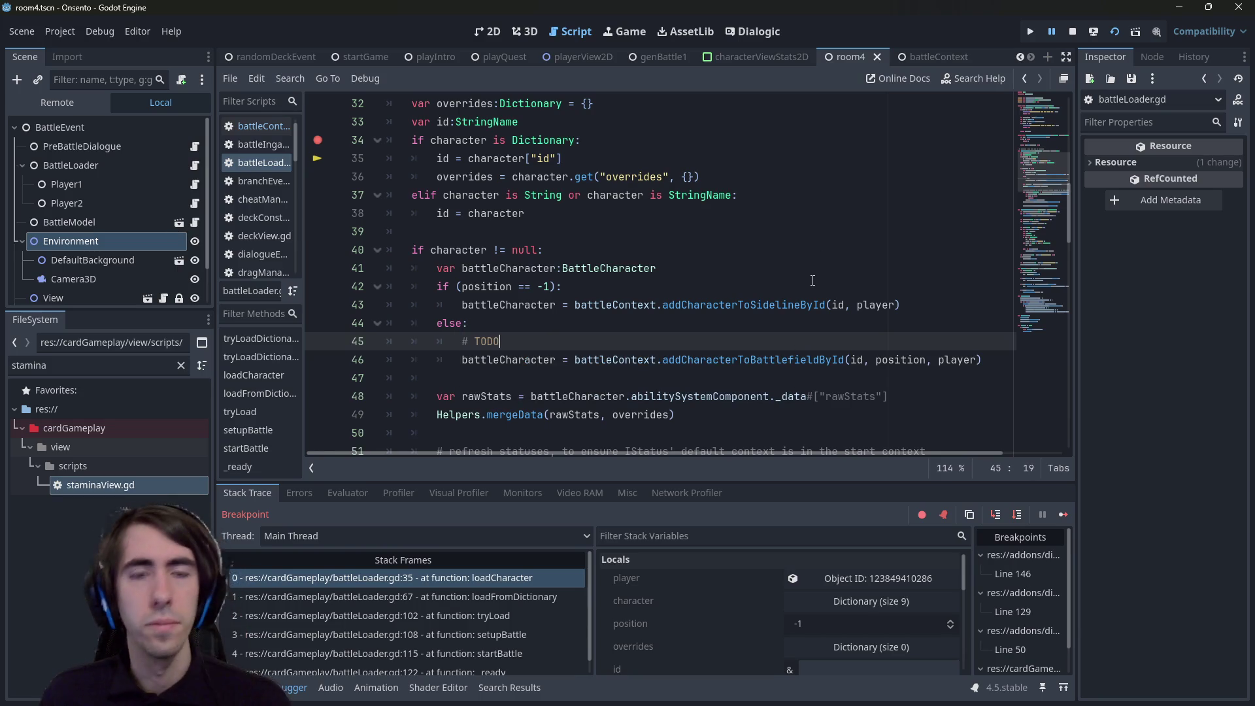
pyautogui.write('u')
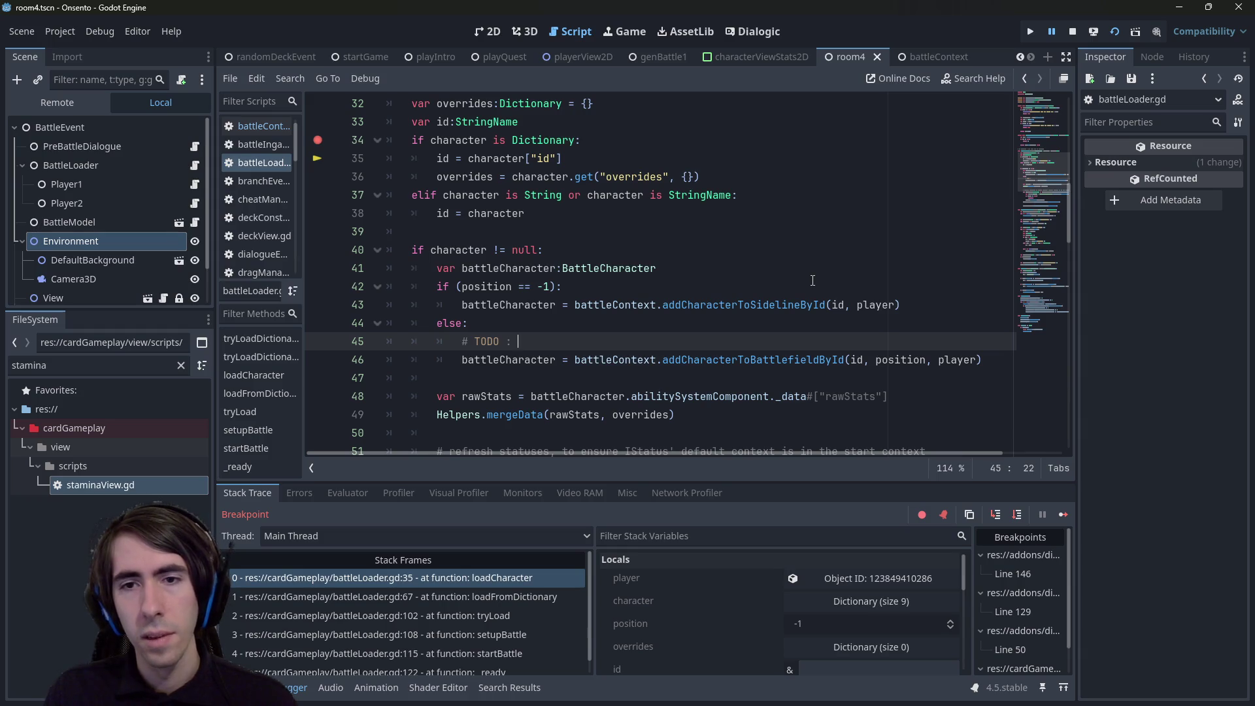
pyautogui.write('add f')
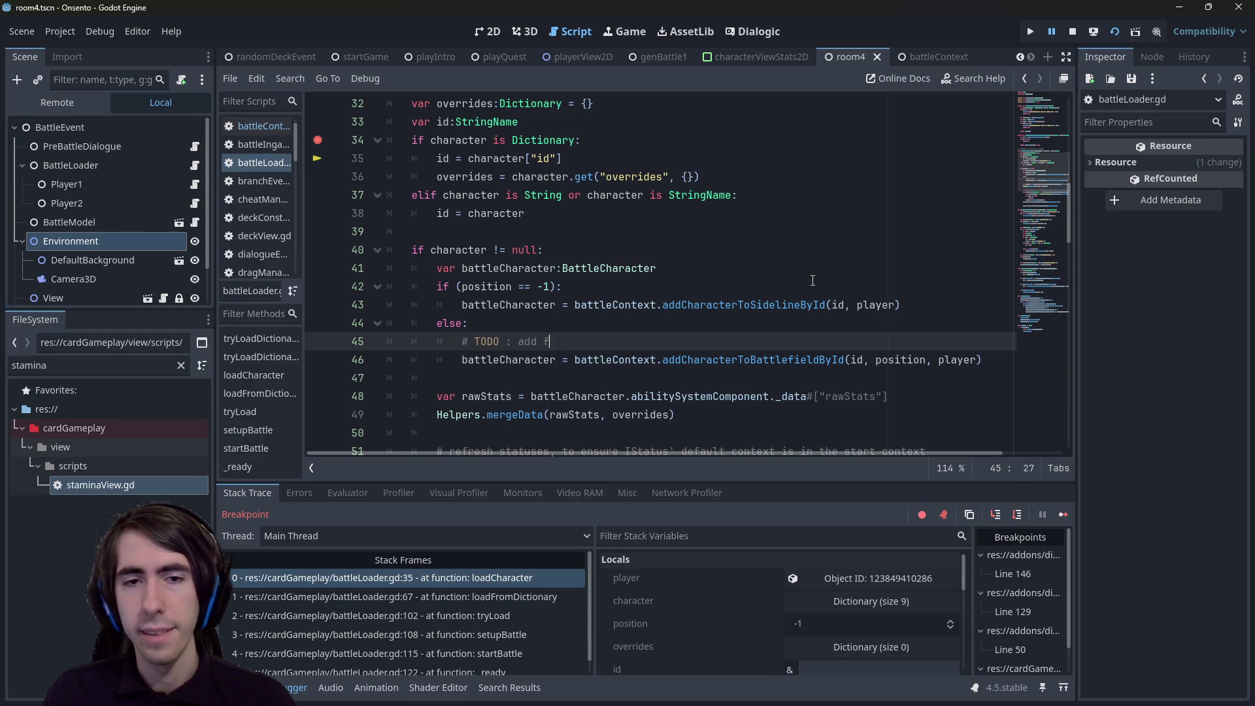
pyautogui.write('allback if full')
pyautogui.hotkey('ctrl', 's')
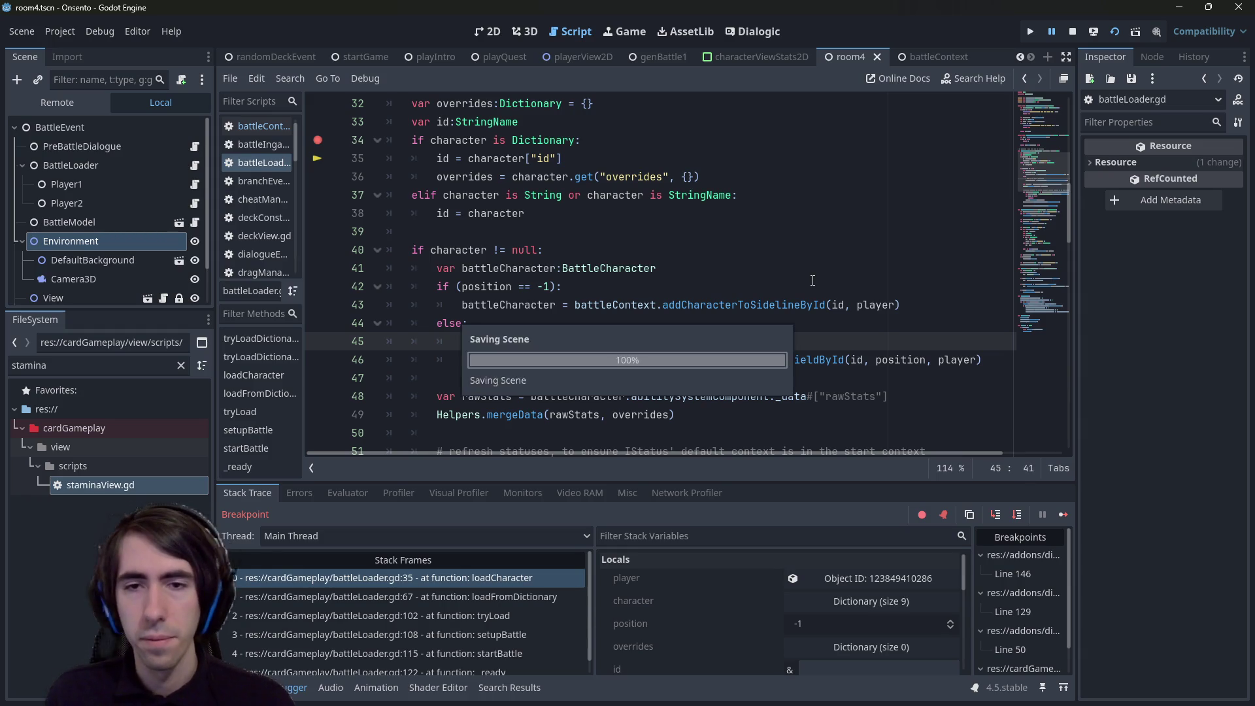
pyautogui.keyDown('ctrl'); pyautogui.click(739, 359); pyautogui.keyUp('ctrl')
pyautogui.click(786, 287)
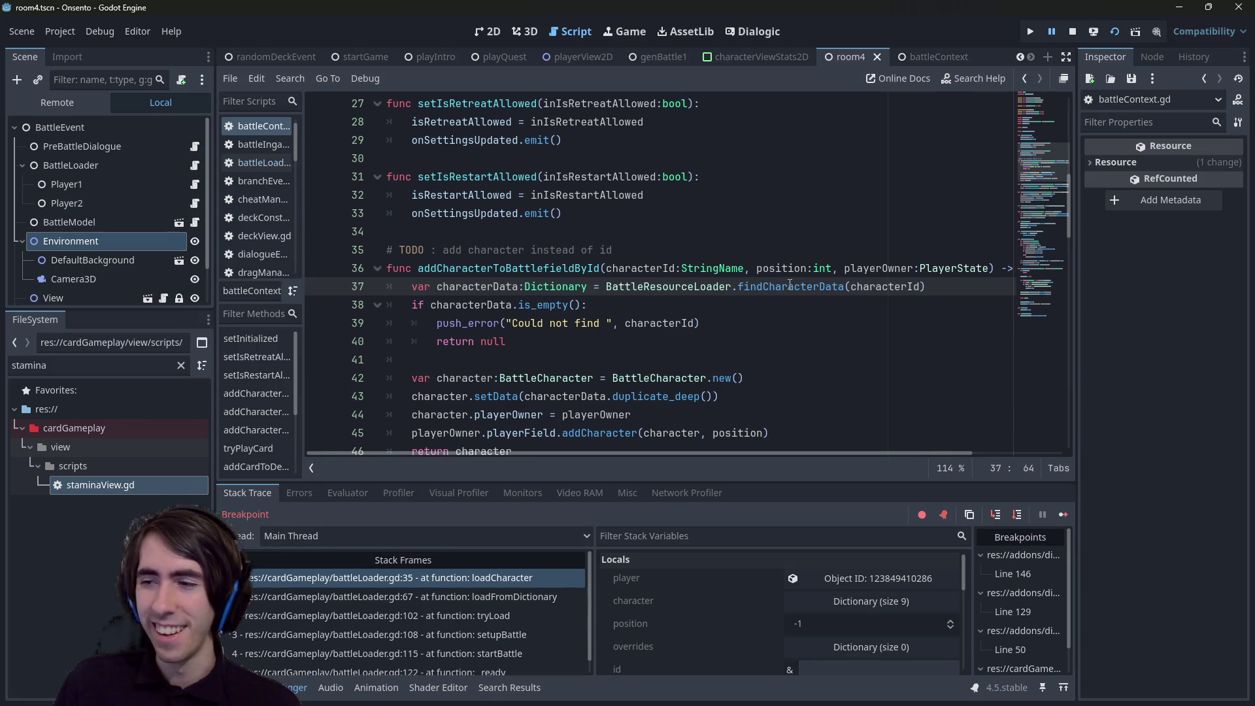
# Navigate back to battleLoader.gd and select the addCharacterToSidelineById call
pyautogui.hotkey('alt', 'Left')
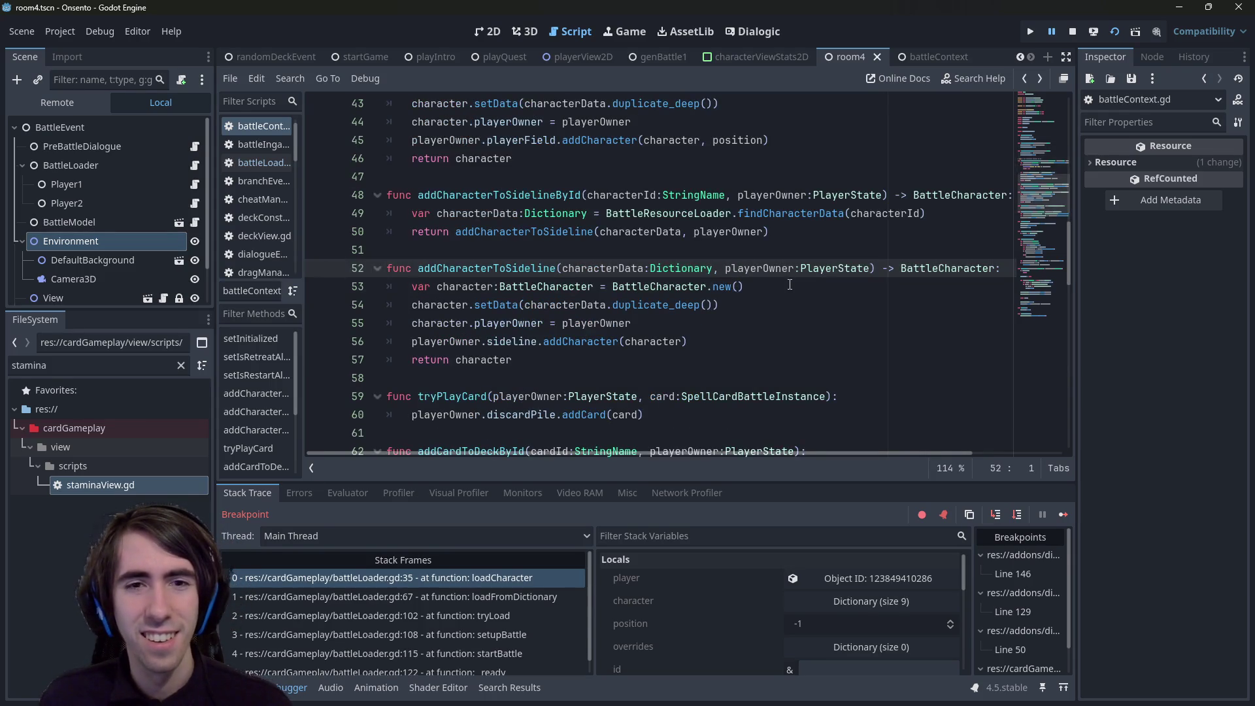
pyautogui.hotkey('alt', 'Left')
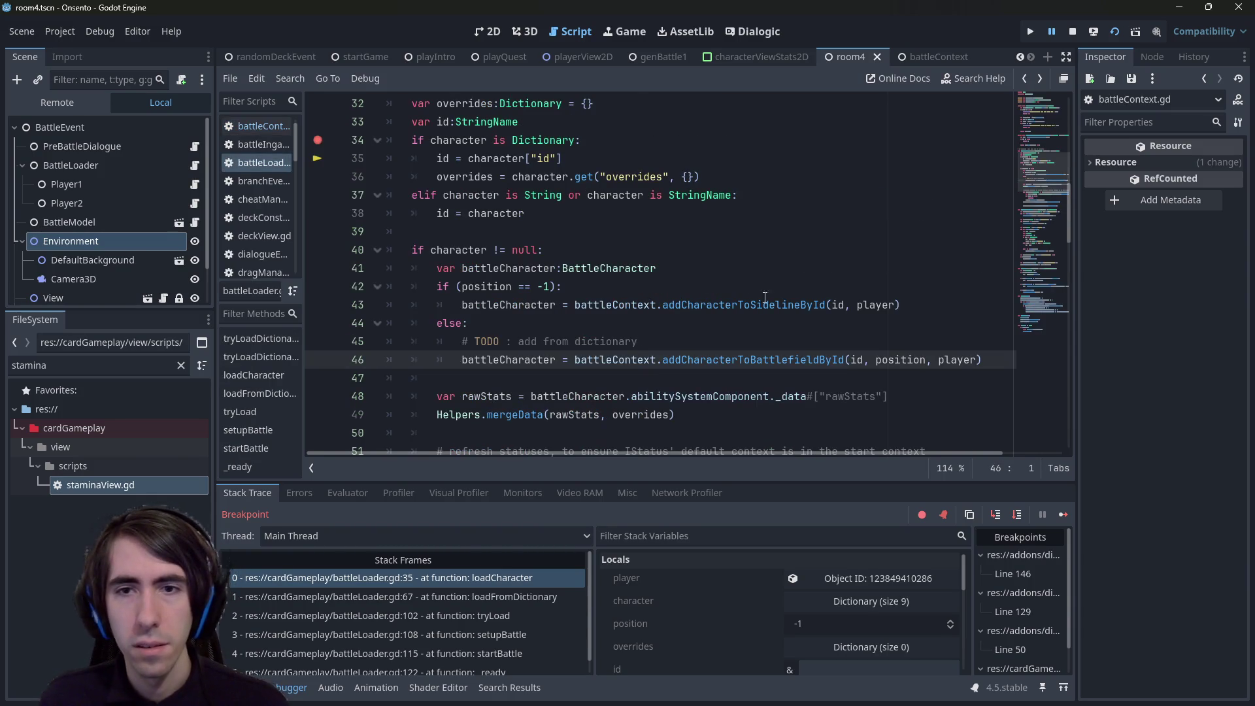
pyautogui.doubleClick(793, 303)
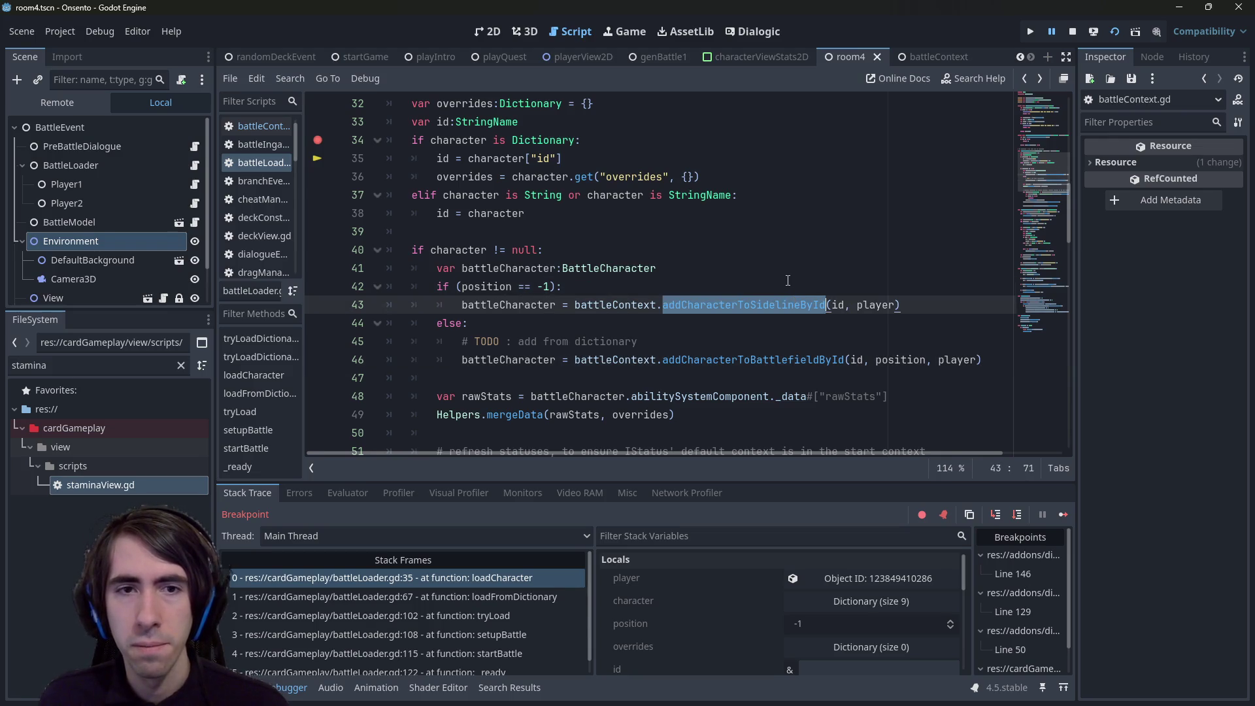
# Declare var dic:Dictionary above the Dictionary check in loadCharacter and save
pyautogui.doubleClick(838, 305)
pyautogui.scroll(6, 811, 275)
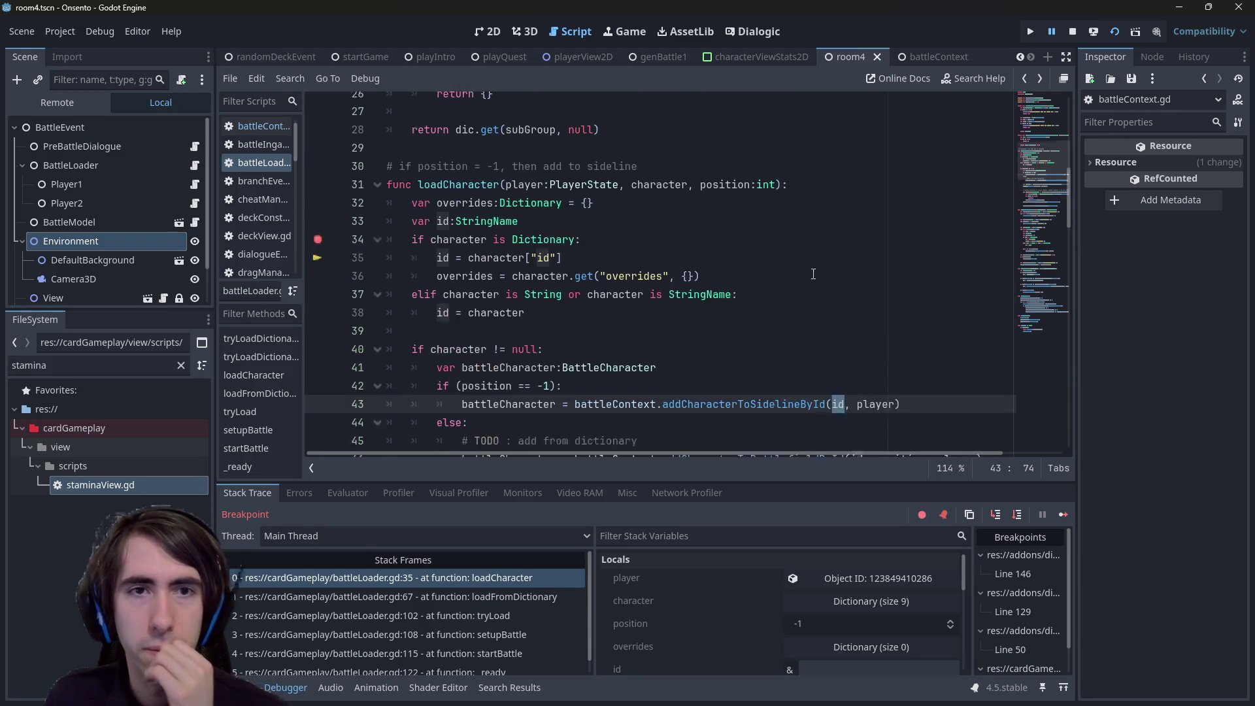
pyautogui.scroll(-5, 811, 273)
pyautogui.scroll(1, 809, 273)
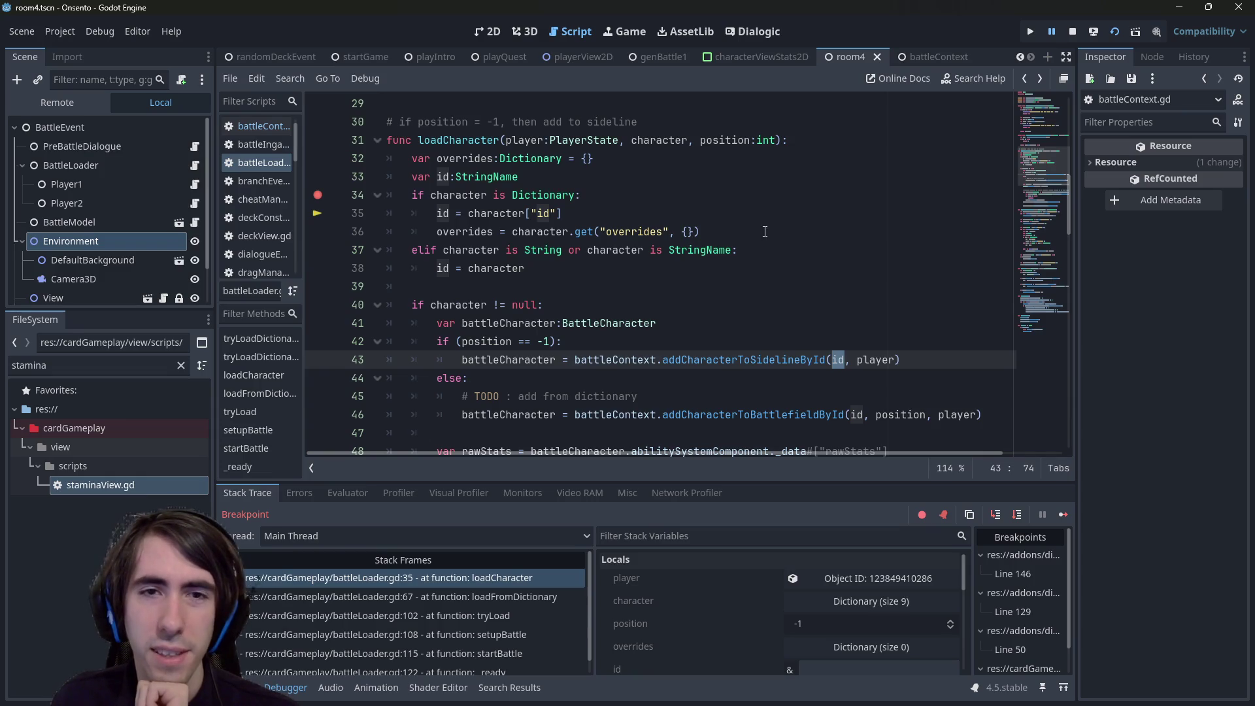
pyautogui.doubleClick(460, 195)
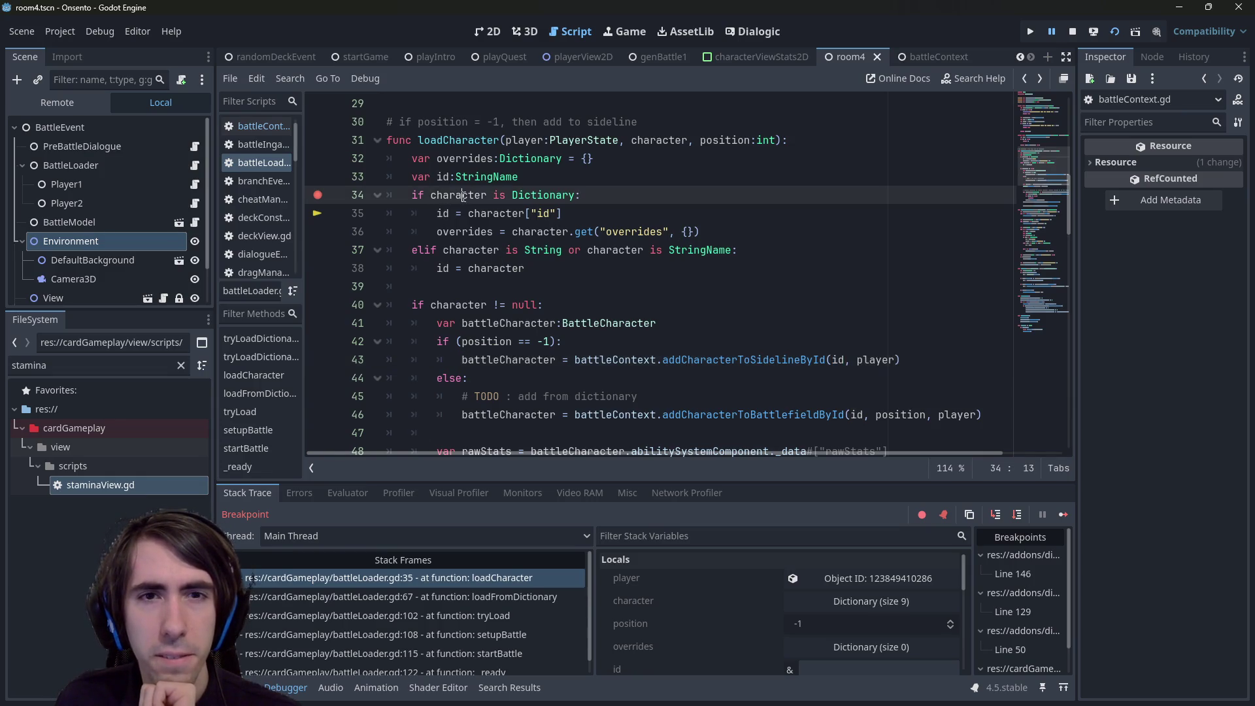
pyautogui.moveTo(463, 196)
pyautogui.click(565, 179)
pyautogui.press('Return')
pyautogui.write('var dic:Dictionary')
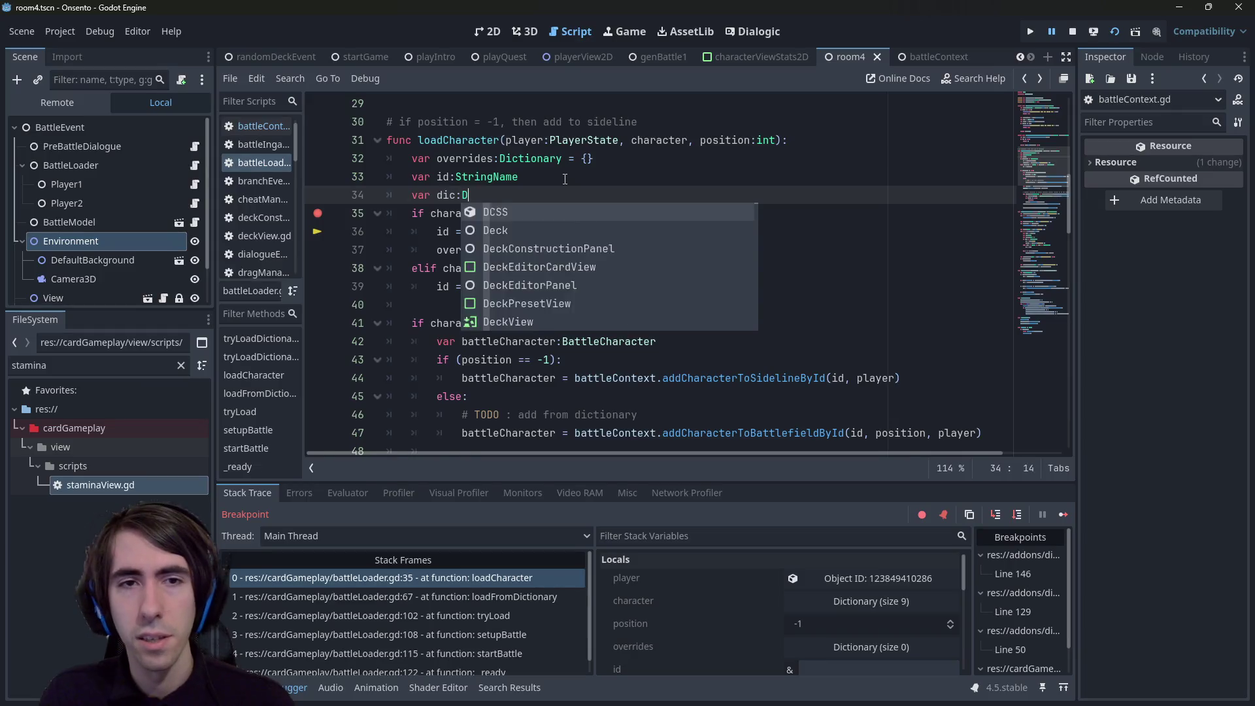
pyautogui.hotkey('ctrl', 's')
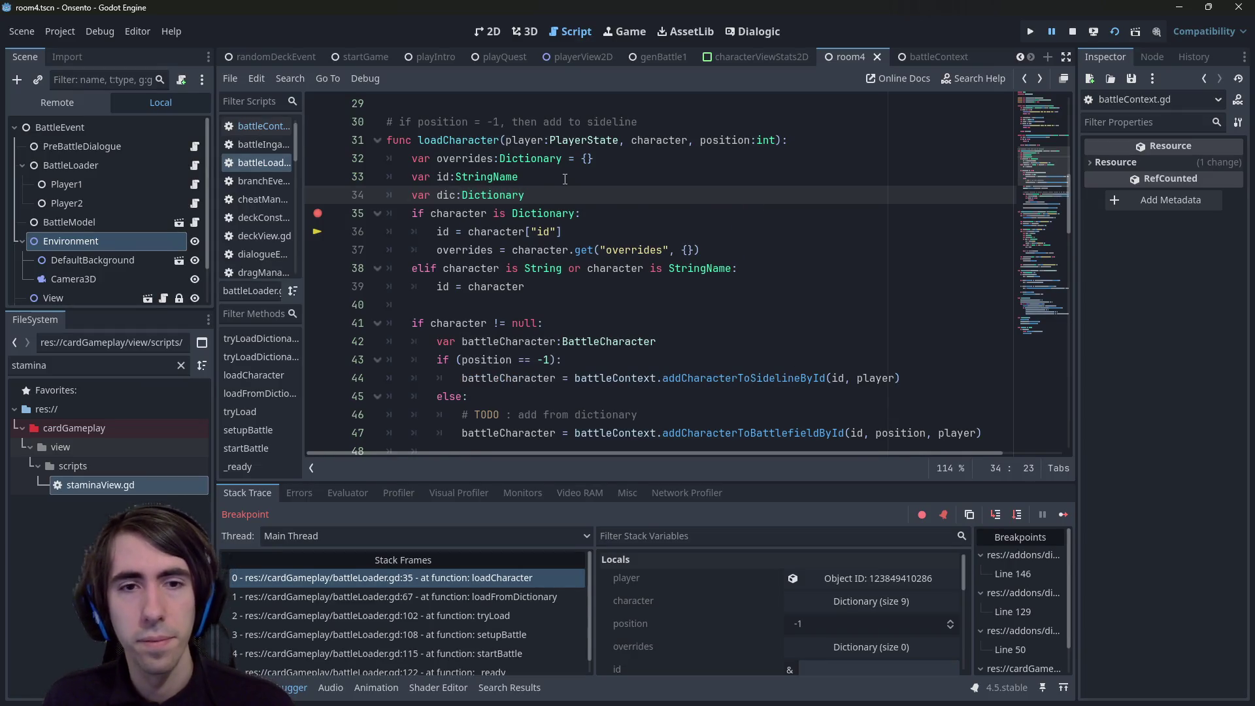
# Initialize dic to {} and assign dic = character inside the Dictionary branch
pyautogui.scroll(-1, 483, 177)
pyautogui.click(616, 168)
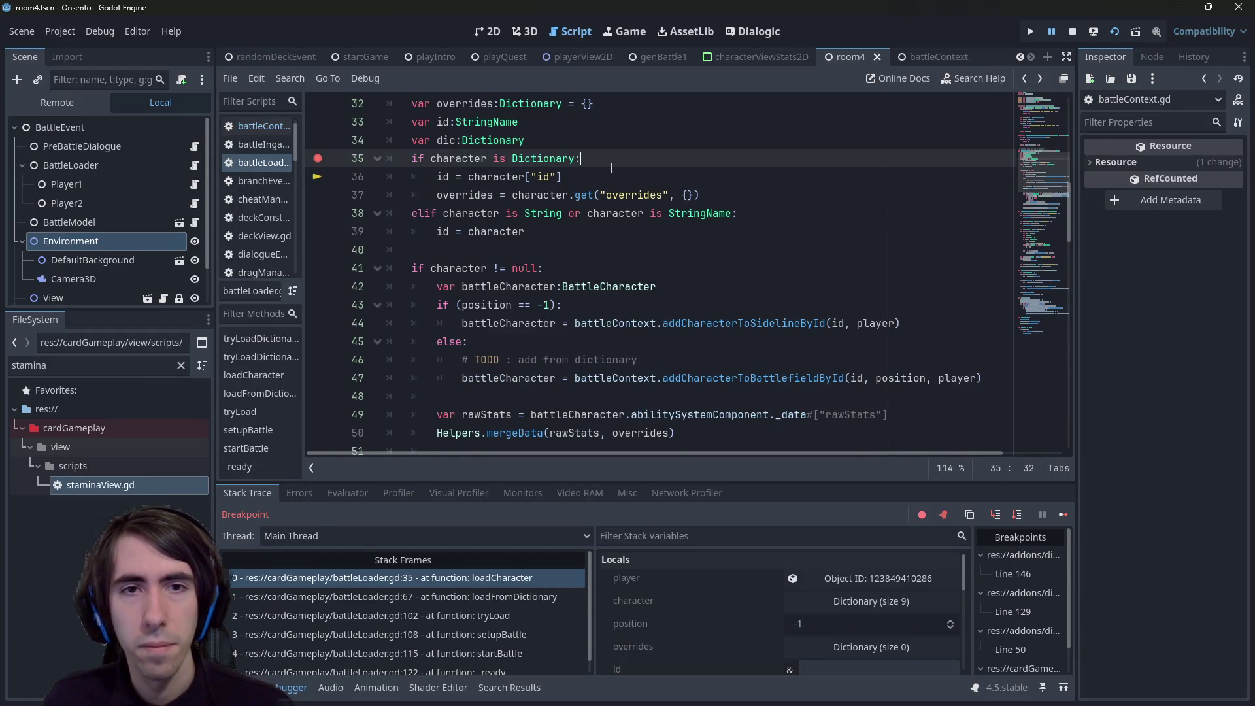
pyautogui.press('Return')
pyautogui.write('dic =')
pyautogui.press('Up')
pyautogui.press('Up')
pyautogui.press('End')
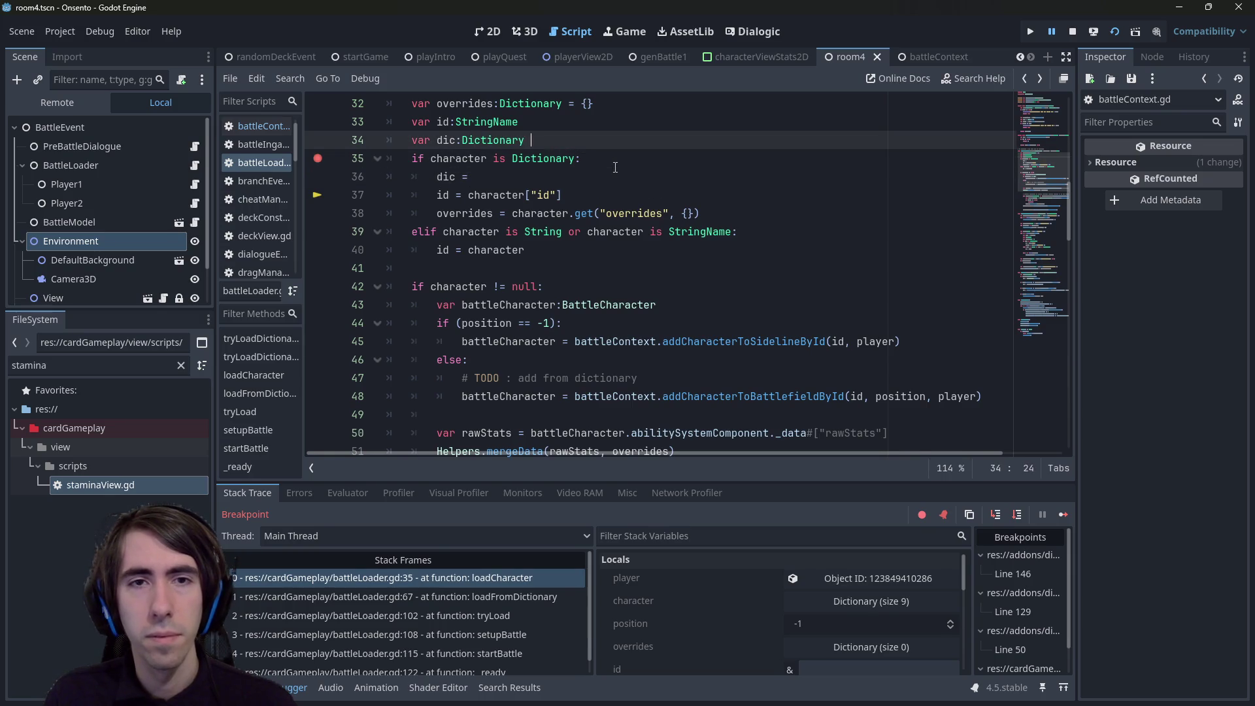
pyautogui.write('= {}')
pyautogui.press('Down')
pyautogui.press('Down')
pyautogui.write('dic')
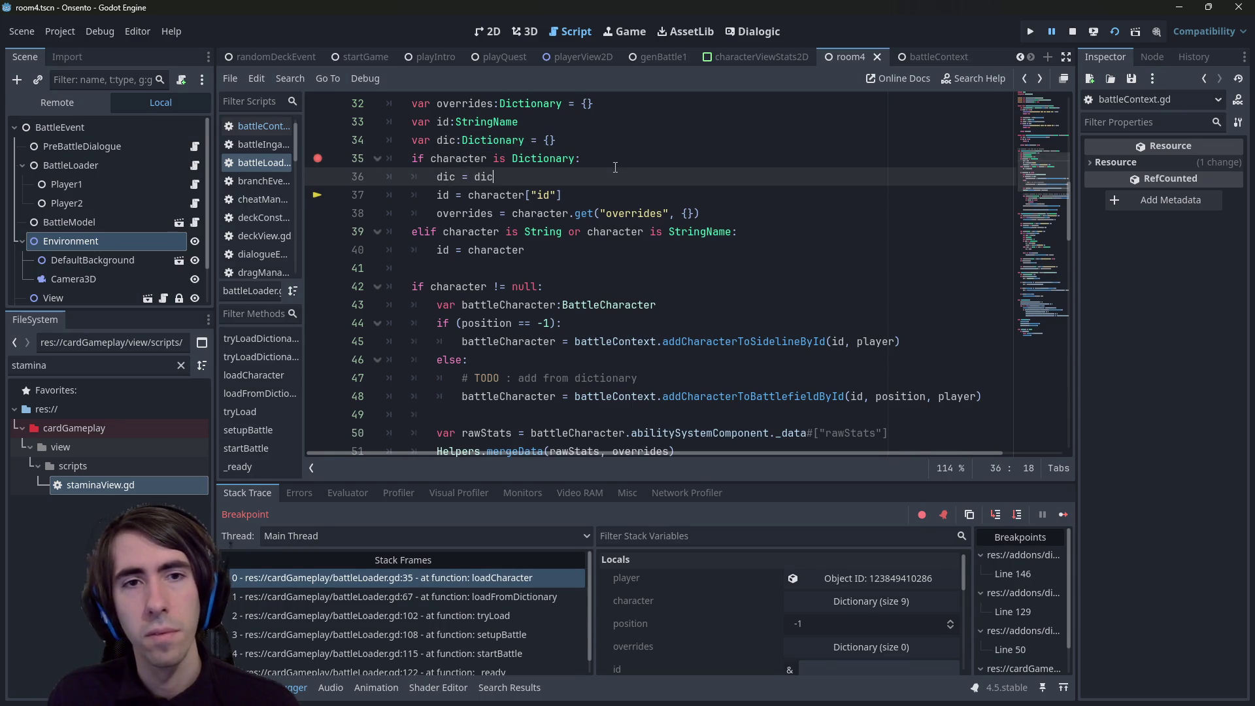
pyautogui.scroll(2, 698, 107)
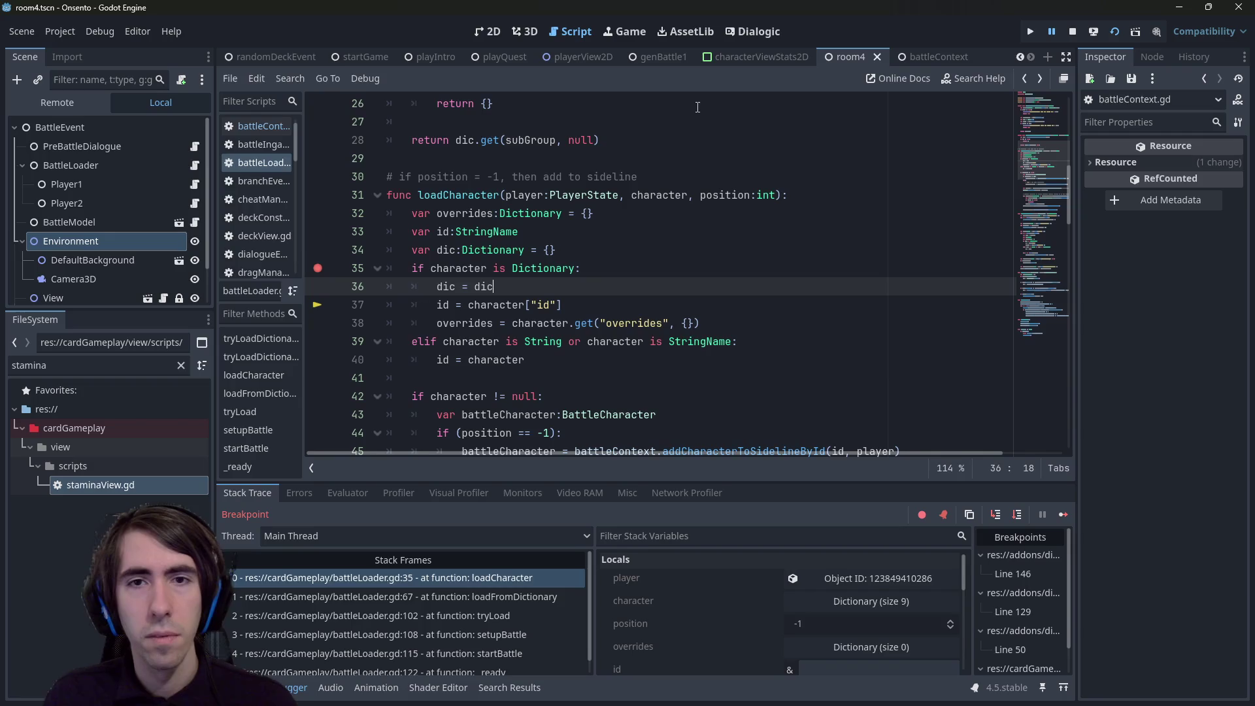
pyautogui.press('BackSpace')
pyautogui.press('BackSpace')
pyautogui.press('BackSpace')
pyautogui.write('character')
pyautogui.scroll(-1, 505, 231)
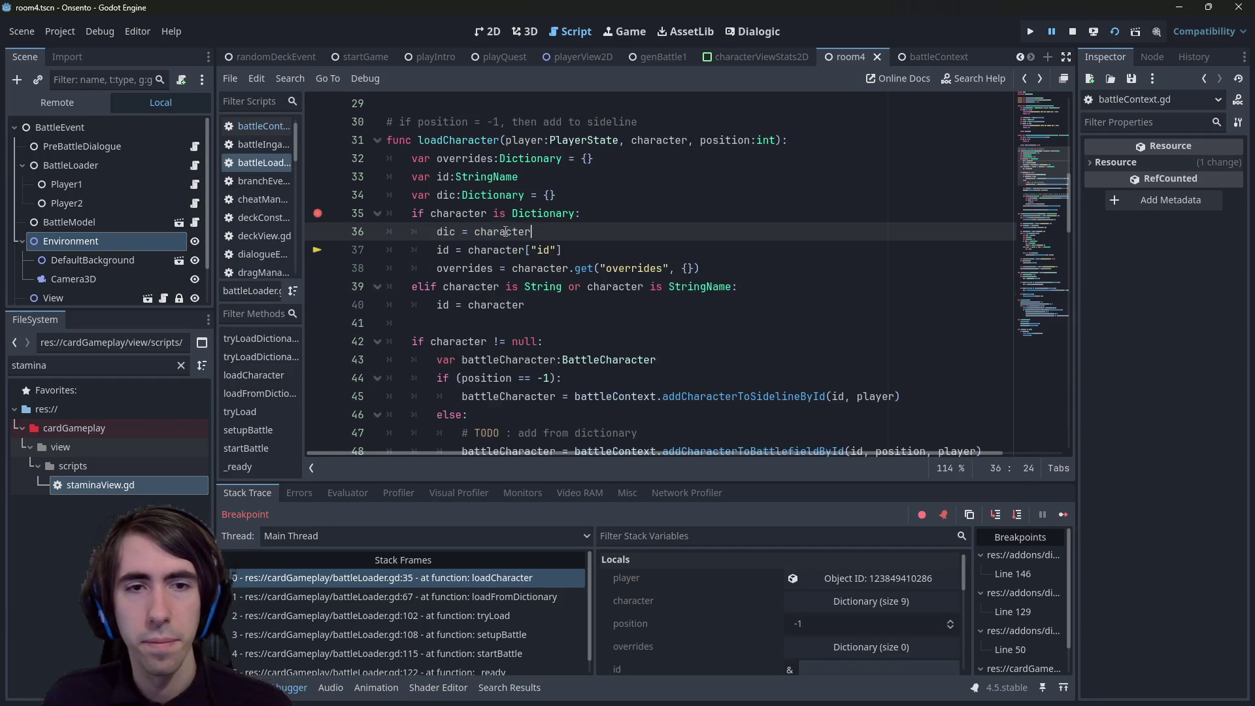
# Start an 'if dic !=' check in the sideline branch after the position check
pyautogui.doubleClick(439, 232)
pyautogui.scroll(-2, 646, 324)
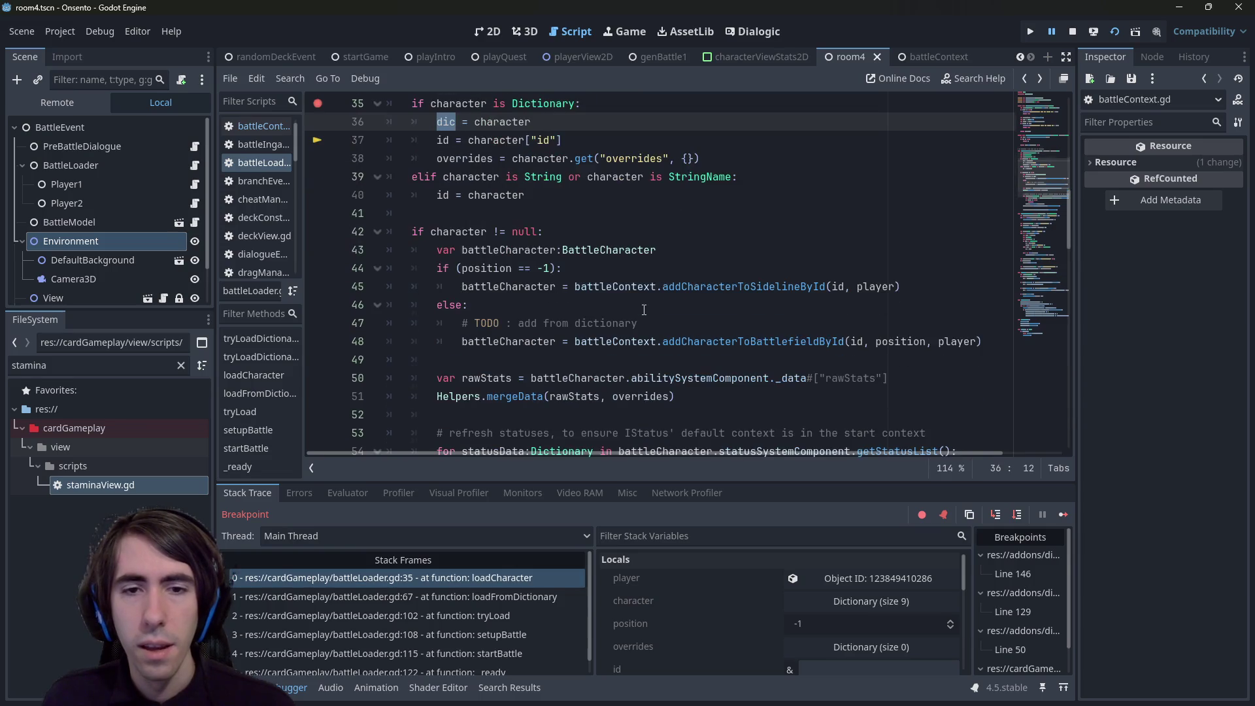
pyautogui.click(633, 396)
pyautogui.click(619, 271)
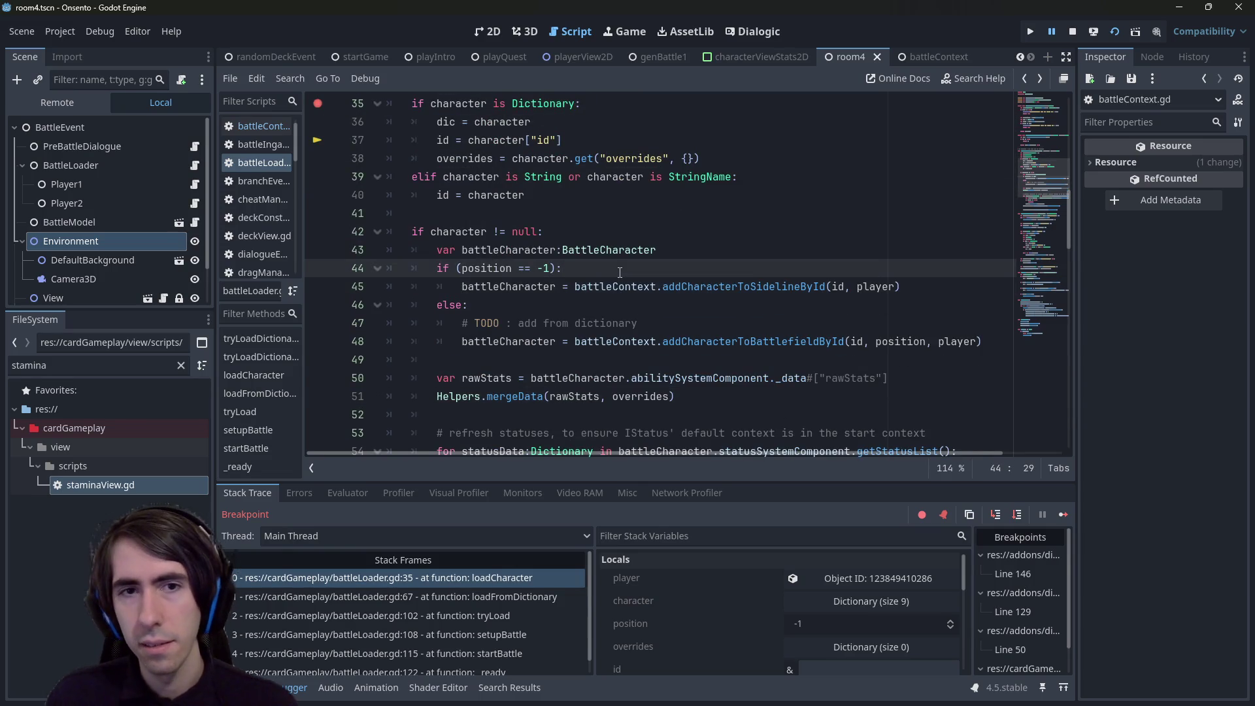
pyautogui.press('Return')
pyautogui.write('if dic')
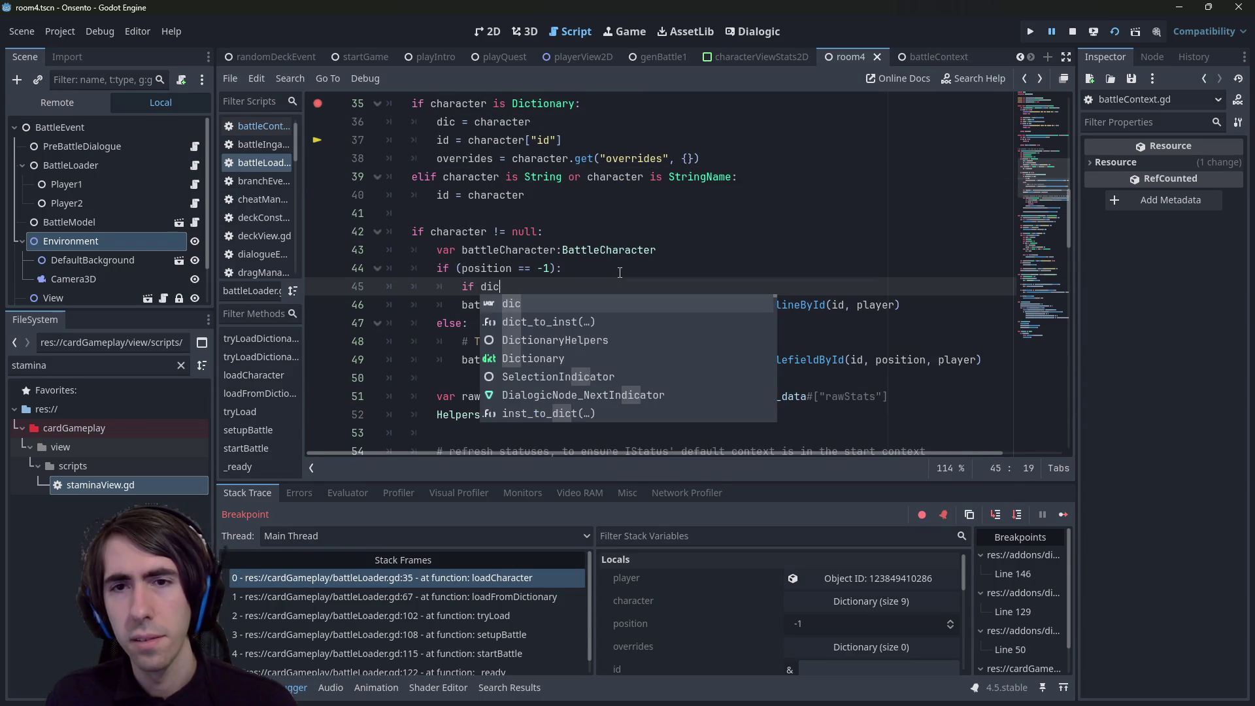
pyautogui.write(' !=')
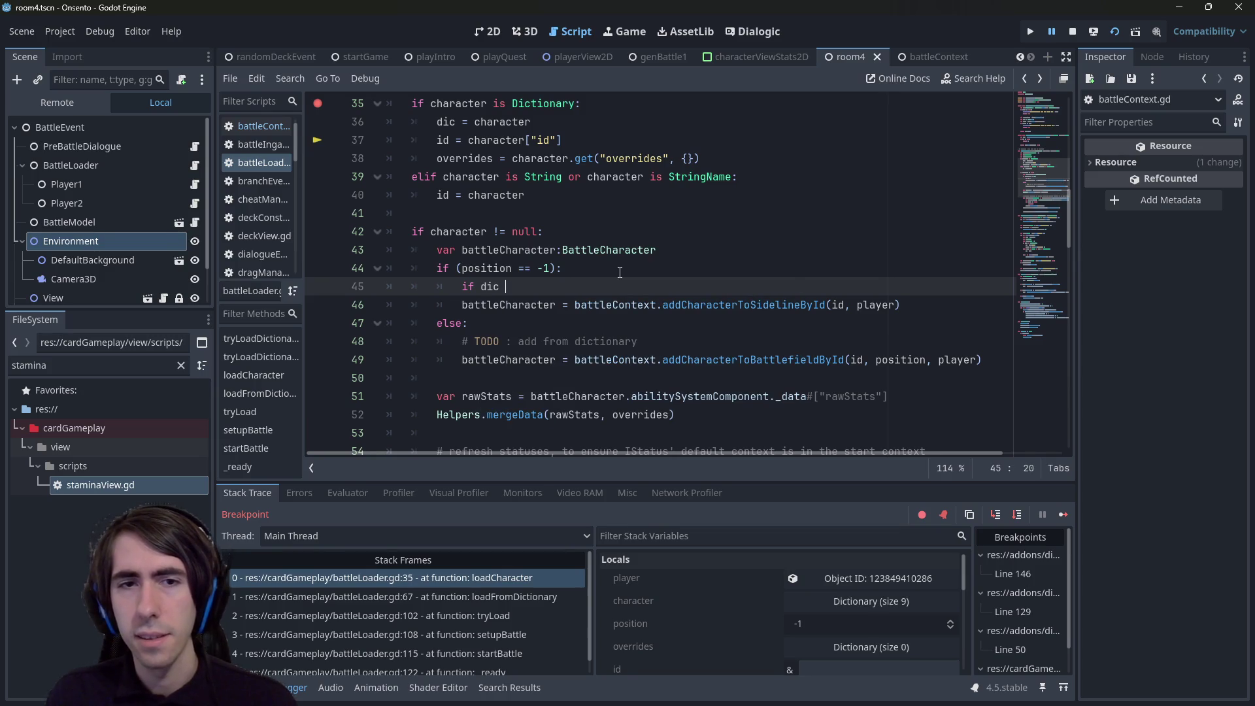
# Turn the check into if !dic.is_empty(): with an else: branch below it
pyautogui.press('BackSpace')
pyautogui.write('.is_e')
pyautogui.press('Return')
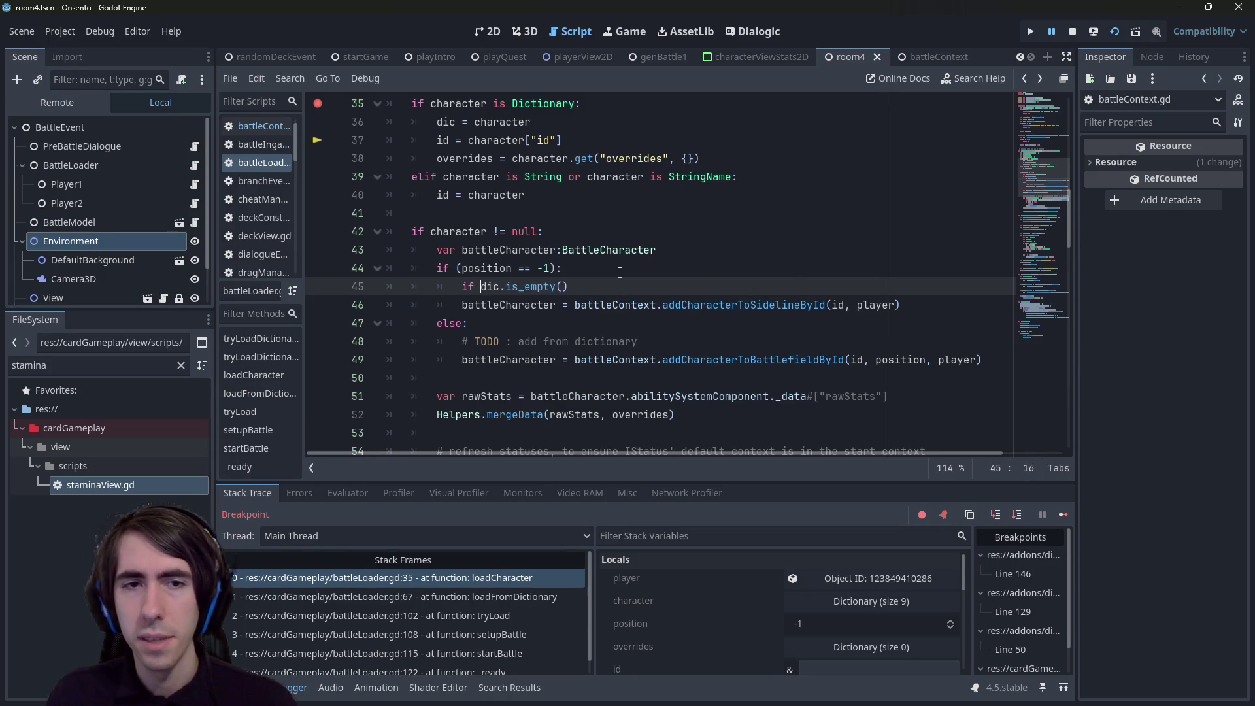
pyautogui.hotkey('ctrl', 'Left')
pyautogui.hotkey('ctrl', 'Left')
pyautogui.hotkey('ctrl', 'Left')
pyautogui.write('!')
pyautogui.press('Return')
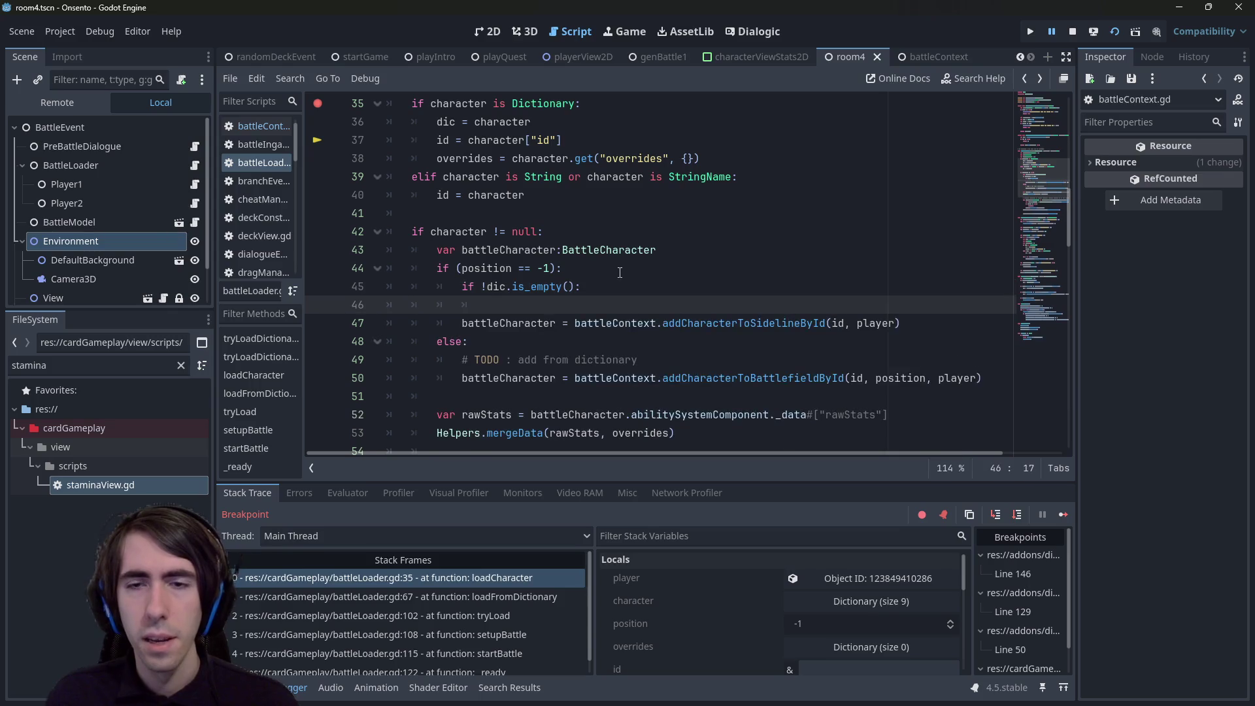
pyautogui.press('Return')
pyautogui.press('BackSpace')
pyautogui.write('else:')
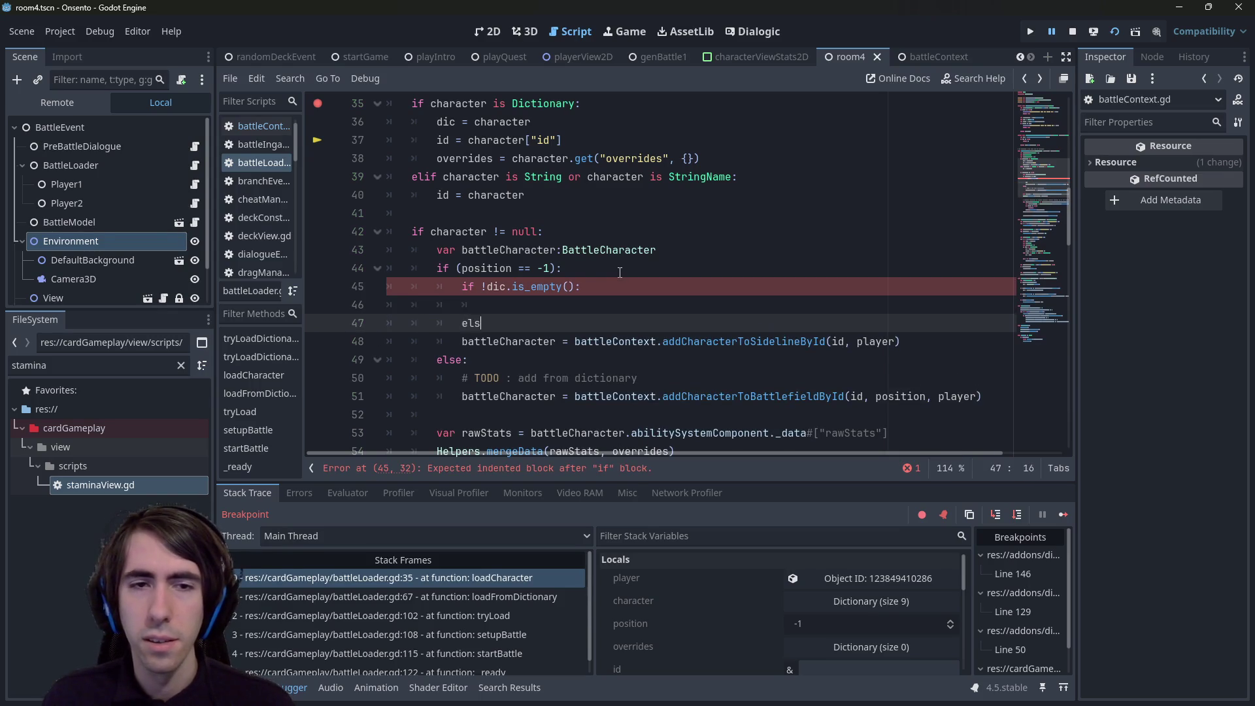
# Indent the addCharacterToSidelineById call under else and copy it into the if branch
pyautogui.press('Down')
pyautogui.press('End')
pyautogui.hotkey('shift', 'Home')
pyautogui.hotkey('shift', 'Home')
pyautogui.press('Tab')
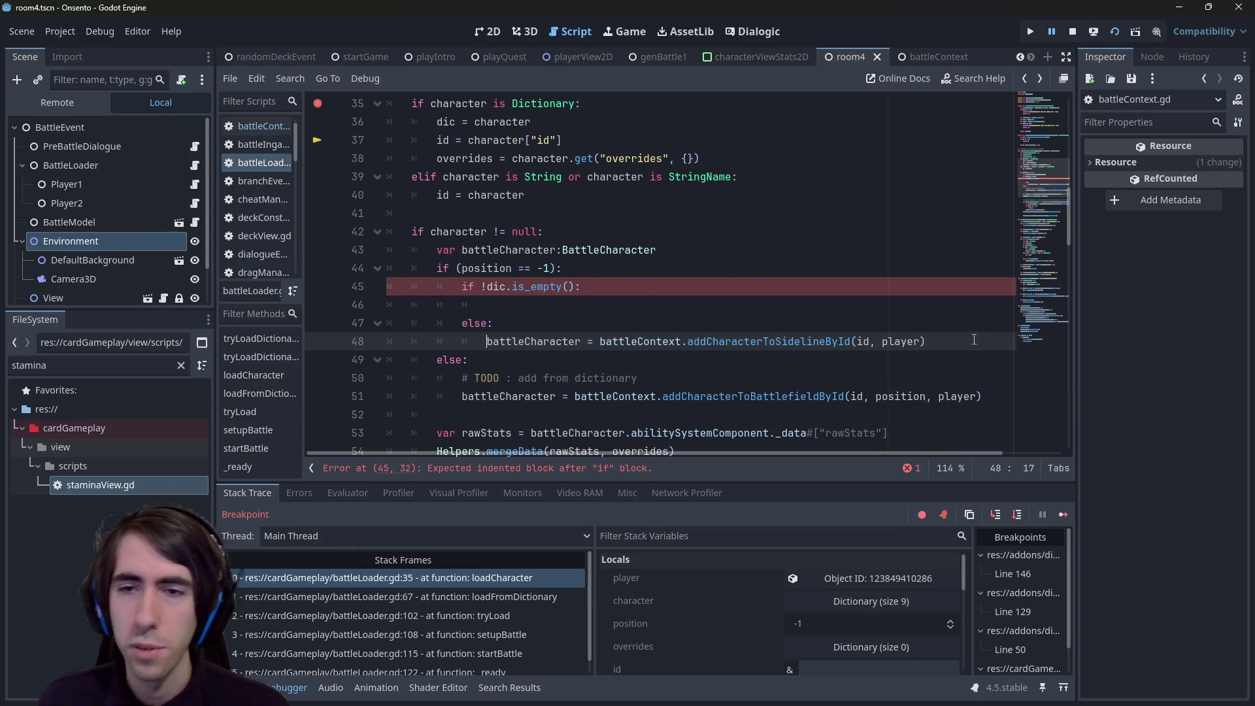
pyautogui.hotkey('ctrl', 'c')
pyautogui.click(460, 304)
pyautogui.hotkey('ctrl', 'v')
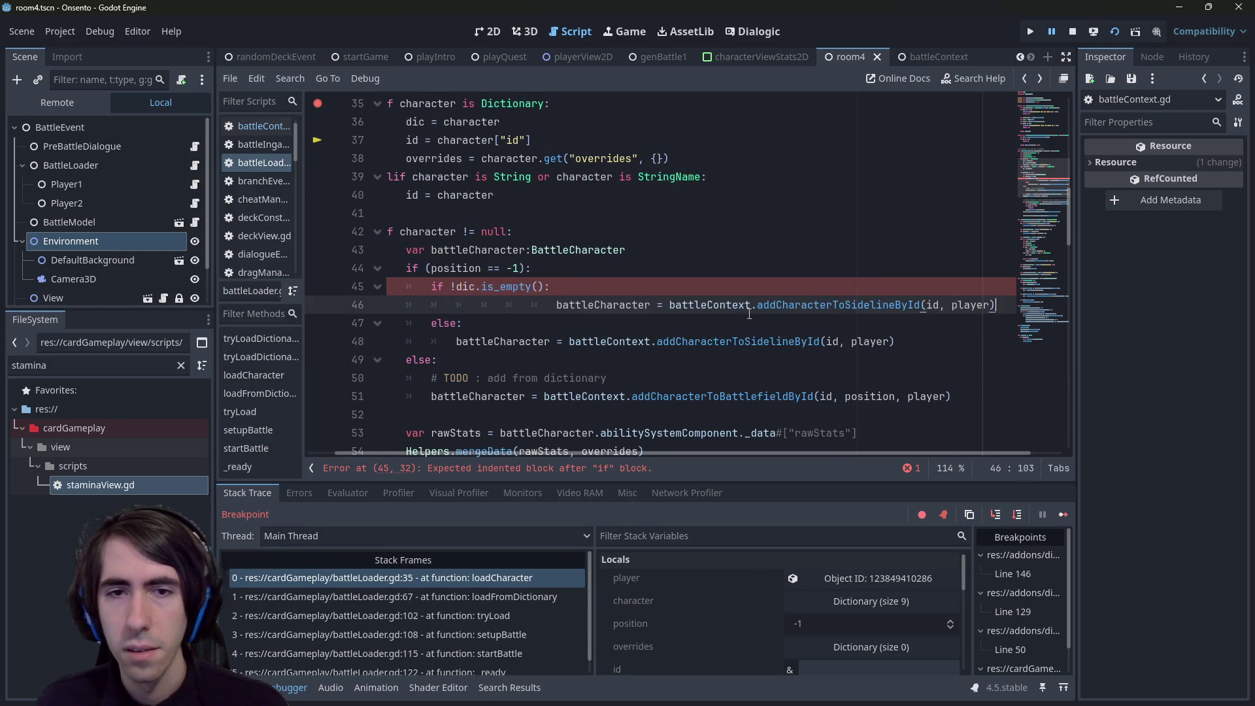
pyautogui.hotkey('shift', 'Tab')
# Change the copied call to addCharacterToSideline(dic, player)
pyautogui.click(670, 306)
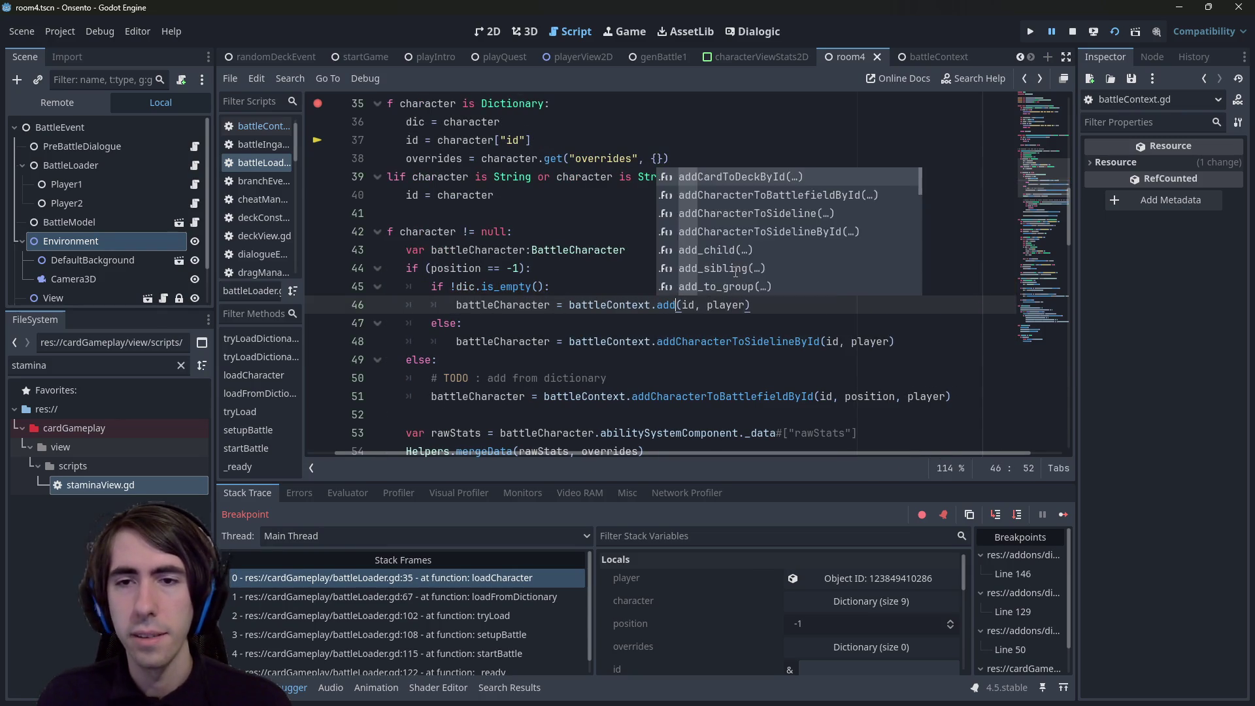
pyautogui.hotkey('ctrl', 'space')
pyautogui.press('Return')
pyautogui.press('BackSpace')
pyautogui.press('BackSpace')
pyautogui.press('BackSpace')
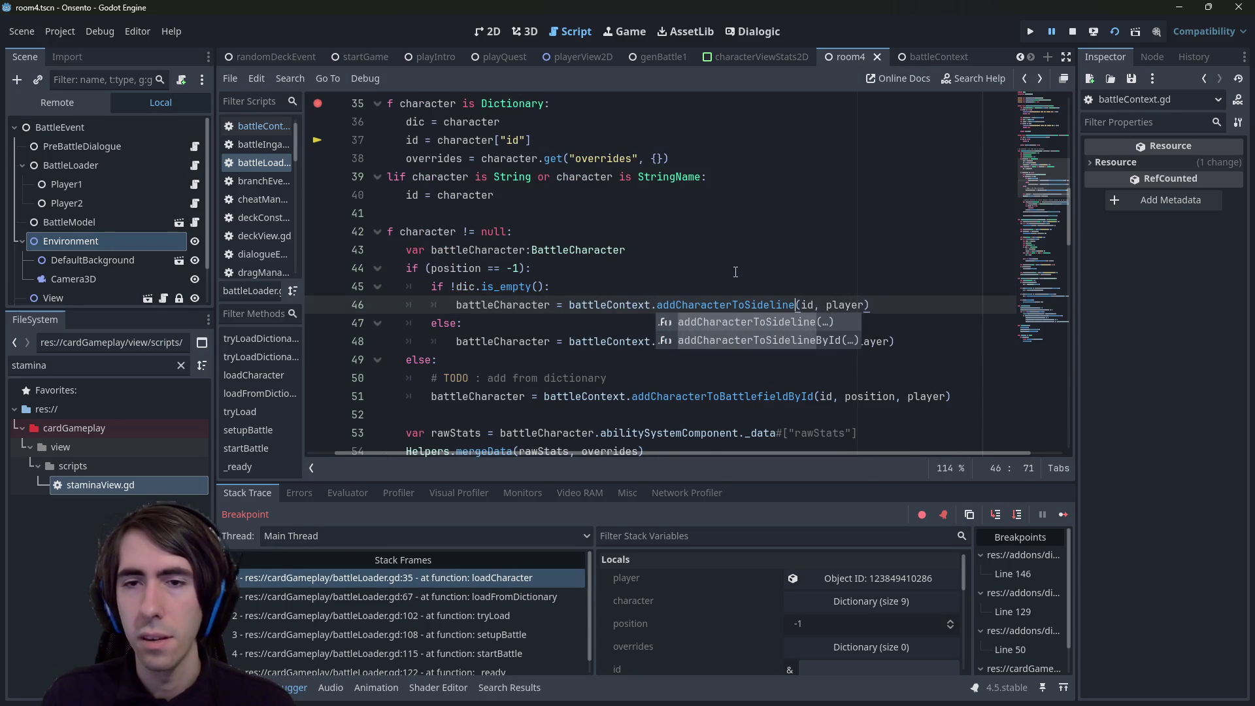
pyautogui.press('Right')
pyautogui.press('Delete')
pyautogui.press('Delete')
pyautogui.write('dic')
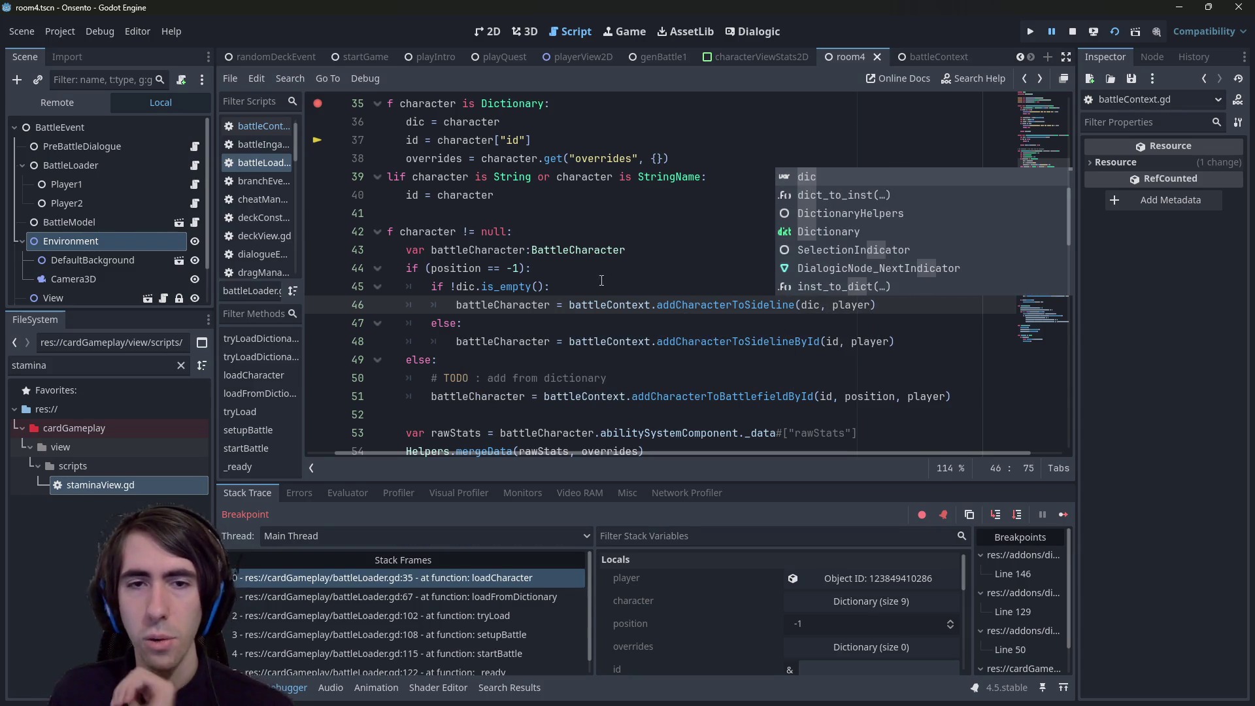
# Review the new if/else block and check addCharacterToSidelineById's lookup in battleContext.gd
pyautogui.moveTo(497, 323); pyautogui.dragTo(333, 282)
pyautogui.click(523, 286)
pyautogui.scroll(-1, 523, 287)
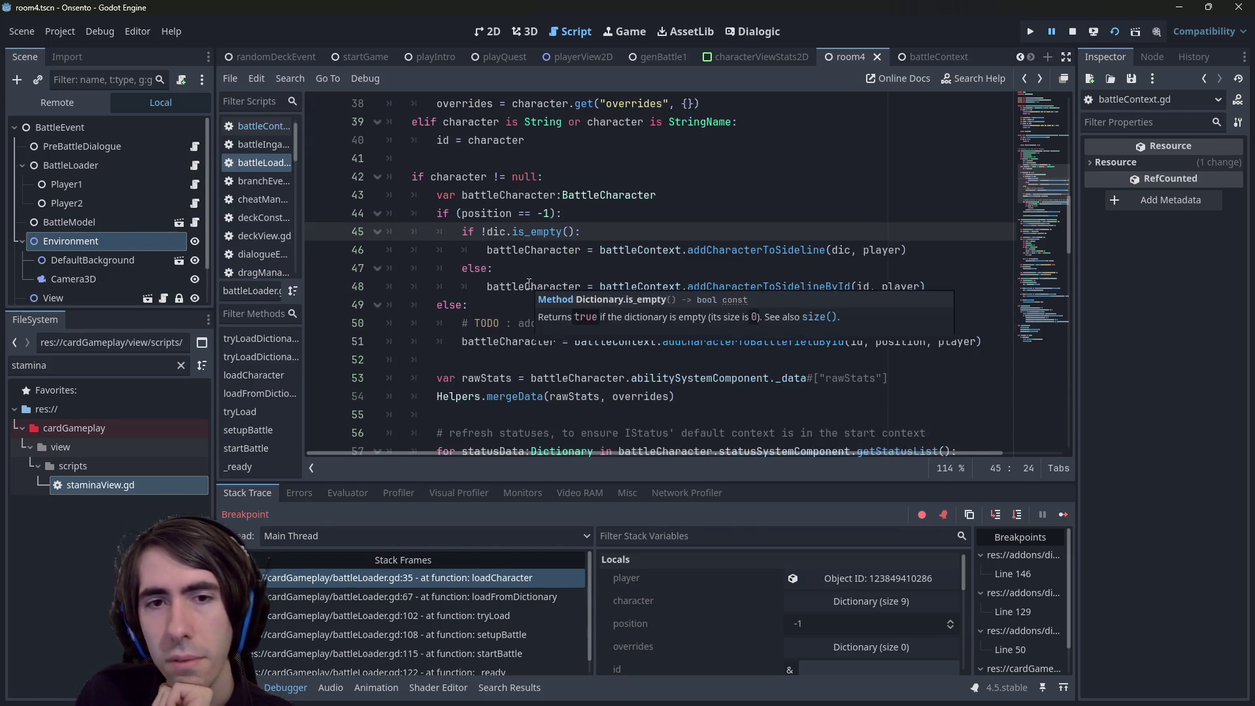
pyautogui.scroll(1, 523, 286)
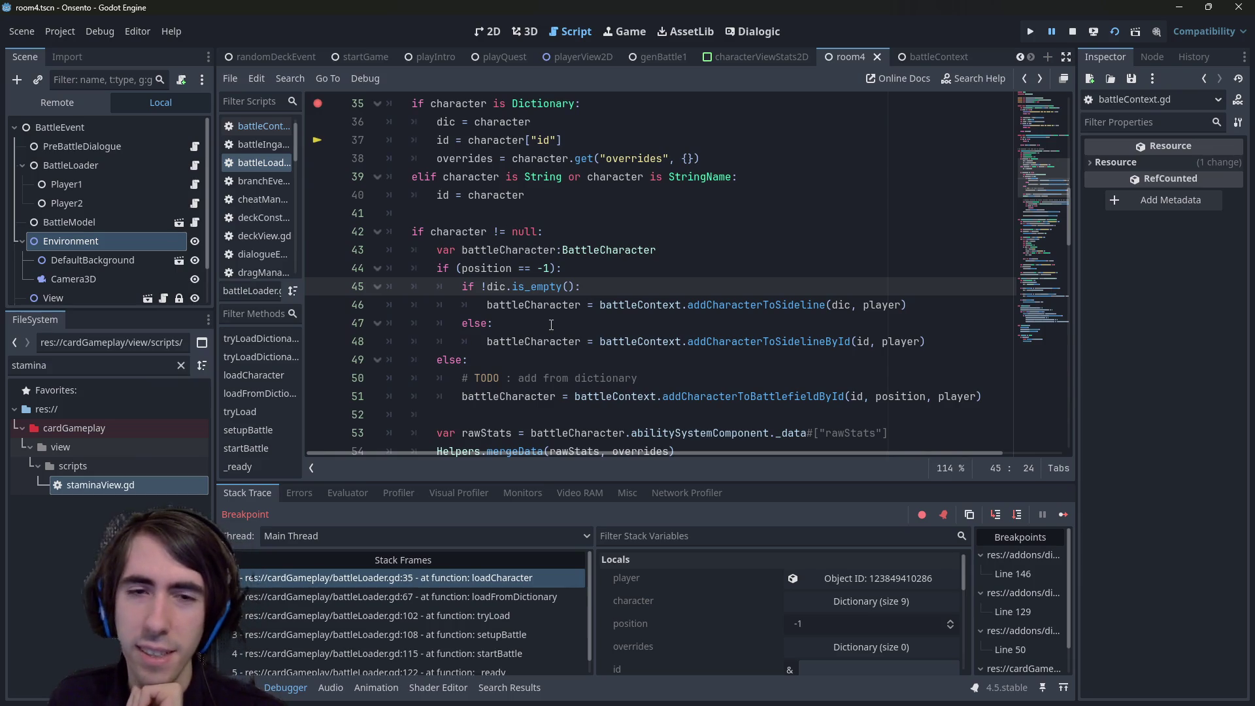
pyautogui.click(686, 305)
pyautogui.keyDown('ctrl'); pyautogui.click(715, 341); pyautogui.keyUp('ctrl')
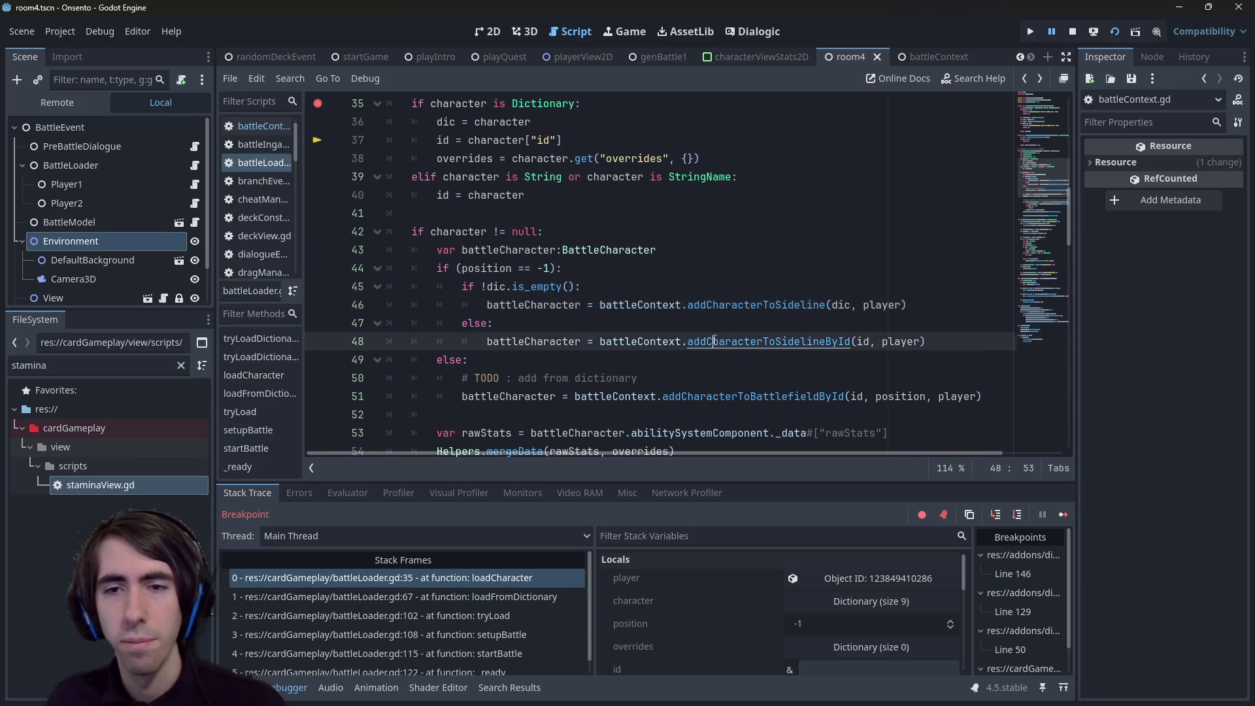
pyautogui.moveTo(954, 290); pyautogui.dragTo(604, 286)
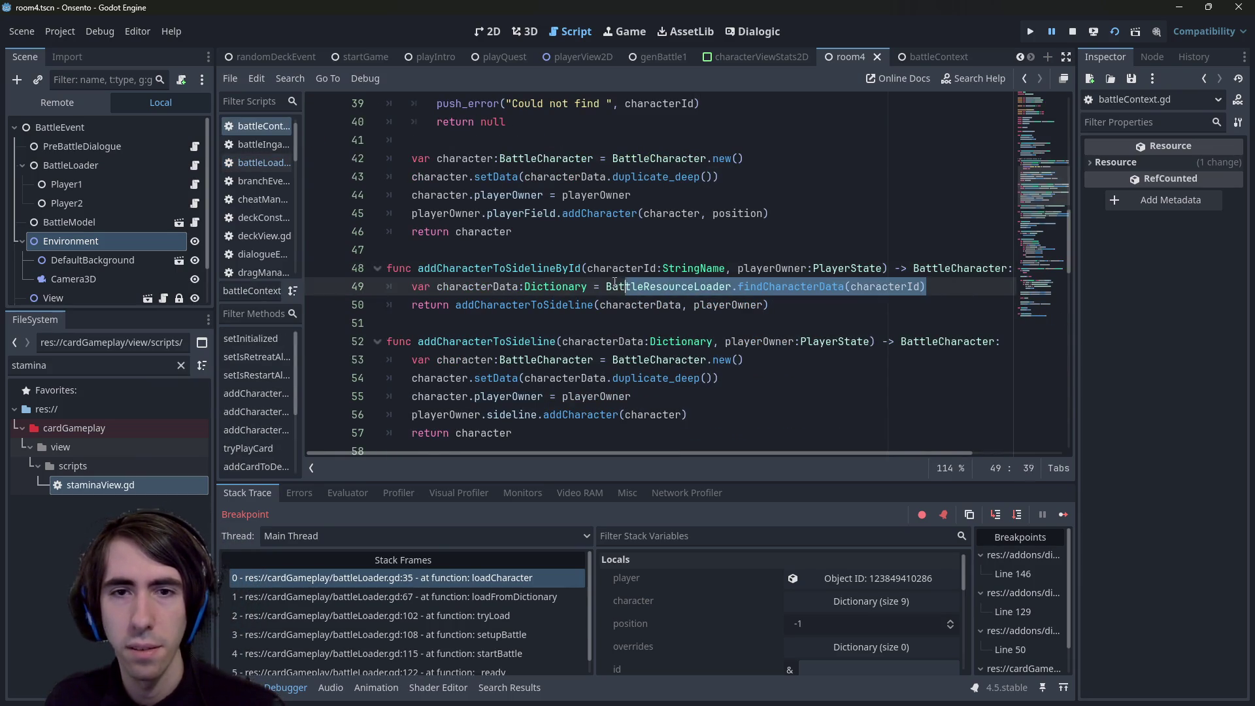
pyautogui.hotkey('alt', 'Left')
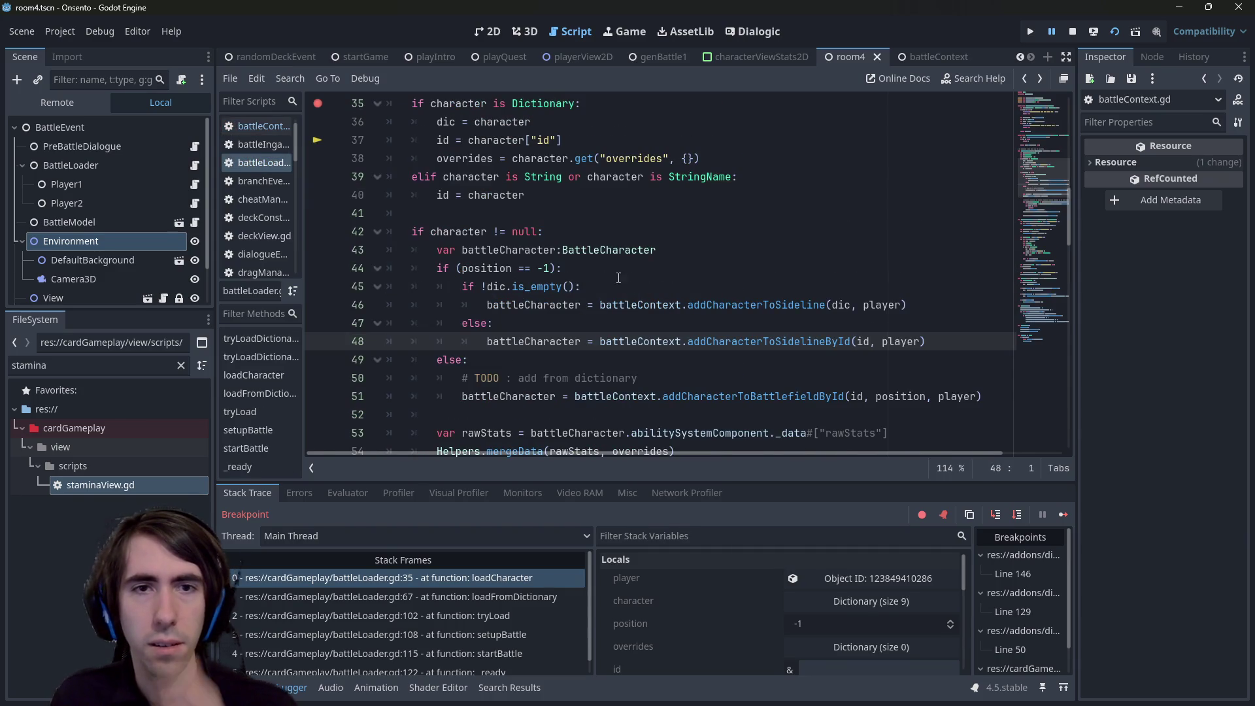
# Rename the dic variable to characterData at every occurrence in loadCharacter
pyautogui.scroll(1, 615, 262)
pyautogui.click(431, 248)
pyautogui.scroll(-3, 527, 252)
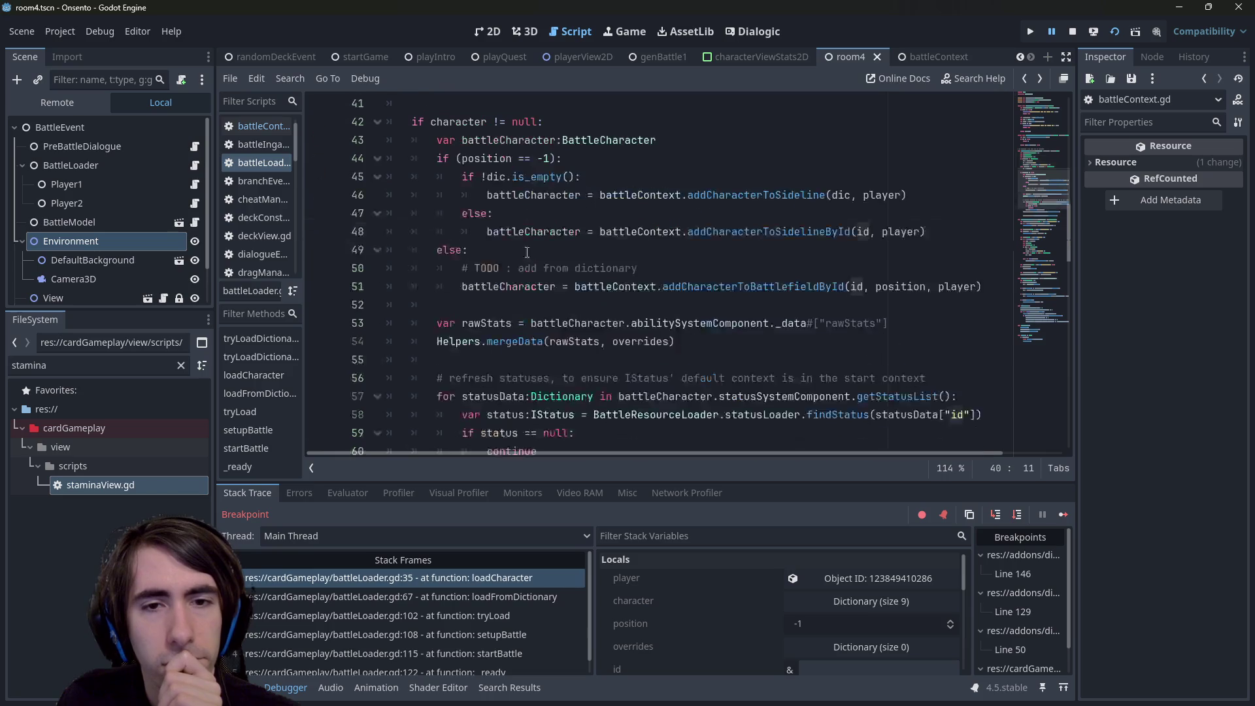
pyautogui.scroll(-2, 527, 253)
pyautogui.scroll(2, 527, 252)
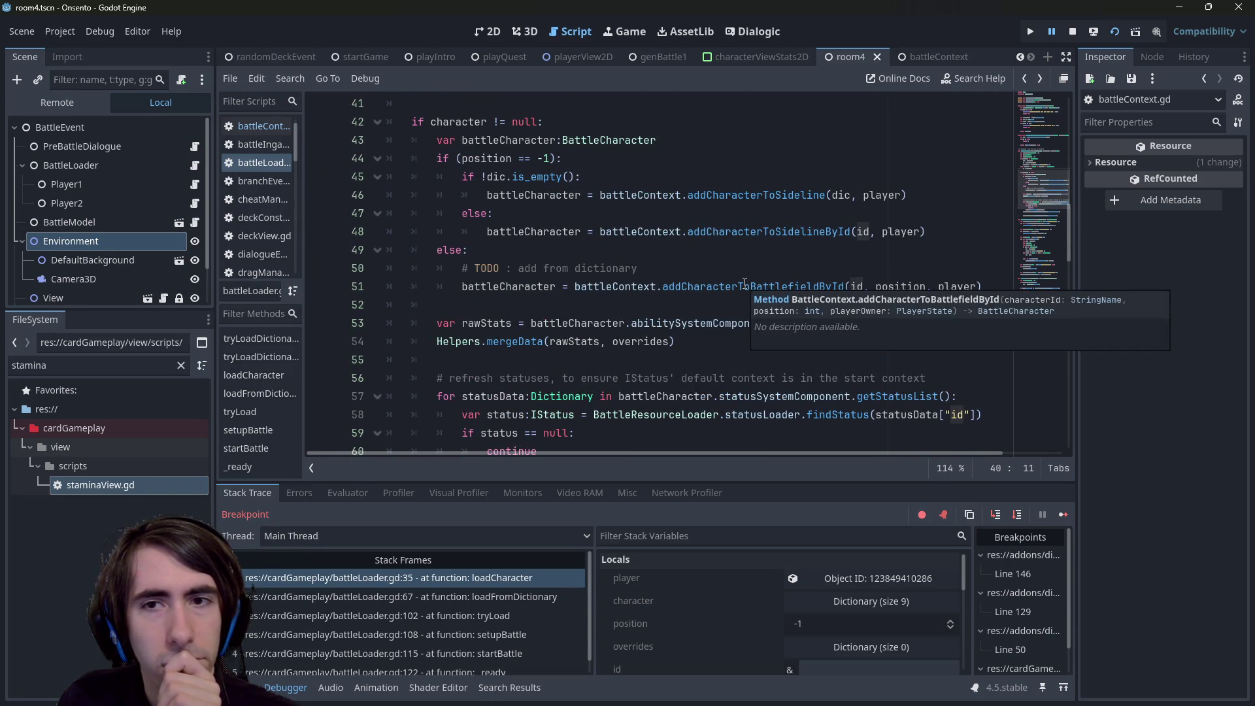
pyautogui.scroll(-4, 744, 283)
pyautogui.scroll(4, 744, 283)
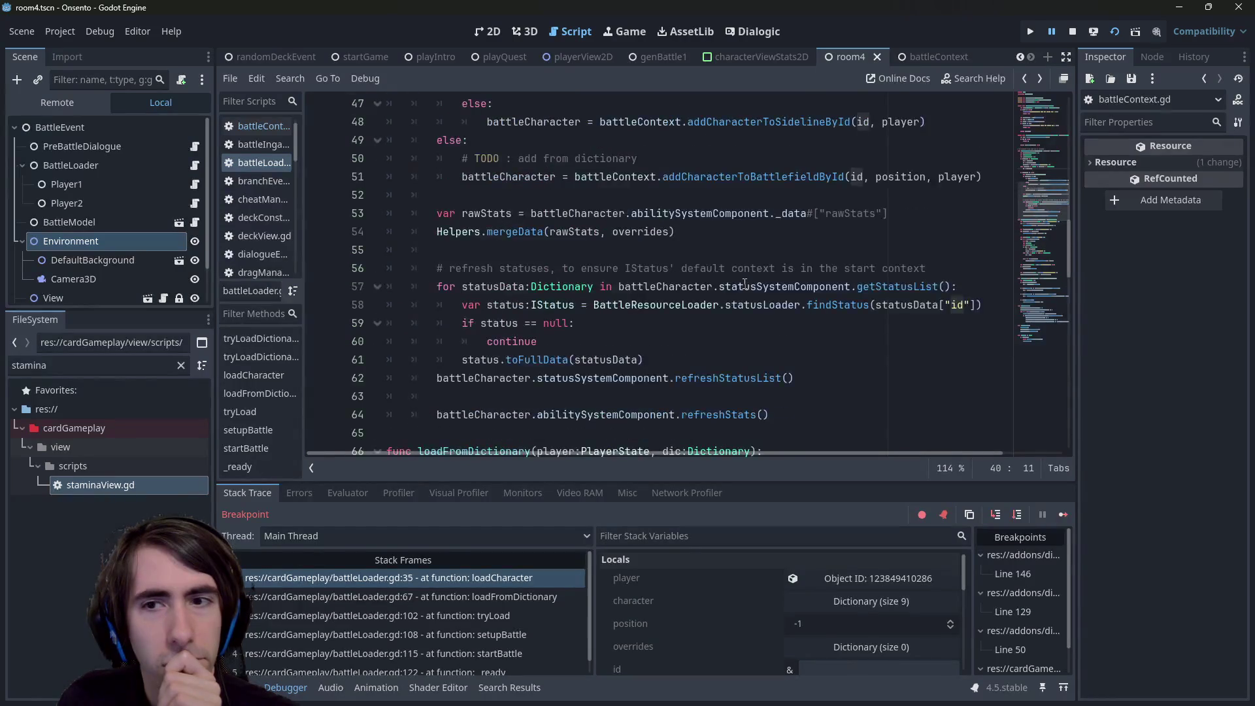
pyautogui.scroll(-1, 795, 359)
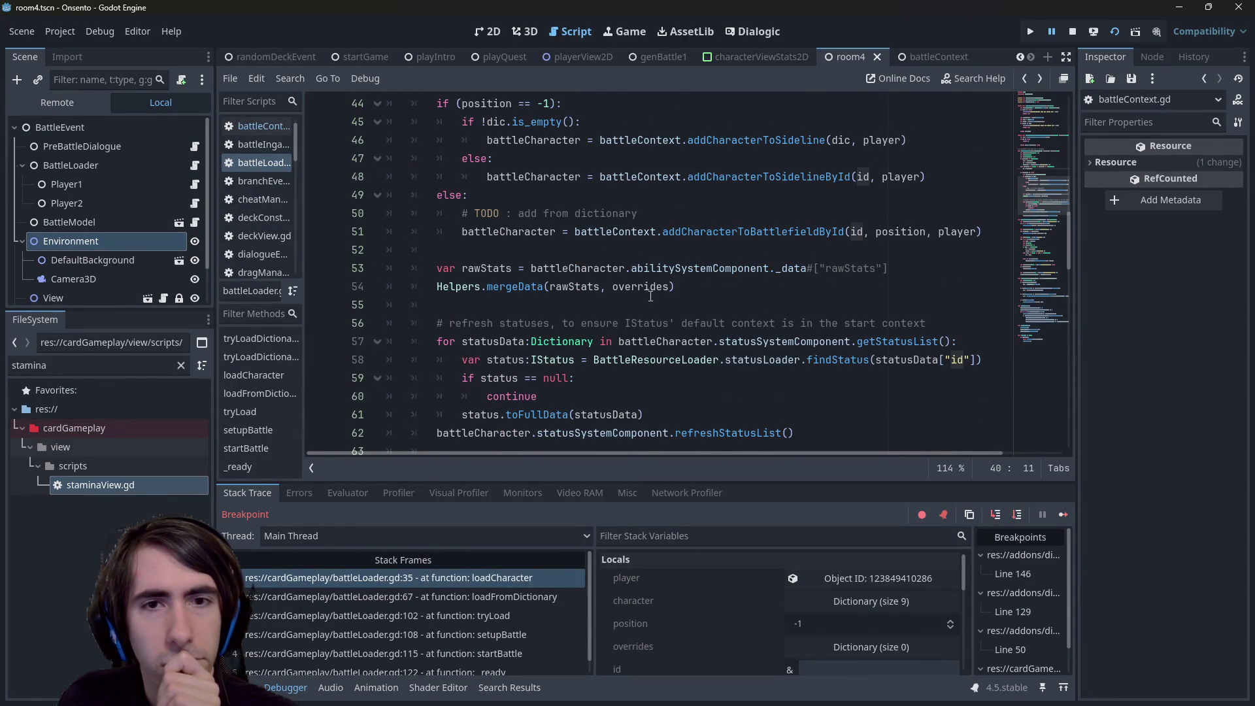
pyautogui.scroll(6, 650, 296)
pyautogui.click(577, 250)
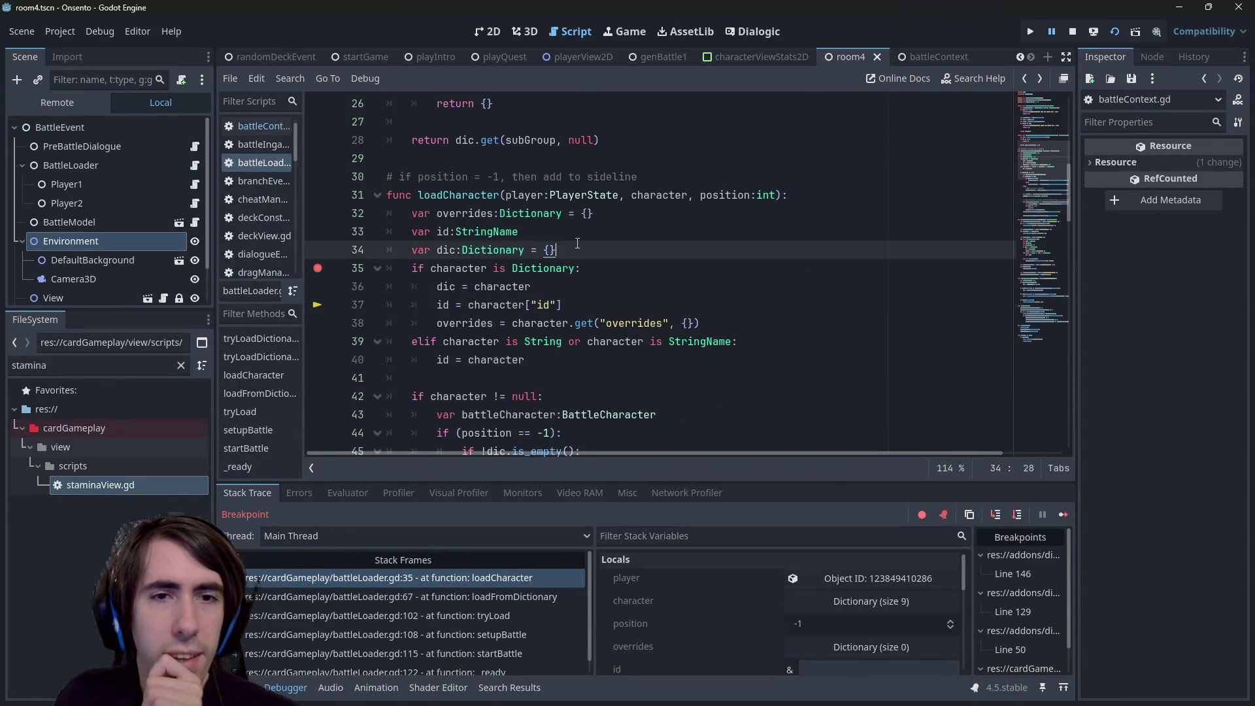
pyautogui.doubleClick(446, 250)
pyautogui.scroll(-1, 619, 241)
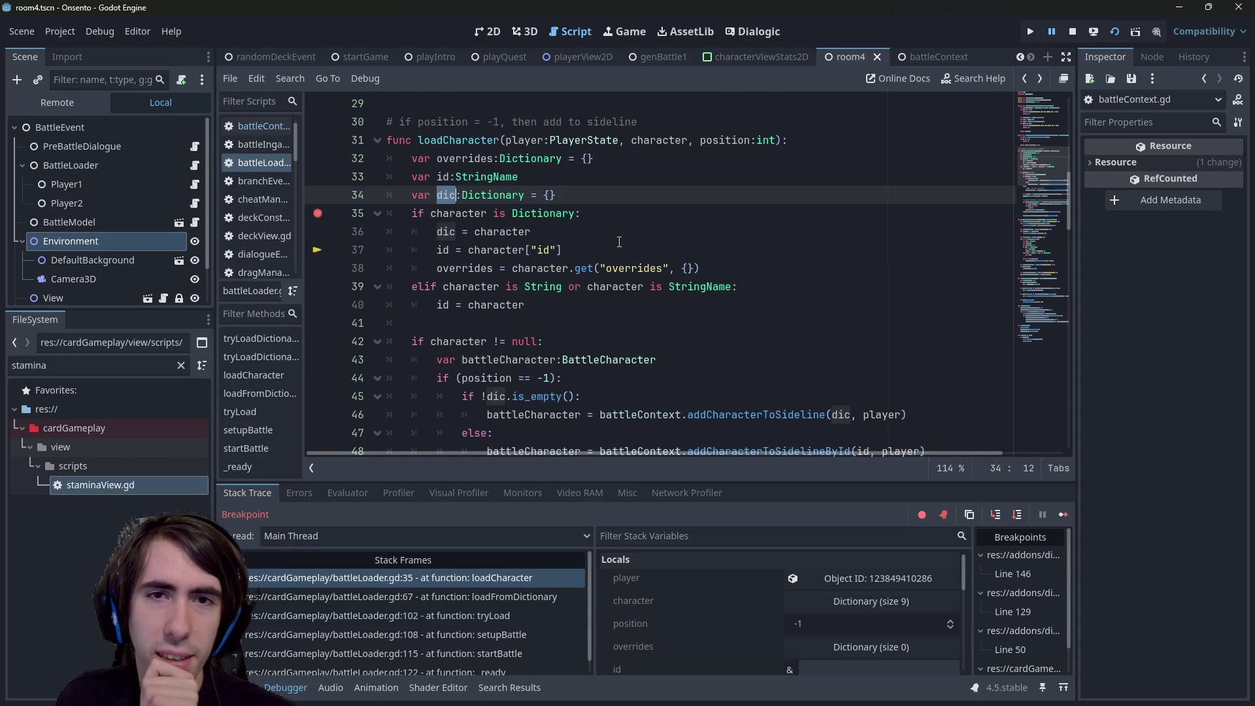
pyautogui.scroll(-1, 619, 242)
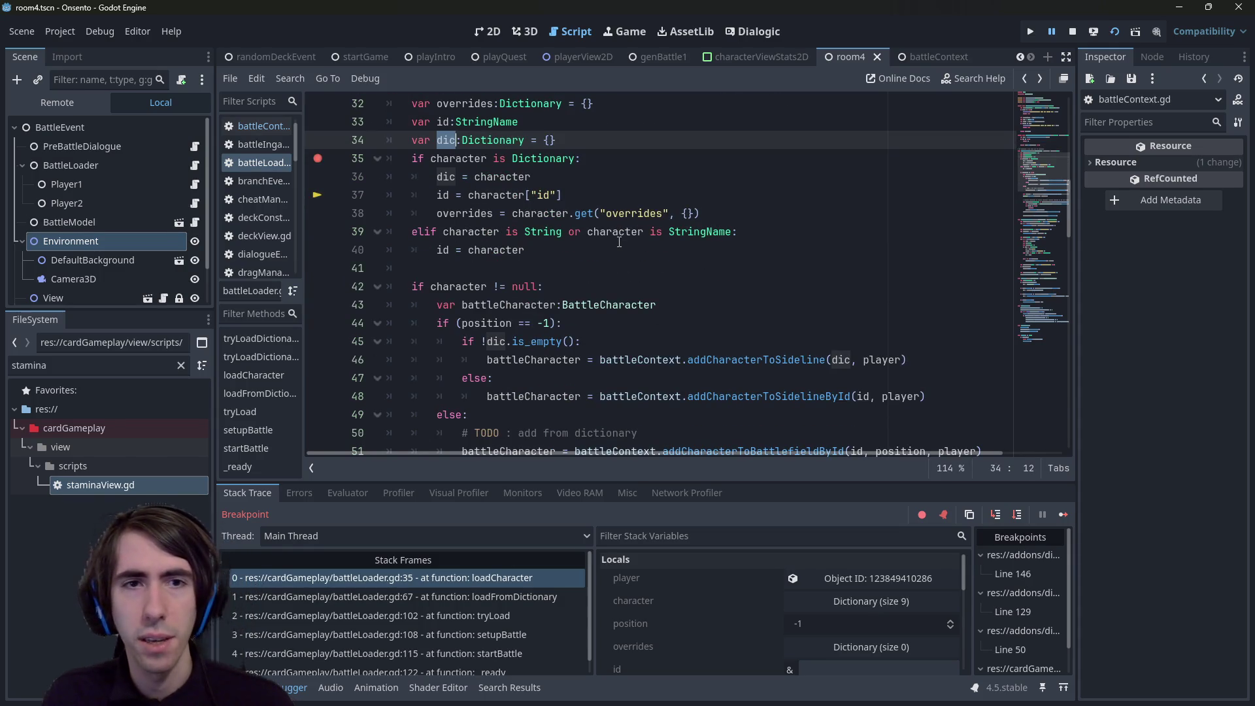
pyautogui.hotkey('ctrl', 'd')
pyautogui.hotkey('ctrl', 'd')
pyautogui.hotkey('ctrl', 'd')
pyautogui.write('charact')
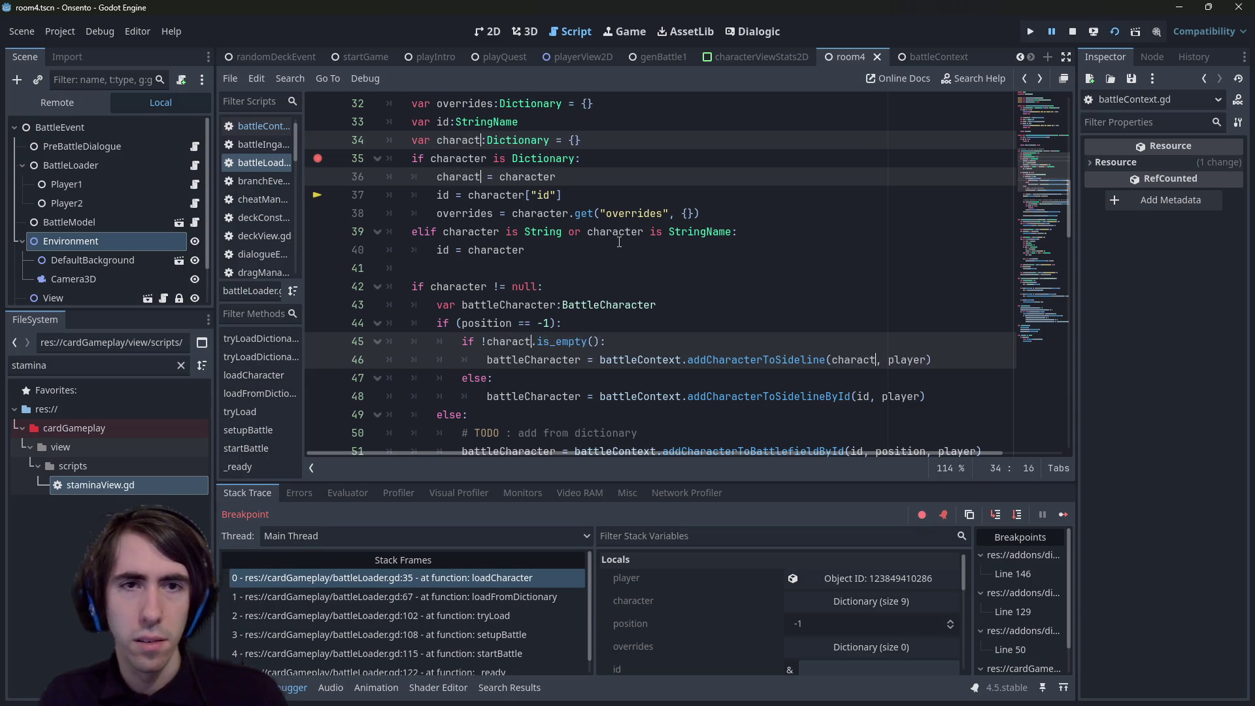
pyautogui.write('erData')
# Paste the findCharacterData lookup onto a new line in the string-id branch
pyautogui.scroll(1, 619, 241)
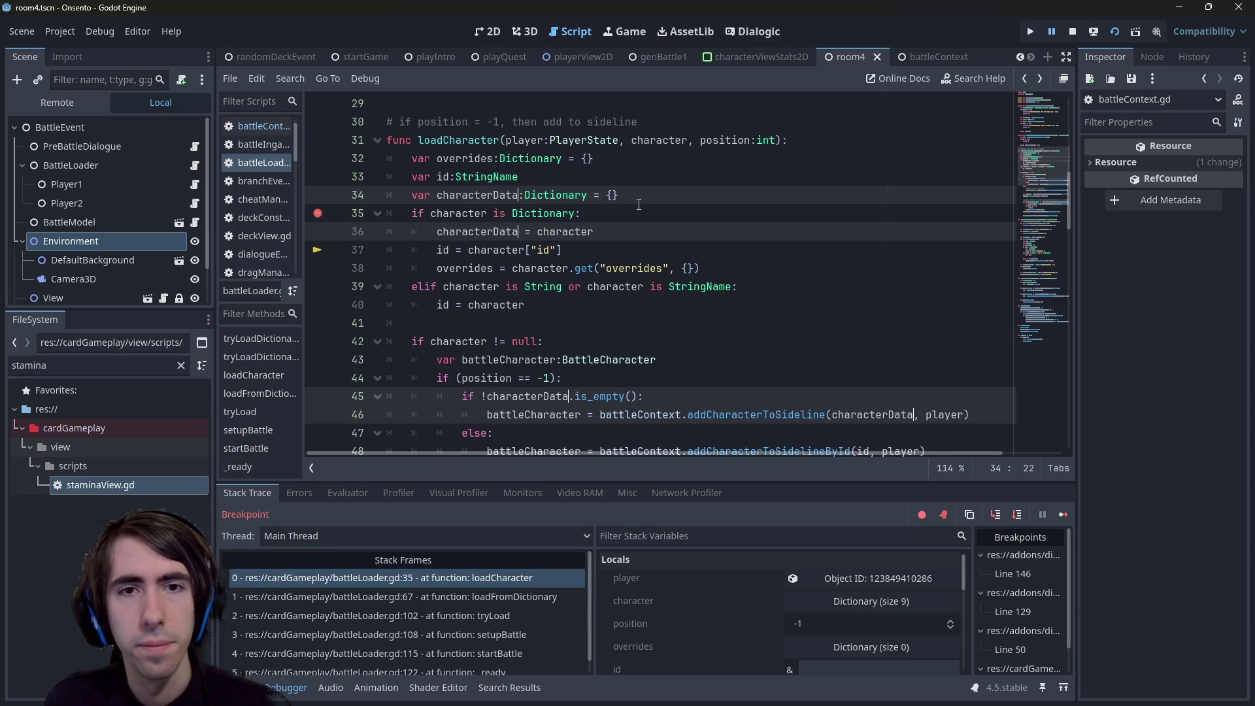
pyautogui.click(657, 251)
pyautogui.press('Up')
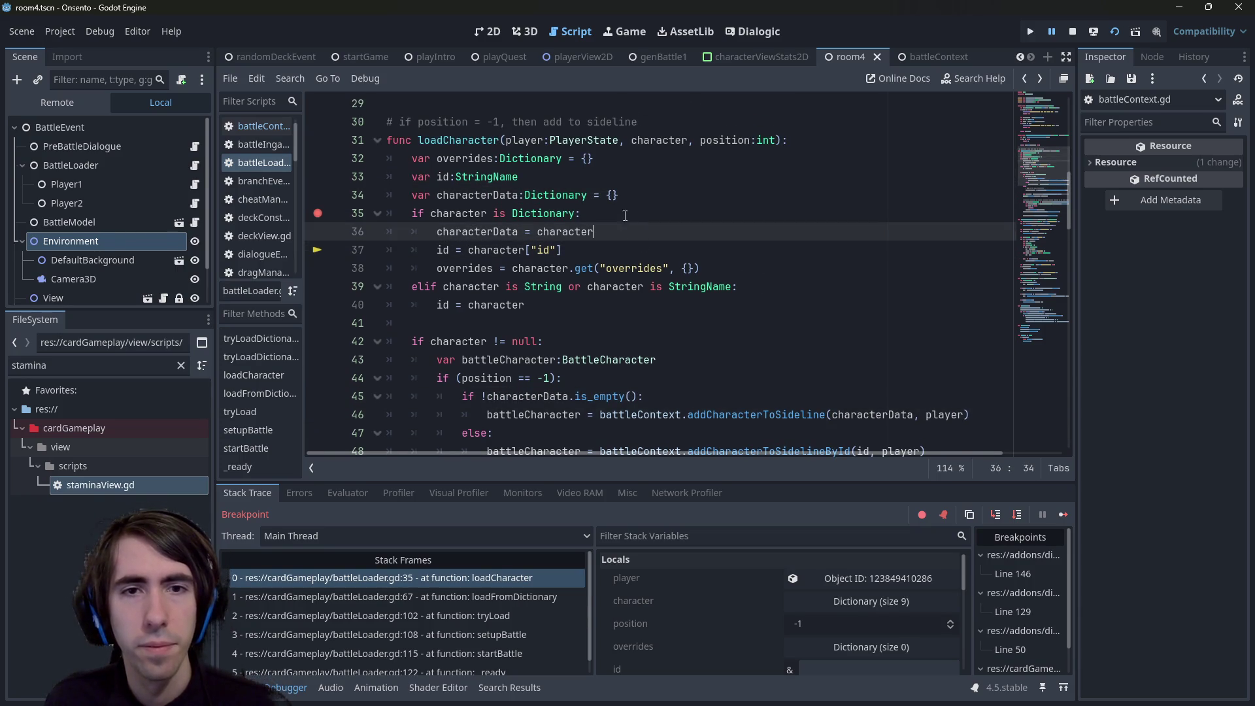
pyautogui.click(623, 247)
pyautogui.click(785, 289)
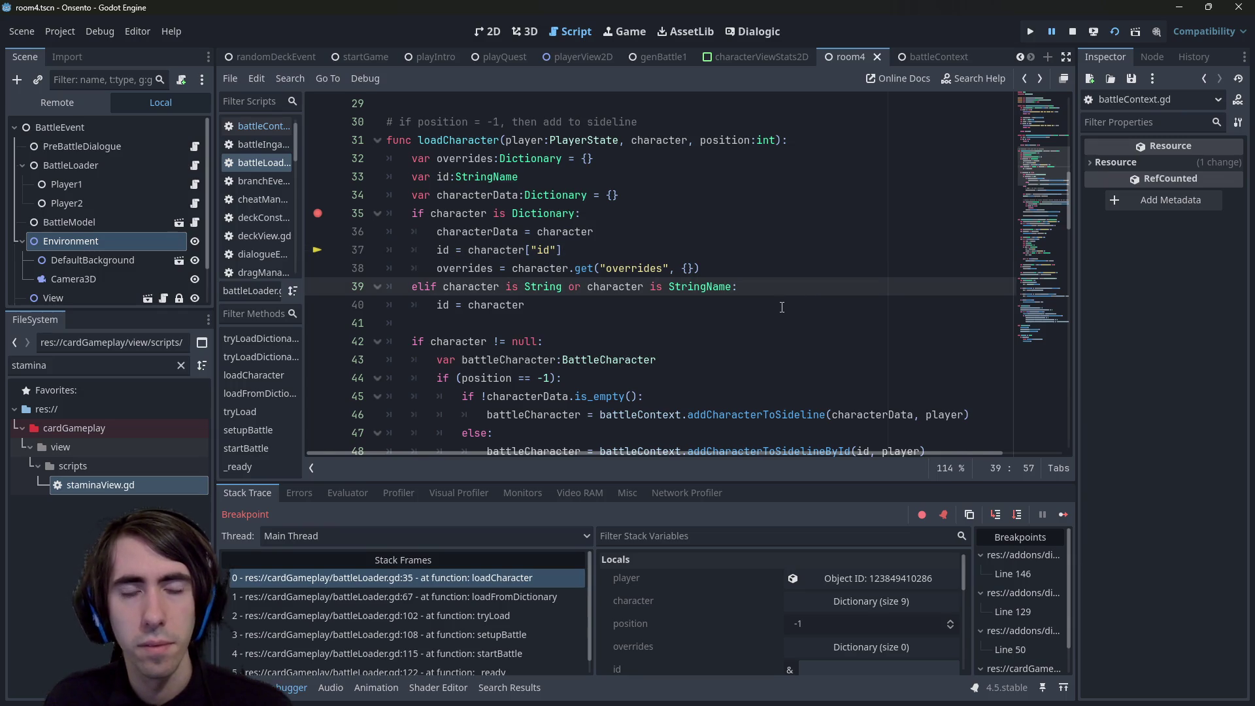
pyautogui.click(782, 306)
pyautogui.press('Return')
pyautogui.write('BattleResourceLoader.findCharacterData(characterId)')
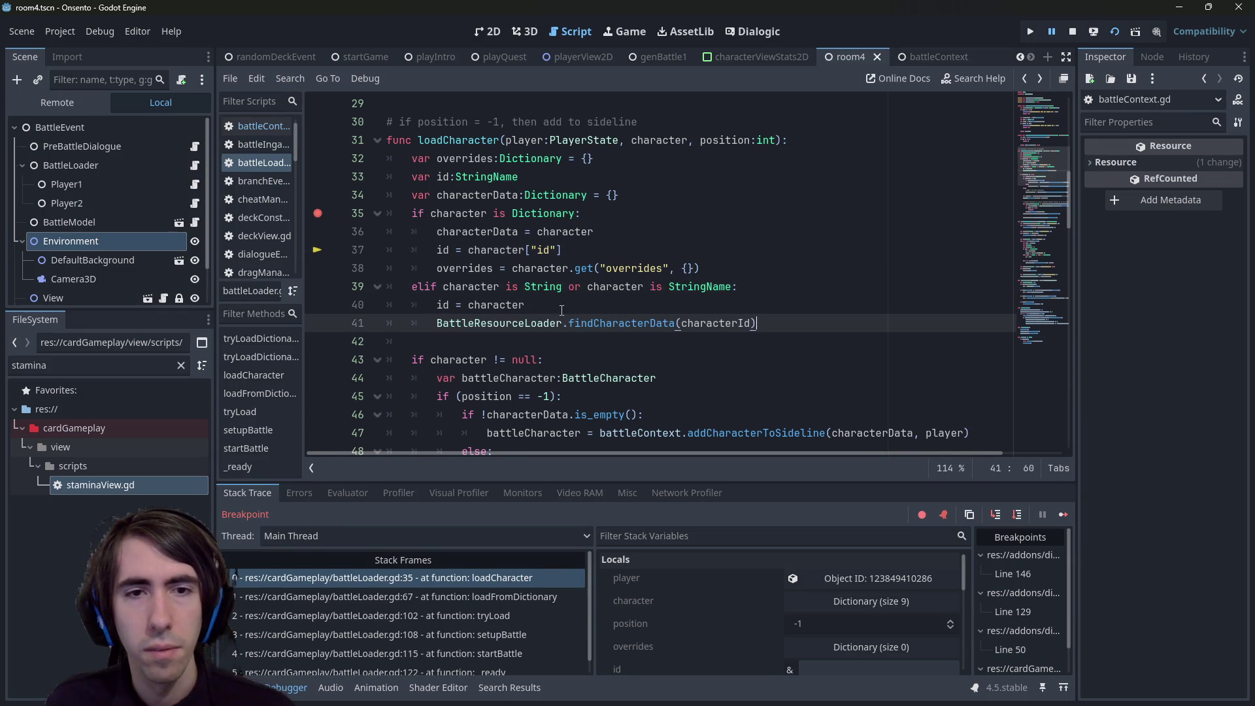
# Try character as the findCharacterData argument, undo it, and check the function's definition
pyautogui.doubleClick(507, 305)
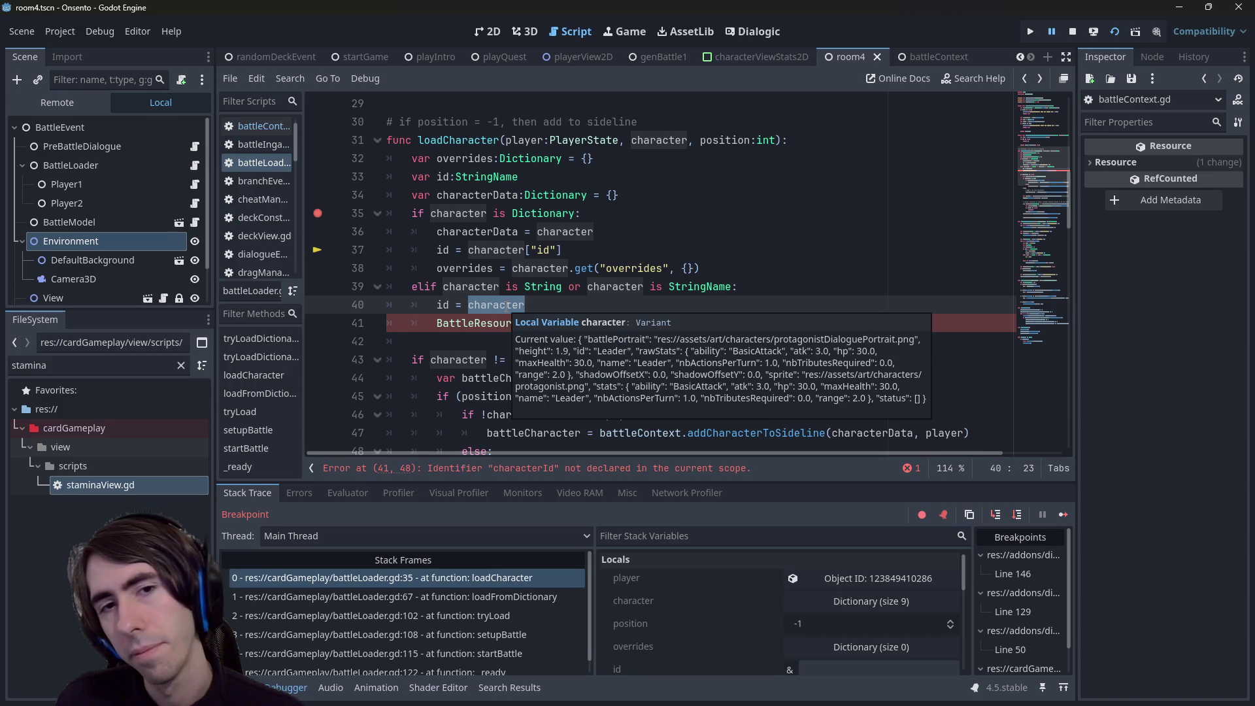
pyautogui.hotkey('ctrl', 'c')
pyautogui.doubleClick(712, 323)
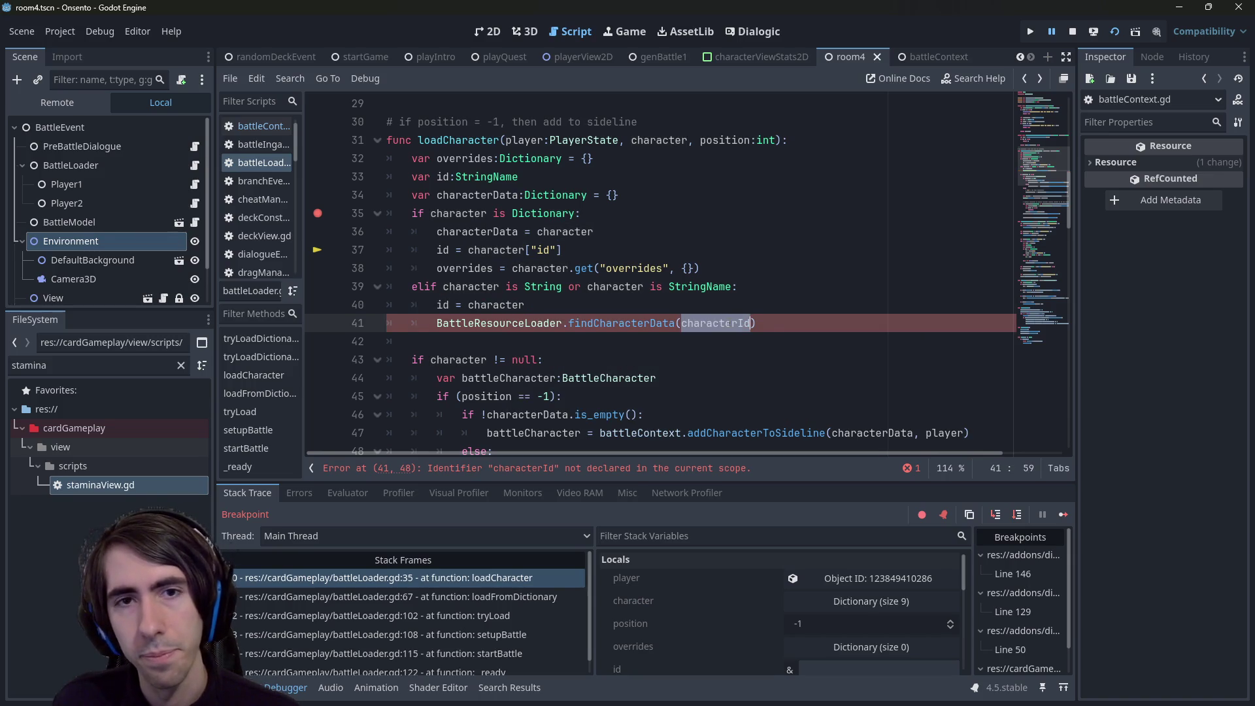
pyautogui.hotkey('ctrl', 'v')
pyautogui.hotkey('ctrl', 's')
pyautogui.hotkey('ctrl', 'z')
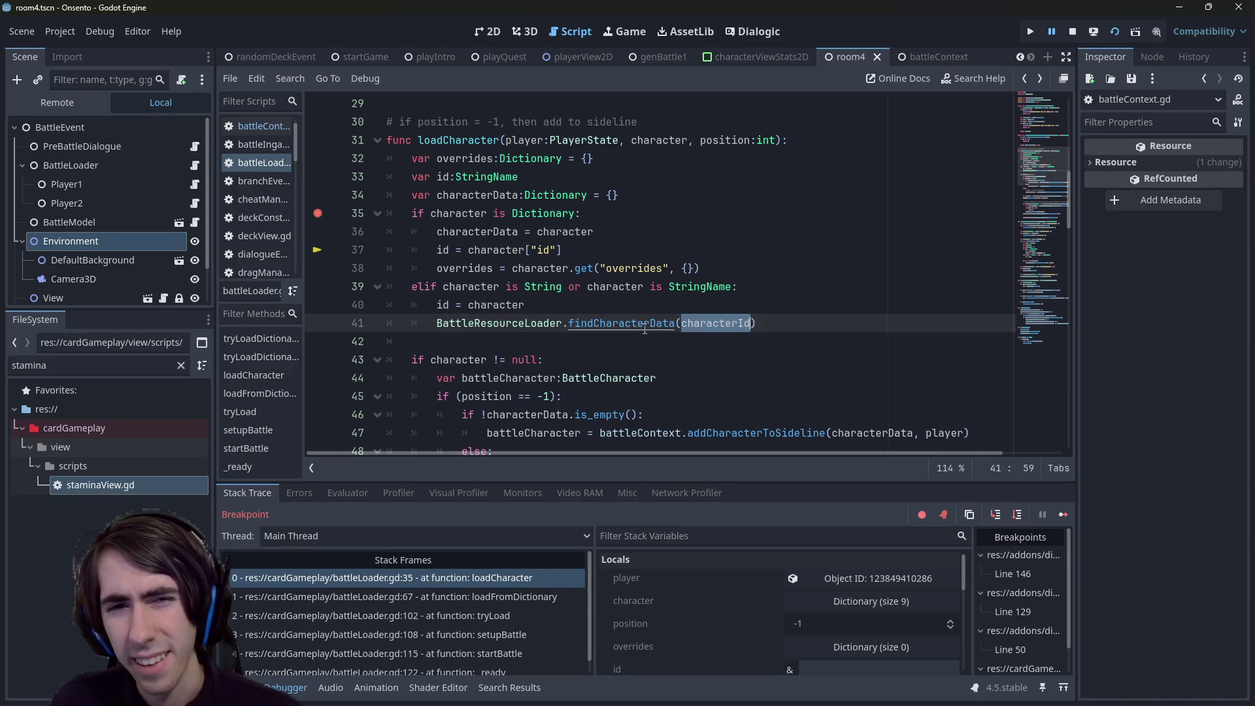
pyautogui.keyDown('ctrl'); pyautogui.click(652, 324); pyautogui.keyUp('ctrl')
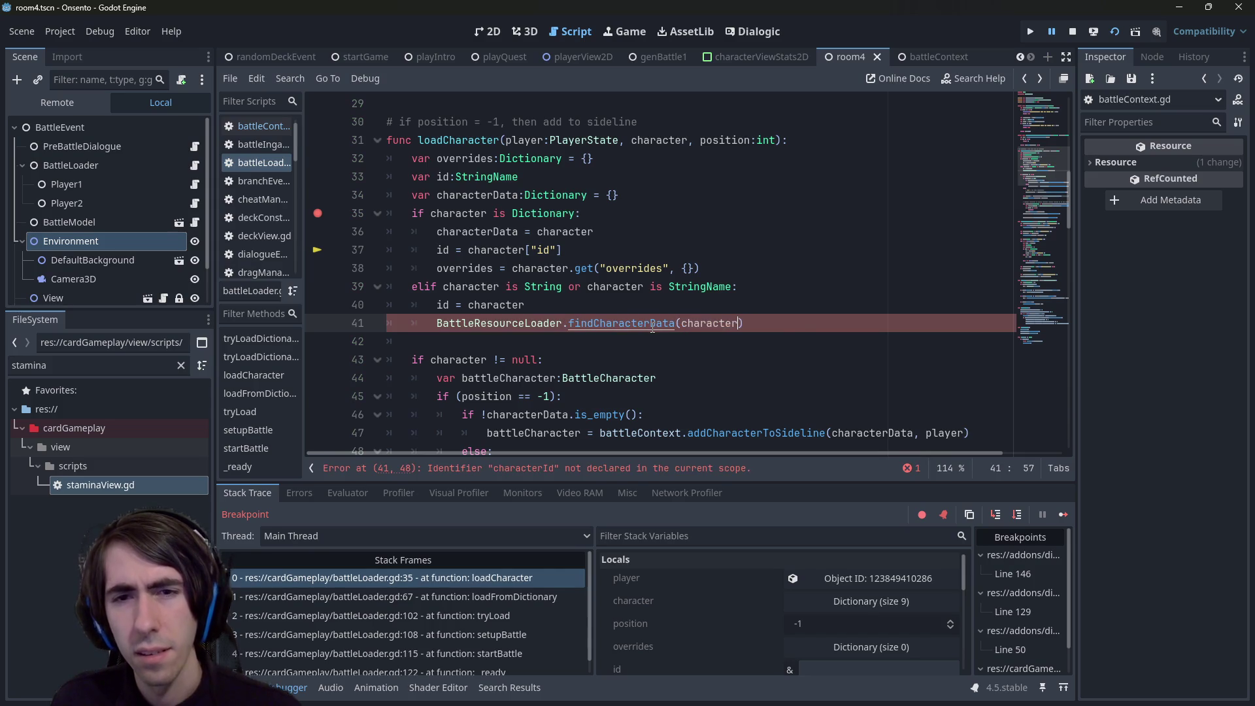
pyautogui.scroll(4, 660, 314)
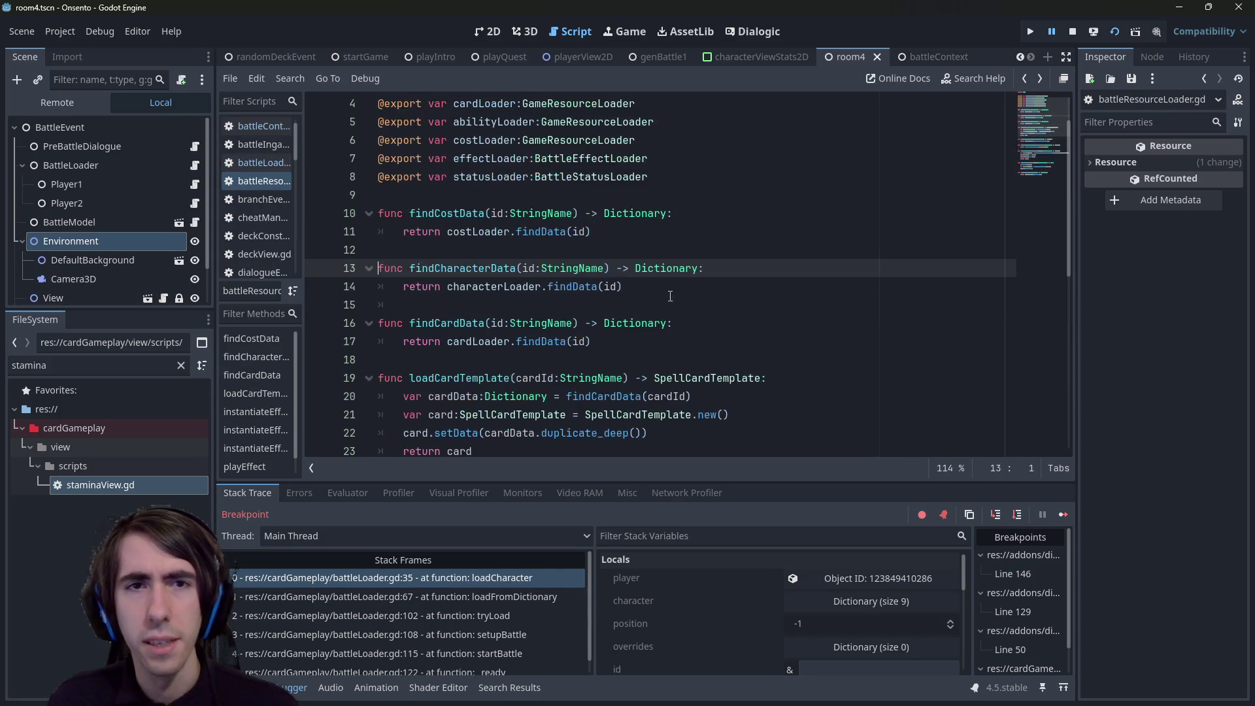
pyautogui.hotkey('alt', 'Left')
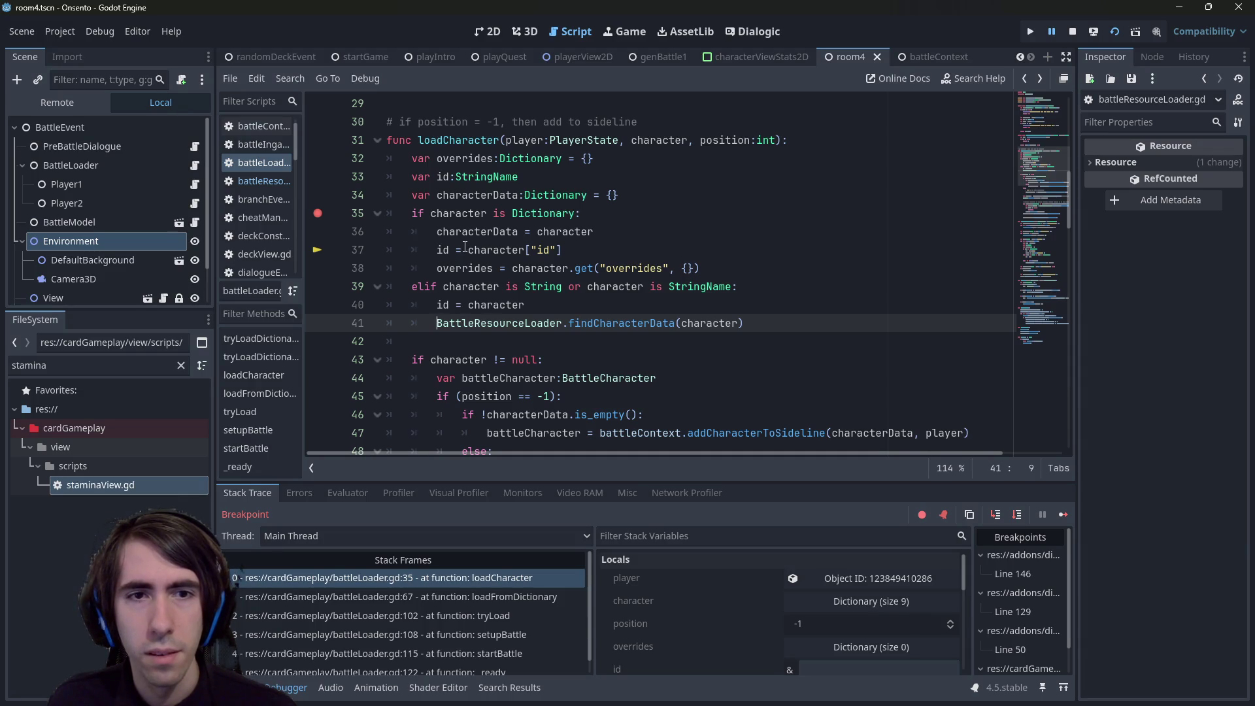
# Prefix line 41 with 'characterData =' so it stores findCharacterData's result
pyautogui.doubleClick(447, 232)
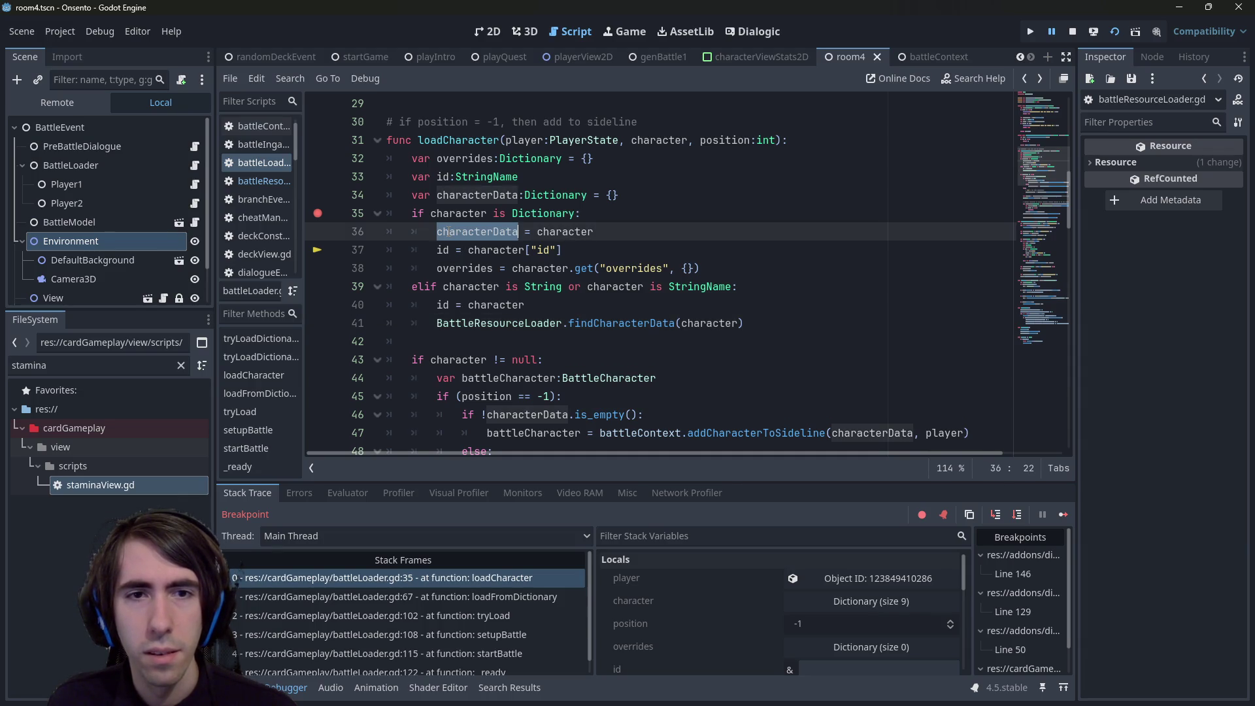
pyautogui.click(444, 323)
pyautogui.hotkey('ctrl', 'v')
pyautogui.write('=')
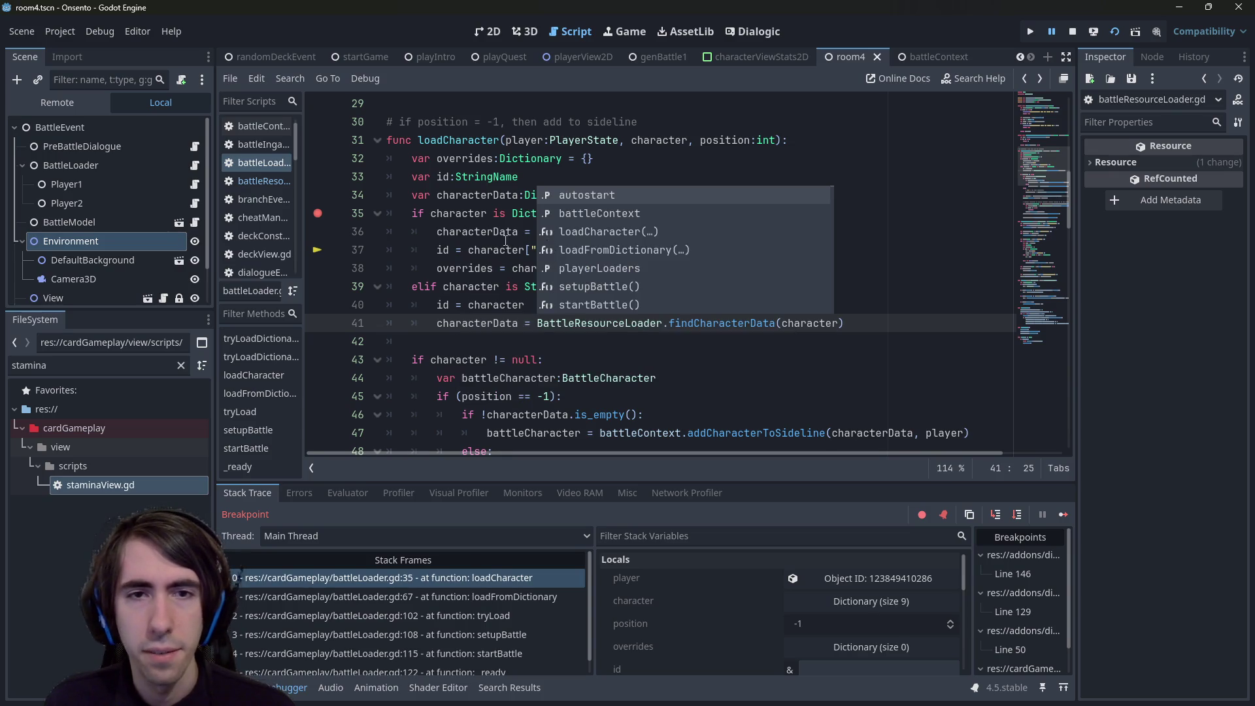
pyautogui.click(512, 232)
# Comment out the id declaration on line 33 and the id assignments on lines 37 and 40, saving
pyautogui.click(586, 253)
pyautogui.hotkey('ctrl', 'k')
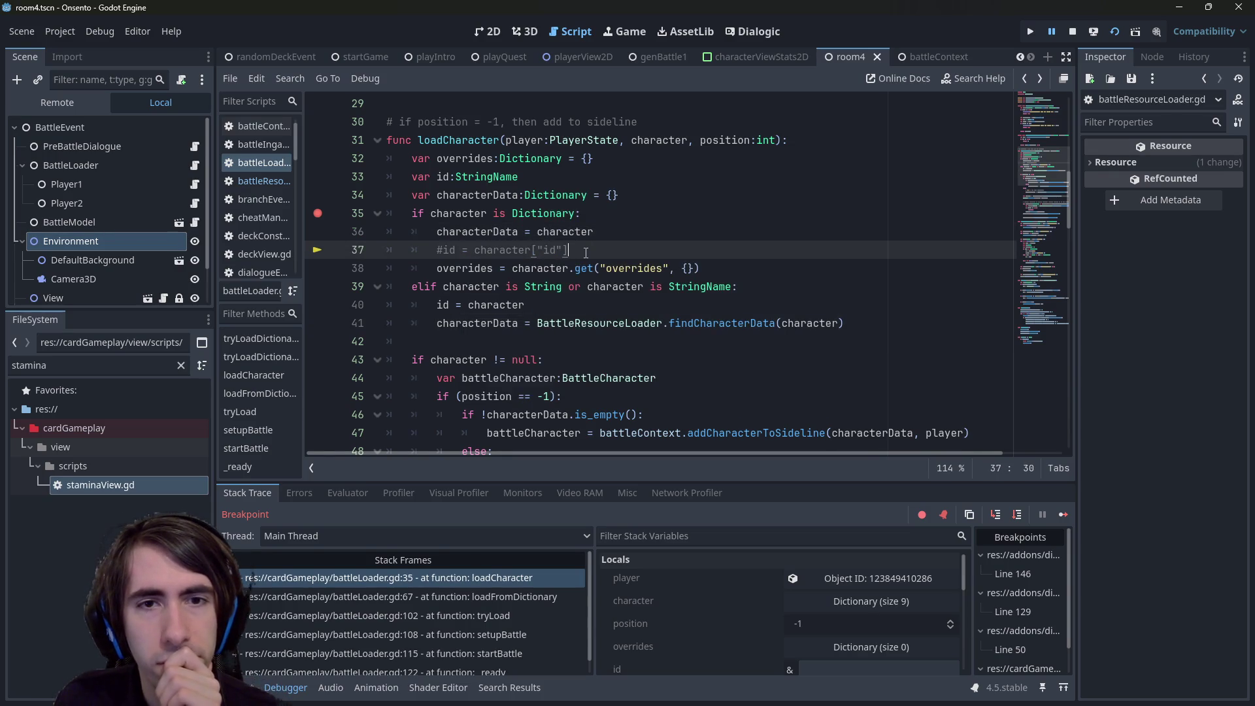
pyautogui.click(491, 176)
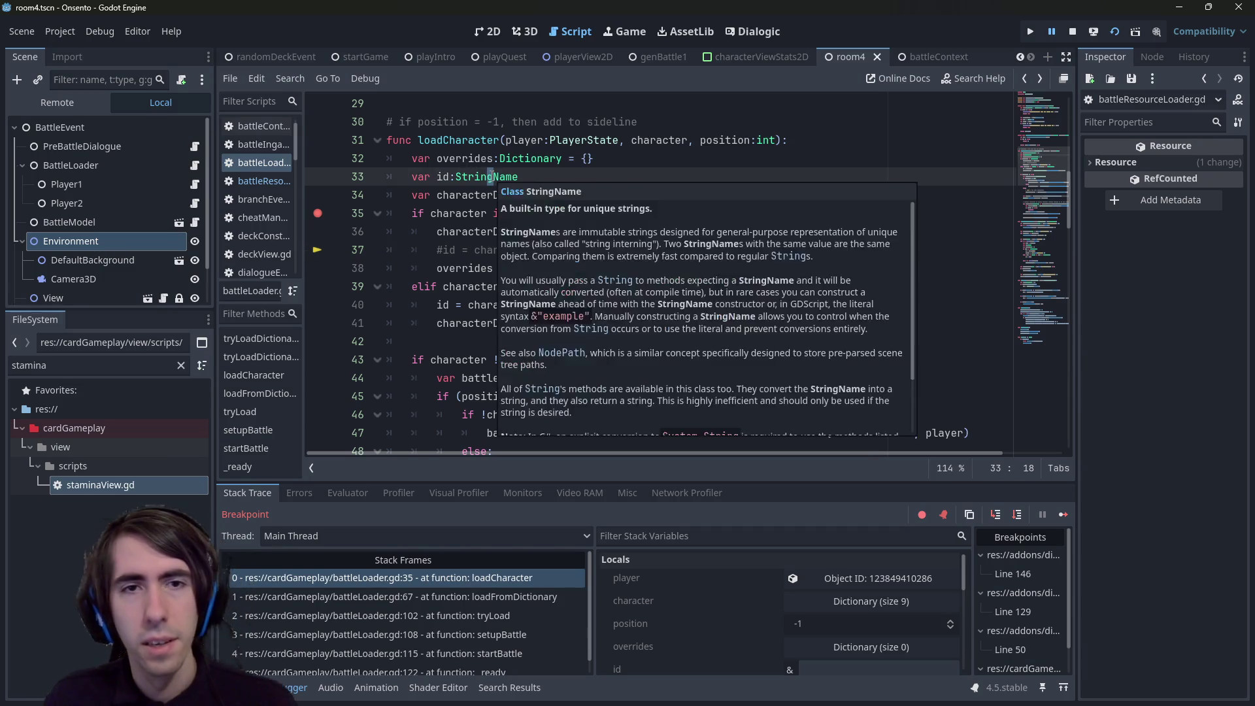
pyautogui.hotkey('ctrl', 'k')
pyautogui.hotkey('ctrl', 's')
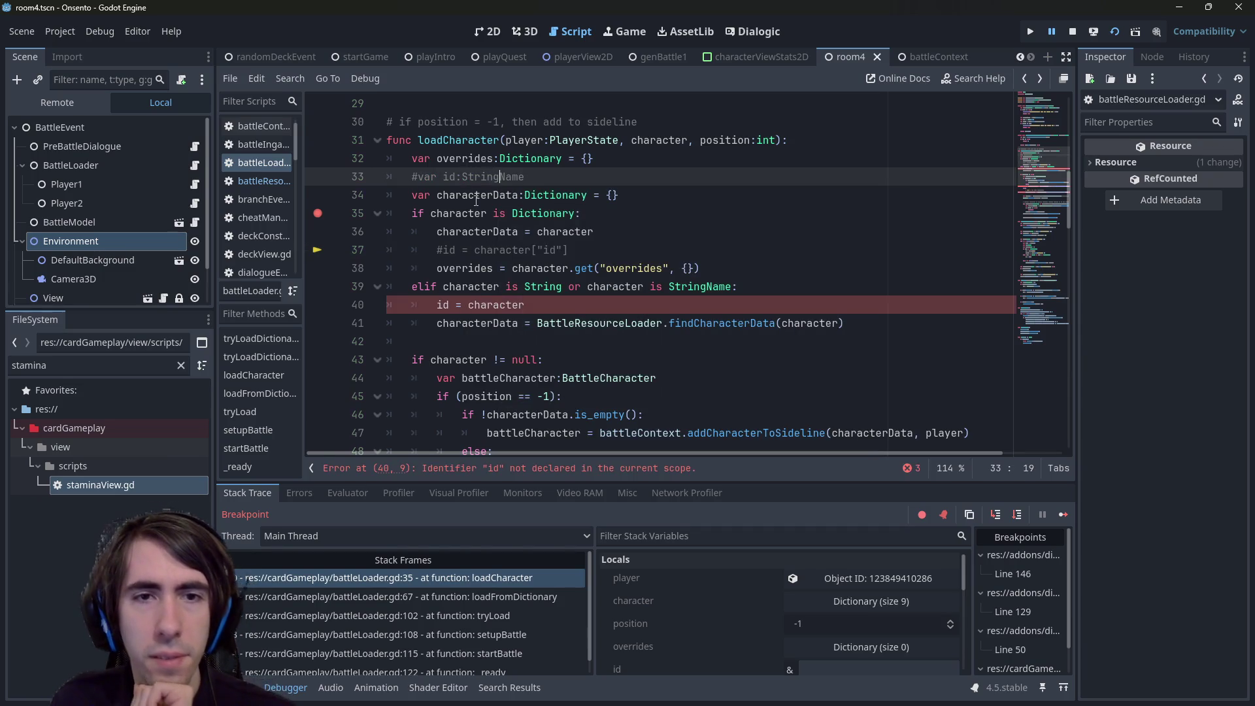
pyautogui.doubleClick(475, 195)
pyautogui.click(531, 304)
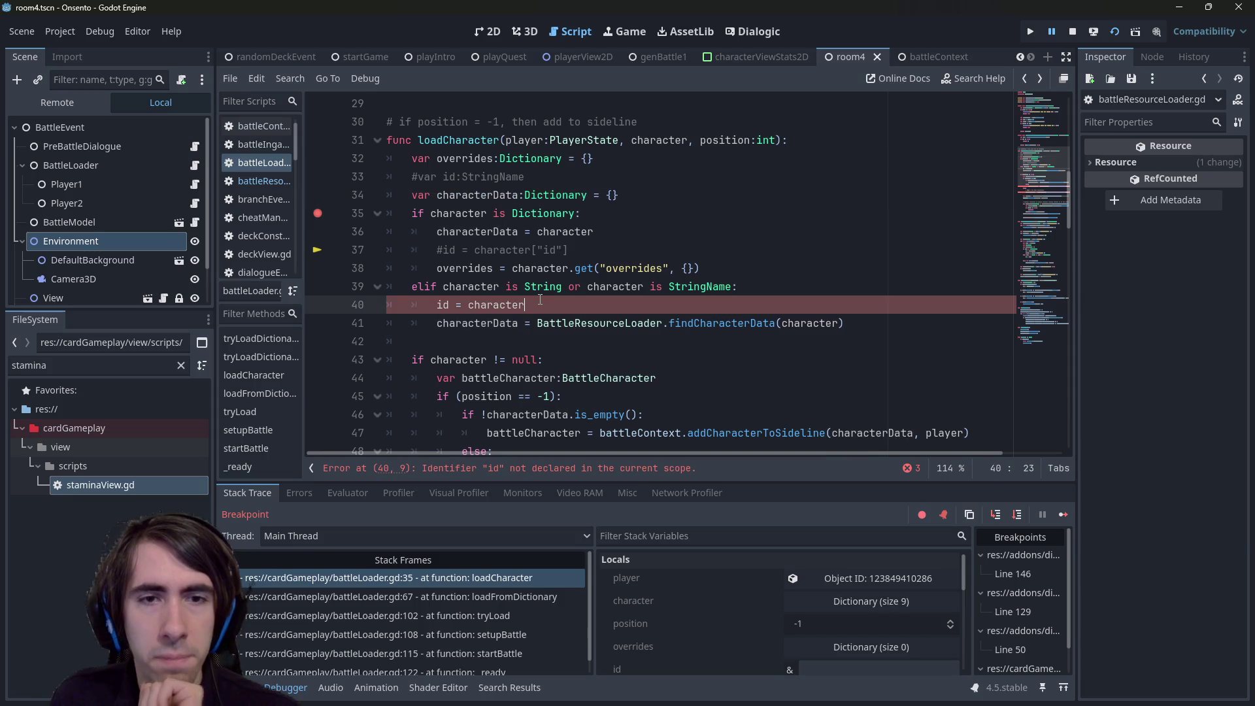
pyautogui.hotkey('ctrl', 'k')
pyautogui.hotkey('ctrl', 's')
pyautogui.doubleClick(509, 231)
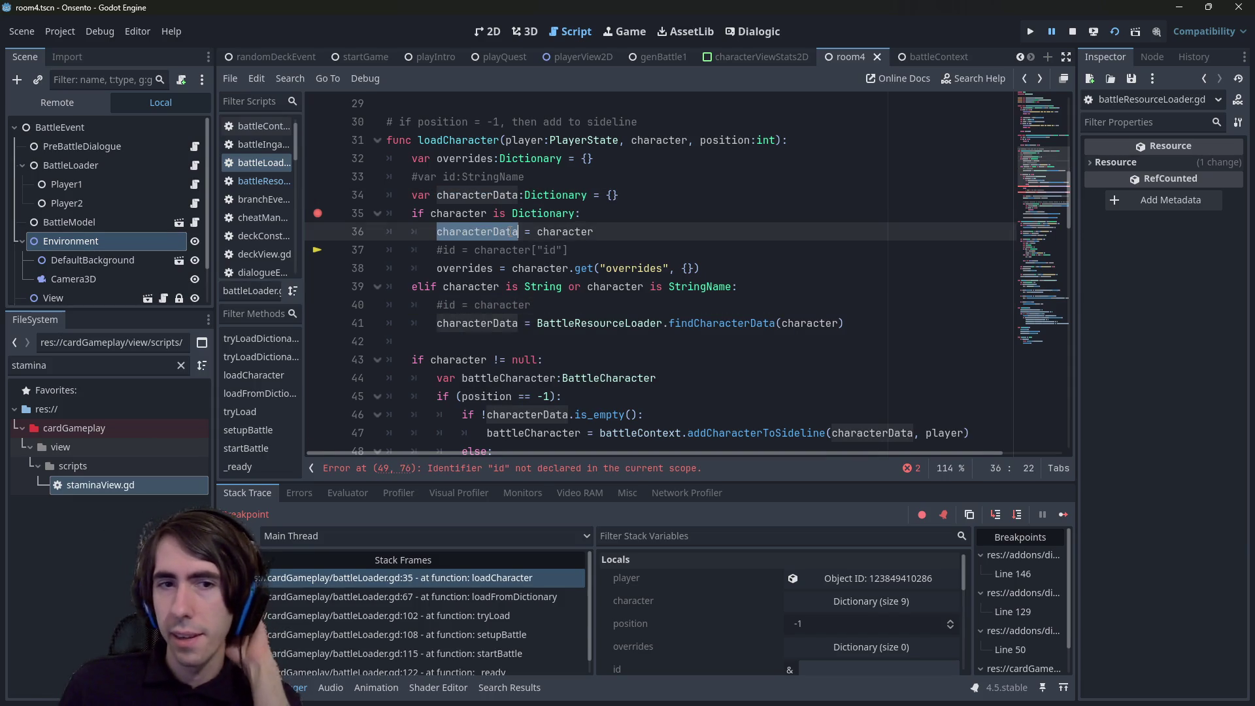
pyautogui.moveTo(532, 245)
pyautogui.scroll(-1, 452, 330)
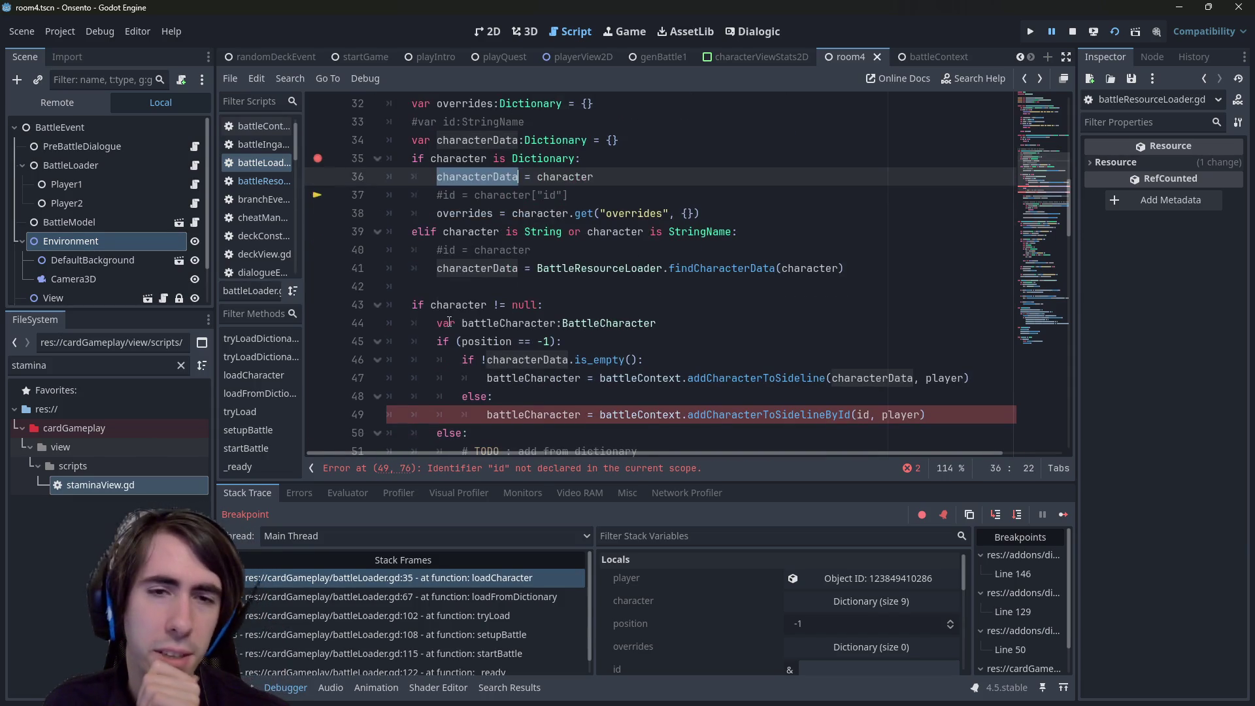
# Move addCharacterToSideline(characterData, player) out of the is_empty check and delete the leftover if/else lines
pyautogui.scroll(-3, 508, 295)
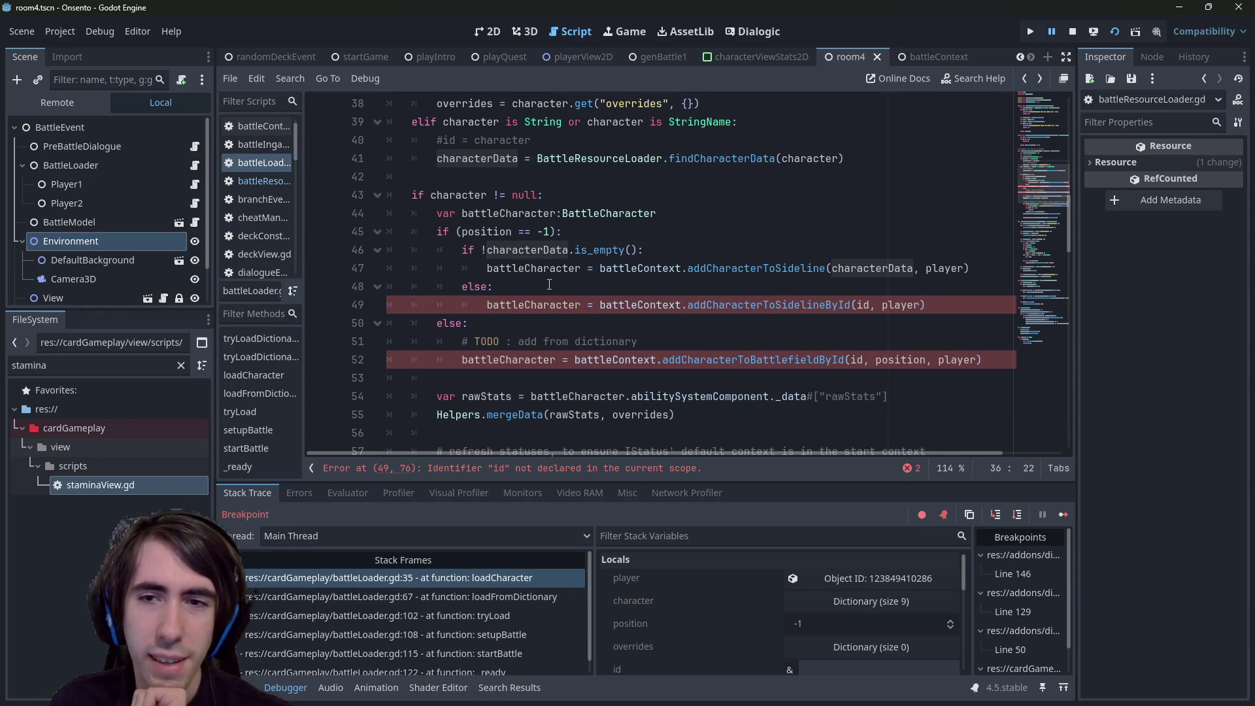
pyautogui.scroll(3, 550, 285)
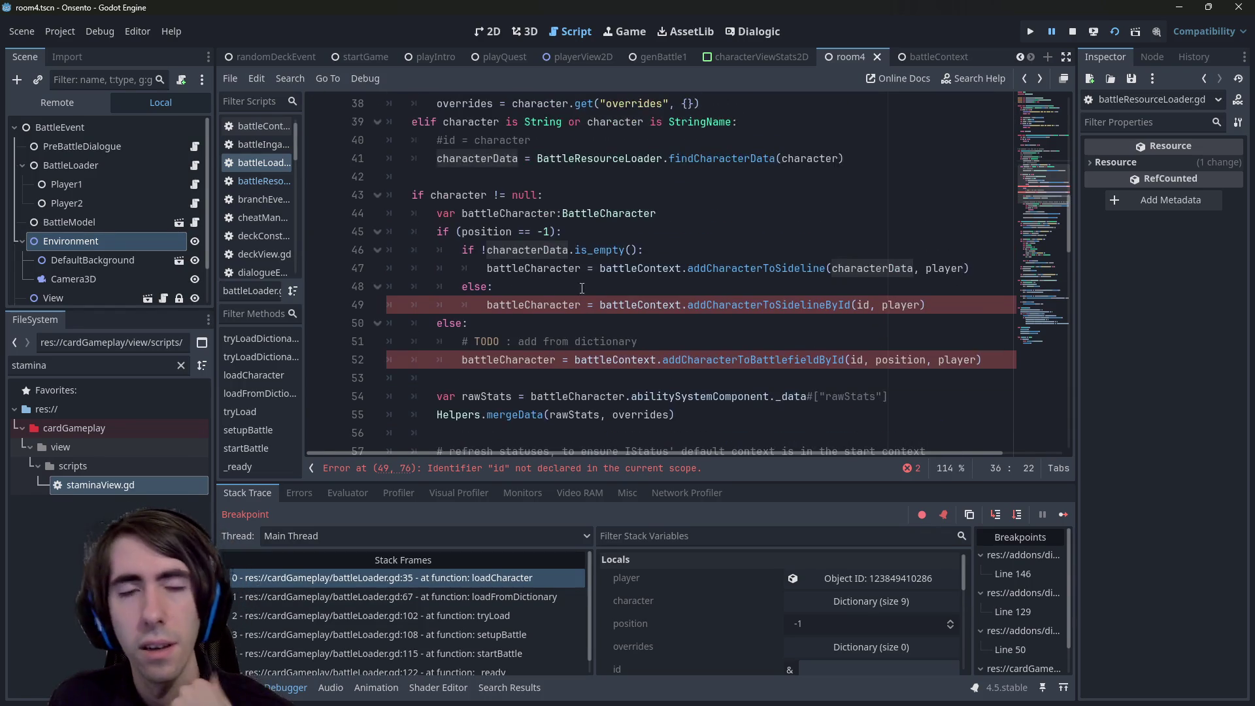
pyautogui.scroll(-1, 641, 315)
pyautogui.moveTo(642, 314)
pyautogui.mouseDown()
pyautogui.moveTo(318, 296)
pyautogui.moveTo(314, 308)
pyautogui.mouseUp()
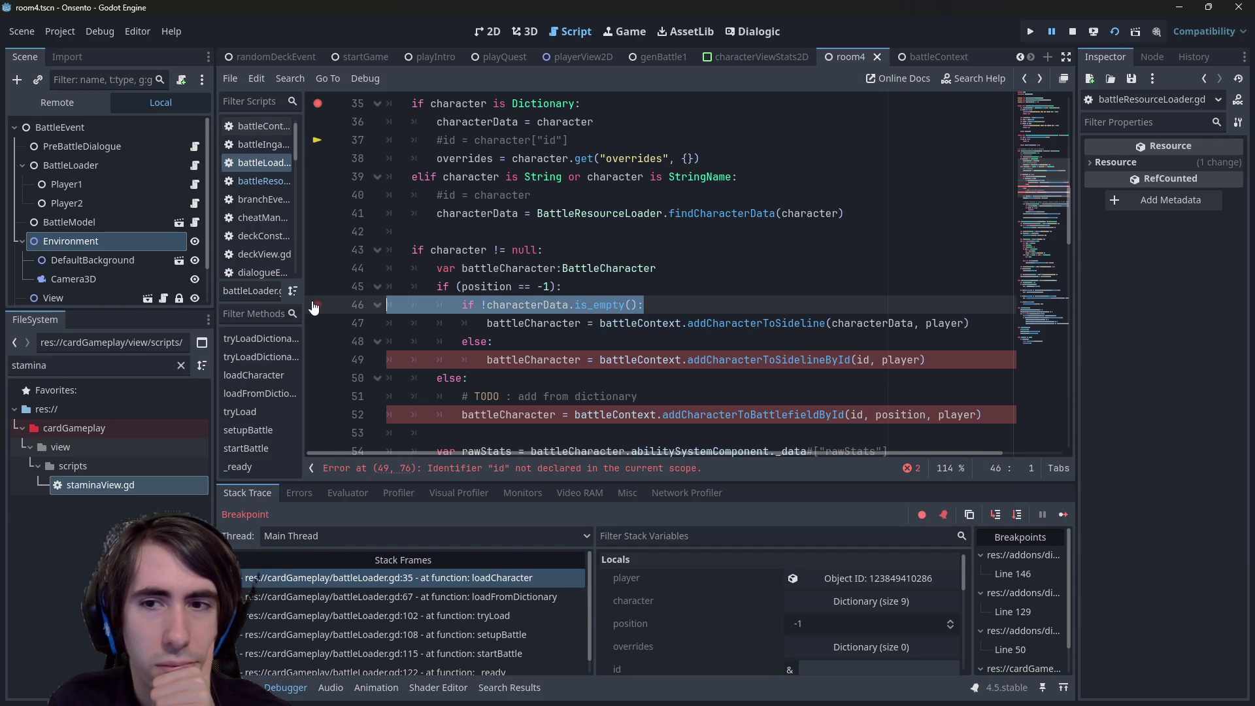
pyautogui.click(485, 323)
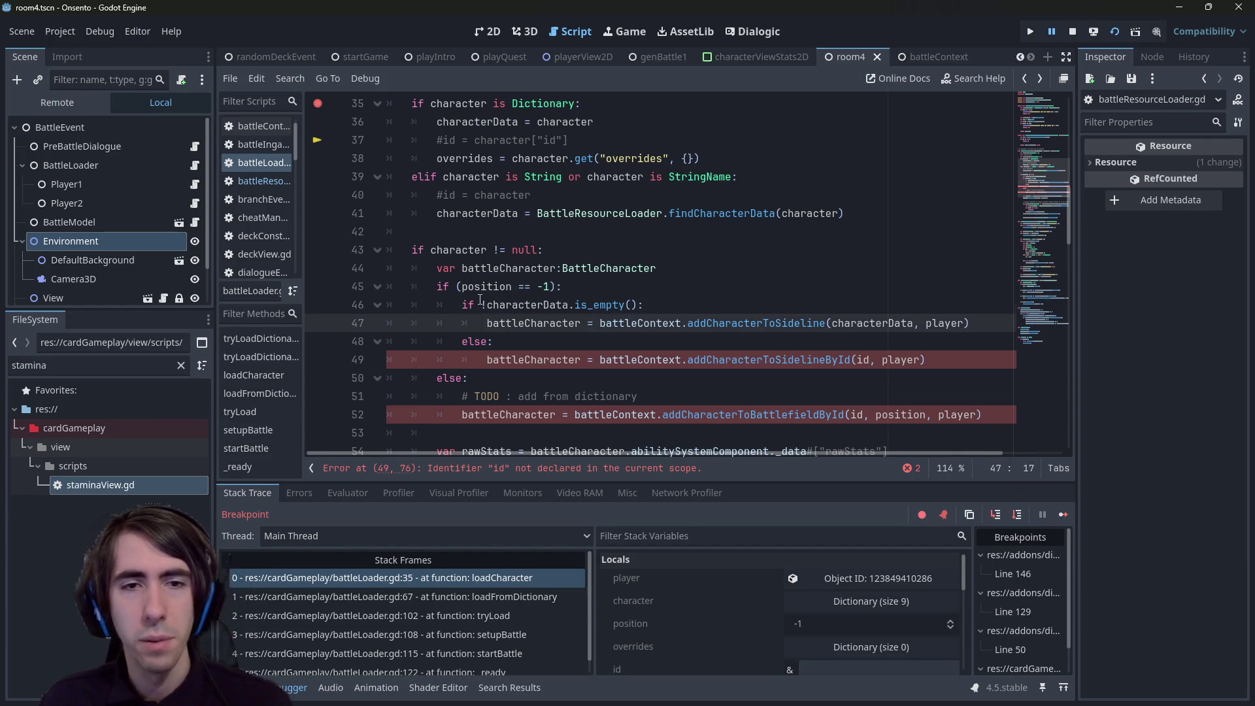
pyautogui.hotkey('alt', 'Up')
pyautogui.press('Home')
pyautogui.press('BackSpace')
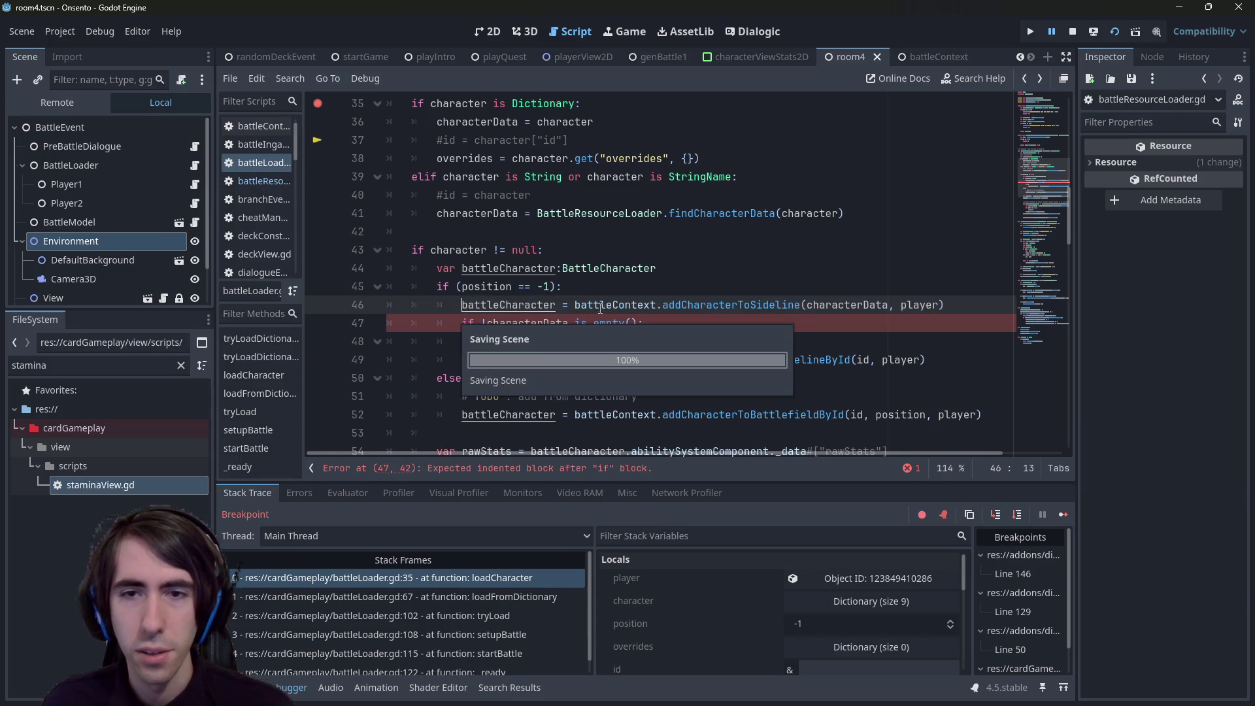
pyautogui.hotkey('shift', 'End')
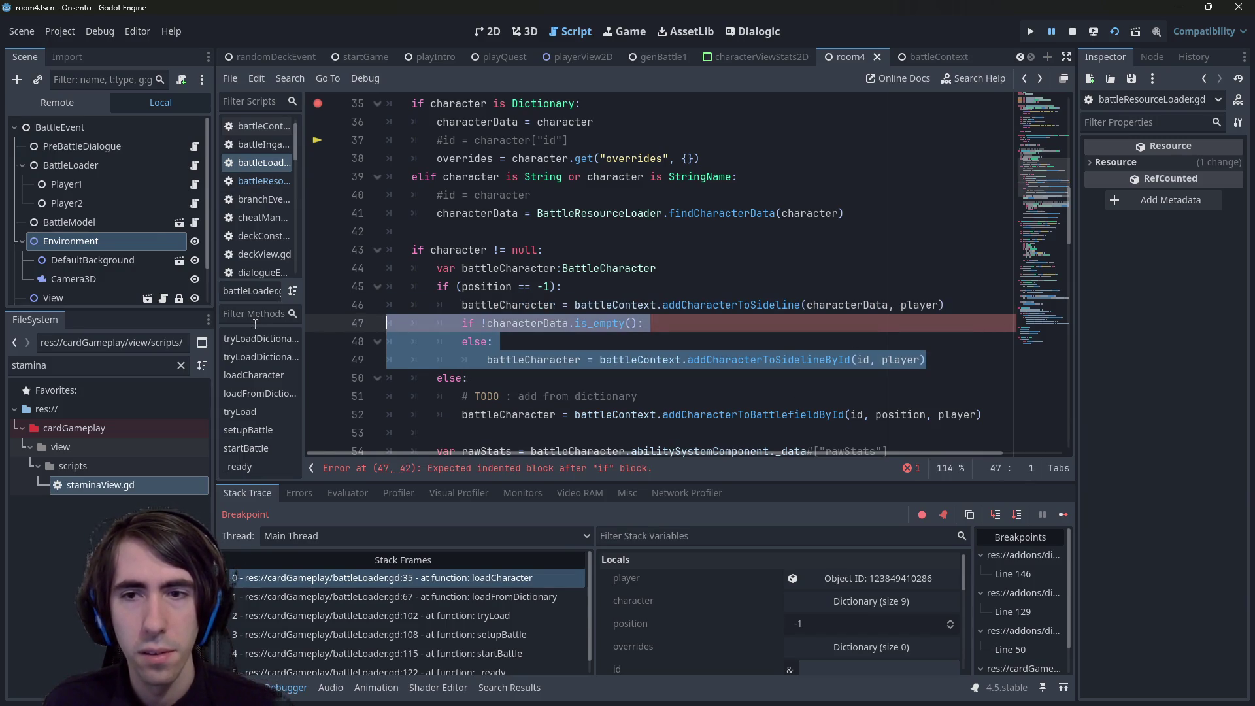
pyautogui.press('Delete')
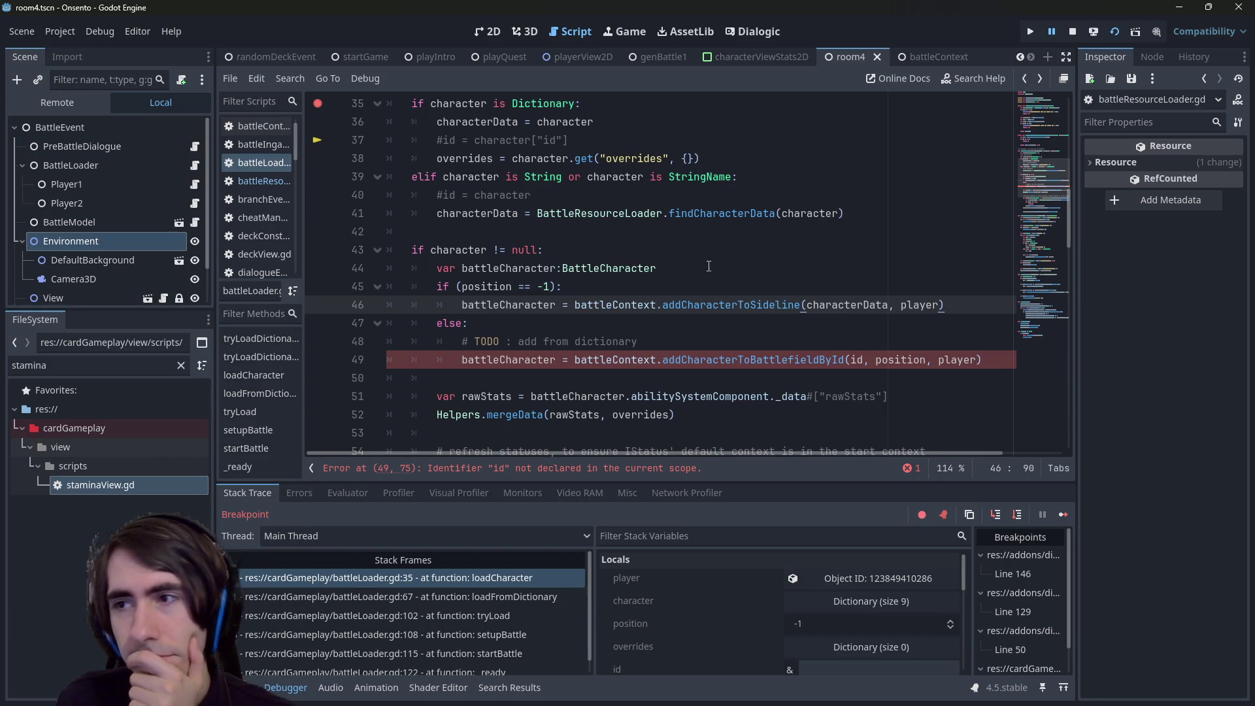
pyautogui.click(735, 360)
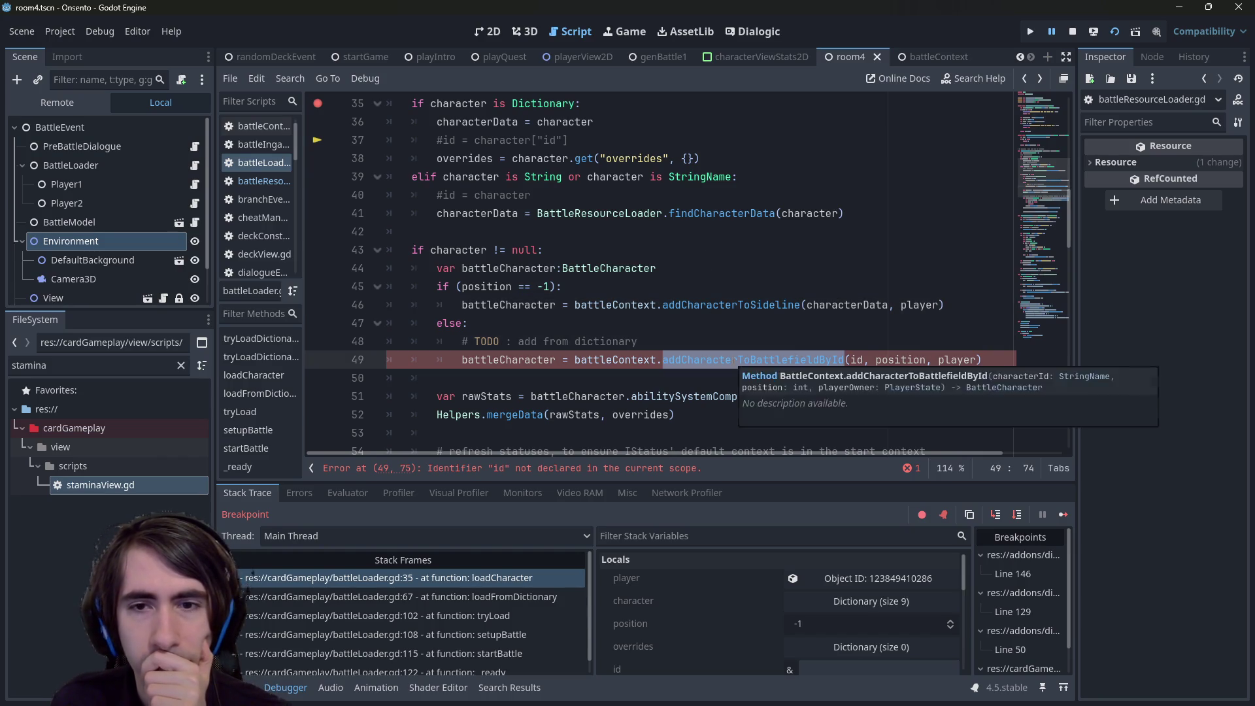
pyautogui.keyDown('ctrl'); pyautogui.click(735, 359); pyautogui.keyUp('ctrl')
# Duplicate the addCharacterToBattlefieldById signature as a new addCharacterToBattlefield function
pyautogui.scroll(-1, 523, 314)
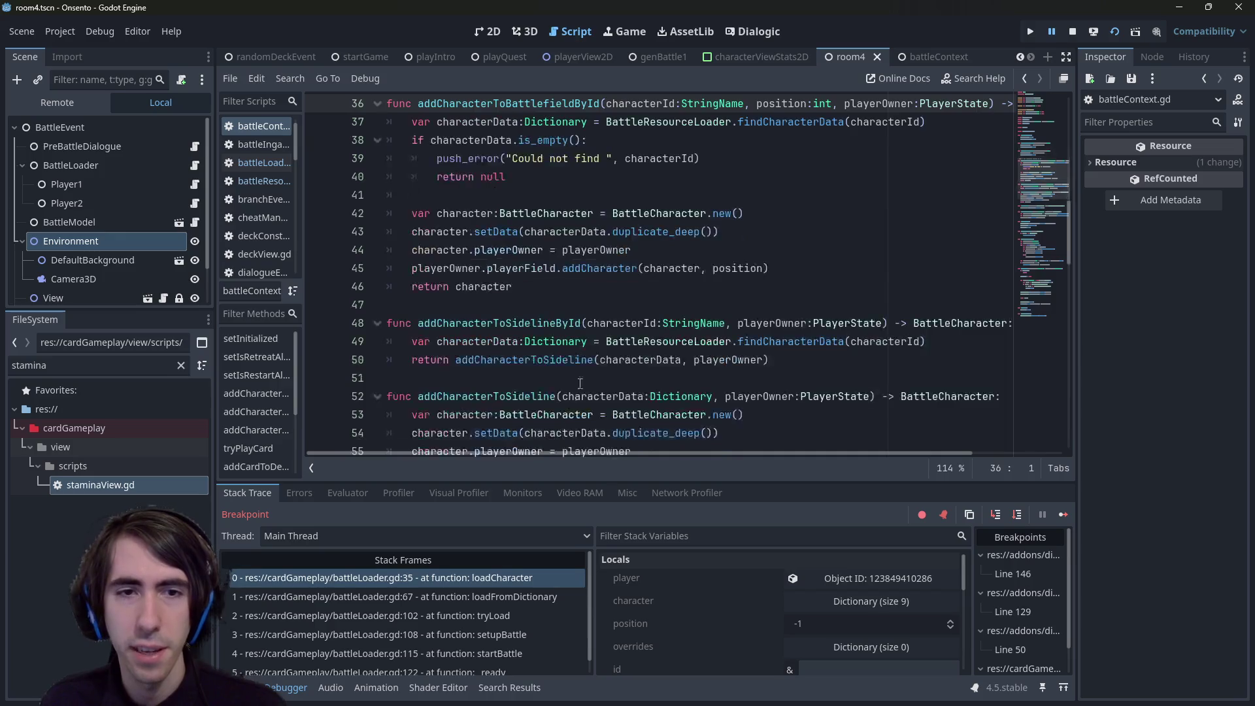
pyautogui.scroll(2, 727, 320)
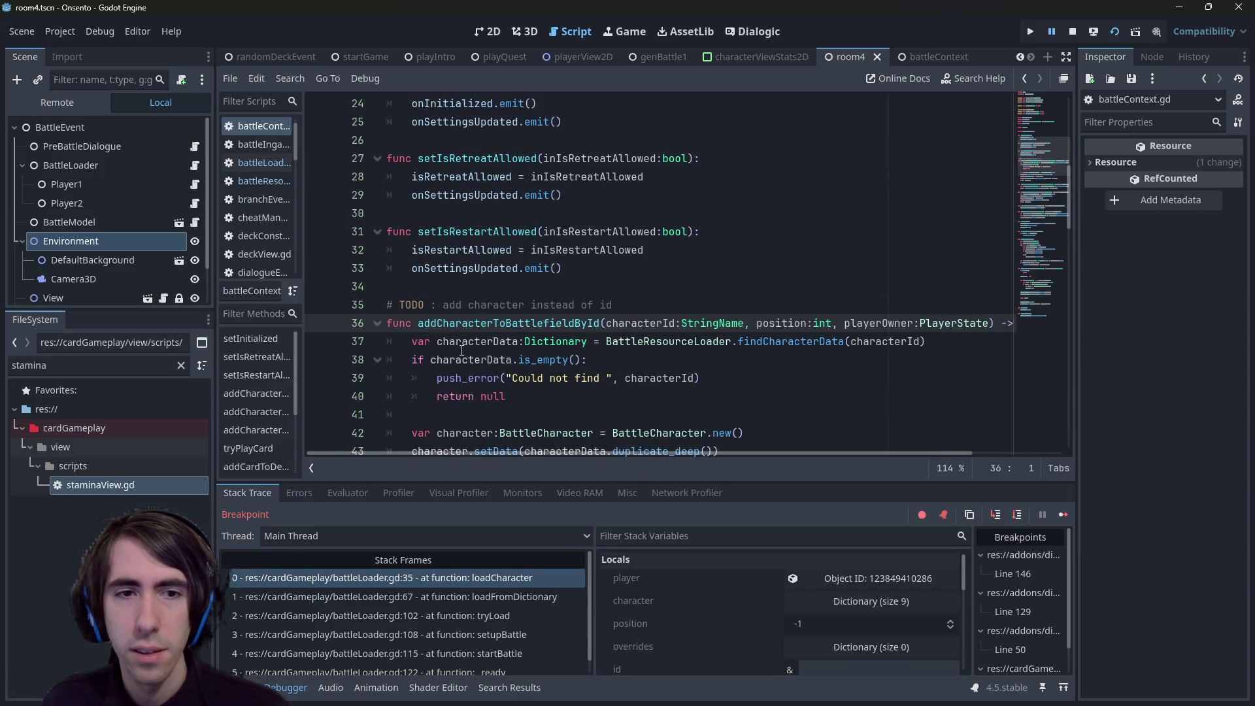
pyautogui.click(388, 355)
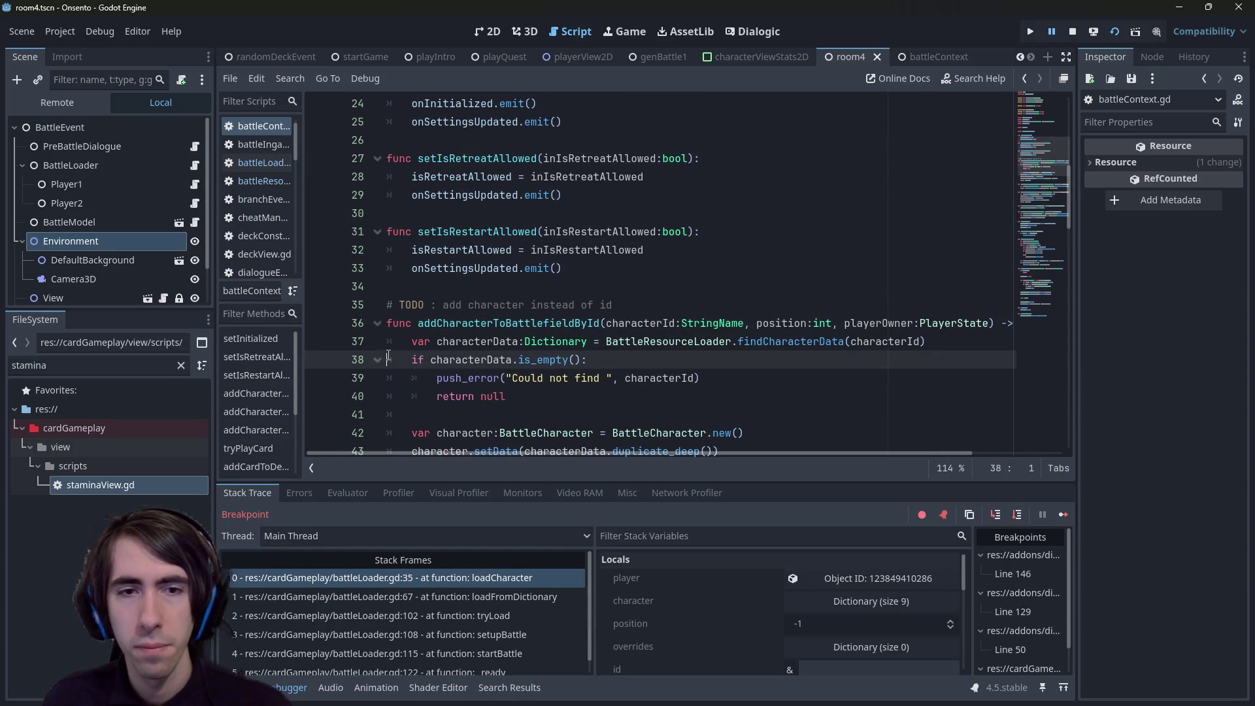
pyautogui.press('Return')
pyautogui.press('Return')
pyautogui.press('Up')
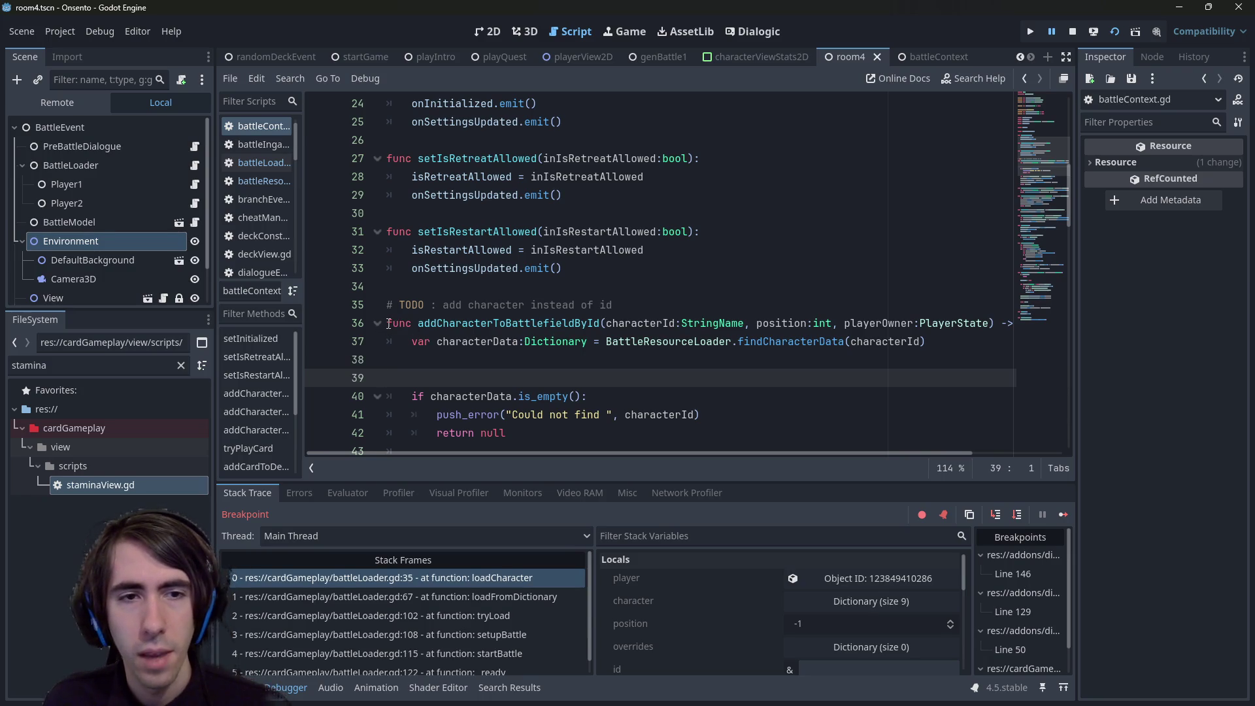
pyautogui.click(389, 323)
pyautogui.moveTo(388, 323); pyautogui.dragTo(1068, 319)
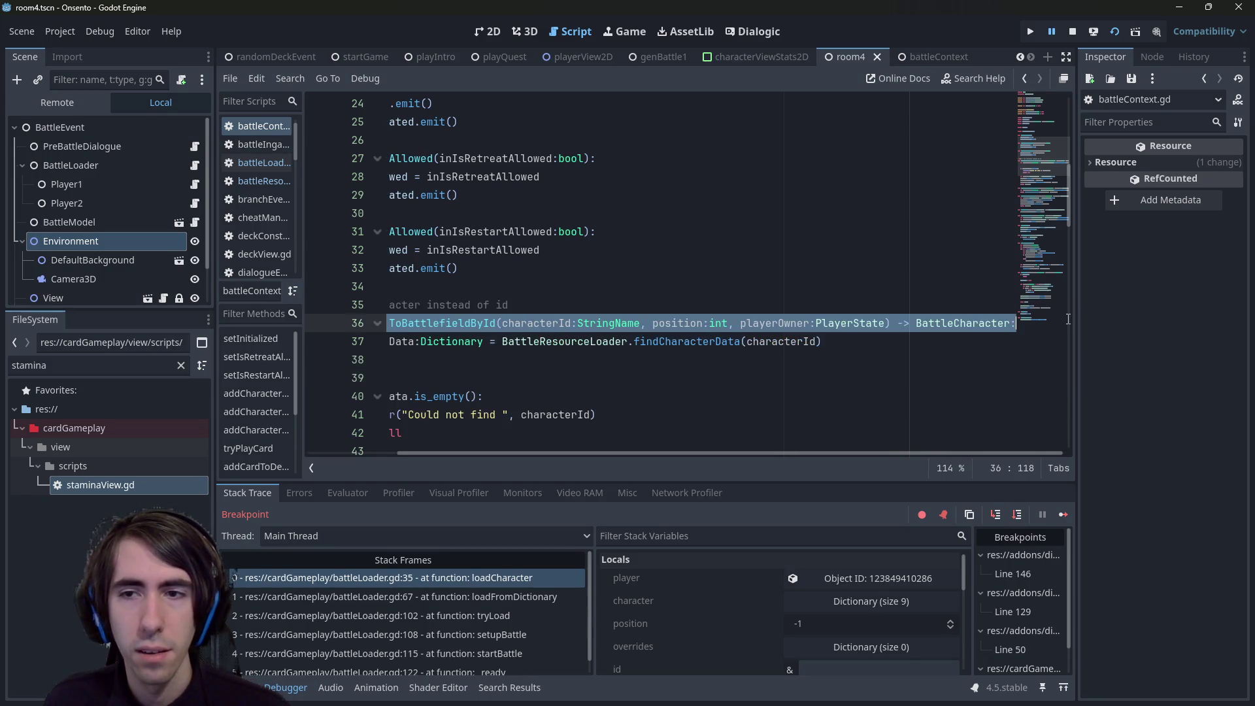
pyautogui.hotkey('ctrl', 'c')
pyautogui.click(629, 370)
pyautogui.hotkey('ctrl', 'v')
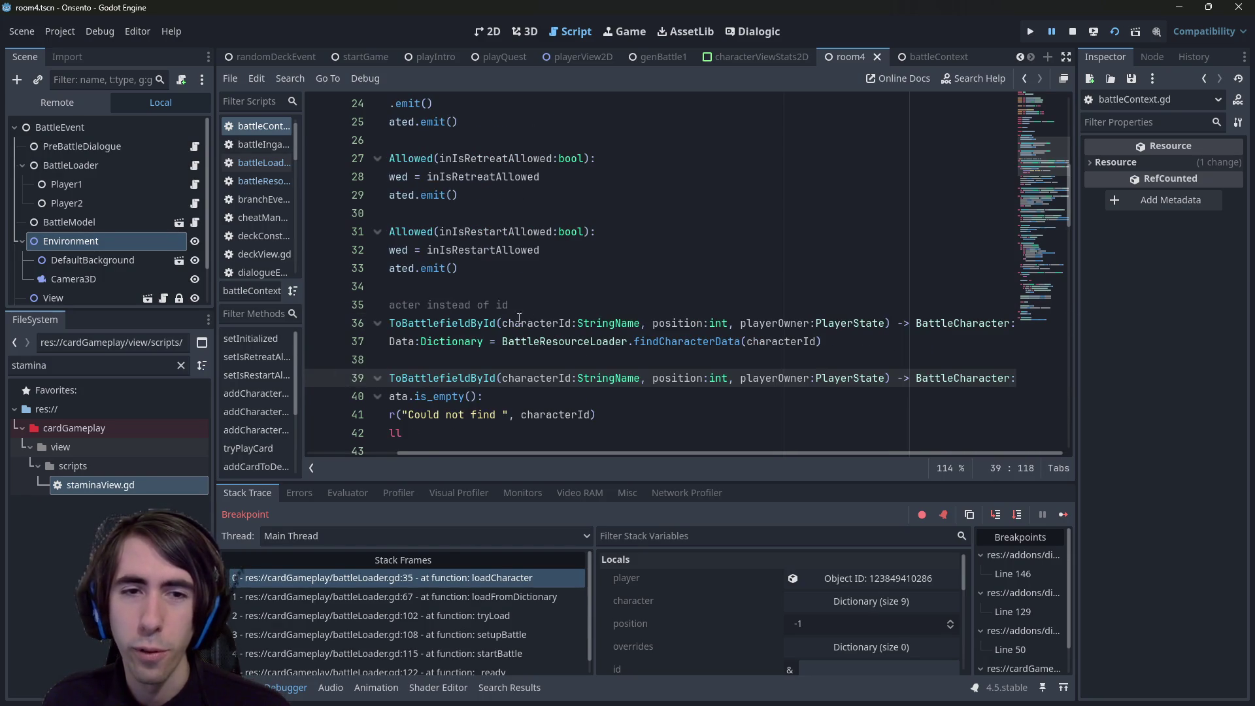
pyautogui.click(495, 378)
pyautogui.press('BackSpace')
pyautogui.press('BackSpace')
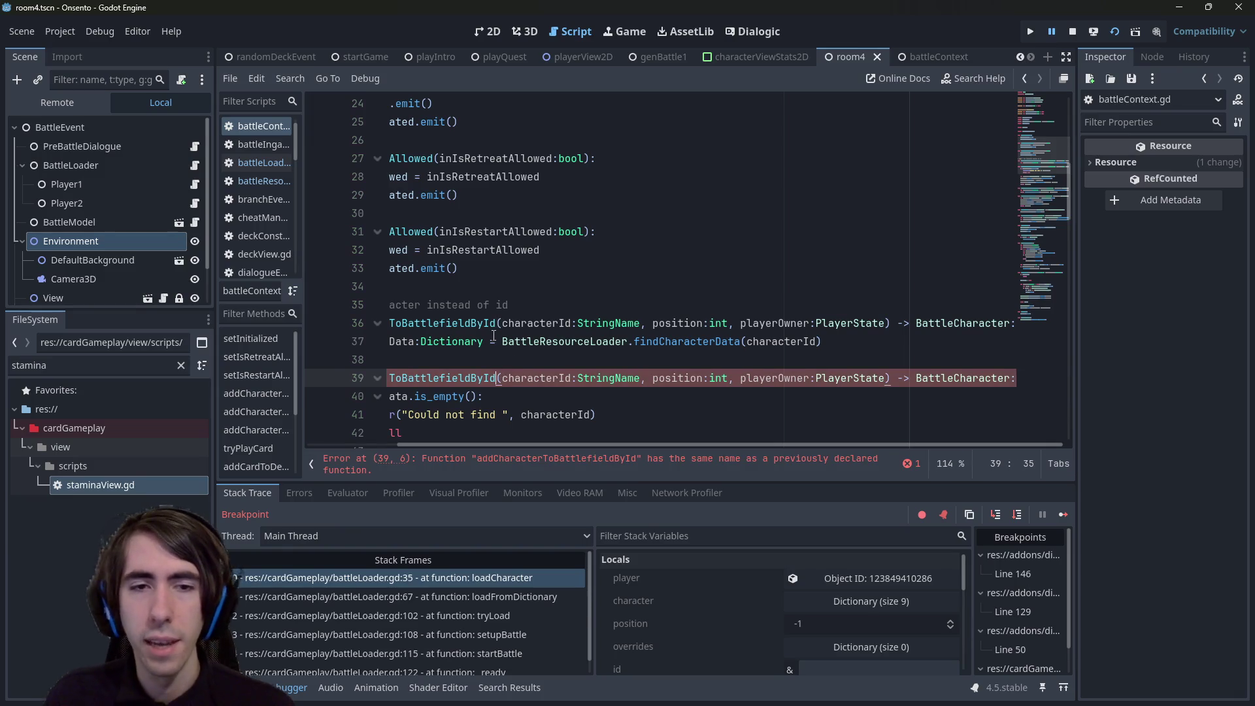
pyautogui.press('BackSpace')
# Make the ById version return addCharacterToBattlefield(characterData, position, playerOwner) after its lookup
pyautogui.moveTo(483, 396); pyautogui.dragTo(359, 379)
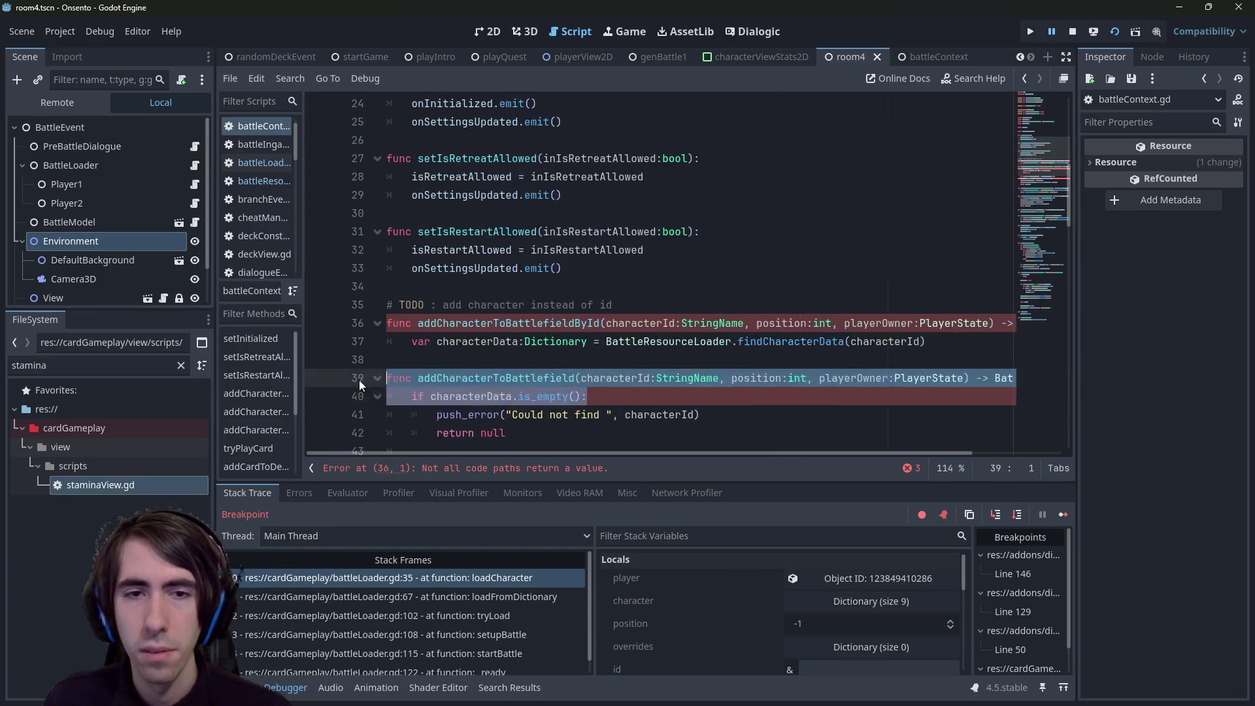
pyautogui.scroll(-3, 580, 307)
pyautogui.click(566, 292)
pyautogui.press('Return')
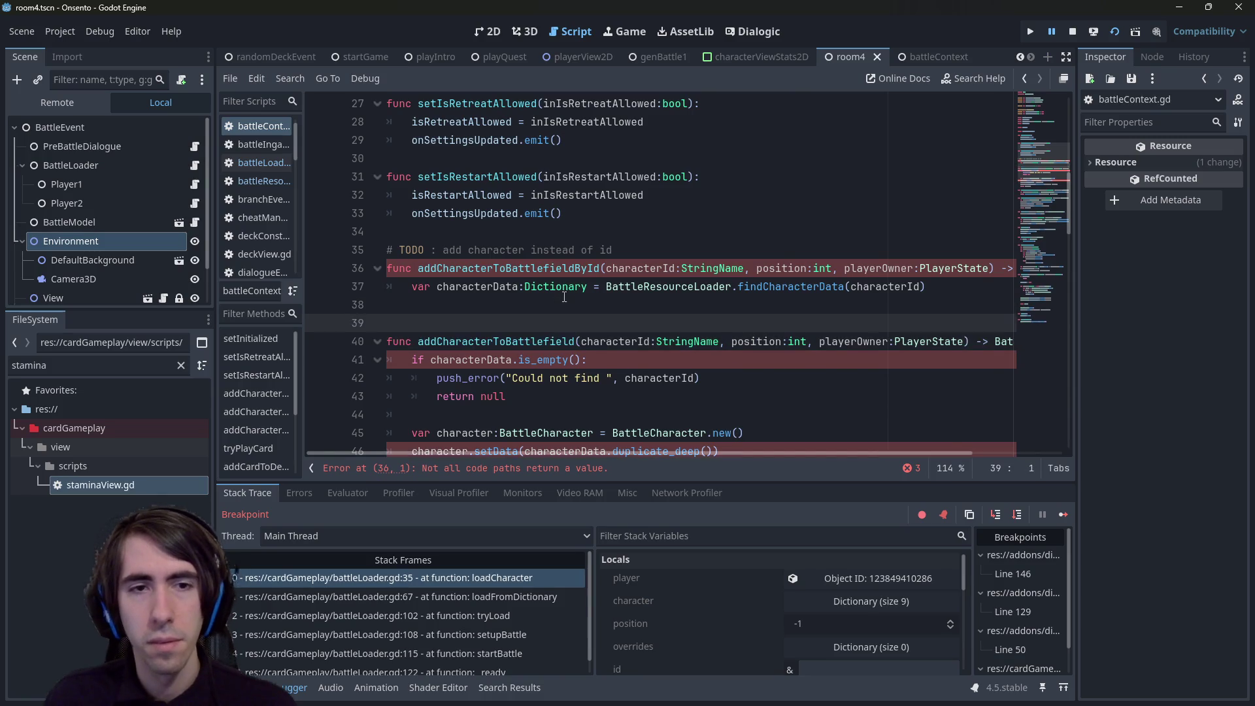
pyautogui.write('return addCharacterToBattlefield(character')
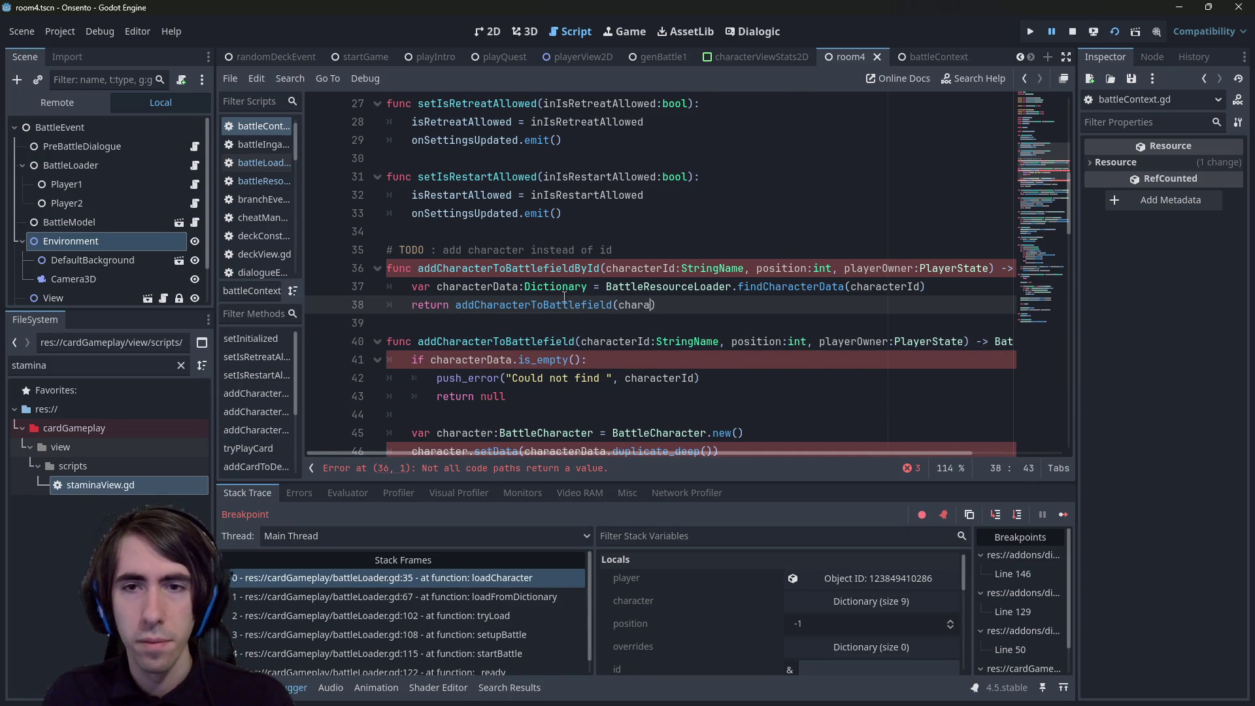
pyautogui.write('Data, po')
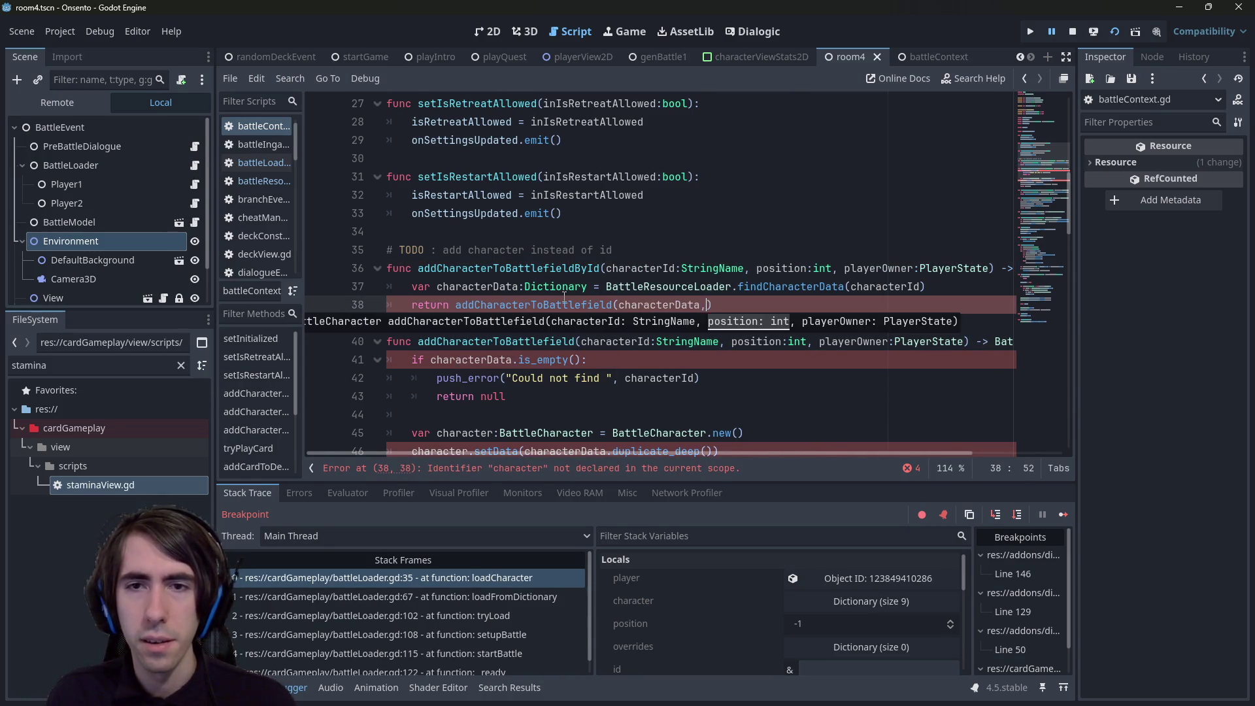
pyautogui.write('siition')
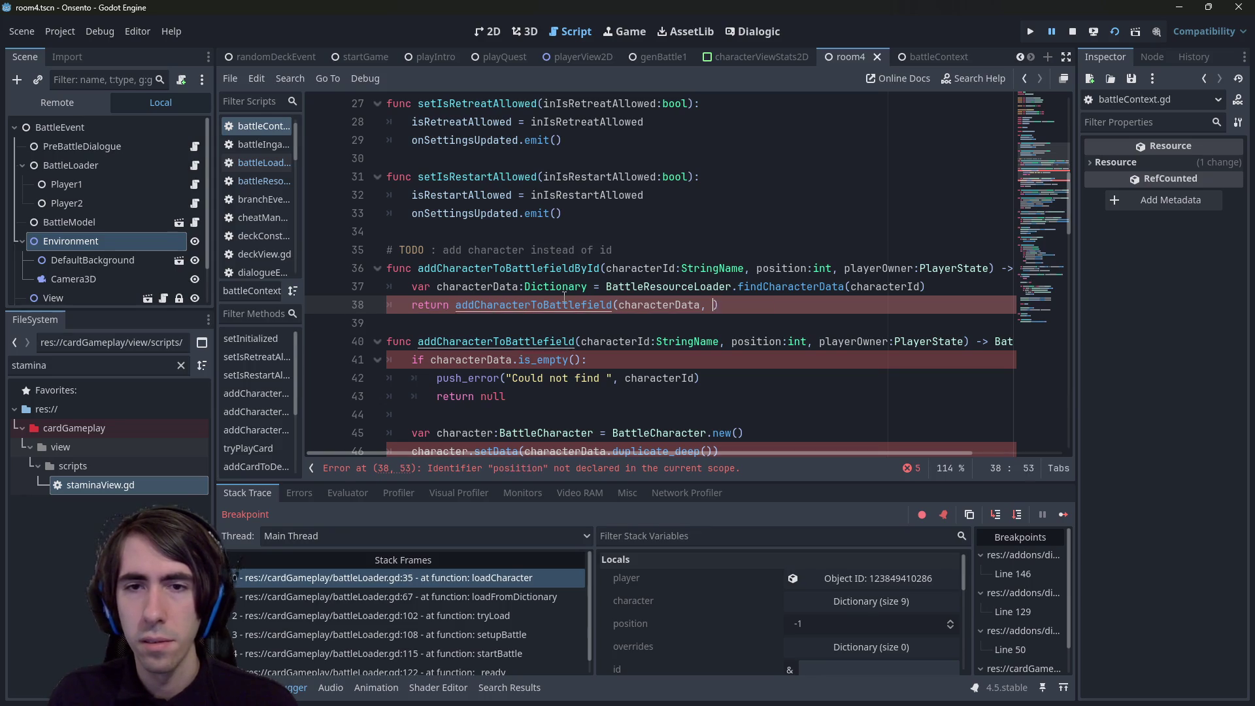
pyautogui.press('BackSpace')
pyautogui.press('BackSpace')
pyautogui.press('BackSpace')
pyautogui.write('tion, playerOwner')
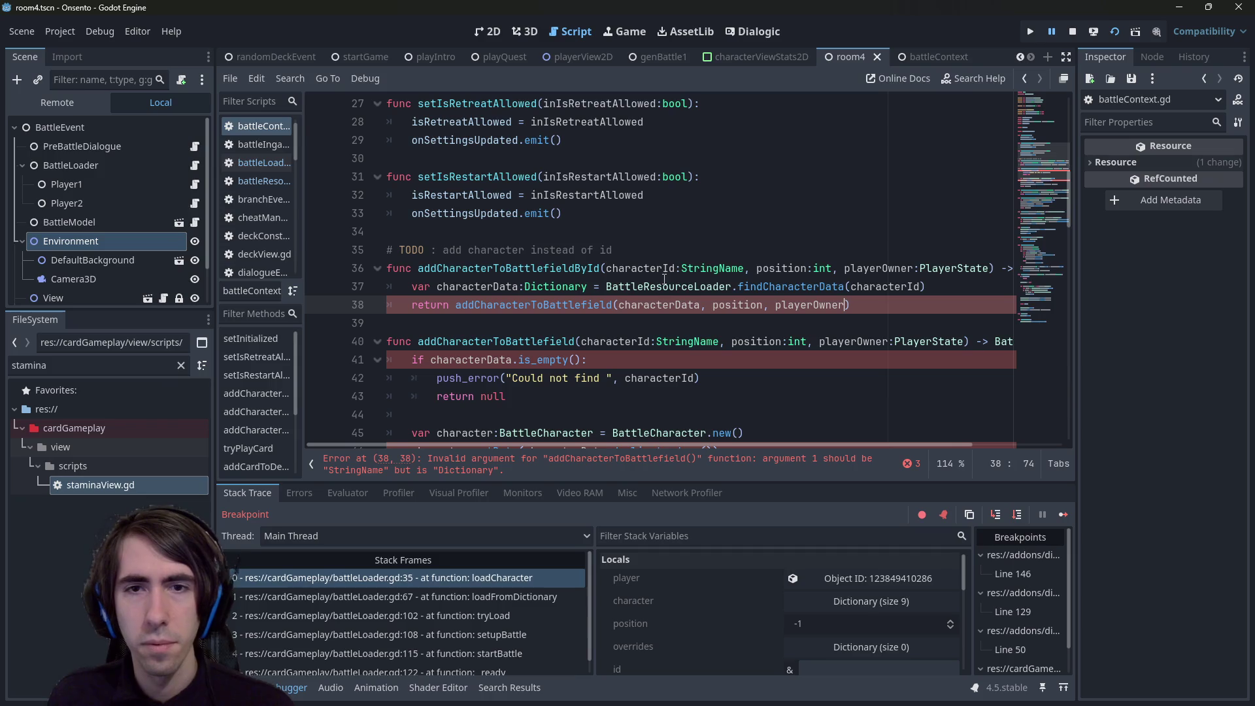
# Change addCharacterToBattlefield's characterId parameter to characterData:Dictionary
pyautogui.click(437, 286)
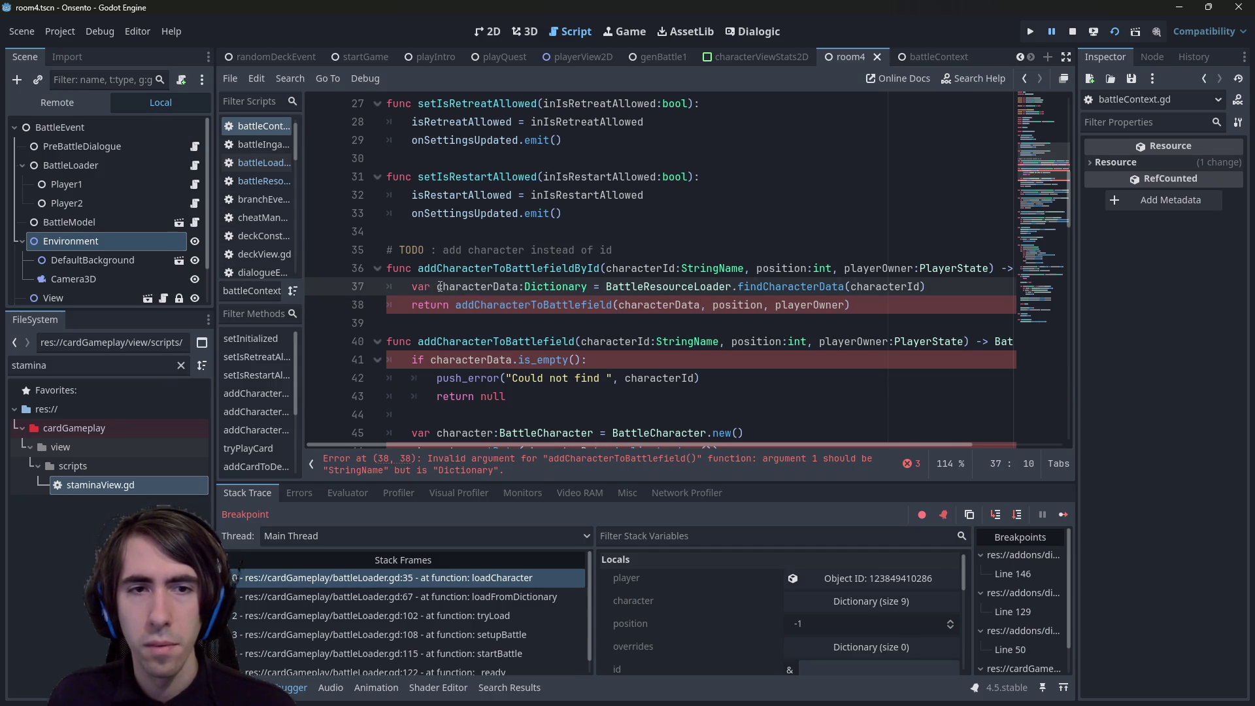
pyautogui.moveTo(437, 286); pyautogui.dragTo(577, 288)
pyautogui.moveTo(582, 341); pyautogui.dragTo(719, 341)
pyautogui.hotkey('ctrl', 'v')
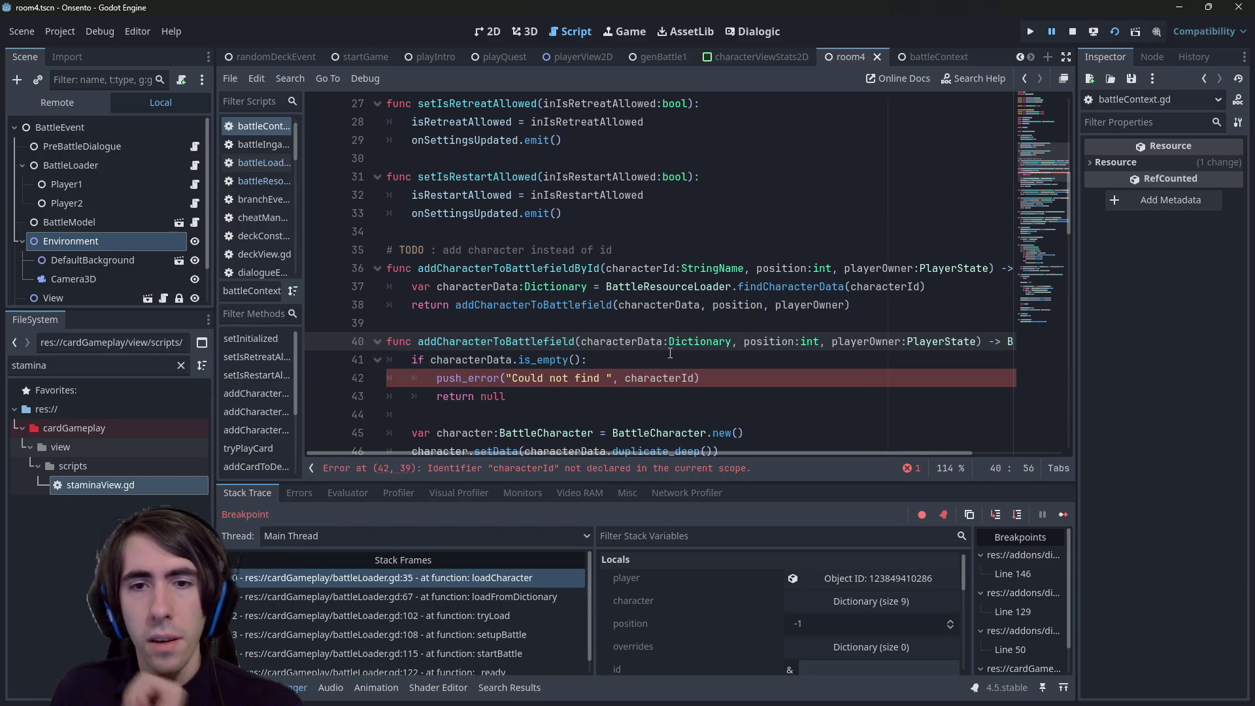
pyautogui.doubleClick(656, 377)
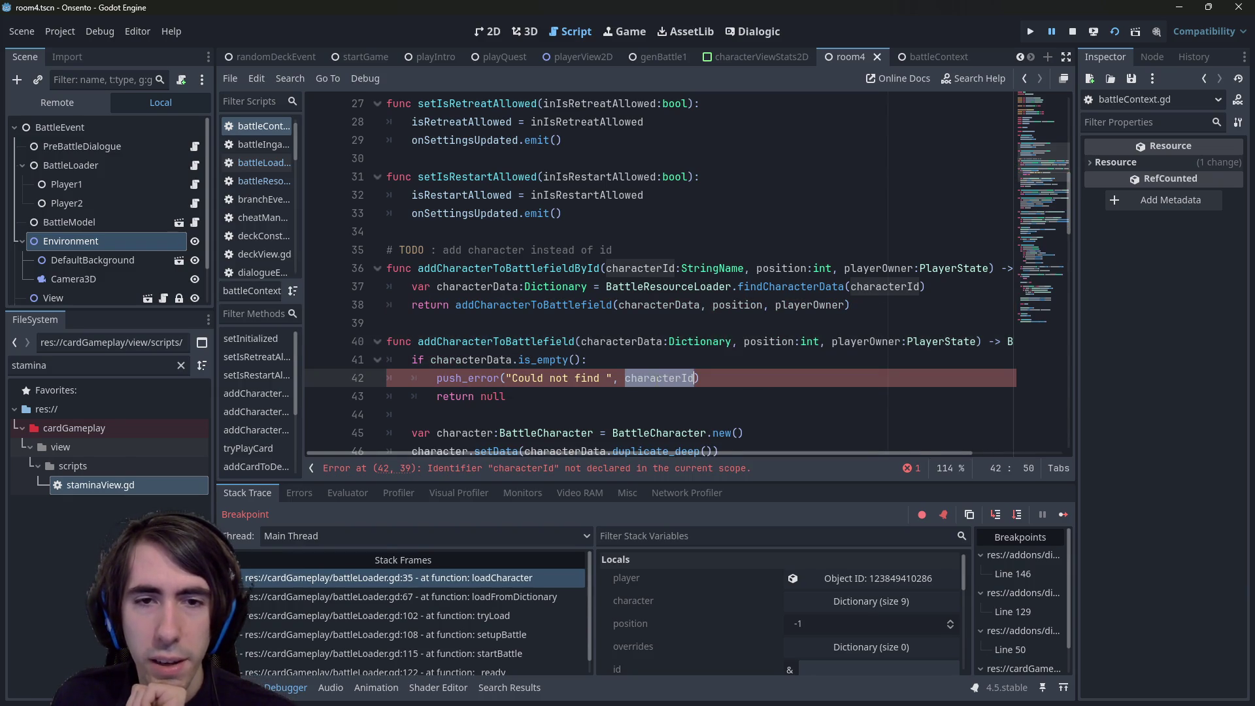
pyautogui.scroll(-2, 656, 379)
pyautogui.scroll(1, 656, 379)
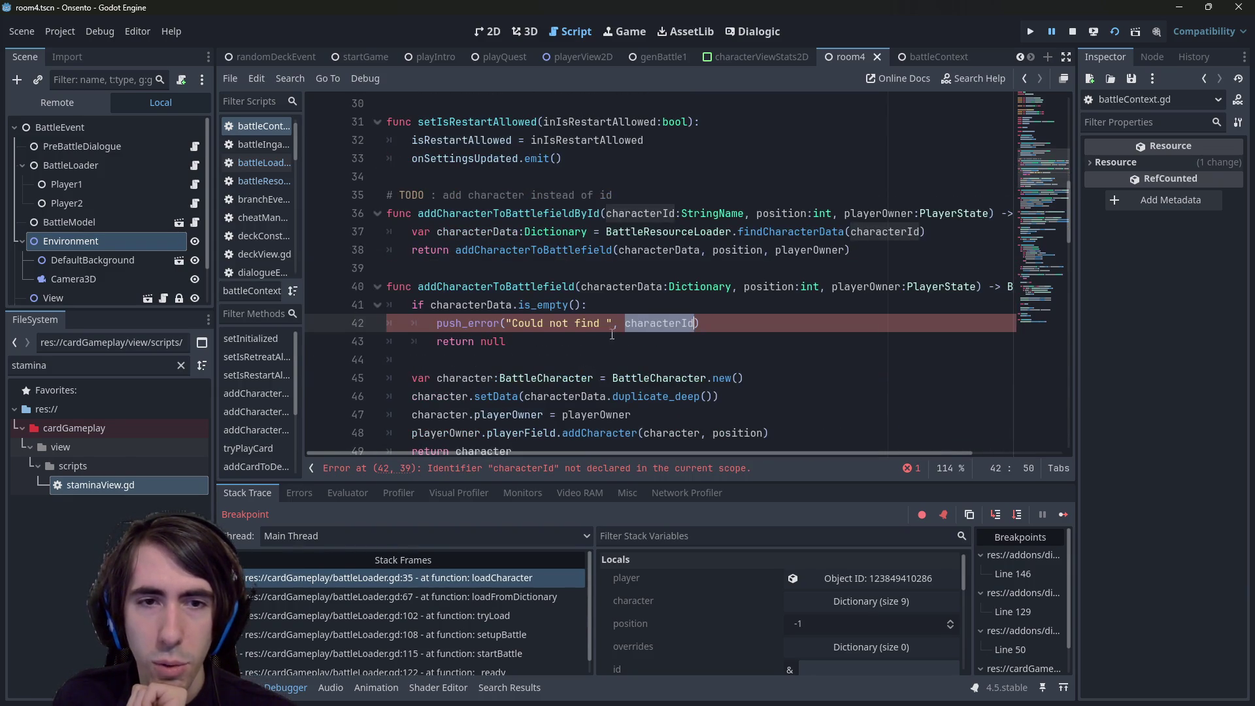
# Move the empty-data check from addCharacterToBattlefield into addCharacterToBattlefieldById and save
pyautogui.moveTo(612, 334); pyautogui.dragTo(245, 302)
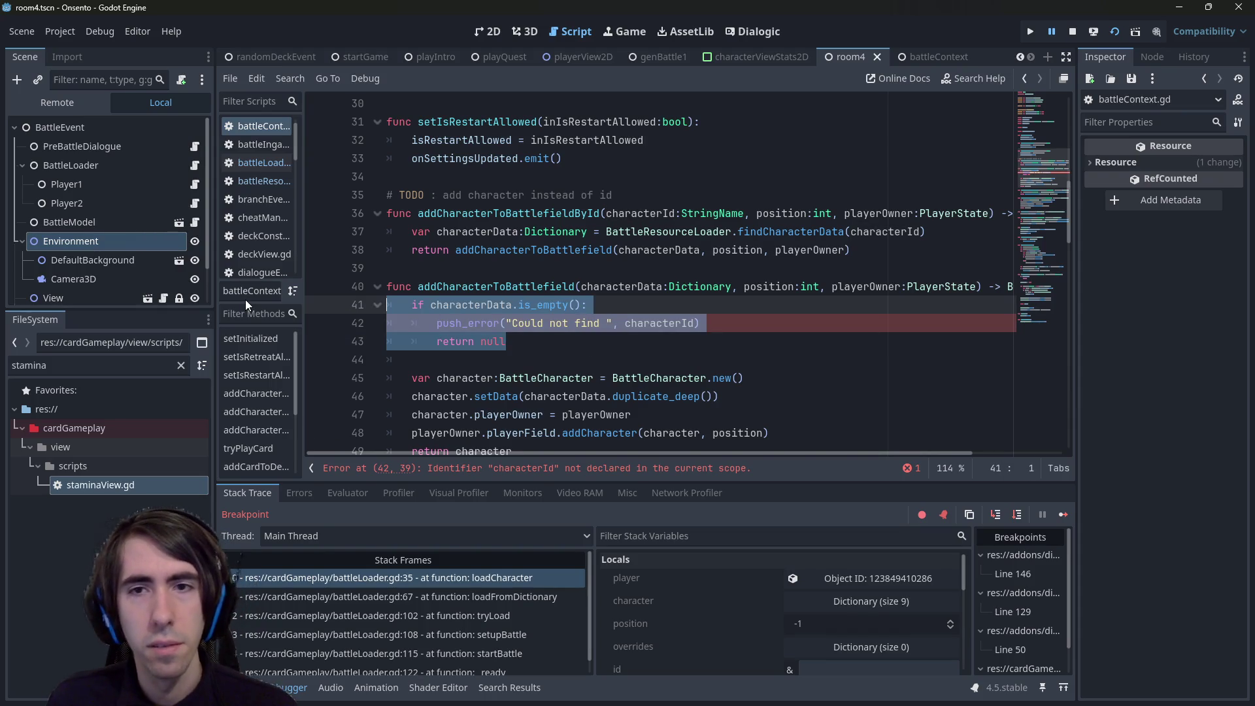
pyautogui.hotkey('ctrl', 'c')
pyautogui.click(969, 230)
pyautogui.press('Return')
pyautogui.hotkey('ctrl', 'v')
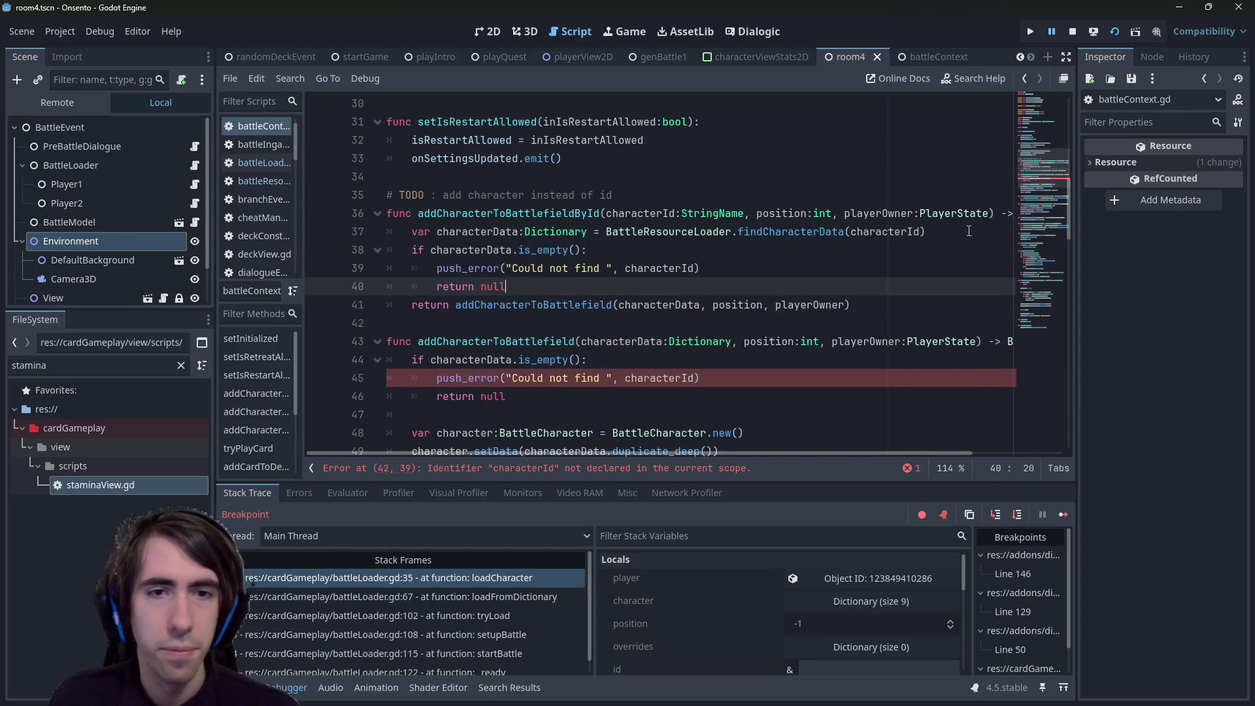
pyautogui.moveTo(579, 400); pyautogui.dragTo(362, 370)
pyautogui.press('BackSpace')
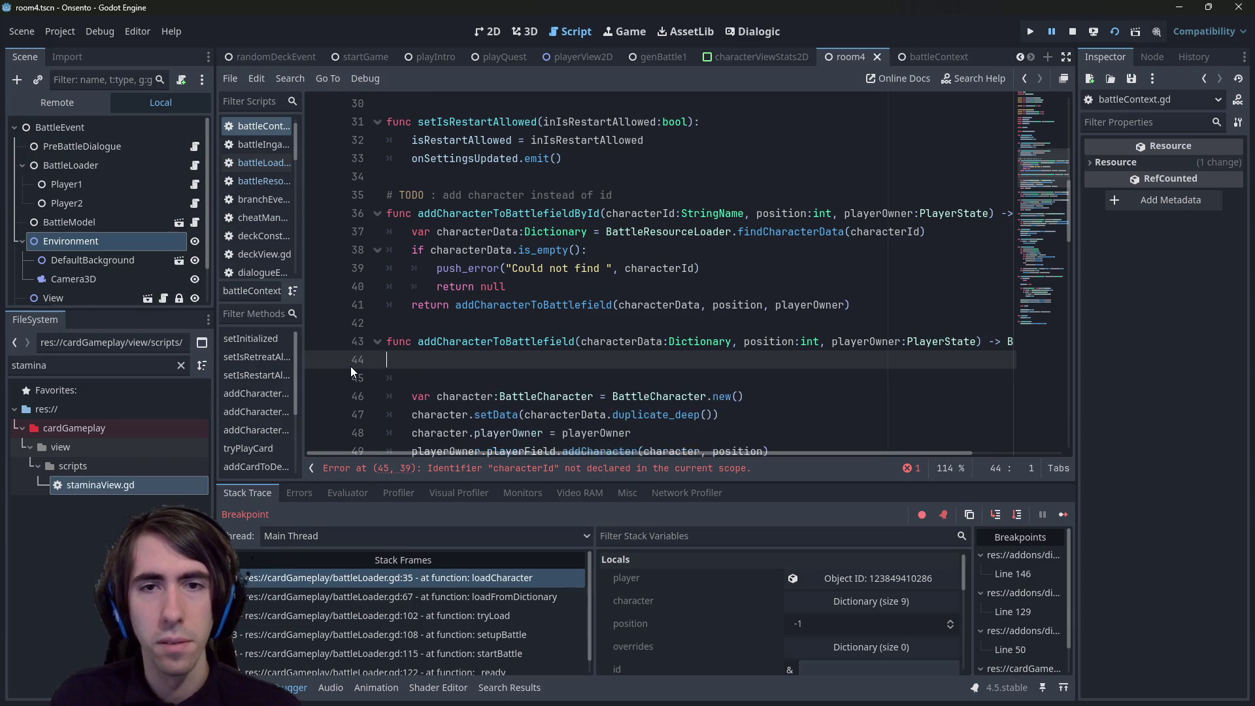
pyautogui.press('BackSpace')
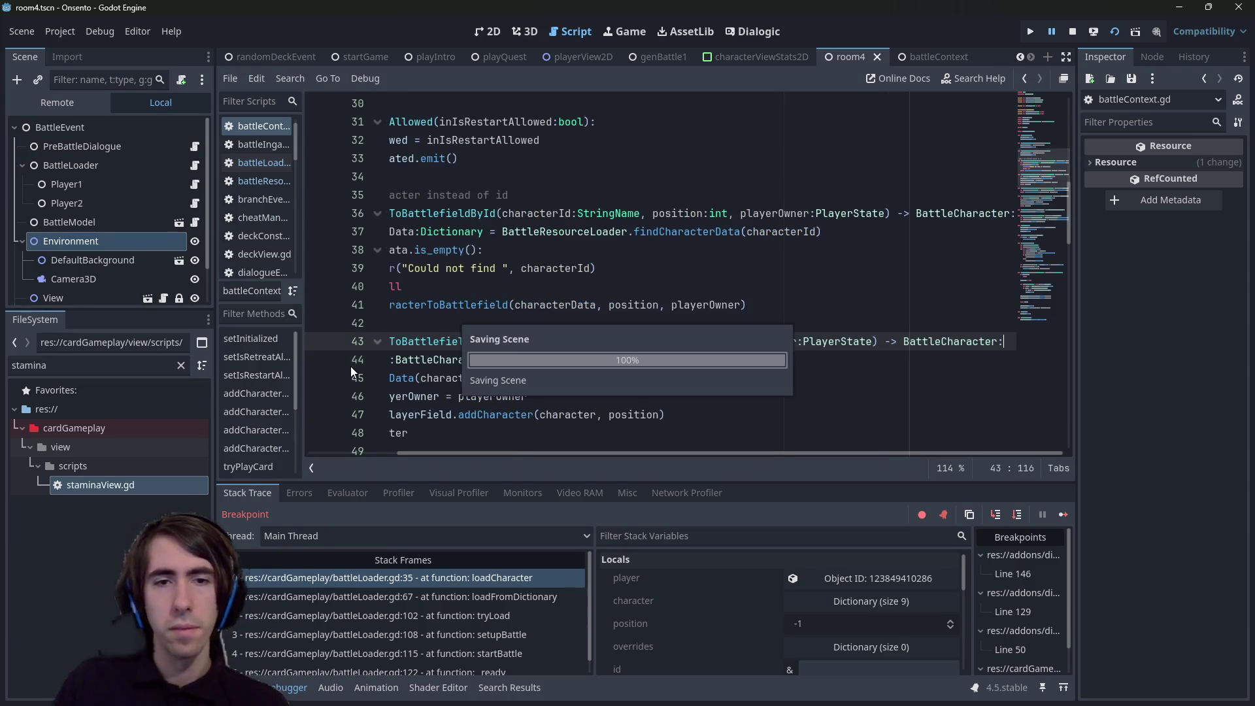
pyautogui.moveTo(615, 378); pyautogui.dragTo(480, 359)
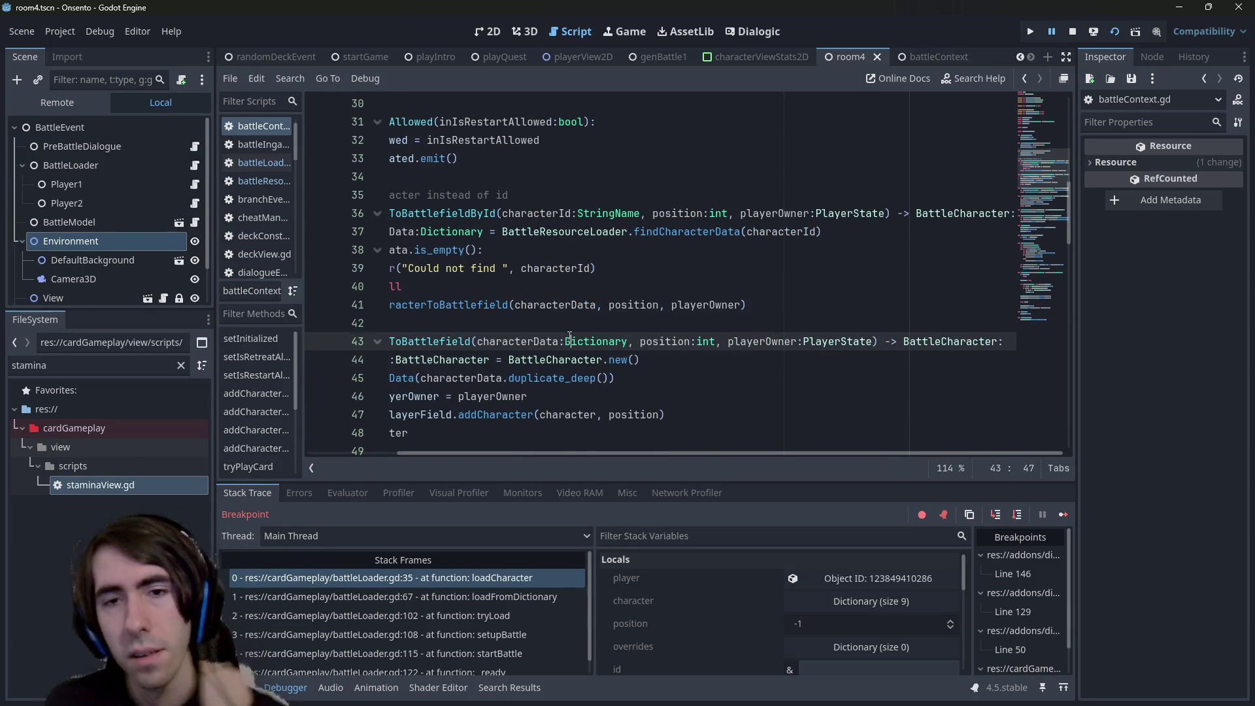
pyautogui.moveTo(769, 314); pyautogui.dragTo(387, 277)
pyautogui.scroll(1, 483, 287)
pyautogui.doubleClick(483, 286)
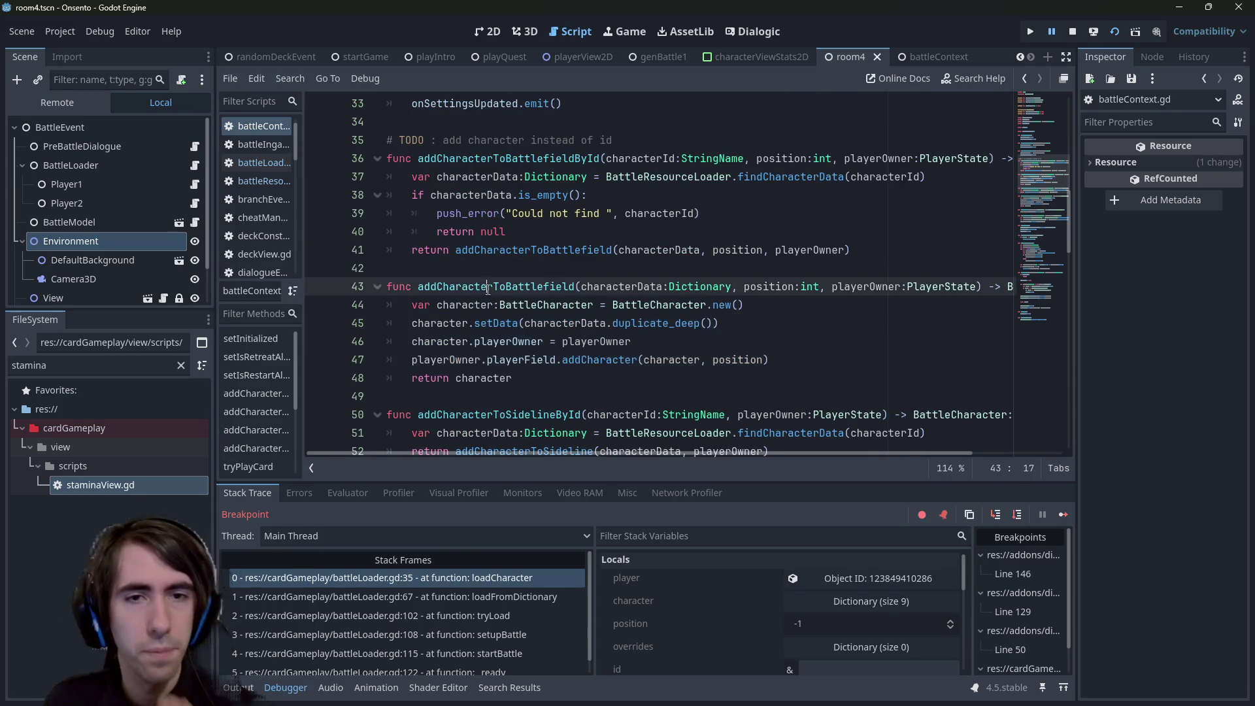
pyautogui.click(440, 578)
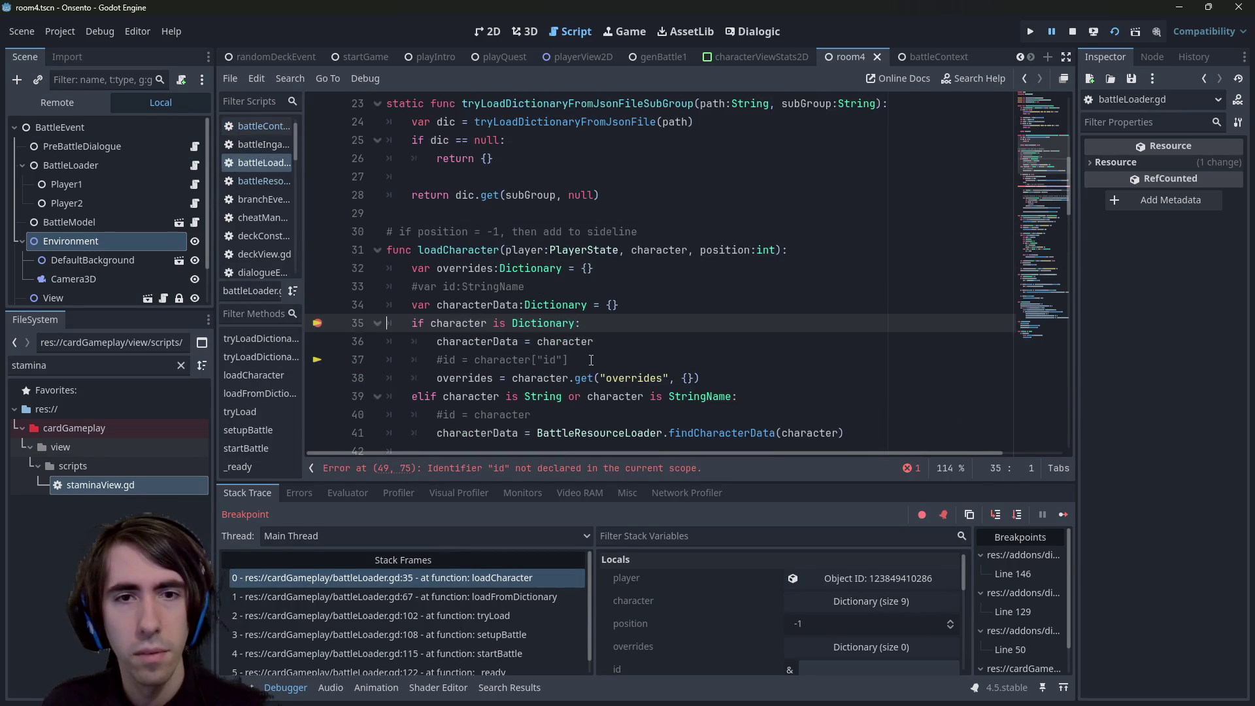
# Change line 49's call to addCharacterToBattlefield with characterData instead of id
pyautogui.scroll(-3, 714, 390)
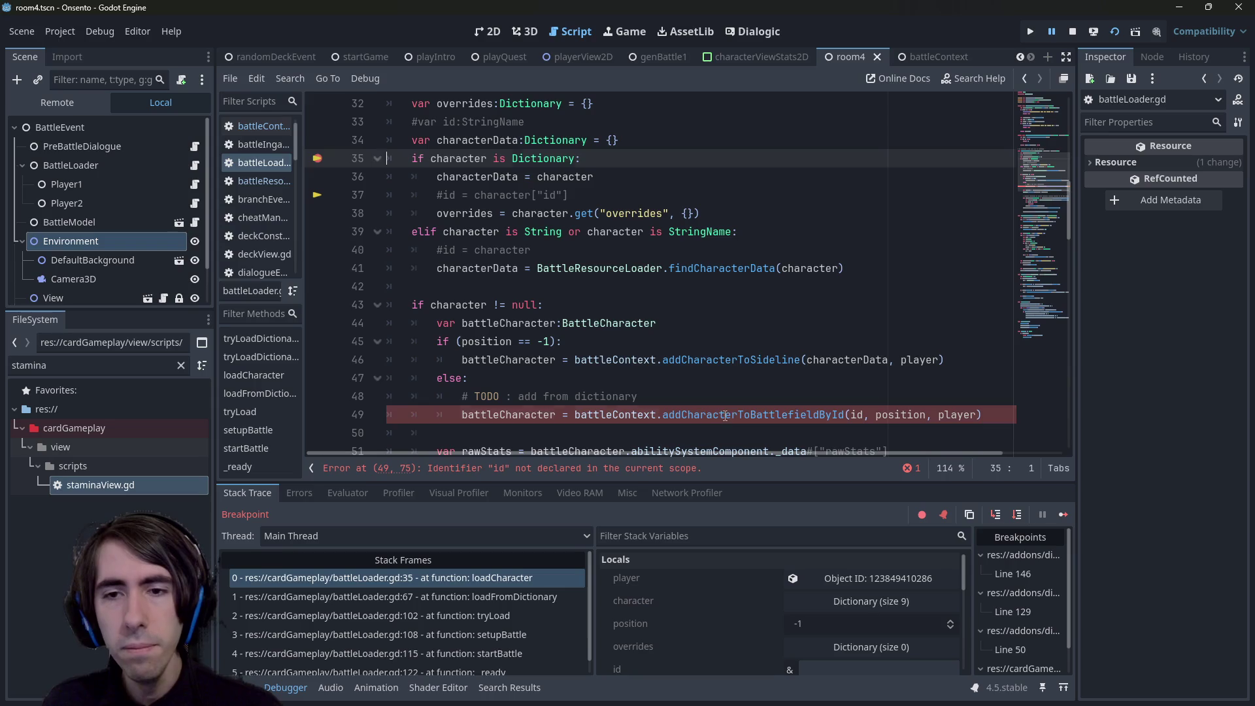
pyautogui.doubleClick(723, 414)
pyautogui.write('addCharacterToBattlefield')
pyautogui.doubleClick(856, 360)
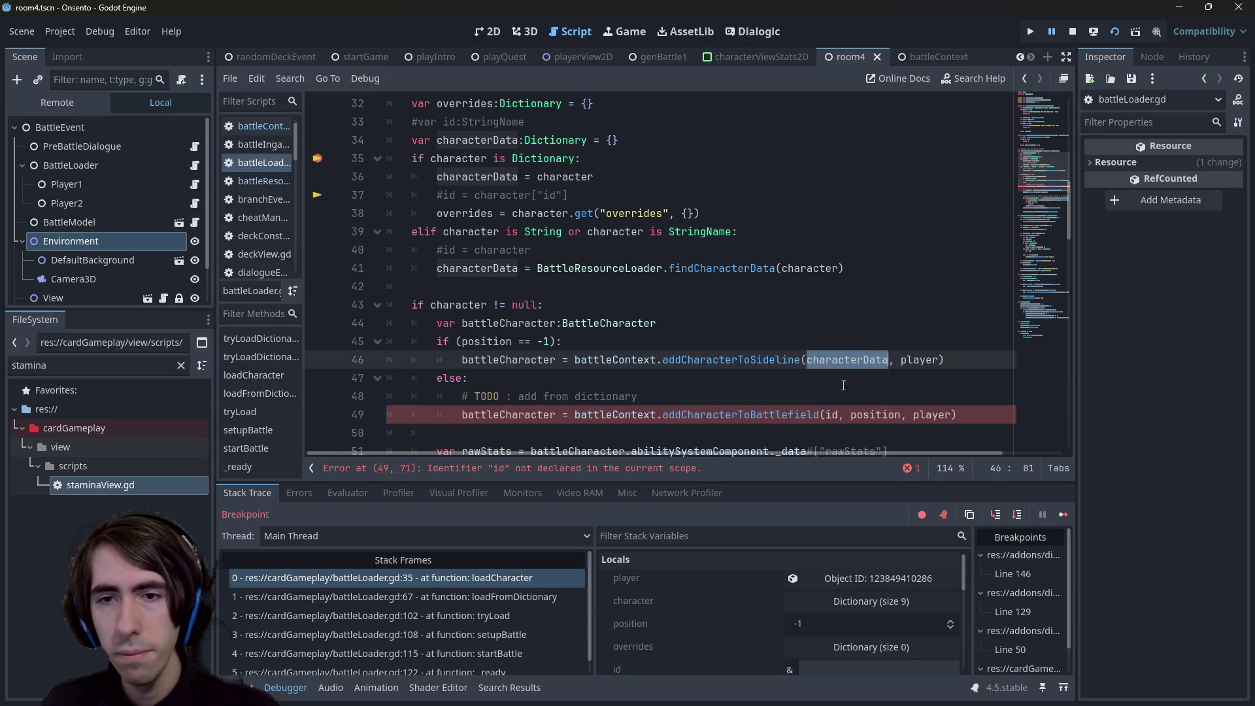
pyautogui.doubleClick(828, 415)
pyautogui.write('characterData')
pyautogui.scroll(-3, 767, 378)
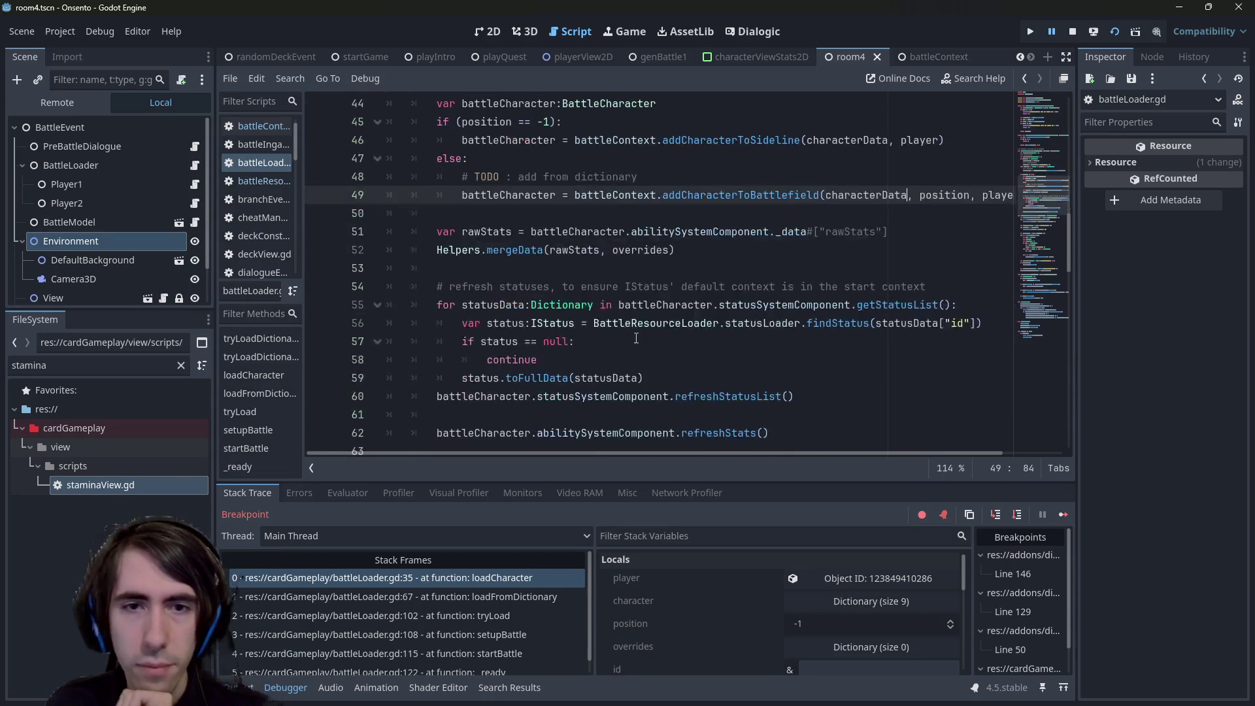
pyautogui.scroll(3, 636, 338)
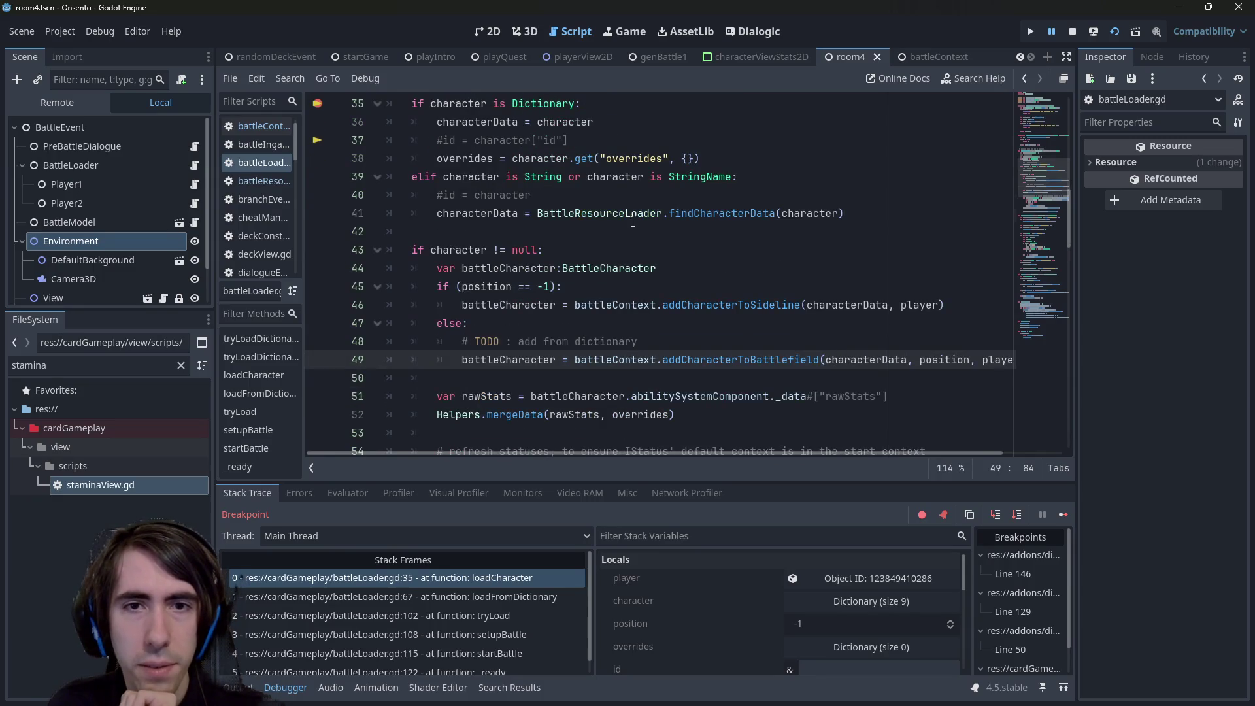
# Inspect the findCharacterData lookup on line 41 and widen the script list
pyautogui.doubleClick(599, 213)
pyautogui.doubleClick(722, 214)
pyautogui.click(699, 247)
pyautogui.moveTo(699, 247); pyautogui.dragTo(644, 216)
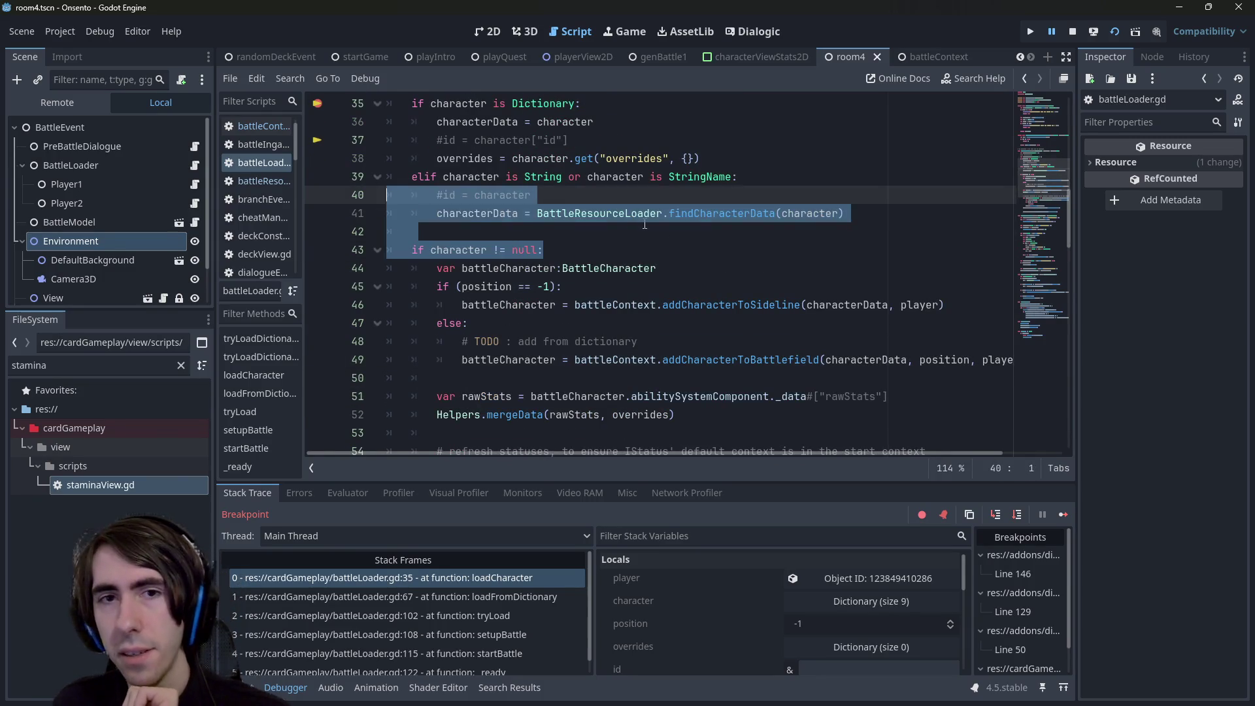
pyautogui.click(644, 224)
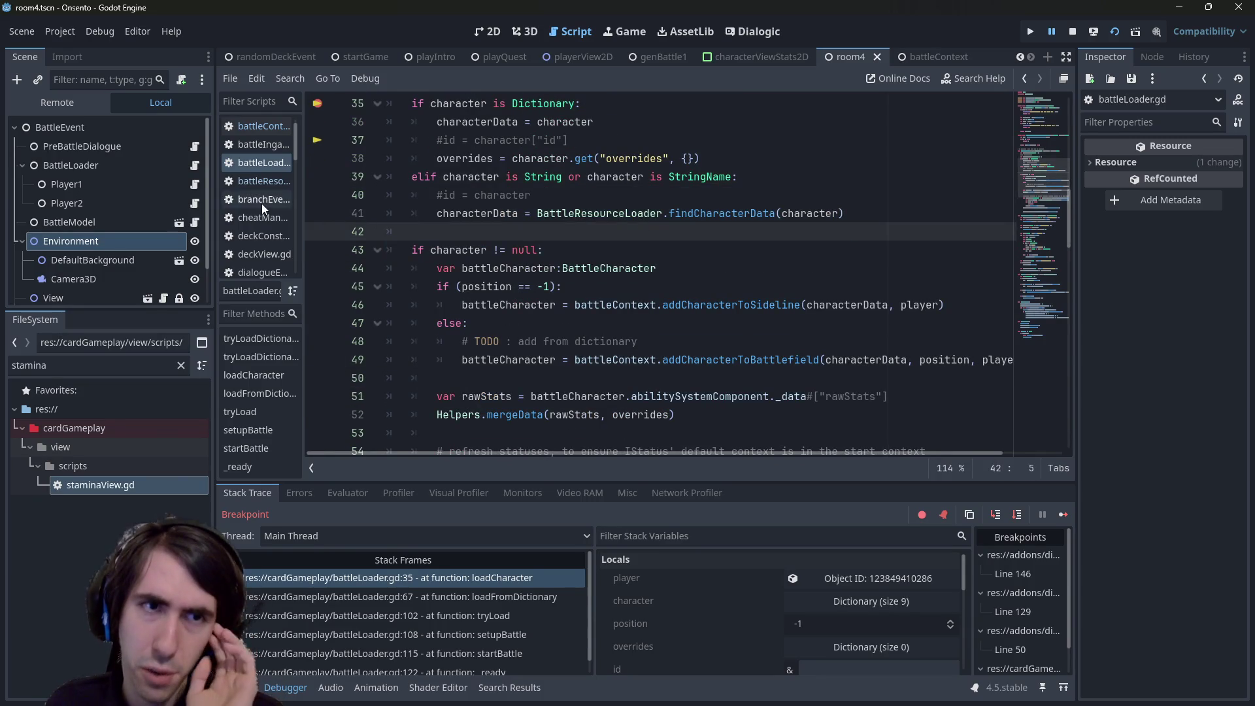
pyautogui.moveTo(302, 175); pyautogui.dragTo(335, 179)
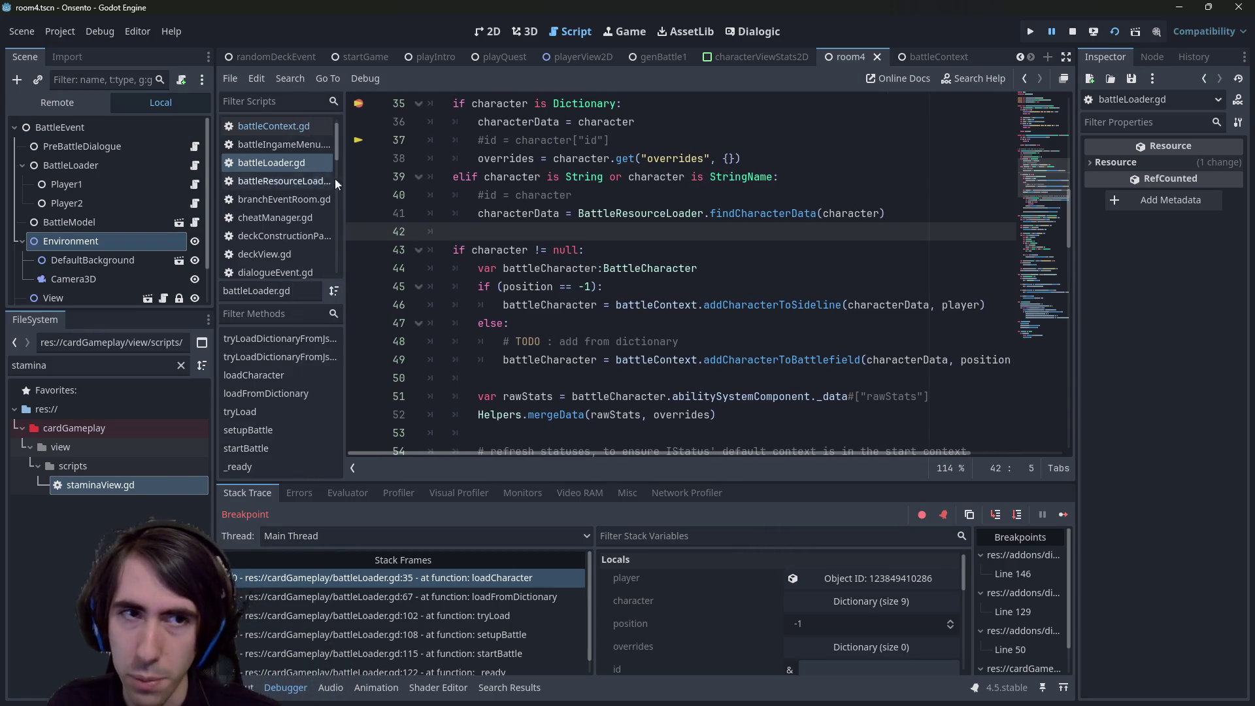
# Open addCharacterToSideline in battleContext.gd and search the file for 'loader'
pyautogui.keyDown('ctrl'); pyautogui.click(758, 307); pyautogui.keyUp('ctrl')
pyautogui.click(770, 256)
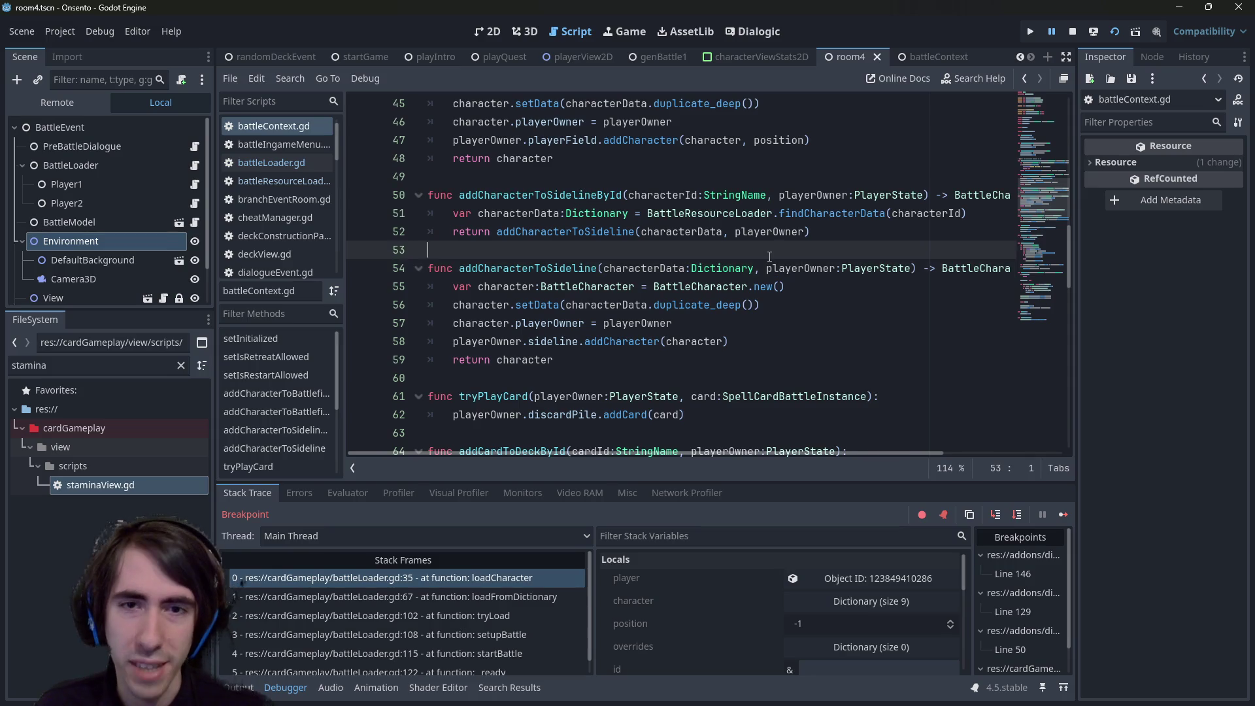
pyautogui.hotkey('ctrl', 'f')
pyautogui.write('loader')
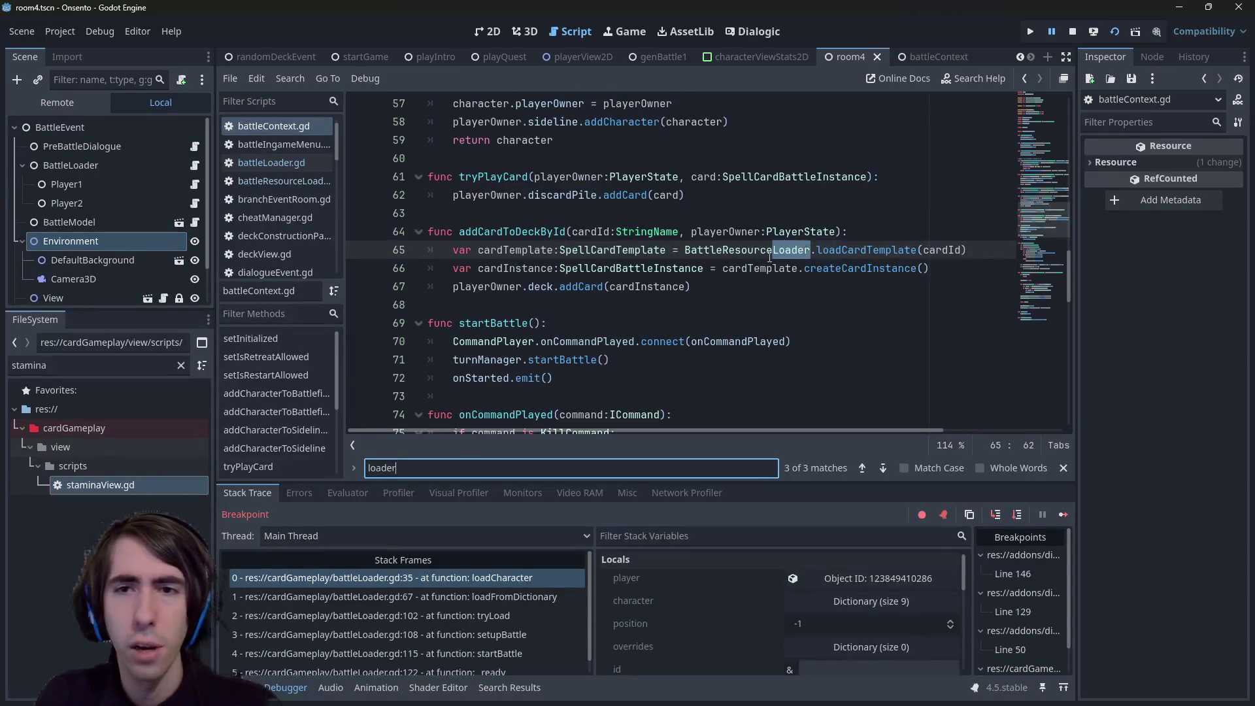
pyautogui.scroll(1, 770, 256)
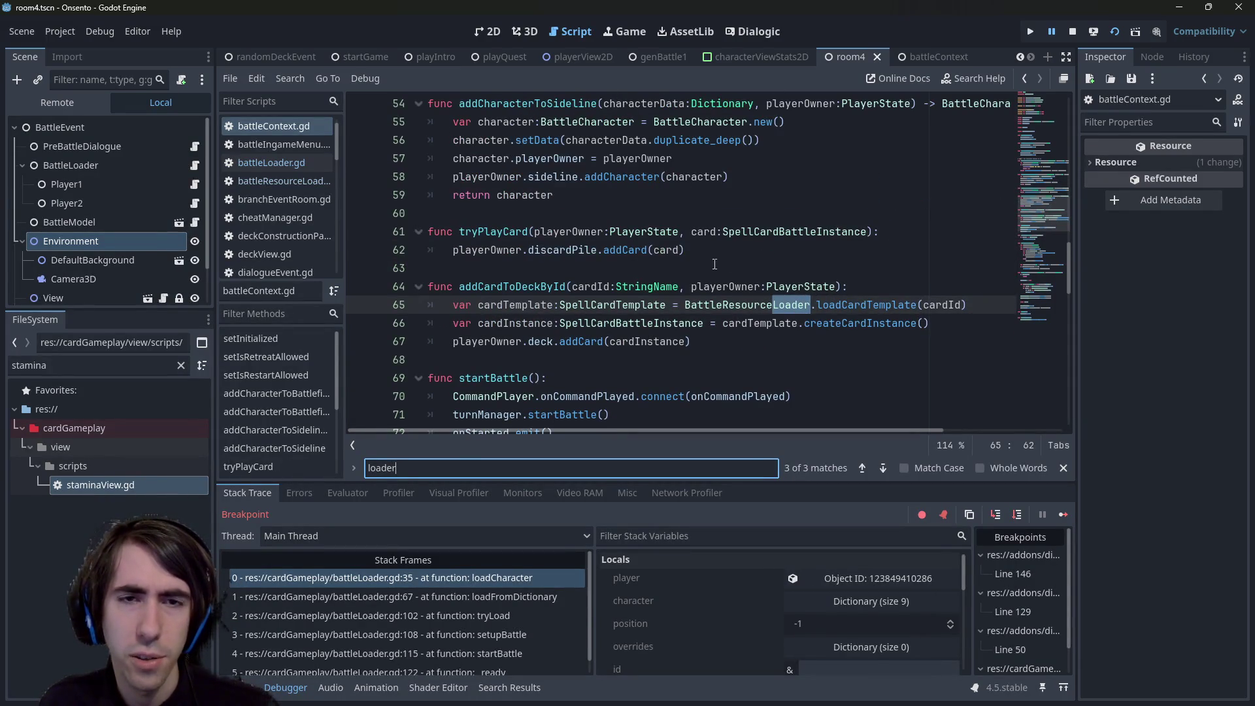
pyautogui.press('Return')
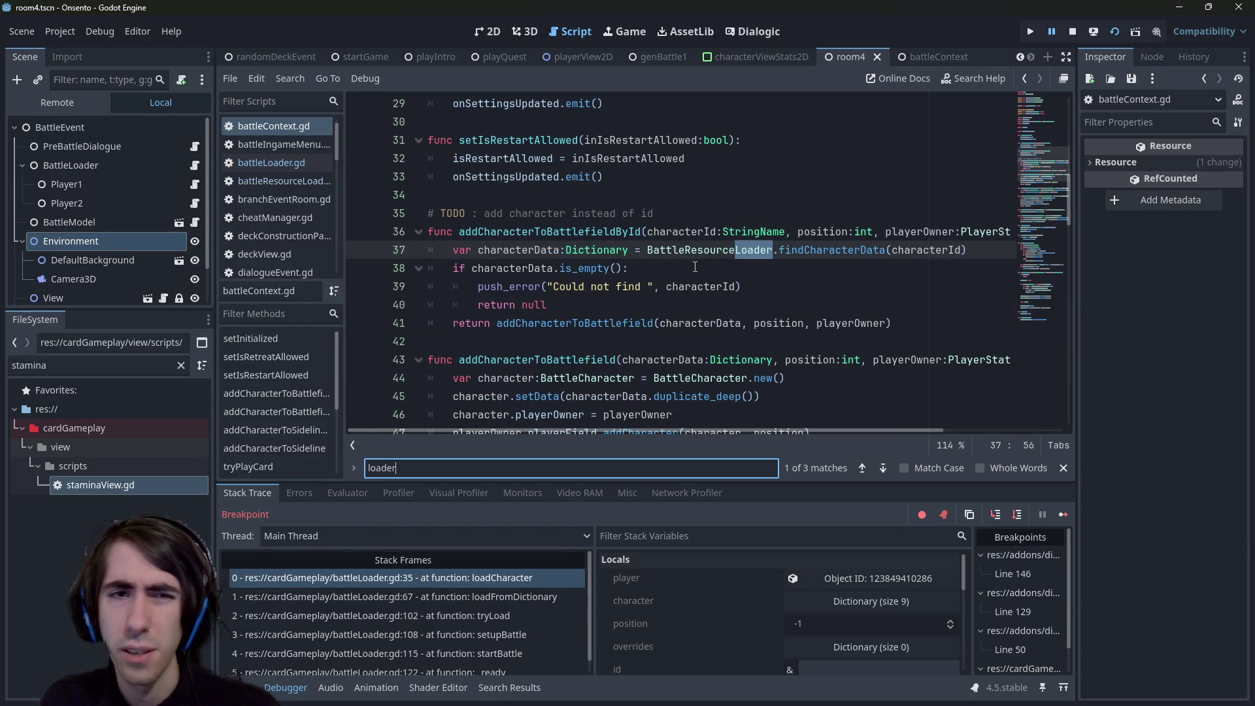
pyautogui.press('Return')
pyautogui.press('Return')
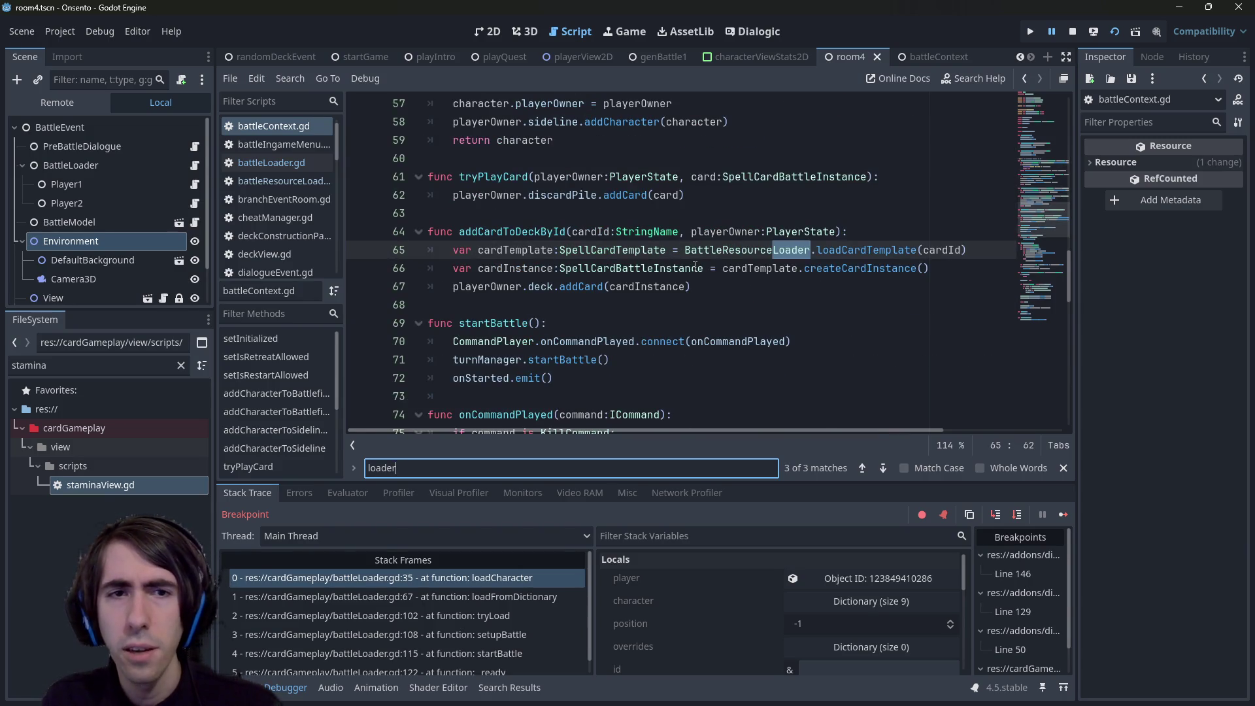
pyautogui.press('Escape')
pyautogui.hotkey('alt', 'Left')
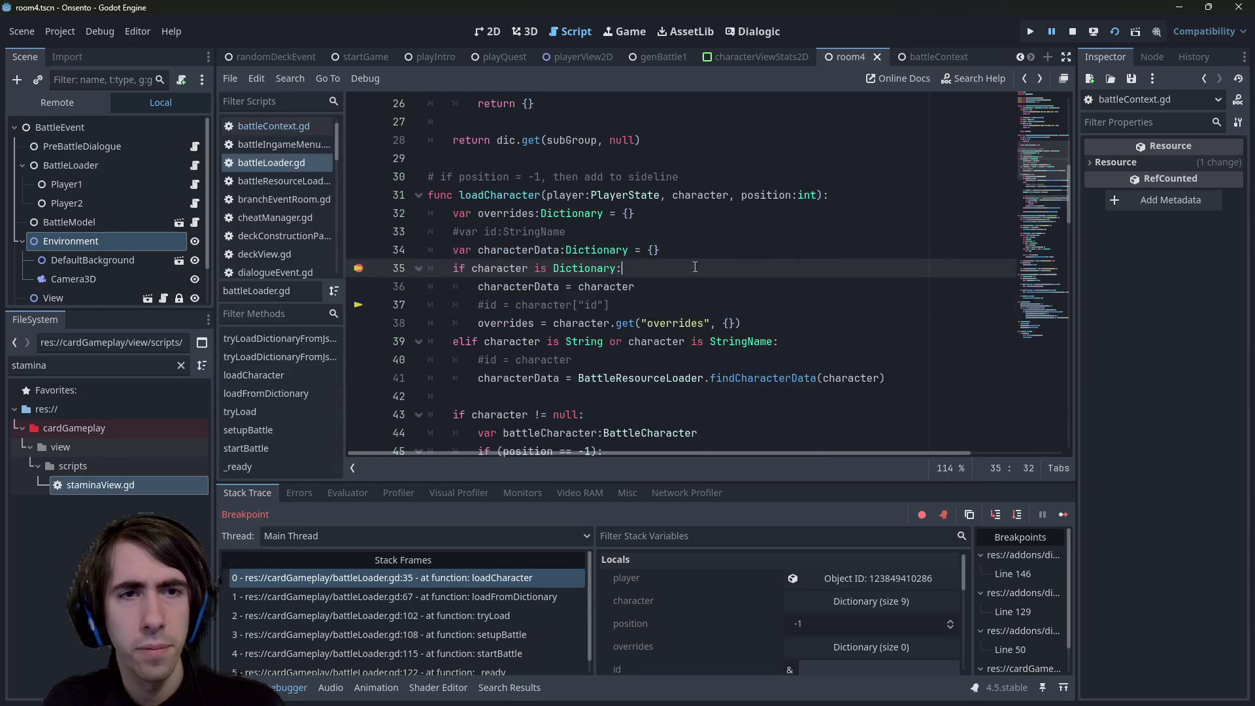
# Review the updated loadCharacter in battleLoader.gd and stop the running game
pyautogui.press('Down')
pyautogui.press('Down')
pyautogui.press('Down')
pyautogui.scroll(3, 695, 267)
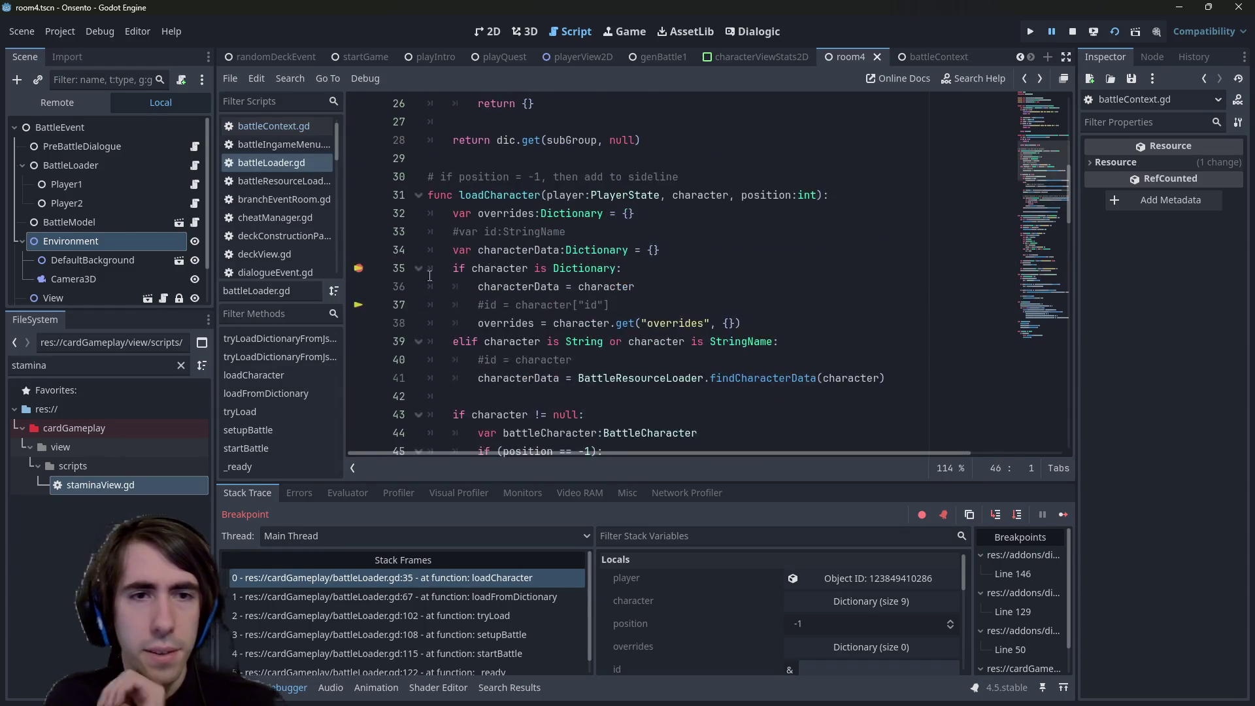
pyautogui.scroll(-2, 659, 339)
pyautogui.click(659, 339)
pyautogui.scroll(-1, 659, 339)
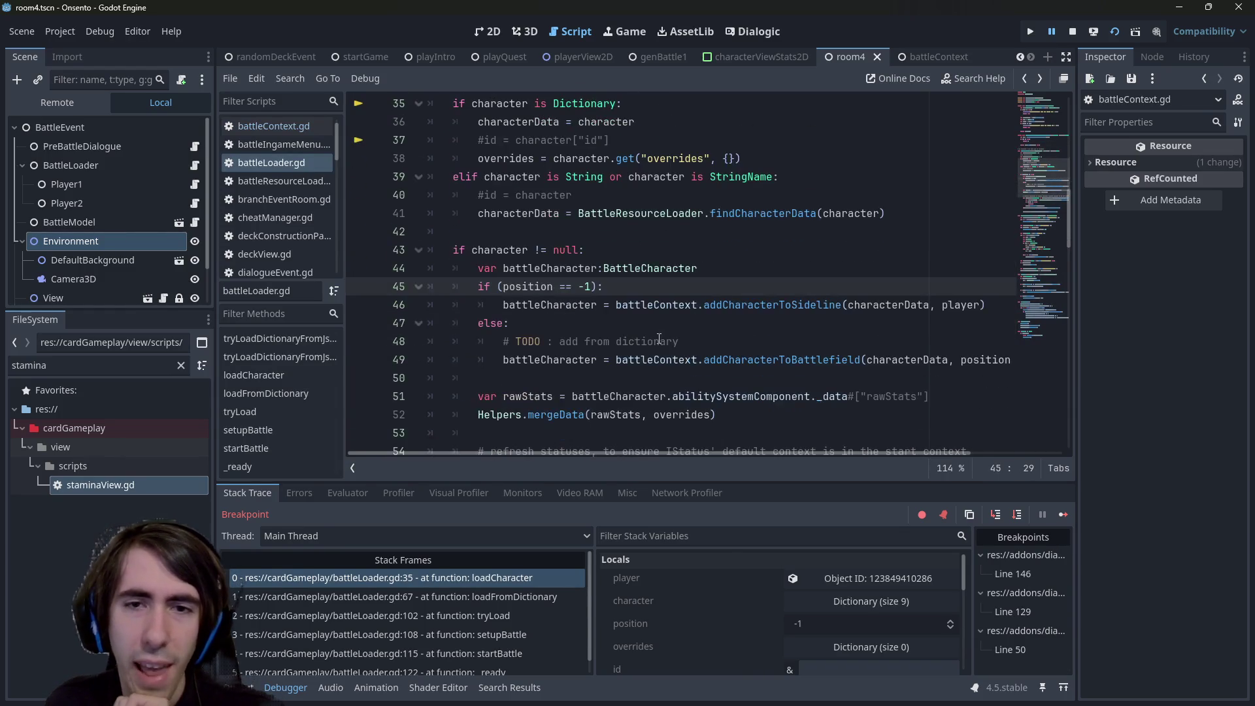
pyautogui.click(1071, 38)
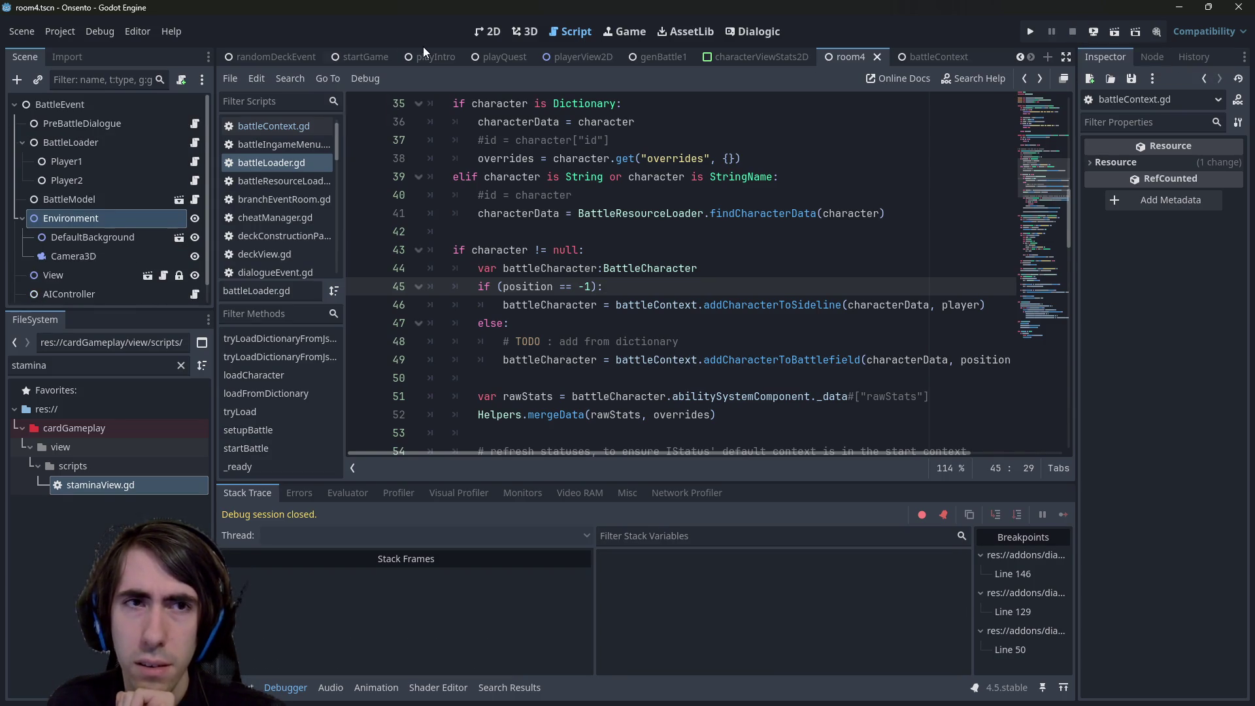
# Run the playQuest scene briefly, then stop it
pyautogui.click(504, 57)
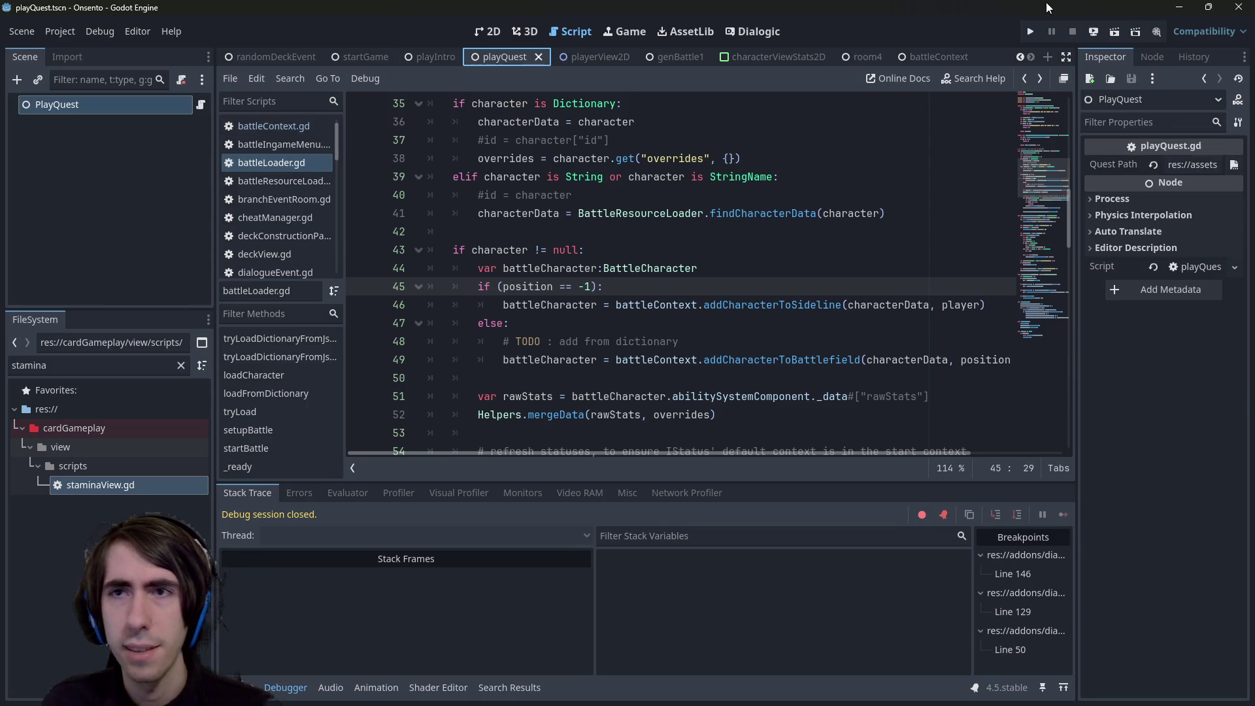
pyautogui.click(1114, 32)
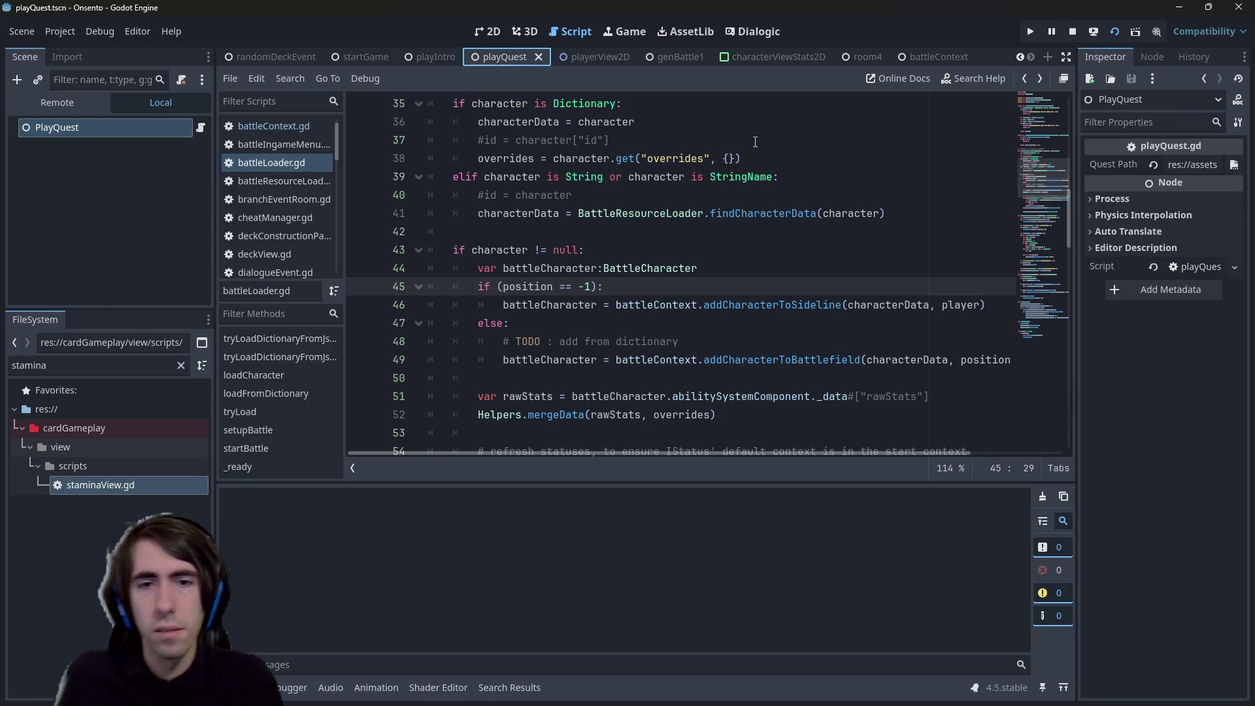
pyautogui.click(1081, 27)
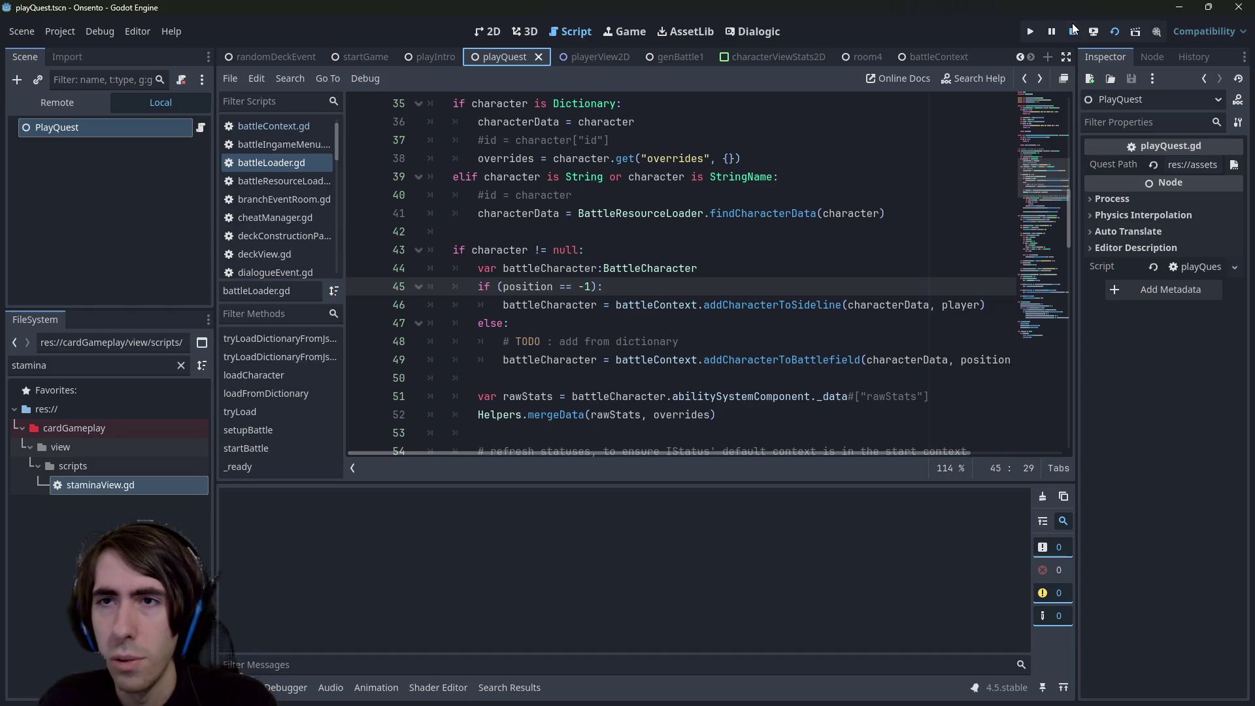
# Delete the outdated TODO comments, including the one above addCharacterToBattlefieldById, and save the script
pyautogui.tripleClick(699, 333)
pyautogui.press('BackSpace')
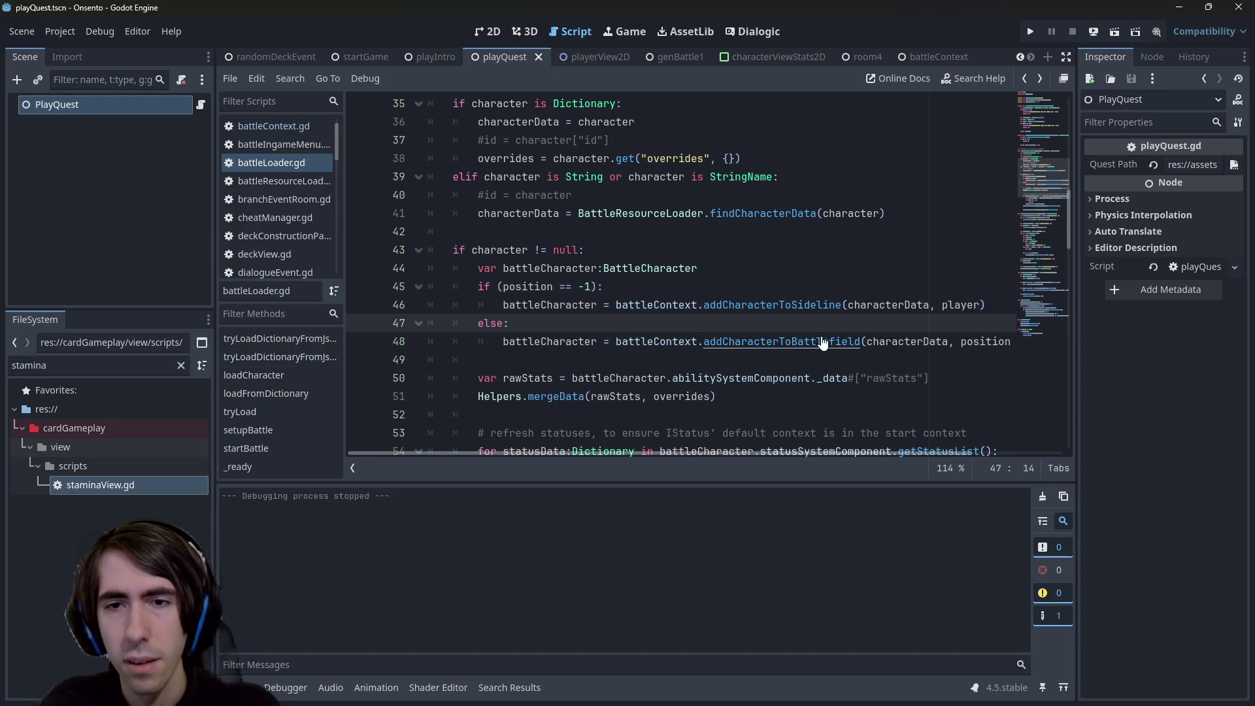
pyautogui.keyDown('ctrl'); pyautogui.click(818, 342); pyautogui.keyUp('ctrl')
pyautogui.scroll(2, 723, 294)
pyautogui.tripleClick(661, 226)
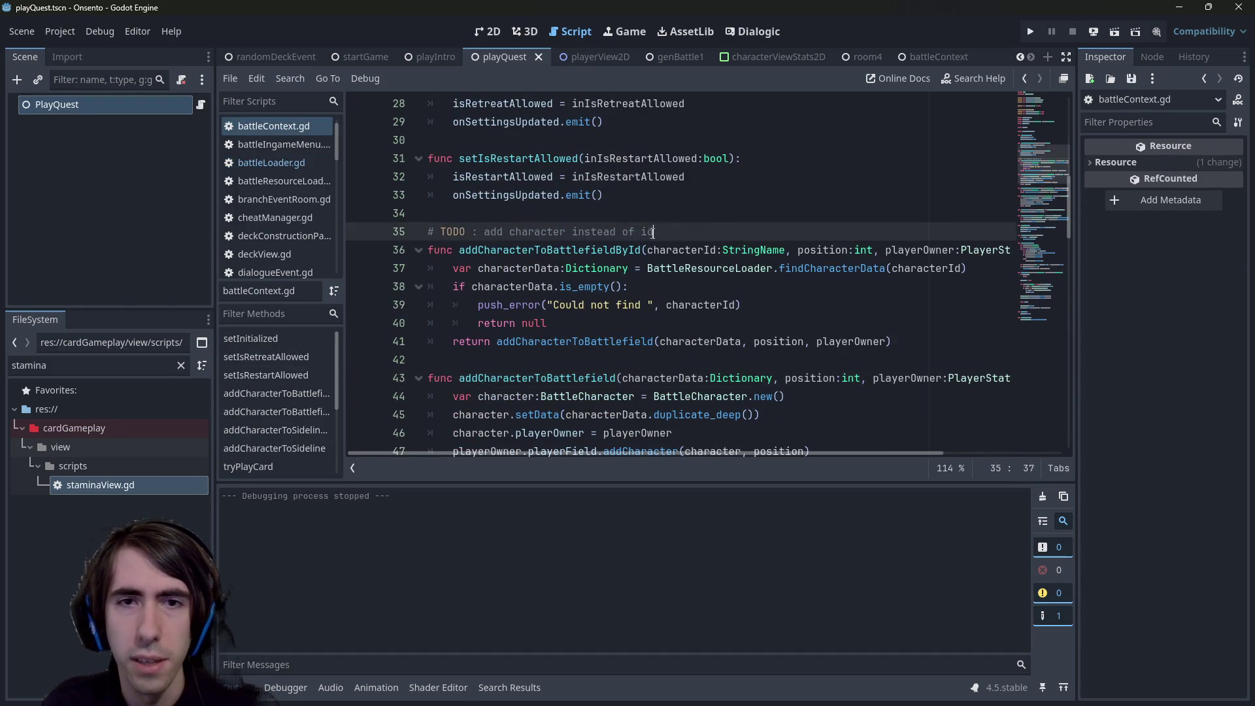
pyautogui.press('BackSpace')
pyautogui.press('BackSpace')
pyautogui.hotkey('ctrl', 's')
# Run the game with F6 to test the fix
pyautogui.scroll(-5, 661, 220)
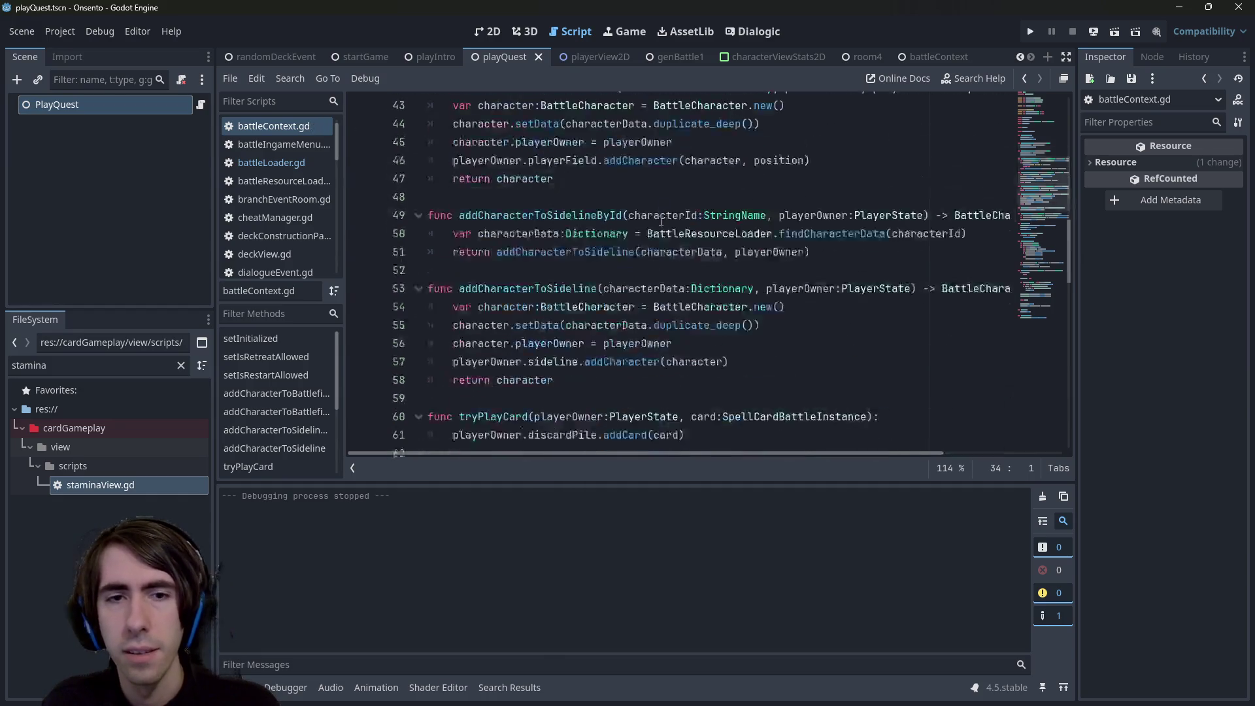
pyautogui.scroll(3, 661, 220)
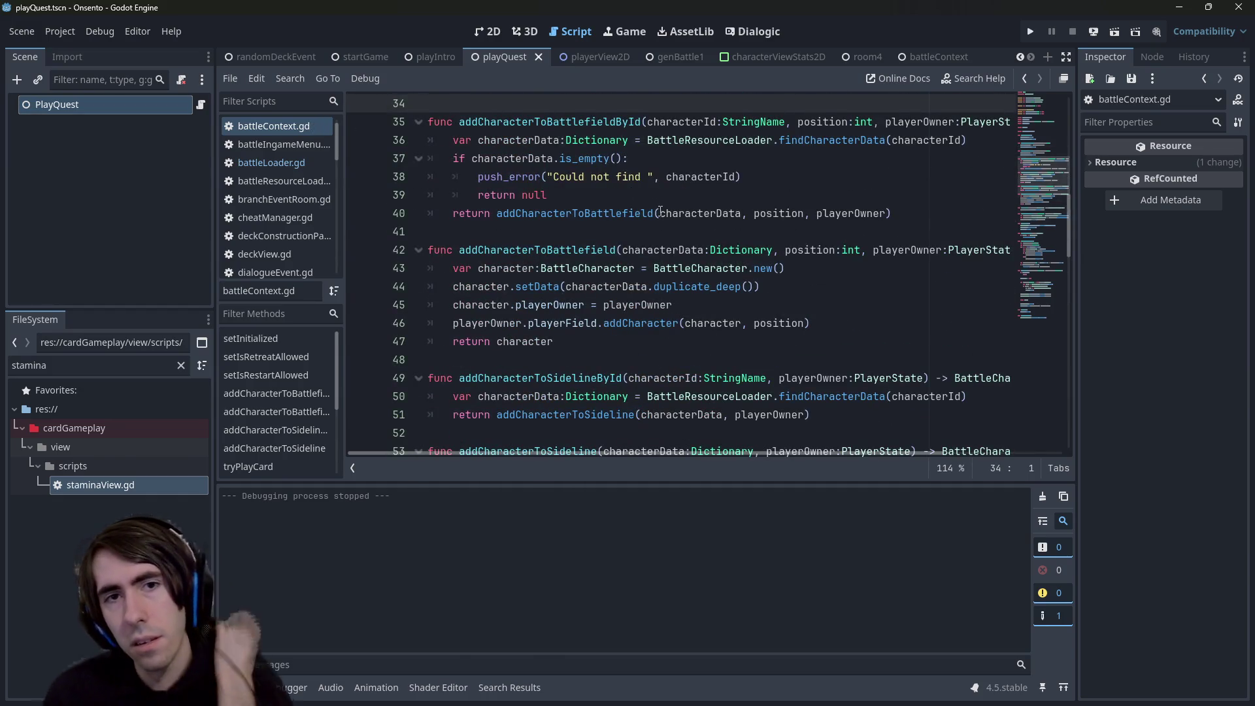
pyautogui.scroll(1, 621, 194)
pyautogui.press('F6')
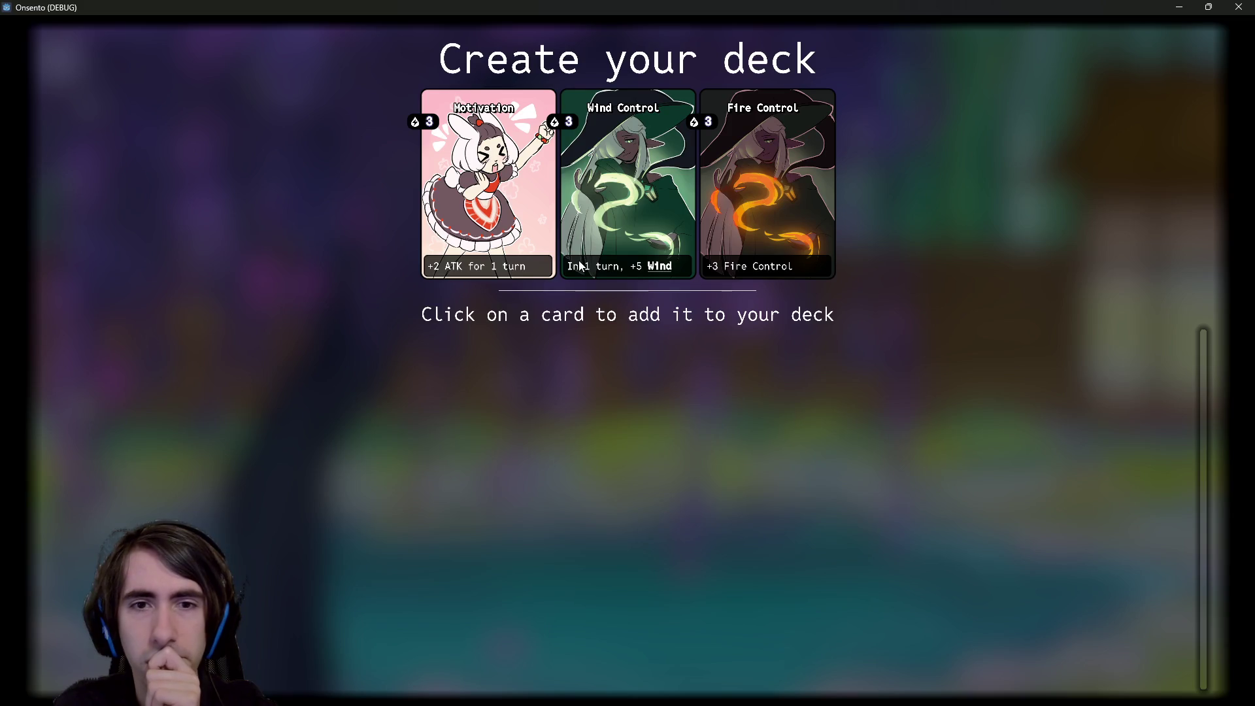
# Add five cards to the new deck on the Create your deck screen
pyautogui.click(480, 198)
pyautogui.click(479, 198)
pyautogui.click(479, 198)
pyautogui.click(480, 198)
pyautogui.click(480, 198)
pyautogui.click(480, 199)
pyautogui.click(480, 198)
pyautogui.click(479, 198)
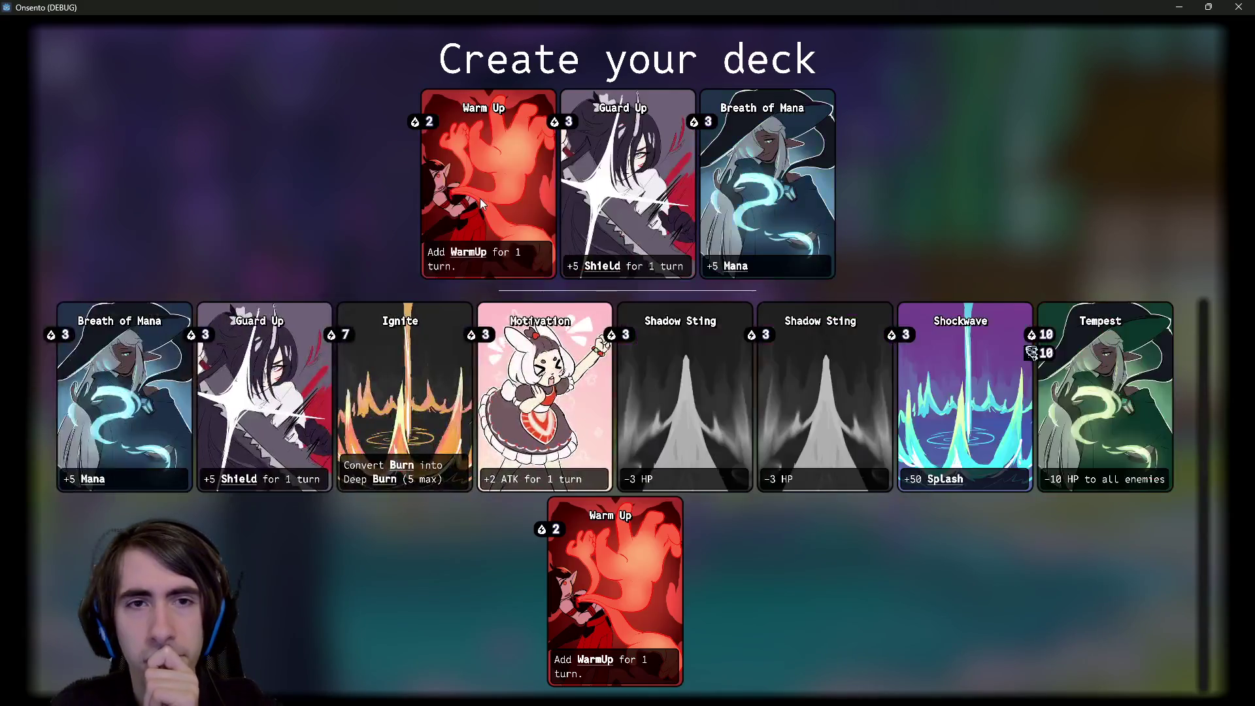
pyautogui.click(480, 198)
pyautogui.click(480, 198)
pyautogui.click(479, 198)
pyautogui.click(479, 198)
pyautogui.click(480, 198)
pyautogui.click(480, 198)
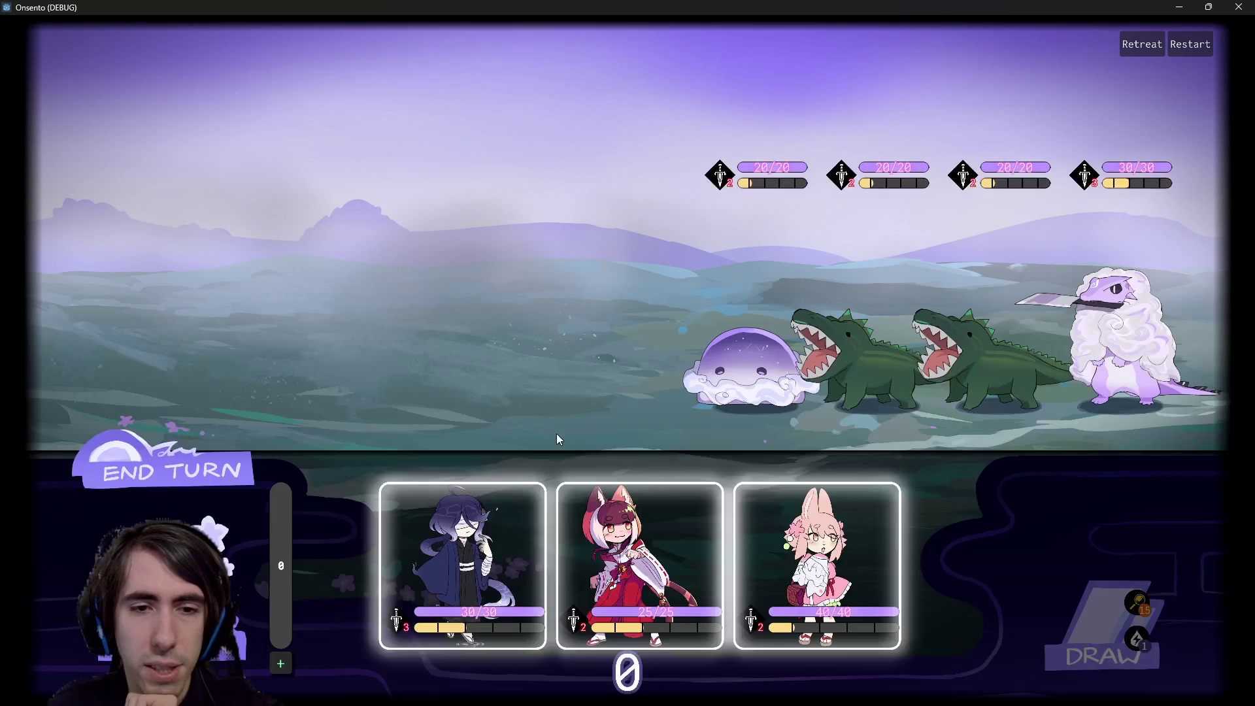
# Place the dark-haired, red-clad and pink characters on the battlefield
pyautogui.moveTo(462, 560); pyautogui.dragTo(503, 340)
pyautogui.moveTo(550, 561)
pyautogui.mouseDown()
pyautogui.moveTo(406, 295)
pyautogui.moveTo(392, 313)
pyautogui.mouseUp()
pyautogui.moveTo(640, 565); pyautogui.dragTo(262, 327)
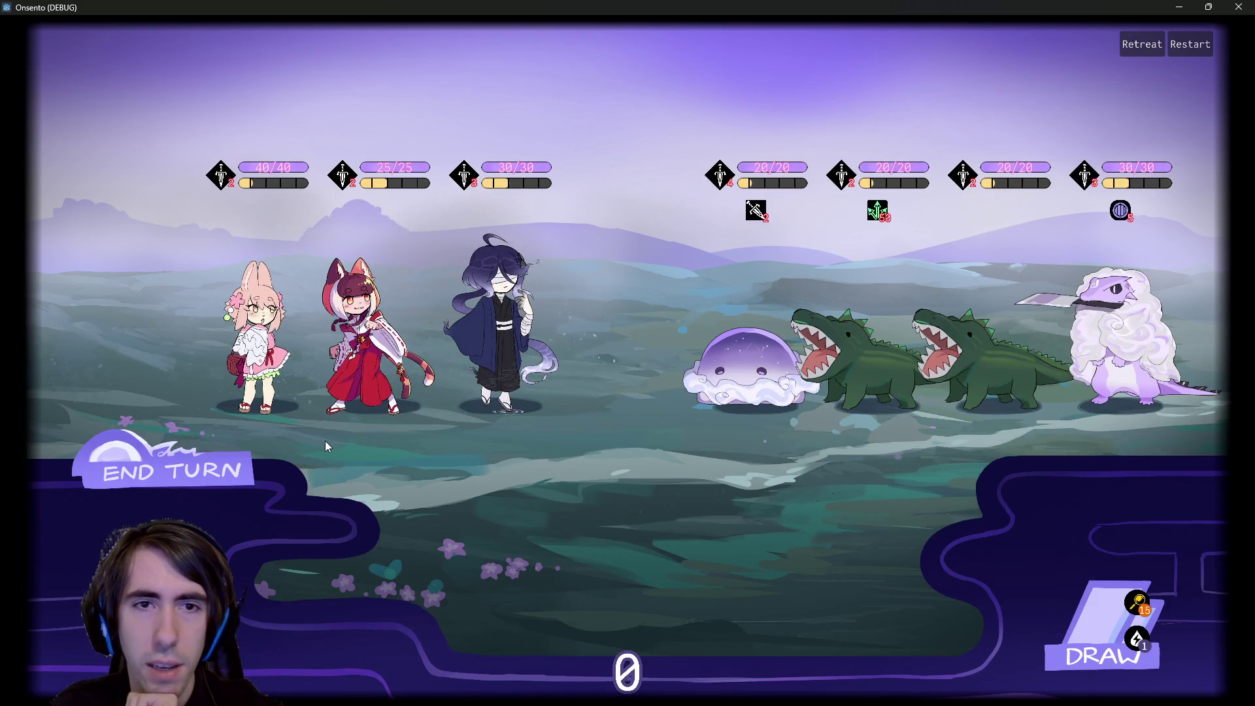
# End three turns, bypassing the draw warnings
pyautogui.click(185, 465)
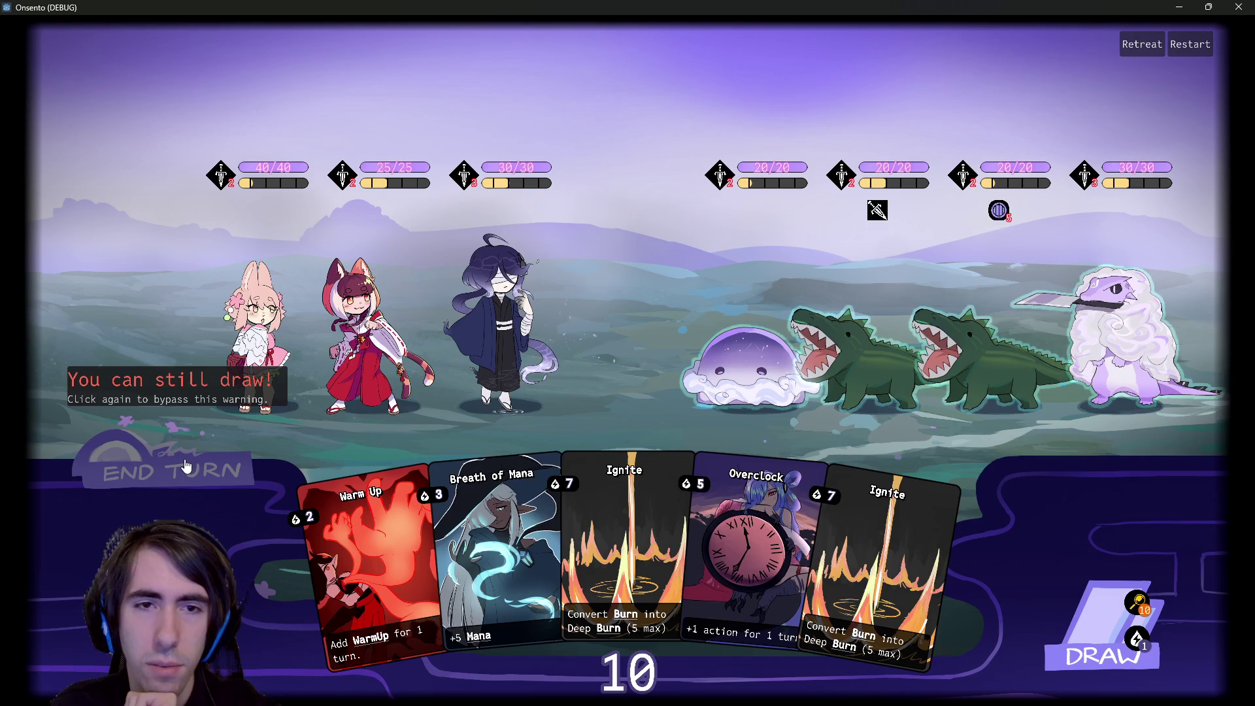
pyautogui.click(186, 465)
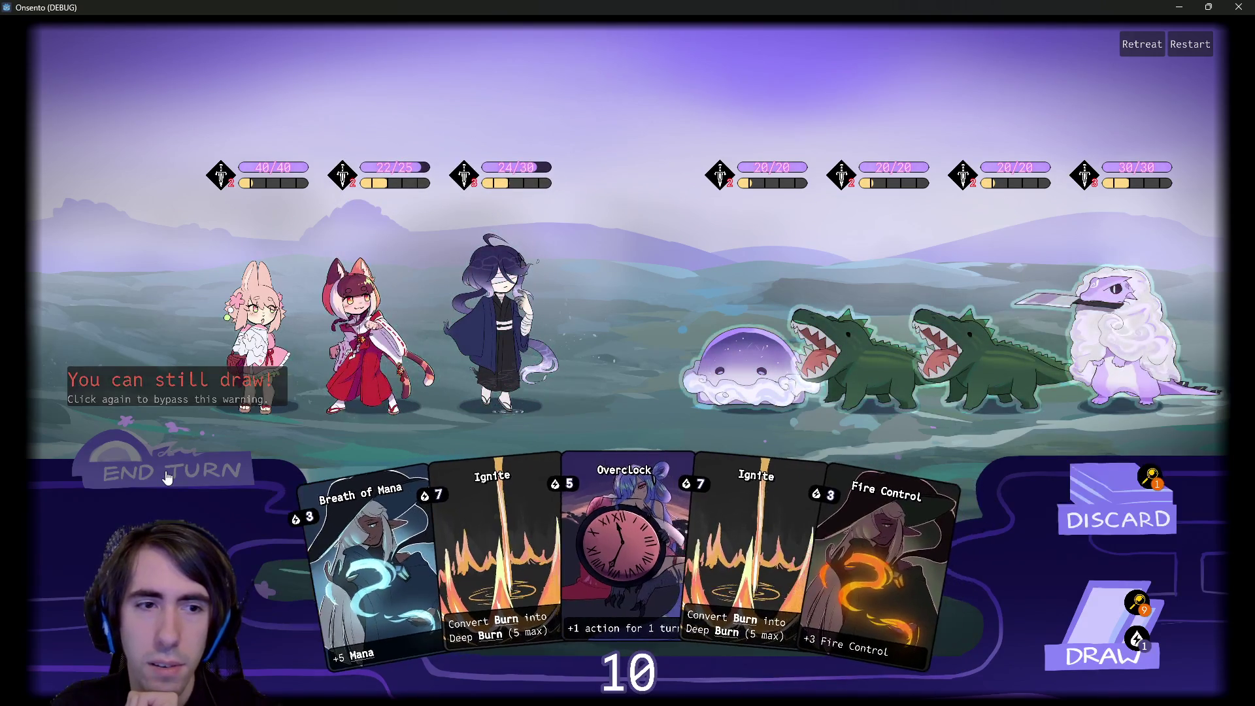
pyautogui.click(168, 476)
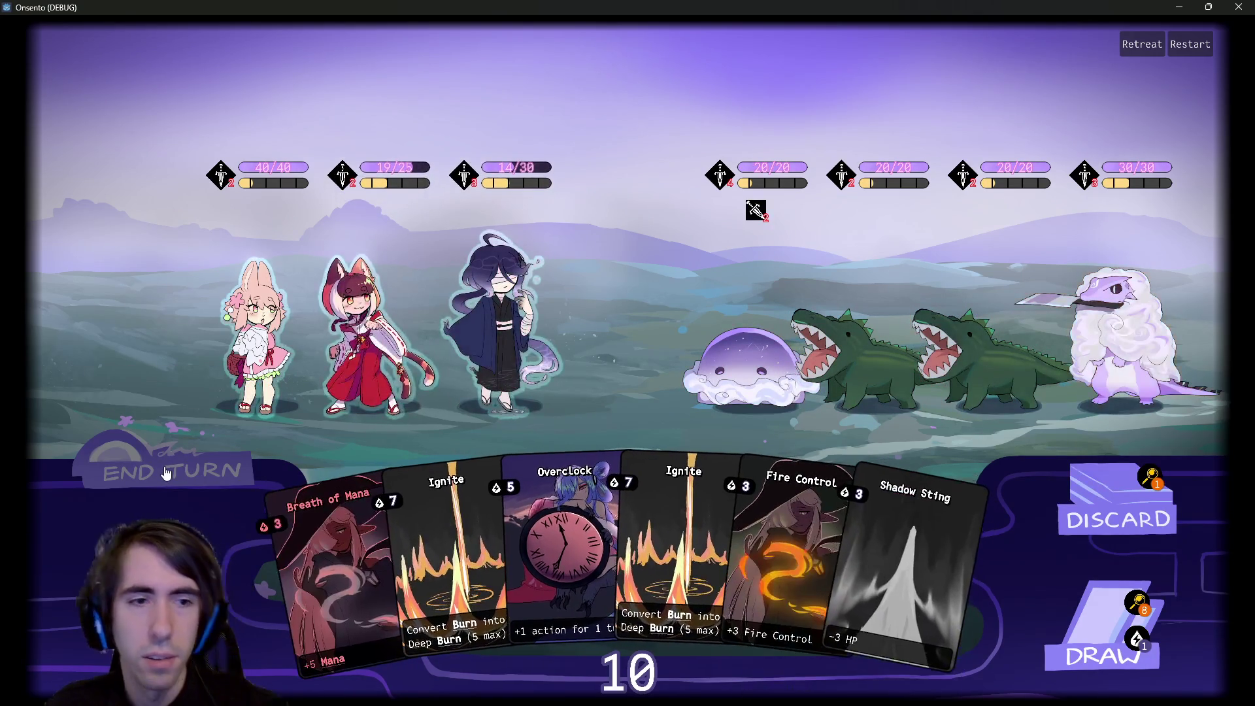
pyautogui.click(166, 472)
pyautogui.click(166, 472)
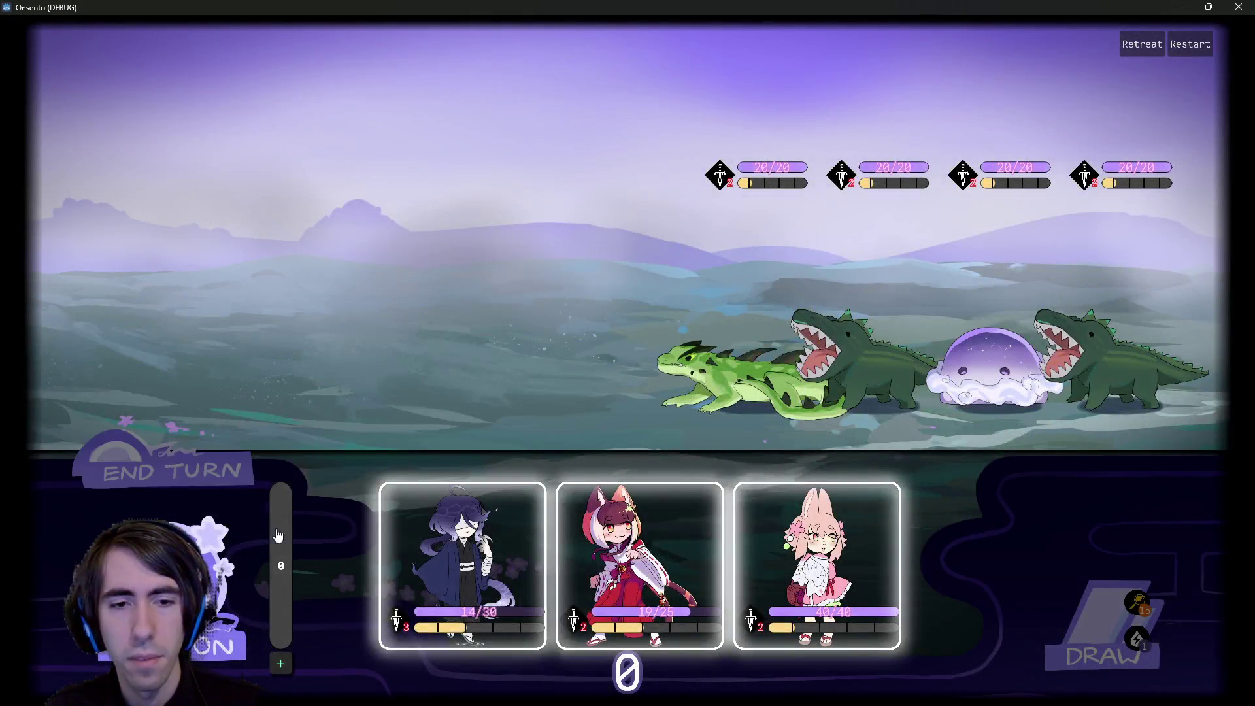
pyautogui.moveTo(468, 616)
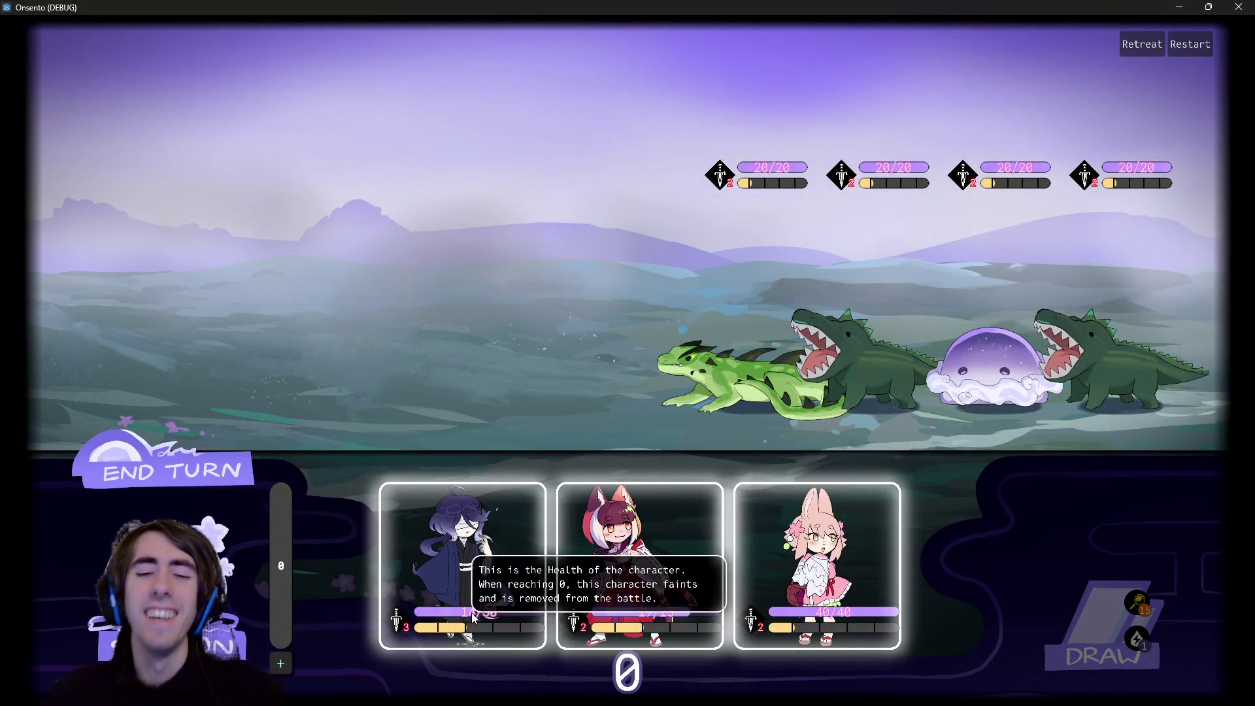
pyautogui.moveTo(958, 211)
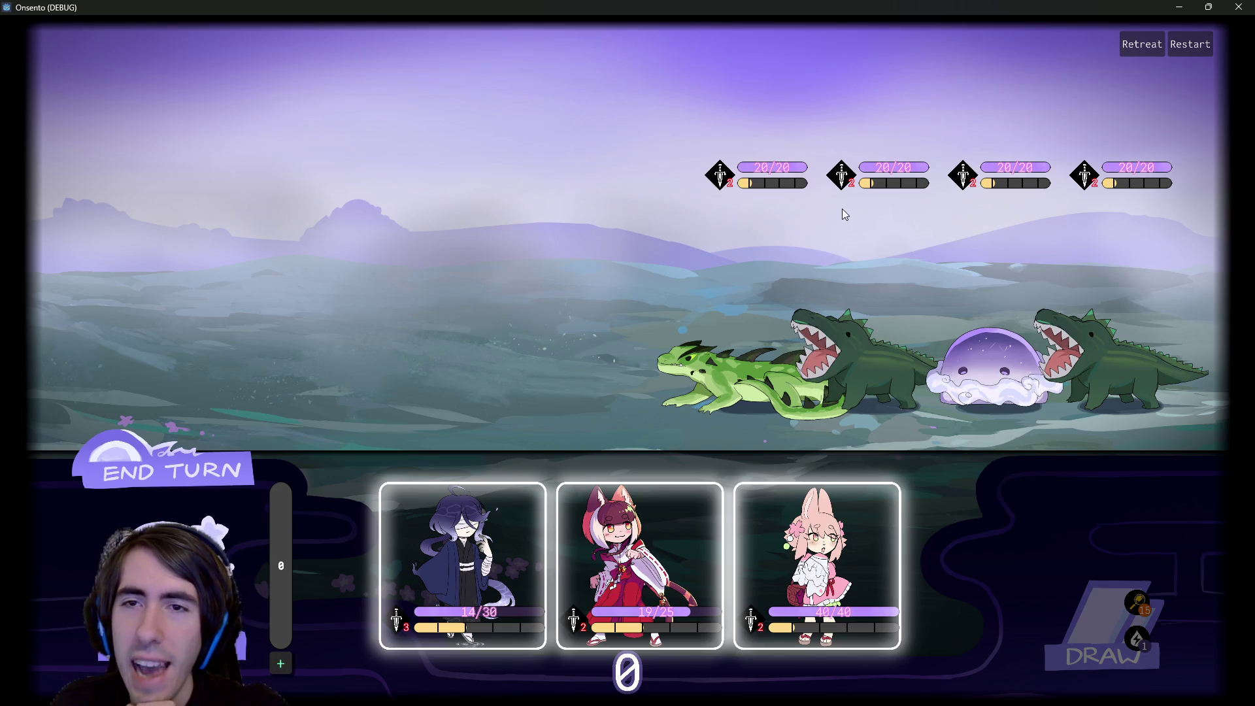
pyautogui.moveTo(841, 178)
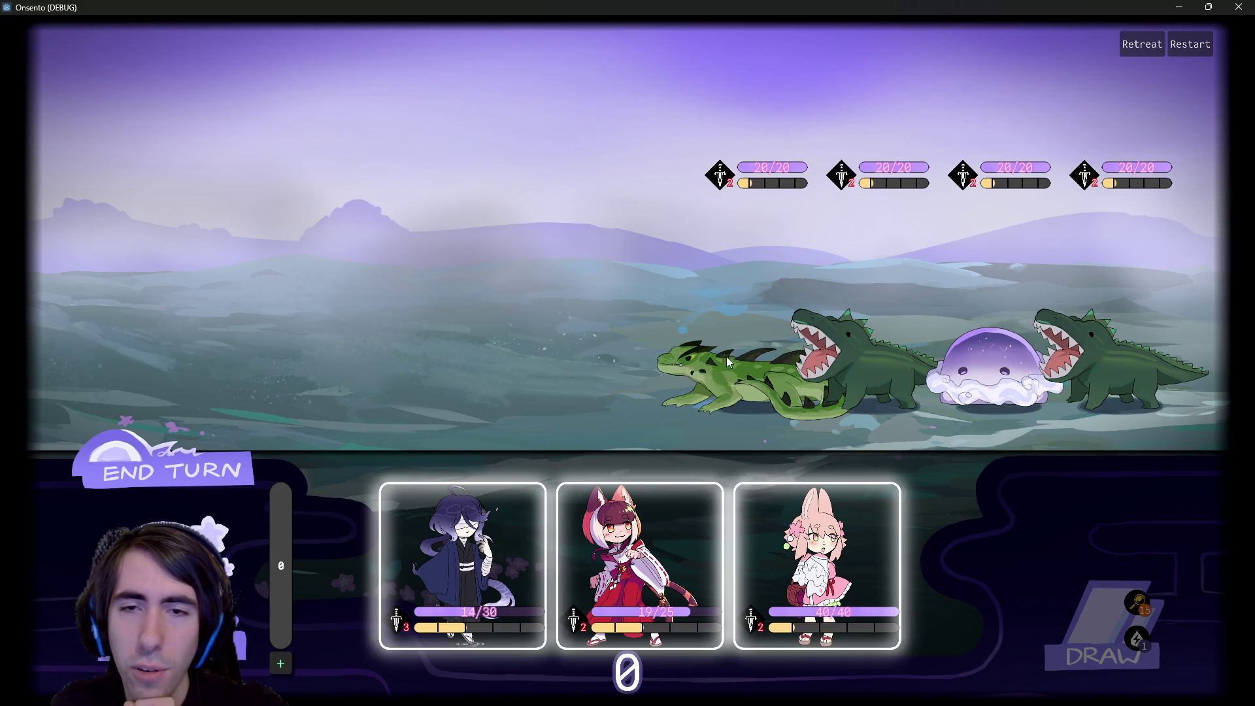
pyautogui.moveTo(717, 178)
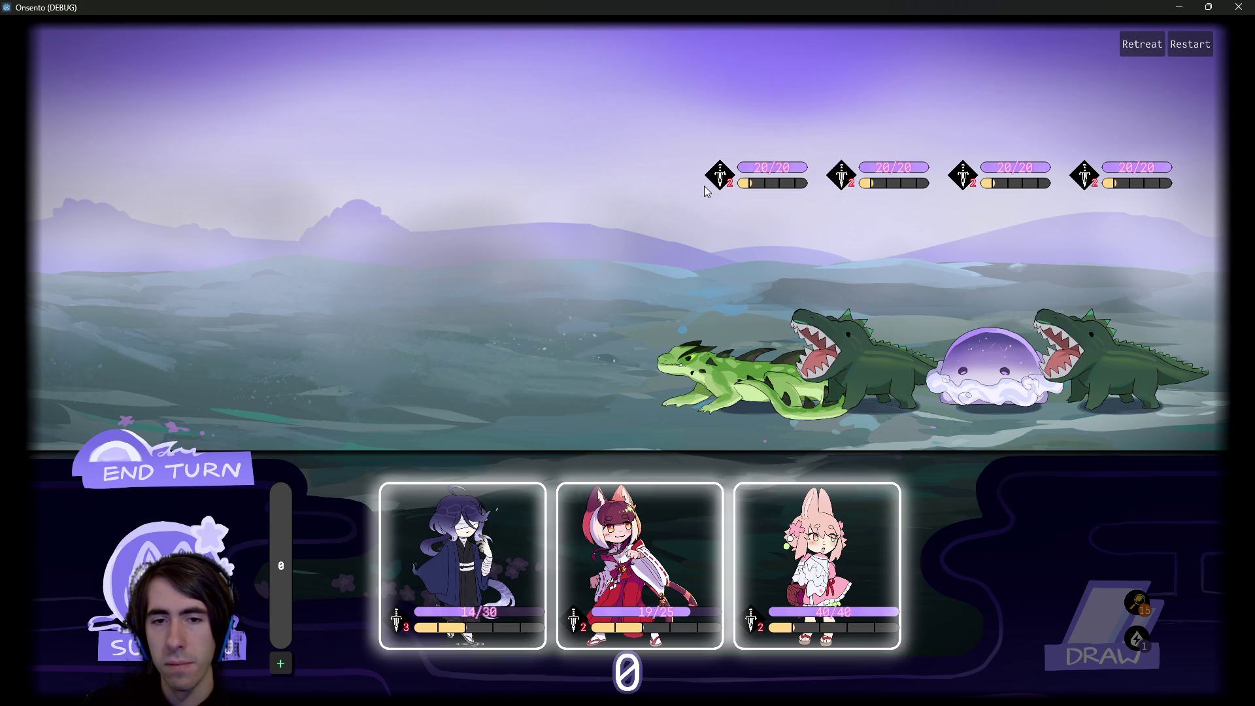
pyautogui.moveTo(440, 516)
pyautogui.mouseDown()
pyautogui.moveTo(442, 417)
pyautogui.moveTo(471, 314)
pyautogui.moveTo(496, 327)
pyautogui.mouseUp()
# Field the 19/25 and 40/40 characters and end the turn past the draw warning
pyautogui.moveTo(549, 562); pyautogui.dragTo(366, 327)
pyautogui.moveTo(654, 562); pyautogui.dragTo(261, 353)
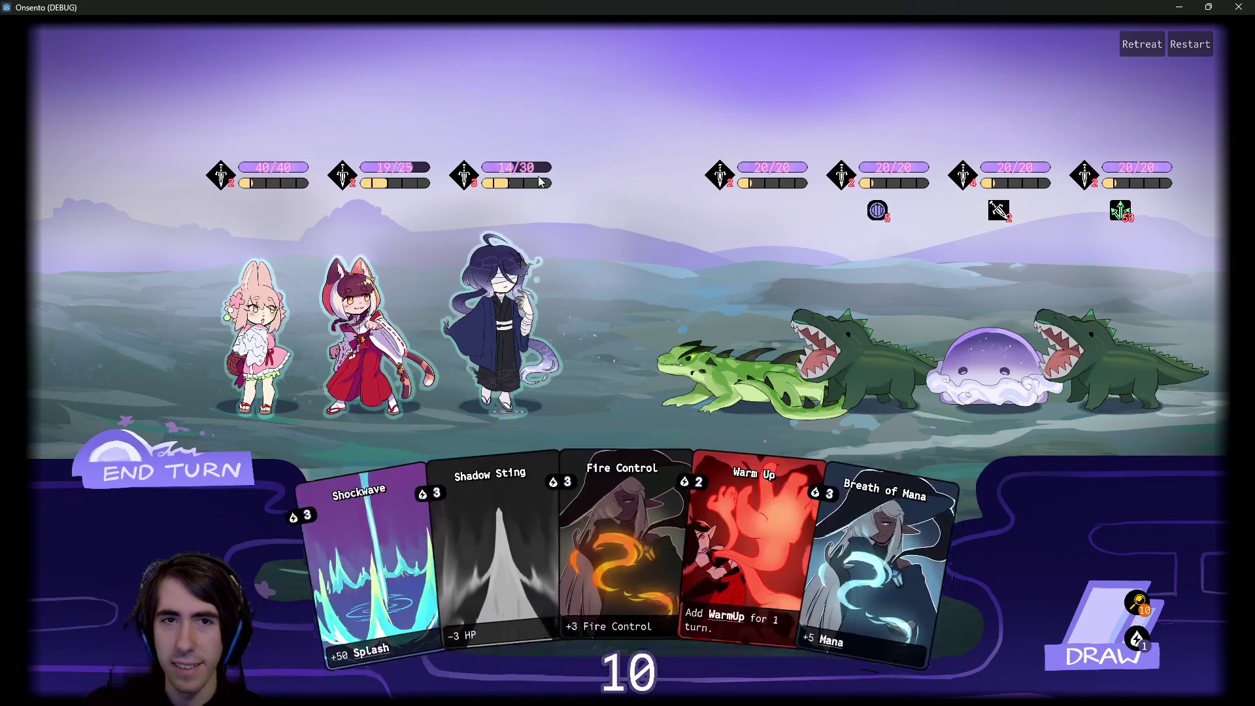
pyautogui.click(250, 465)
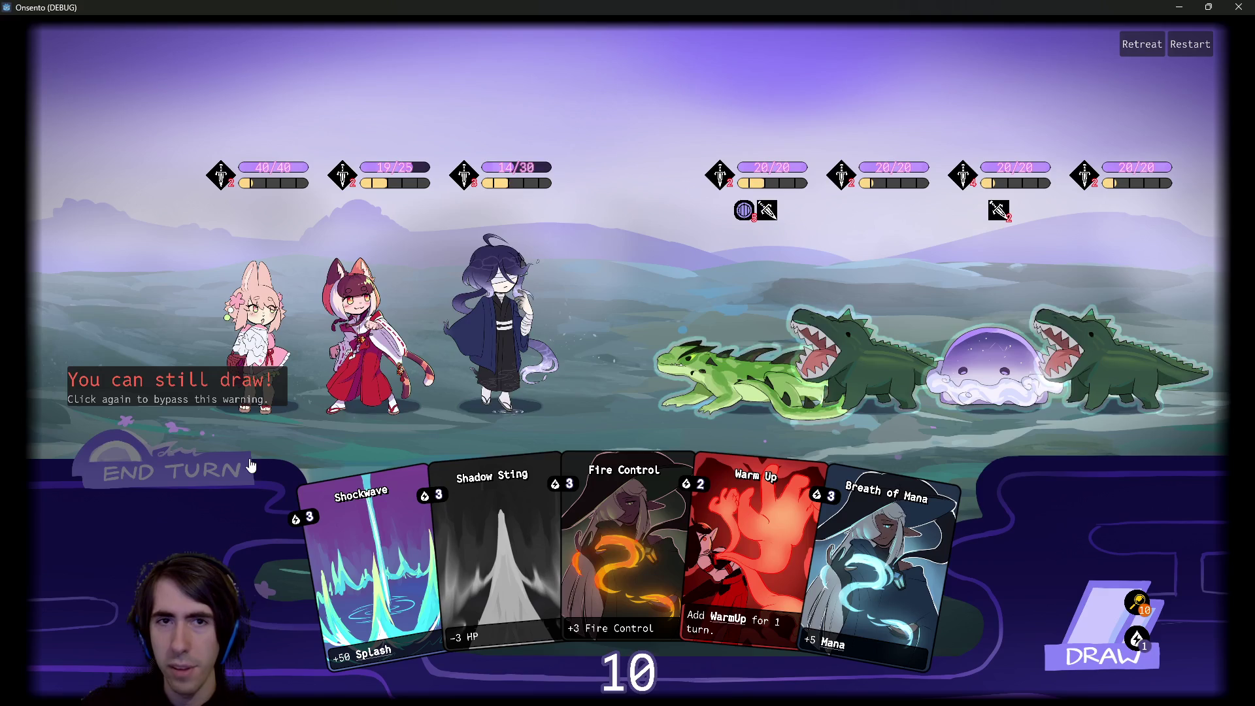
pyautogui.click(251, 465)
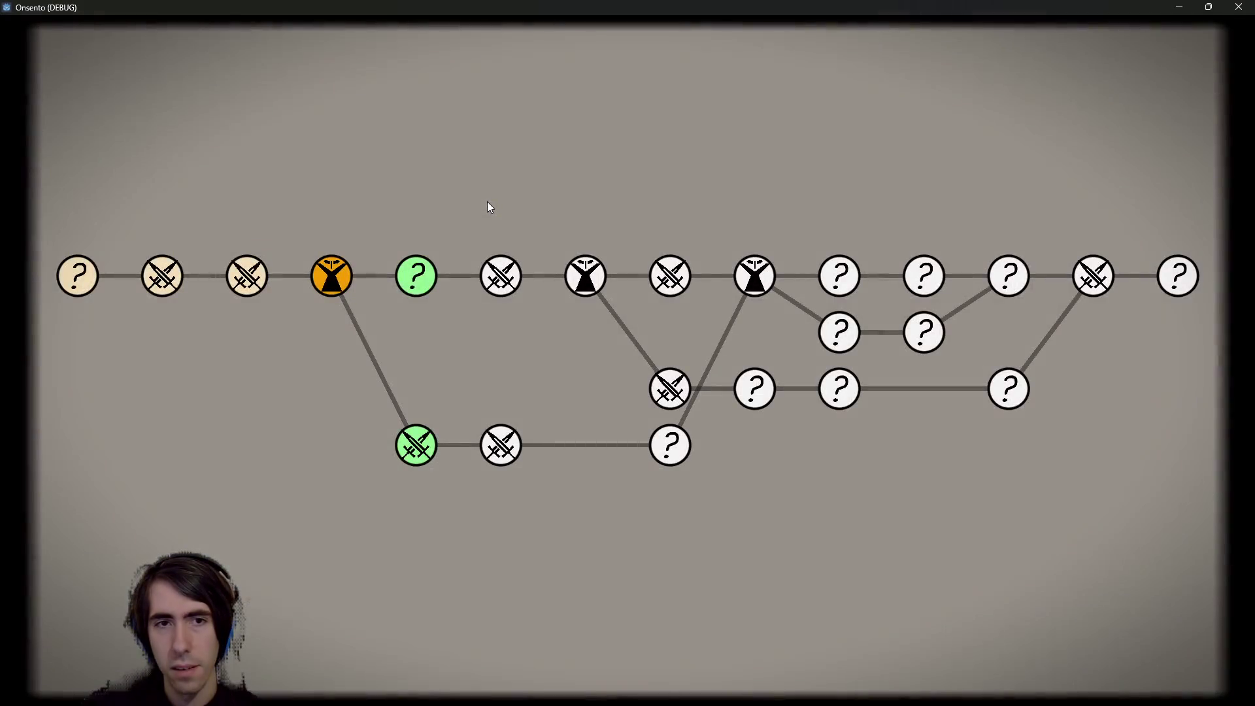
# Enter the next battle and field the purple-haired, cat-girl and pink characters until the error hits
pyautogui.click(416, 446)
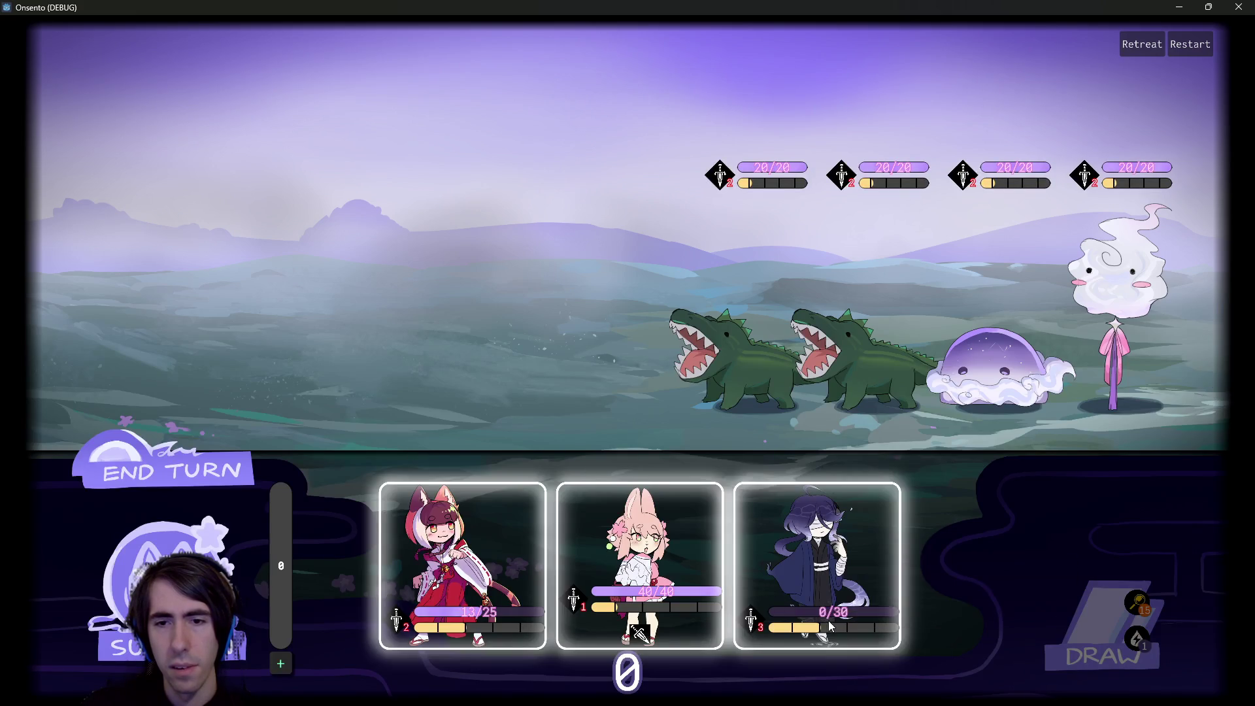
pyautogui.moveTo(817, 569); pyautogui.dragTo(495, 285)
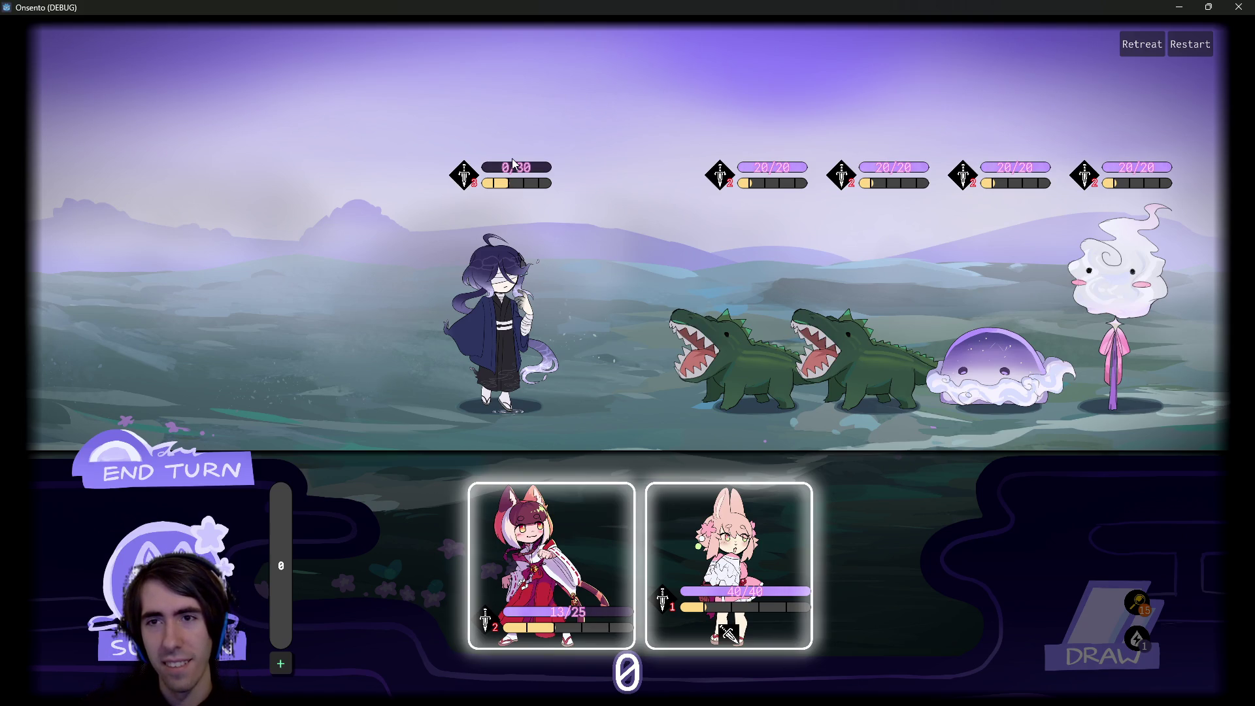
pyautogui.moveTo(485, 503); pyautogui.dragTo(382, 327)
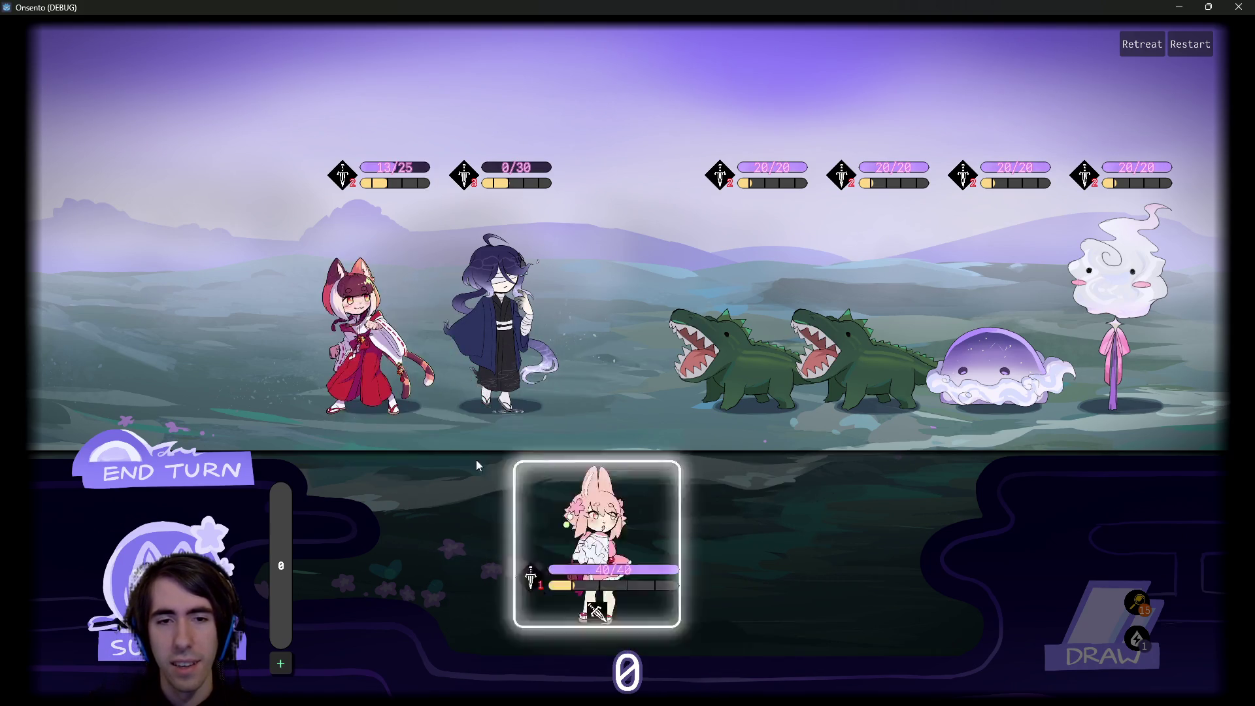
pyautogui.moveTo(597, 536)
pyautogui.mouseDown()
pyautogui.moveTo(314, 321)
pyautogui.moveTo(275, 314)
pyautogui.mouseUp()
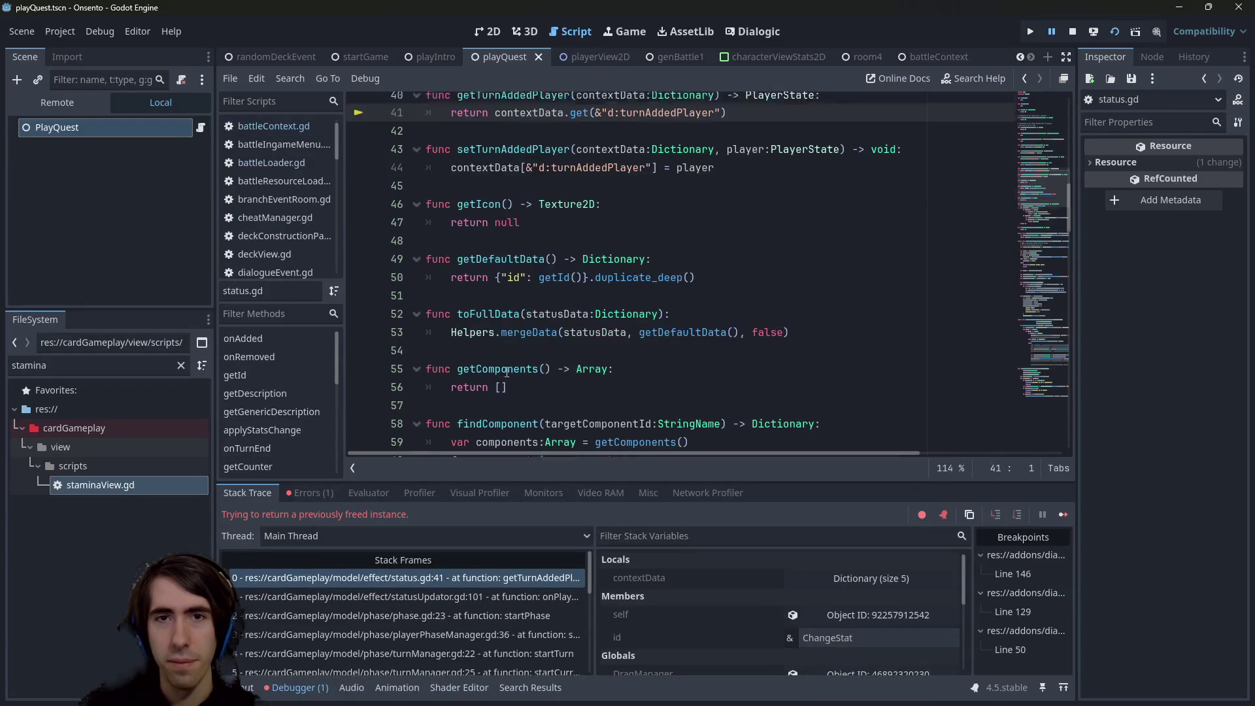
# Walk the call stack from status.gd line 41 through phase.gd back to statusUpdator.gd line 101
pyautogui.scroll(3, 507, 371)
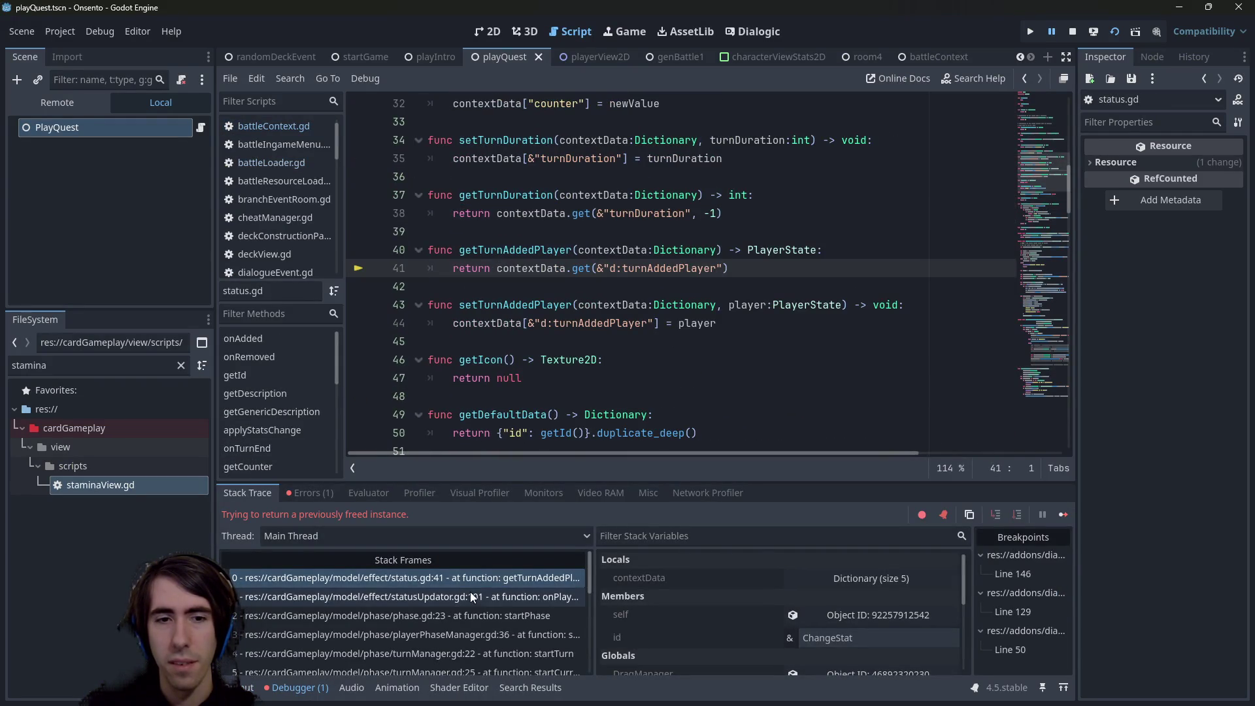
pyautogui.moveTo(530, 272)
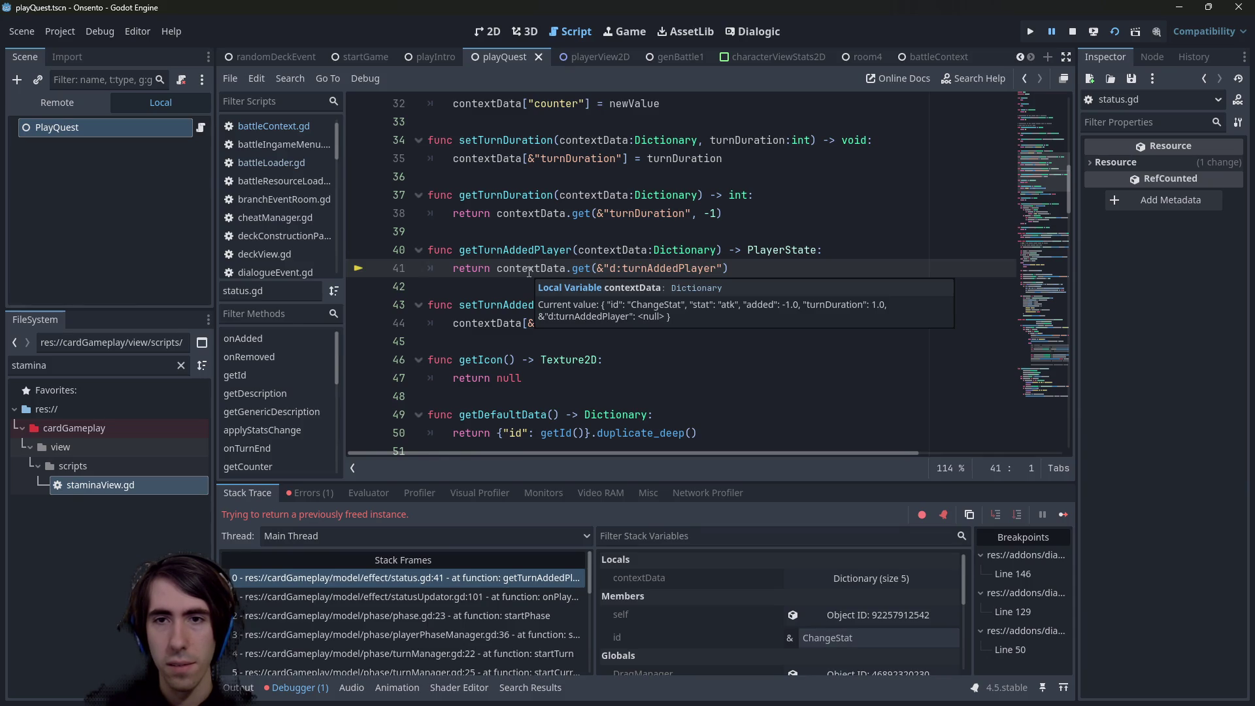
pyautogui.click(530, 272)
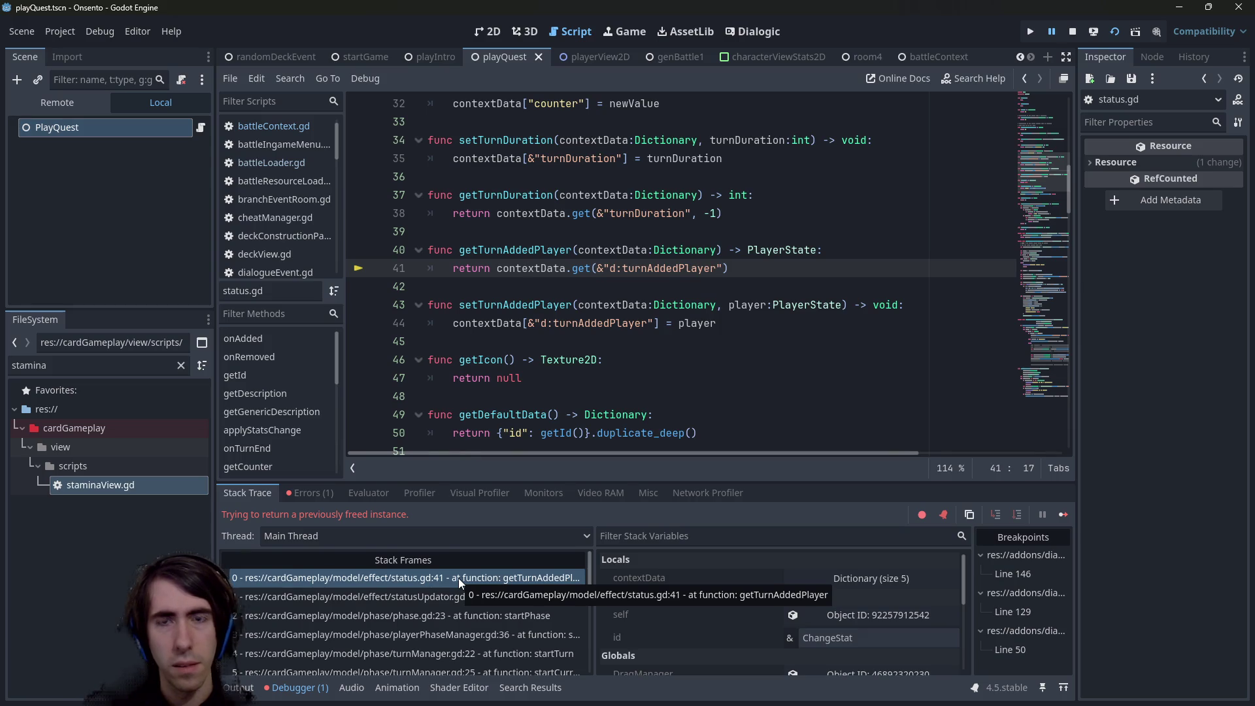
pyautogui.click(458, 594)
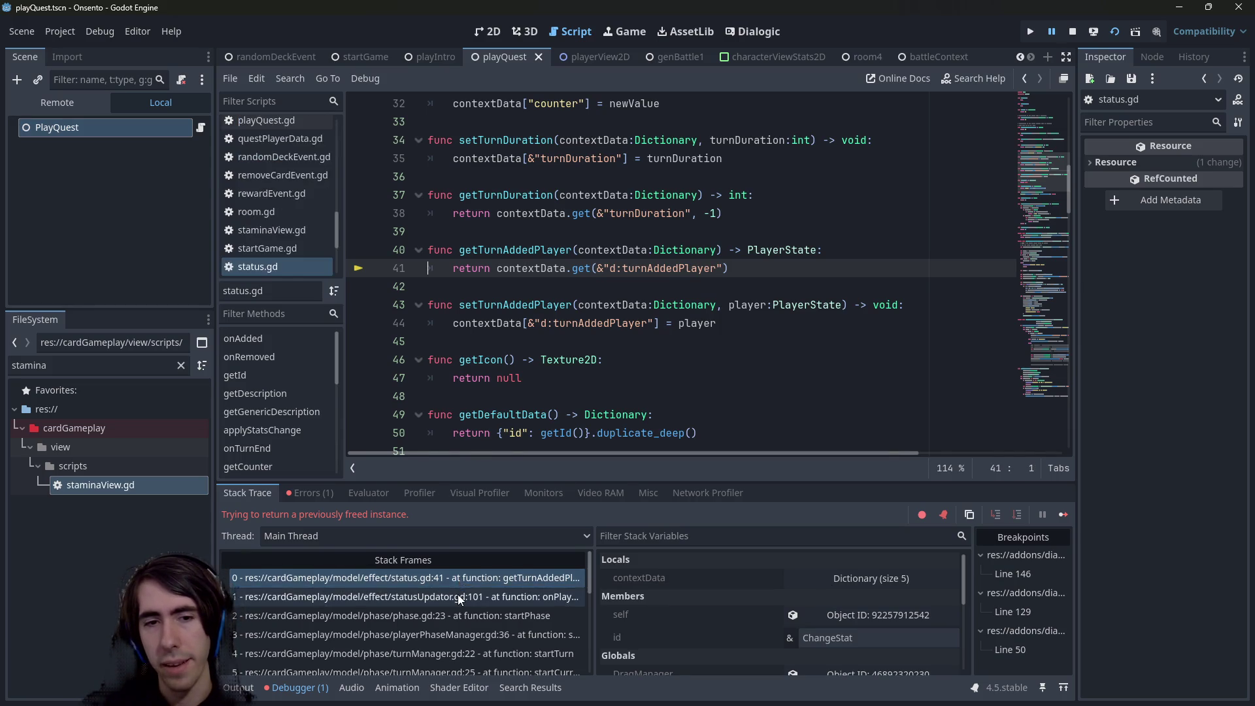
pyautogui.scroll(1, 685, 279)
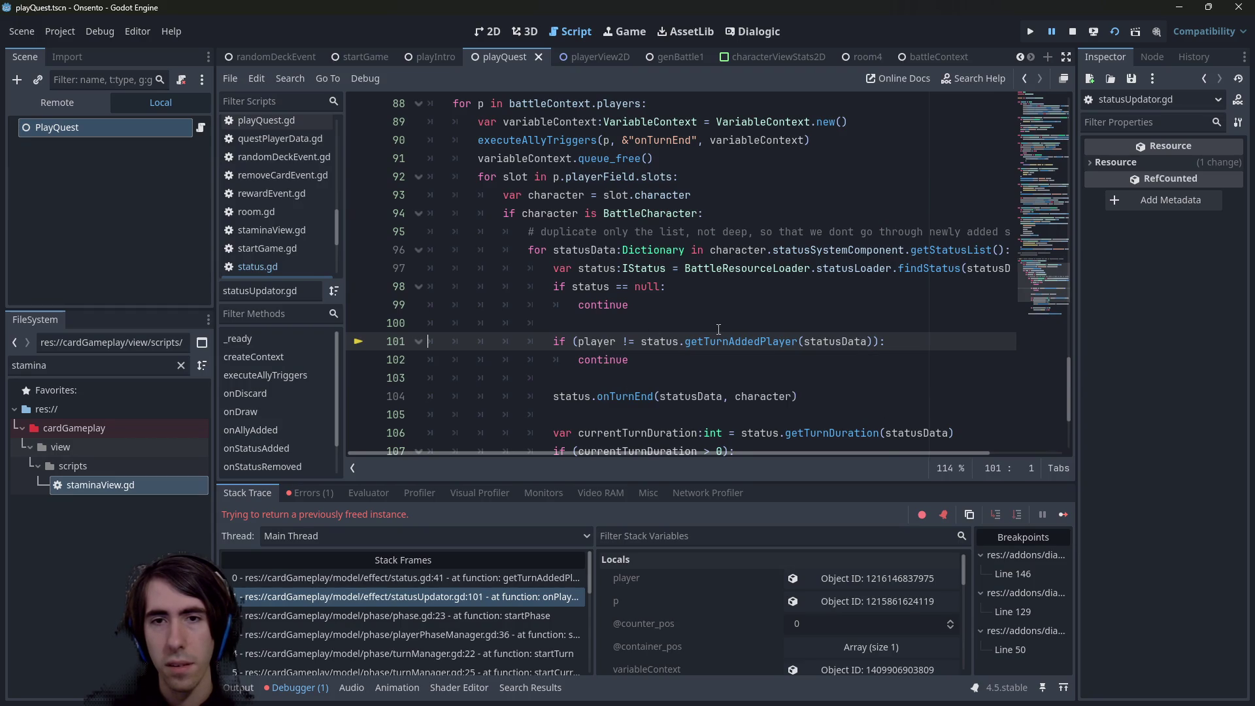
pyautogui.click(467, 578)
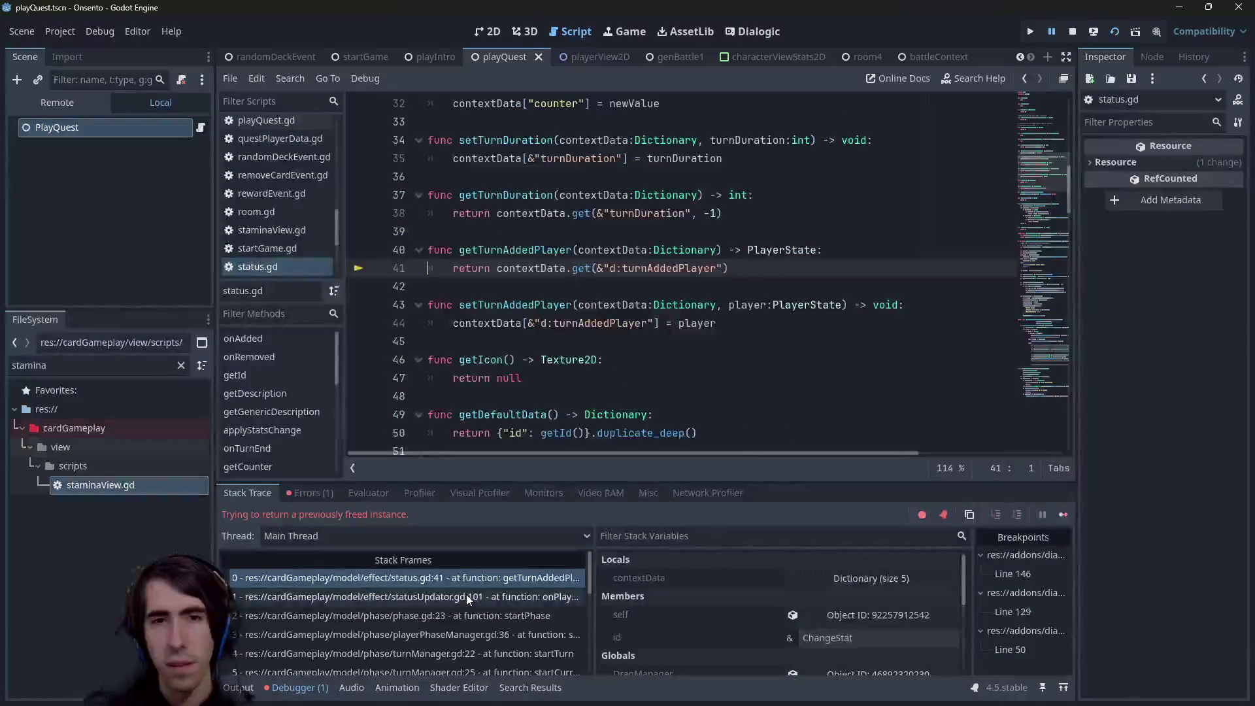
pyautogui.click(466, 596)
pyautogui.click(458, 616)
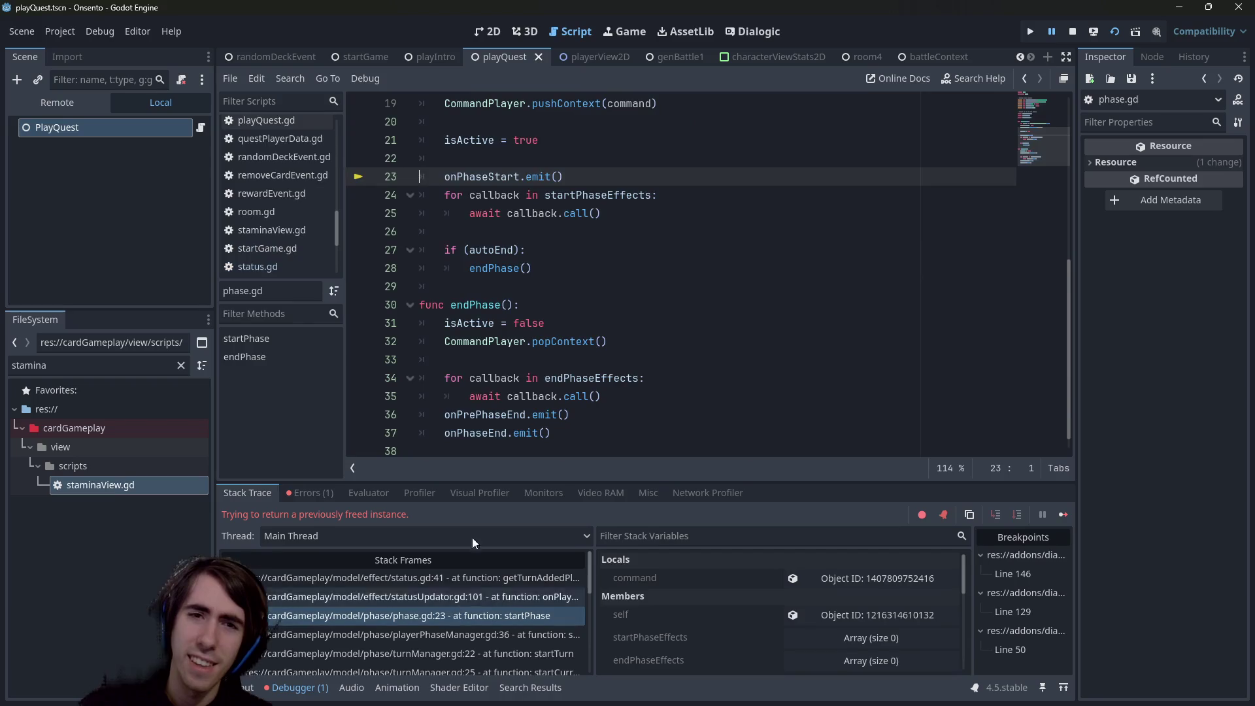
pyautogui.moveTo(493, 288)
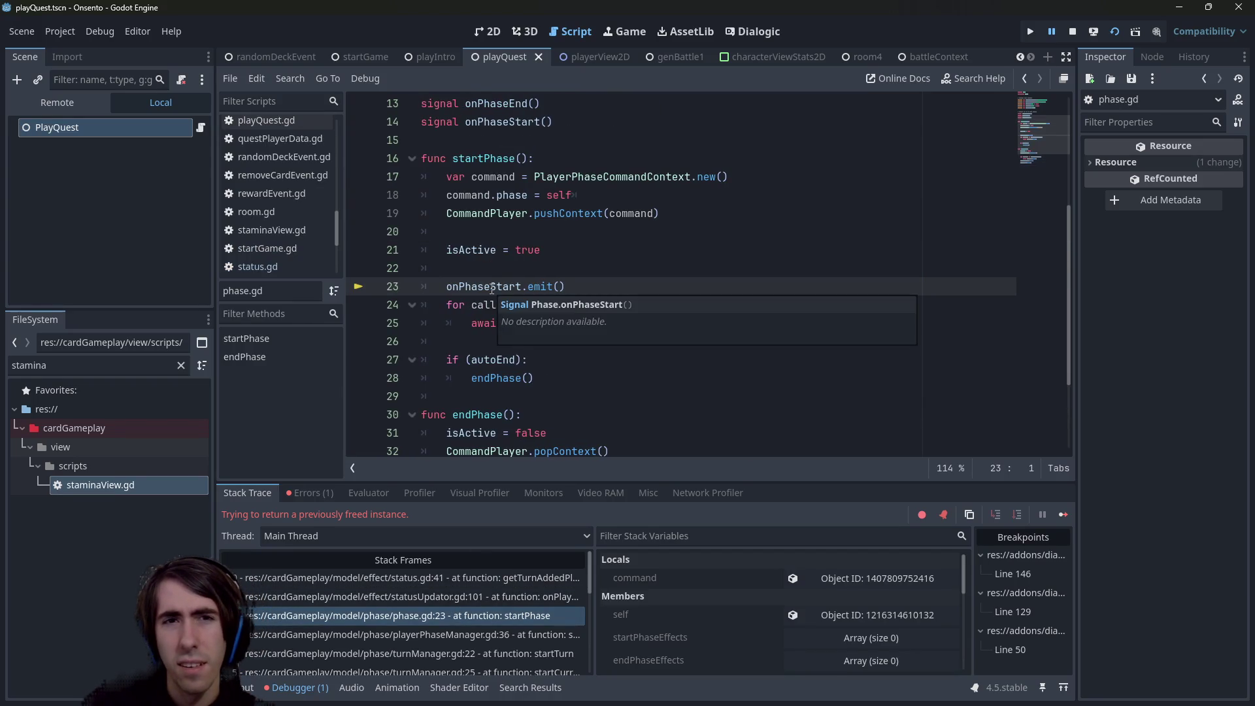
pyautogui.click(439, 633)
pyautogui.click(437, 620)
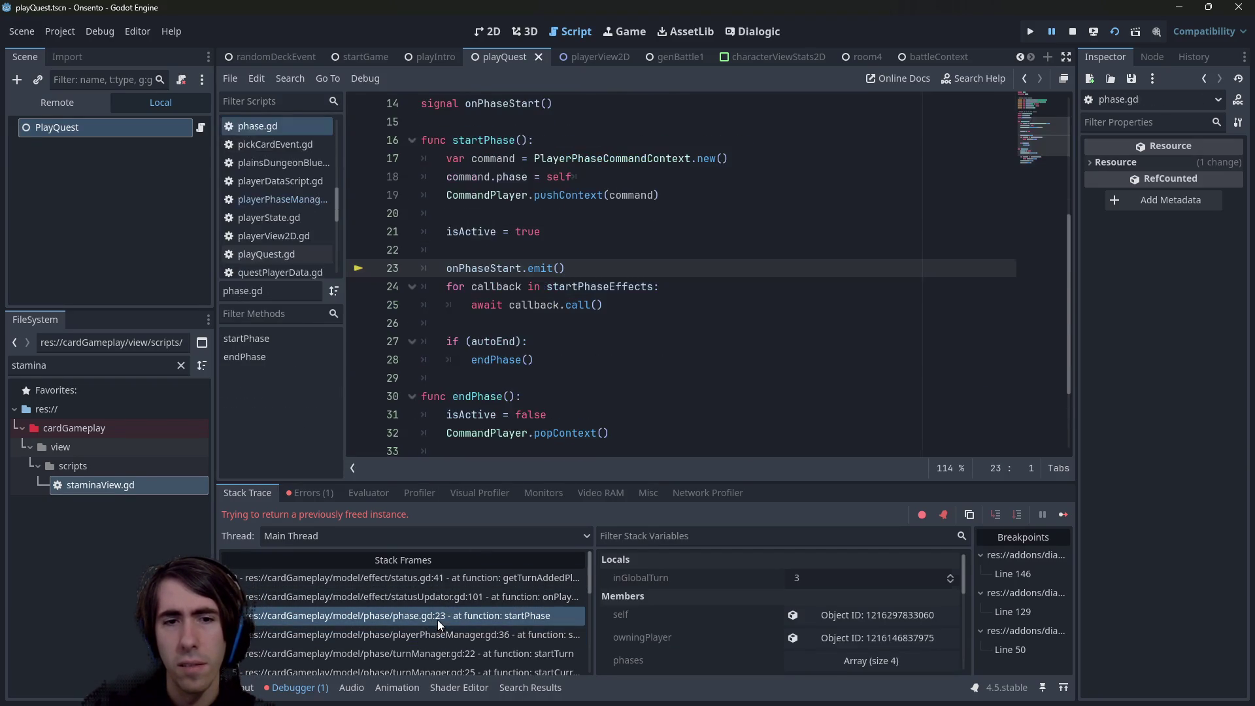
pyautogui.click(438, 600)
# Inspect the player variable and statusData values at statusUpdator.gd line 101
pyautogui.scroll(1, 653, 418)
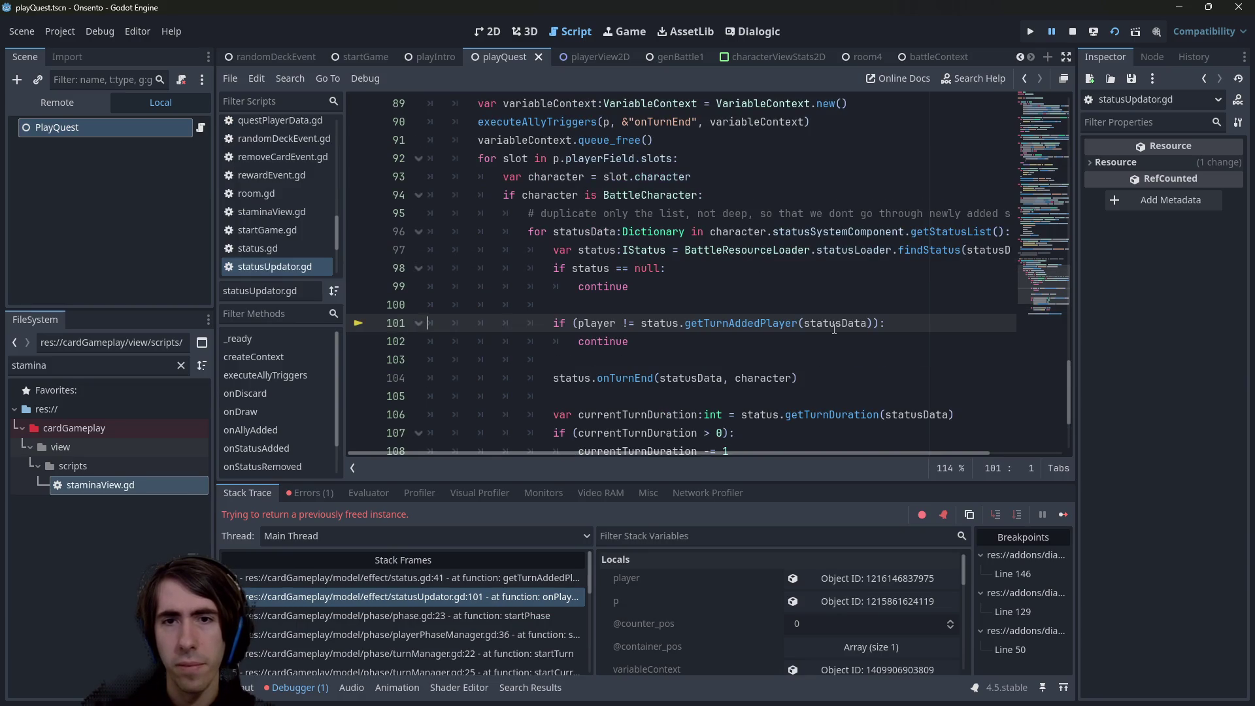
pyautogui.moveTo(834, 329)
pyautogui.doubleClick(597, 323)
pyautogui.scroll(1, 597, 323)
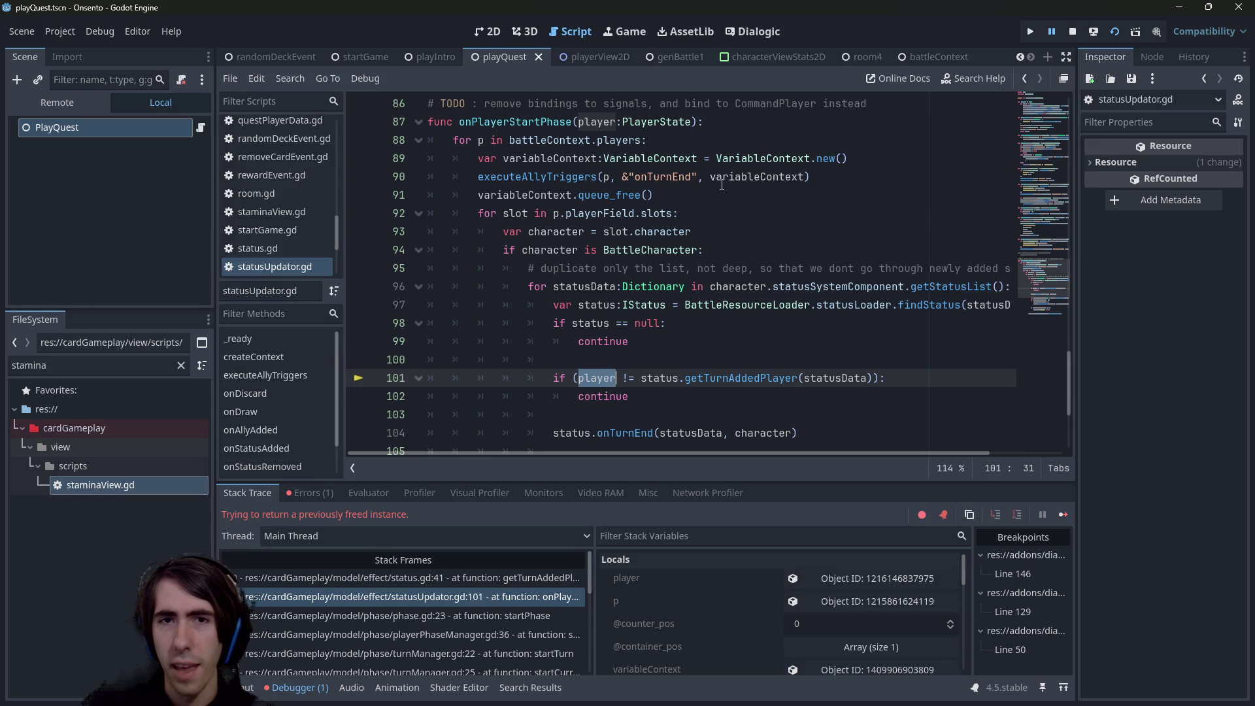
pyautogui.moveTo(546, 197)
pyautogui.click(761, 193)
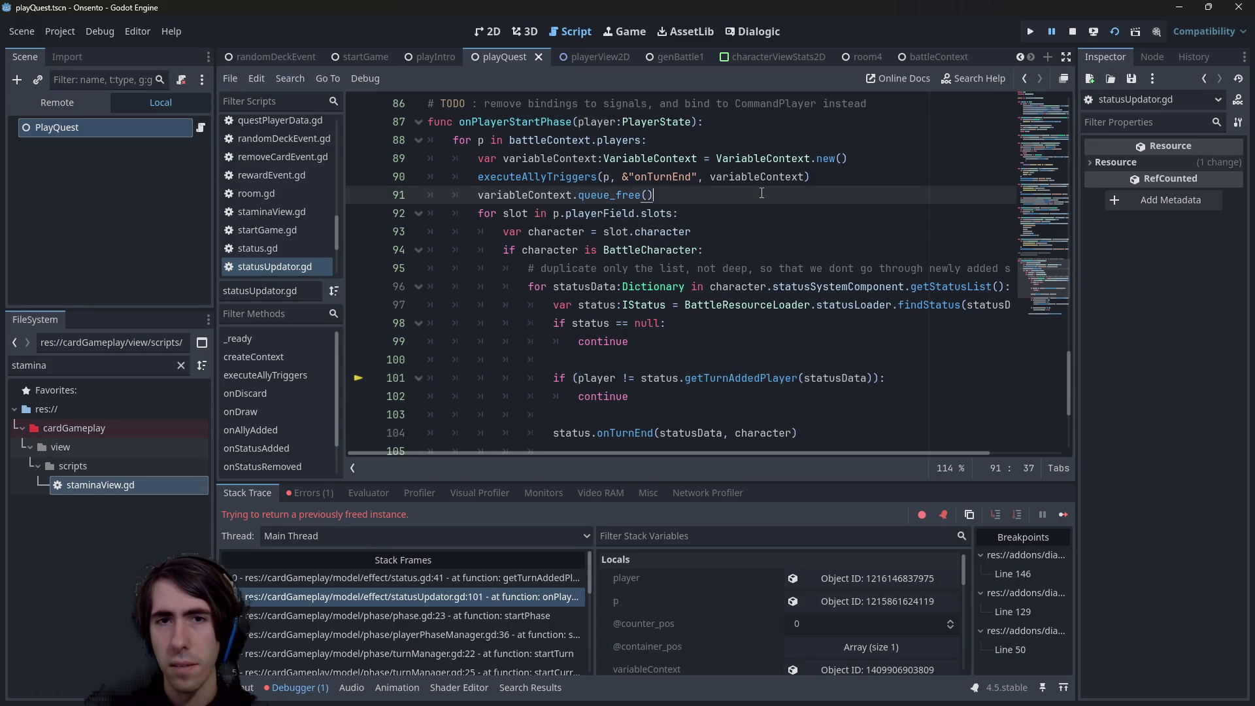
pyautogui.click(608, 360)
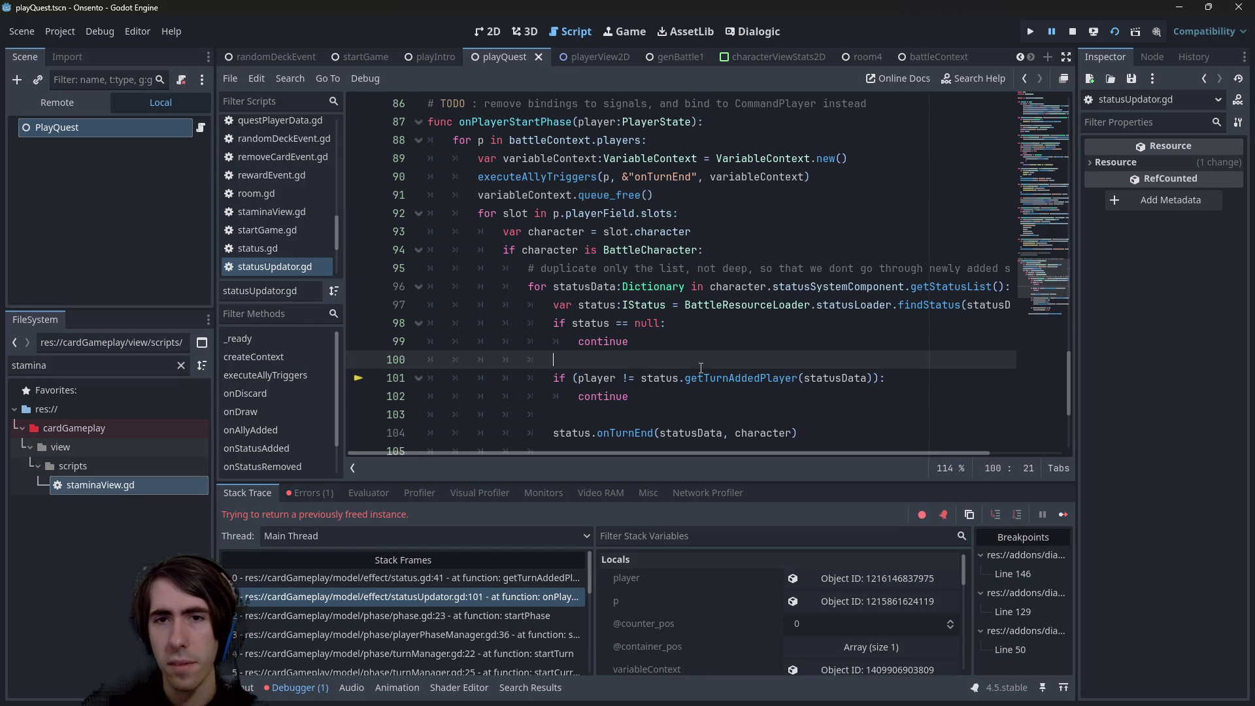
pyautogui.moveTo(608, 284)
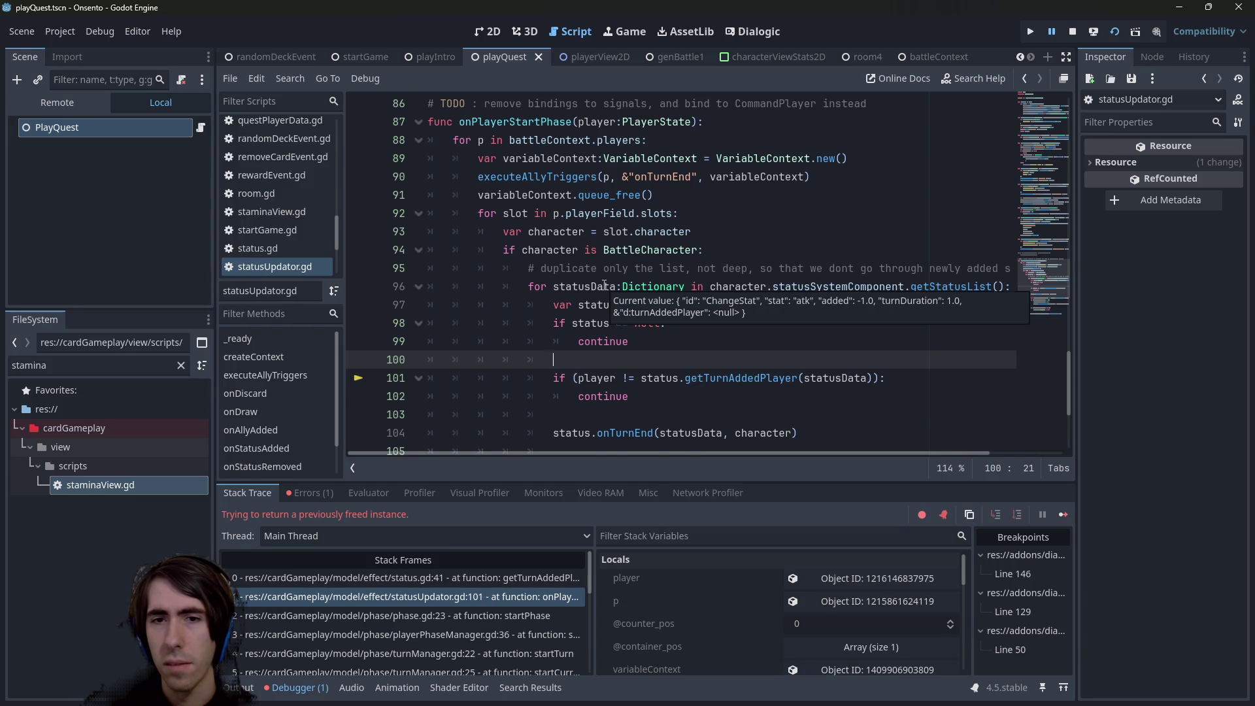
# Clear the 'stamina' filter from the FileSystem list and bring up the quick file picker
pyautogui.scroll(-2, 604, 286)
pyautogui.scroll(2, 644, 310)
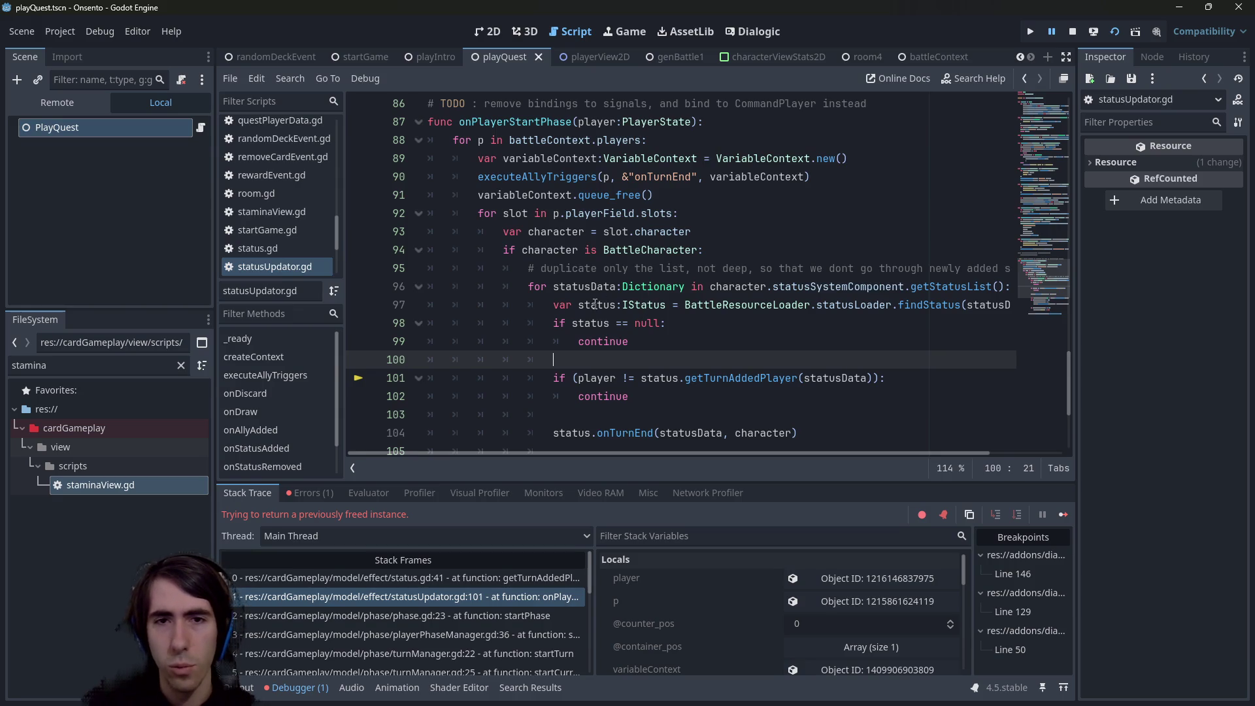
pyautogui.moveTo(981, 307)
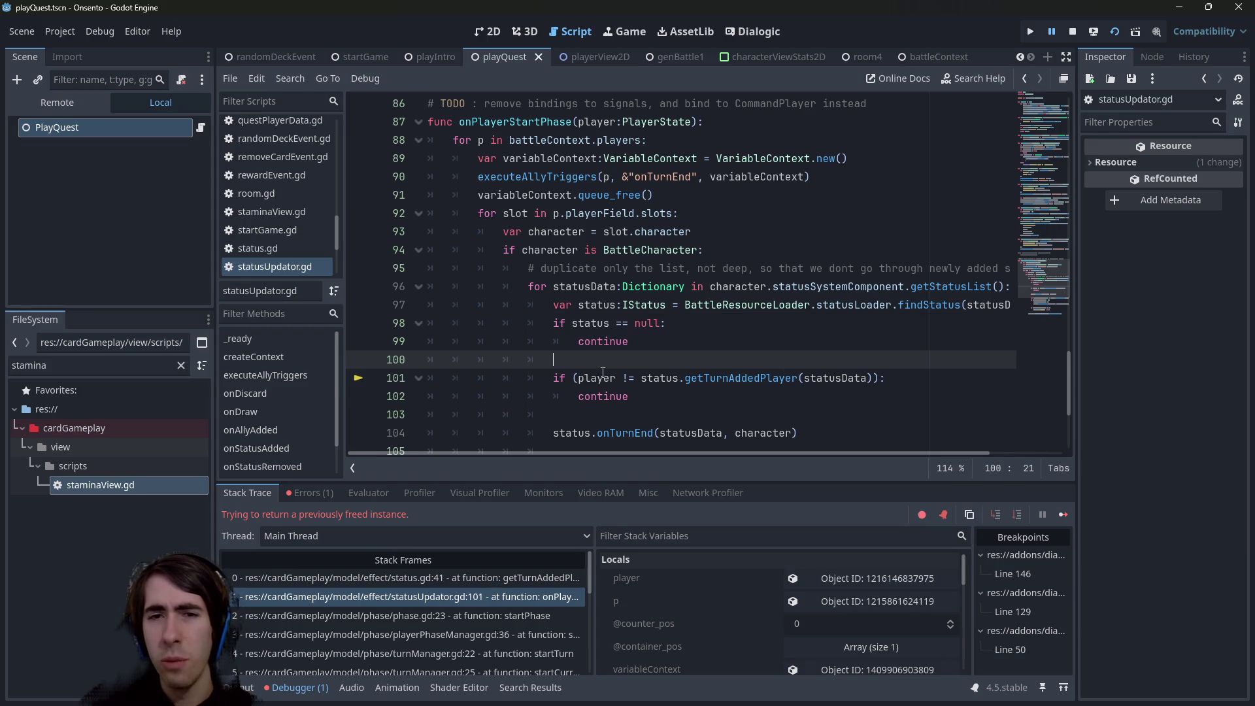
pyautogui.click(180, 363)
pyautogui.hotkey('shift', 'alt', 'o')
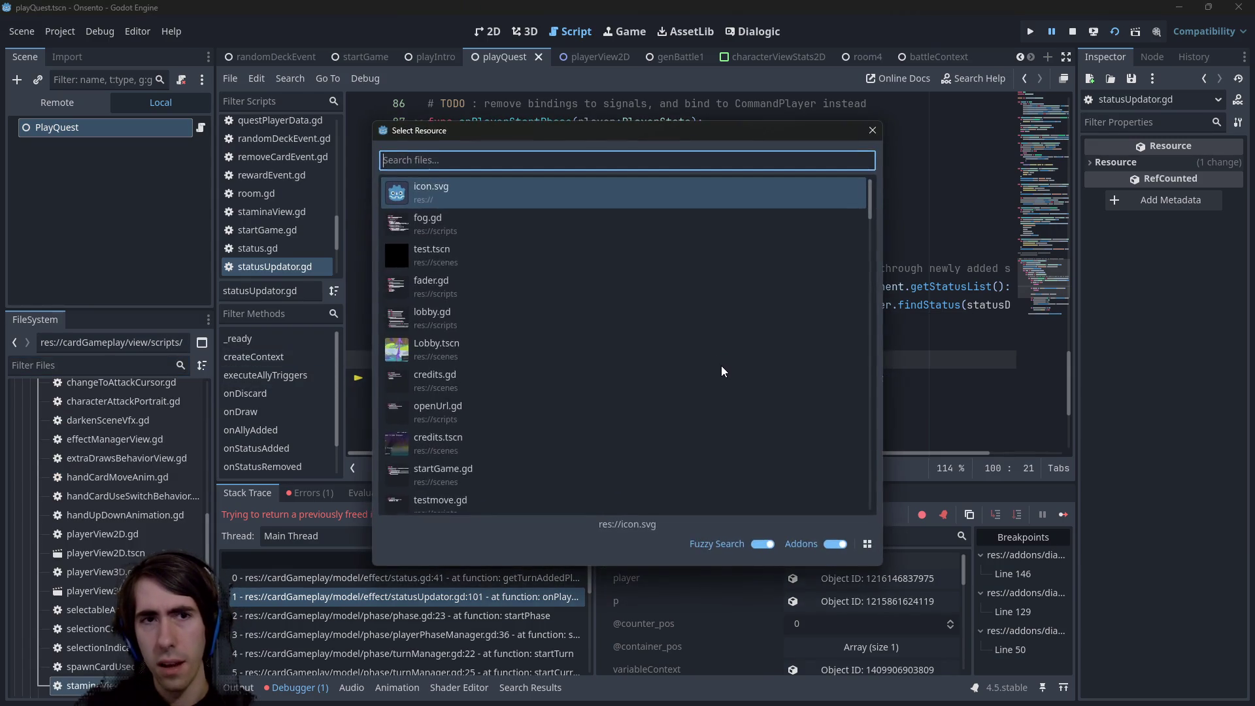
# Quick-open battleLoader.gd by typing 'battleload'
pyautogui.write('battleload')
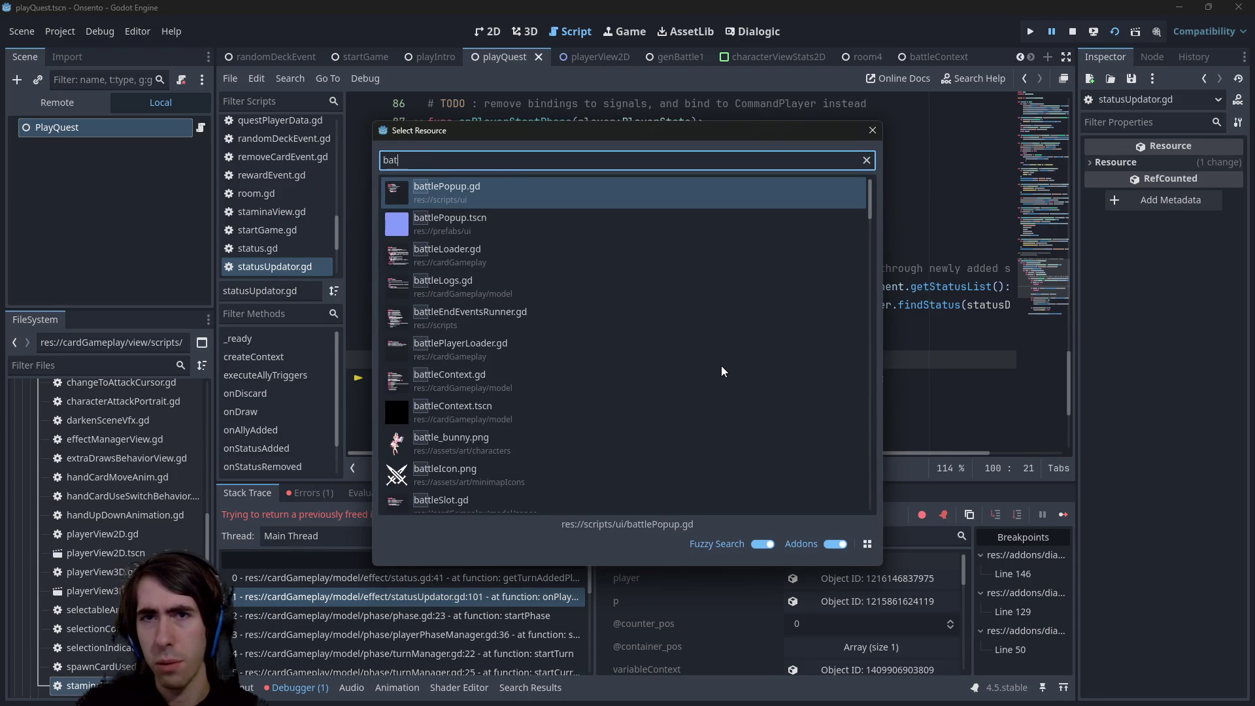
pyautogui.press('Return')
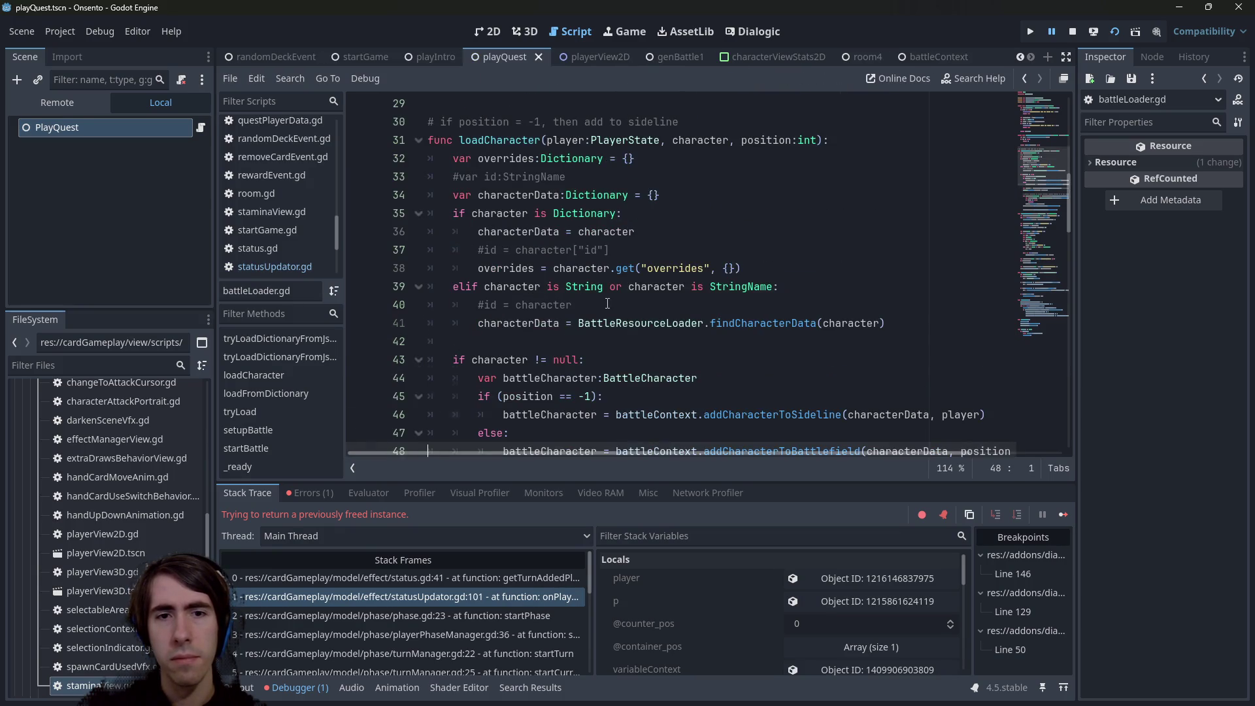
pyautogui.scroll(-2, 606, 283)
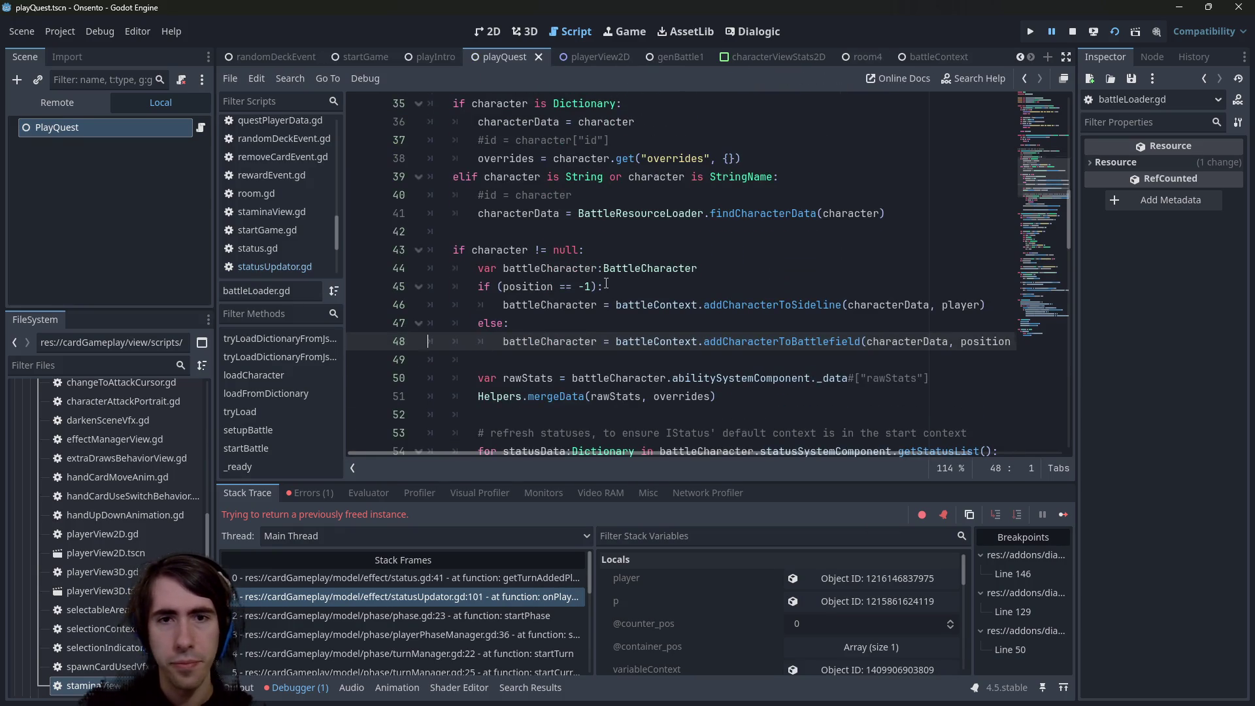
pyautogui.scroll(4, 606, 283)
pyautogui.scroll(-3, 606, 283)
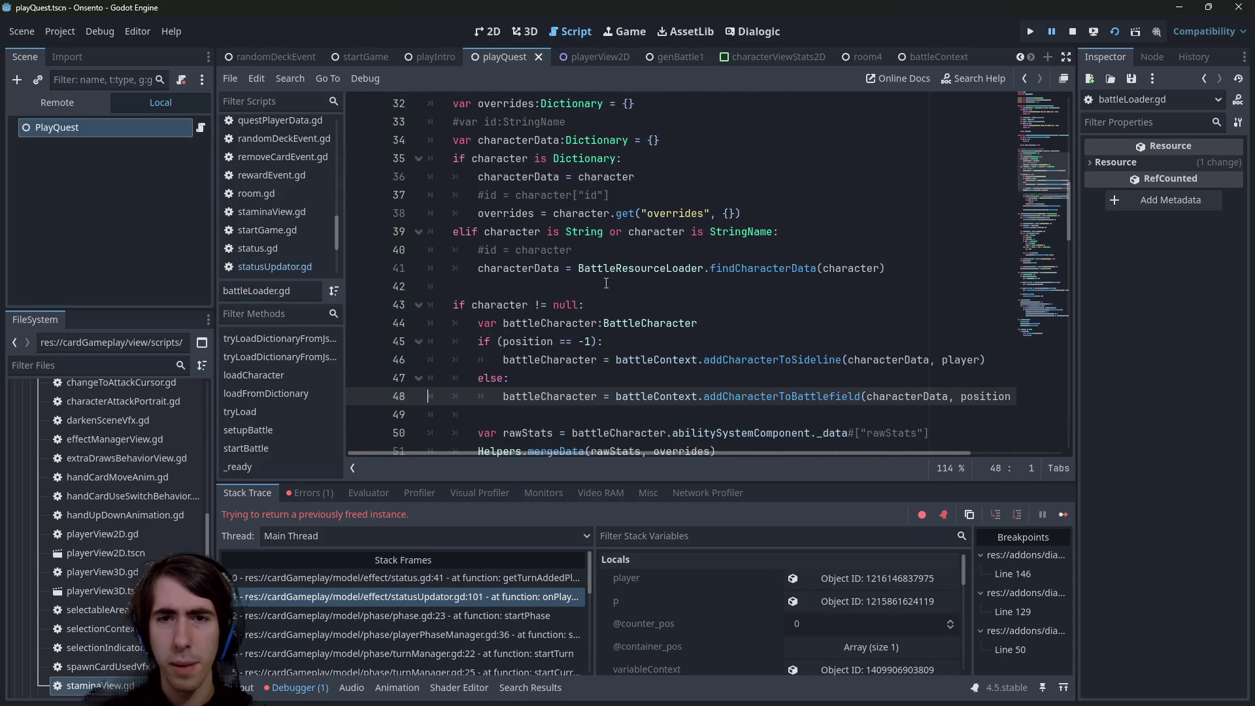
pyautogui.scroll(-2, 606, 283)
# Review how battleCharacter, characterData and character are used in the loader code
pyautogui.doubleClick(571, 287)
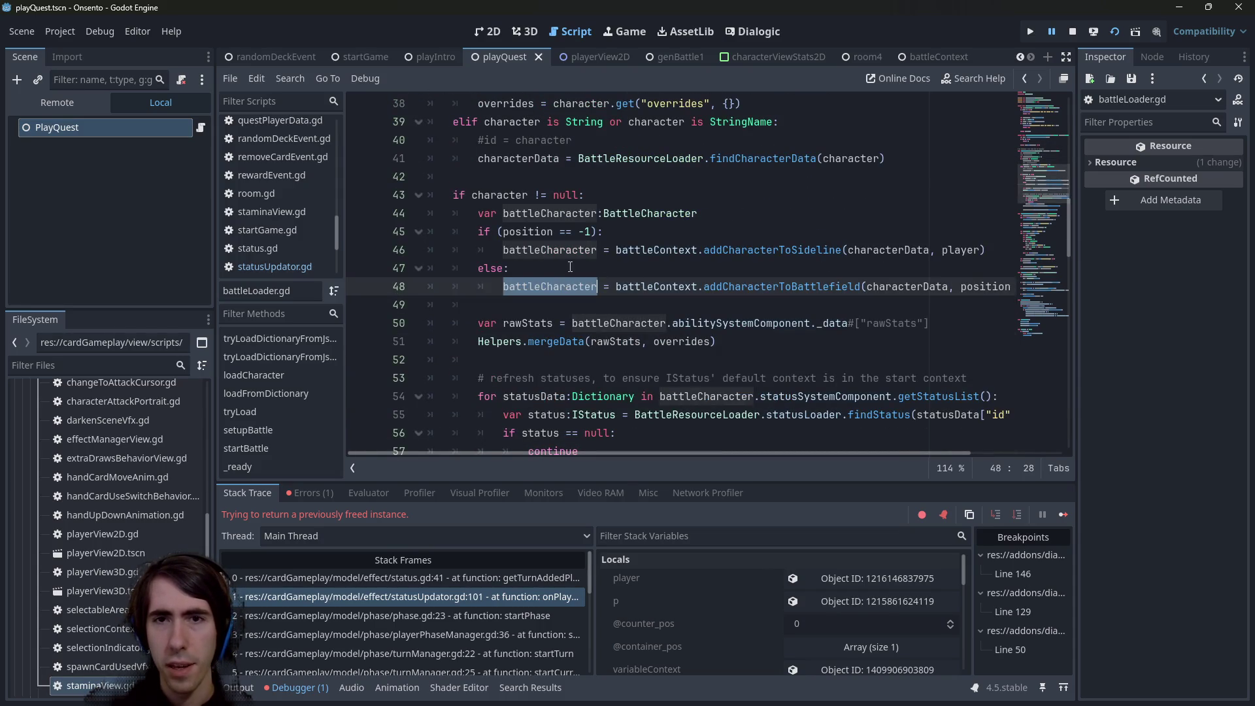
pyautogui.doubleClick(889, 251)
pyautogui.scroll(2, 481, 239)
pyautogui.doubleClick(531, 140)
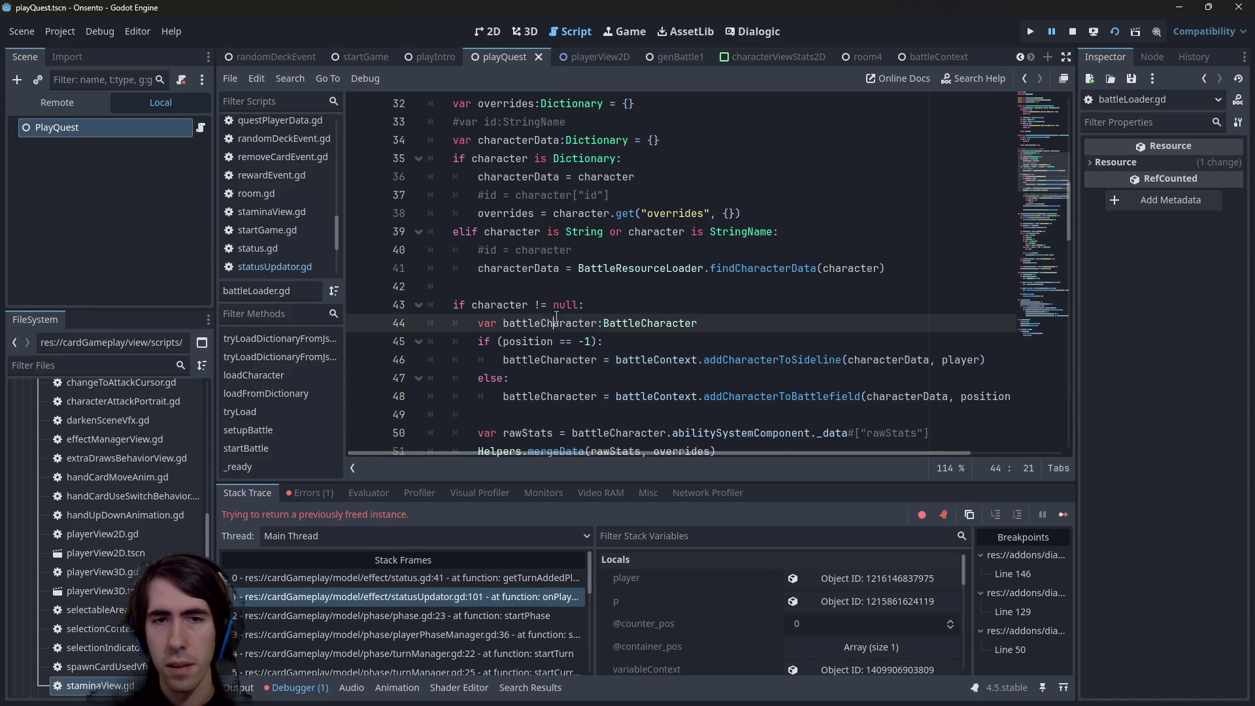
pyautogui.doubleClick(493, 305)
pyautogui.scroll(2, 500, 304)
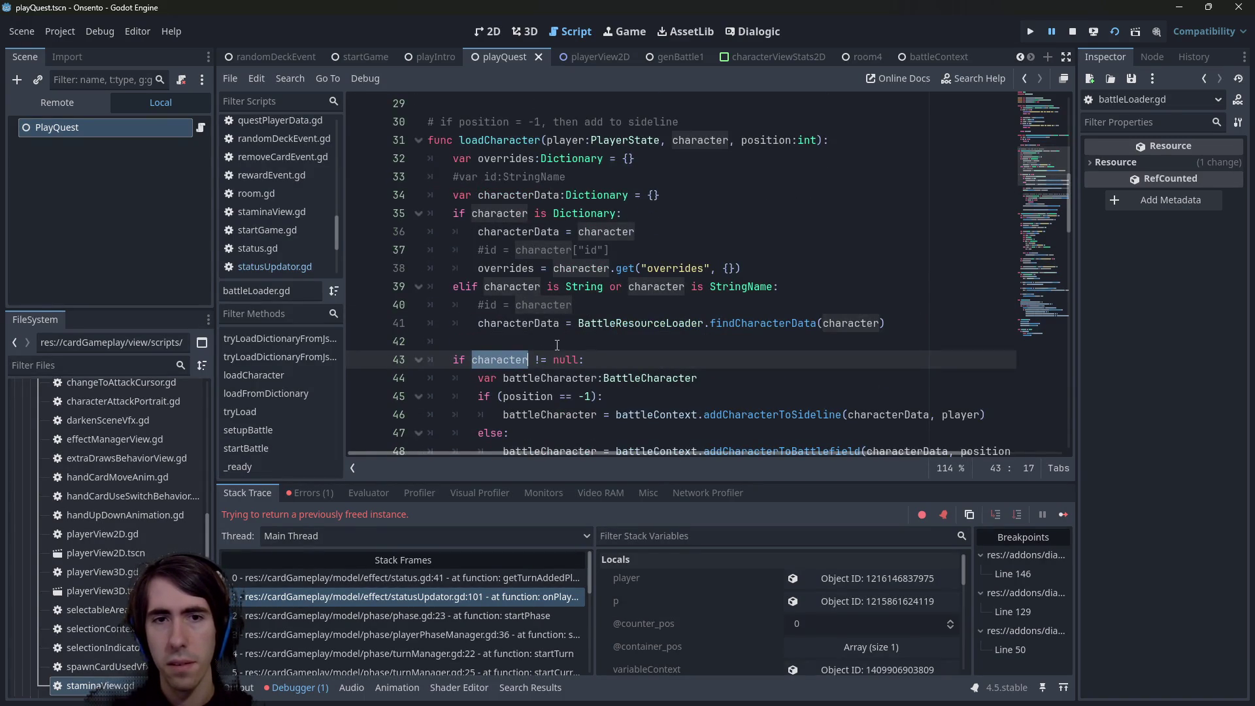
pyautogui.scroll(-5, 557, 345)
pyautogui.scroll(4, 549, 340)
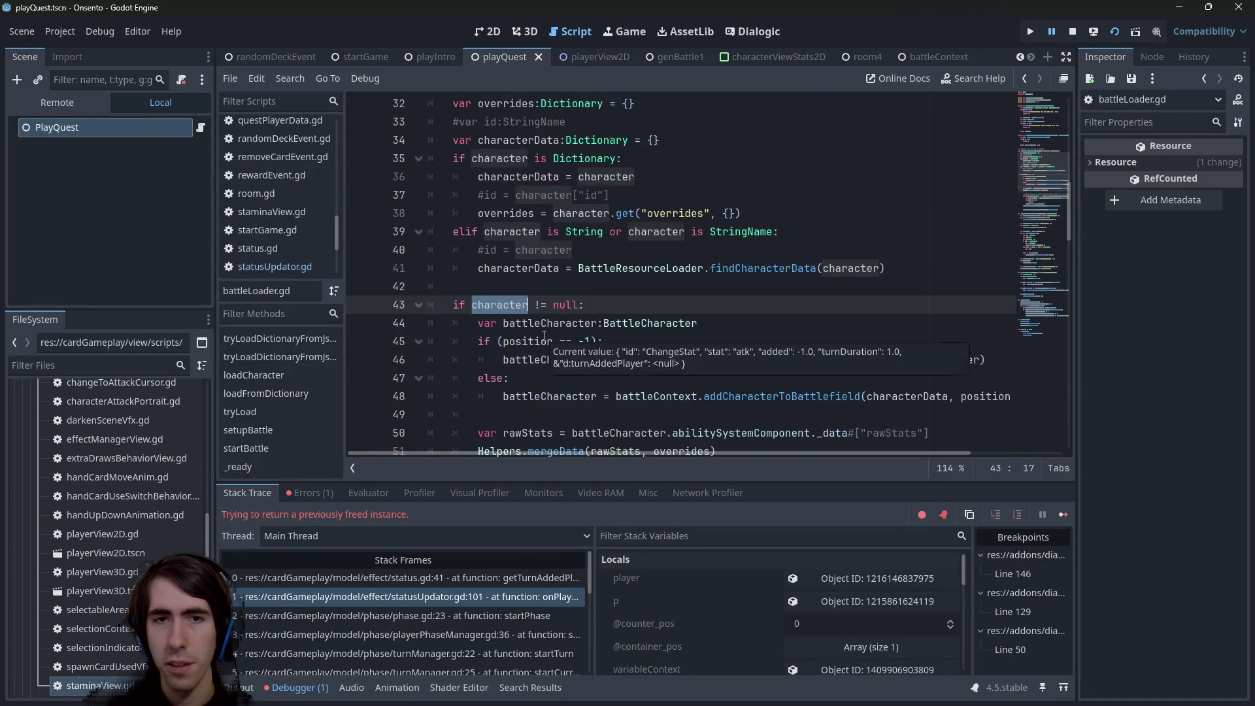
# Change the null check from 'if character != null' to 'if characterData != null'
pyautogui.click(555, 286)
pyautogui.press('Return')
pyautogui.press('Up')
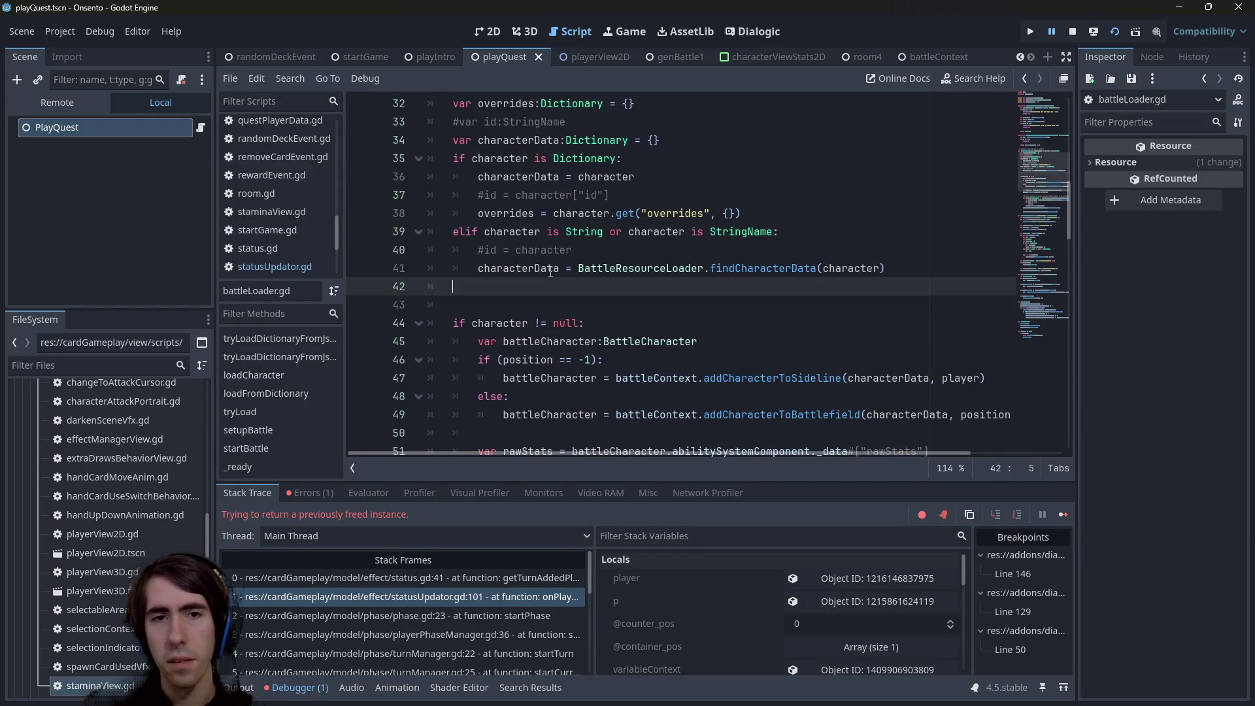
pyautogui.press('Delete')
pyautogui.click(584, 306)
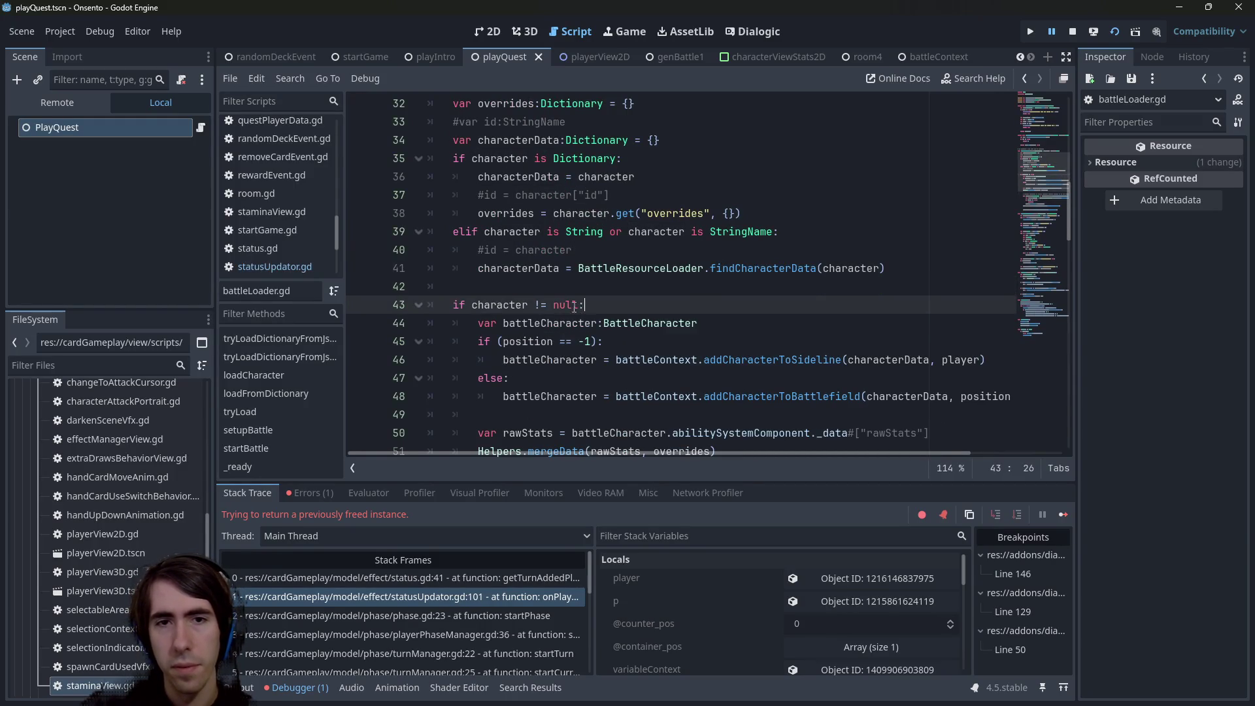
pyautogui.doubleClick(517, 304)
pyautogui.scroll(2, 523, 300)
pyautogui.scroll(-2, 529, 300)
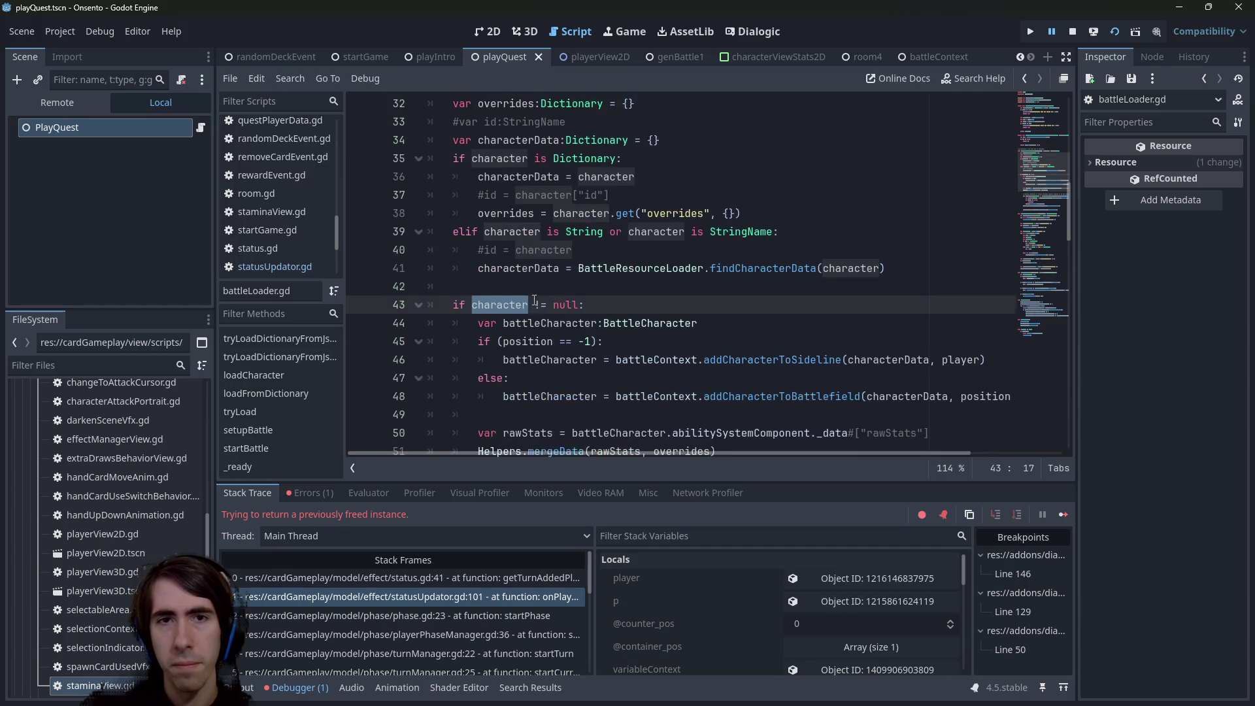
pyautogui.click(609, 340)
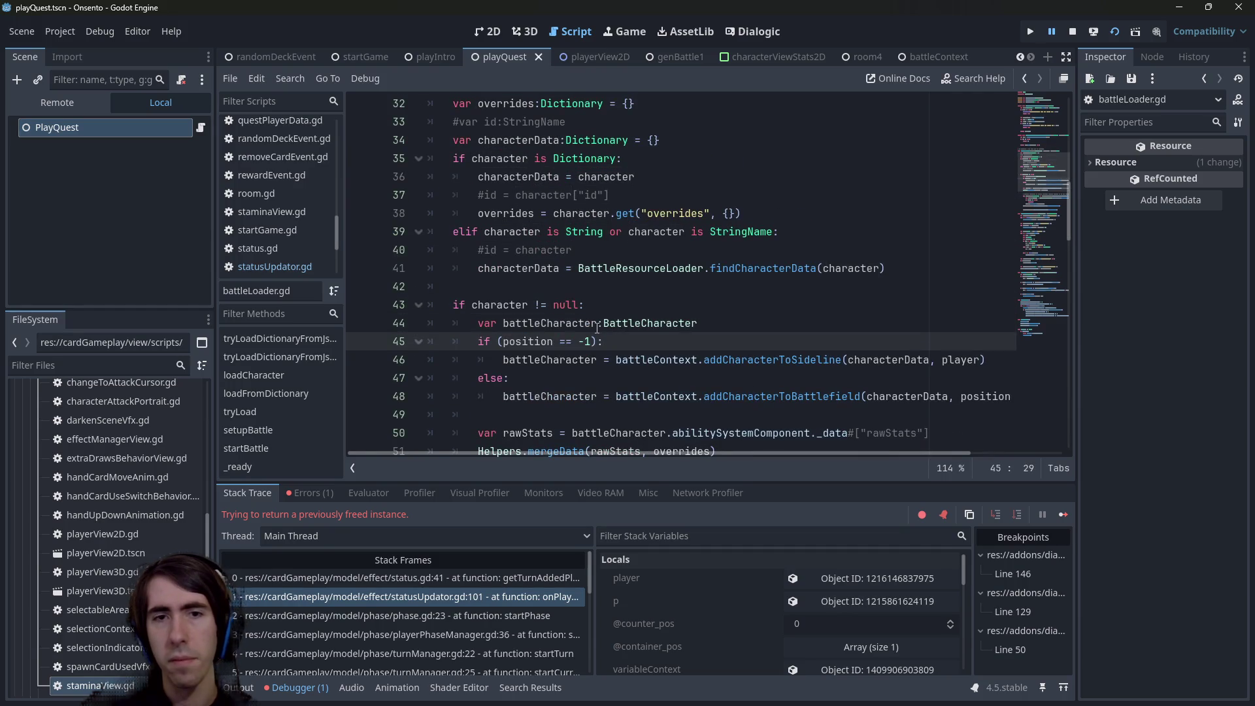
pyautogui.doubleClick(506, 305)
pyautogui.scroll(-6, 505, 305)
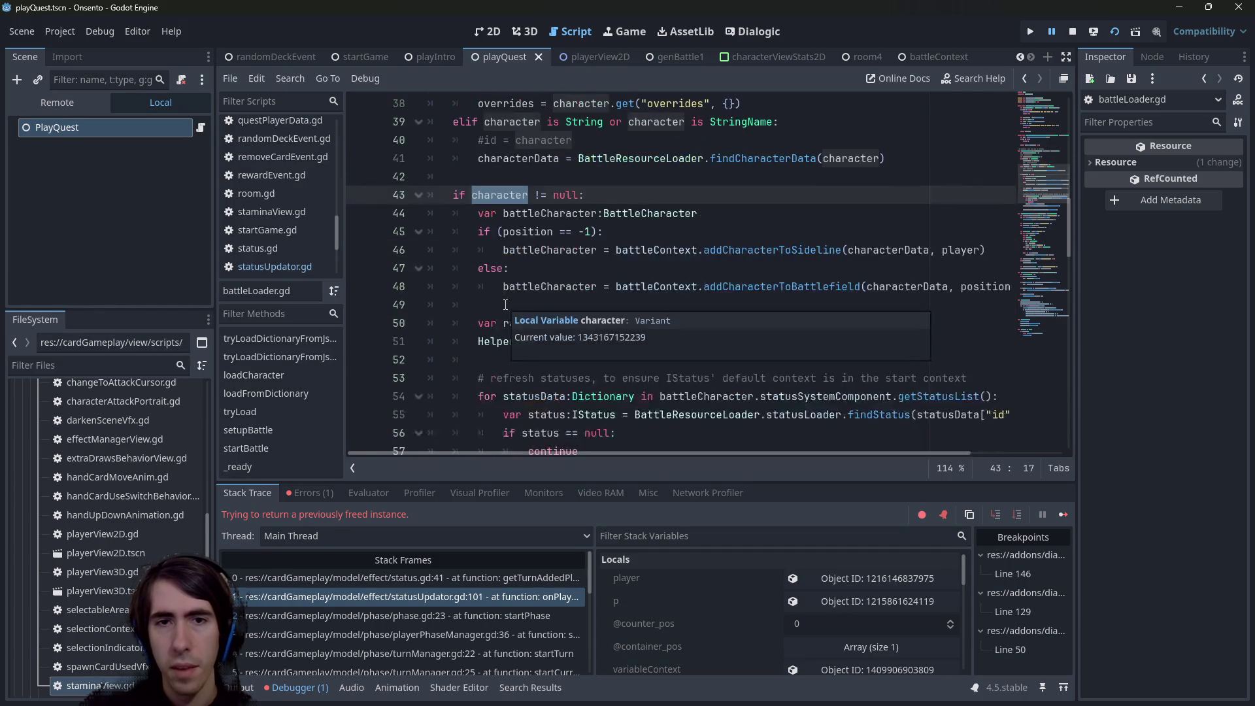
pyautogui.write('Data')
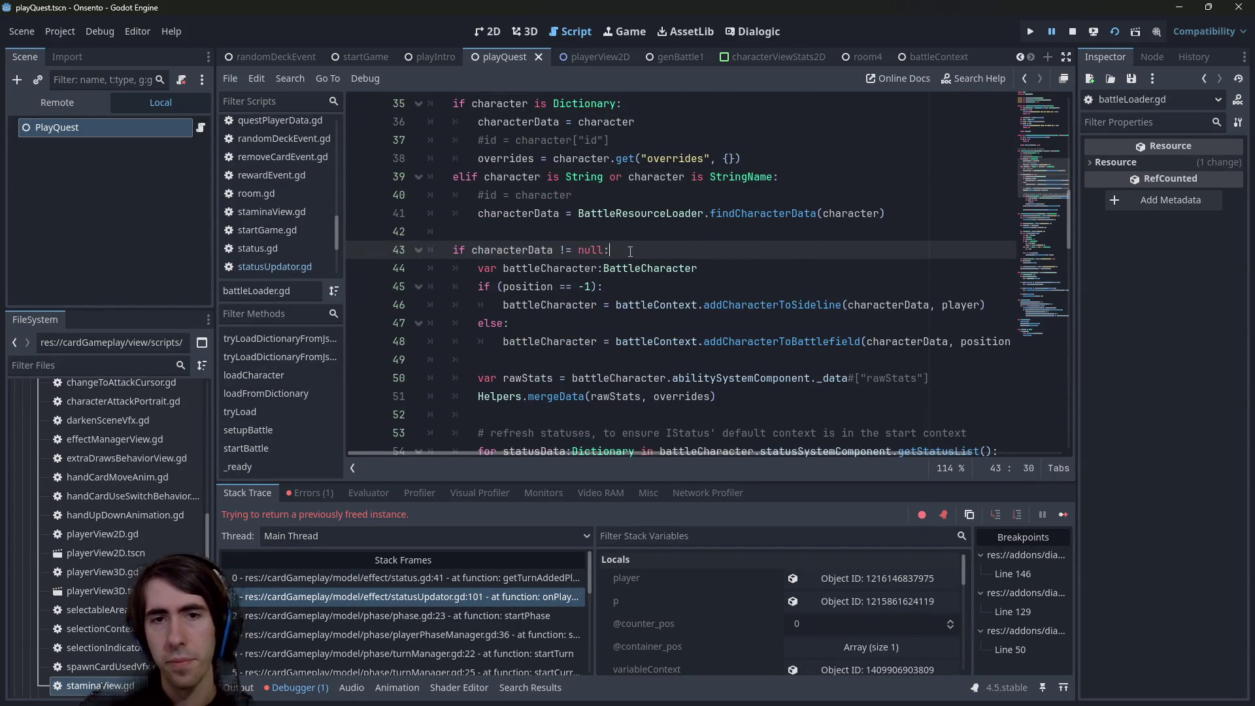
# Begin a new line 'characterData.era' below the check, then view the status.gd error frame
pyautogui.press('Return')
pyautogui.press('Return')
pyautogui.press('Up')
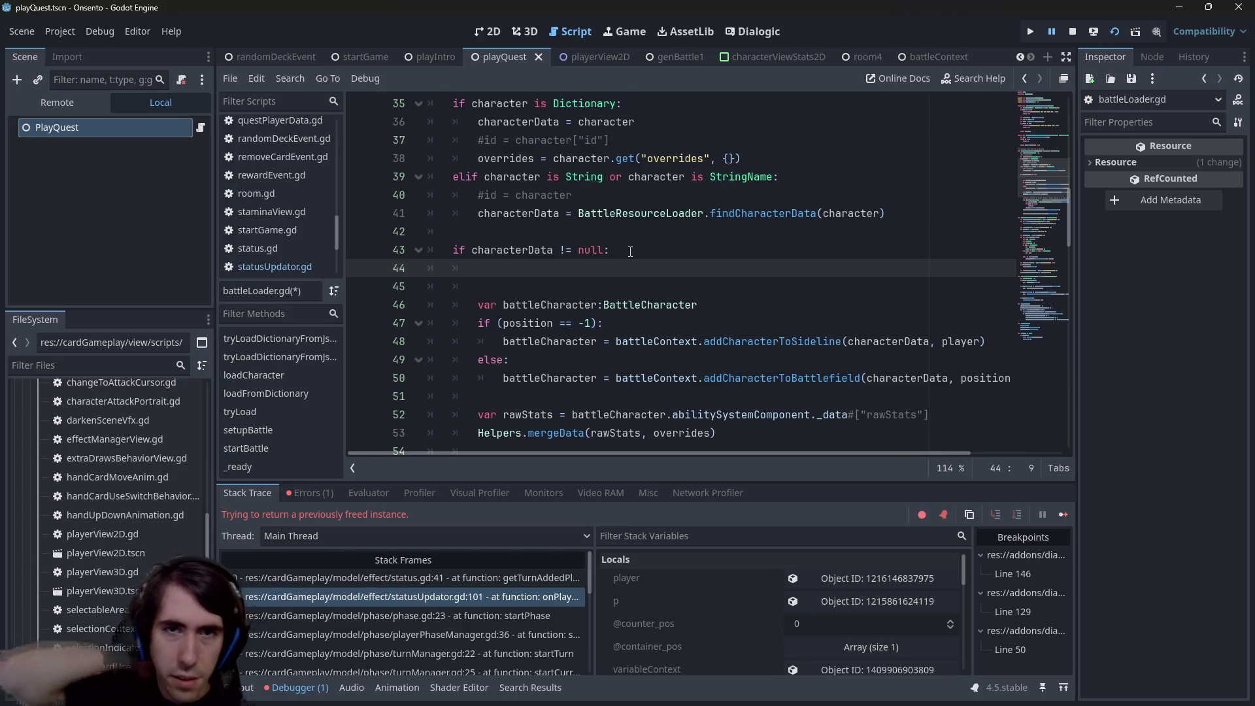
pyautogui.scroll(1, 630, 251)
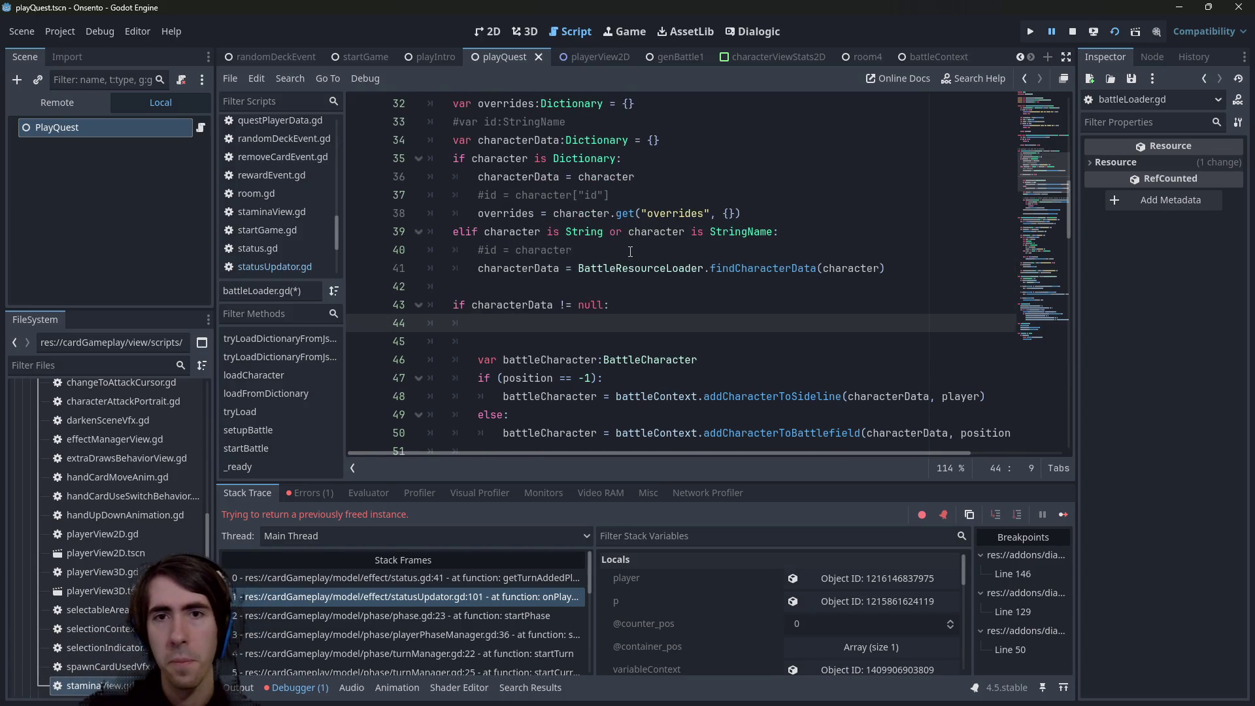
pyautogui.write('characterData.')
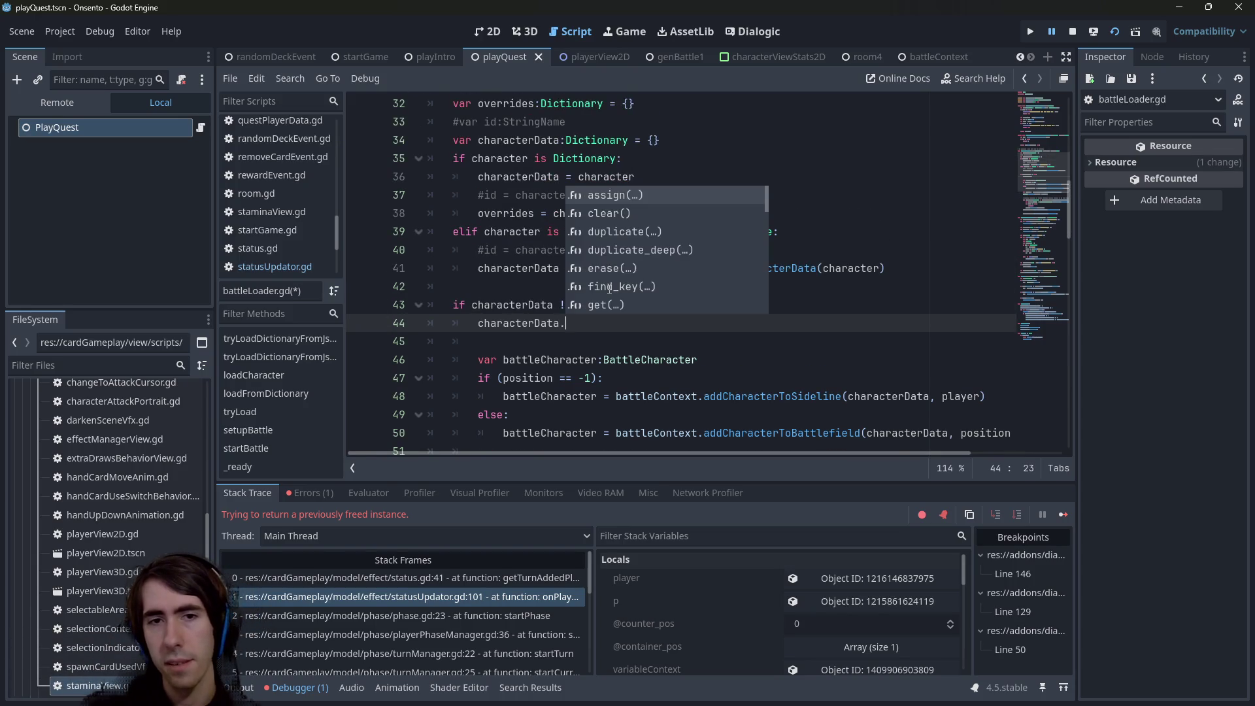
pyautogui.write('era')
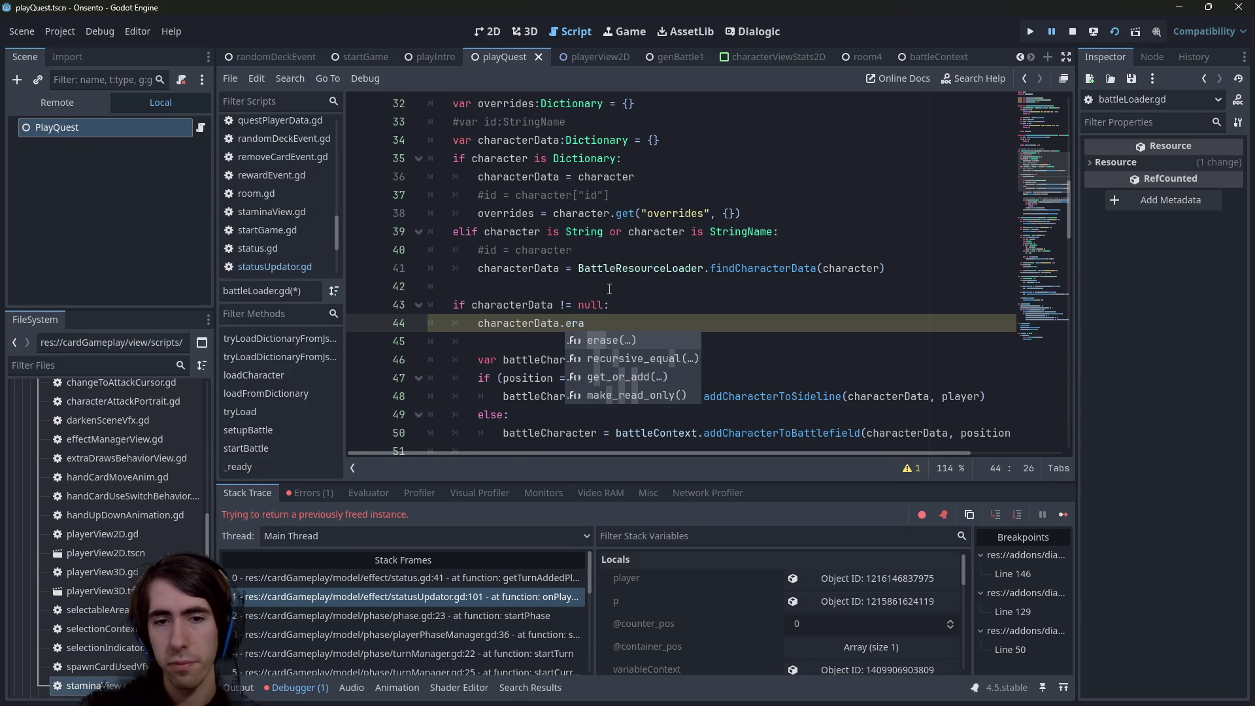
pyautogui.click(520, 578)
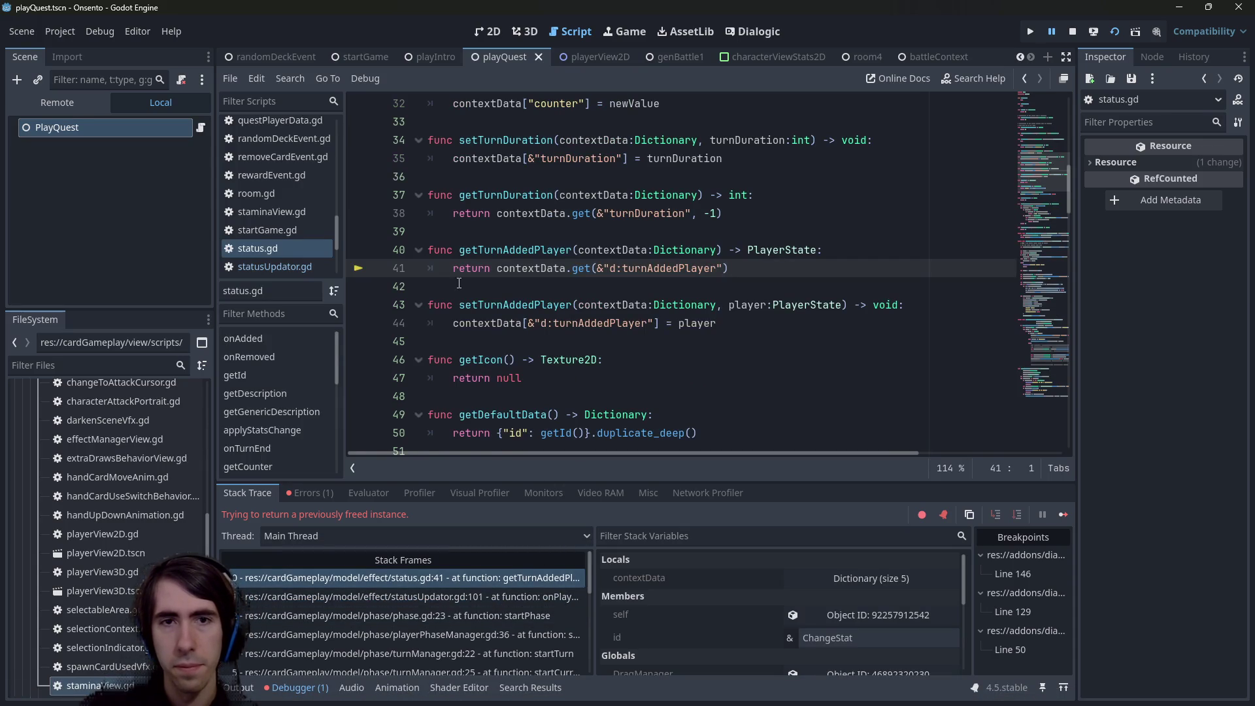
pyautogui.moveTo(538, 271)
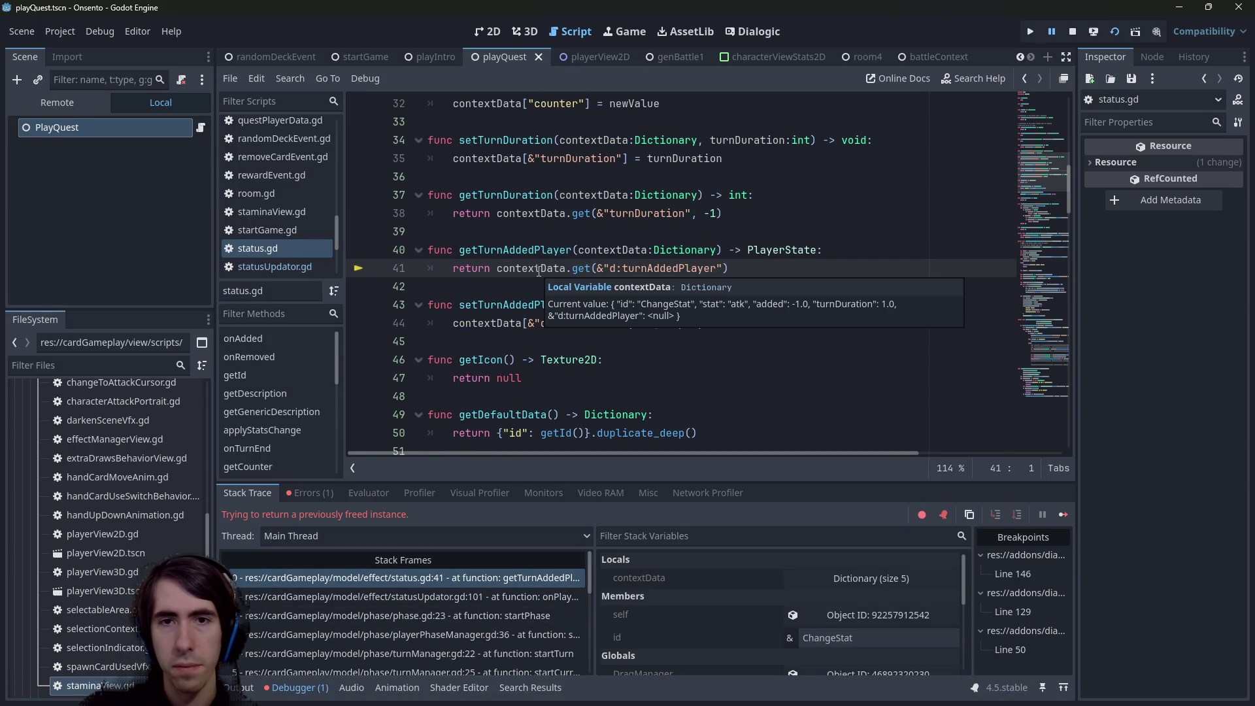
pyautogui.click(473, 597)
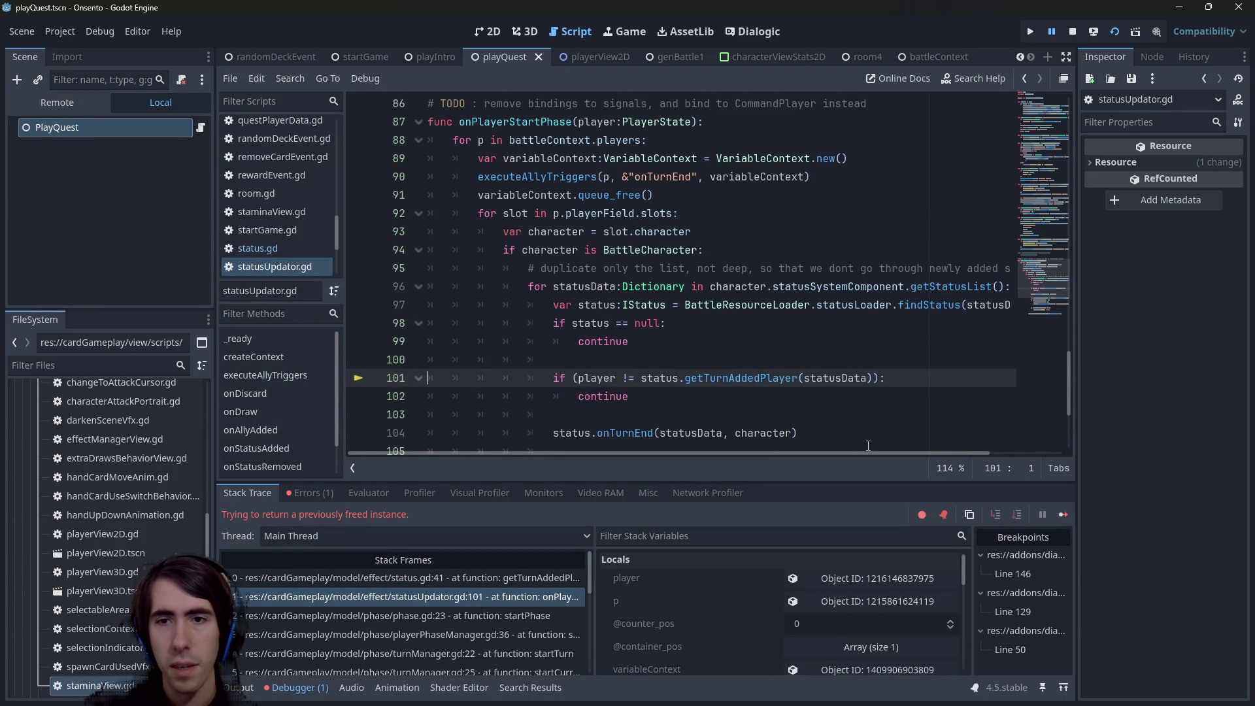
pyautogui.moveTo(869, 453); pyautogui.dragTo(915, 463)
pyautogui.moveTo(767, 286)
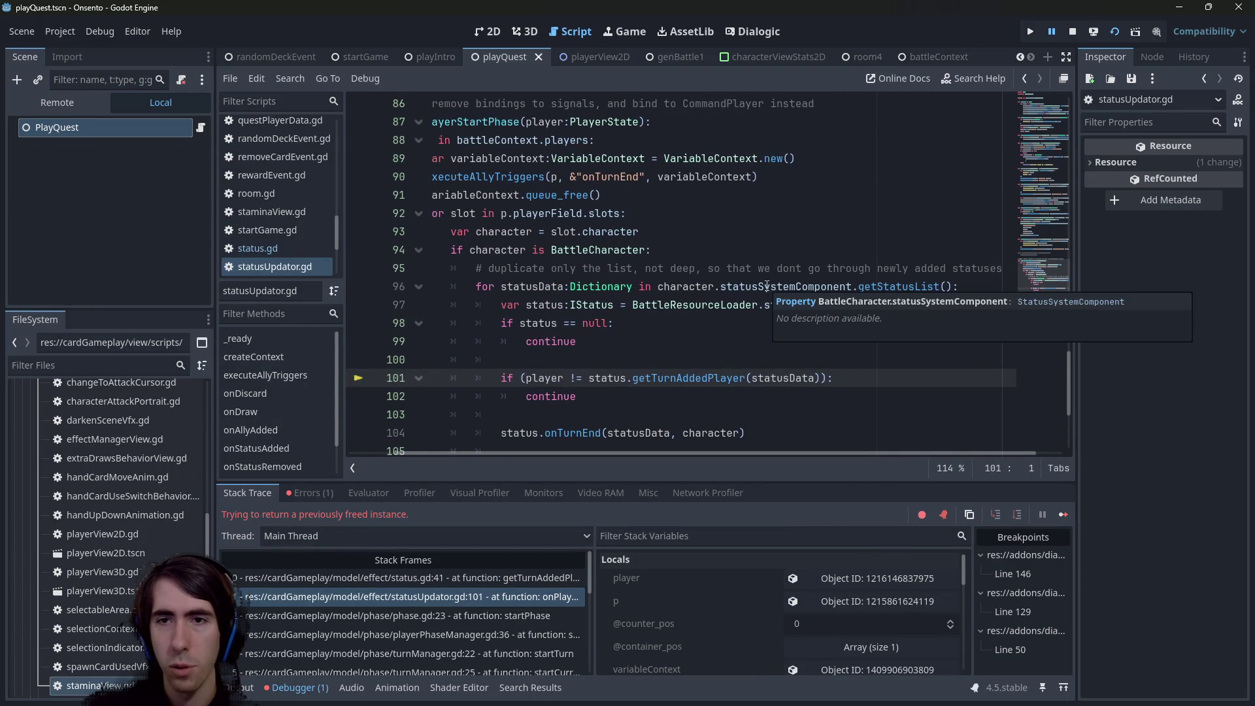
pyautogui.keyDown('ctrl'); pyautogui.click(884, 287); pyautogui.keyUp('ctrl')
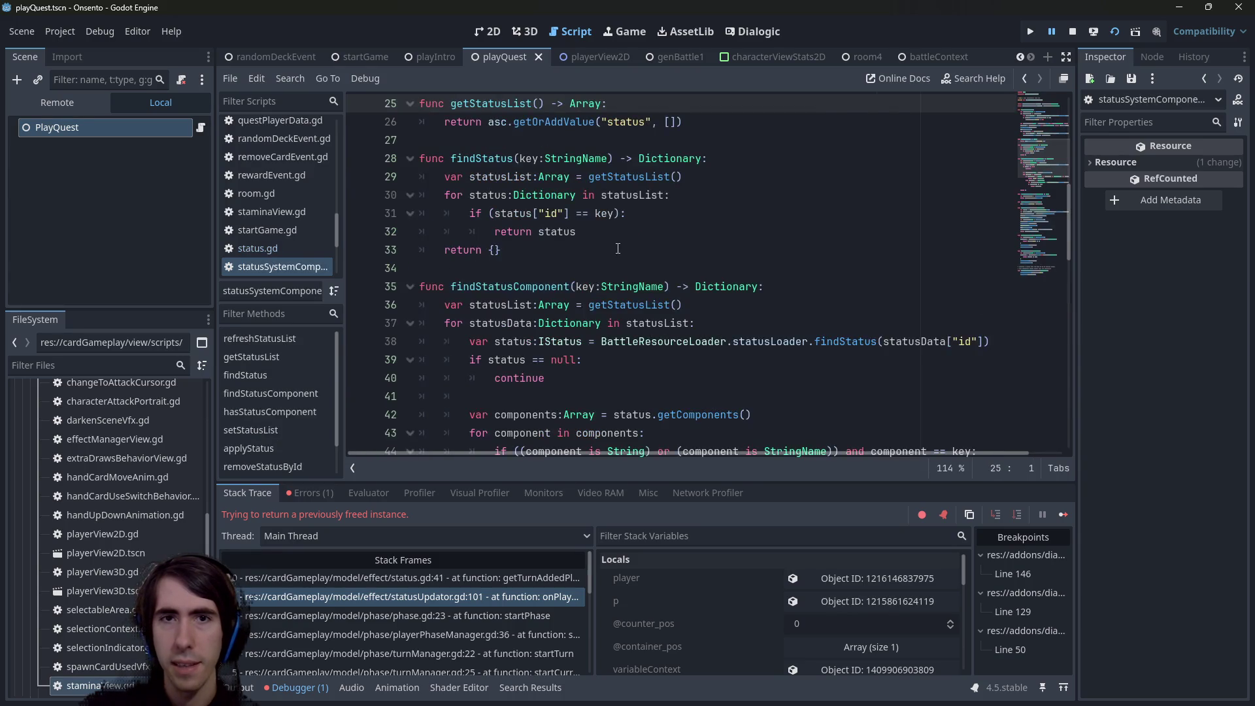
pyautogui.scroll(3, 588, 246)
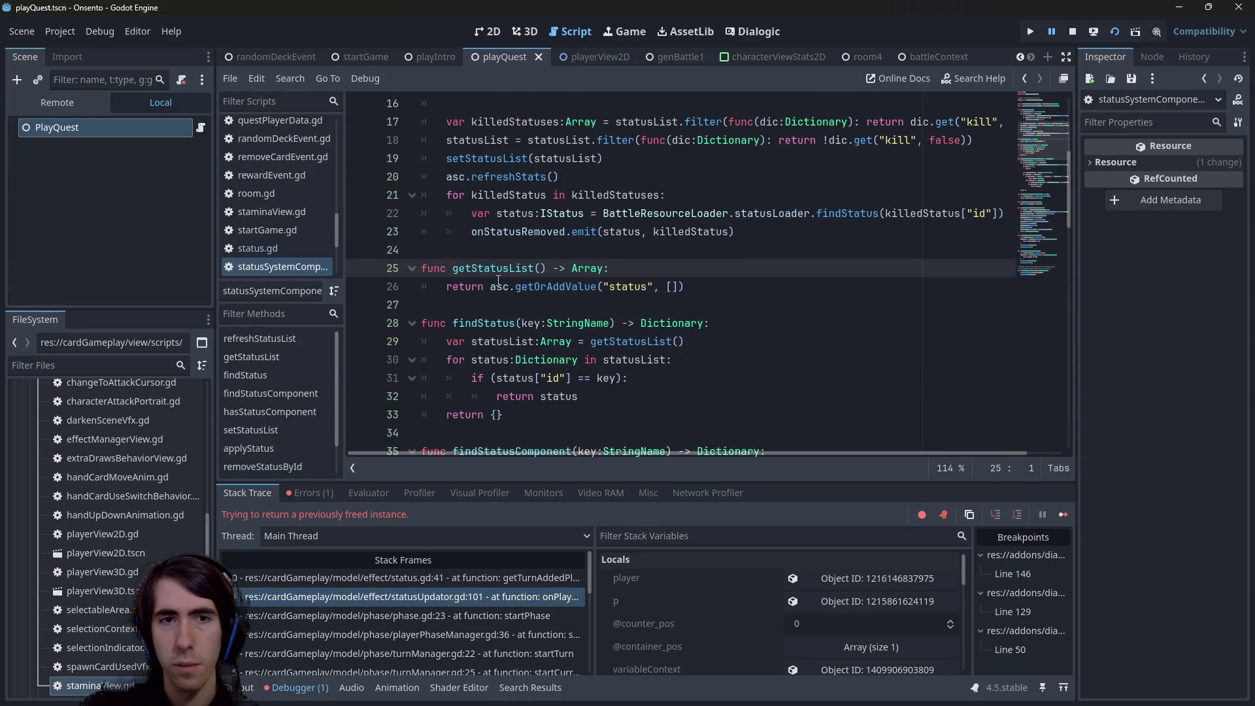
pyautogui.doubleClick(498, 286)
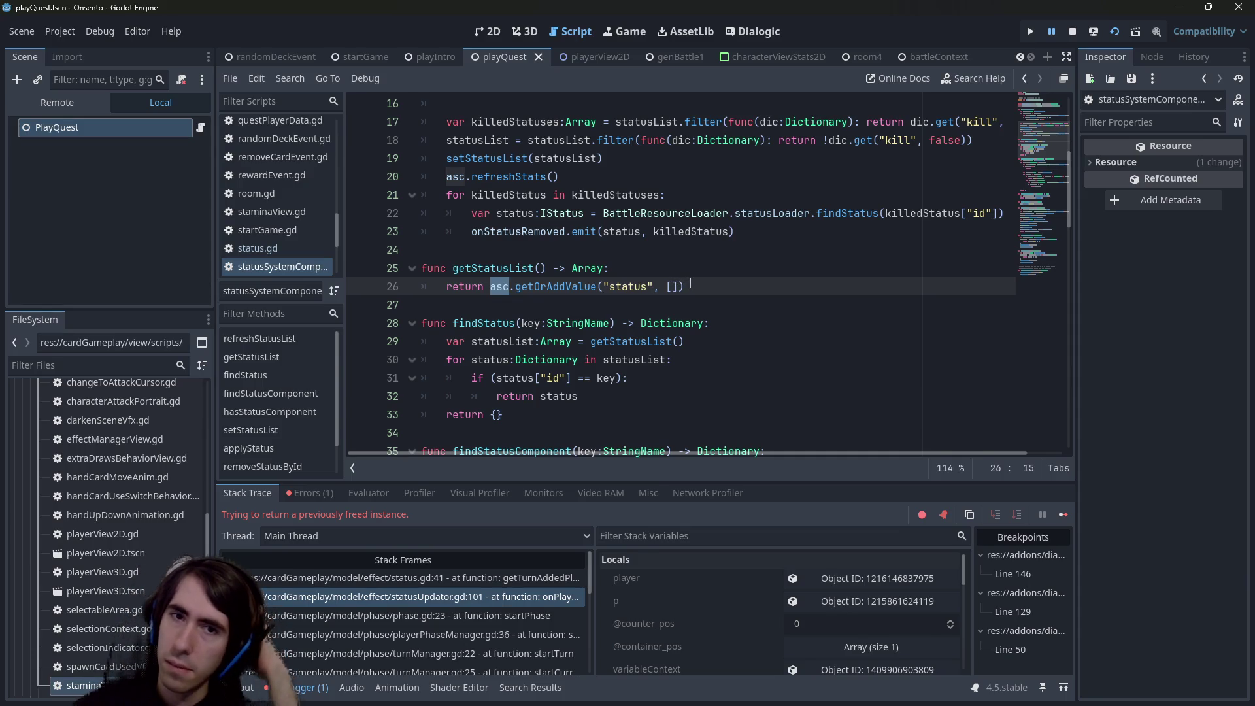
pyautogui.scroll(-1, 687, 290)
pyautogui.scroll(-1, 686, 290)
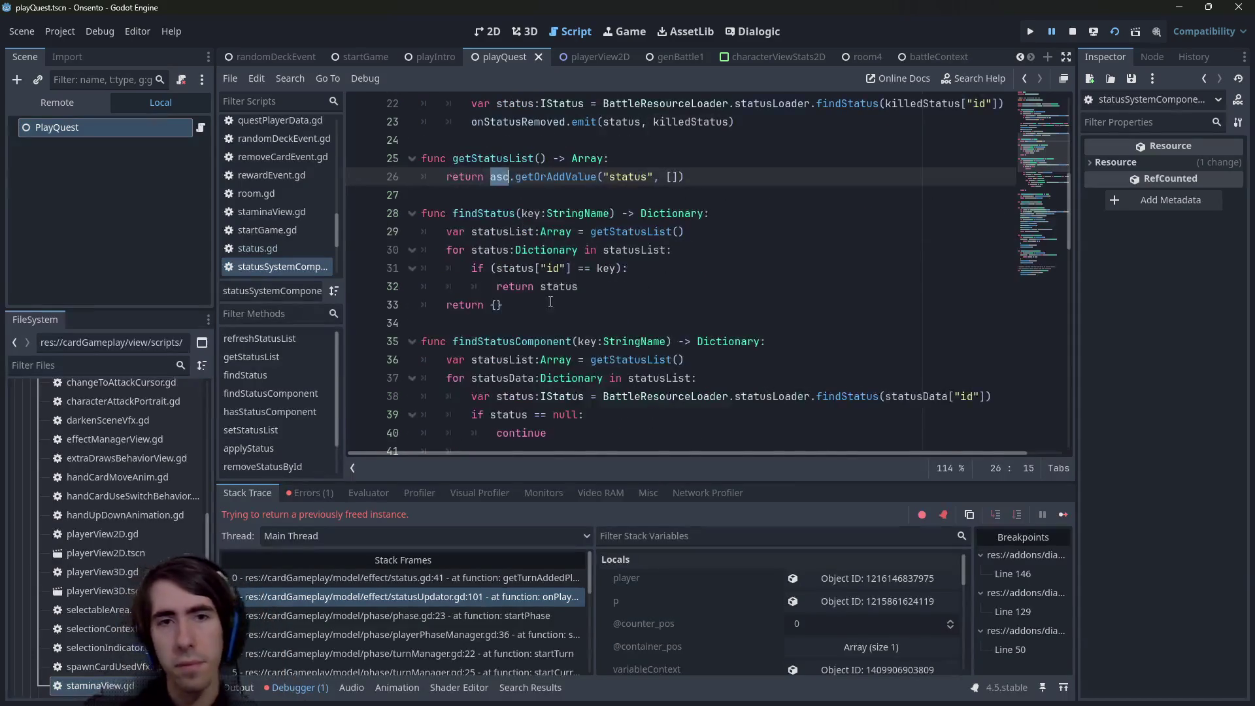
pyautogui.scroll(1, 686, 290)
pyautogui.click(528, 195)
pyautogui.scroll(3, 528, 255)
pyautogui.scroll(3, 529, 255)
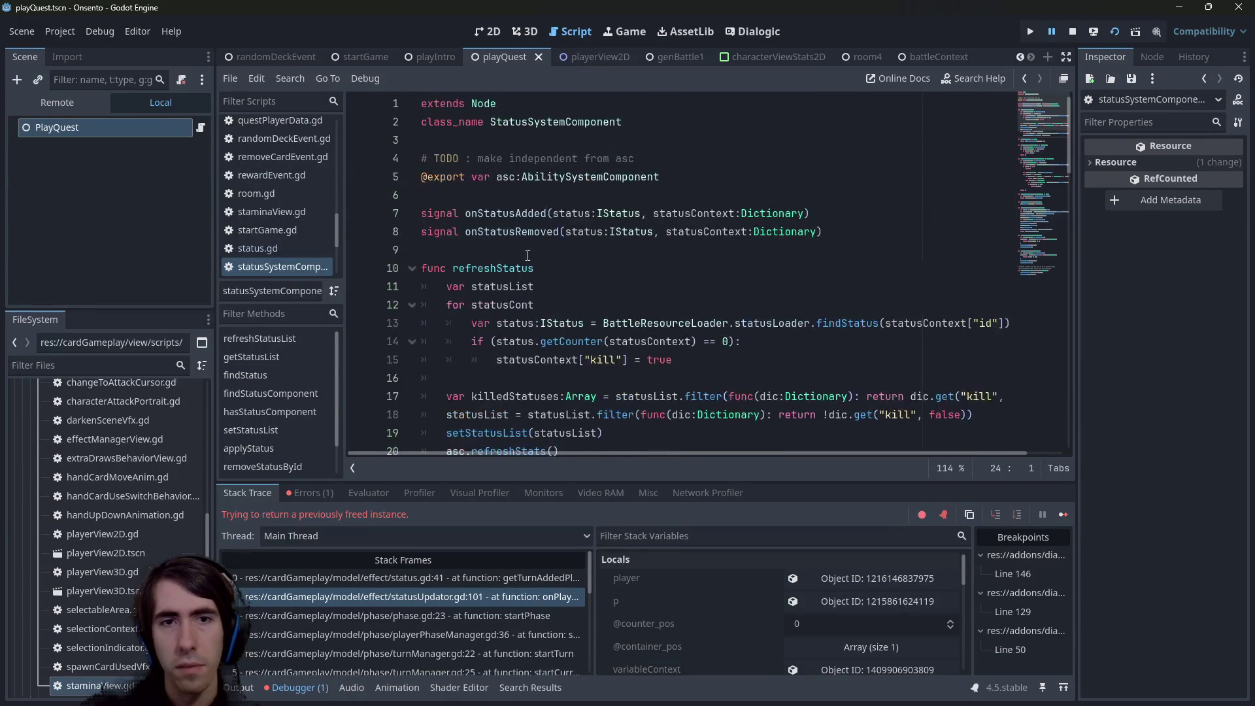
pyautogui.scroll(-10, 526, 275)
pyautogui.scroll(3, 523, 299)
pyautogui.scroll(3, 524, 300)
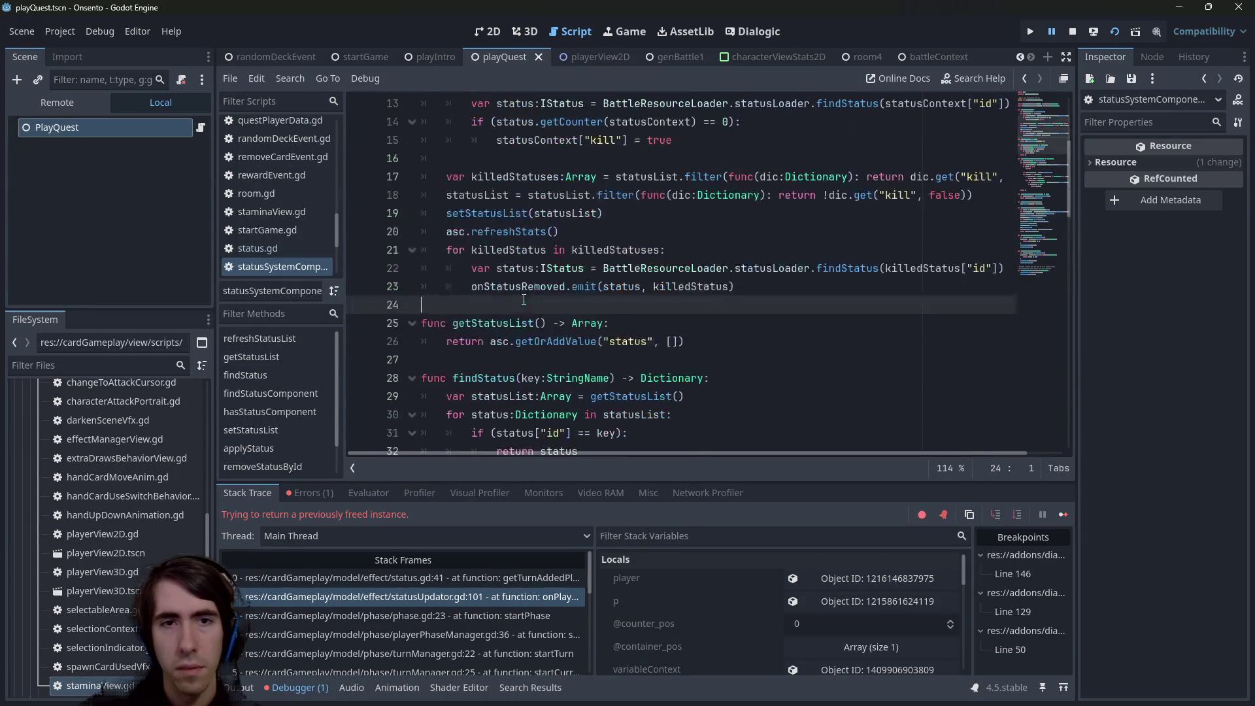
pyautogui.press('Return')
pyautogui.press('Return')
pyautogui.press('Up')
# Start a new function named resetStatusList below line 24
pyautogui.write('func')
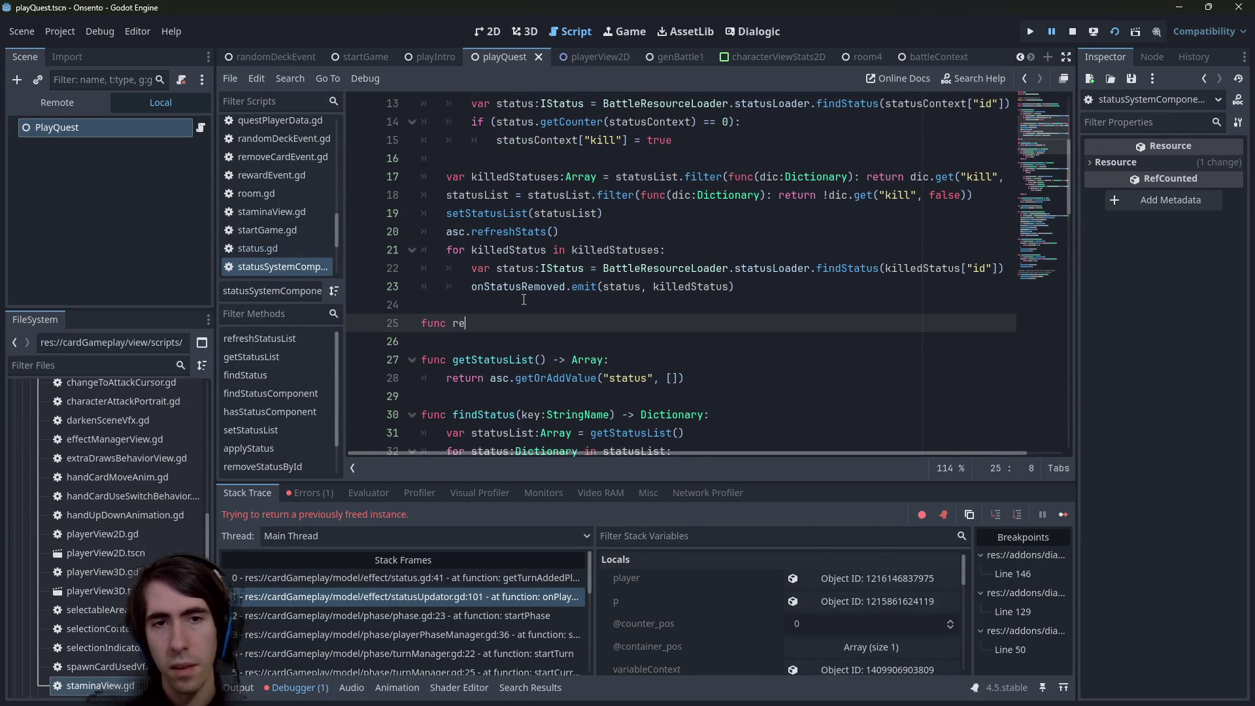
pyautogui.write('setStatus')
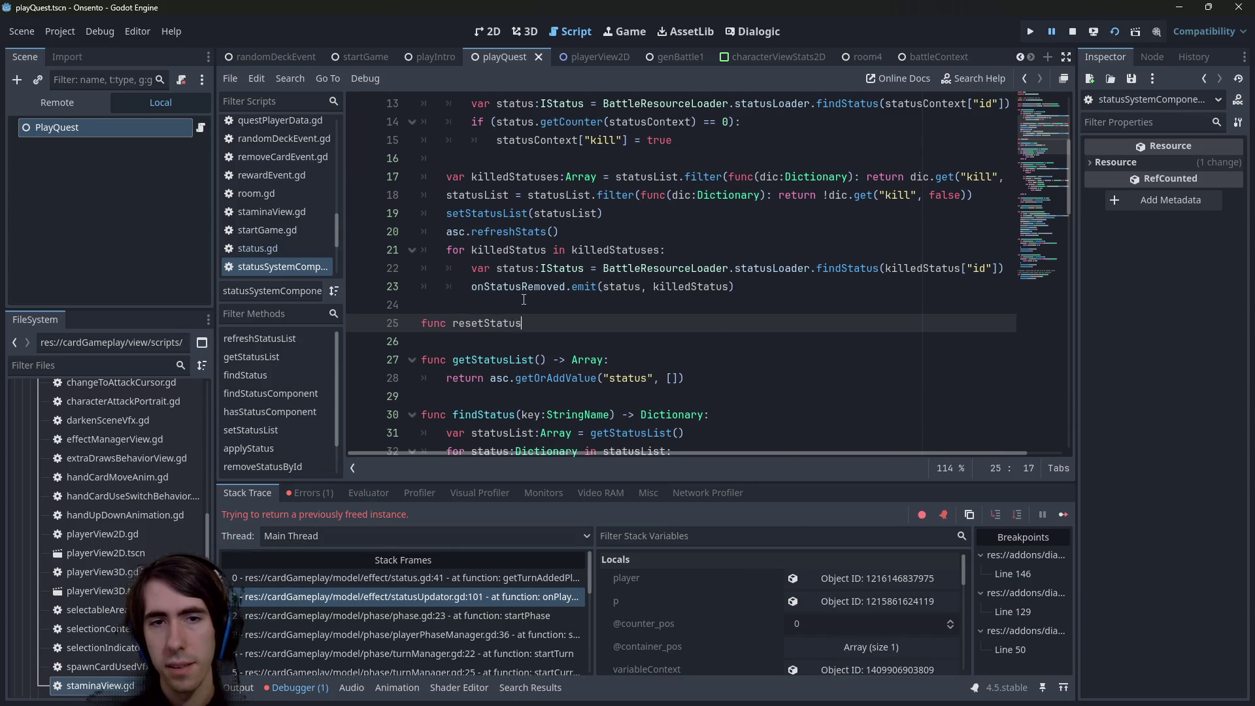
pyautogui.write(':')
pyautogui.press('Return')
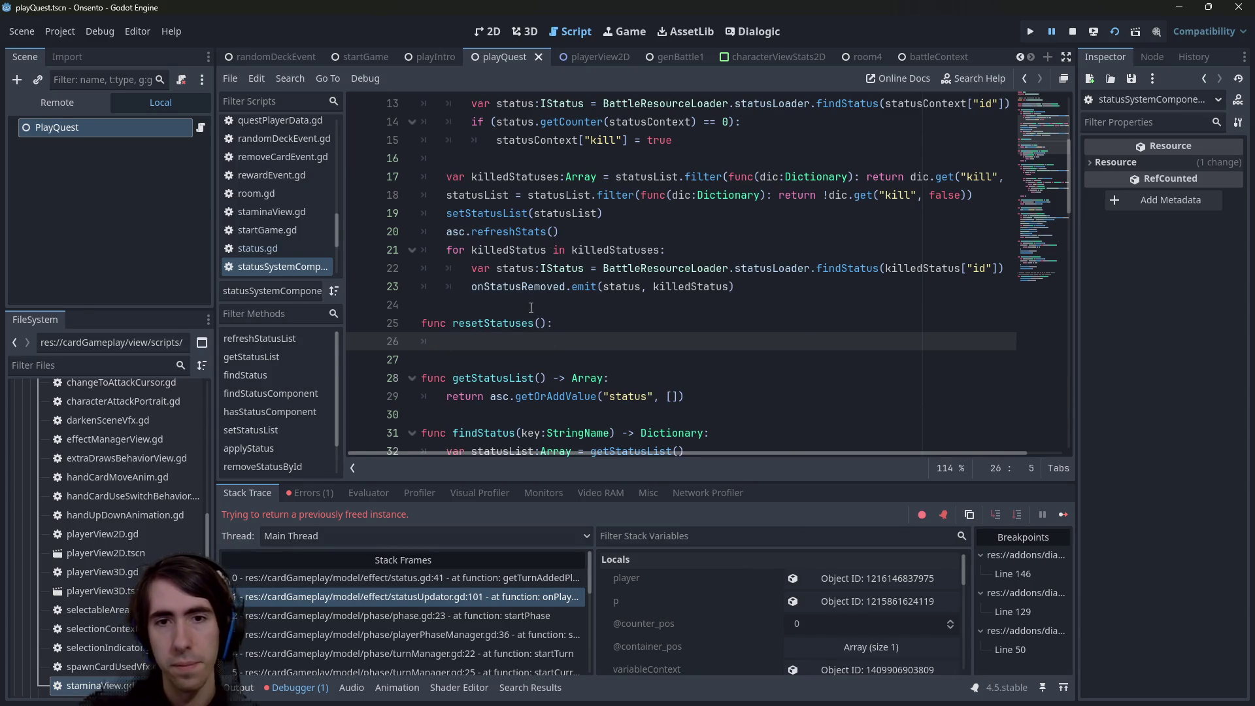
pyautogui.scroll(-1, 531, 308)
pyautogui.click(538, 268)
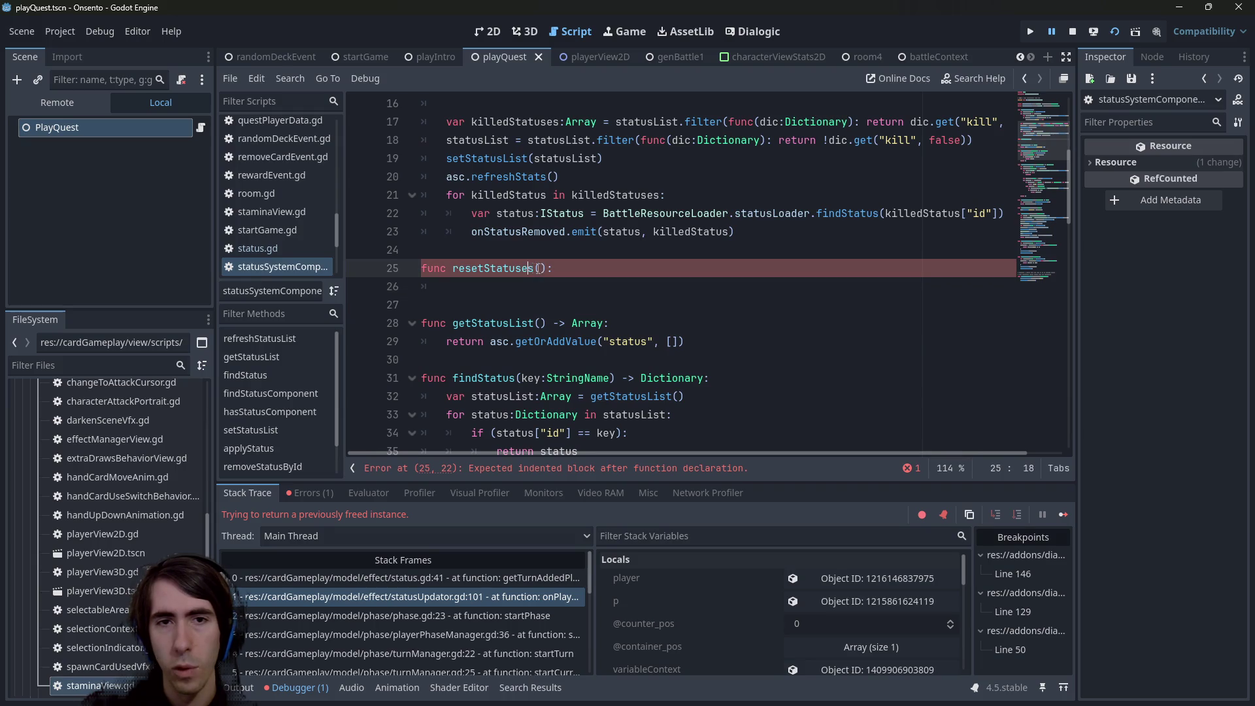
pyautogui.press('BackSpace')
pyautogui.write('List')
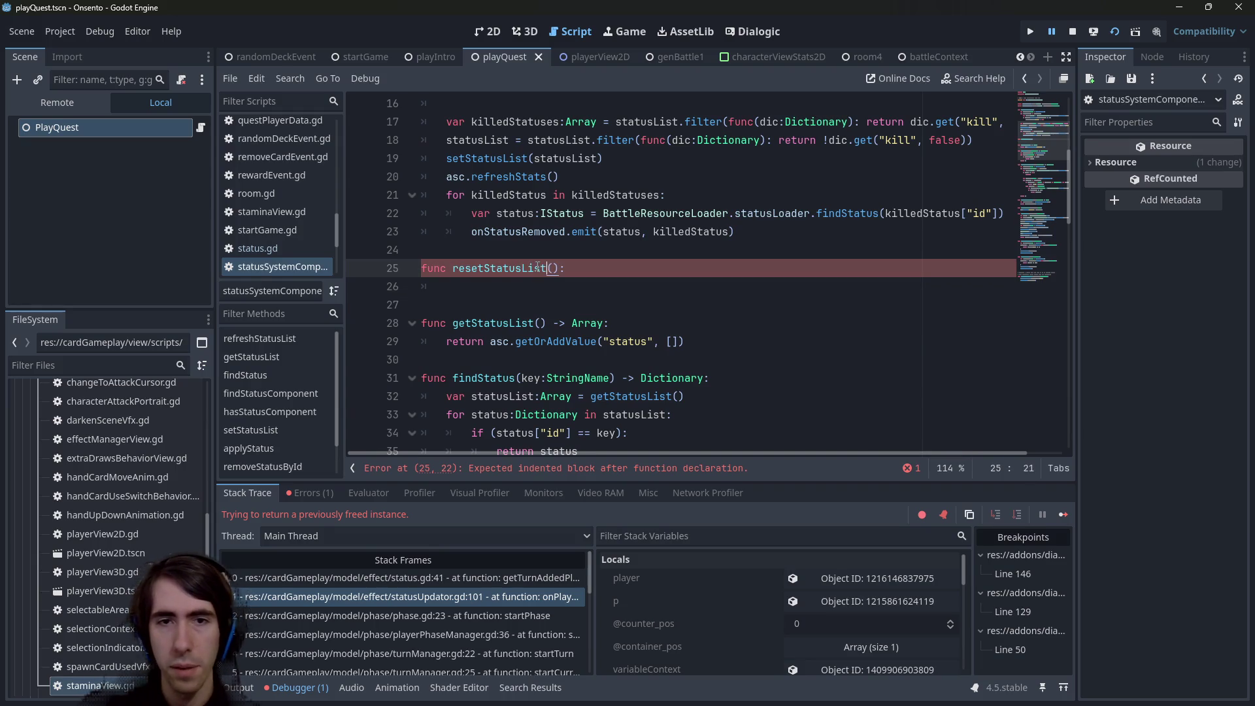
# Fill resetStatusList with the asc status lookup changed to setValue
pyautogui.click(491, 341)
pyautogui.moveTo(491, 342); pyautogui.dragTo(732, 346)
pyautogui.hotkey('ctrl', 'c')
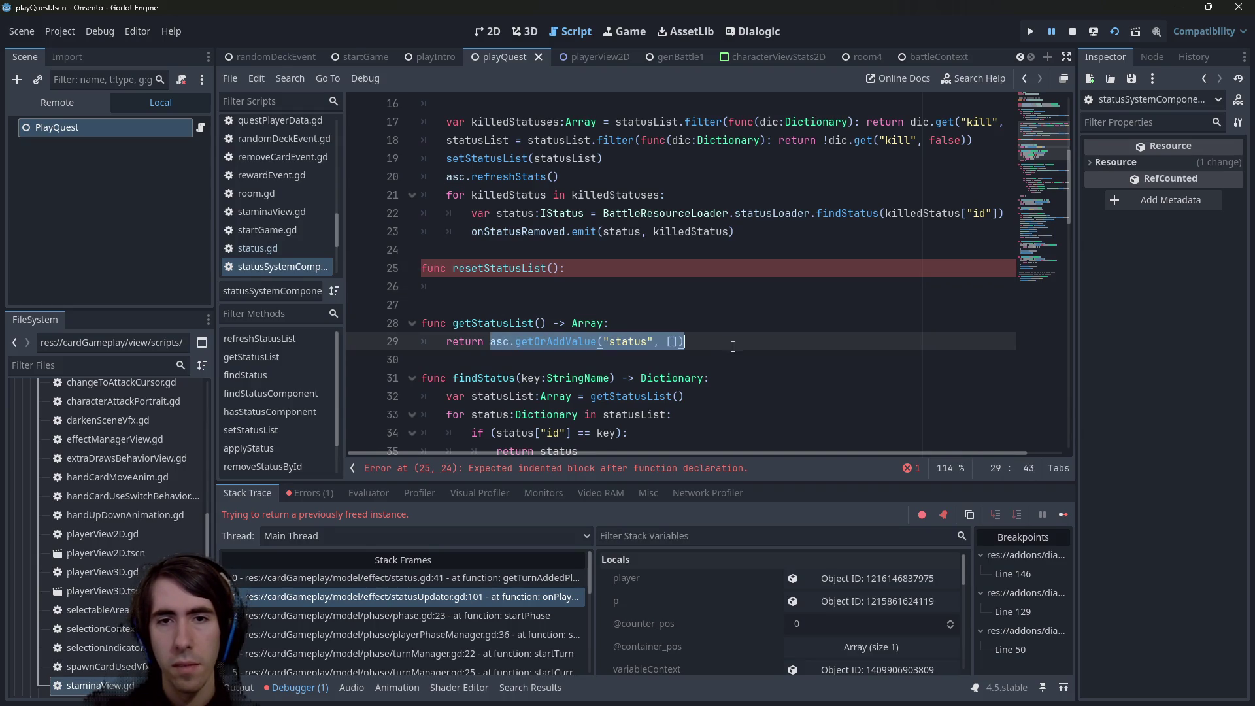
pyautogui.click(528, 293)
pyautogui.hotkey('ctrl', 'v')
pyautogui.doubleClick(511, 287)
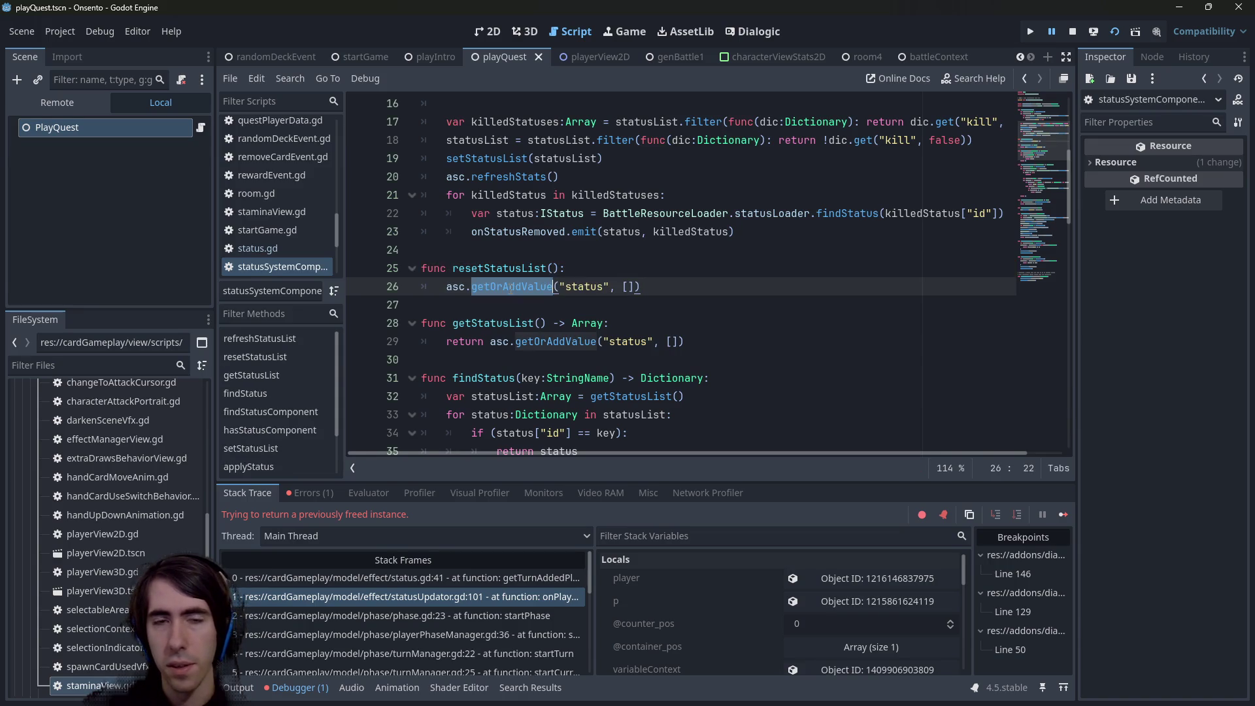
pyautogui.write('s')
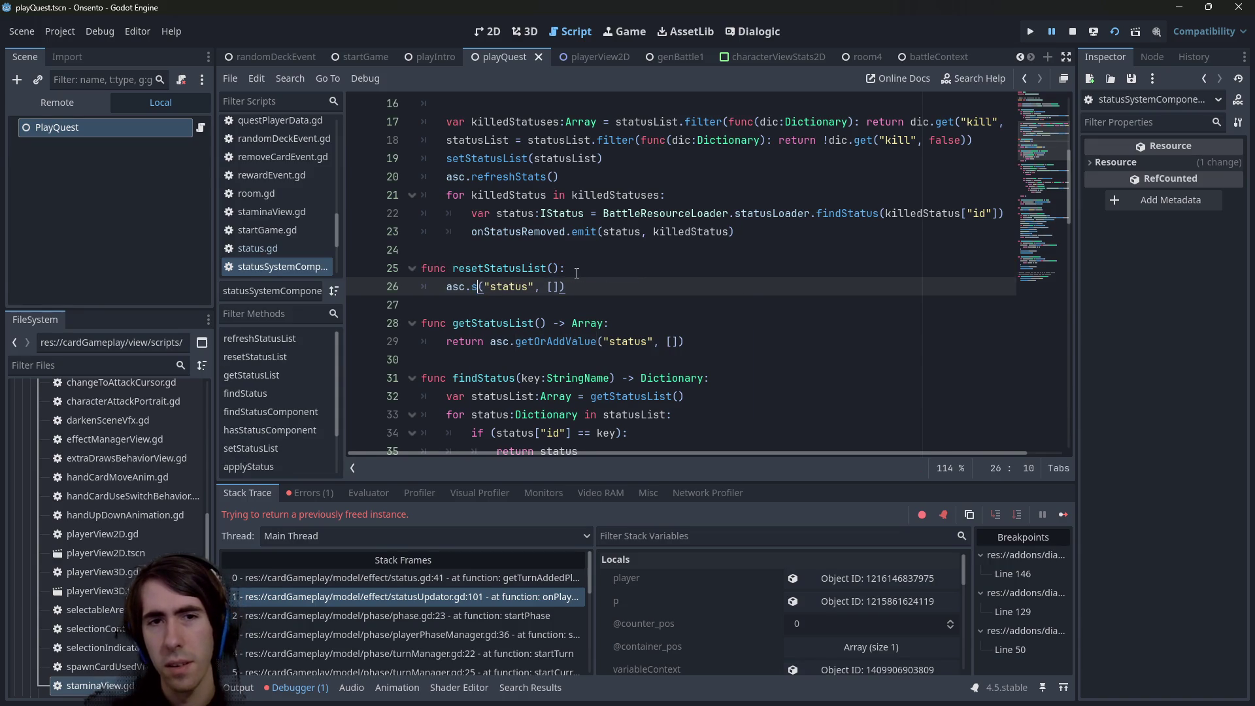
pyautogui.write('etVa')
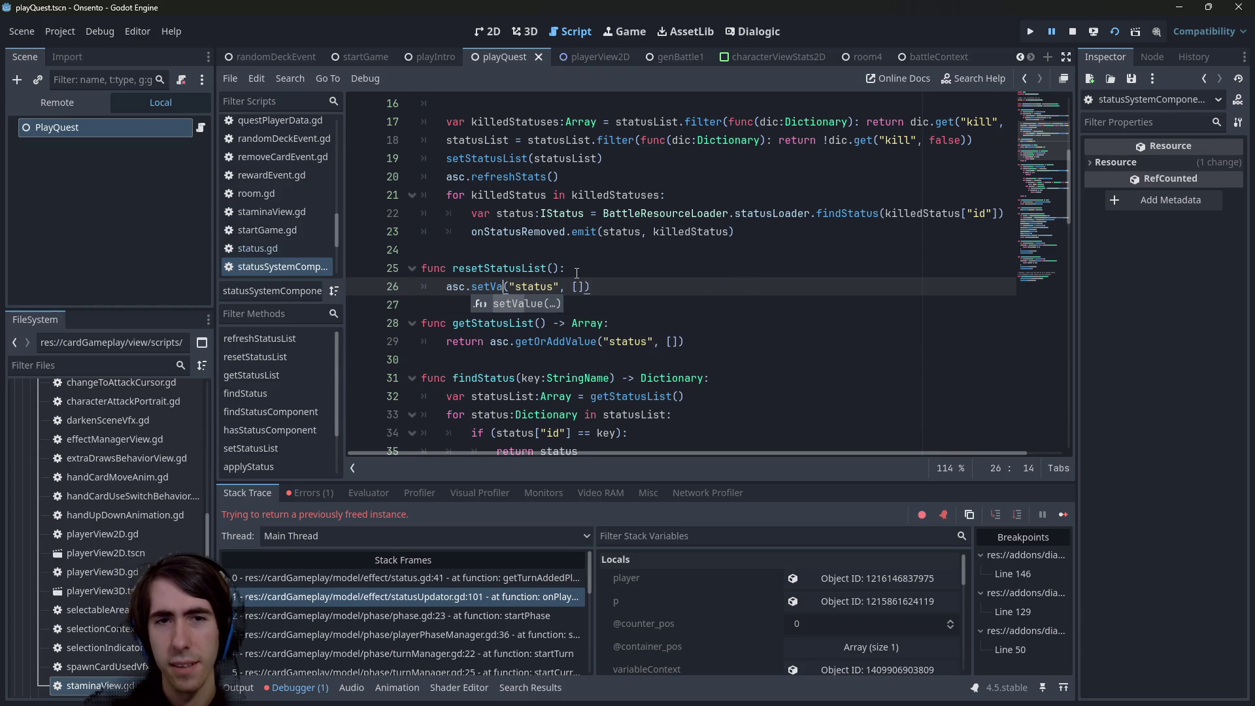
pyautogui.press('Return')
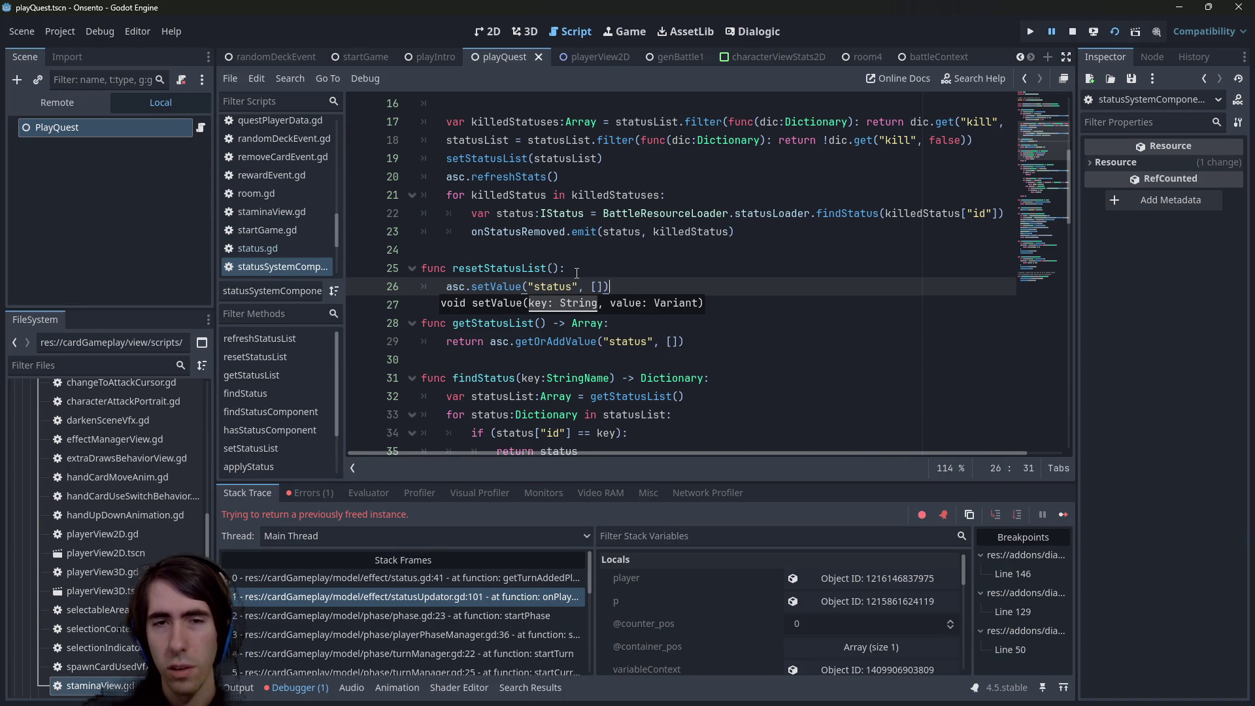
# Delete the resetStatusList function again and save the script
pyautogui.doubleClick(493, 268)
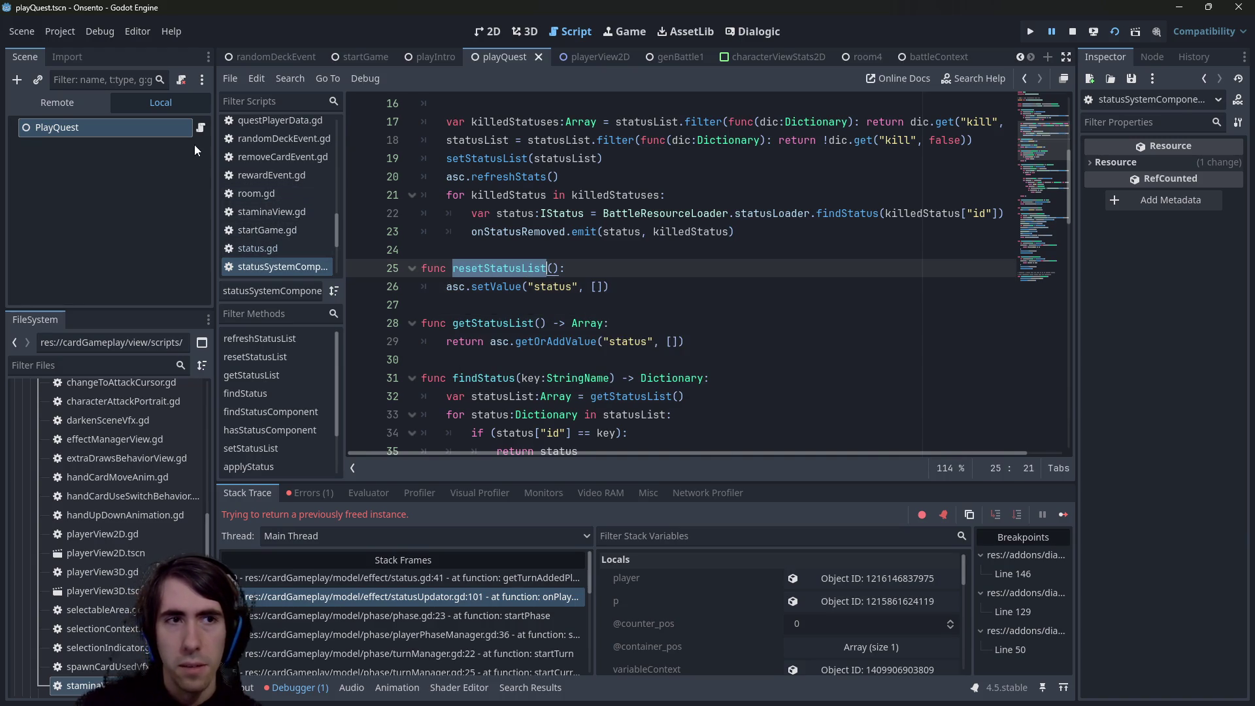
pyautogui.click(709, 273)
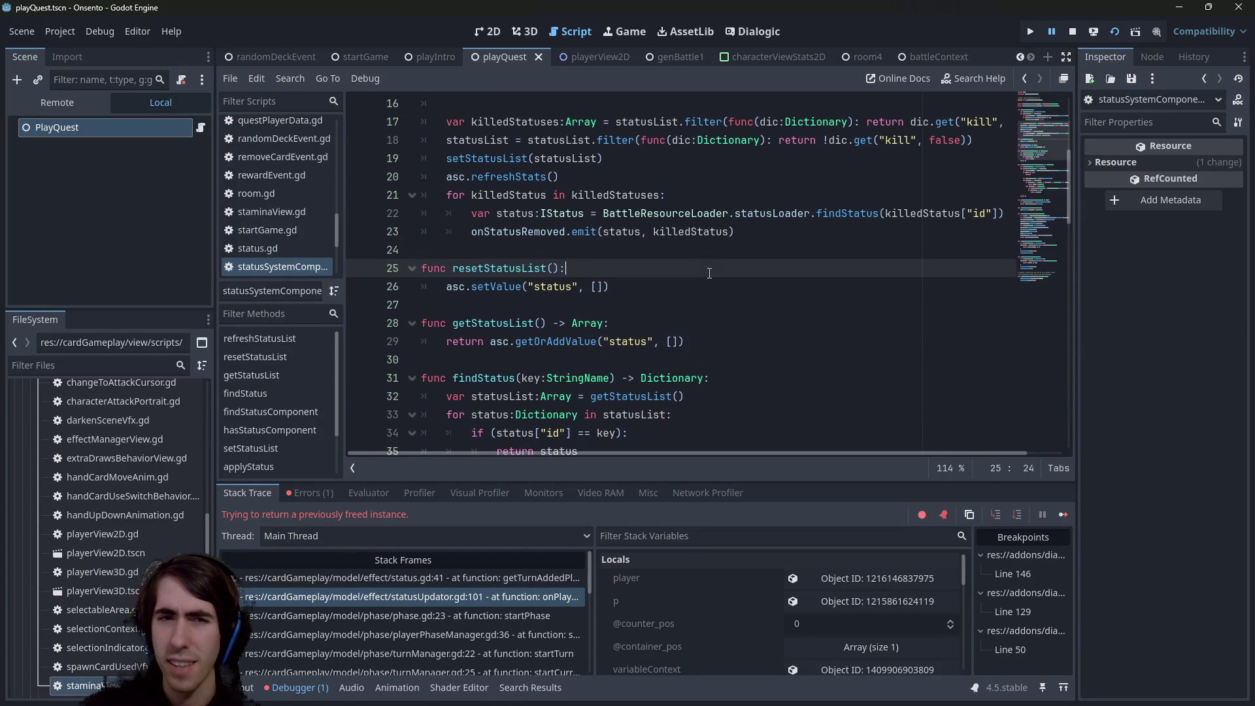
pyautogui.moveTo(422, 305); pyautogui.dragTo(401, 268)
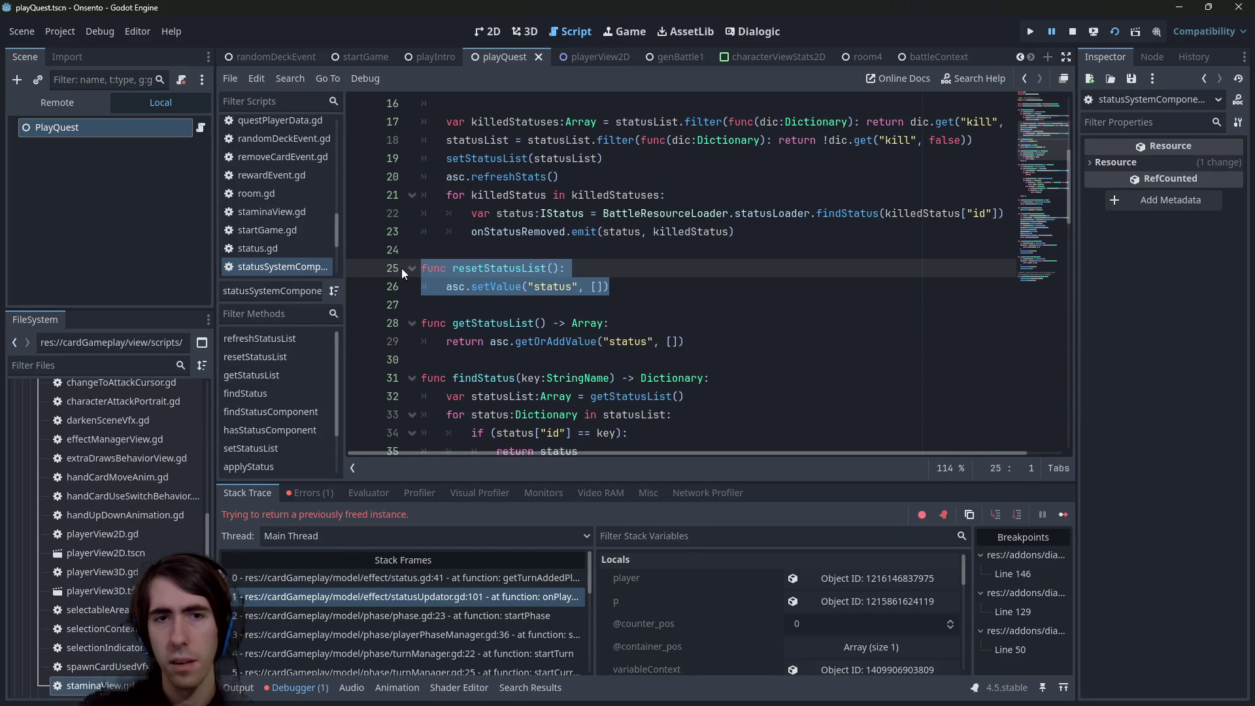
pyautogui.press('BackSpace')
pyautogui.press('BackSpace')
pyautogui.press('BackSpace')
pyautogui.hotkey('ctrl', 's')
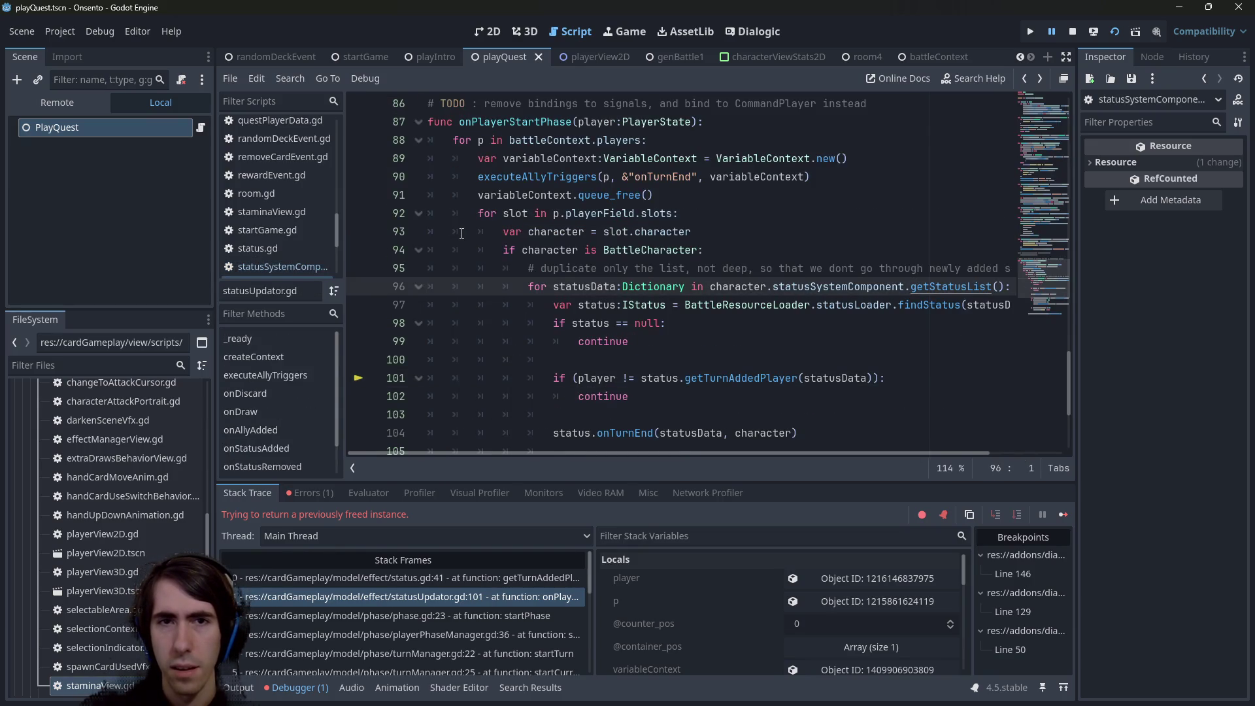
# Make battleLoader line 44 read characterData["status"] = [] and save
pyautogui.hotkey('alt', 'Left')
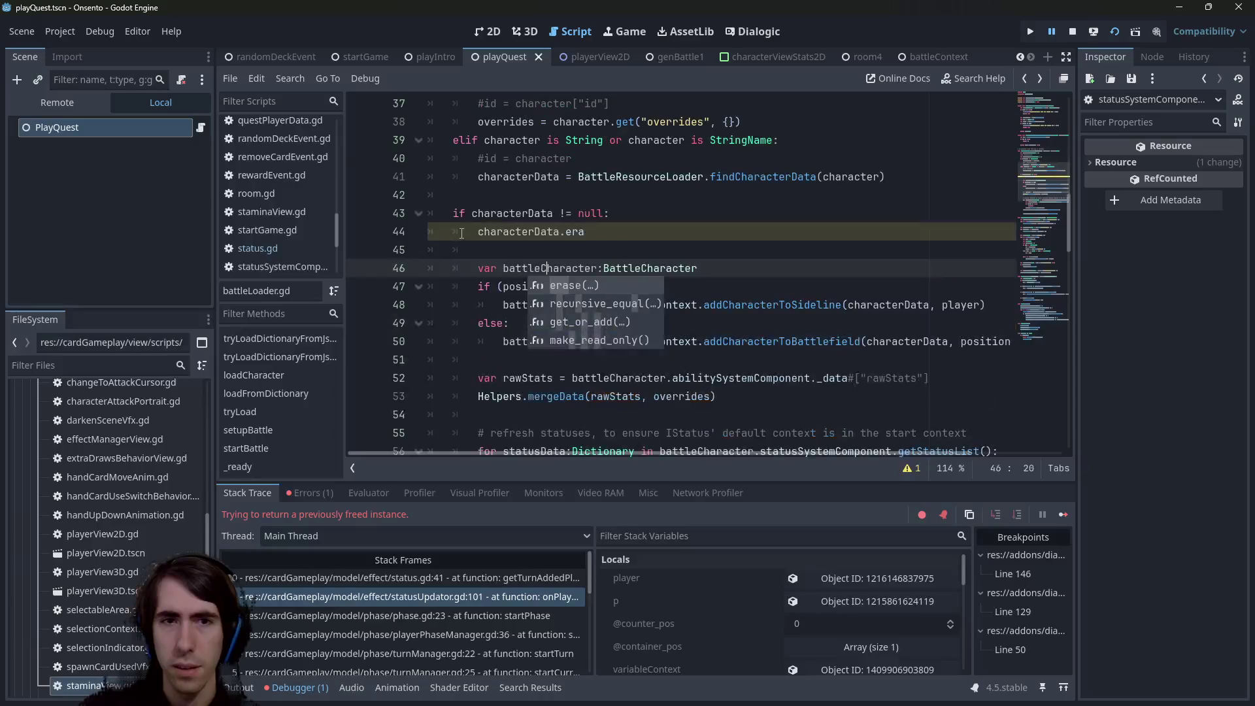
pyautogui.click(604, 234)
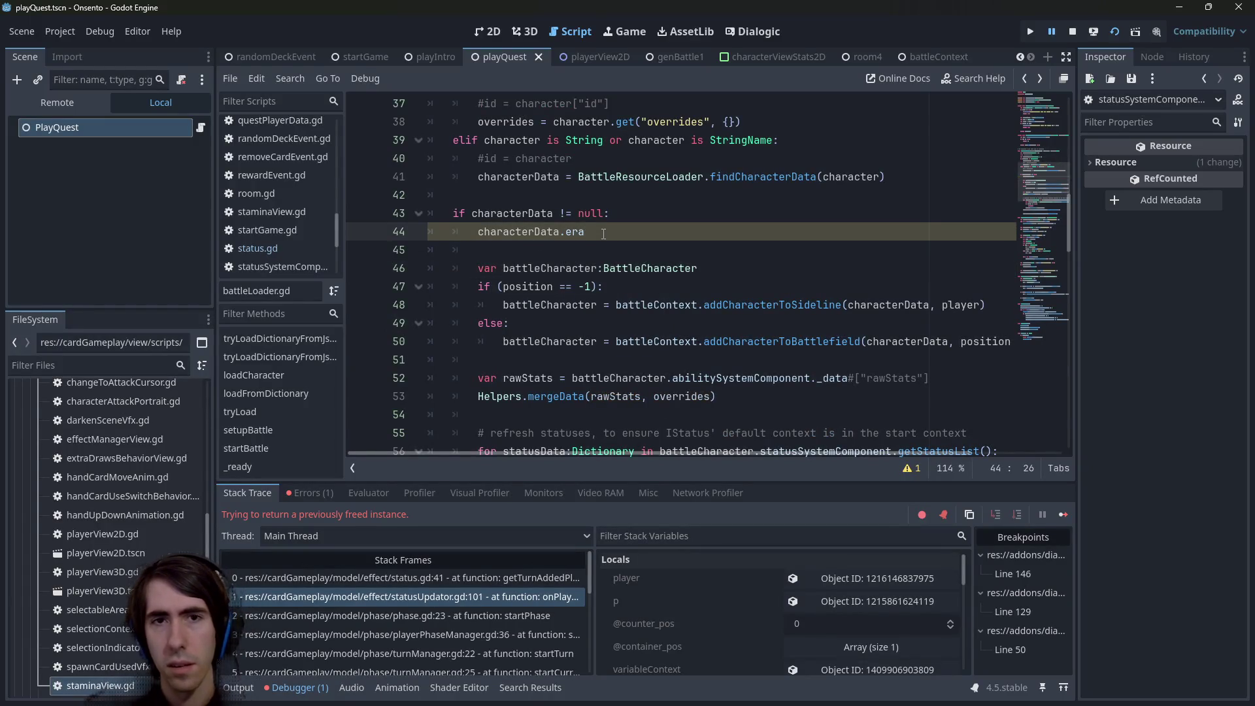
pyautogui.write('.')
pyautogui.press('BackSpace')
pyautogui.write('["')
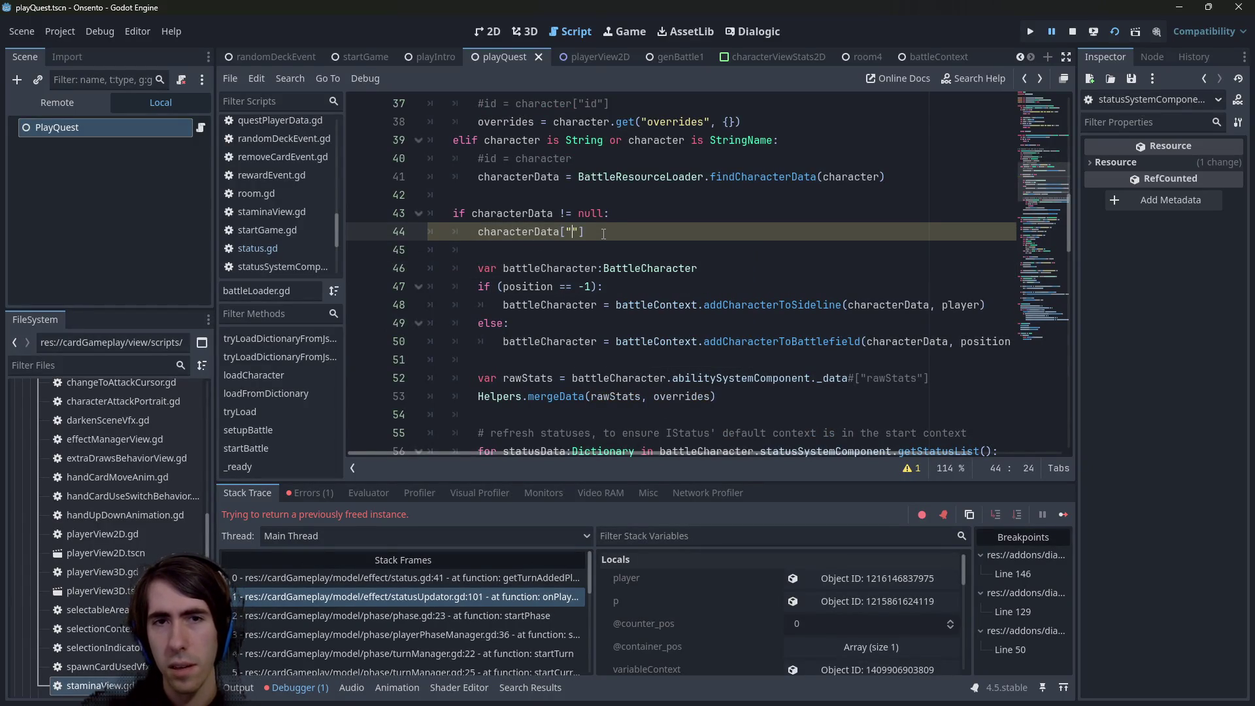
pyautogui.write('status"')
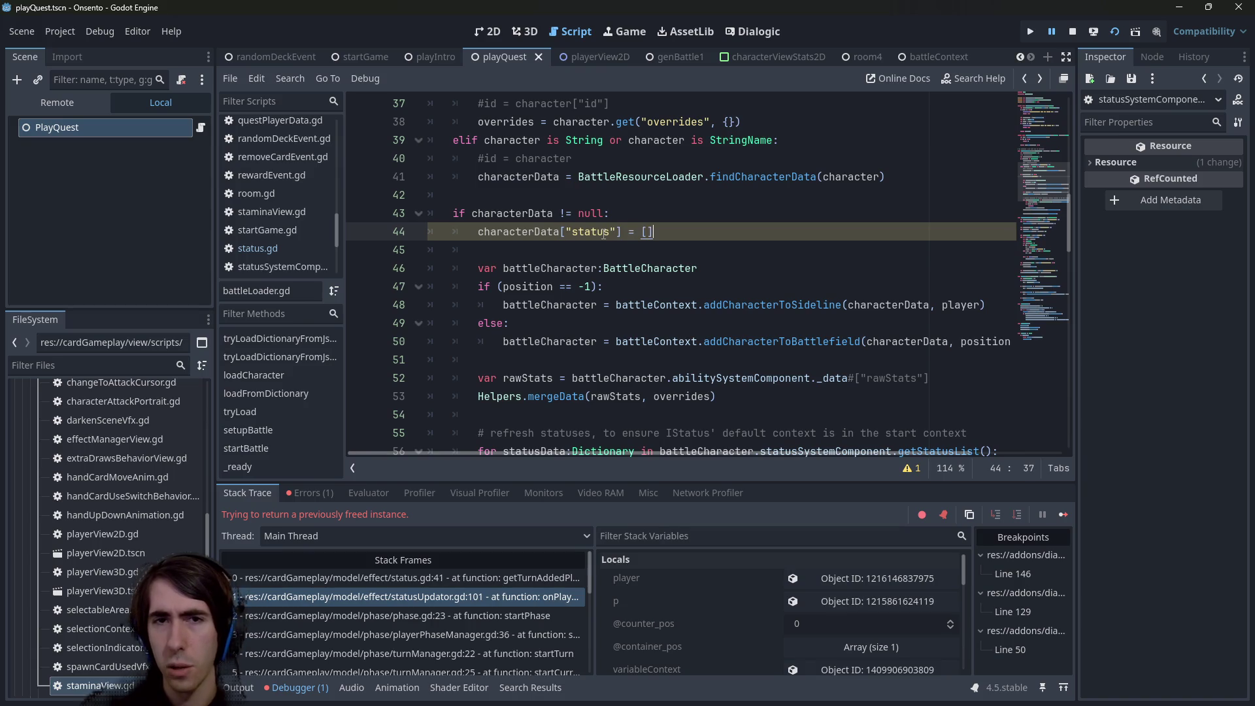
pyautogui.hotkey('ctrl', 's')
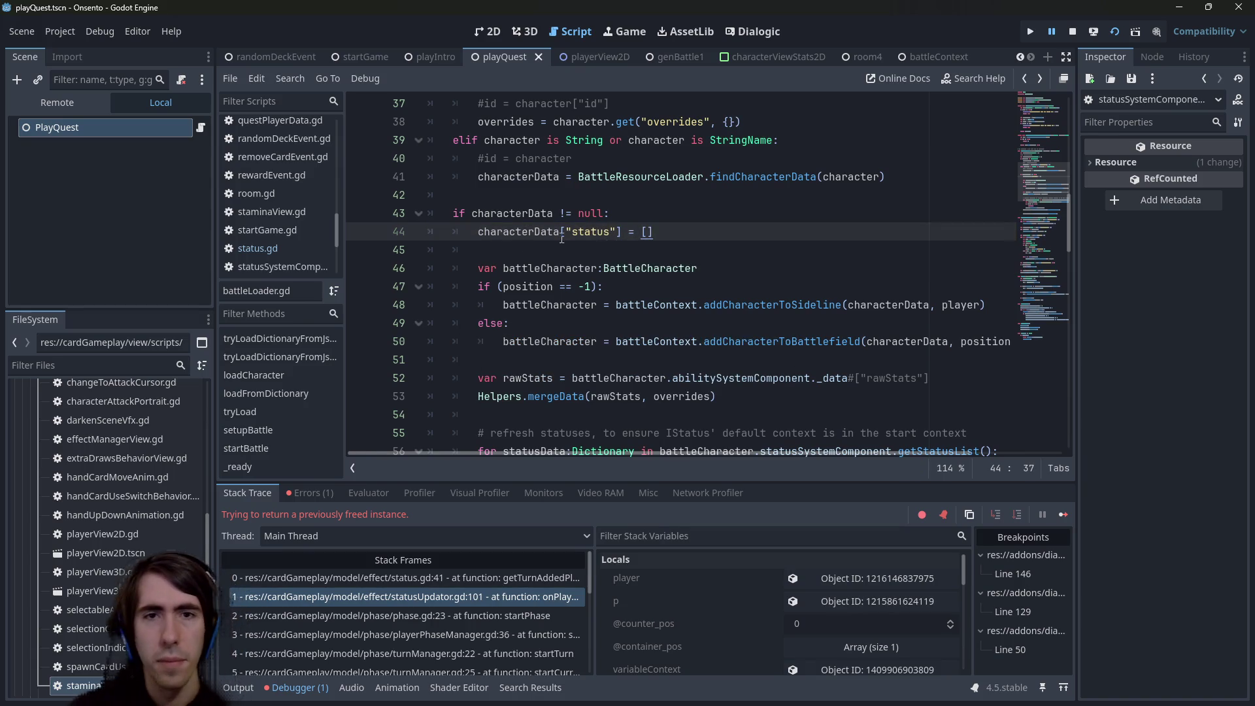
# Add breakpoints on the status reset line and before character creation, then run the game
pyautogui.click(360, 269)
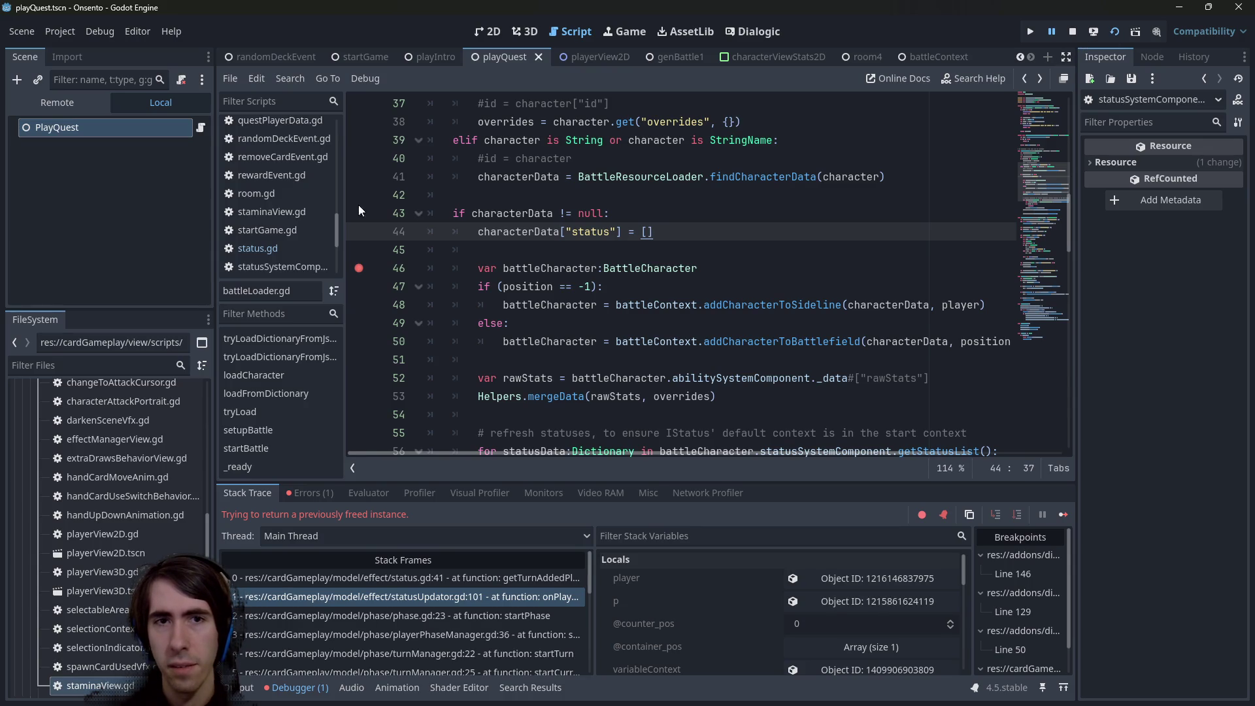
pyautogui.click(359, 231)
pyautogui.click(1115, 32)
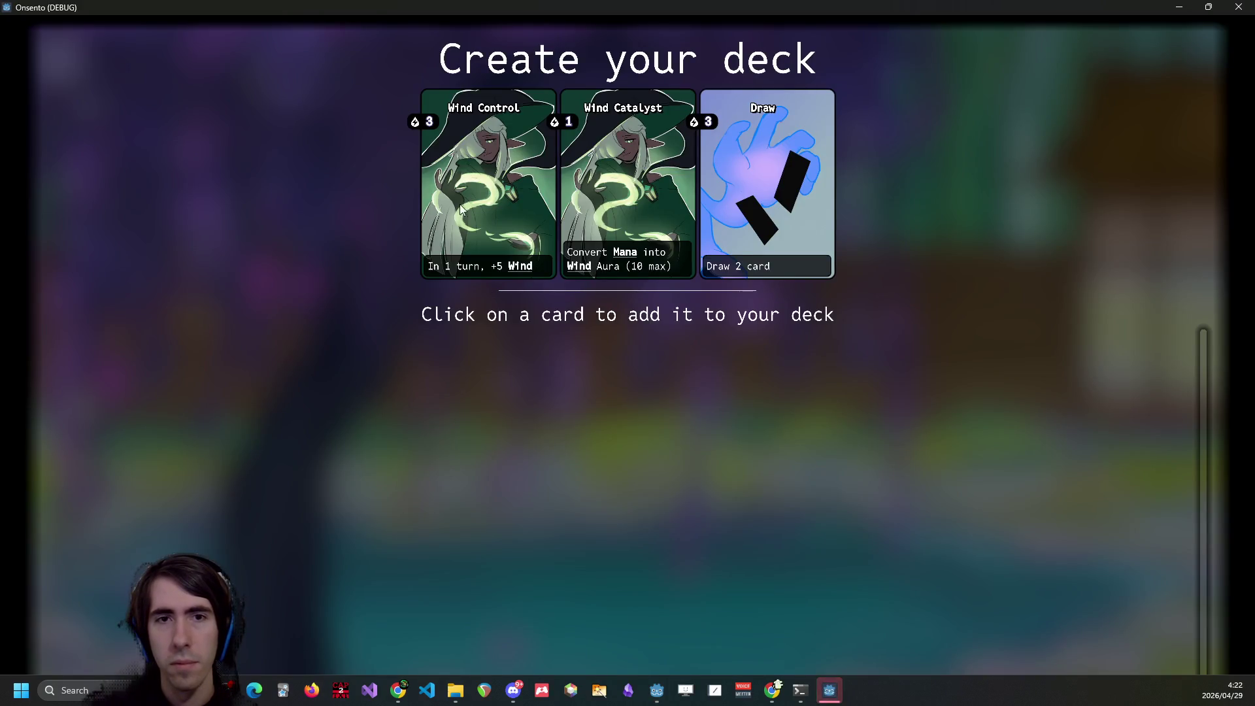
# Add the Wind Control card to the deck
pyautogui.click(461, 204)
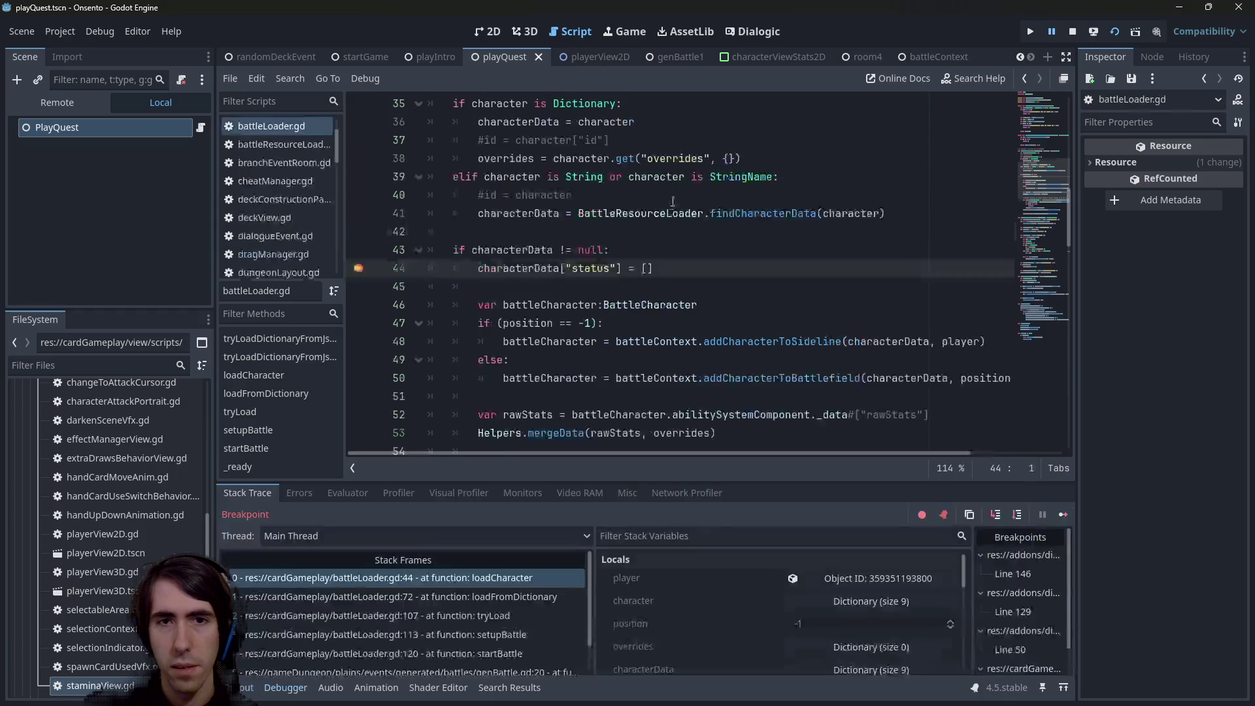
# Expand characterData in the debugger variables to confirm its status array is empty
pyautogui.moveTo(513, 273)
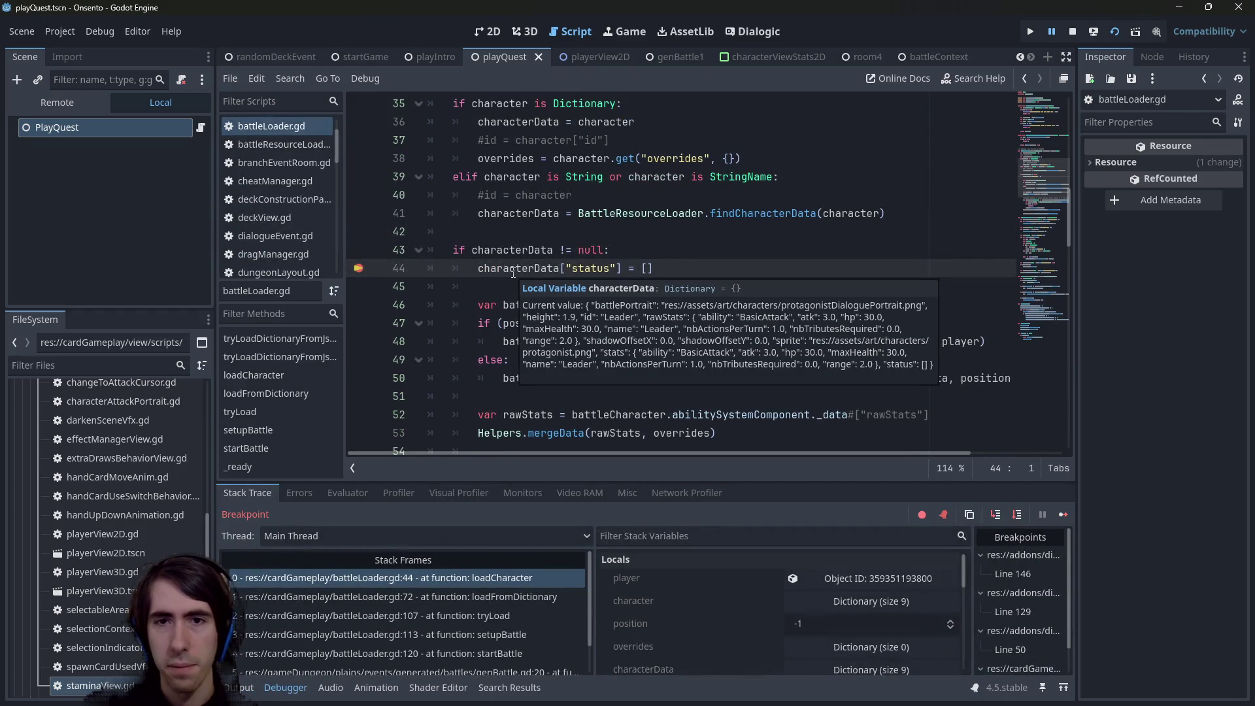
pyautogui.moveTo(477, 270); pyautogui.dragTo(521, 271)
pyautogui.scroll(-2, 787, 652)
pyautogui.click(800, 612)
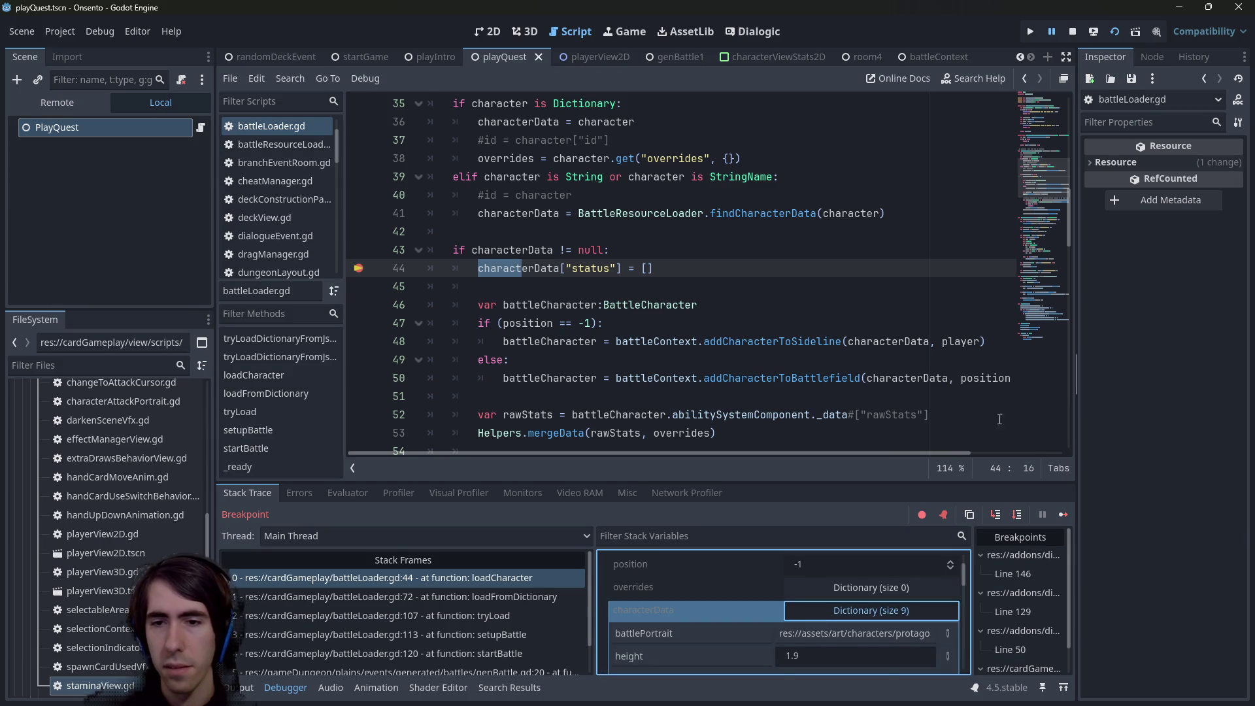
pyautogui.scroll(-2, 644, 606)
pyautogui.scroll(-4, 643, 606)
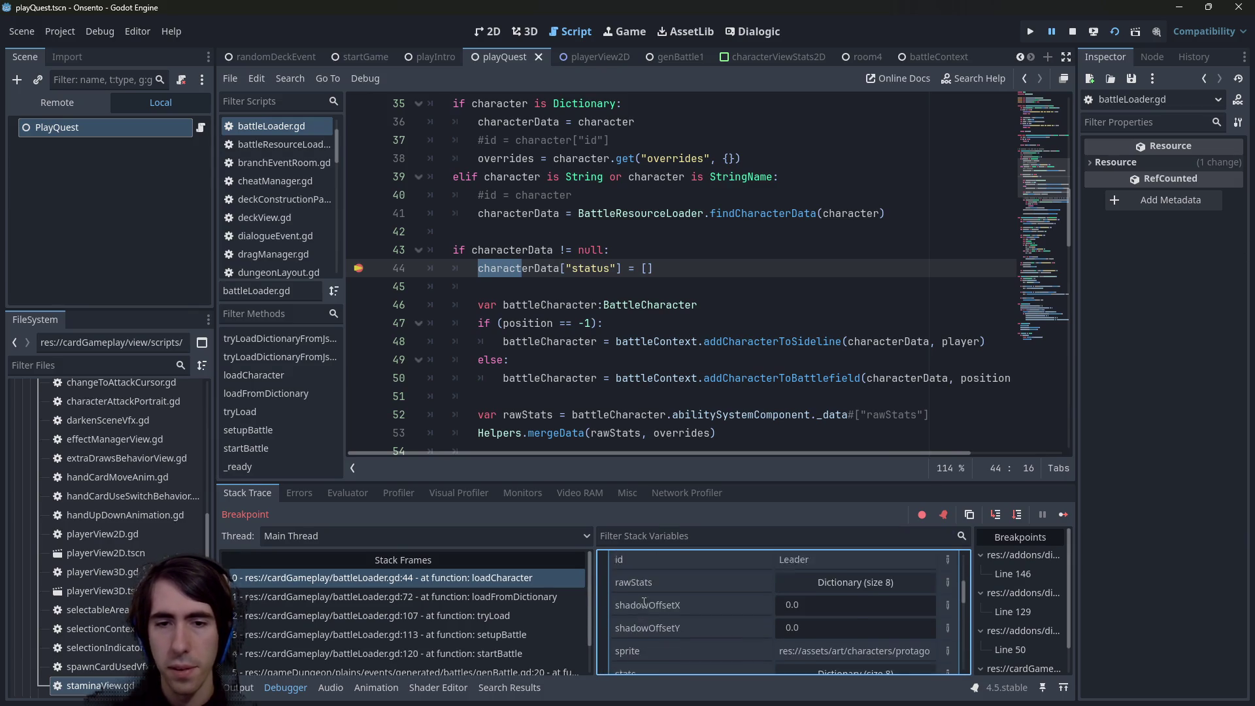
pyautogui.click(847, 638)
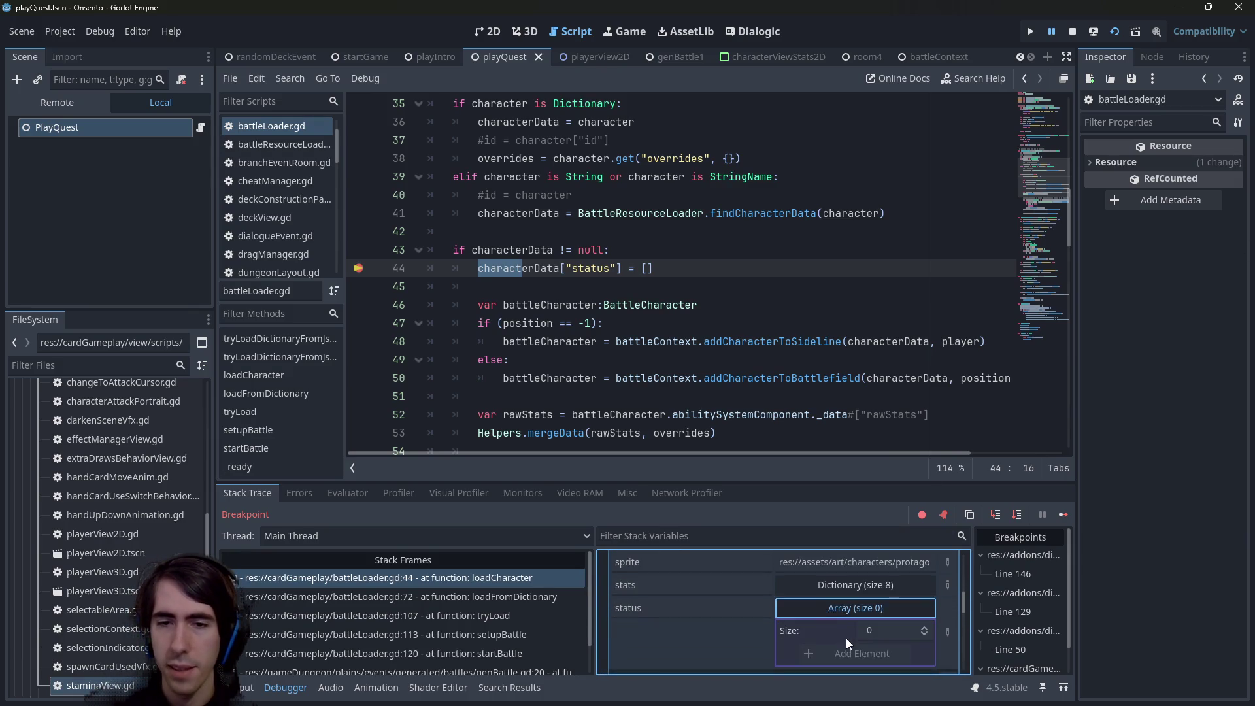
pyautogui.click(660, 278)
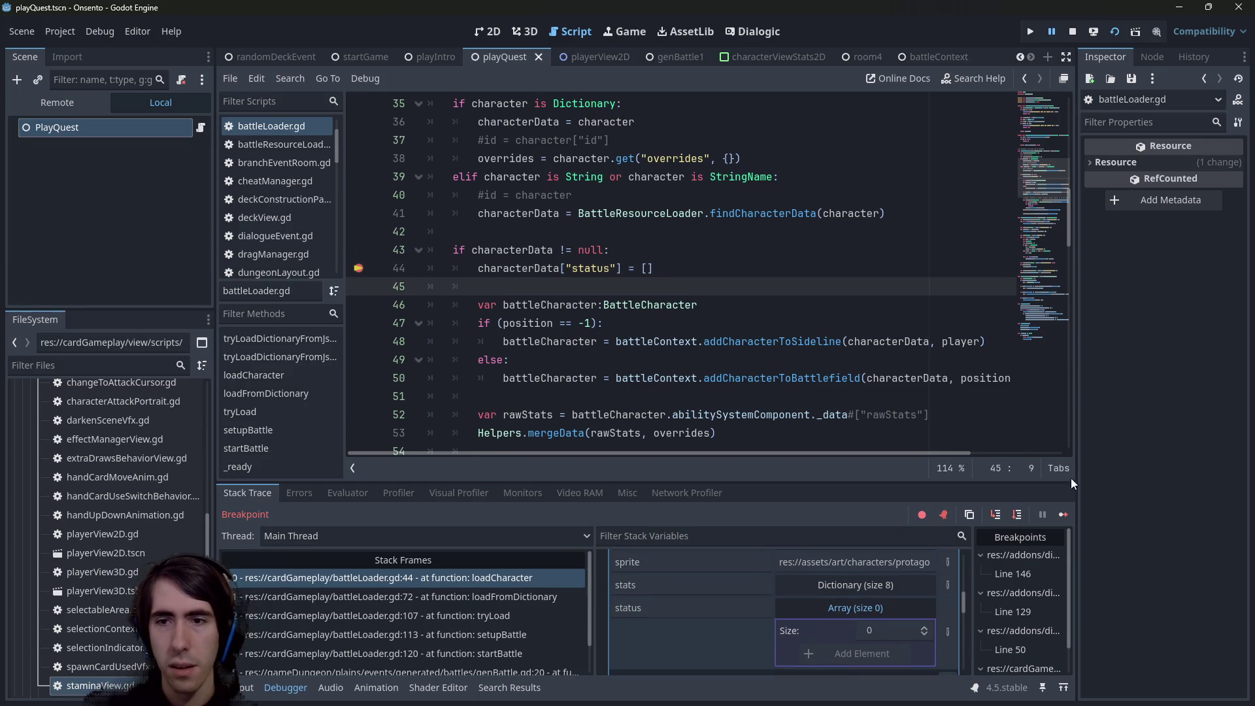
# Resume execution past the line 44 breakpoint until the battle loads
pyautogui.click(1061, 517)
pyautogui.click(1061, 516)
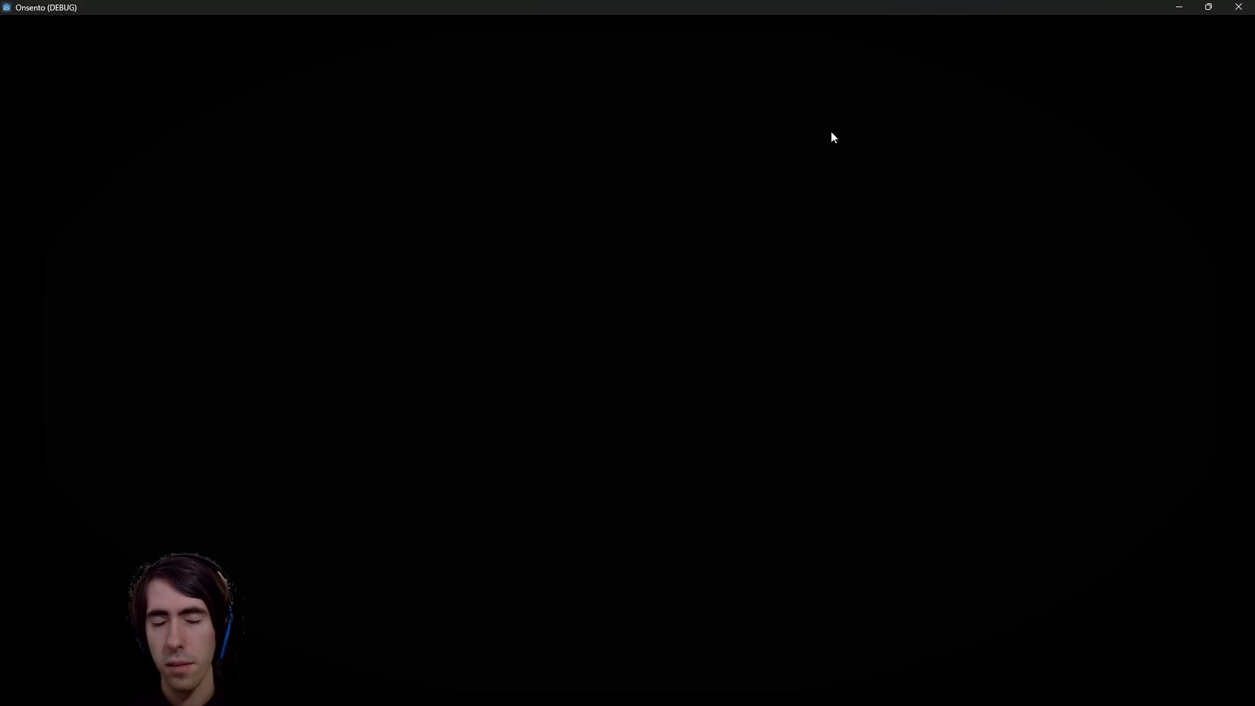
pyautogui.click(1178, 10)
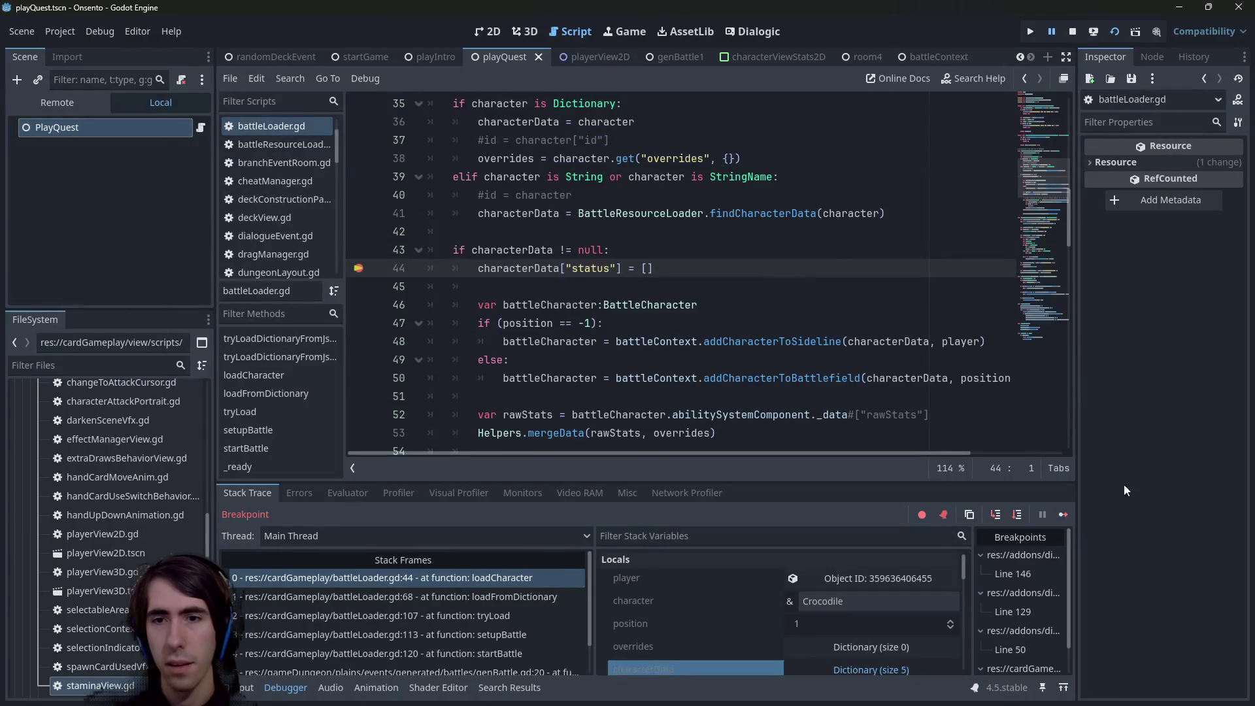
pyautogui.click(1062, 514)
# Resume the game, play Fire Control on the cat ally, draw two cards, and play Wind Control
pyautogui.click(1062, 515)
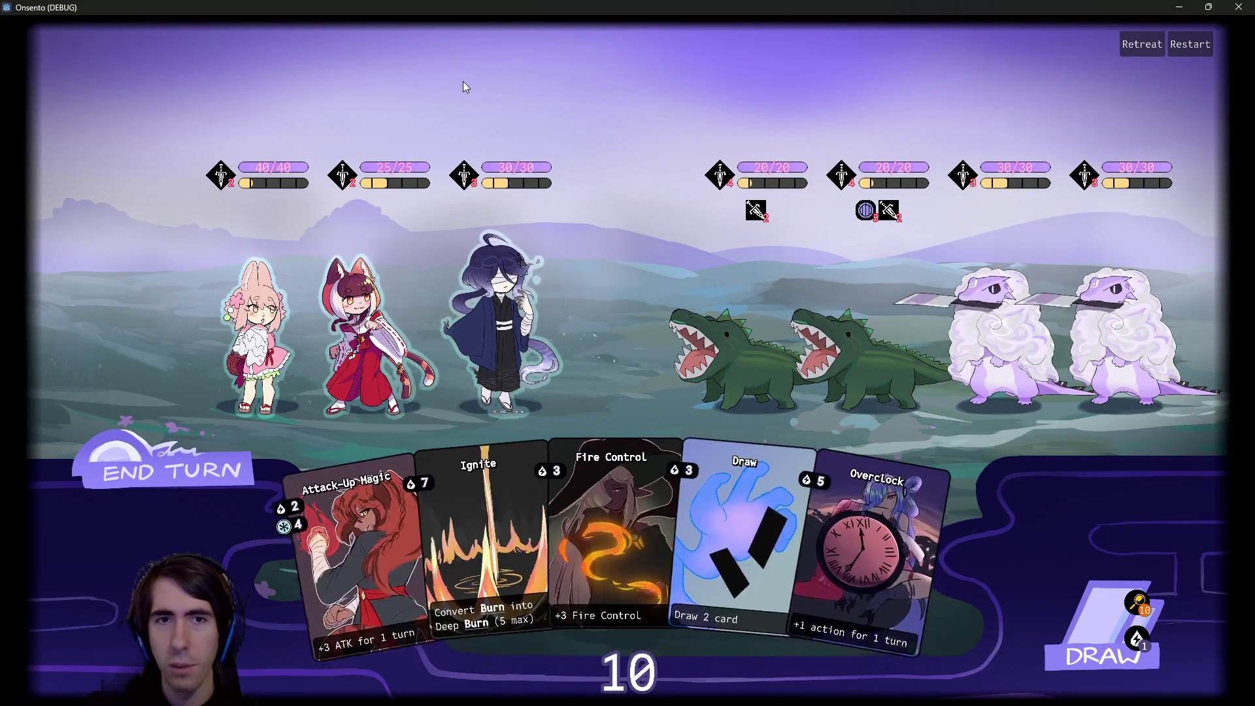
pyautogui.click(543, 439)
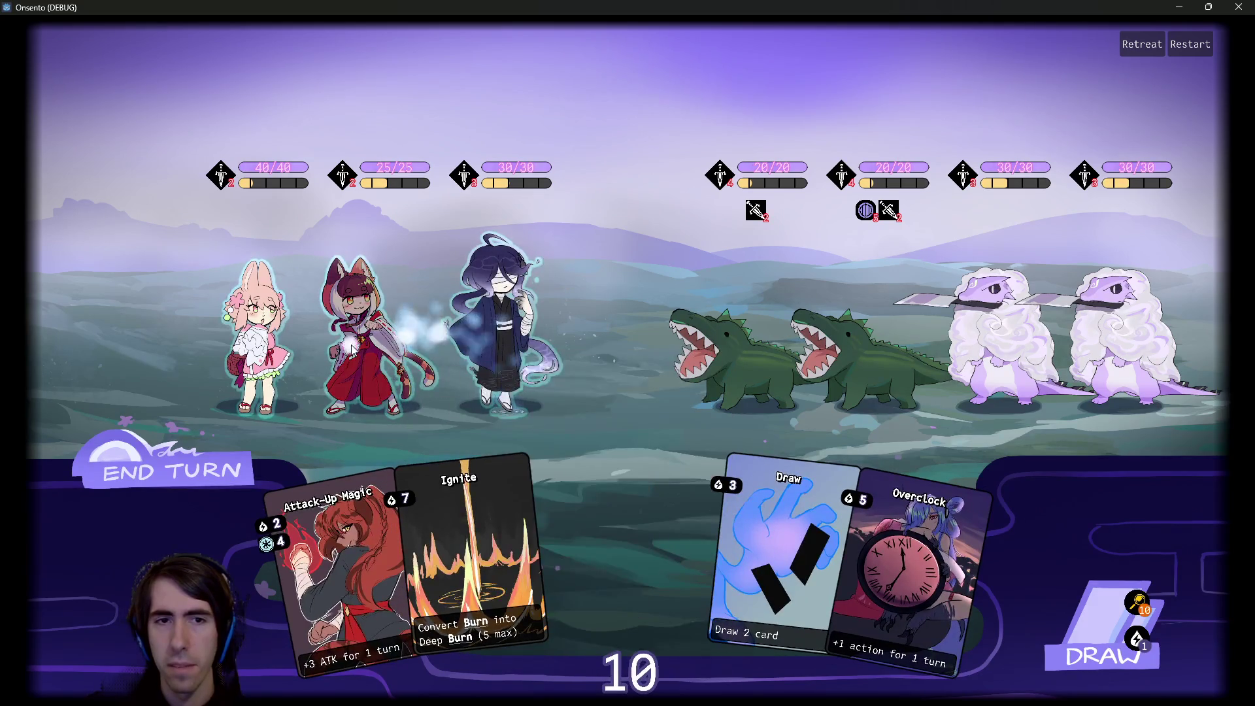
pyautogui.click(163, 471)
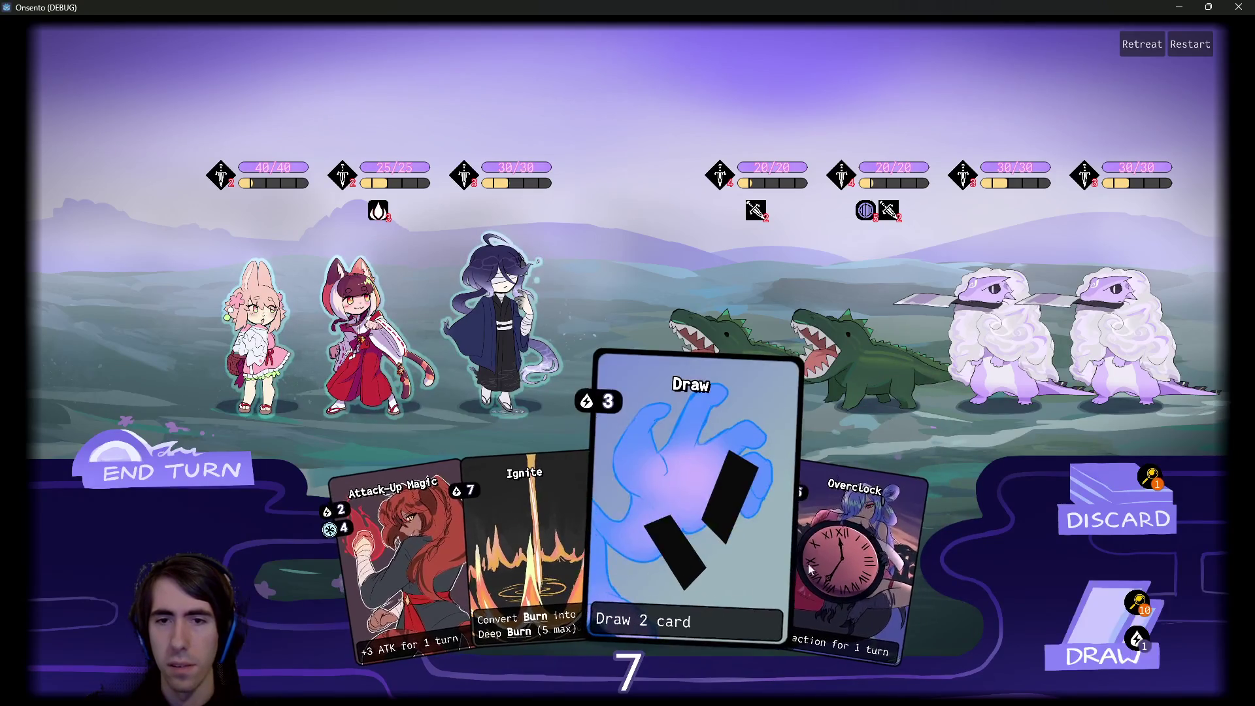
pyautogui.click(1059, 598)
pyautogui.click(1070, 613)
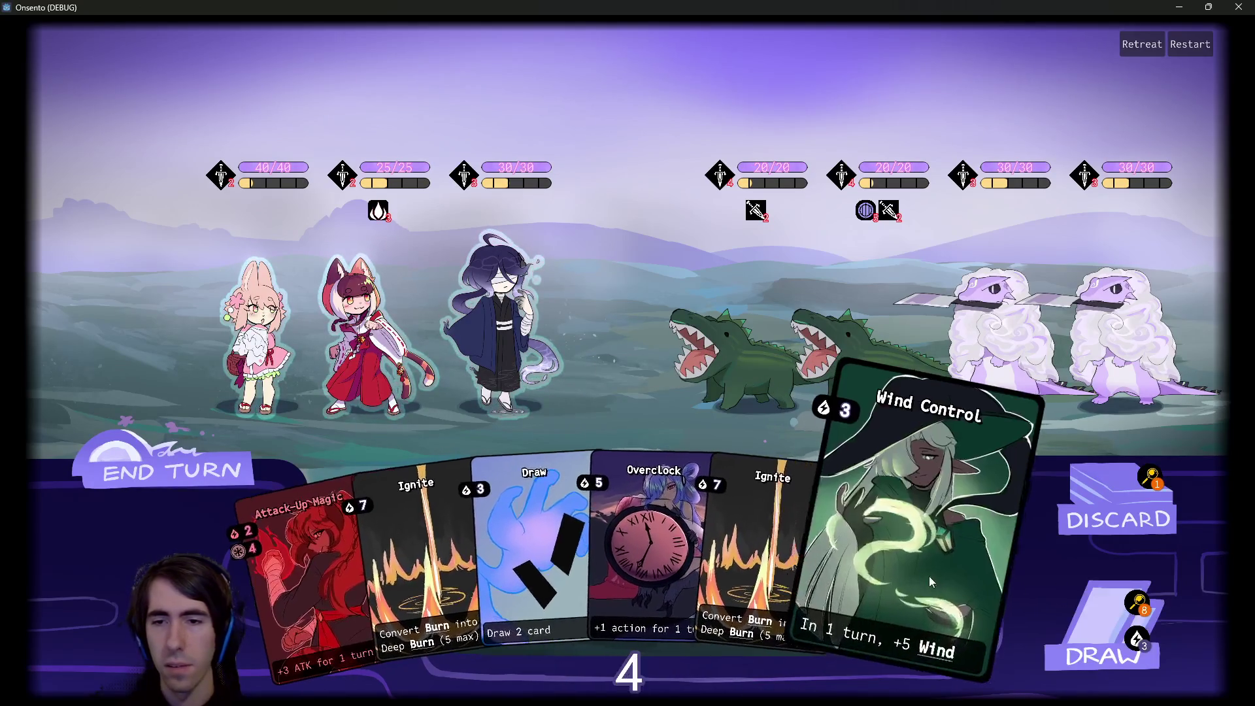
pyautogui.click(500, 327)
pyautogui.click(268, 435)
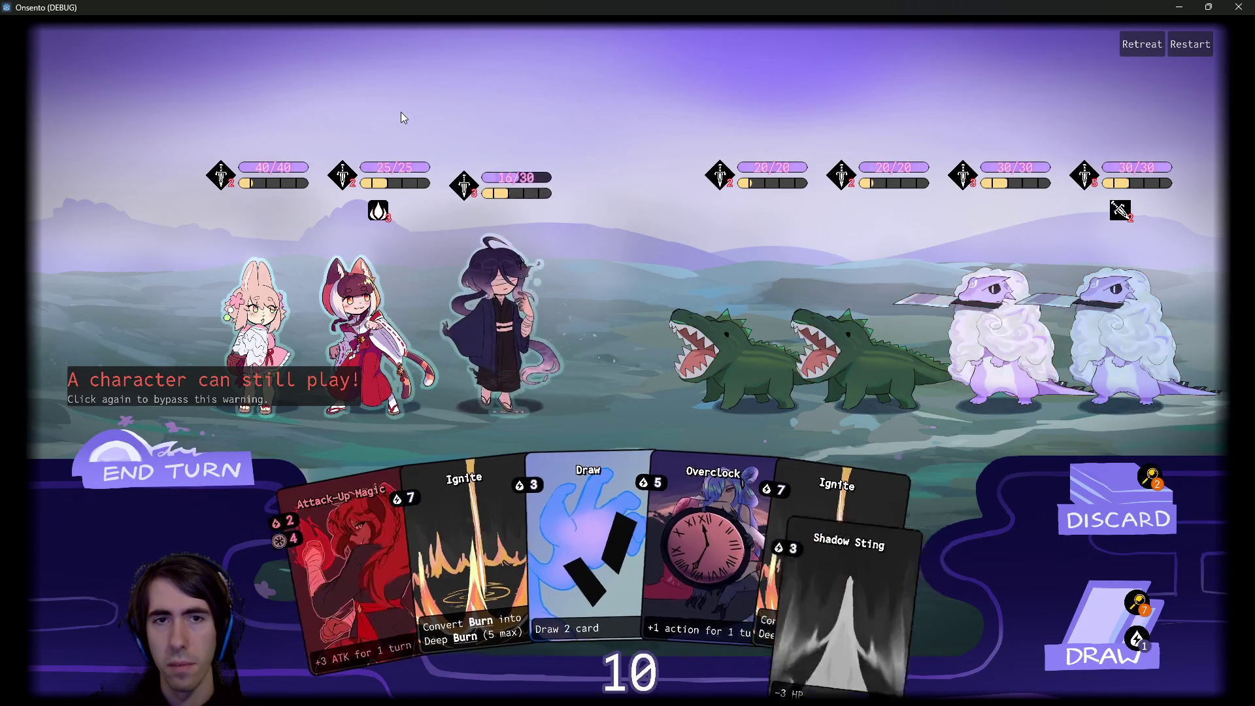
# Play War Cry, draw cards including Intimidation, end the turn past the warning, then pick the next map battle
pyautogui.click(1098, 595)
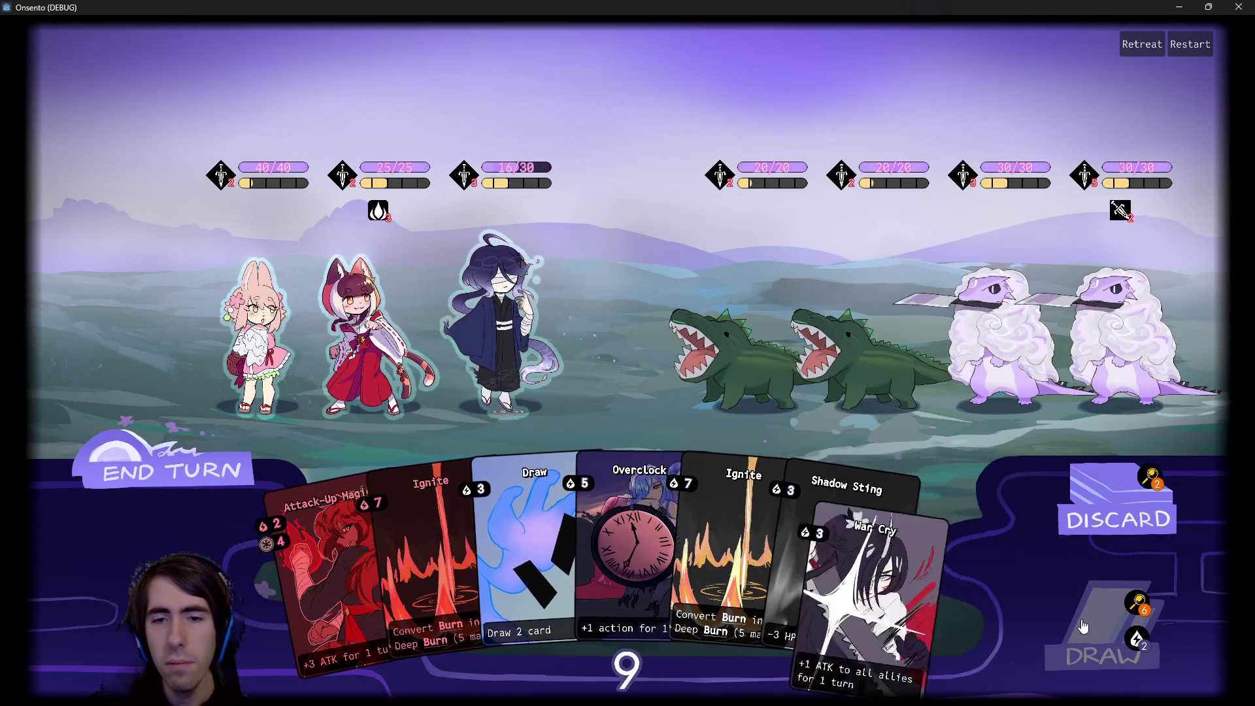
pyautogui.click(858, 468)
pyautogui.click(659, 304)
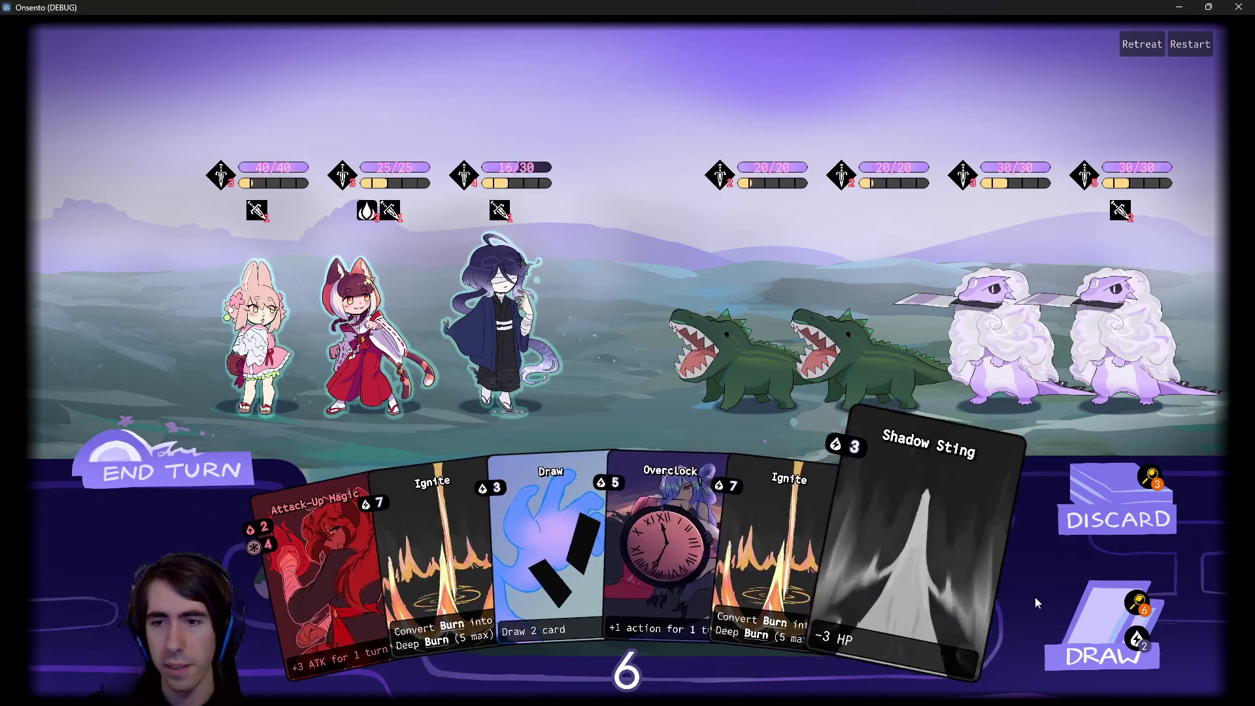
pyautogui.click(1077, 612)
pyautogui.click(1110, 614)
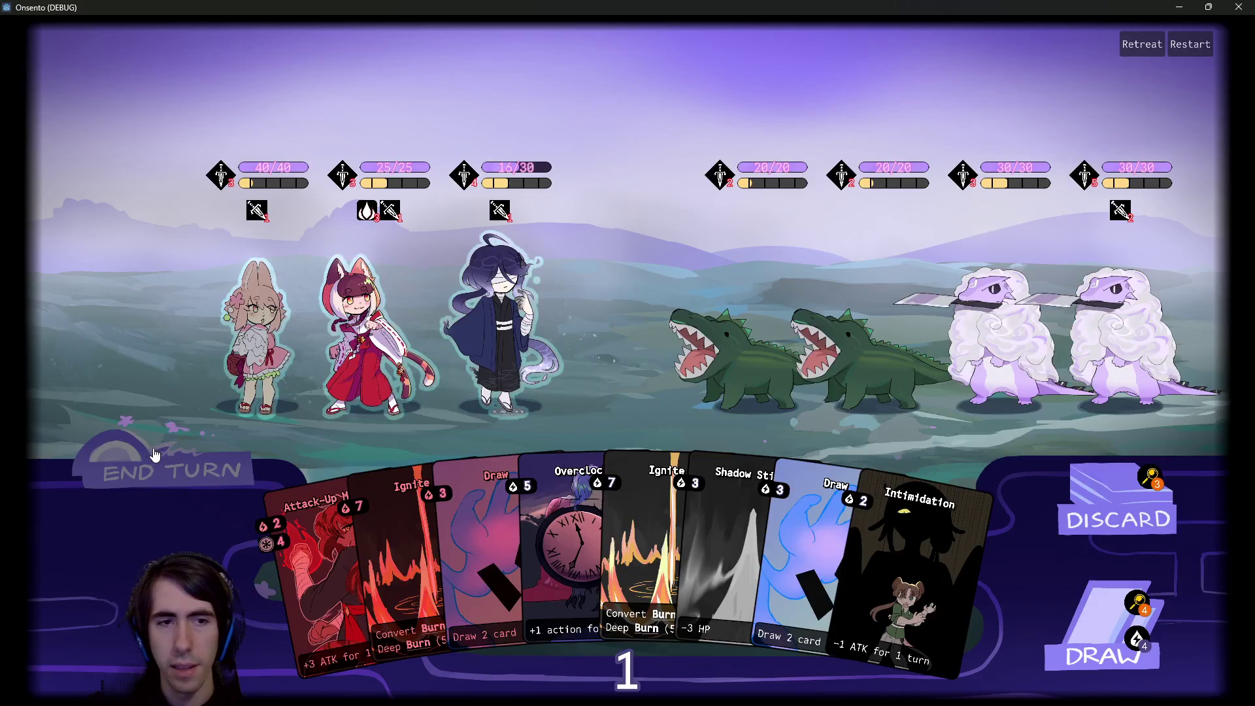
pyautogui.click(152, 452)
pyautogui.click(155, 449)
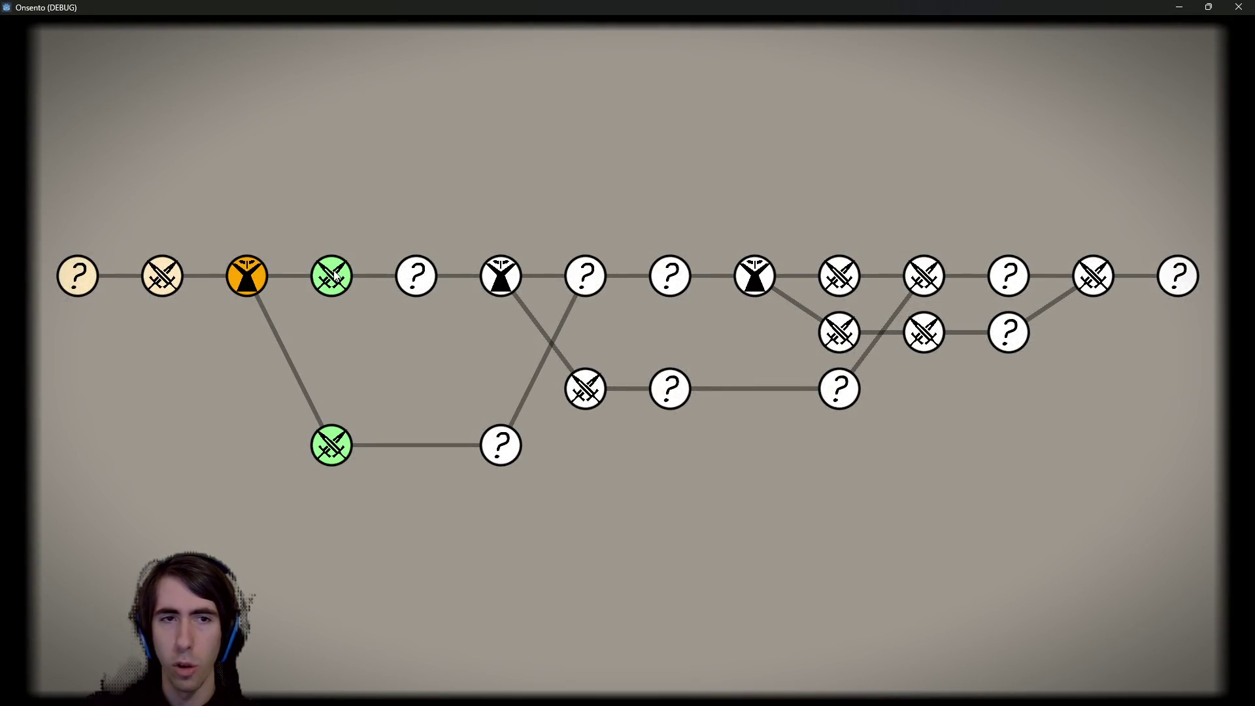
pyautogui.click(333, 275)
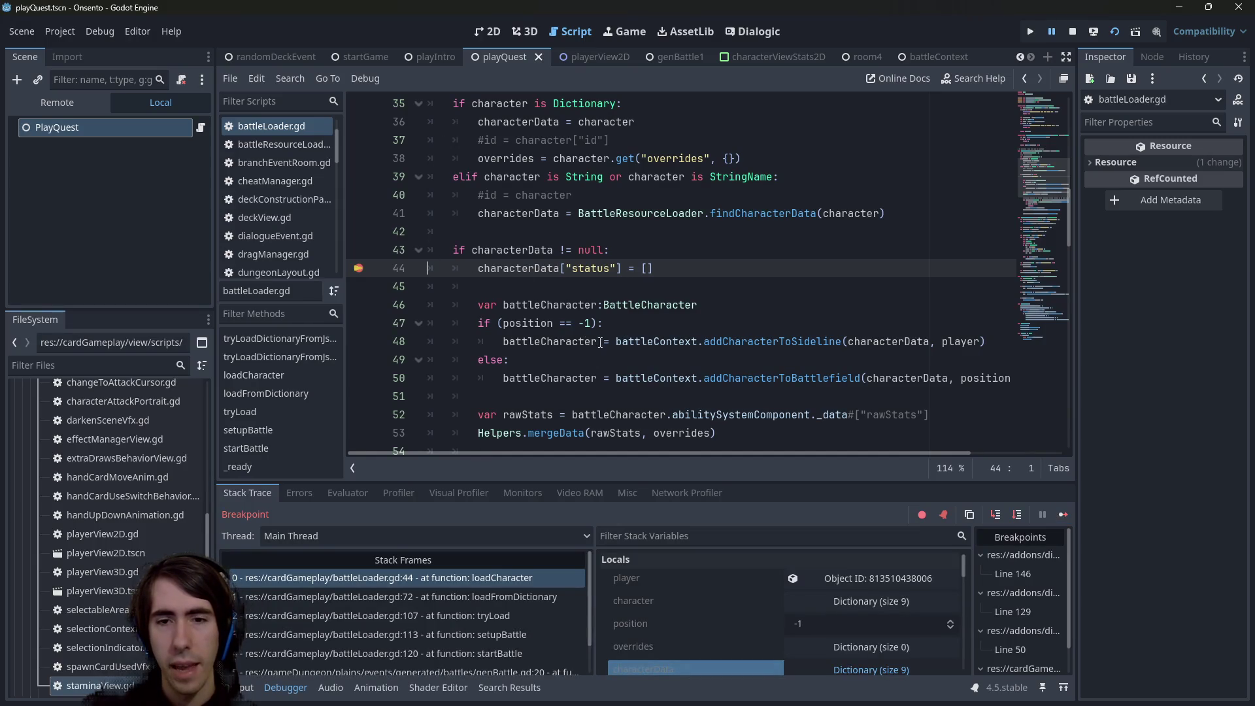
# Expand characterData's status list and its first entry in Stack Variables, and widen the debugger panels
pyautogui.scroll(-5, 746, 579)
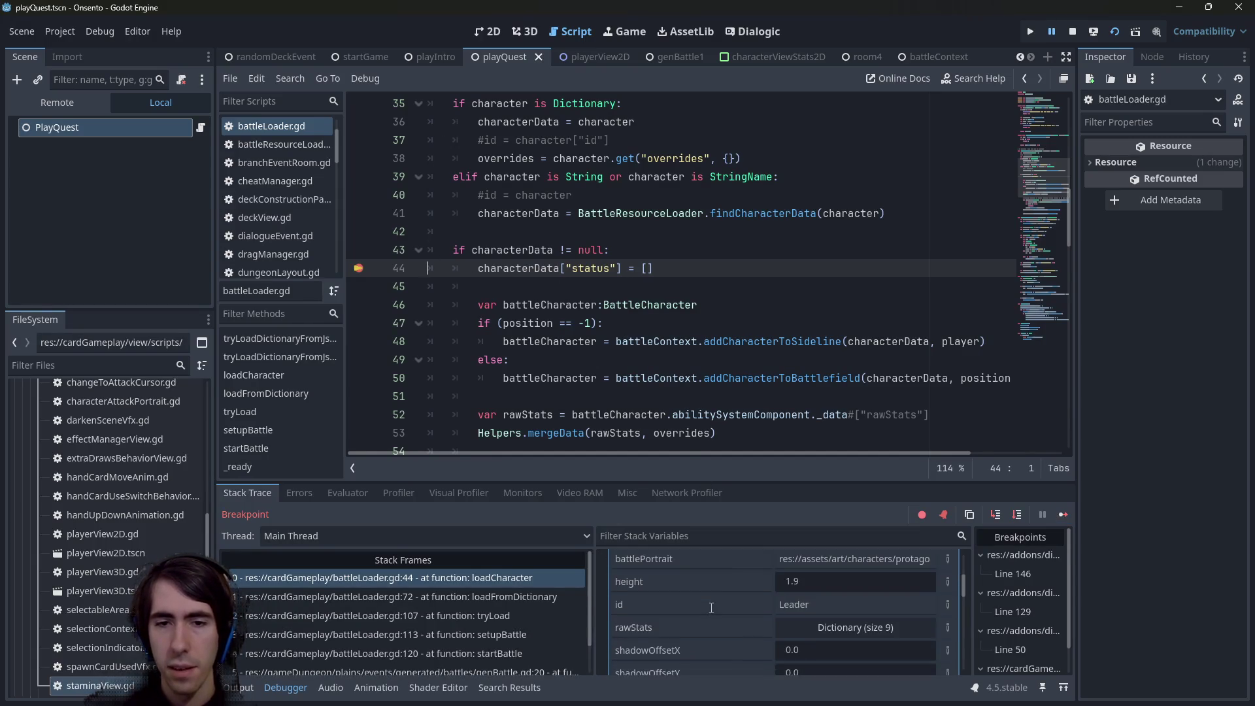
pyautogui.scroll(-2, 711, 608)
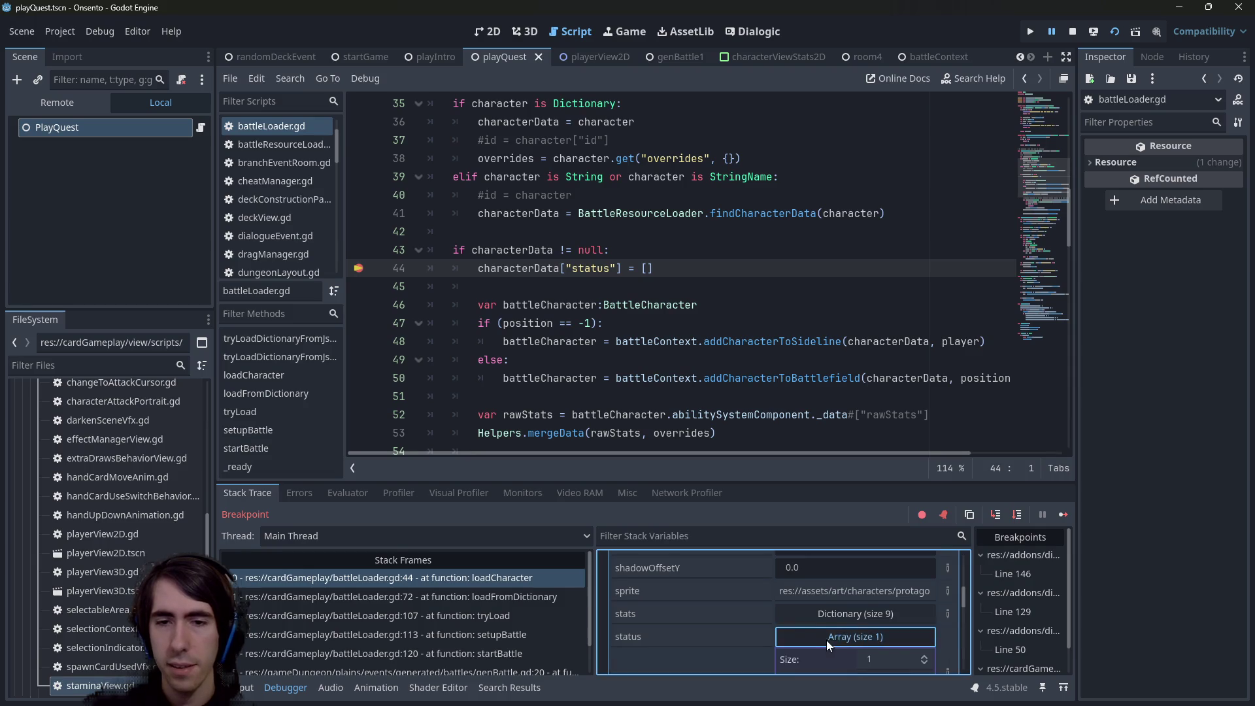
pyautogui.click(826, 640)
pyautogui.click(889, 623)
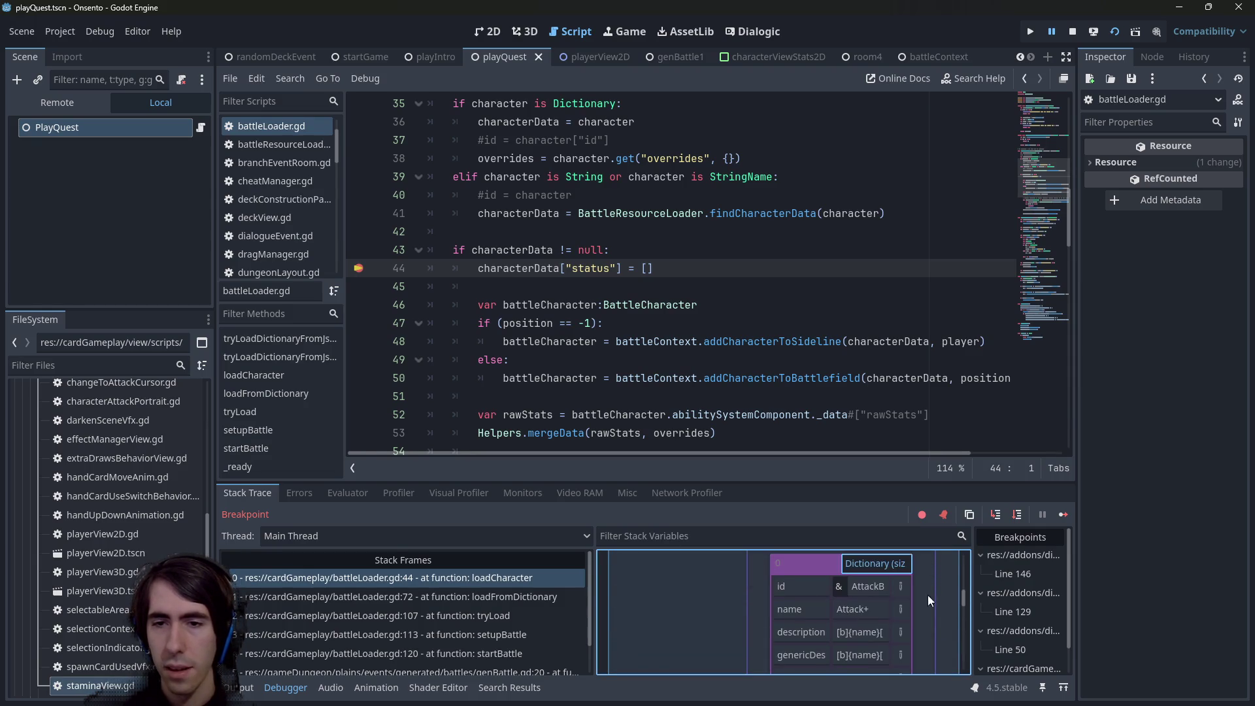
pyautogui.moveTo(974, 589); pyautogui.dragTo(1007, 588)
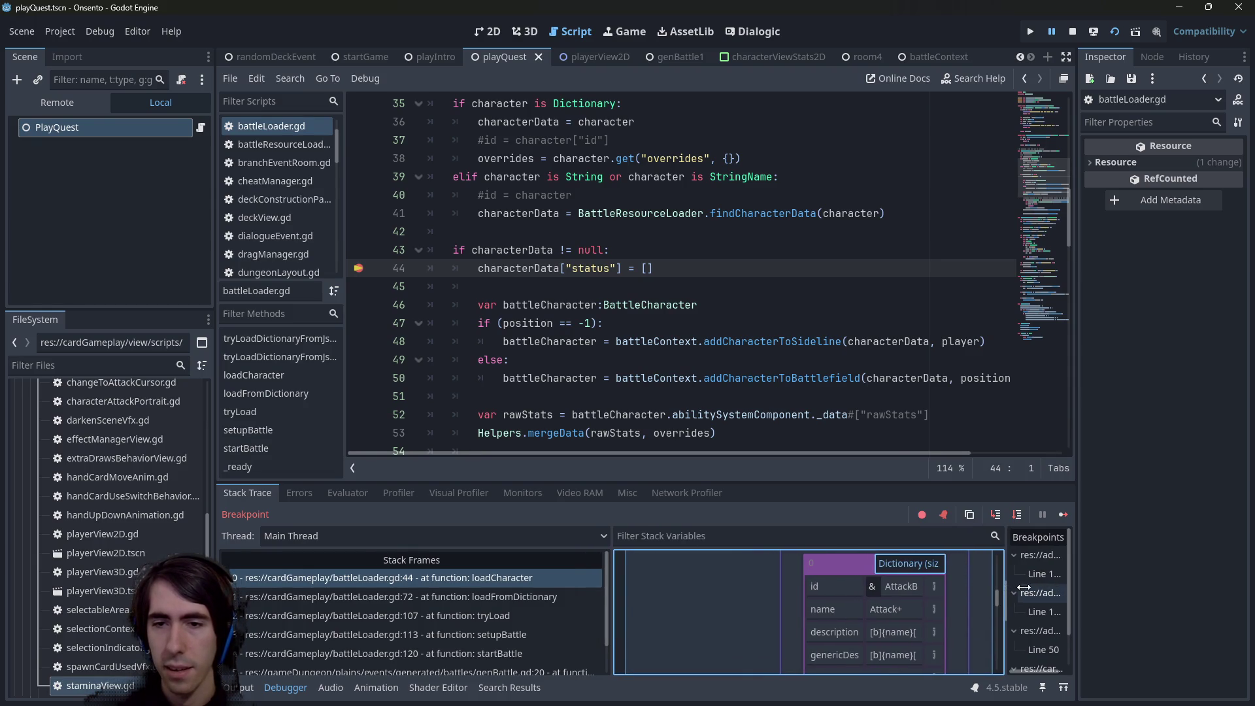
pyautogui.moveTo(610, 591)
pyautogui.mouseDown()
pyautogui.moveTo(370, 590)
pyautogui.moveTo(566, 592)
pyautogui.moveTo(527, 593)
pyautogui.mouseUp()
pyautogui.scroll(3, 702, 618)
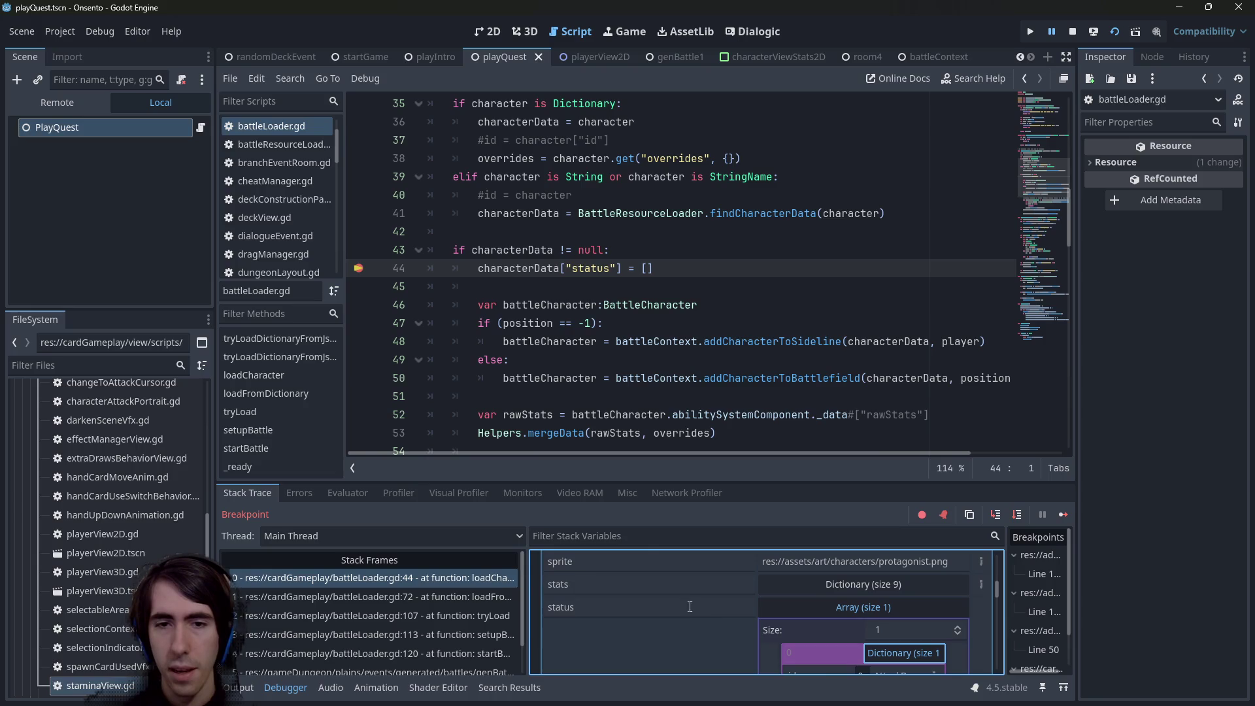
# Step over to line 46, remove the line 44 breakpoint, and resume into the battle
pyautogui.click(1017, 515)
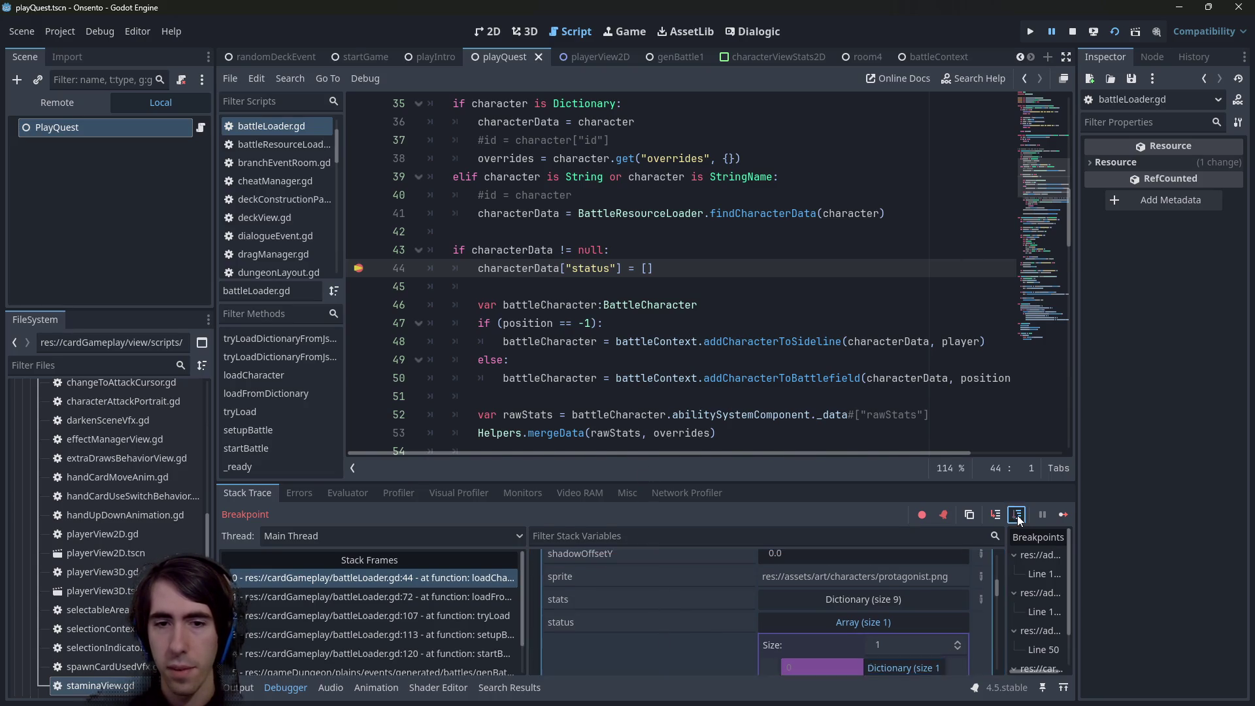
pyautogui.scroll(-5, 719, 601)
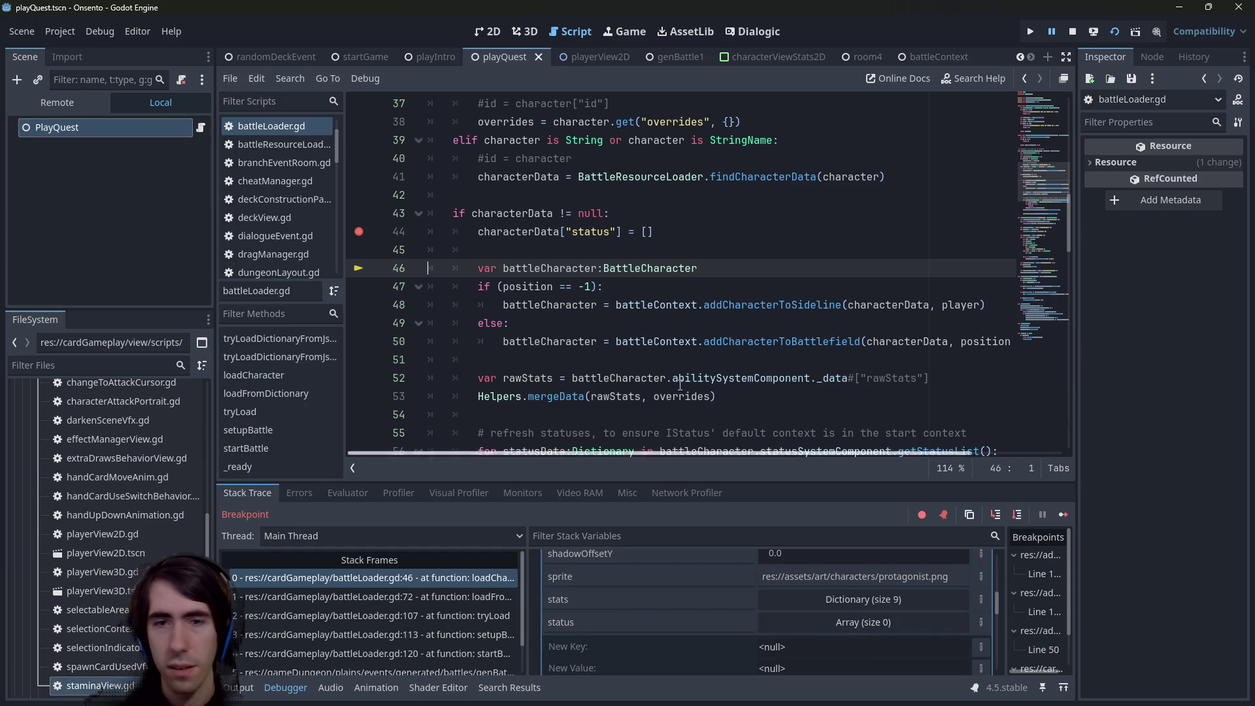
pyautogui.click(360, 234)
pyautogui.click(1072, 515)
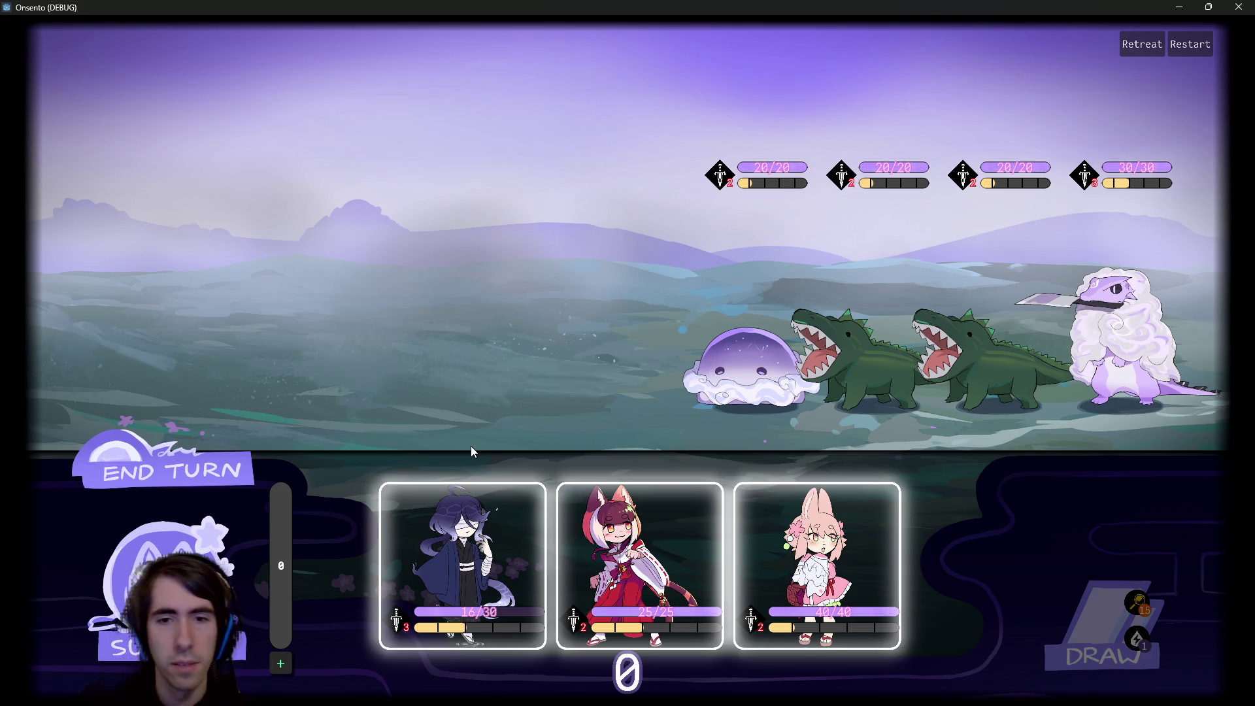
# Deploy the purple-haired, cat girl and pink-haired characters onto the field and end the turn
pyautogui.moveTo(465, 523)
pyautogui.mouseDown()
pyautogui.moveTo(440, 395)
pyautogui.moveTo(470, 327)
pyautogui.mouseUp()
pyautogui.moveTo(516, 562); pyautogui.dragTo(386, 339)
pyautogui.moveTo(640, 566)
pyautogui.mouseDown()
pyautogui.moveTo(356, 340)
pyautogui.moveTo(262, 334)
pyautogui.mouseUp()
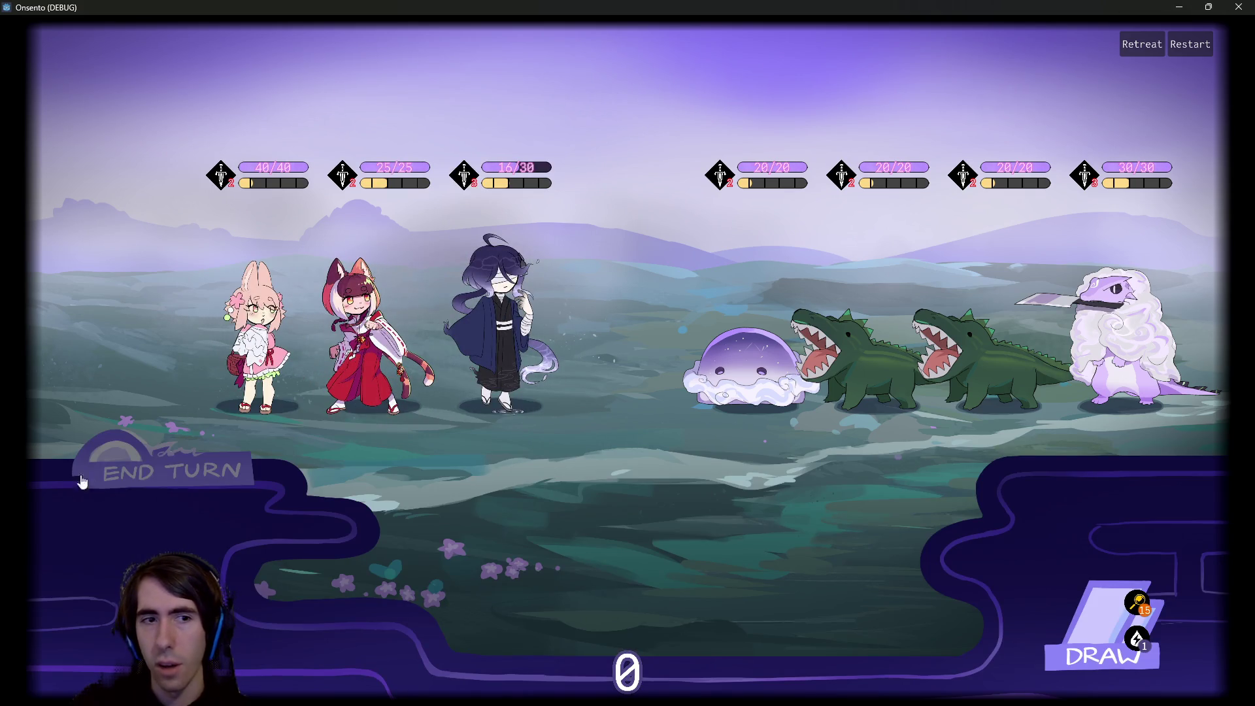
pyautogui.click(150, 481)
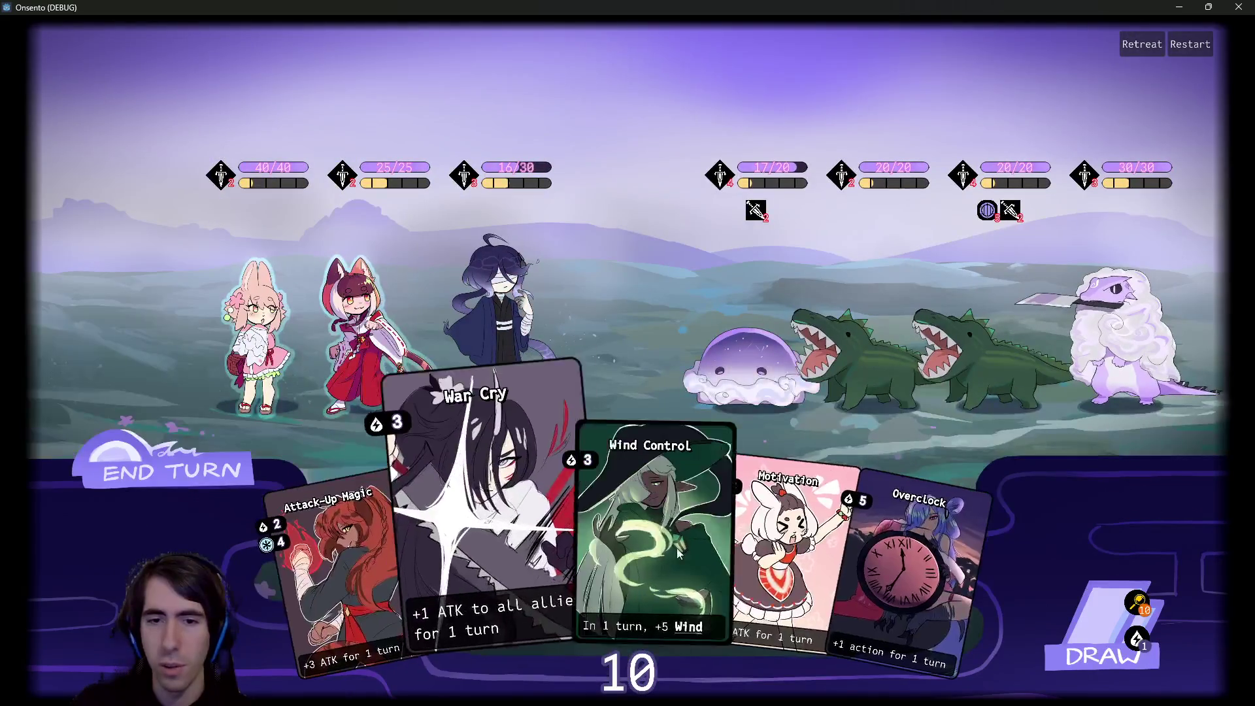
# Play War Cry, Motivation on the cat girl and Fire Control, then close the game window
pyautogui.click(497, 588)
pyautogui.click(194, 493)
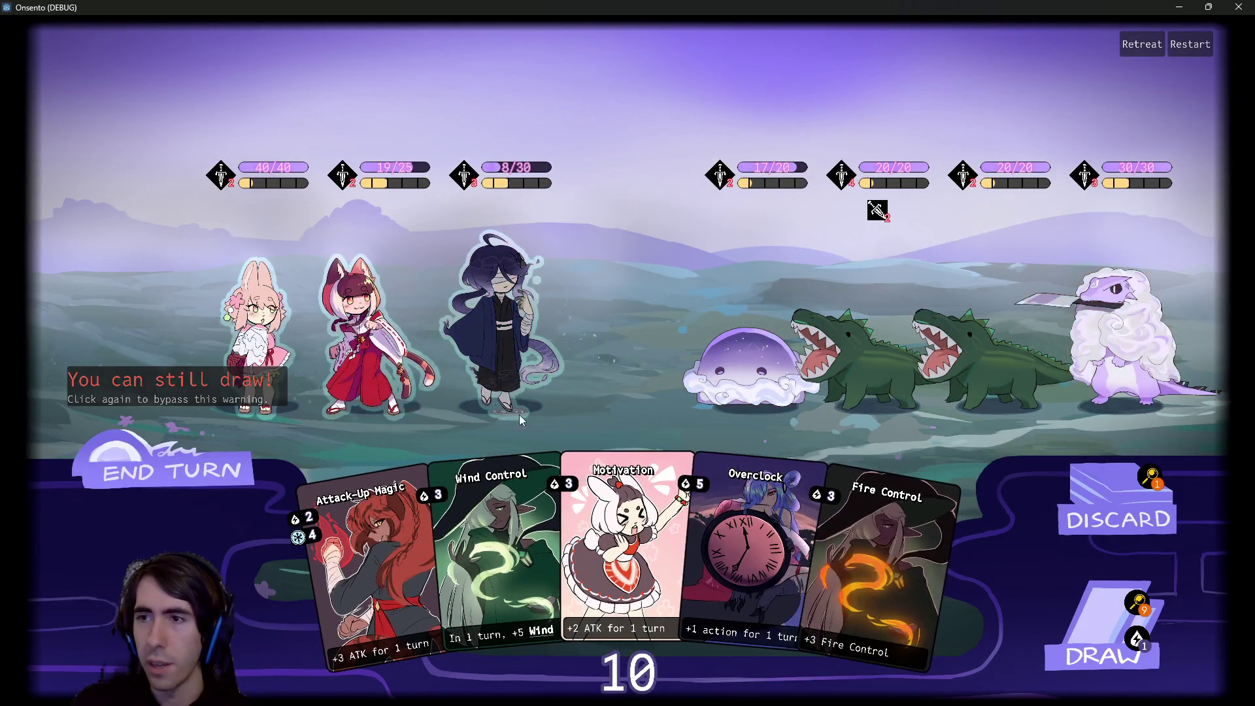
pyautogui.click(644, 556)
pyautogui.click(813, 563)
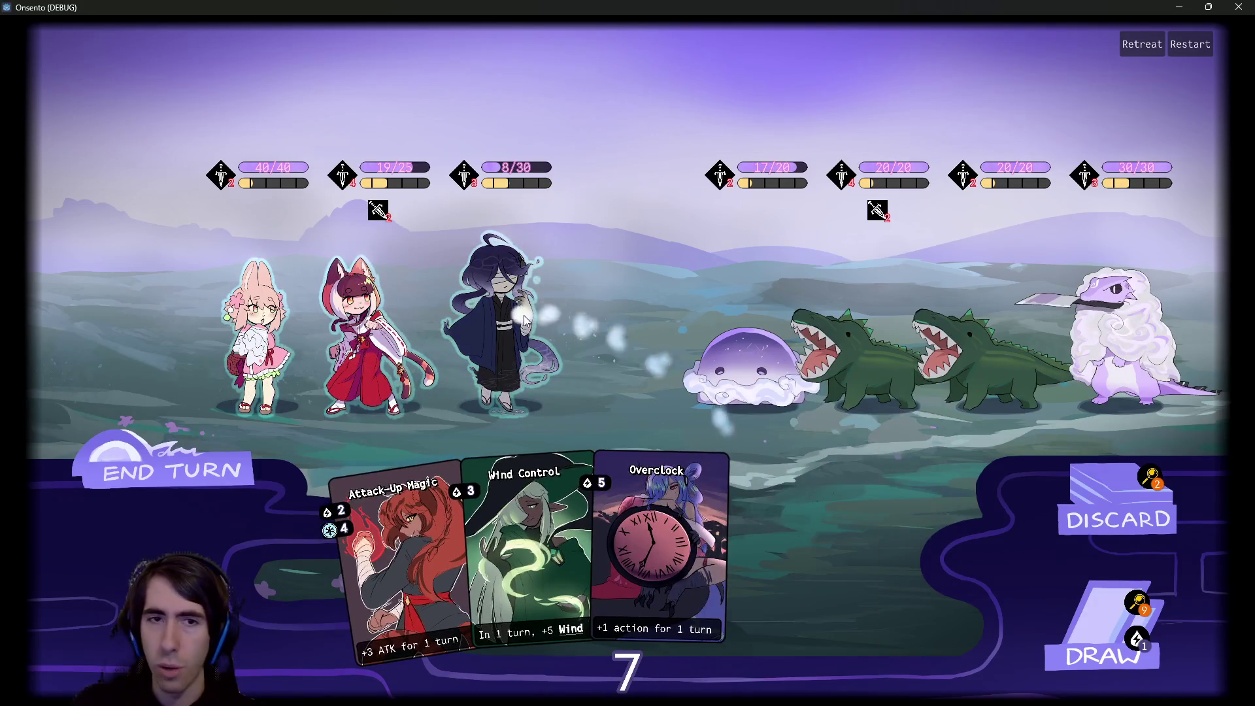
pyautogui.click(1226, 7)
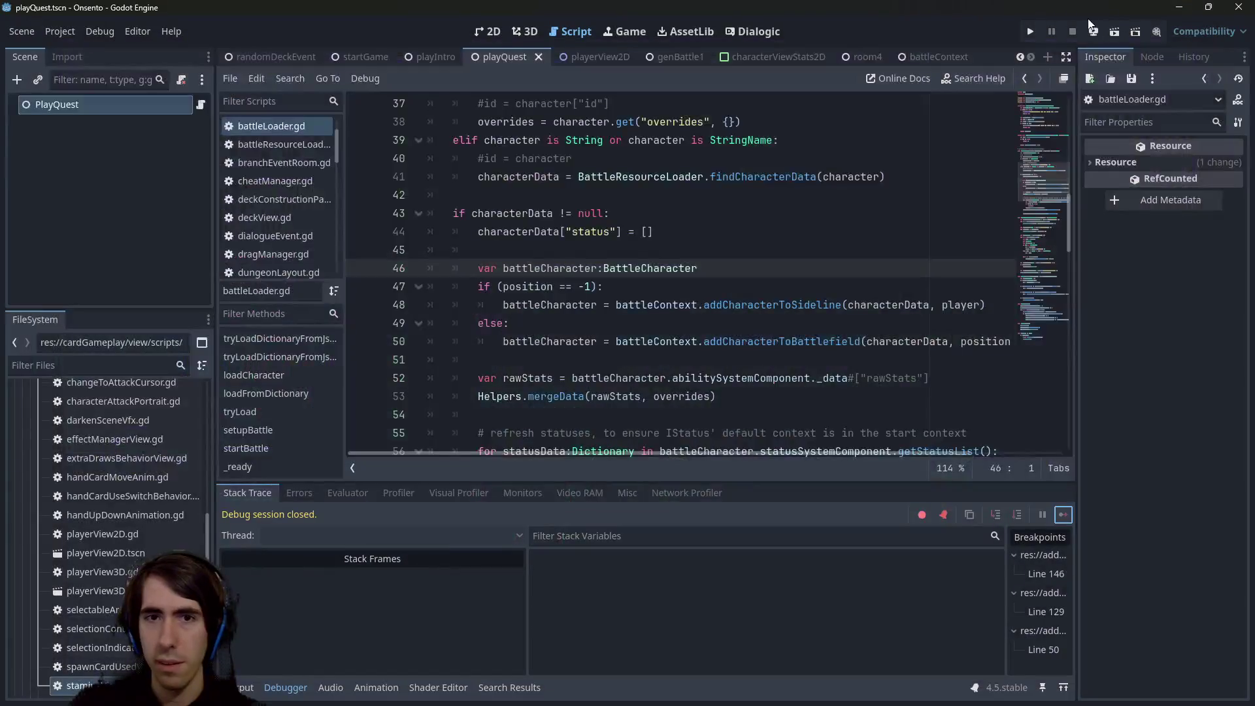
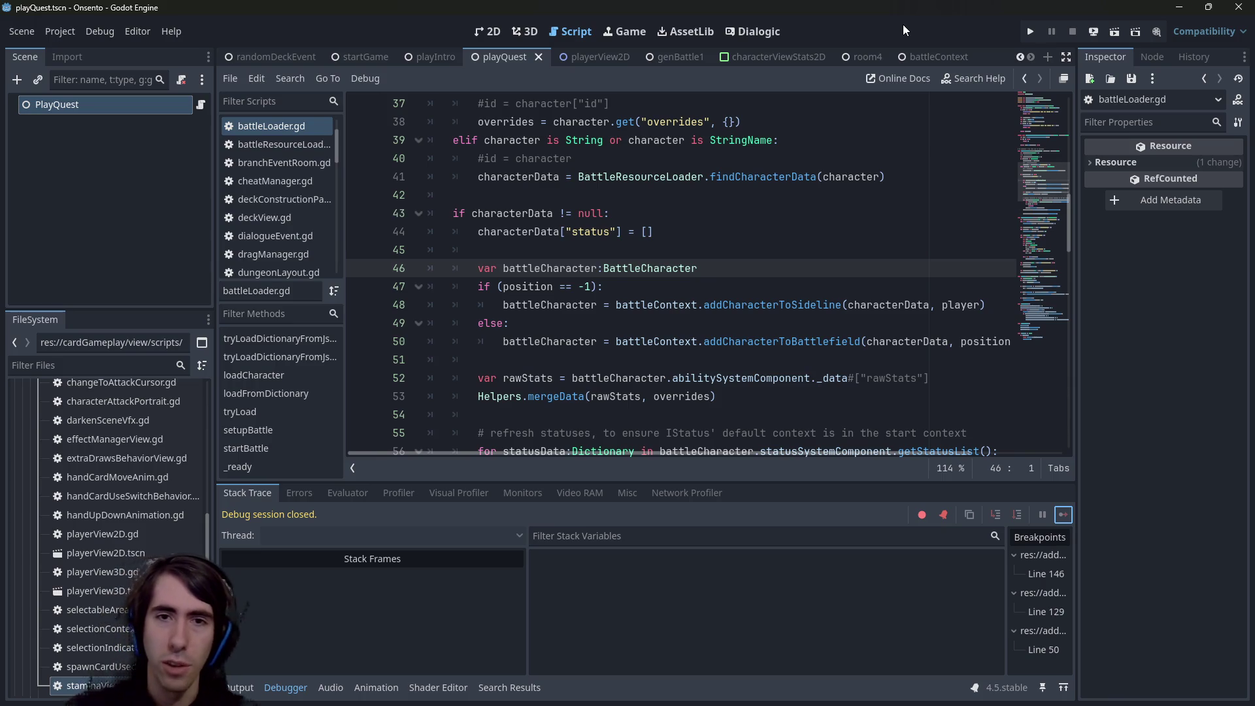
# Add the comment '# Remove all statuses (to not crash from invalid old references)' above the status reset
pyautogui.click(656, 212)
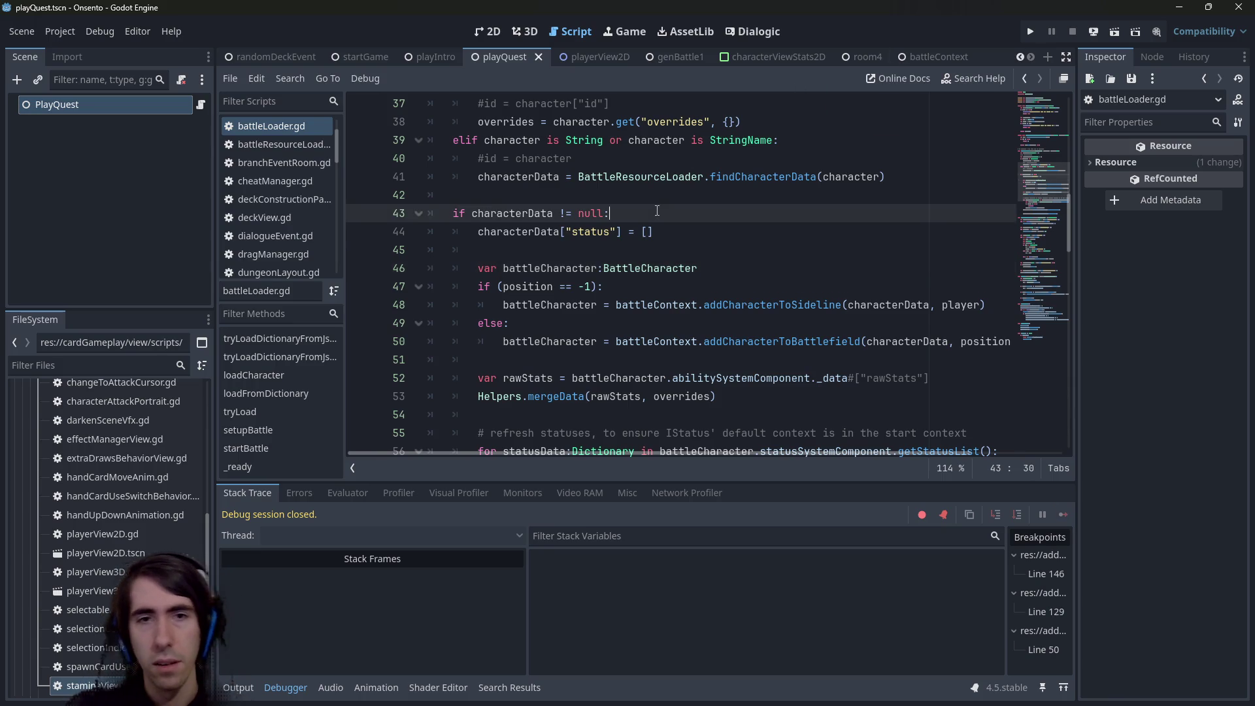
pyautogui.press('Return')
pyautogui.write('# Remove')
pyautogui.write(' all sta')
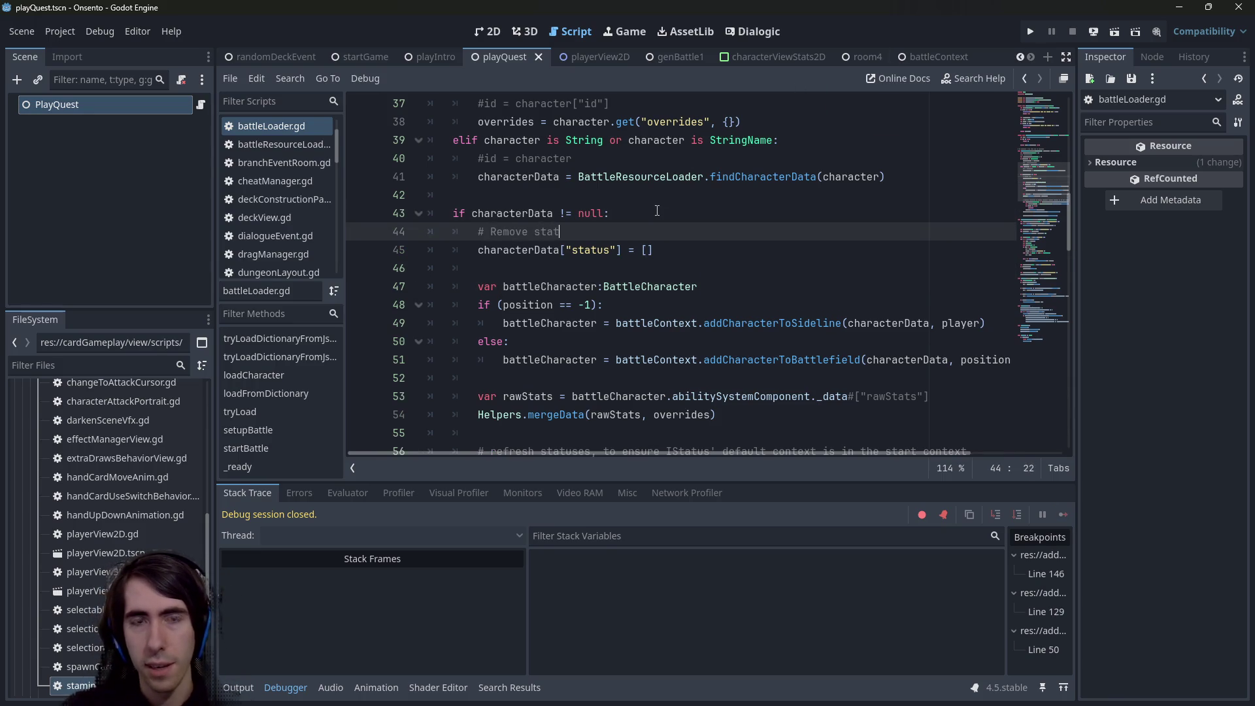
pyautogui.write('tuses')
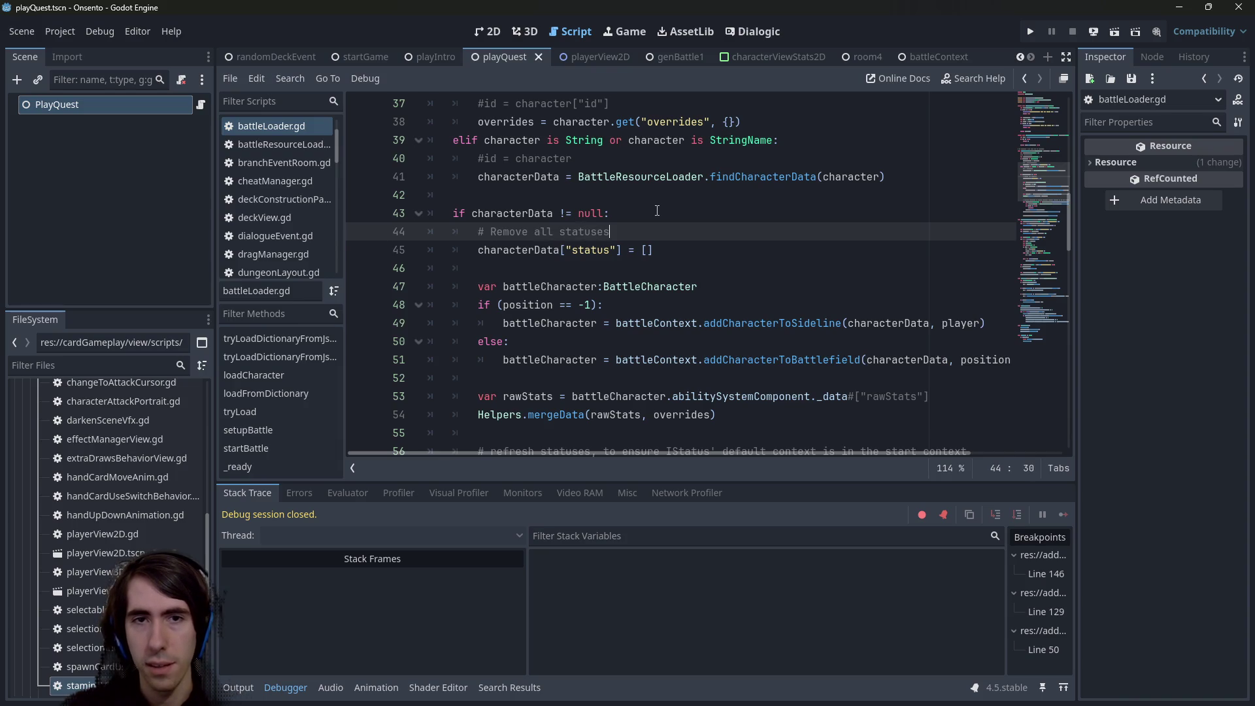
pyautogui.write(' (')
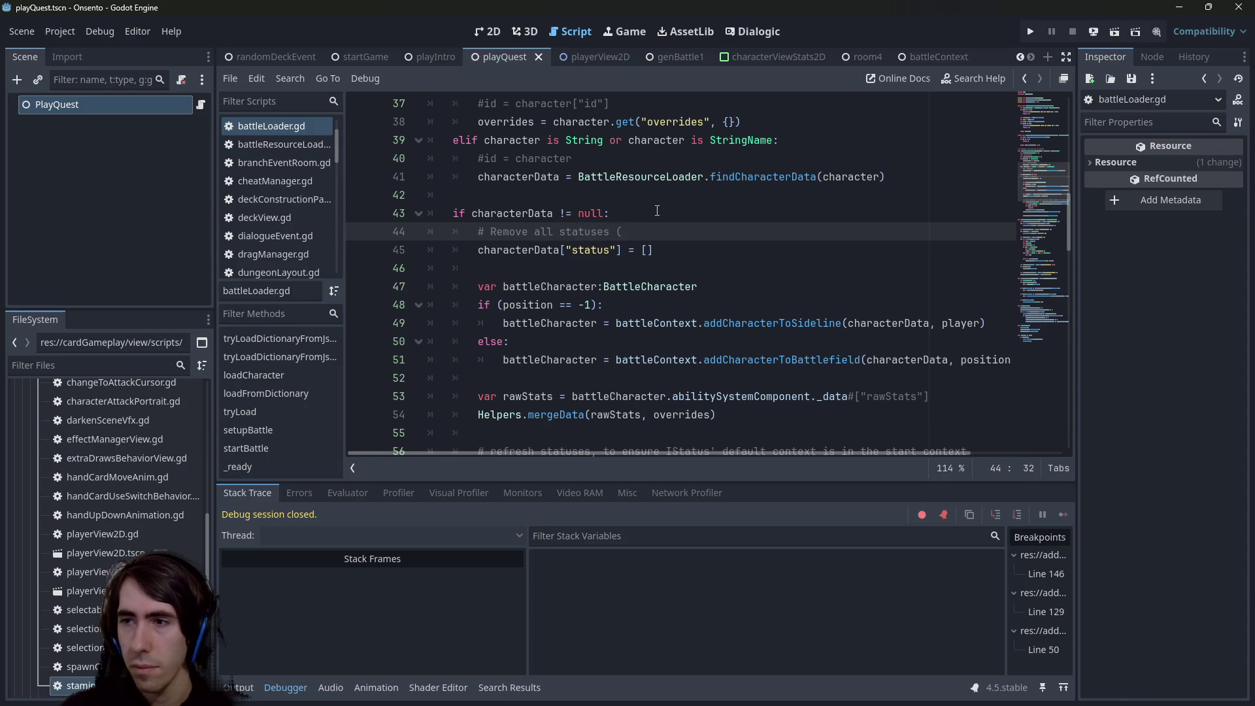
pyautogui.write('to not crash ')
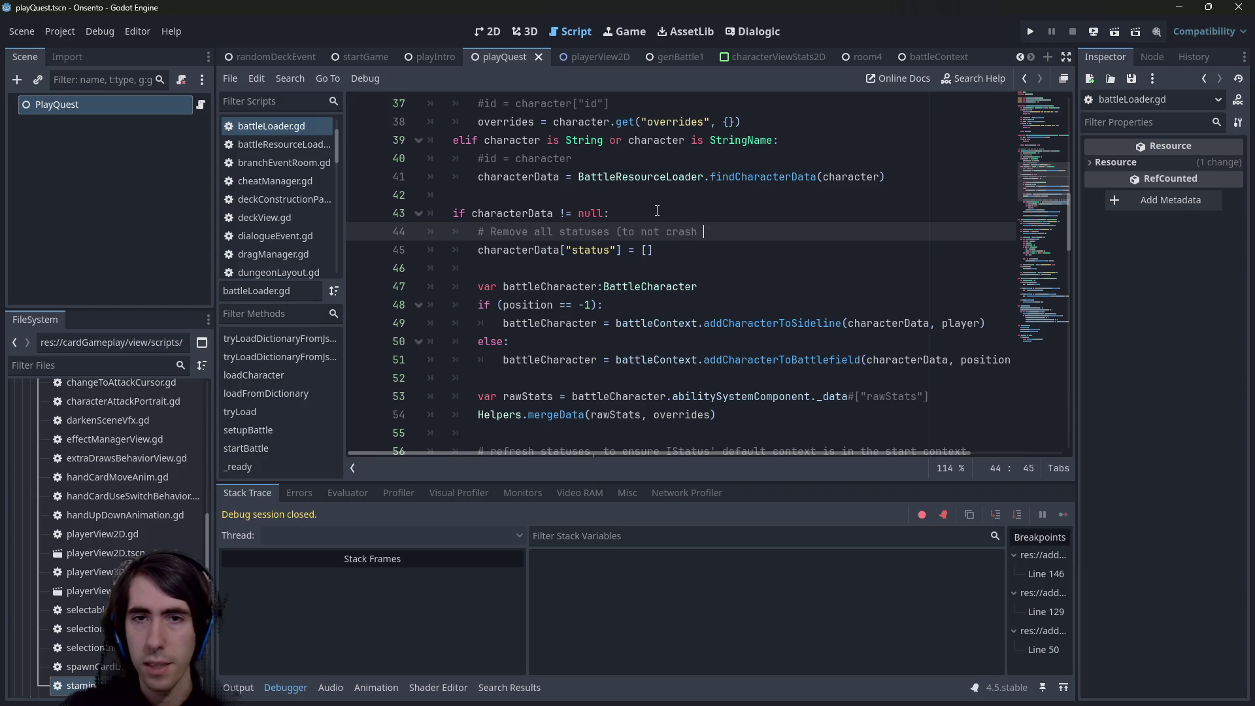
pyautogui.write('for')
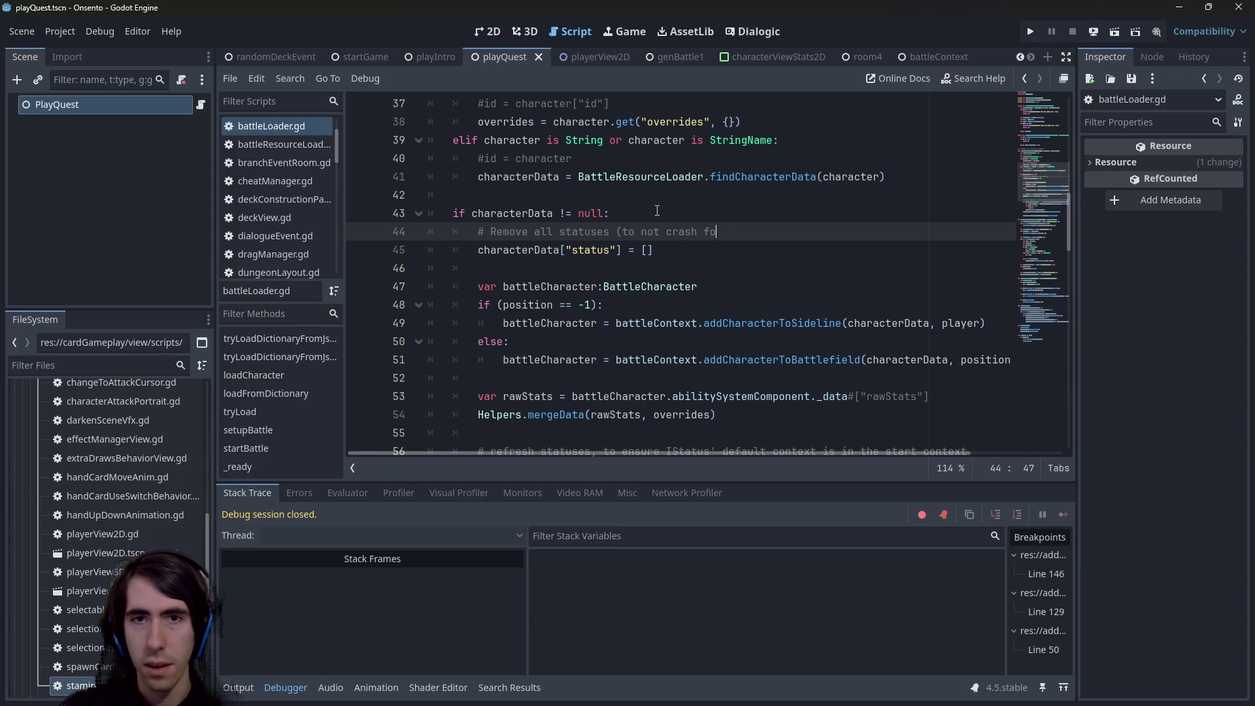
pyautogui.press('BackSpace')
pyautogui.press('BackSpace')
pyautogui.press('BackSpace')
pyautogui.write('rom duration specific ones')
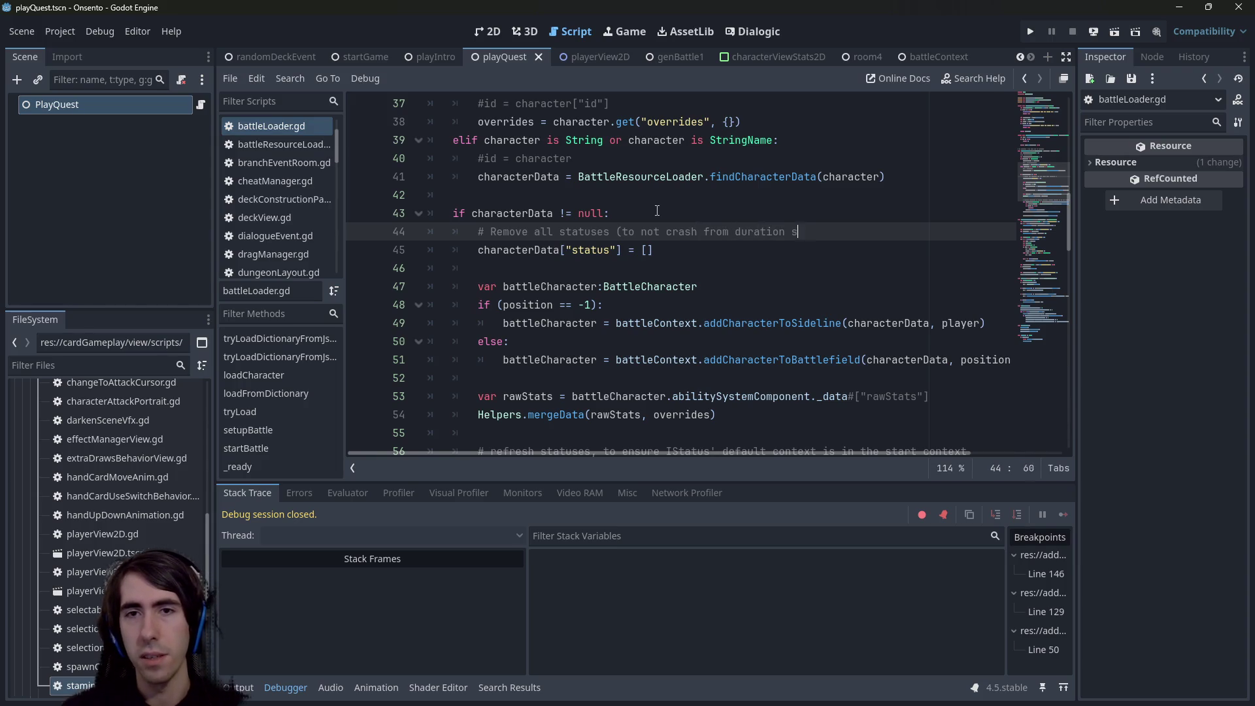
pyautogui.write(')')
pyautogui.press('Return')
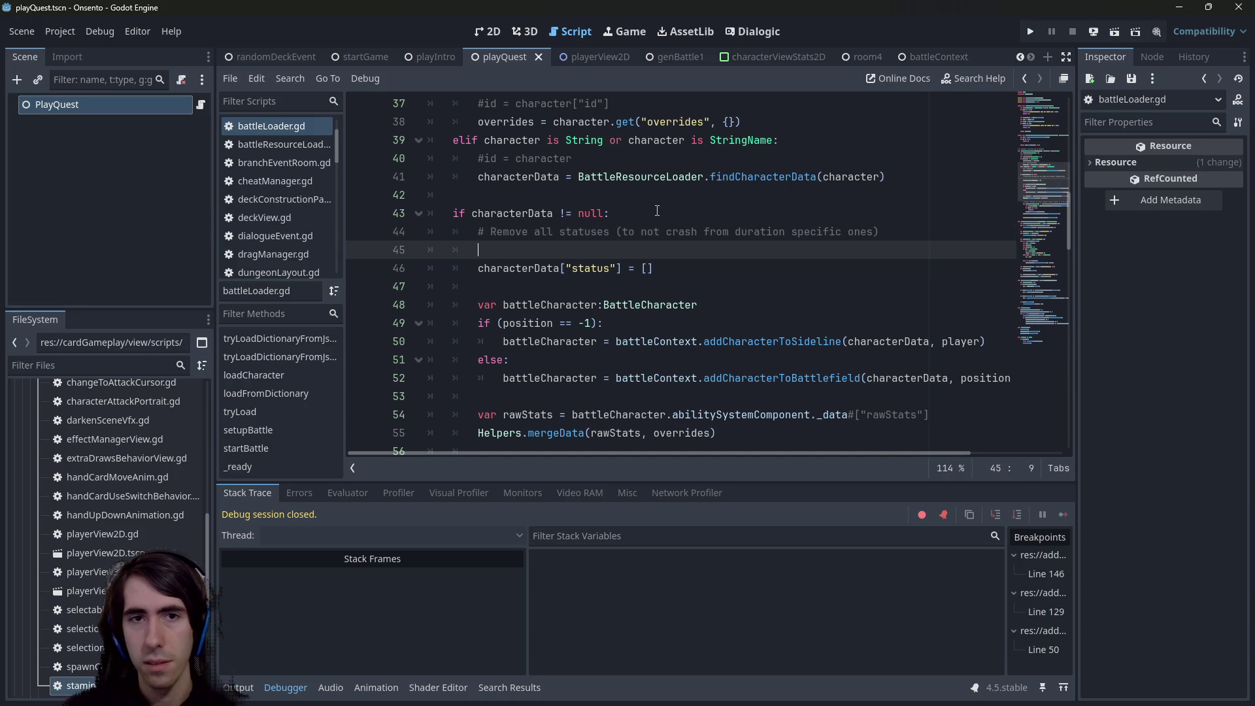
pyautogui.hotkey('ctrl', 'BackSpace')
pyautogui.hotkey('ctrl', 'BackSpace')
pyautogui.hotkey('ctrl', 'BackSpace')
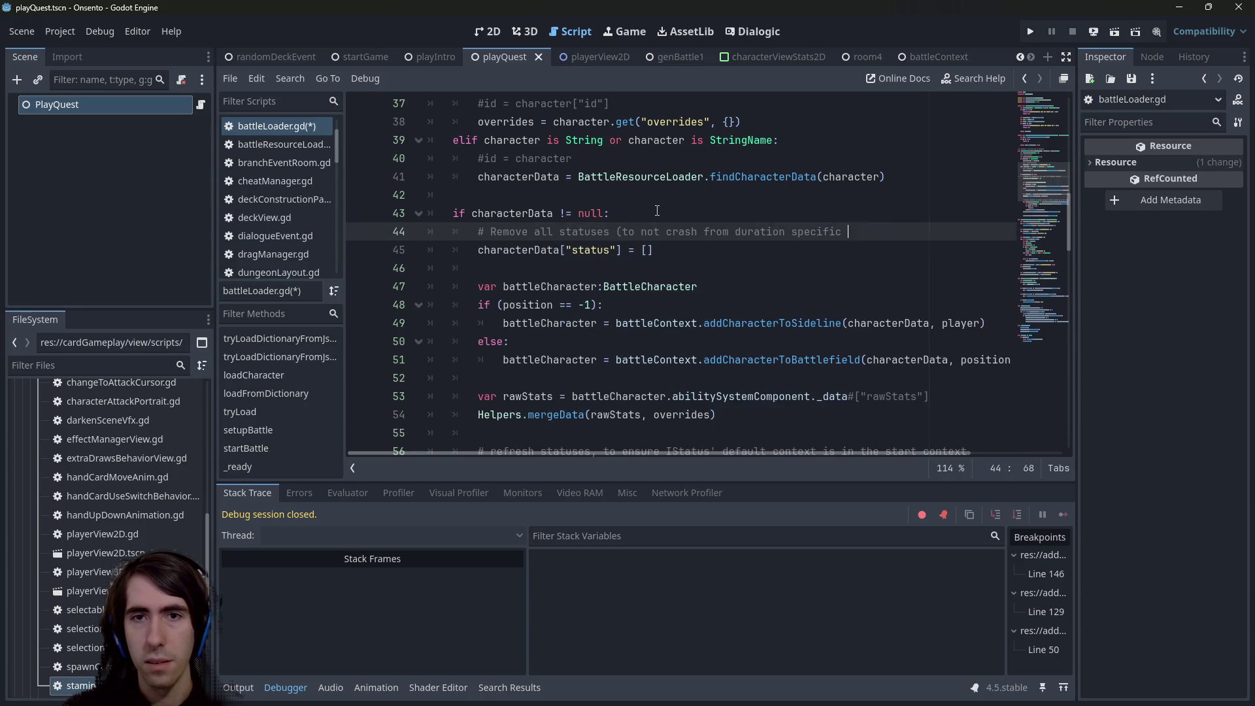
pyautogui.write('invalid')
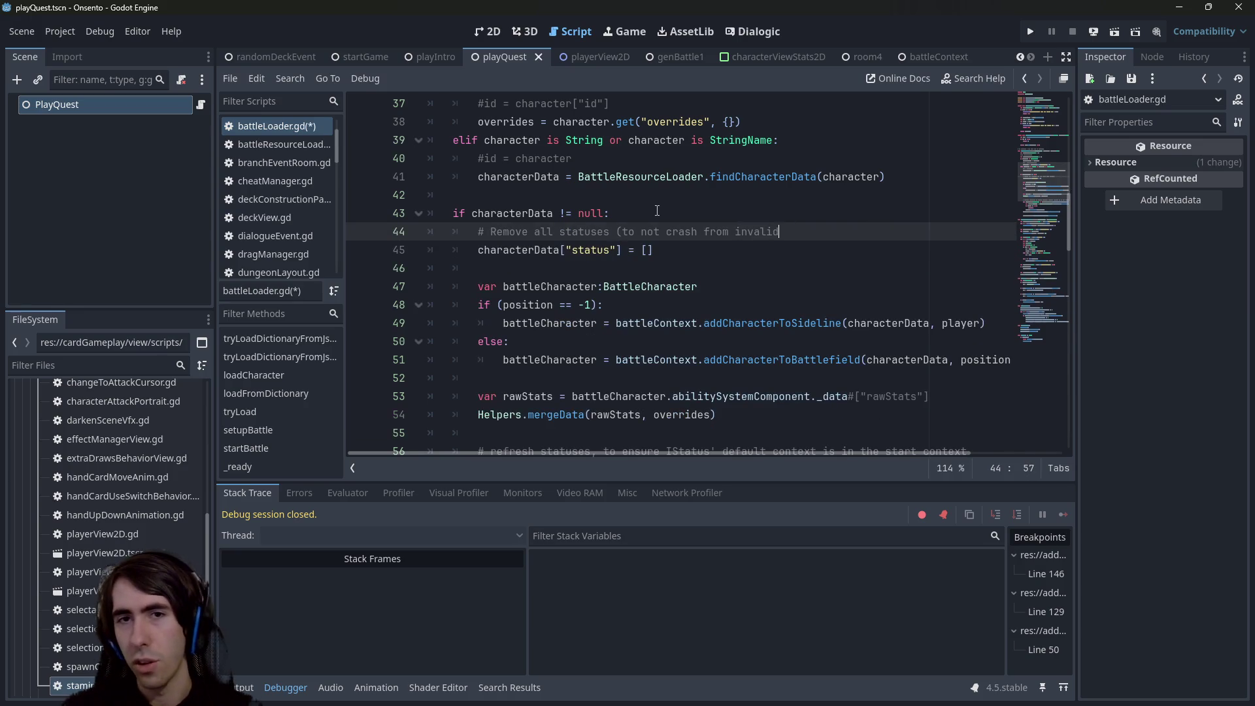
pyautogui.write(' references')
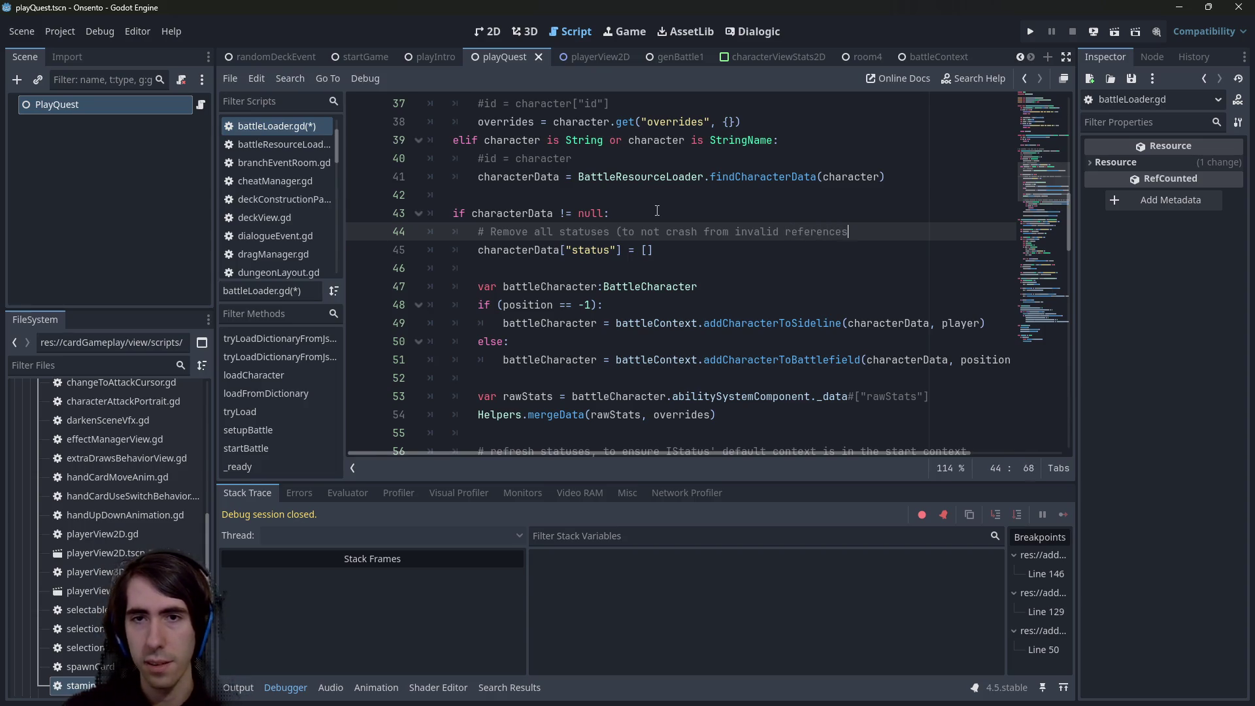
pyautogui.write(')')
pyautogui.hotkey('ctrl', 'Left')
pyautogui.hotkey('ctrl', 'Left')
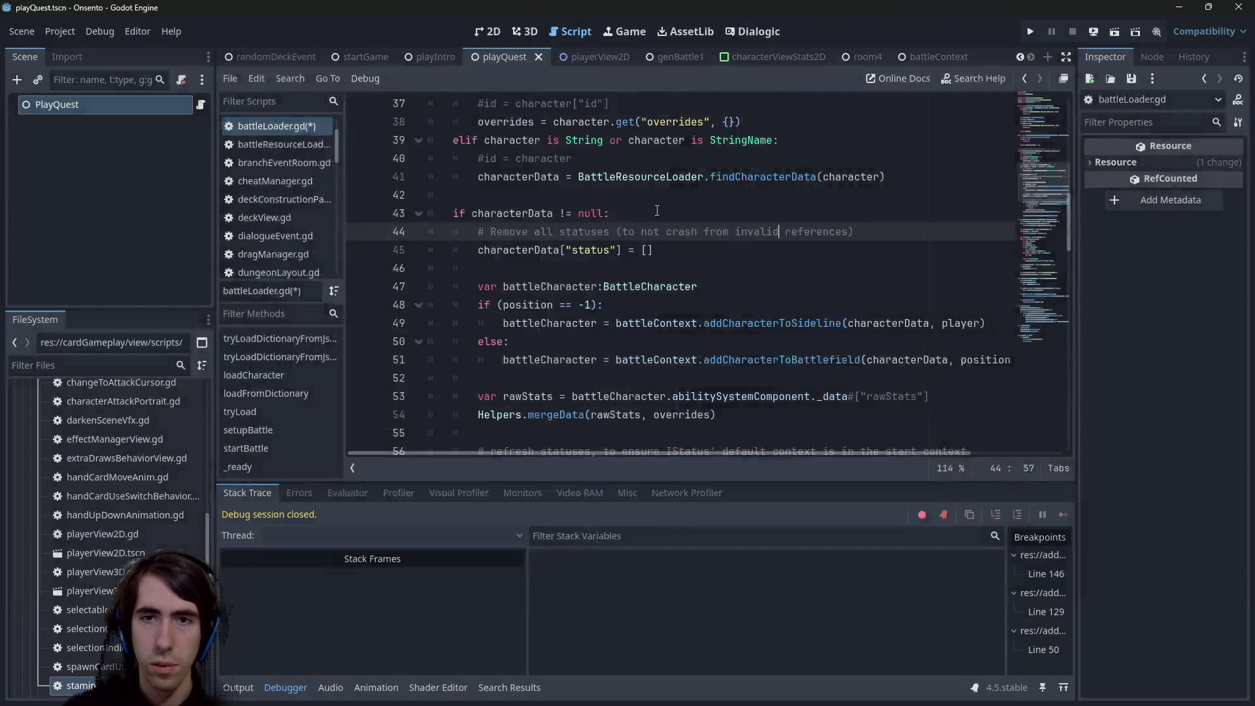
pyautogui.write('old')
pyautogui.press('End')
# Add '# TODO : keep permanent statuses? (e.g. curses etc)' below it and save the script
pyautogui.press('Return')
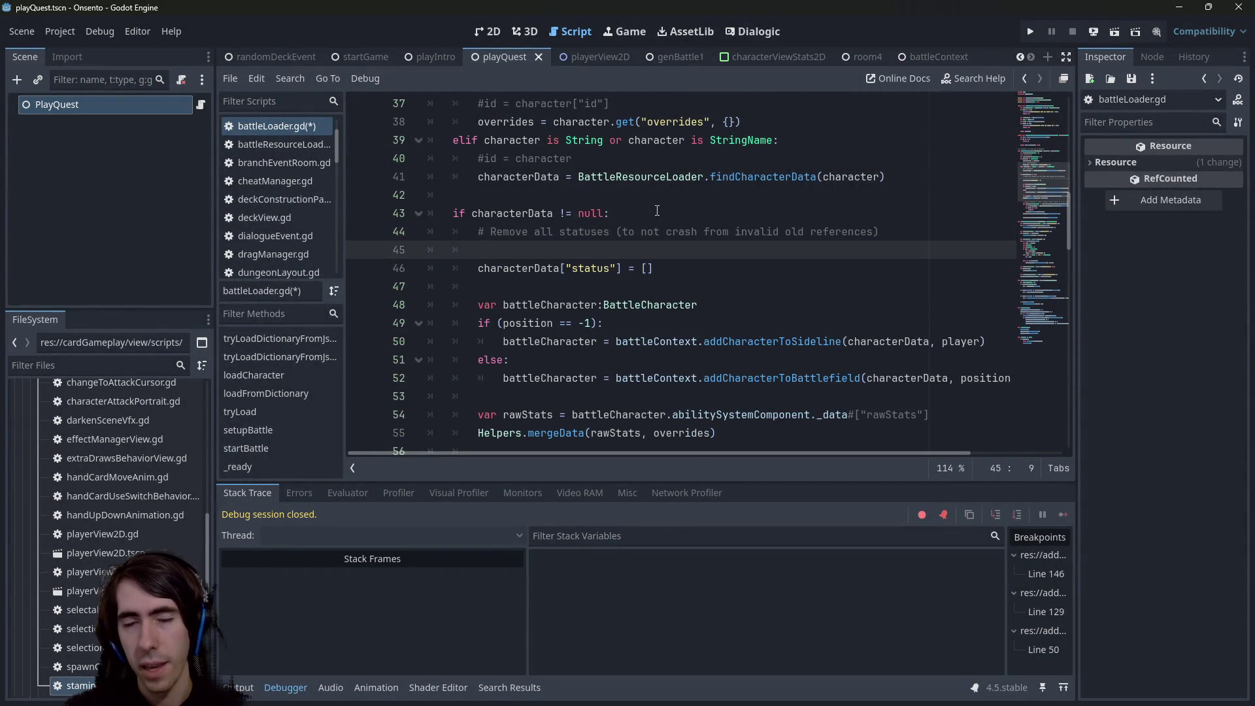
pyautogui.write('# TODO : ')
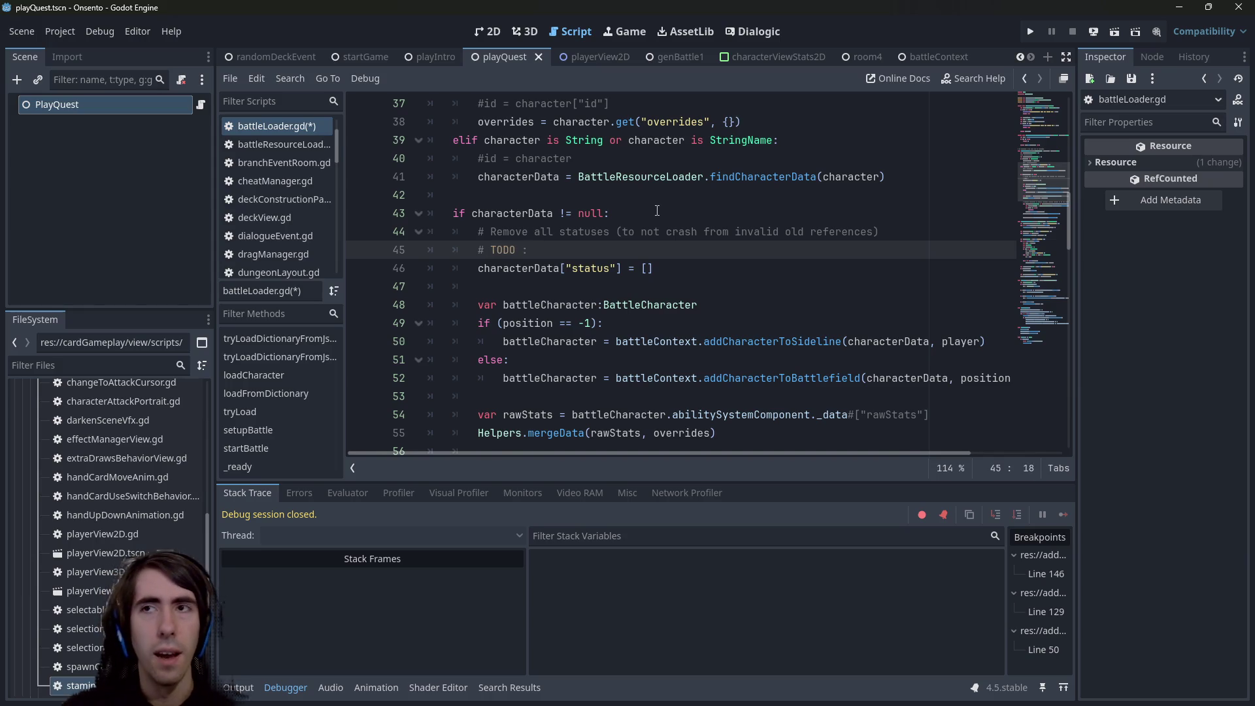
pyautogui.write('keep stat')
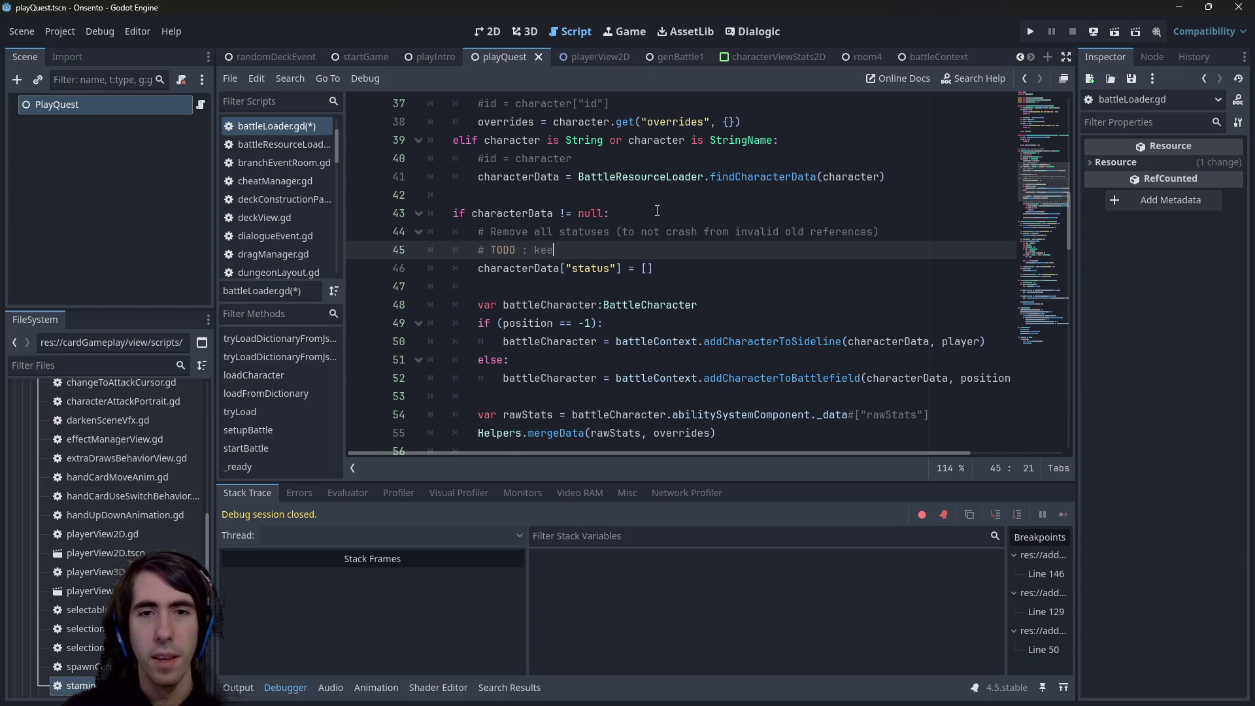
pyautogui.write('uses')
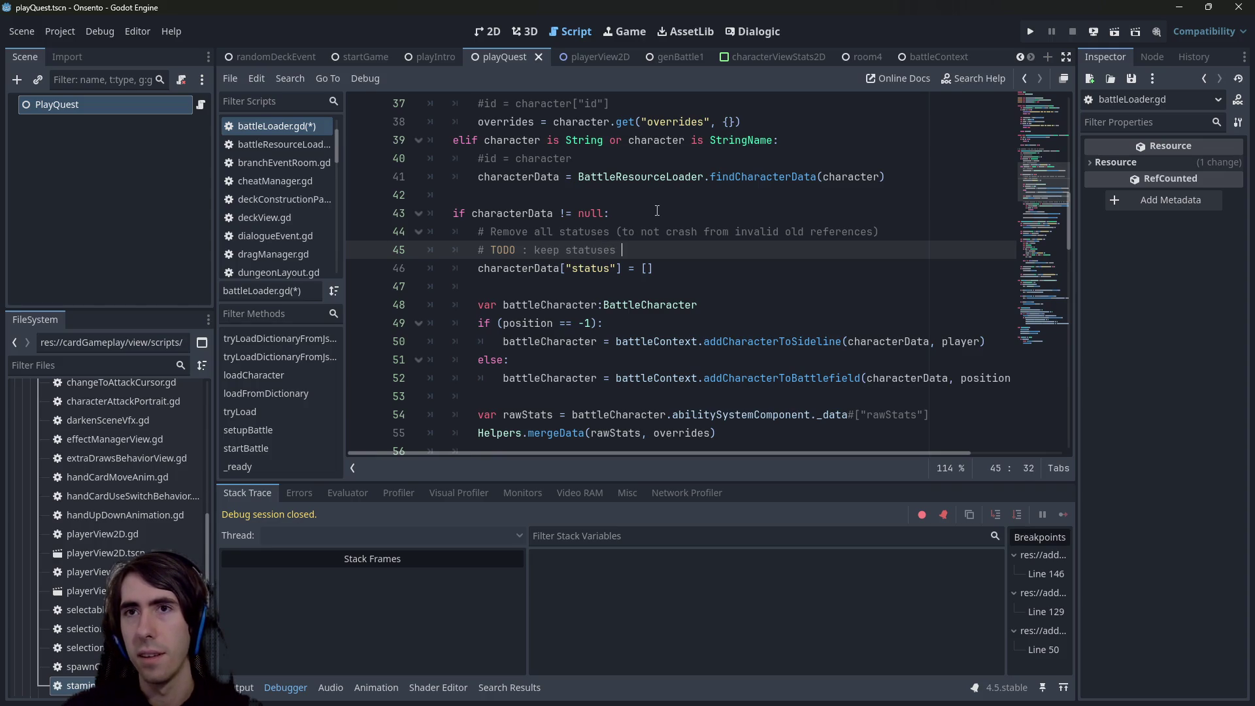
pyautogui.hotkey('ctrl', 'Left')
pyautogui.write('permanent')
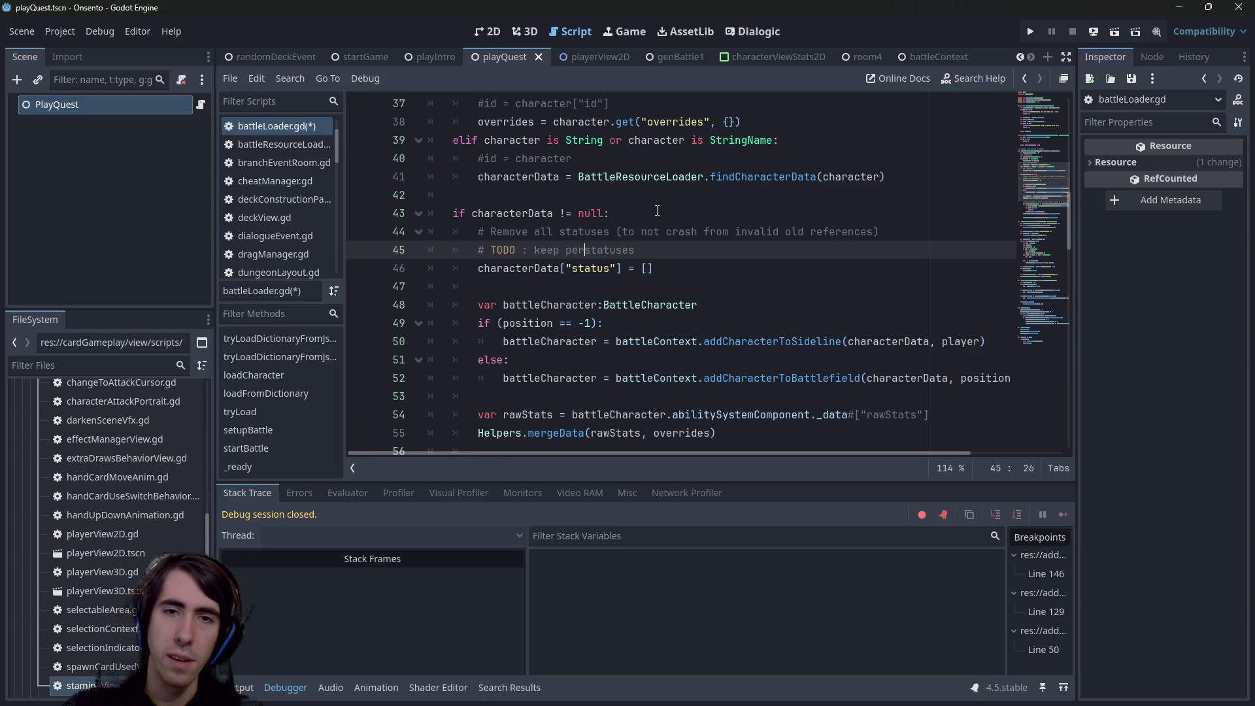
pyautogui.press('End')
pyautogui.write('? (cure')
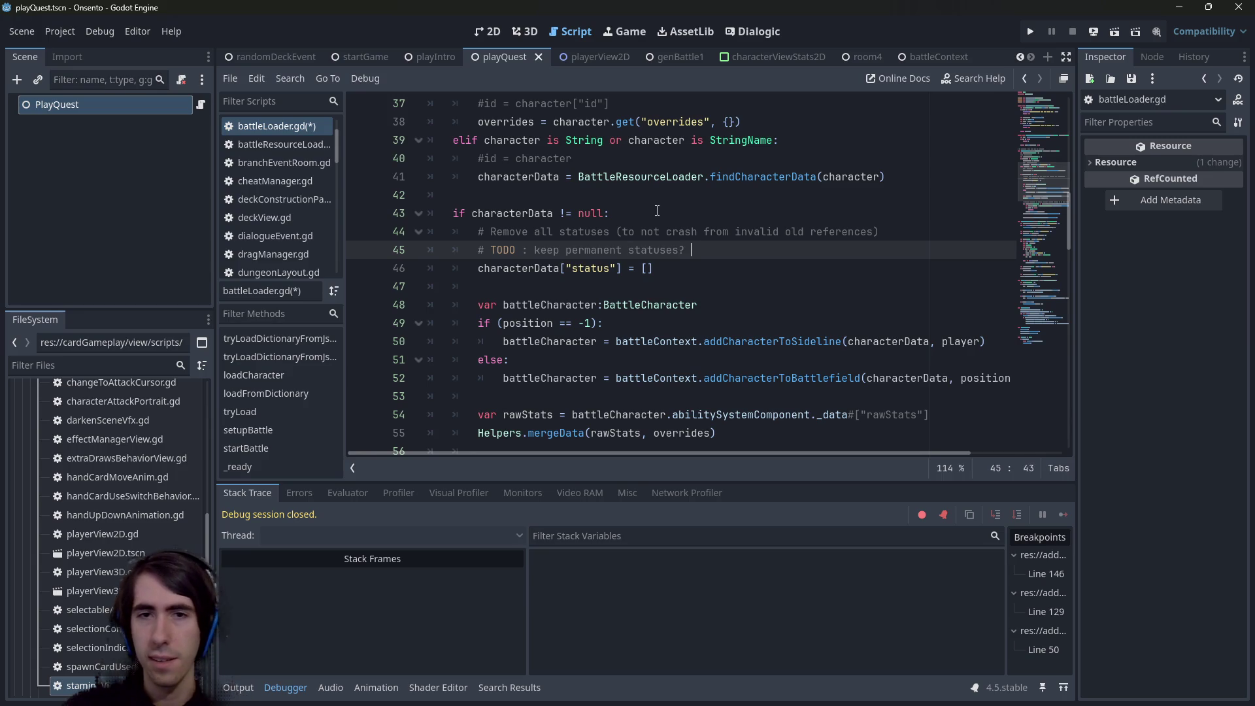
pyautogui.press('BackSpace')
pyautogui.write('ses')
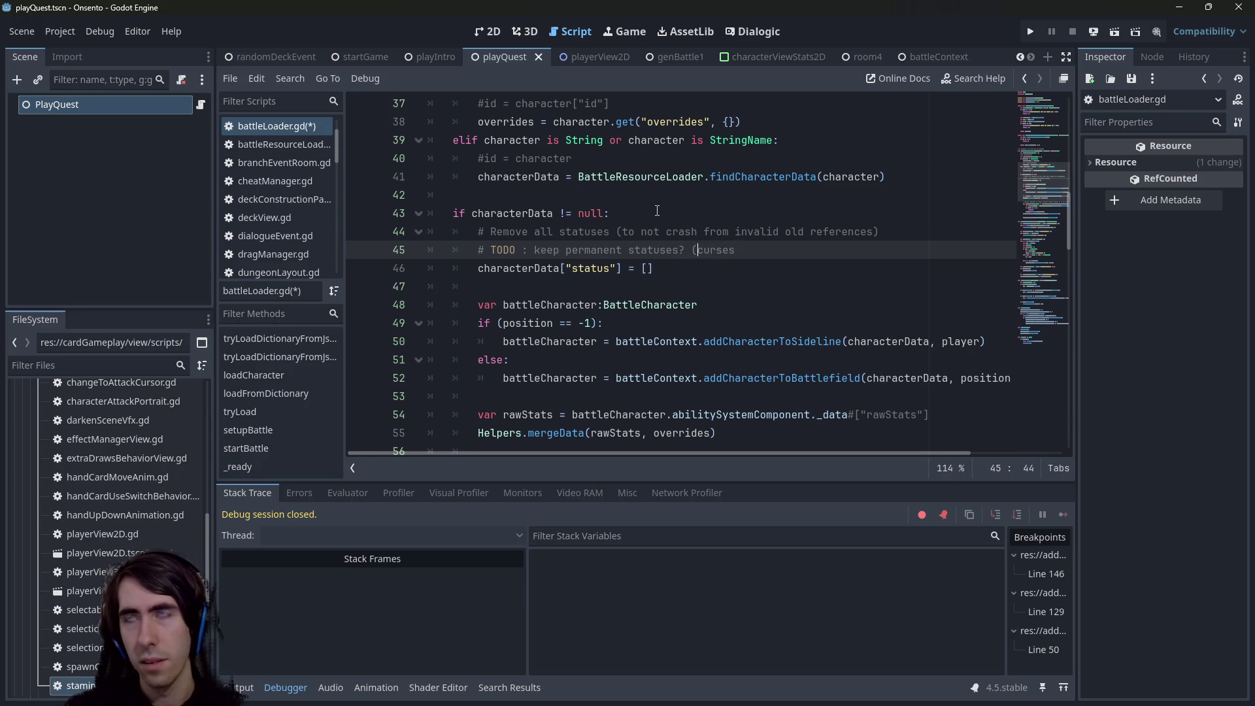
pyautogui.hotkey('ctrl', 'Left')
pyautogui.write('e.g. curses')
pyautogui.write(' etc)')
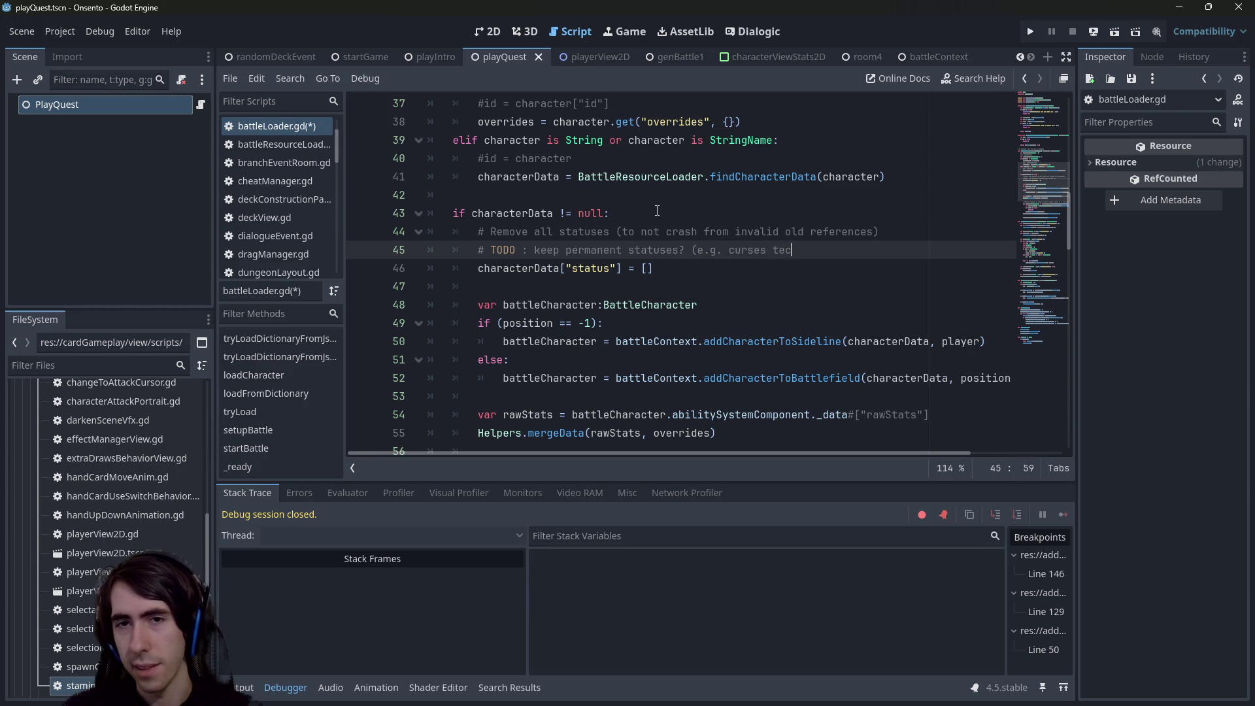
pyautogui.hotkey('ctrl', 's')
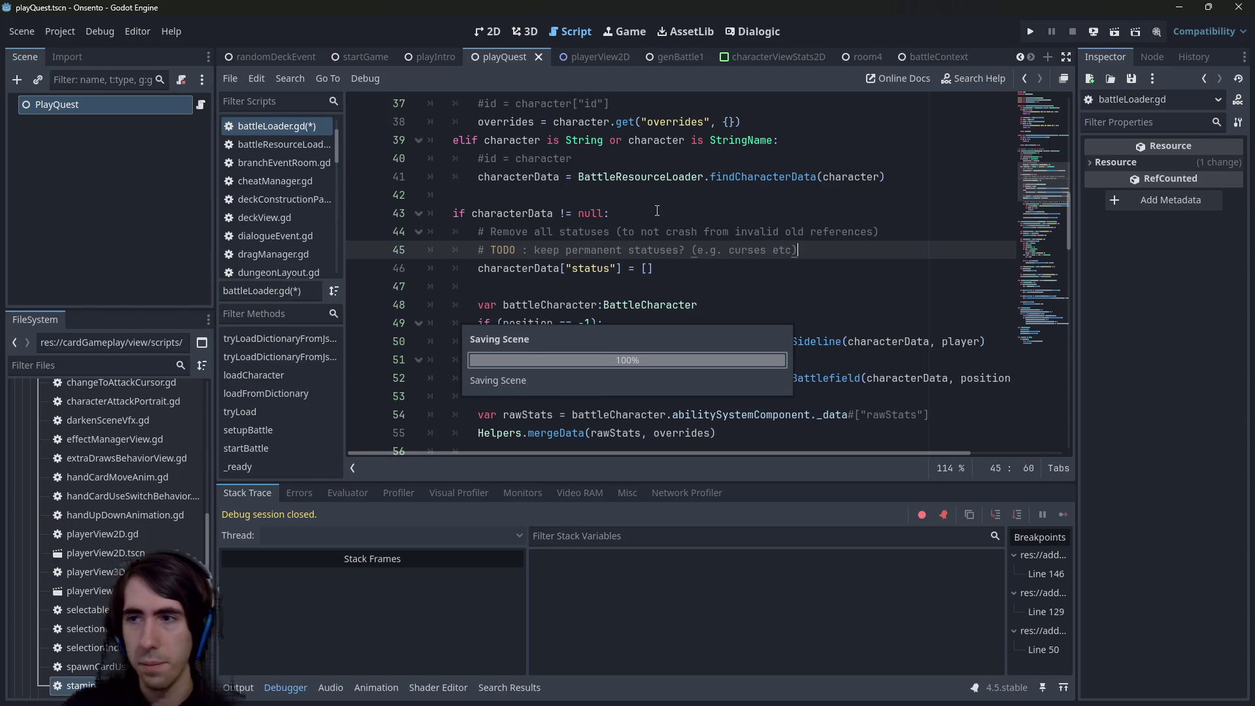
# Open PlayQuest's script and jump to the startQuest and Quest class definitions
pyautogui.click(672, 268)
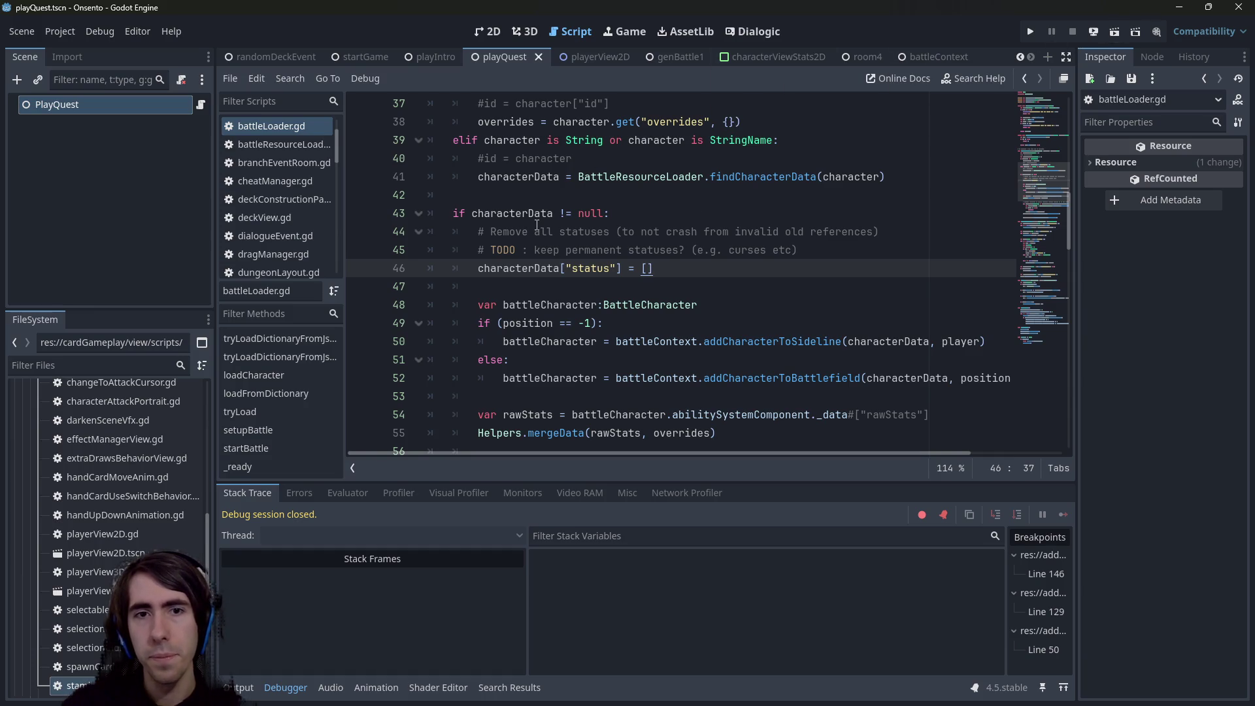
pyautogui.click(201, 106)
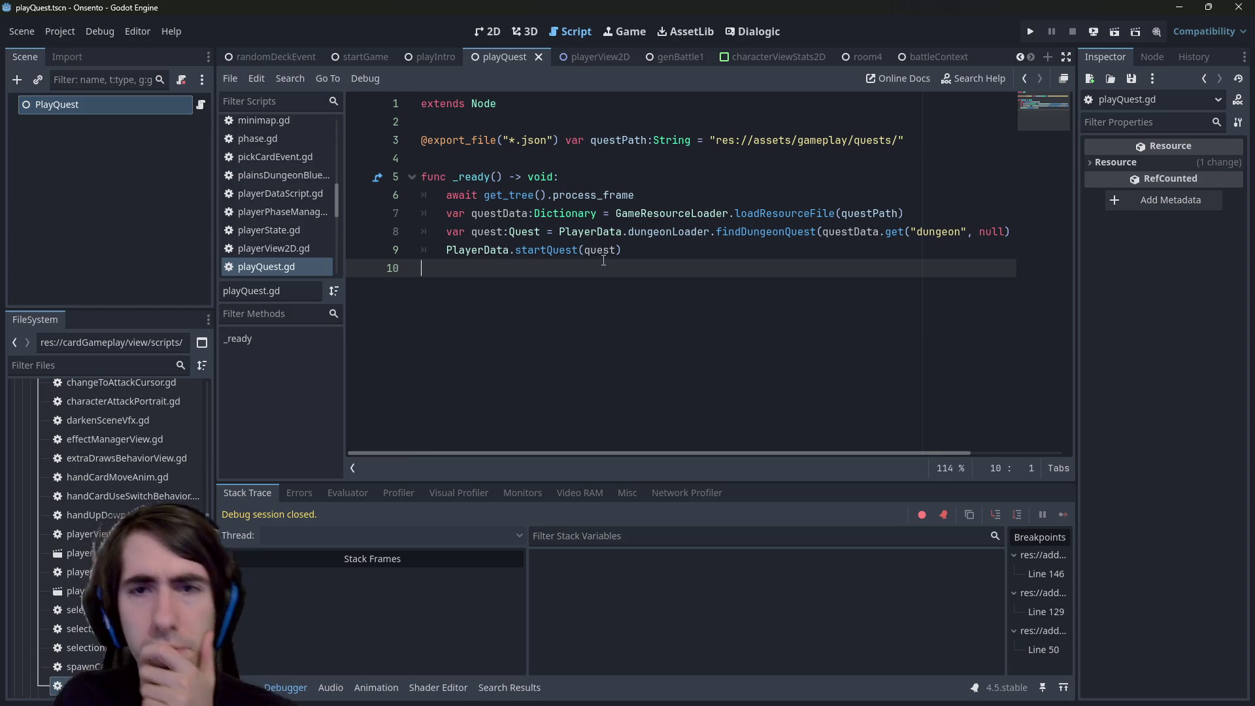
pyautogui.click(683, 237)
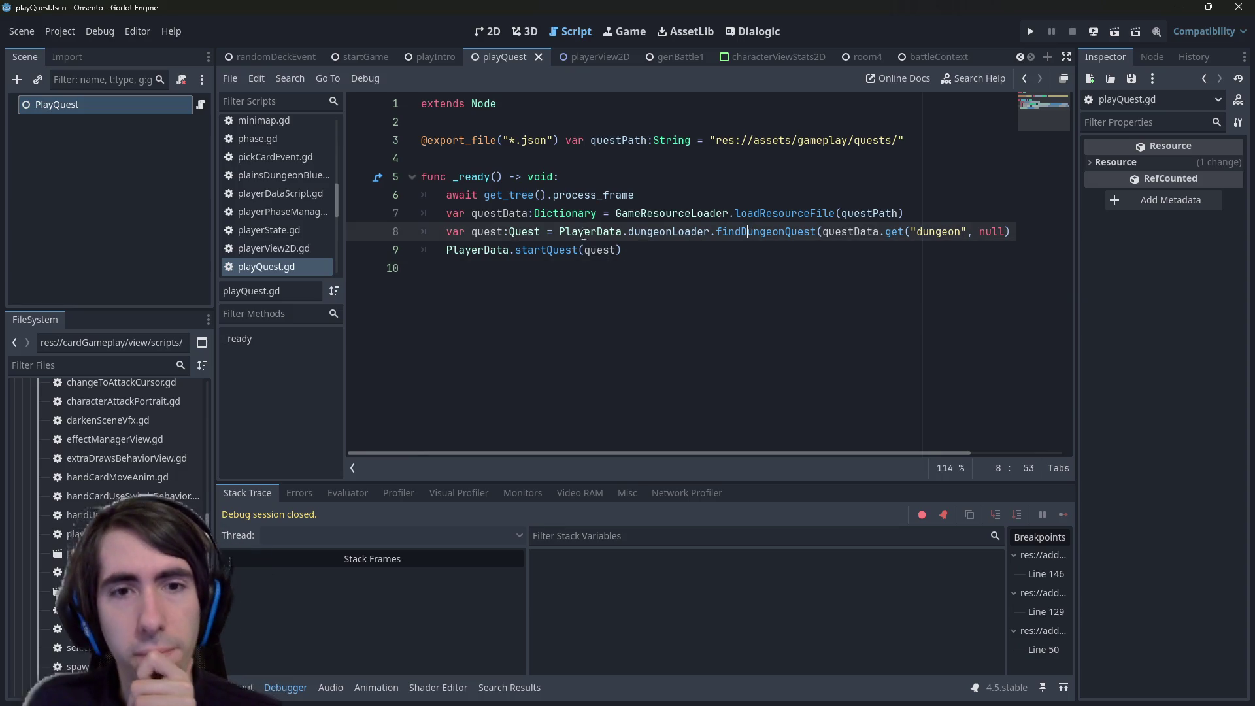
pyautogui.click(528, 250)
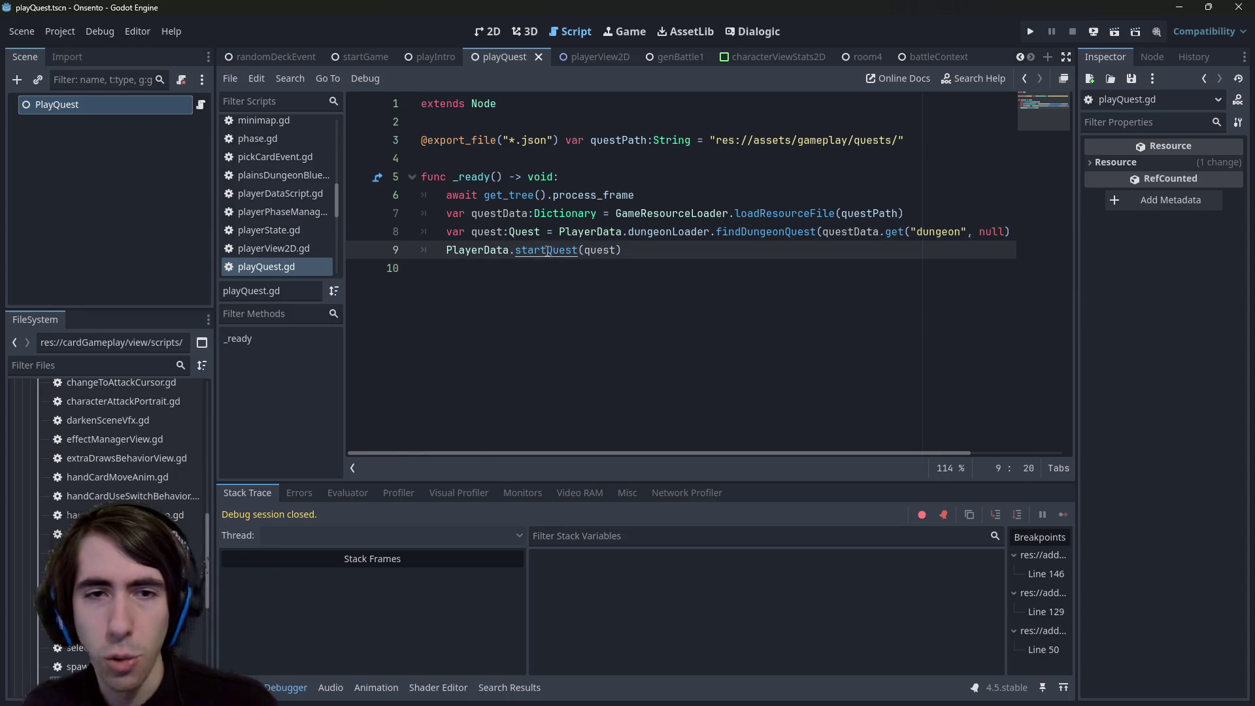
pyautogui.keyDown('ctrl'); pyautogui.click(543, 251); pyautogui.keyUp('ctrl')
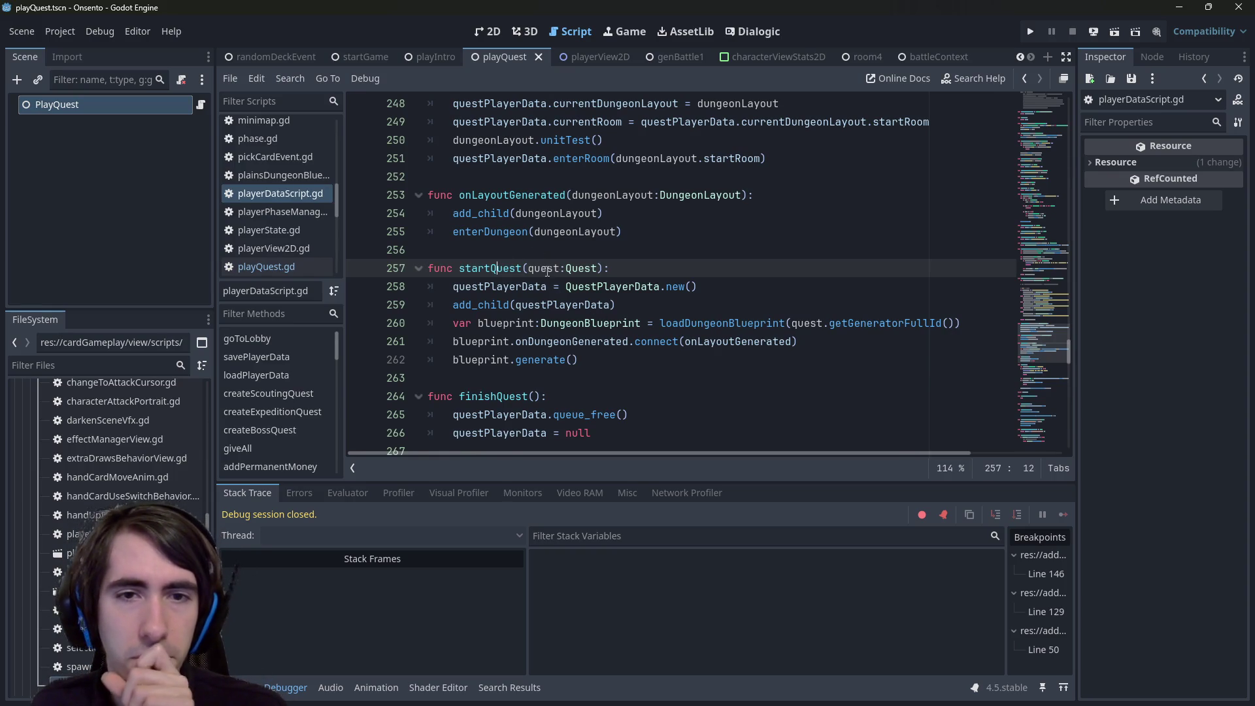
pyautogui.keyDown('ctrl'); pyautogui.click(581, 268); pyautogui.keyUp('ctrl')
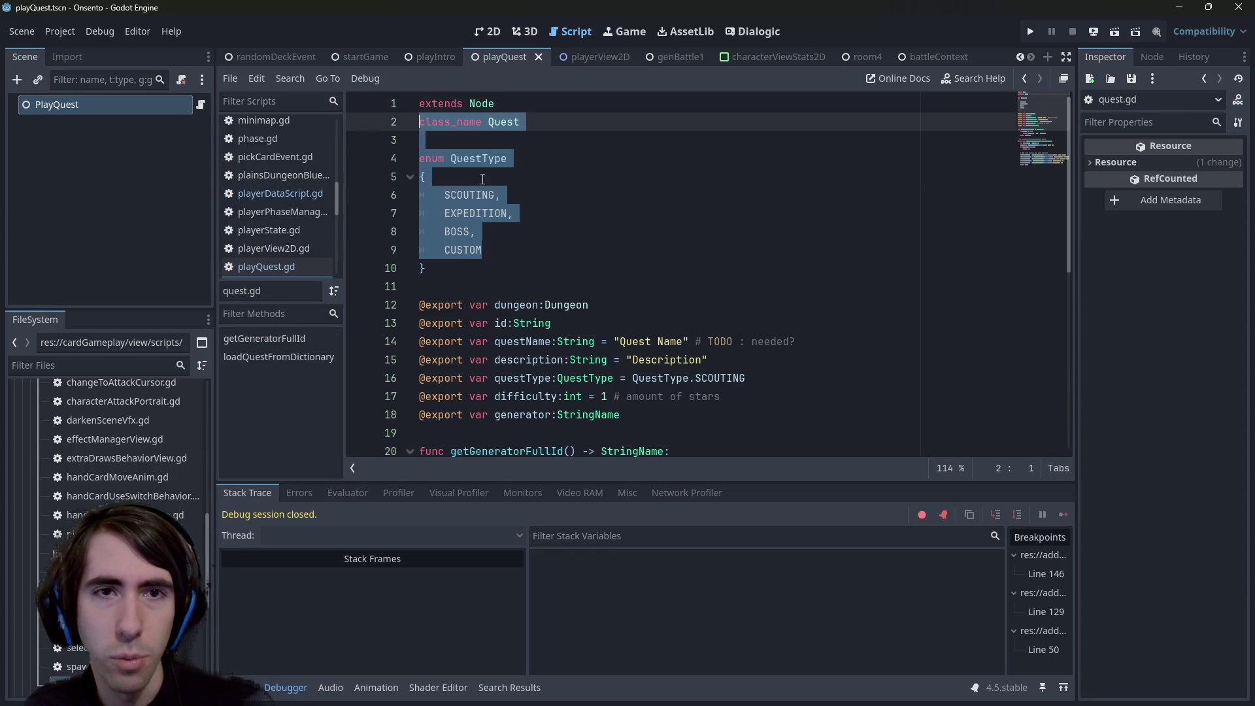
# Review the Quest properties and startQuest's parameters, then switch to the genBattle1 scene
pyautogui.scroll(-3, 483, 179)
pyautogui.scroll(1, 492, 187)
pyautogui.moveTo(625, 305)
pyautogui.mouseDown()
pyautogui.moveTo(431, 268)
pyautogui.moveTo(549, 250)
pyautogui.mouseUp()
pyautogui.click(749, 256)
pyautogui.hotkey('alt', 'Left')
pyautogui.hotkey('alt', 'Left')
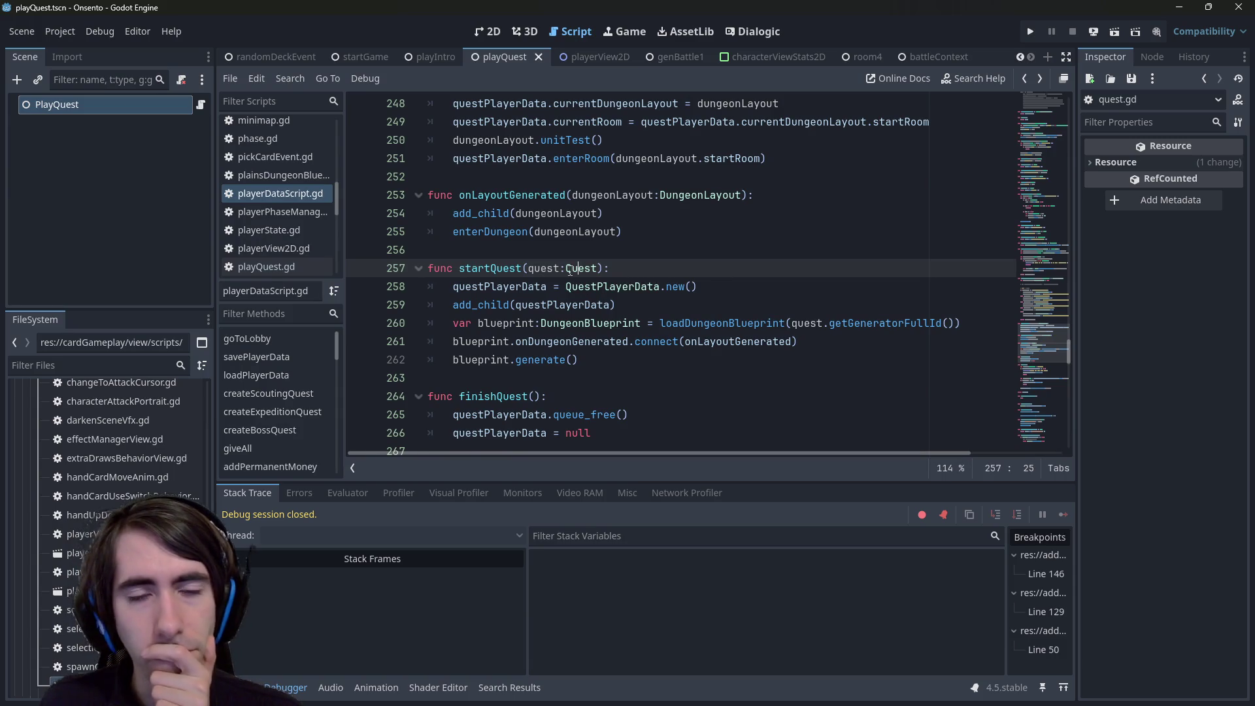
pyautogui.doubleClick(540, 270)
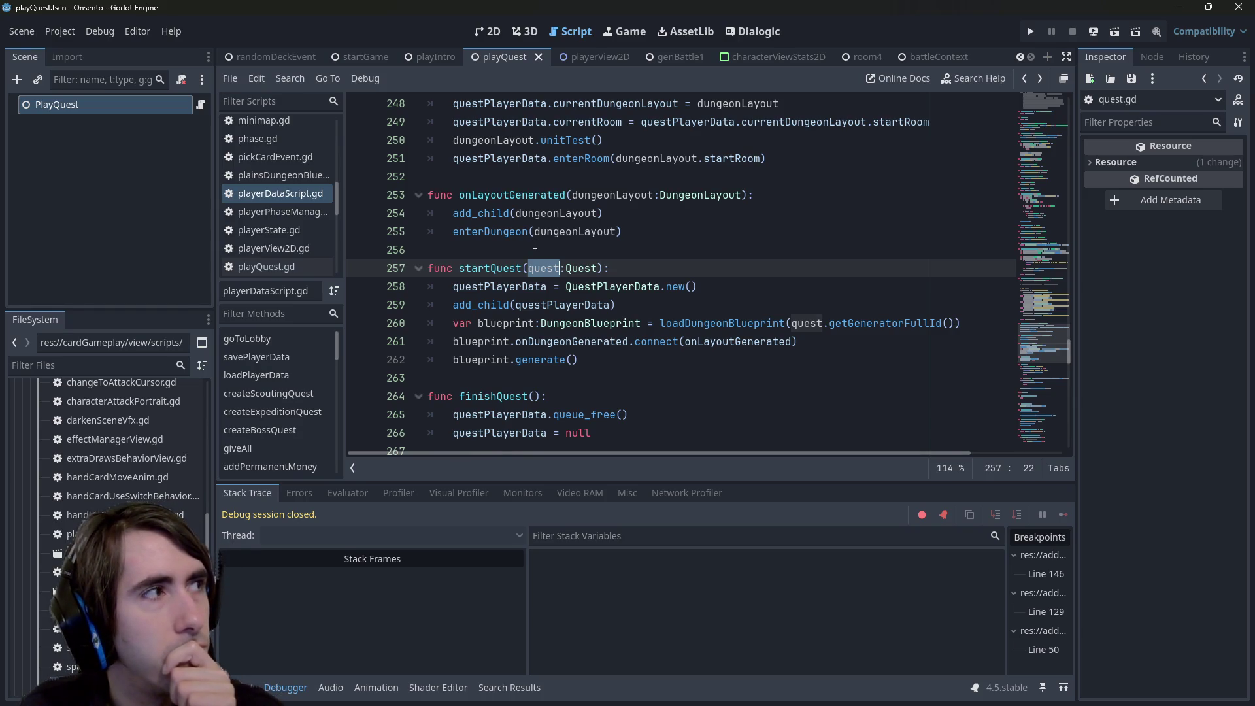
pyautogui.doubleClick(525, 286)
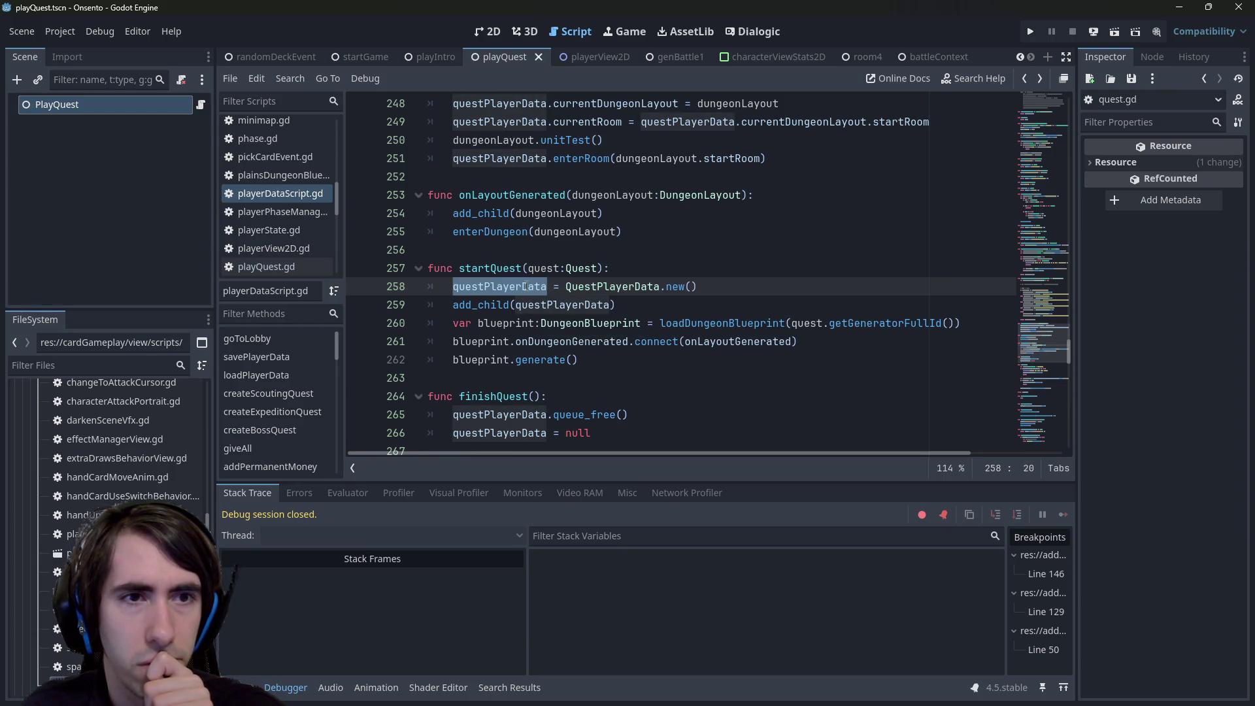
pyautogui.click(651, 57)
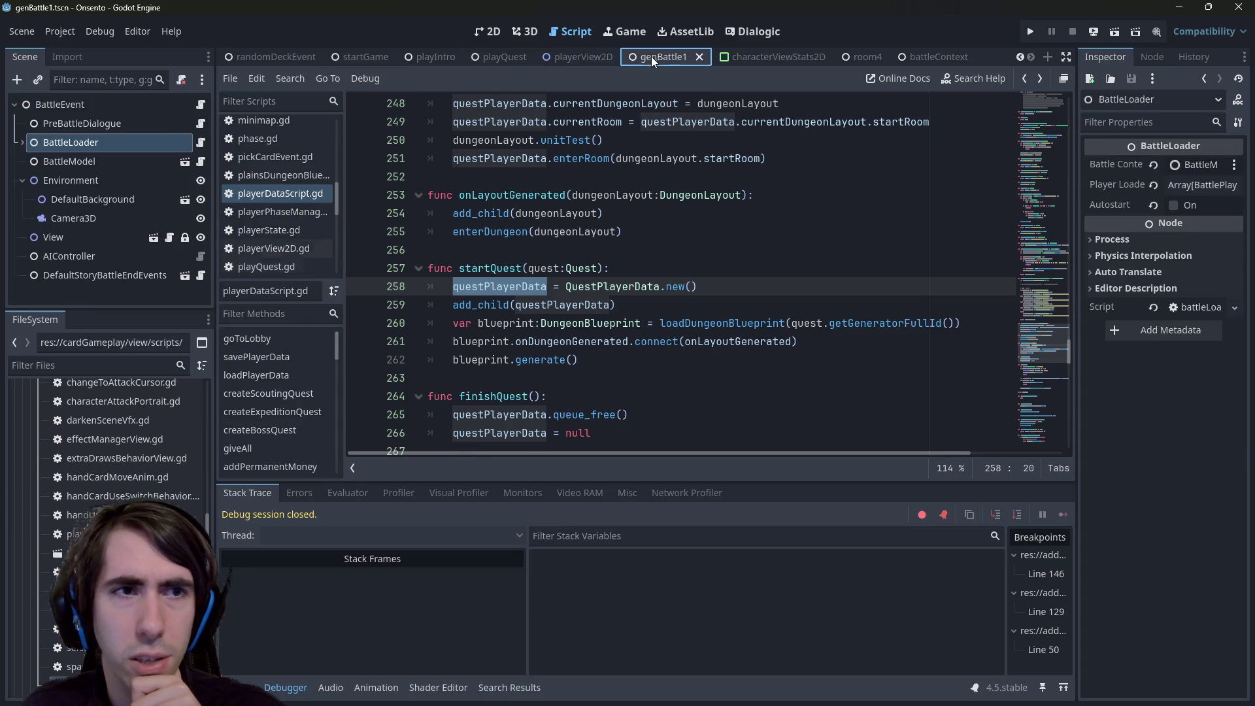
# Open battleLoader.gd from the BattleLoader node and locate the loadFromDictionary function
pyautogui.click(201, 143)
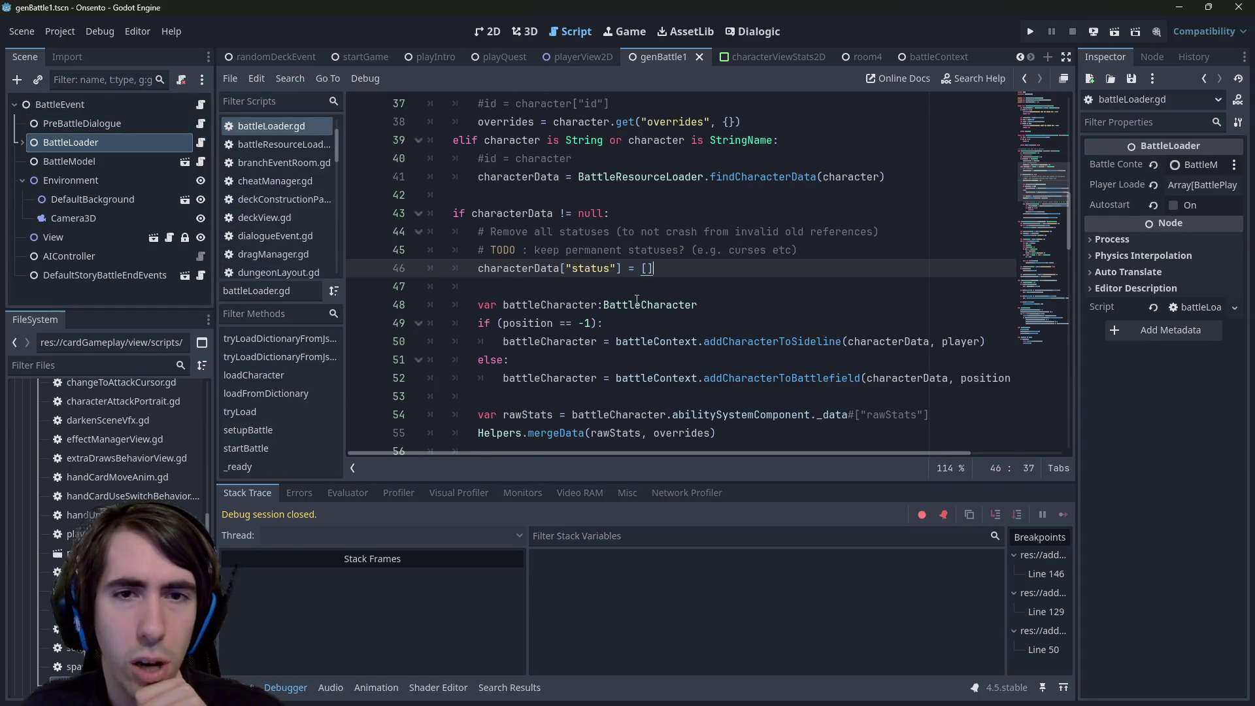
pyautogui.scroll(5, 638, 301)
pyautogui.scroll(-12, 560, 285)
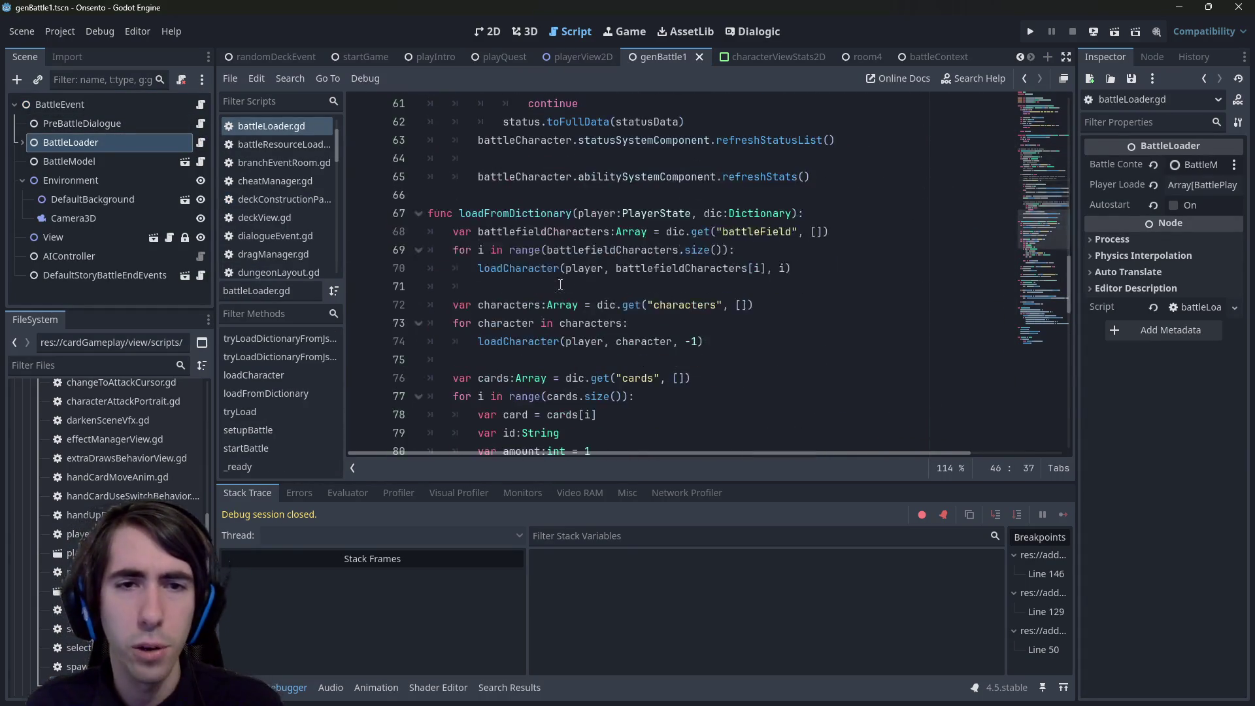
pyautogui.hotkey('ctrl', 'f')
pyautogui.press('BackSpace')
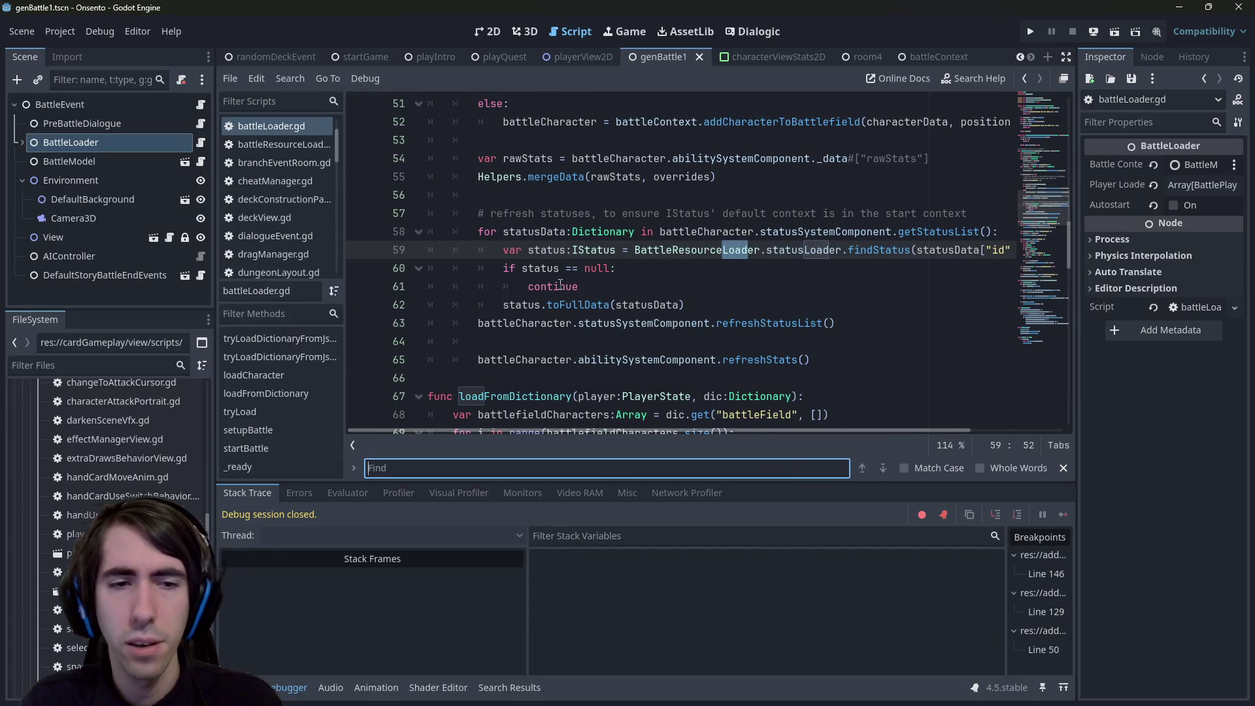
pyautogui.press('Escape')
pyautogui.scroll(-4, 523, 228)
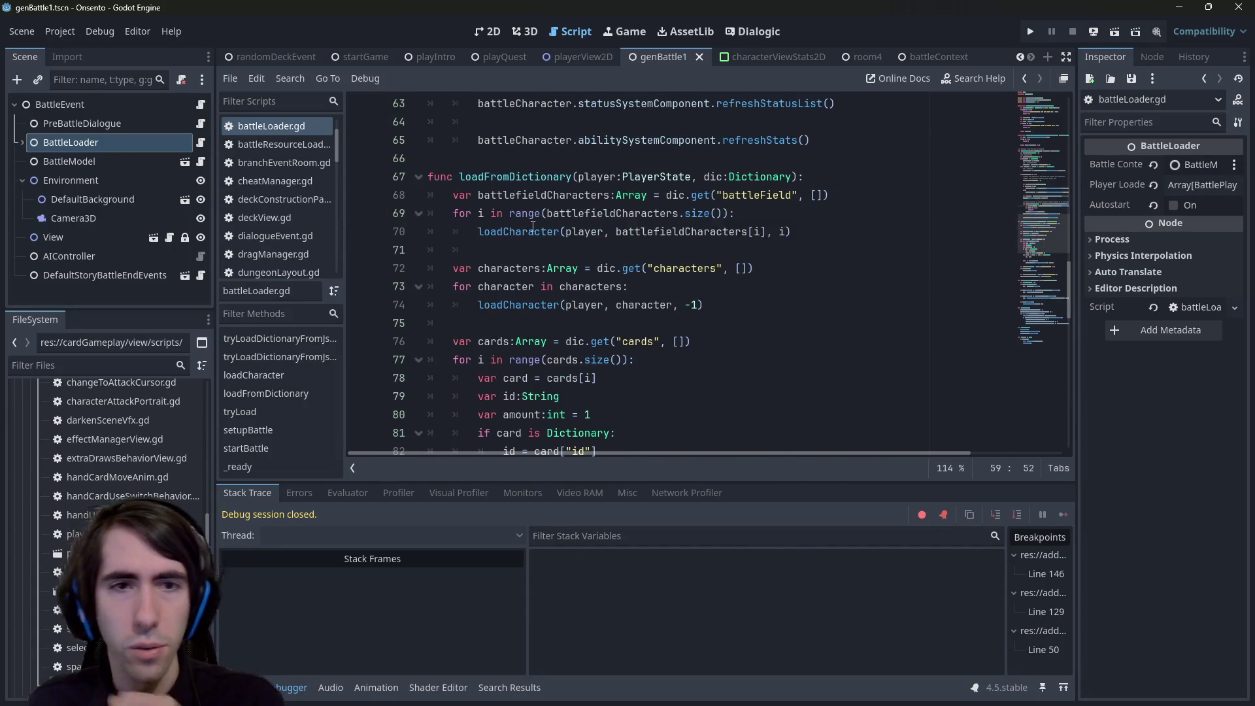
pyautogui.doubleClick(504, 177)
pyautogui.scroll(-1, 497, 196)
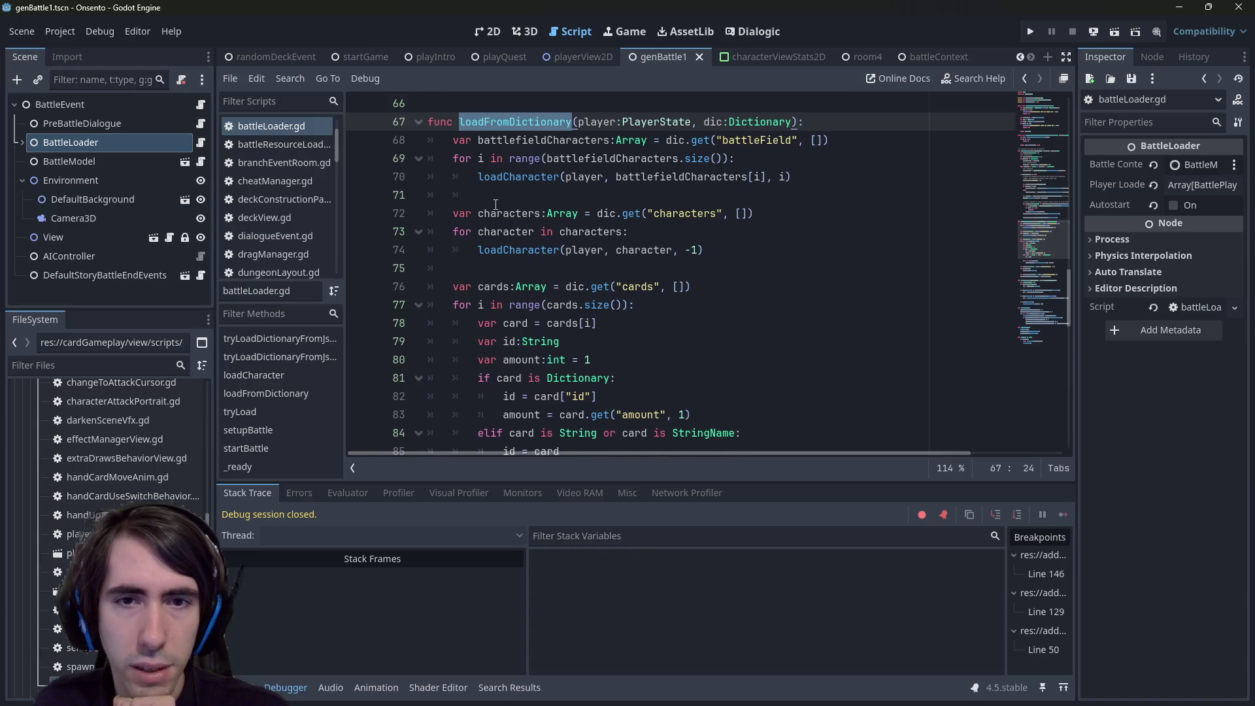
pyautogui.scroll(-1, 496, 204)
pyautogui.scroll(1, 495, 209)
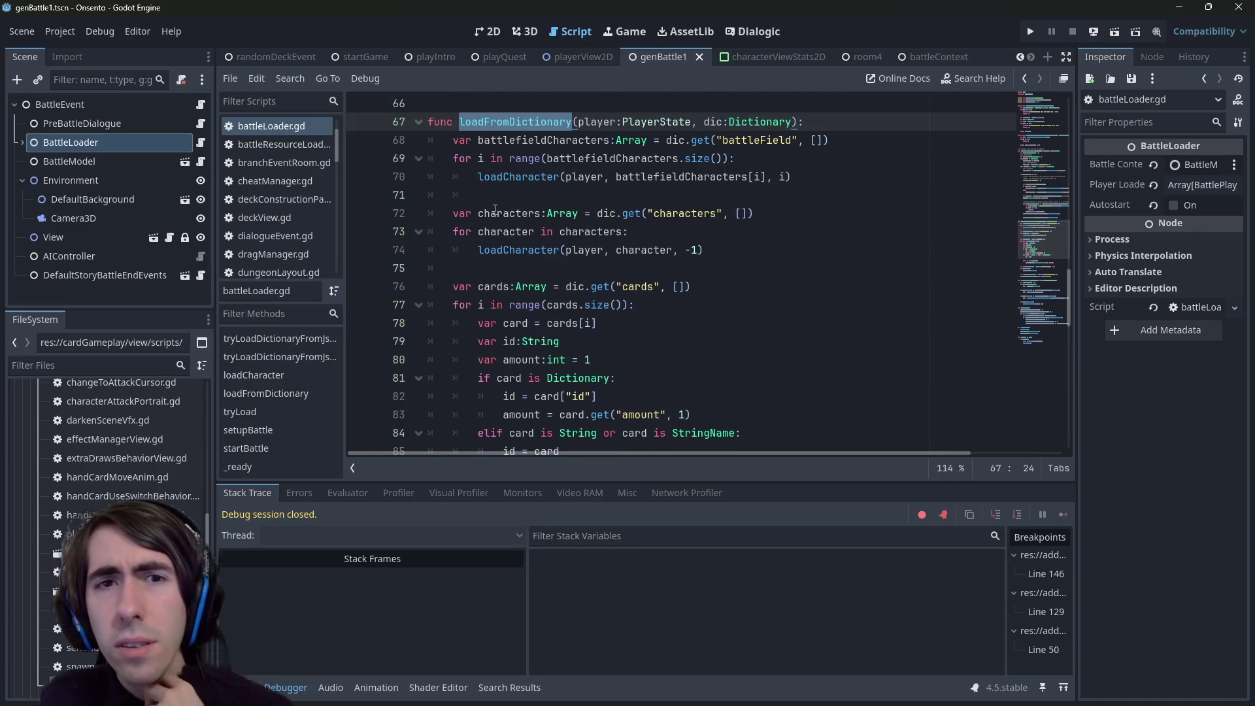
pyautogui.scroll(1, 526, 188)
pyautogui.click(523, 178)
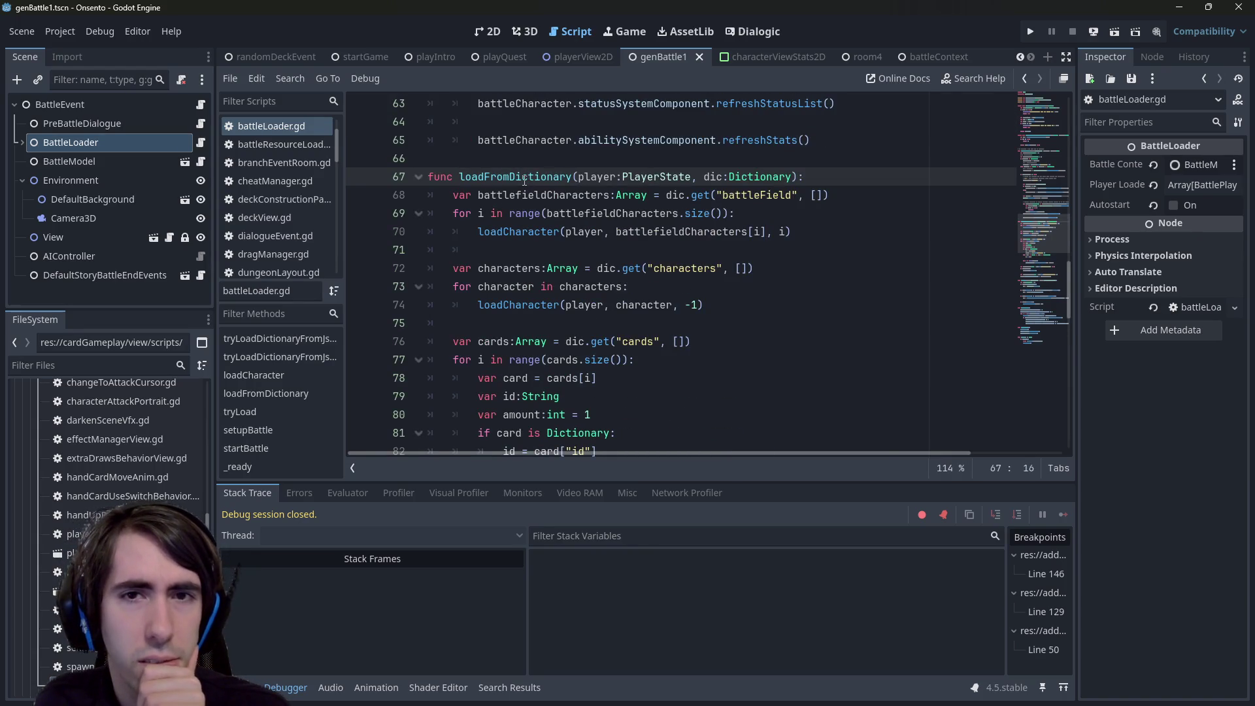
pyautogui.doubleClick(524, 178)
pyautogui.scroll(-8, 529, 209)
pyautogui.scroll(4, 532, 231)
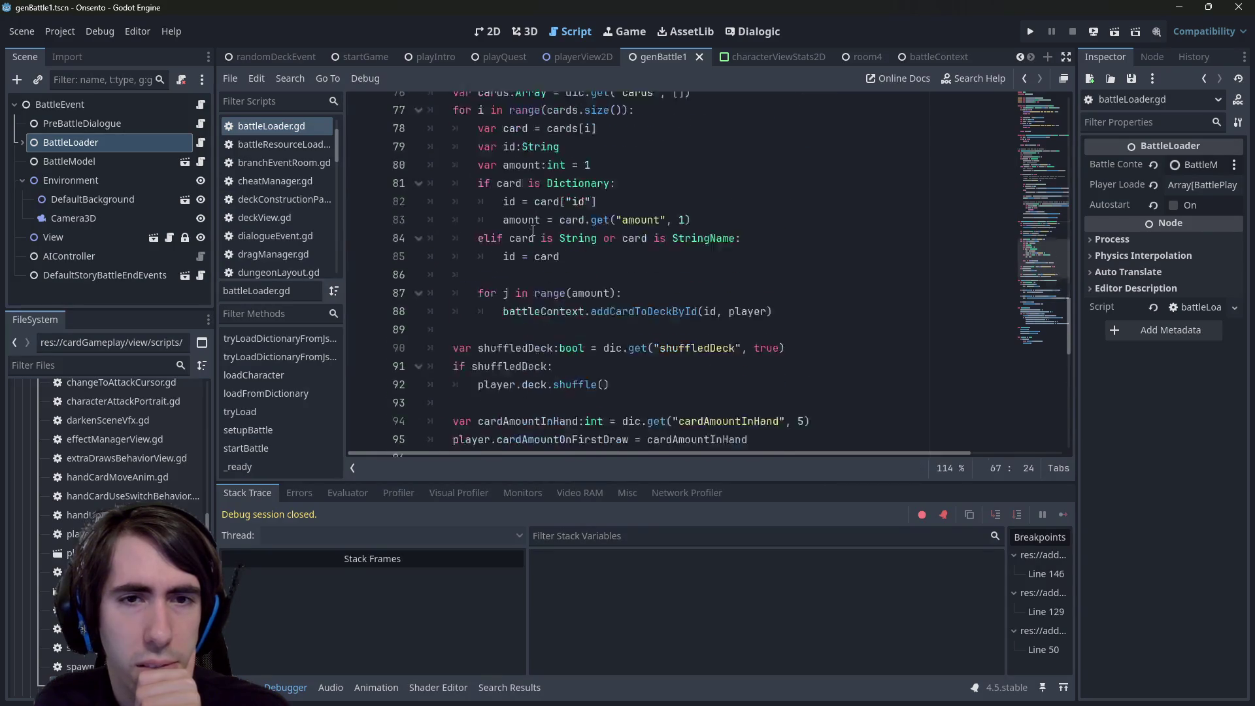
pyautogui.scroll(-2, 533, 231)
# Insert a new indented blank line after line 95 in loadFromDictionary
pyautogui.click(838, 360)
pyautogui.scroll(5, 838, 344)
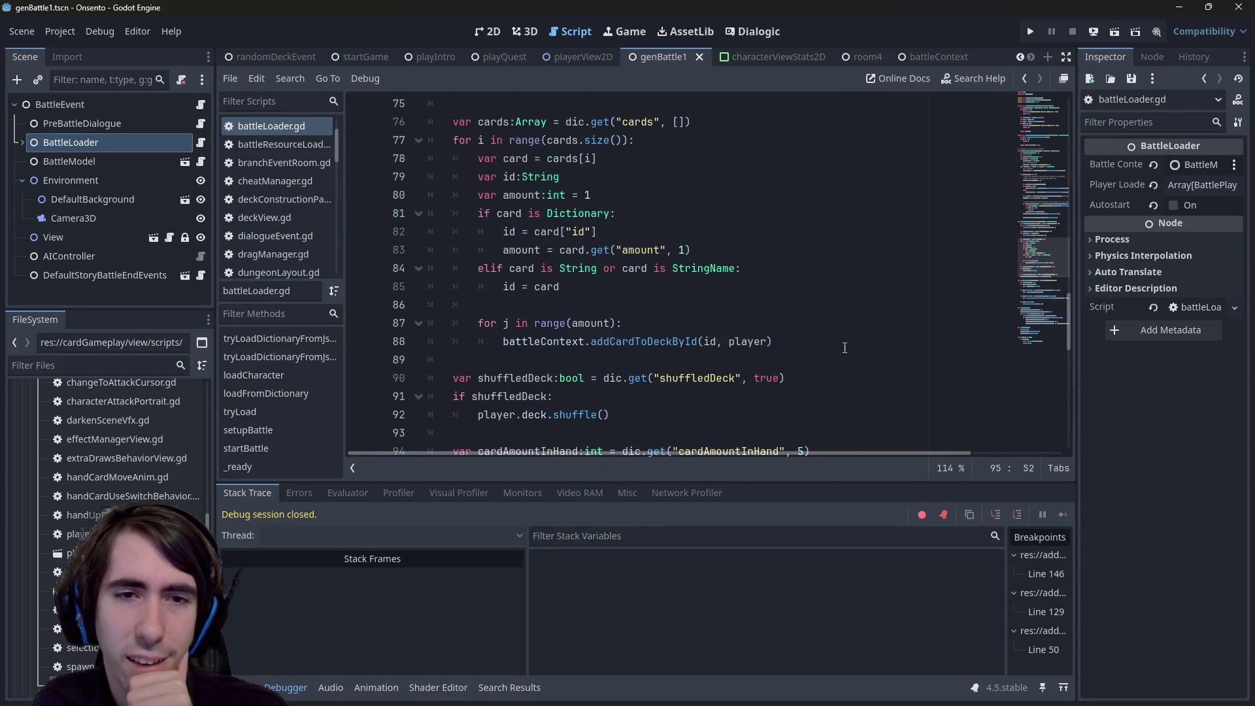
pyautogui.scroll(1, 834, 340)
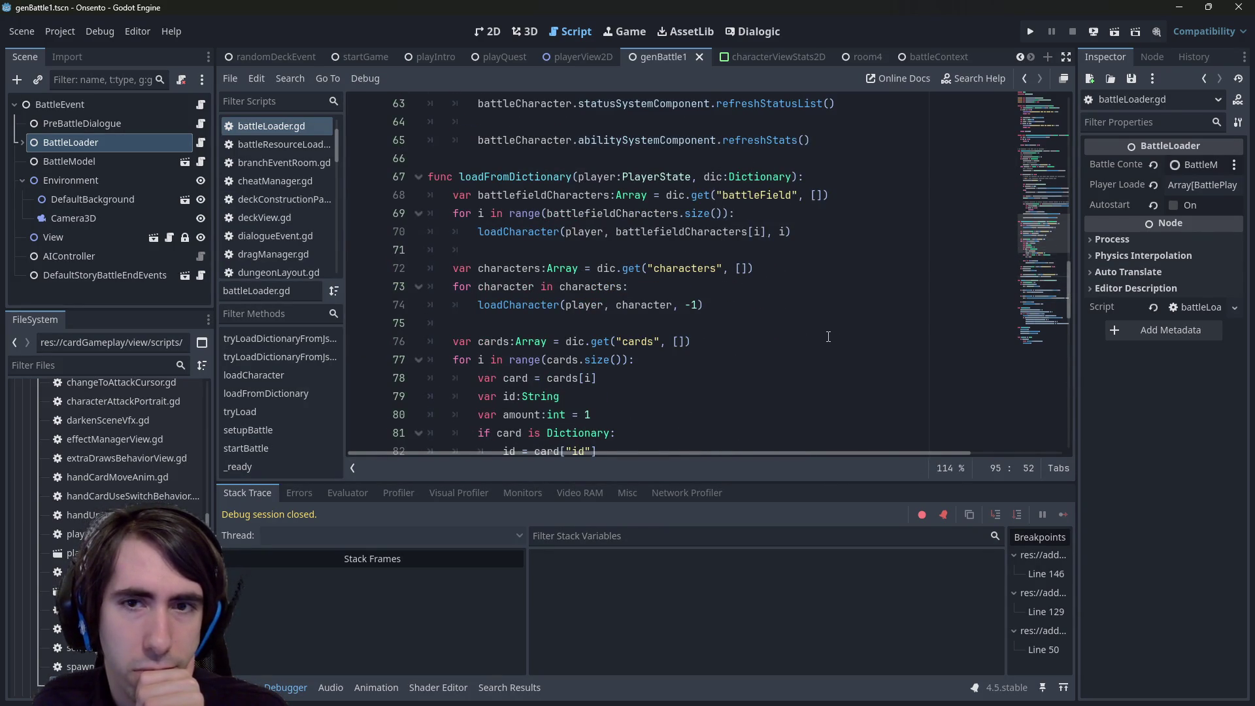
pyautogui.scroll(-5, 828, 337)
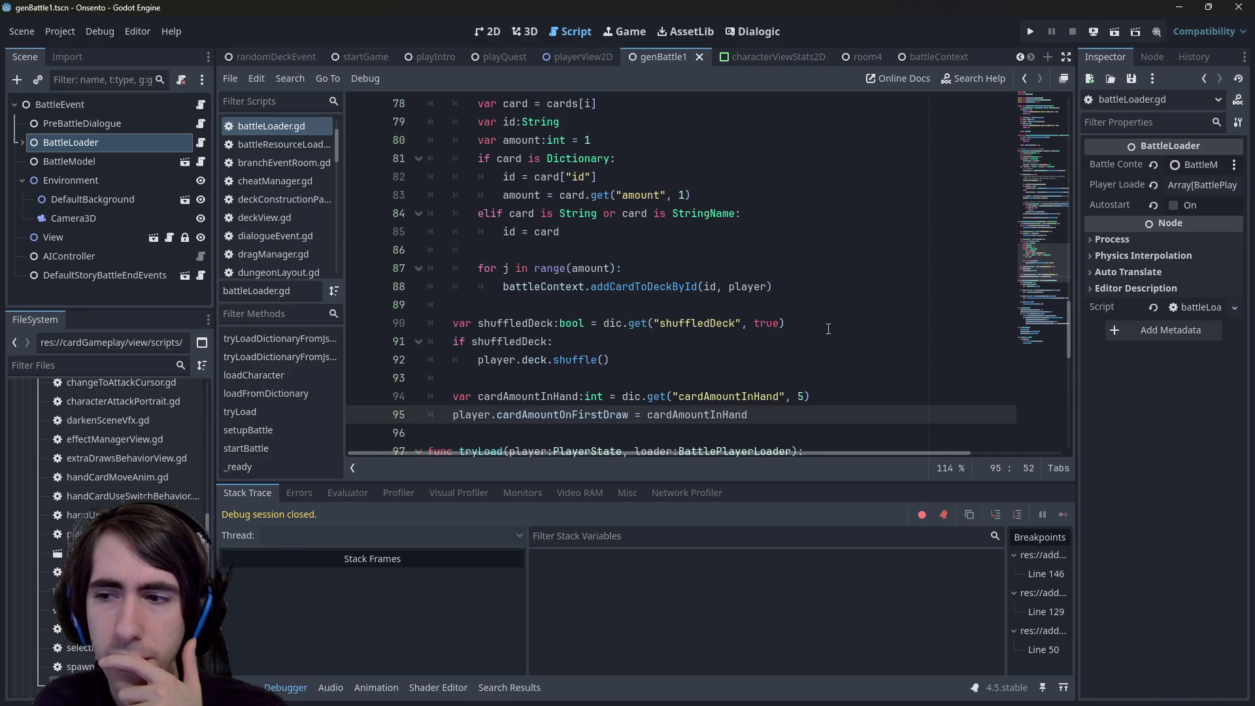
pyautogui.scroll(5, 828, 328)
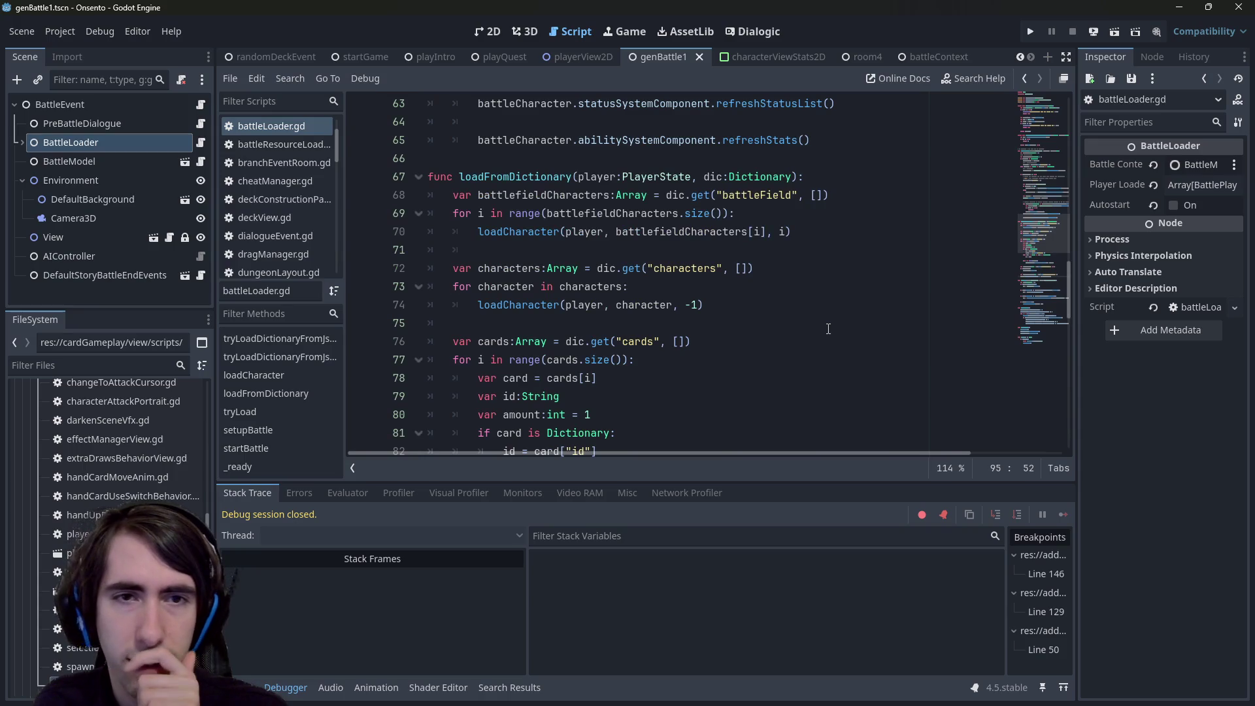
pyautogui.scroll(-7, 828, 328)
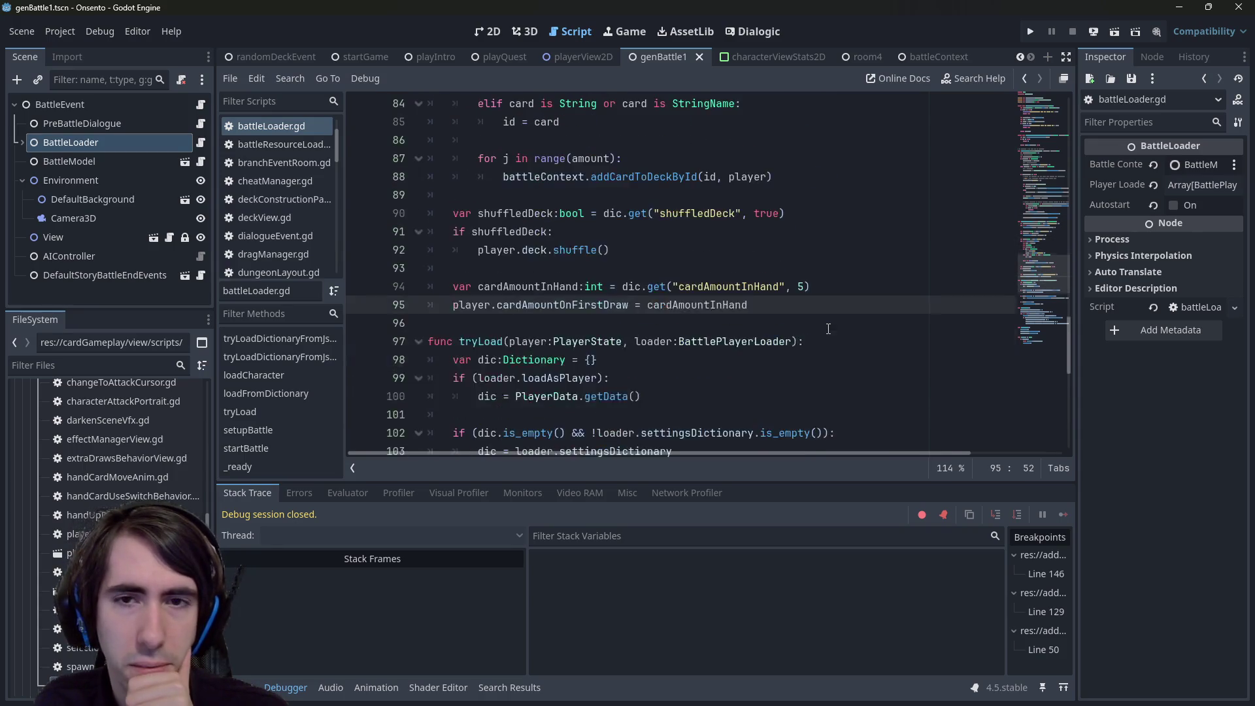
pyautogui.scroll(4, 828, 329)
pyautogui.scroll(2, 828, 329)
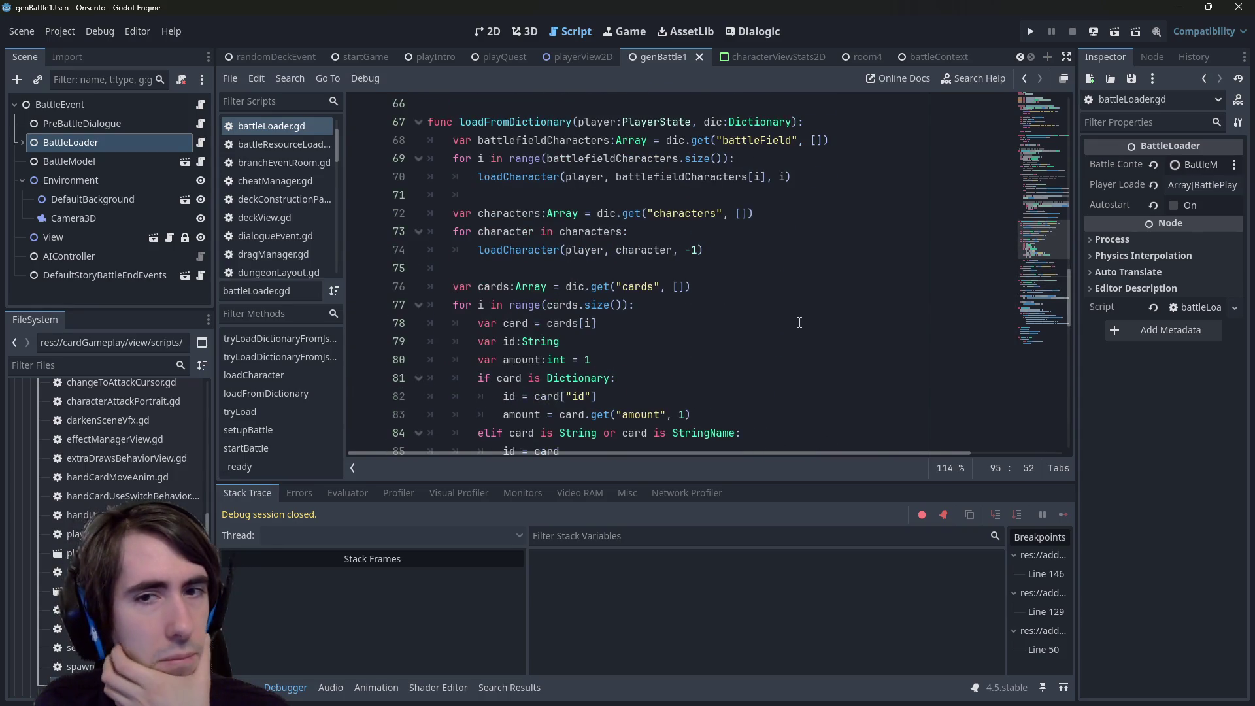
pyautogui.scroll(-6, 799, 323)
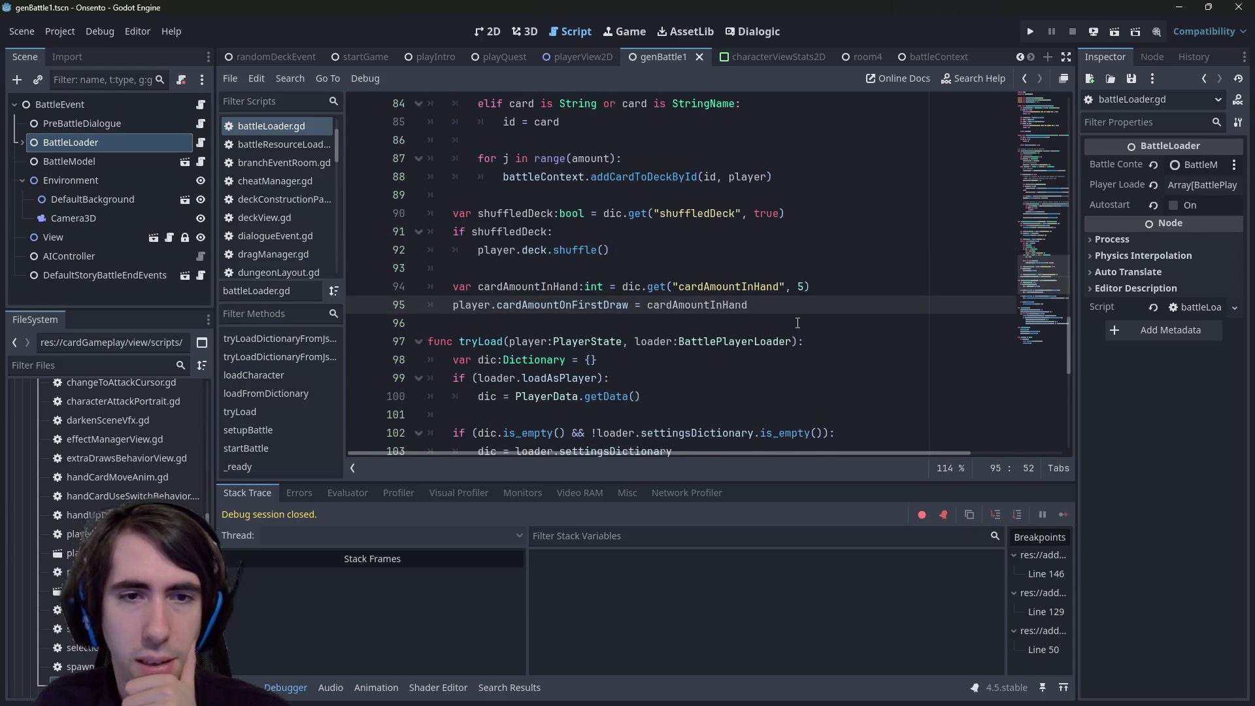
pyautogui.press('Return')
pyautogui.press('Up')
# Copy the two cardAmountInHand lines 94–95
pyautogui.hotkey('ctrl', 'shift', 'Right')
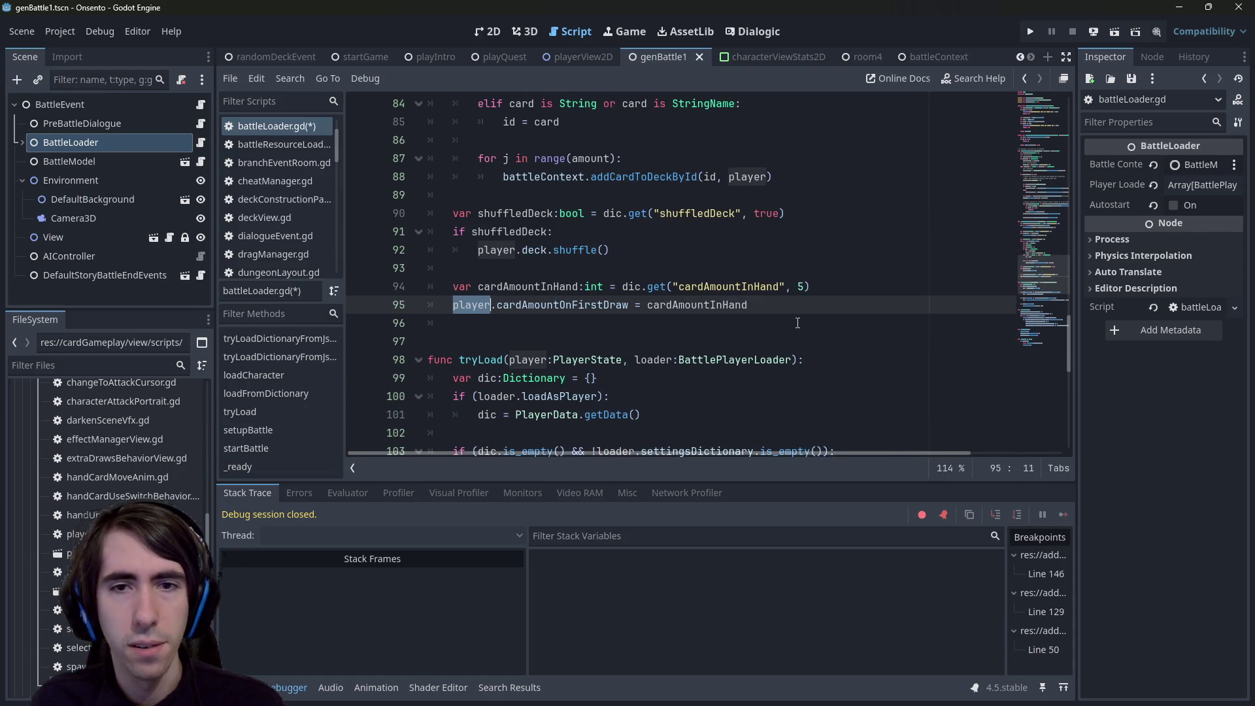
pyautogui.moveTo(762, 307); pyautogui.dragTo(453, 286)
pyautogui.hotkey('ctrl', 'c')
pyautogui.click(490, 329)
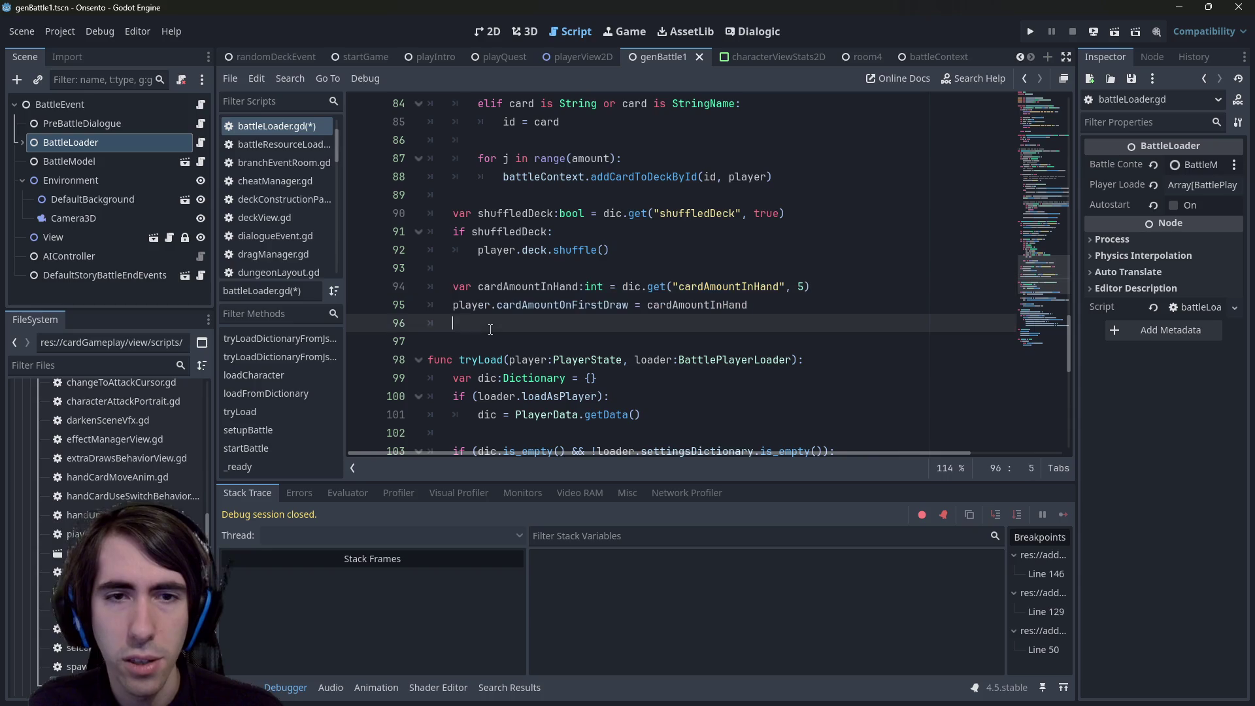
# Paste the copied cardAmountInHand lines as lines 97–98 and select line 97's key string
pyautogui.press('Return')
pyautogui.hotkey('ctrl', 'v')
pyautogui.click(755, 289)
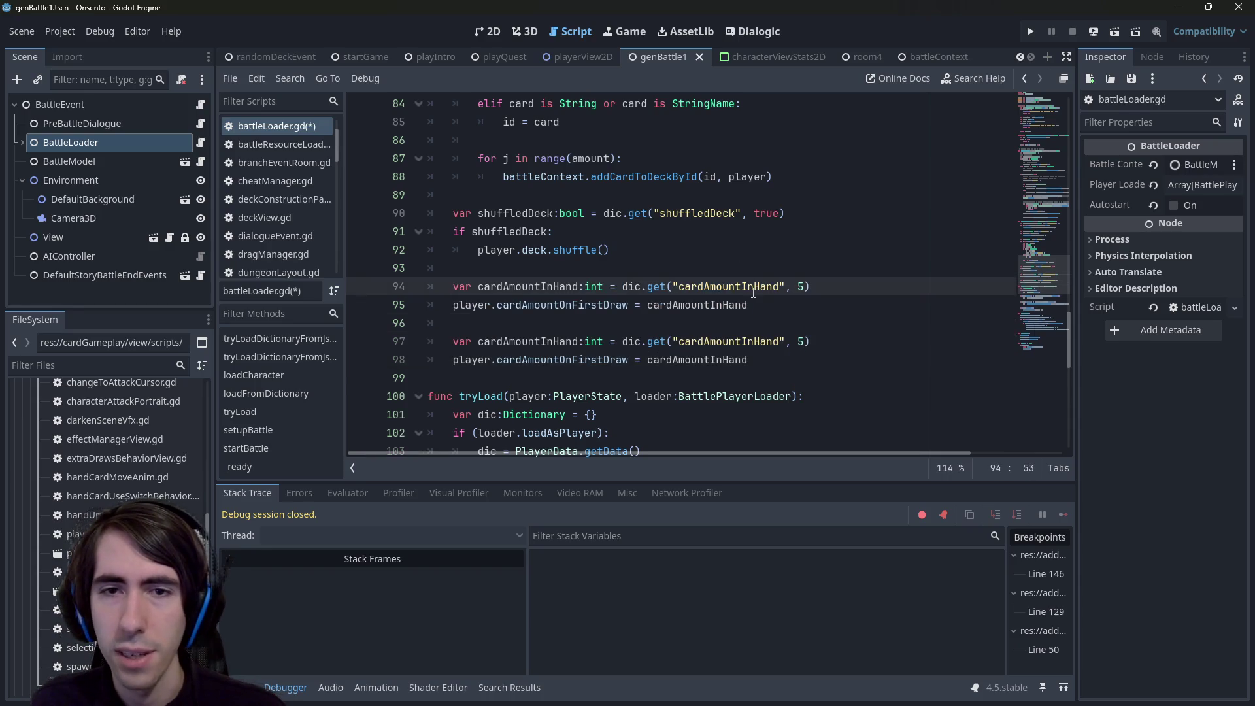
pyautogui.click(799, 286)
pyautogui.scroll(3, 800, 284)
pyautogui.scroll(3, 801, 285)
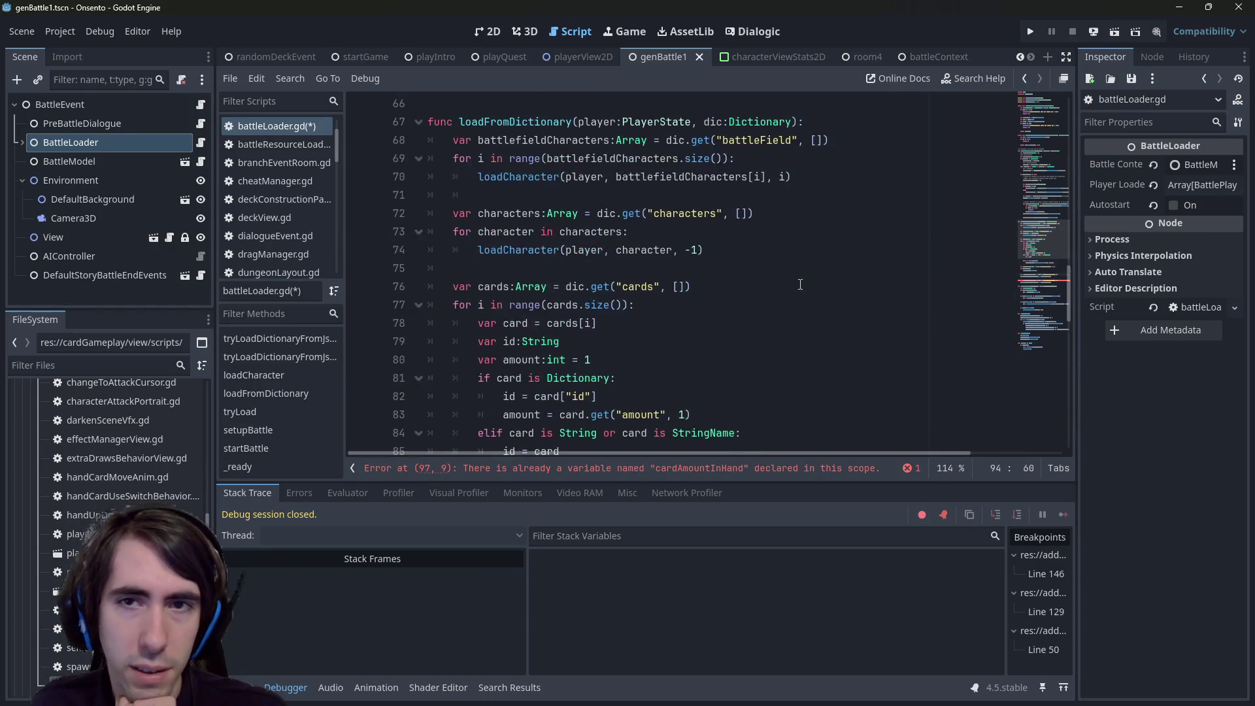
pyautogui.scroll(-6, 794, 288)
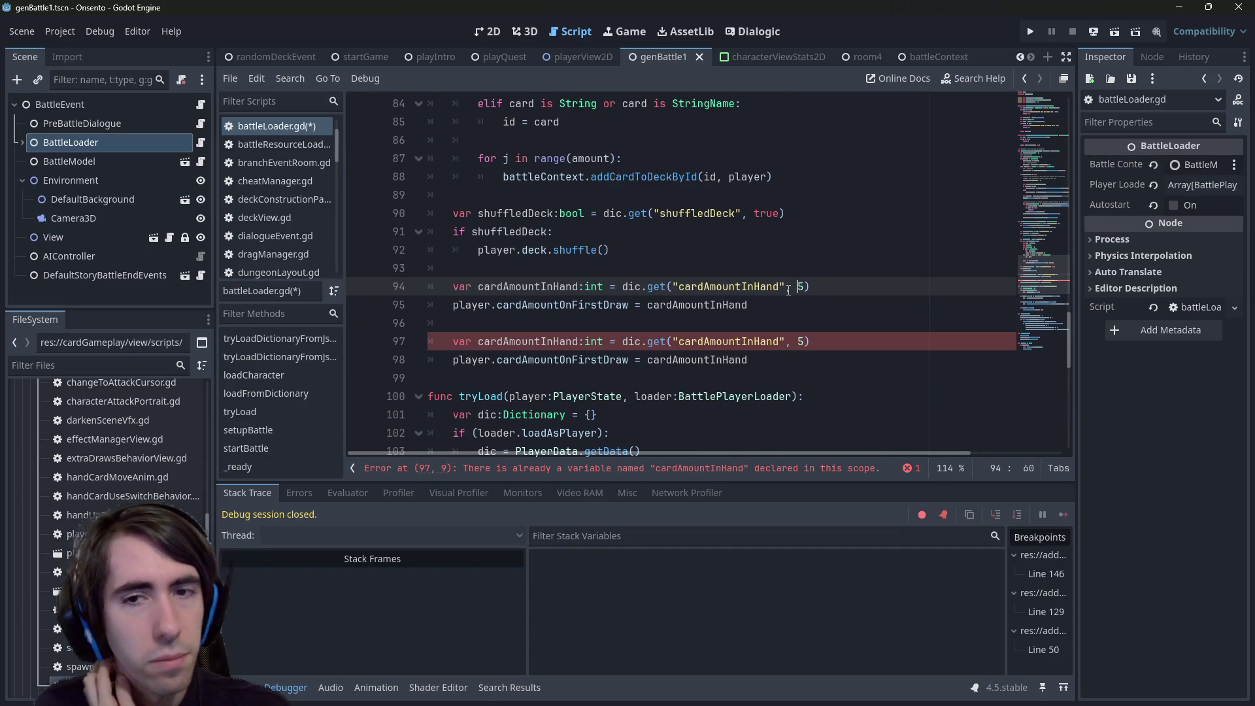
pyautogui.doubleClick(727, 342)
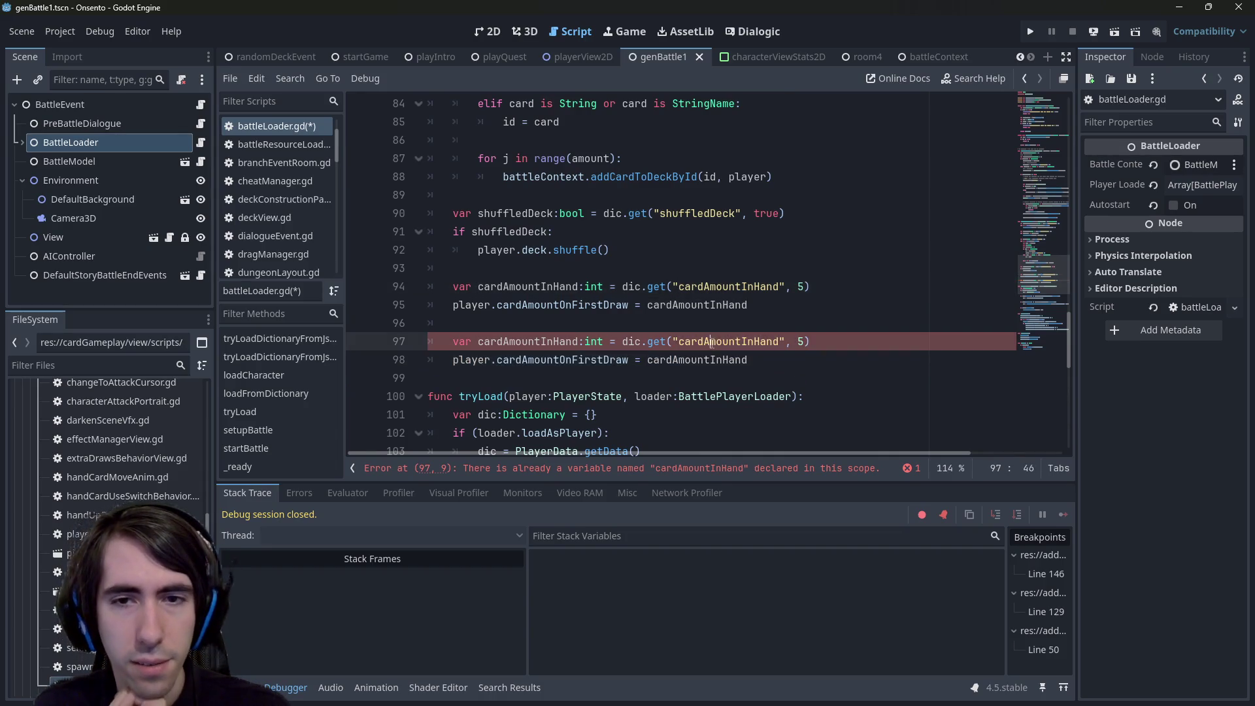
pyautogui.write('currentS')
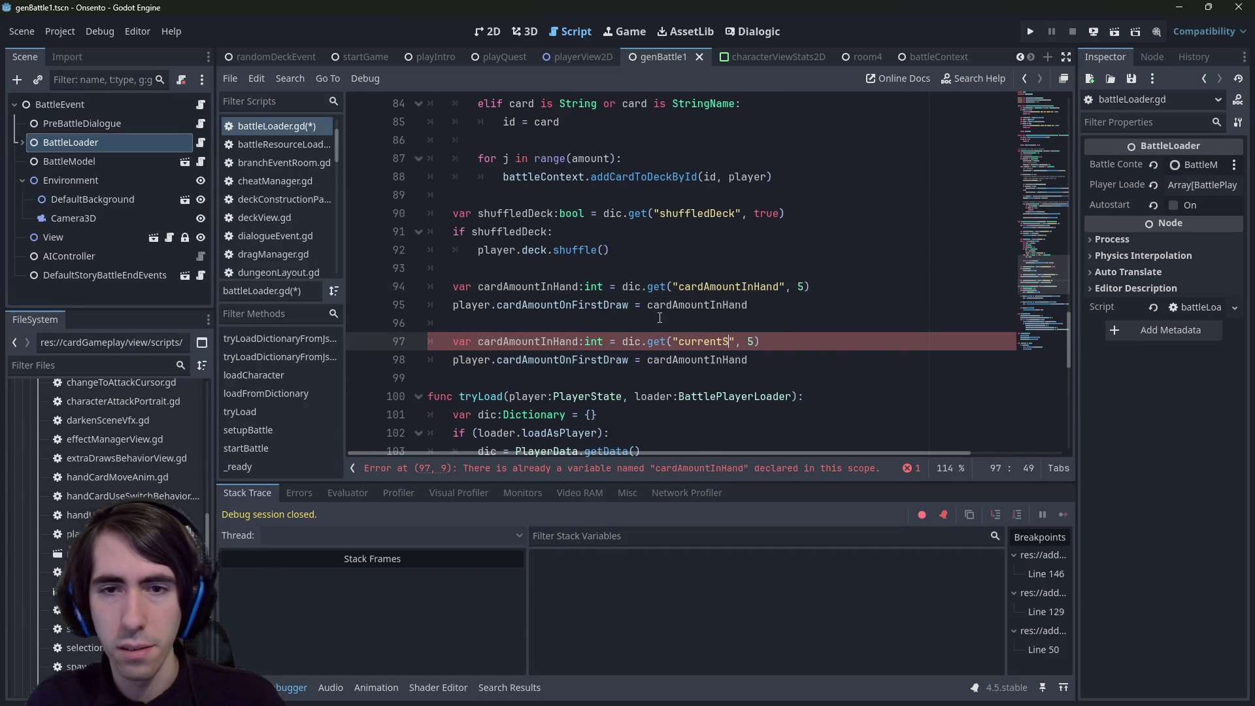
pyautogui.hotkey('ctrl', 'z')
pyautogui.scroll(8, 660, 318)
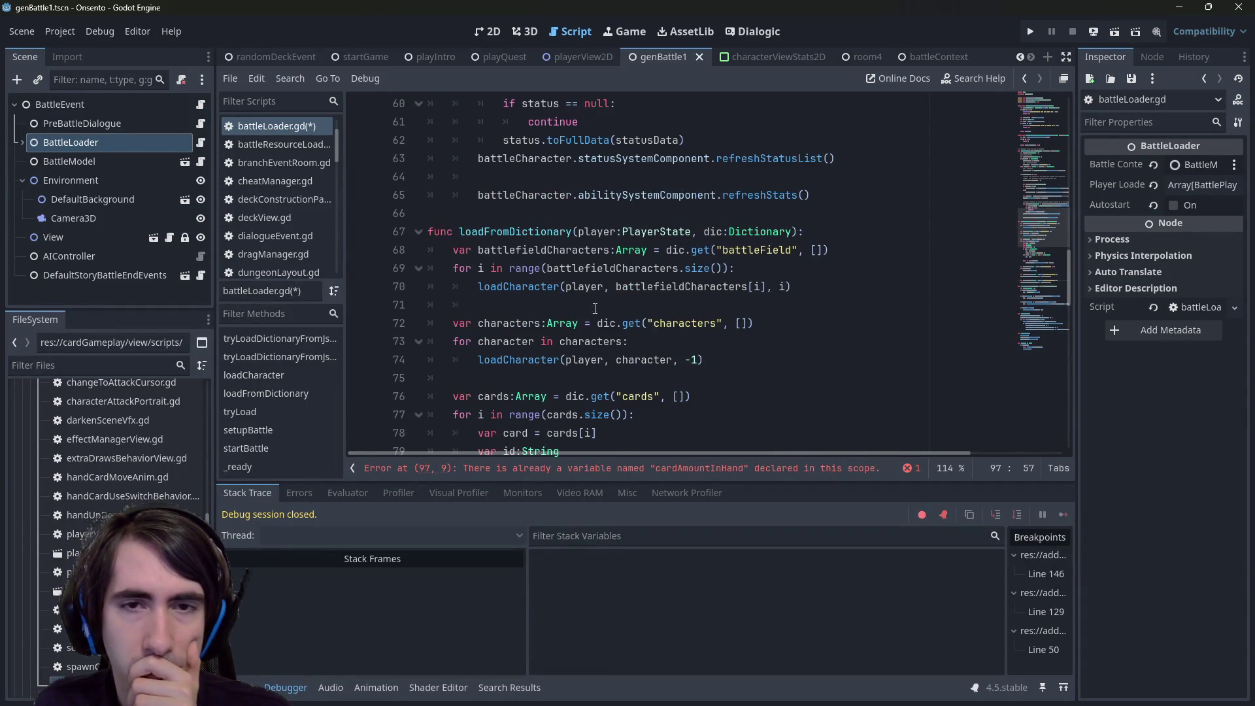
pyautogui.scroll(-8, 595, 307)
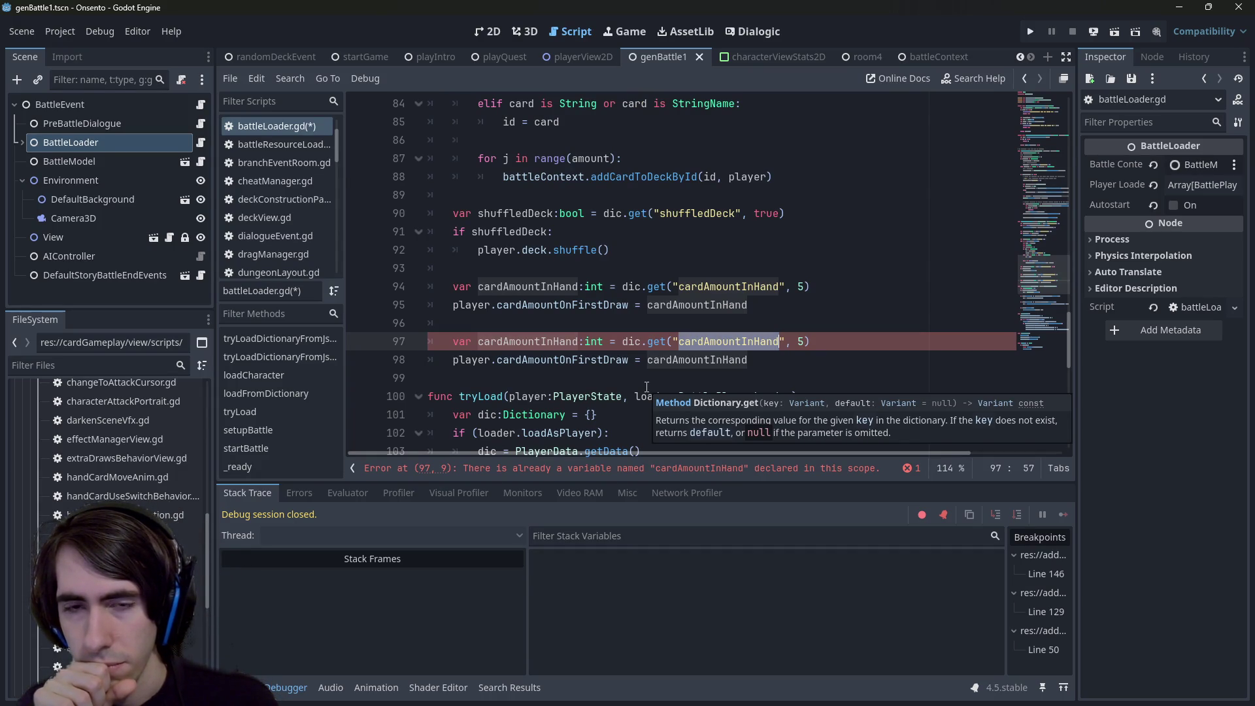
# Search the whole project for maxStamina
pyautogui.hotkey('ctrl', 'shift', 'f')
pyautogui.write('maxStamina')
pyautogui.press('Return')
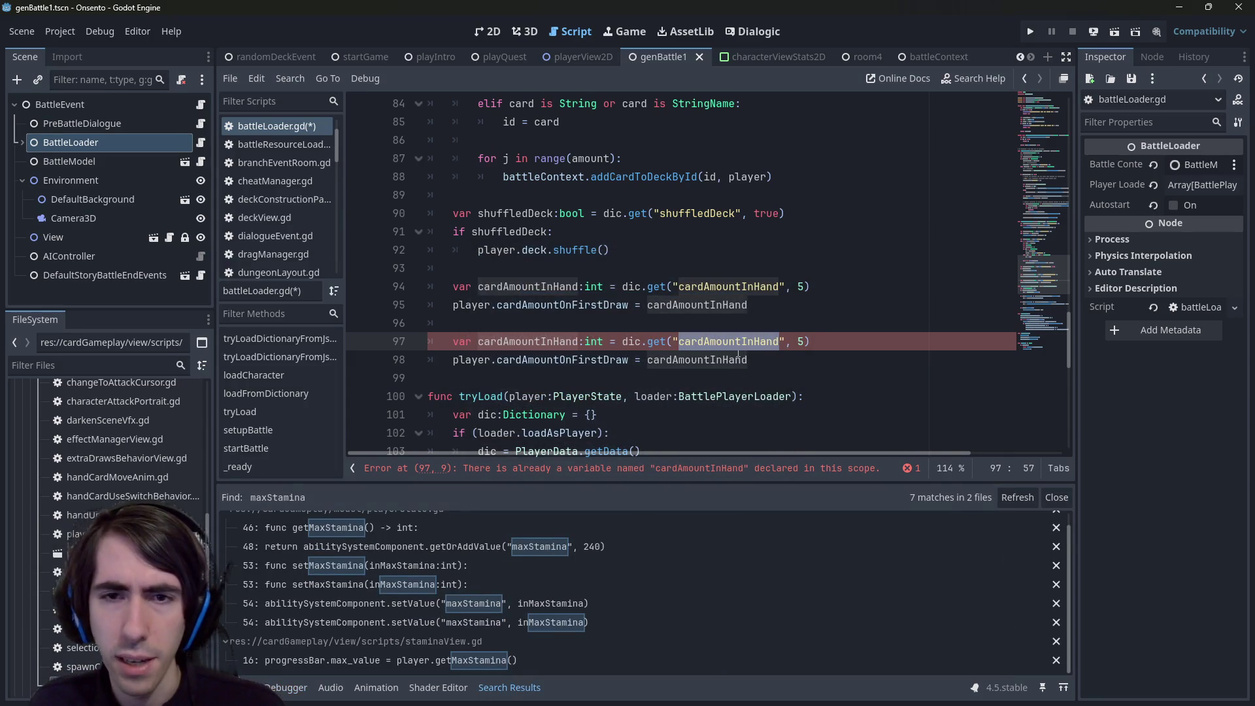
# Change line 97's dictionary key and the duplicated variable name to maxStamina, and save
pyautogui.press('BackSpace')
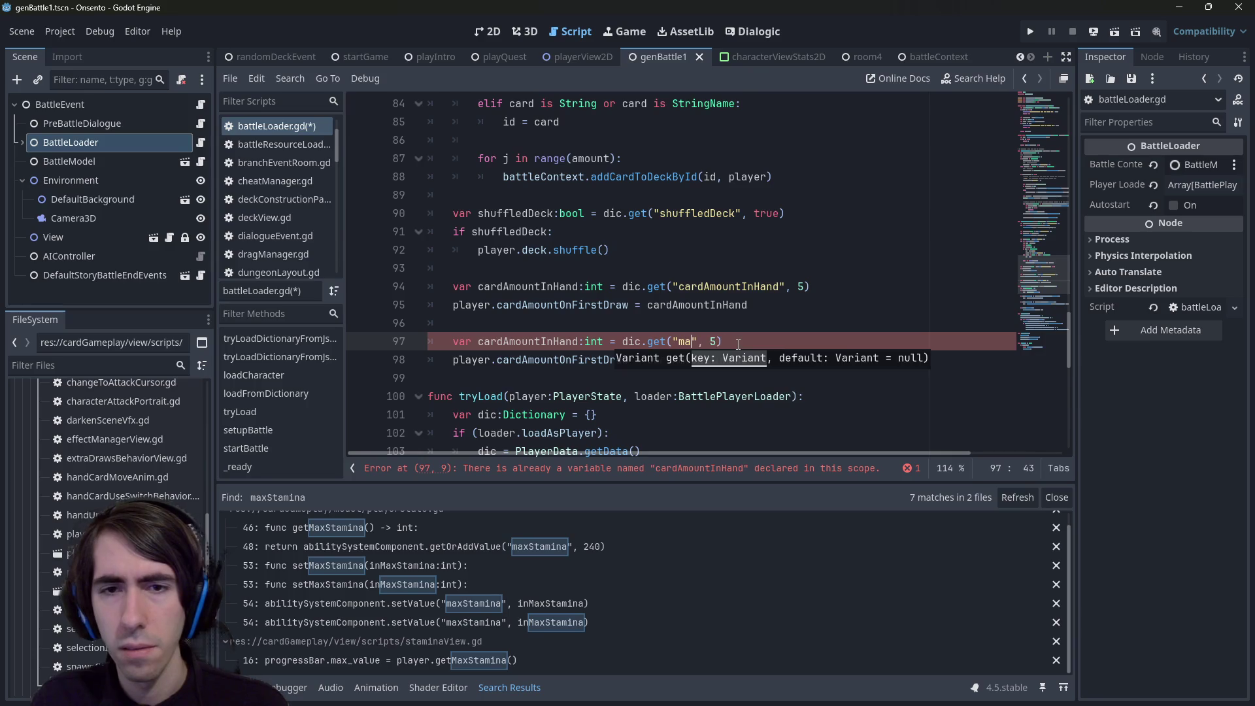
pyautogui.write('maxStamina')
pyautogui.hotkey('ctrl', 's')
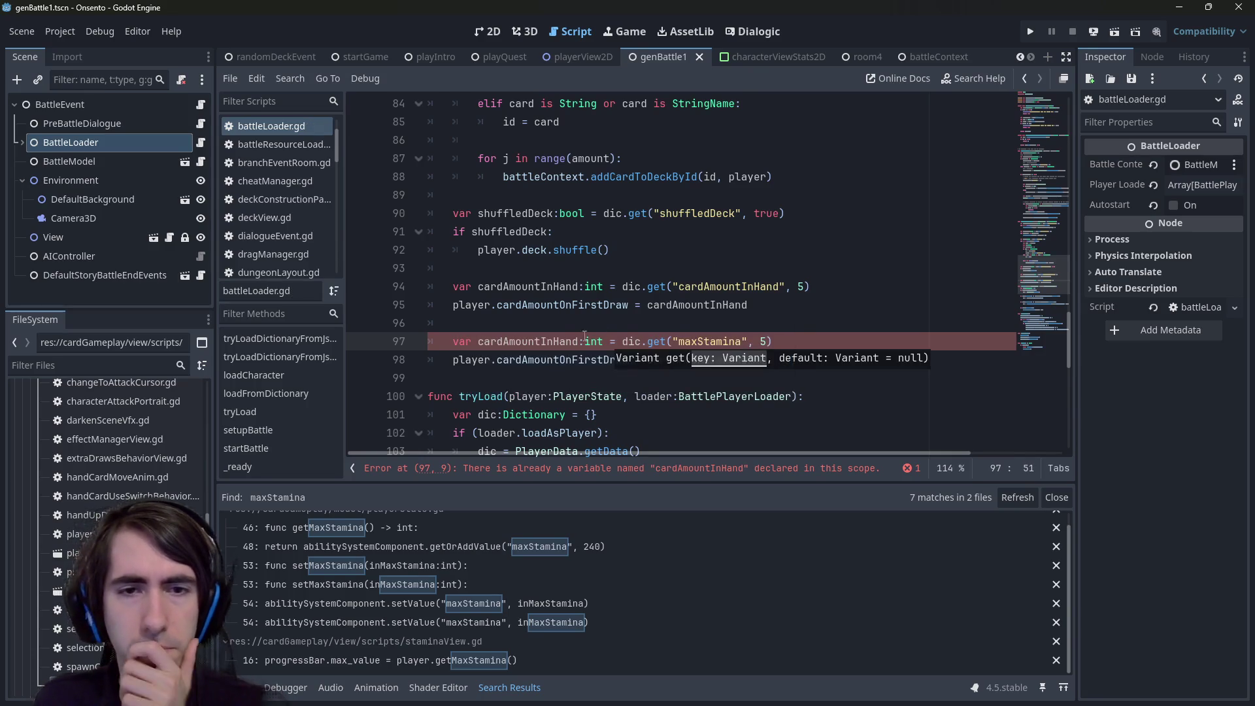
pyautogui.doubleClick(555, 341)
pyautogui.hotkey('ctrl', 'd')
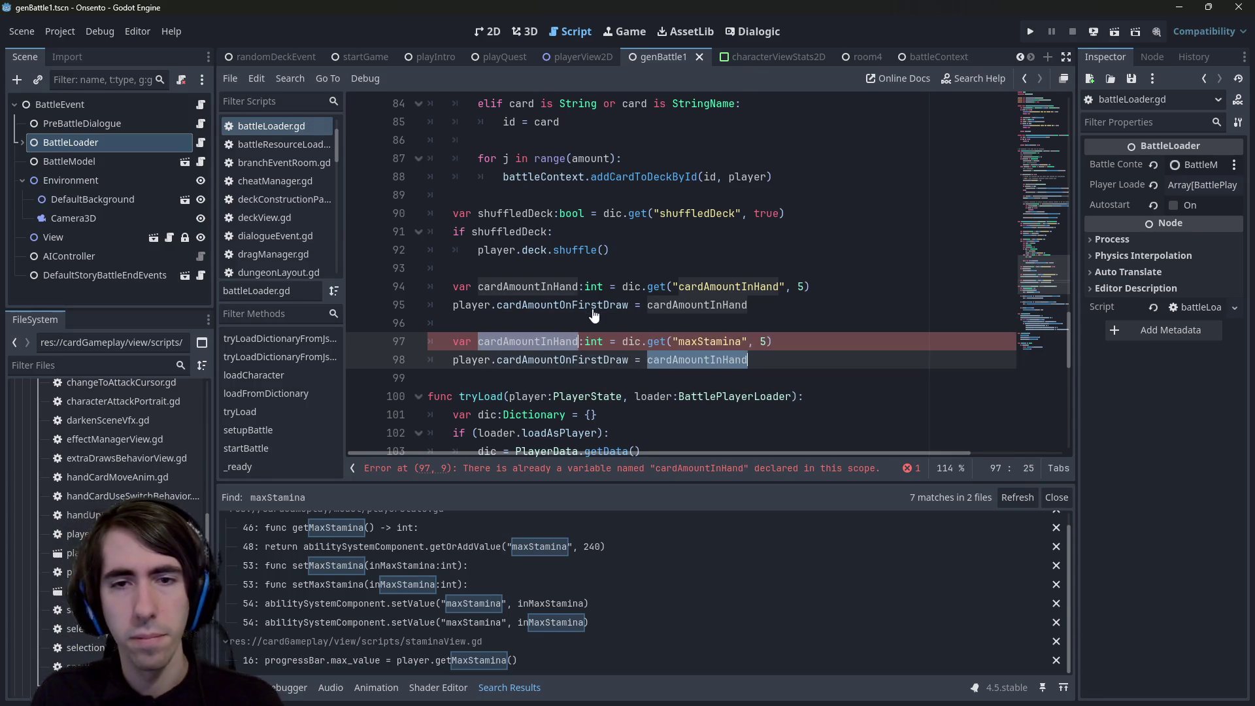
pyautogui.write('maxStamina')
pyautogui.hotkey('ctrl', 's')
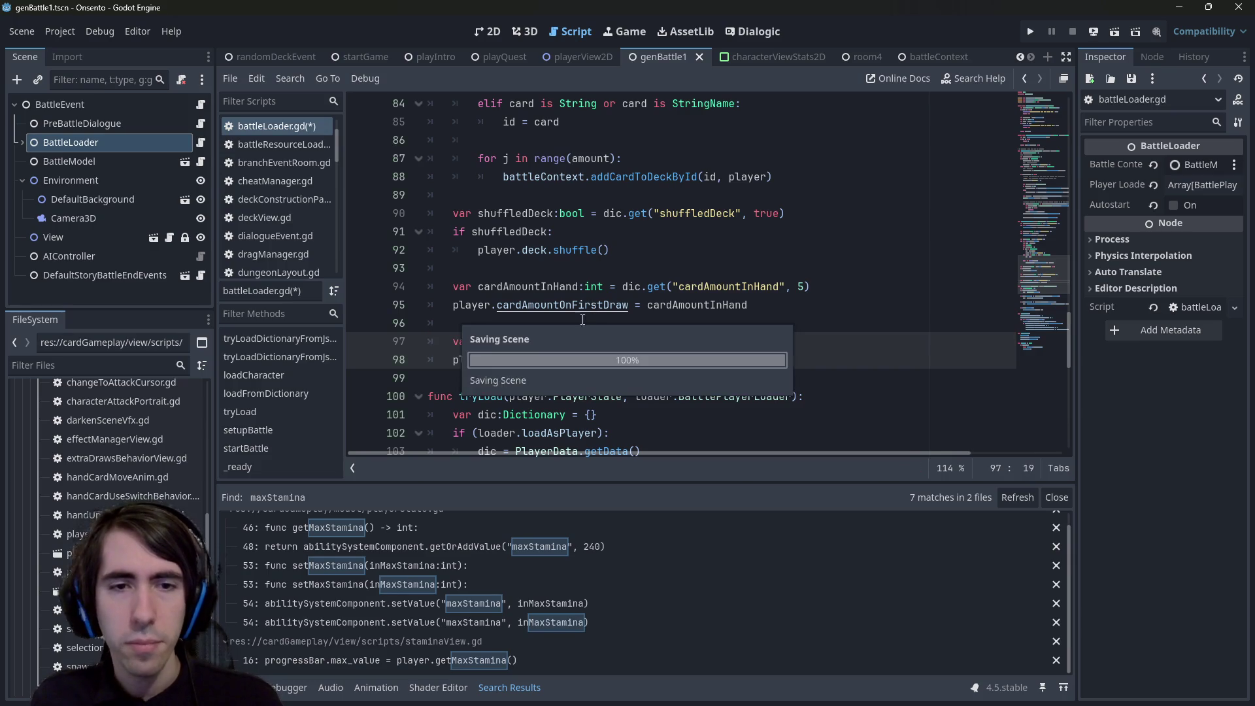
# Replace line 98's cardAmountOnFirstDraw assignment with a player setCurrentStamina call
pyautogui.doubleClick(568, 359)
pyautogui.scroll(5, 572, 358)
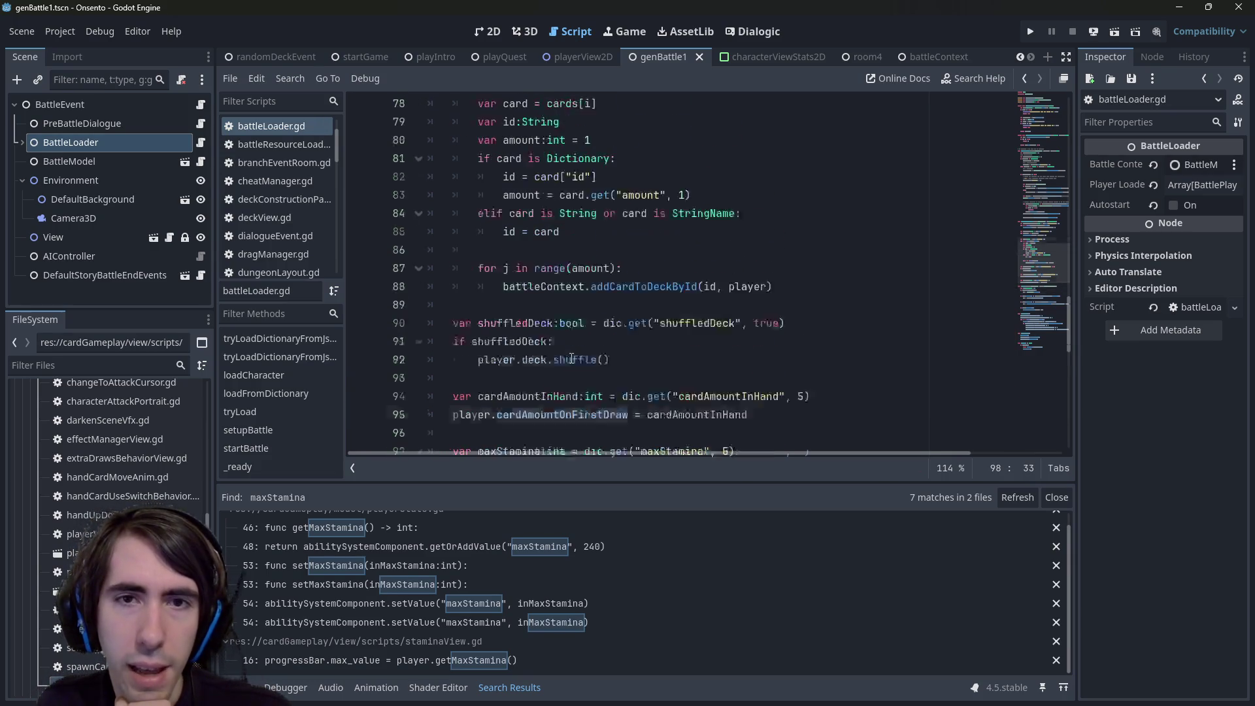
pyautogui.scroll(-4, 572, 358)
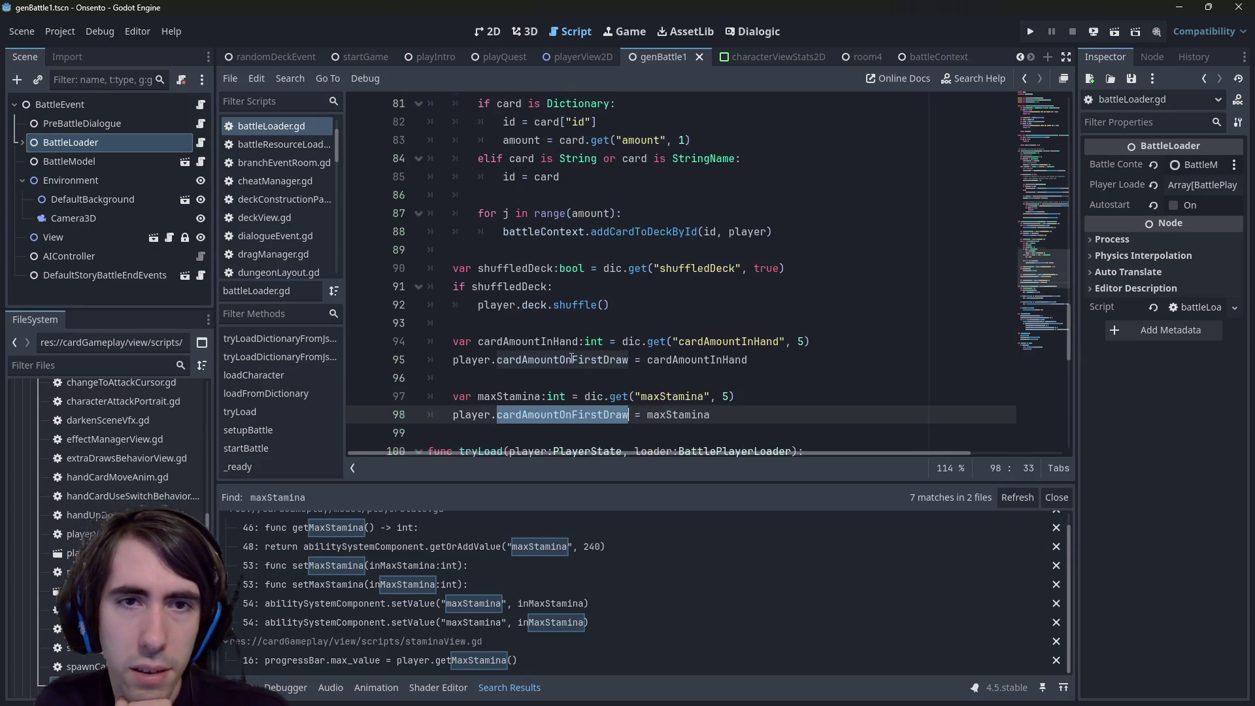
pyautogui.scroll(6, 572, 358)
pyautogui.scroll(-1, 571, 359)
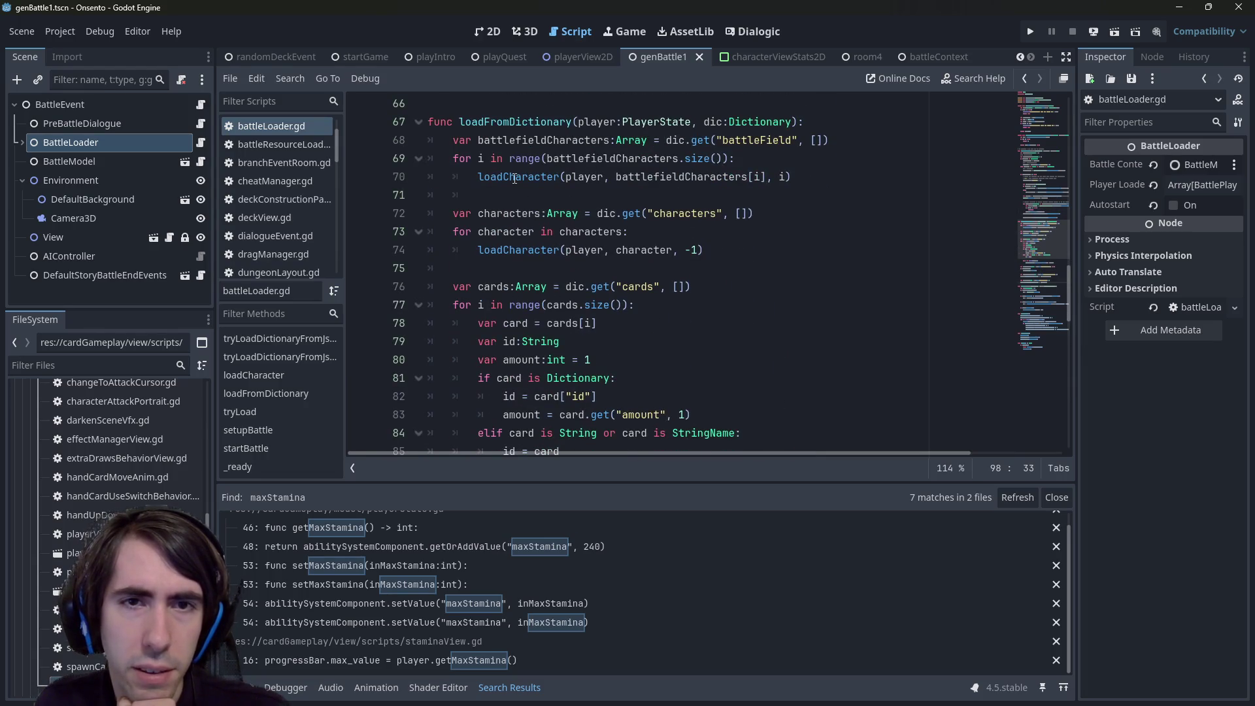
pyautogui.scroll(-6, 515, 178)
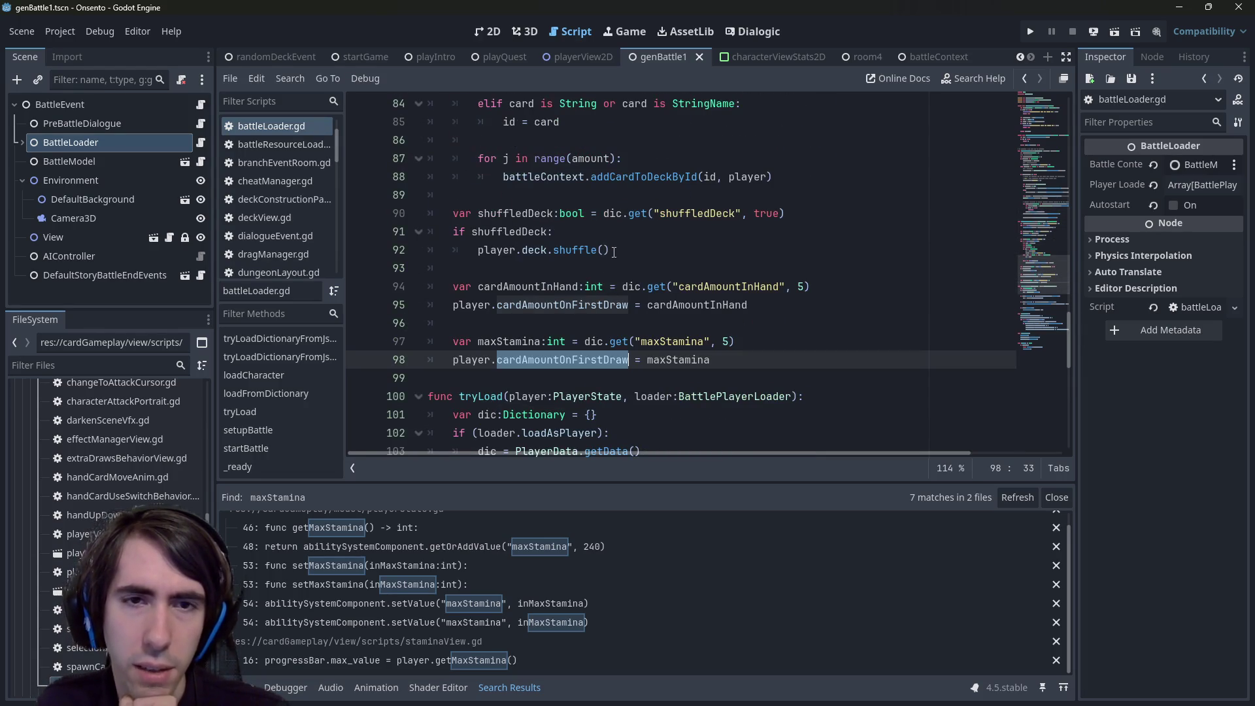
pyautogui.press('BackSpace')
pyautogui.press('BackSpace')
pyautogui.write('.')
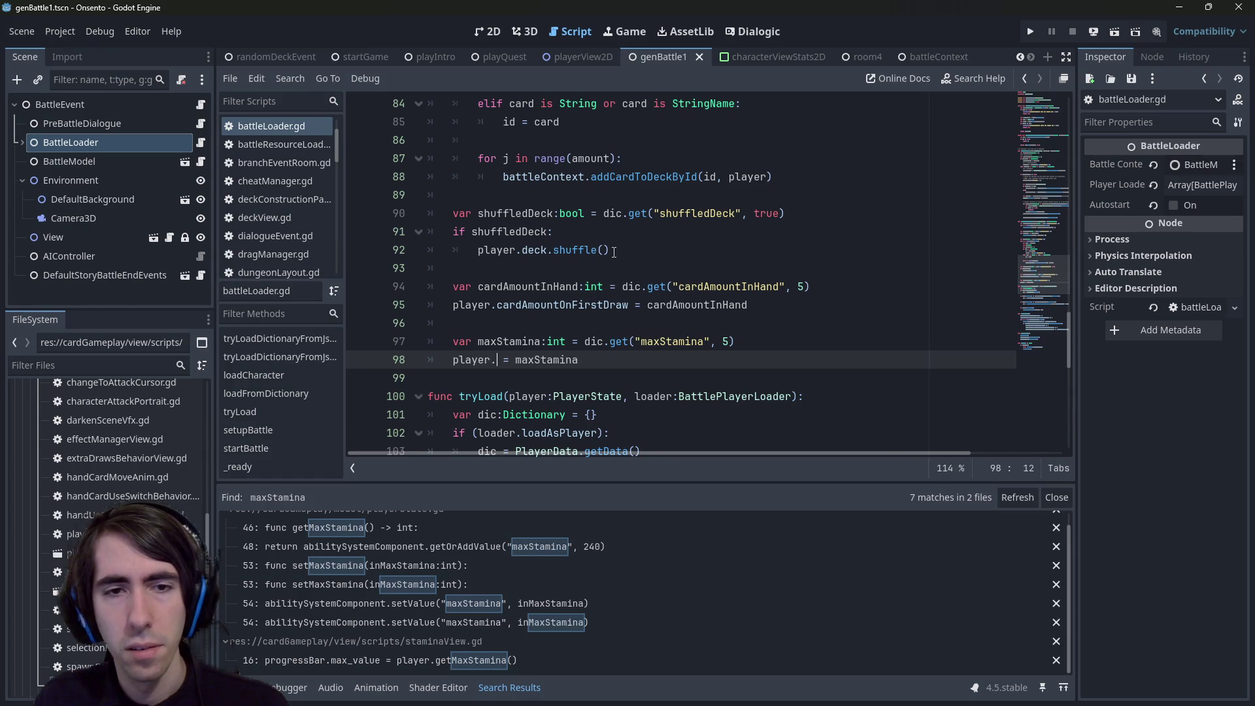
pyautogui.write('stamina')
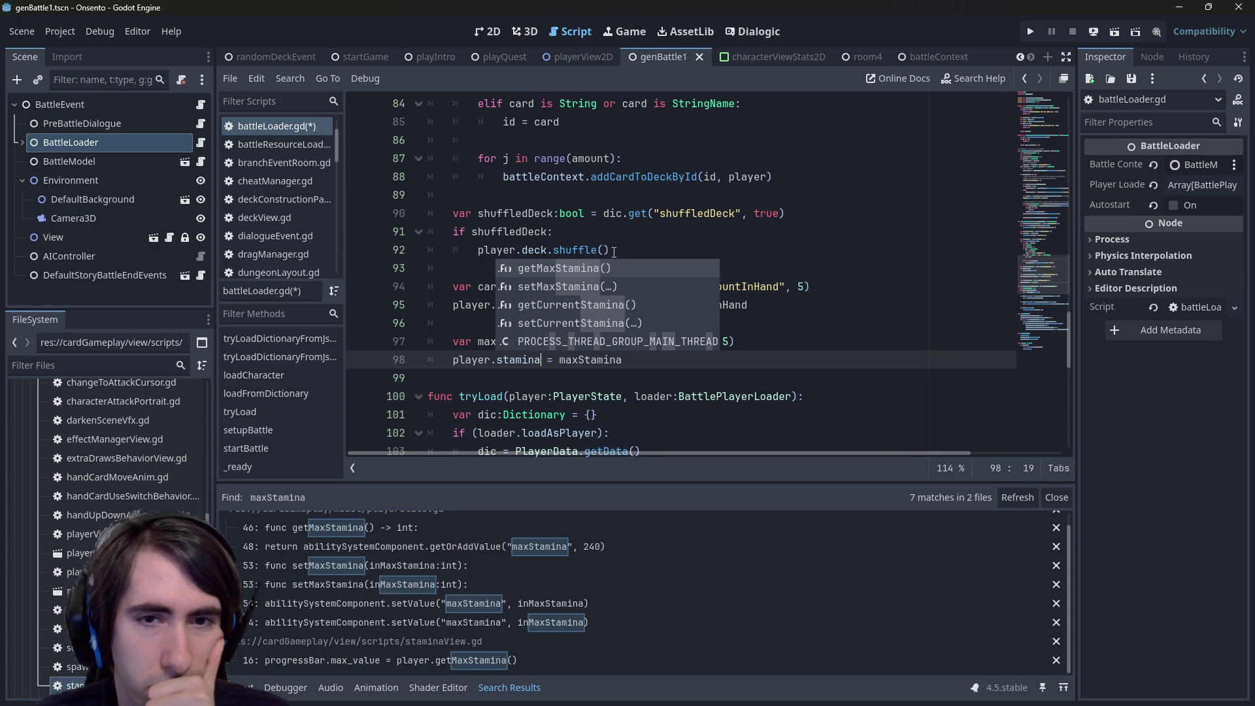
pyautogui.press('Down')
pyautogui.press('Down')
pyautogui.press('Down')
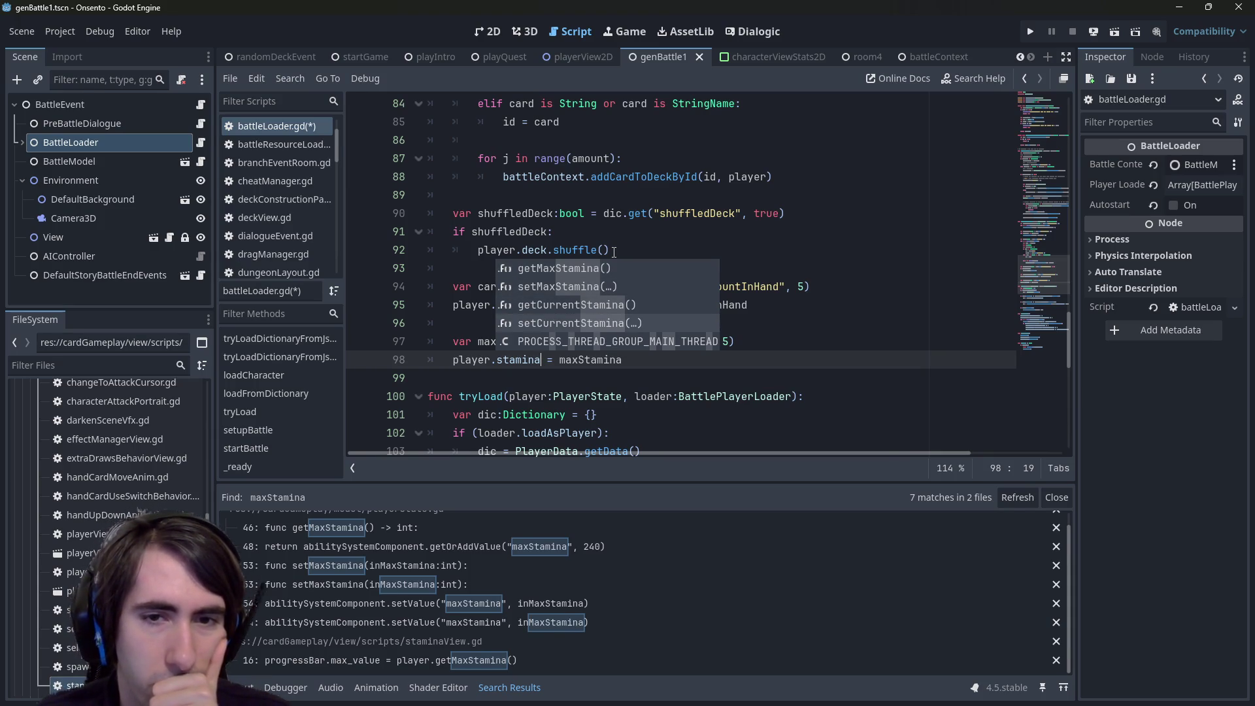
pyautogui.press('Return')
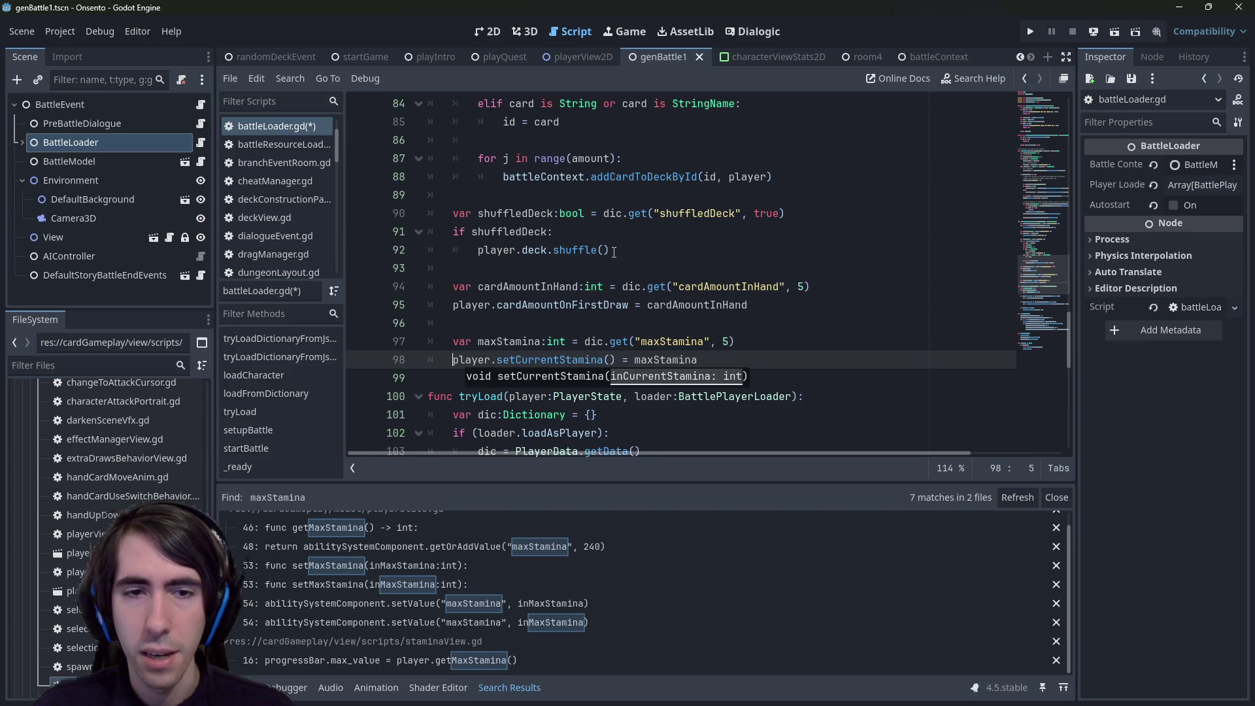
# Add a player setMaxStamina call line above setCurrentStamina
pyautogui.hotkey('ctrl', 'z')
pyautogui.hotkey('ctrl', 'BackSpace')
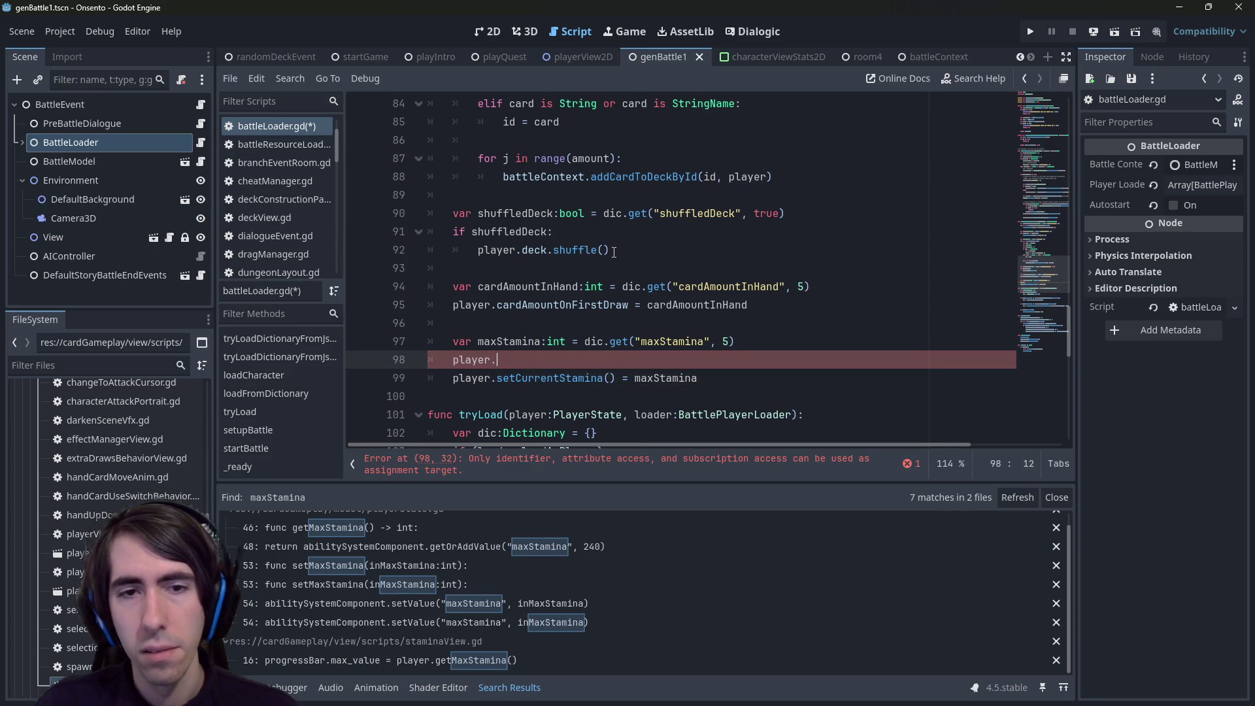
pyautogui.write('setMax')
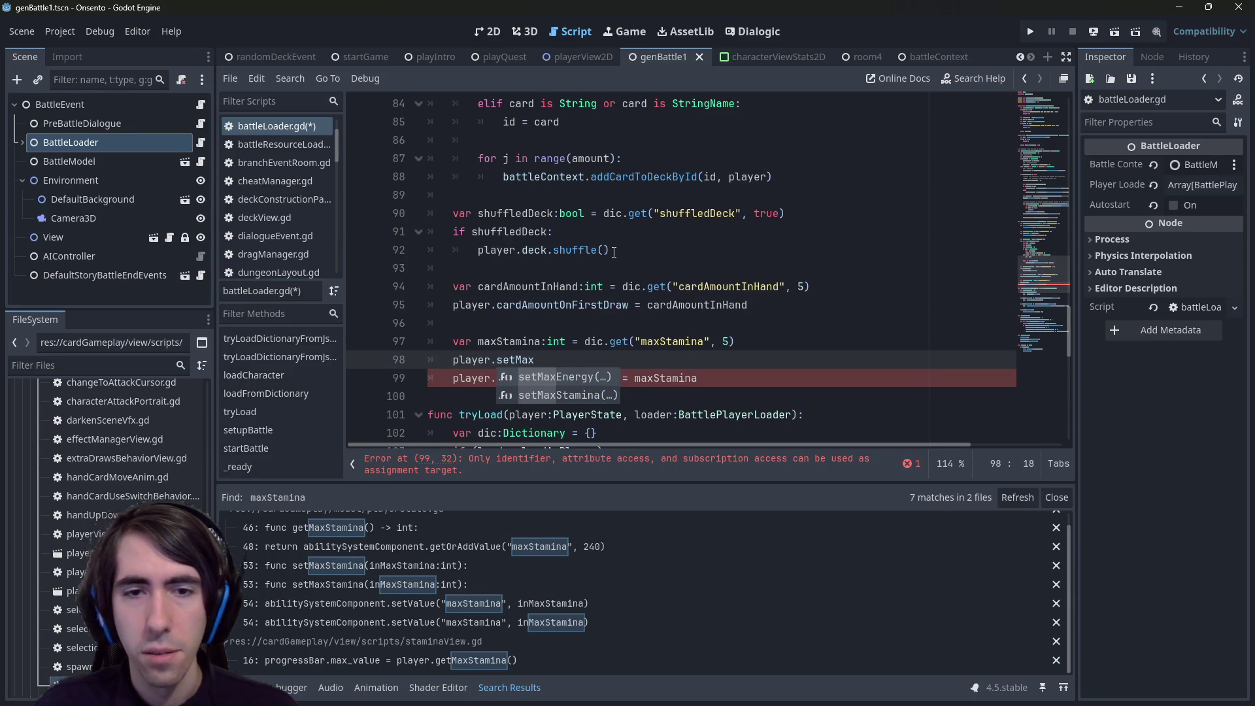
pyautogui.press('Down')
pyautogui.press('Return')
pyautogui.press('Down')
pyautogui.press('Down')
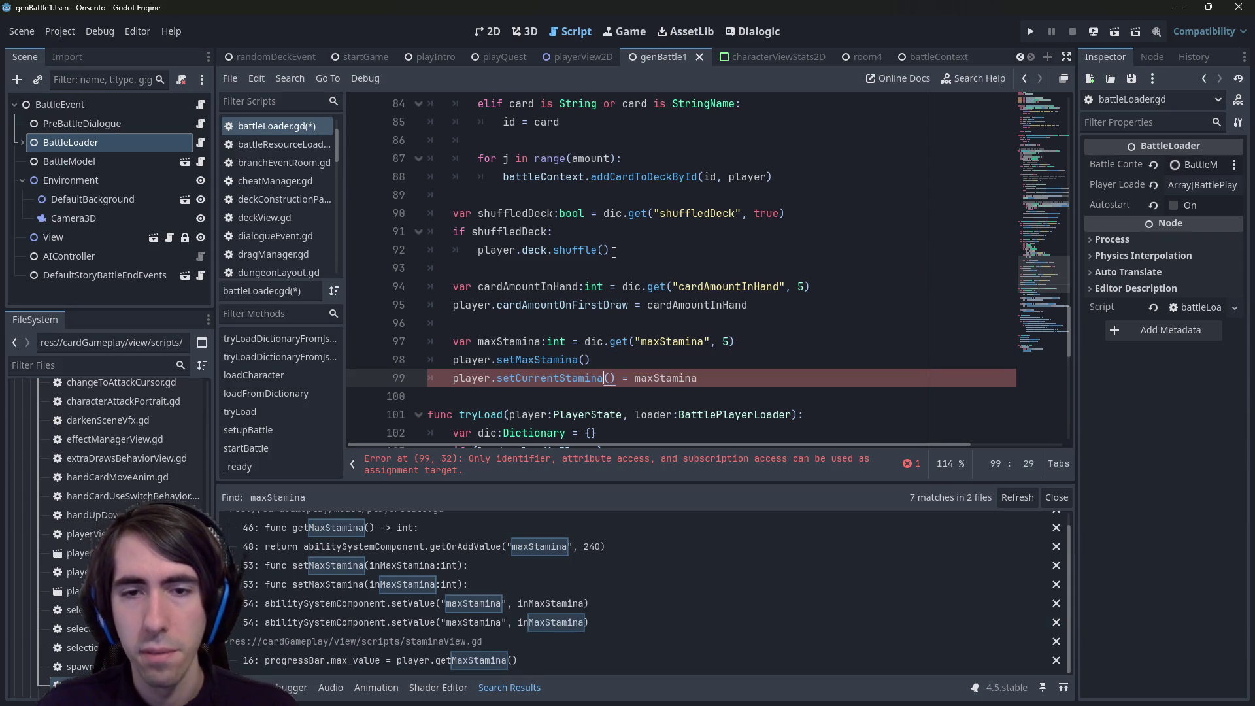
# Pass maxStamina as the argument to setMaxStamina and setCurrentStamina, and save
pyautogui.press('Up')
pyautogui.press('End')
pyautogui.hotkey('ctrl', 'shift', 'Left')
pyautogui.hotkey('ctrl', 'x')
pyautogui.press('Up')
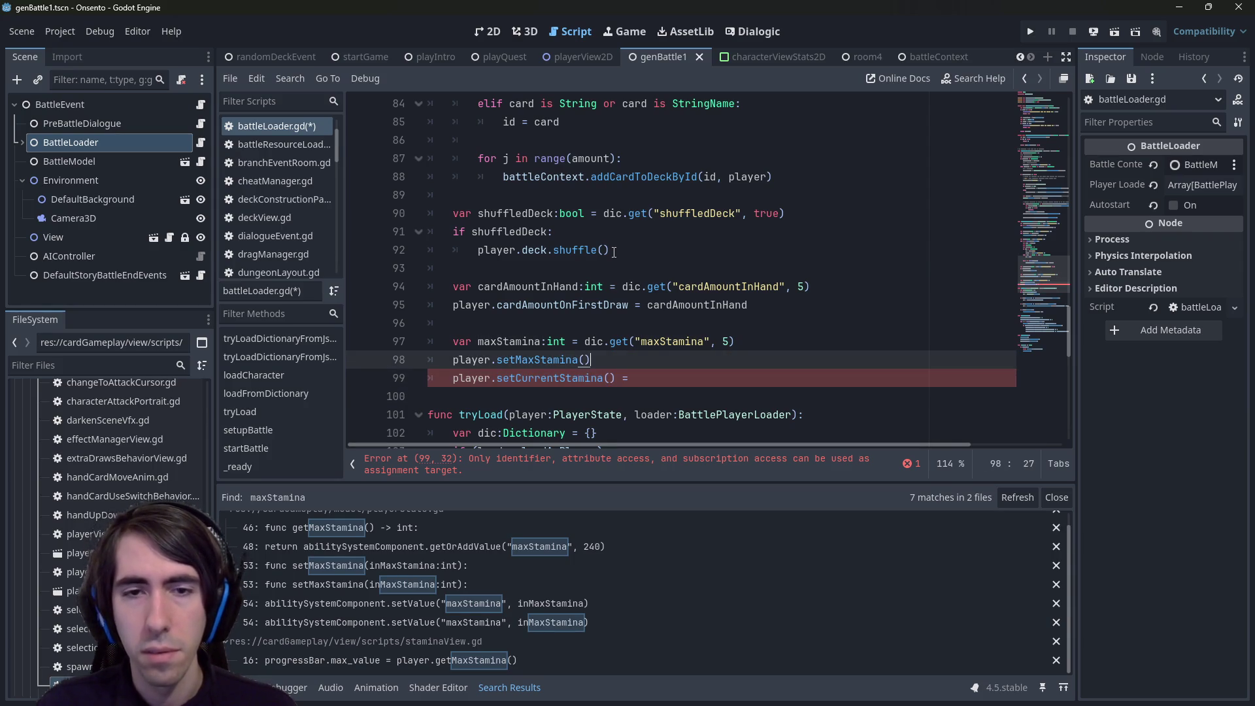
pyautogui.press('Left')
pyautogui.hotkey('ctrl', 'v')
pyautogui.press('Down')
pyautogui.press('Left')
pyautogui.press('Left')
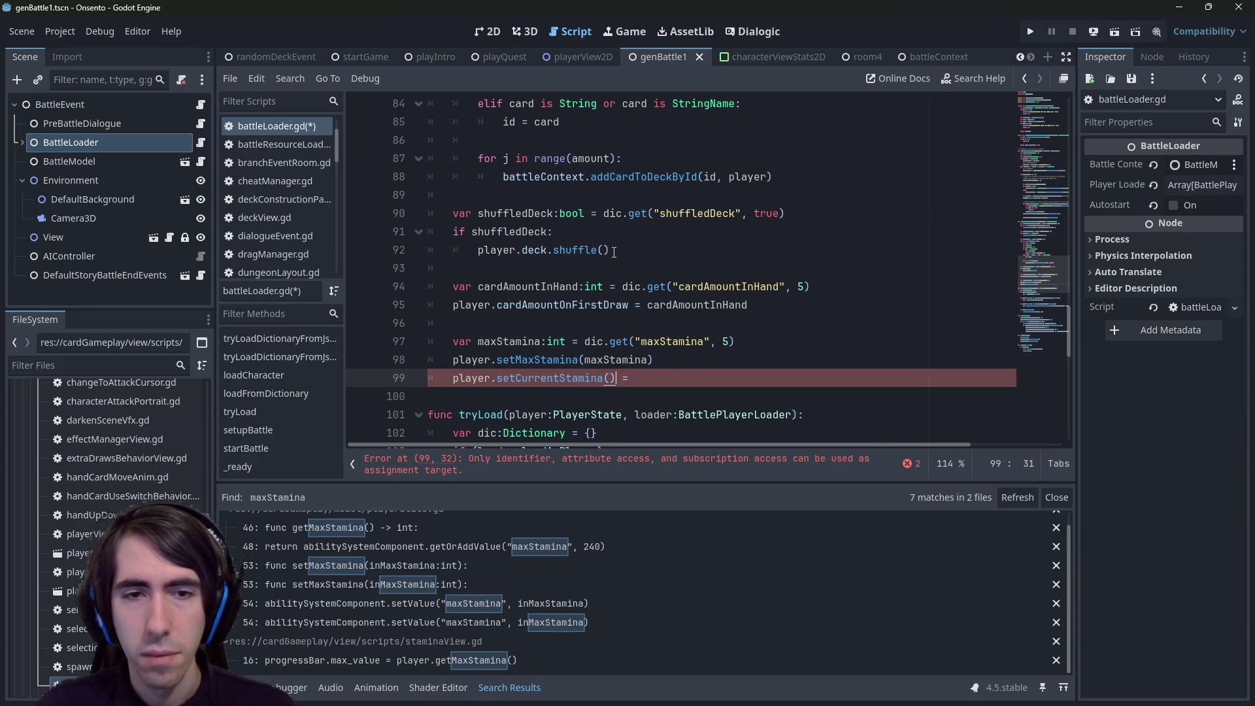
pyautogui.hotkey('ctrl', 'v')
pyautogui.press('End')
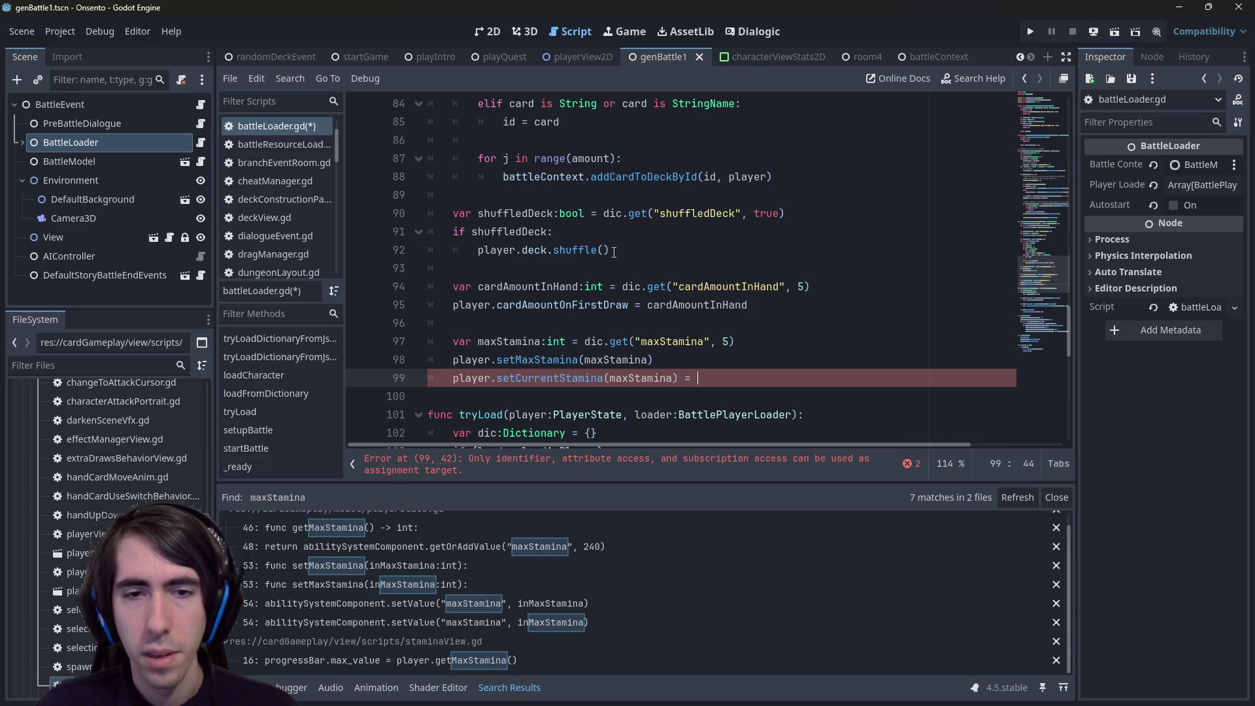
pyautogui.hotkey('ctrl', 's')
pyautogui.click(722, 390)
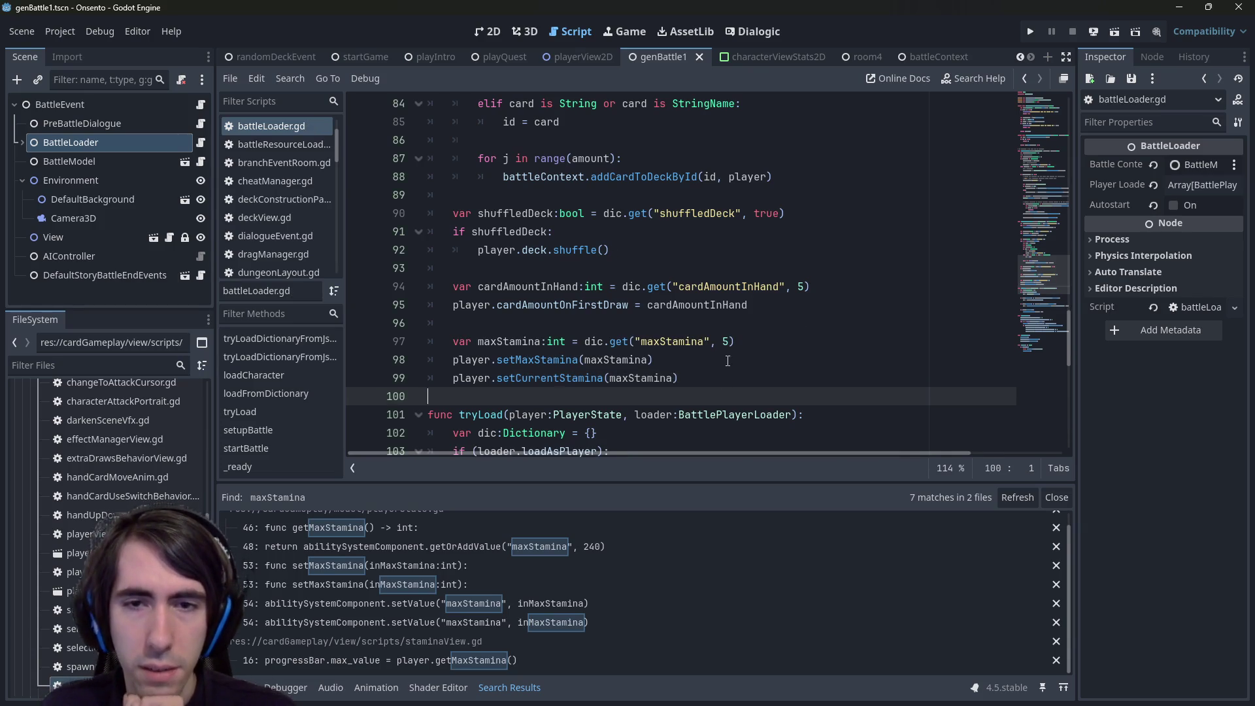
# Change the maxStamina default value from 5 to 100
pyautogui.click(729, 341)
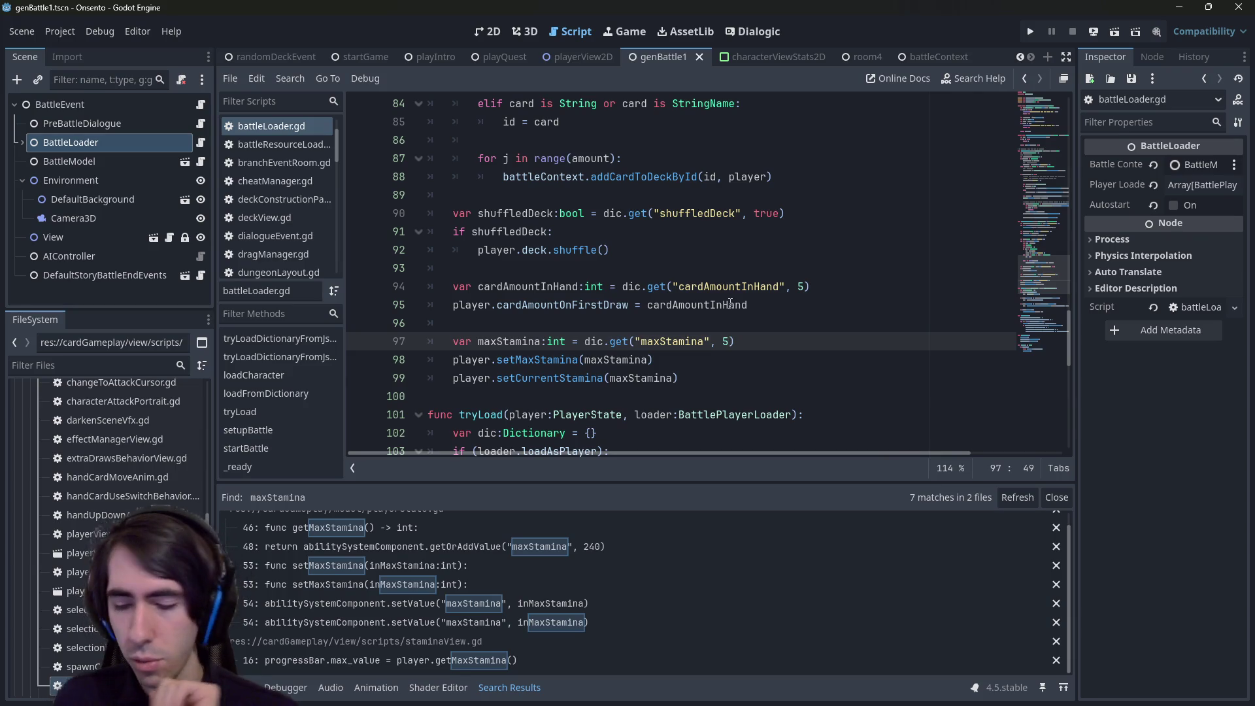
pyautogui.press('BackSpace')
pyautogui.write('100')
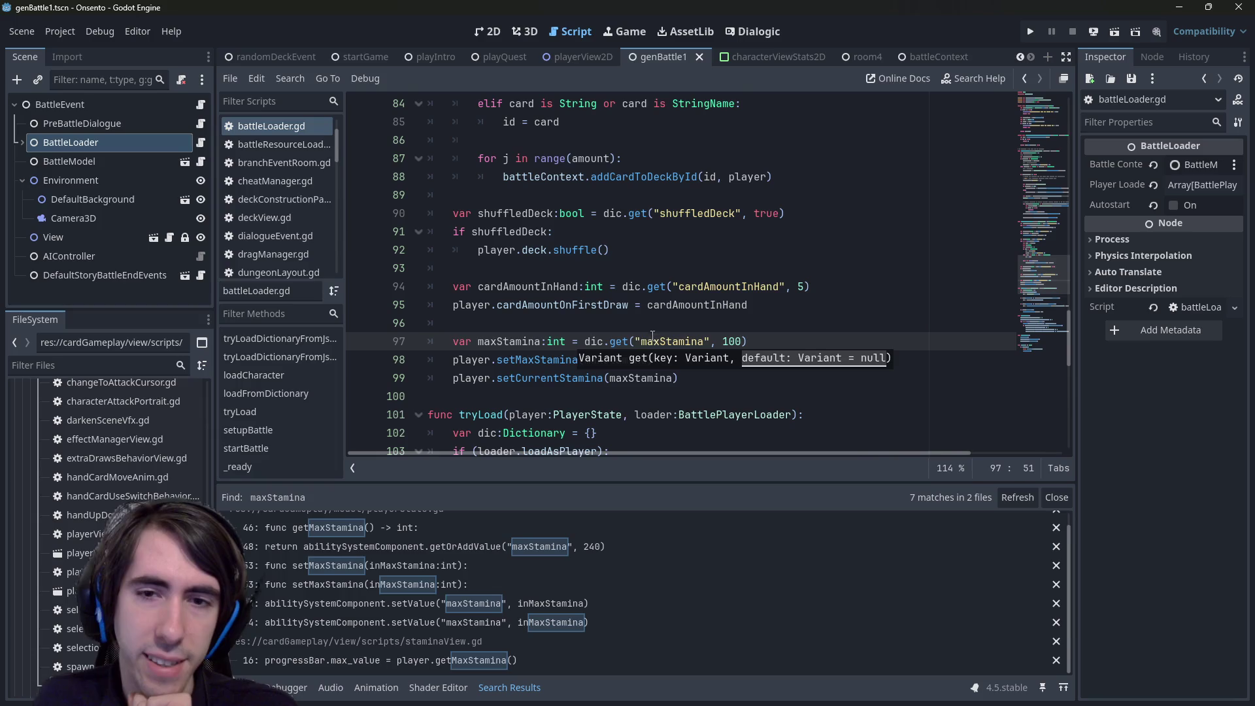
# Add '# TODO : make maxStamina quest specific?' above it and begin a '# or should it be a' line
pyautogui.moveTo(747, 341); pyautogui.dragTo(354, 344)
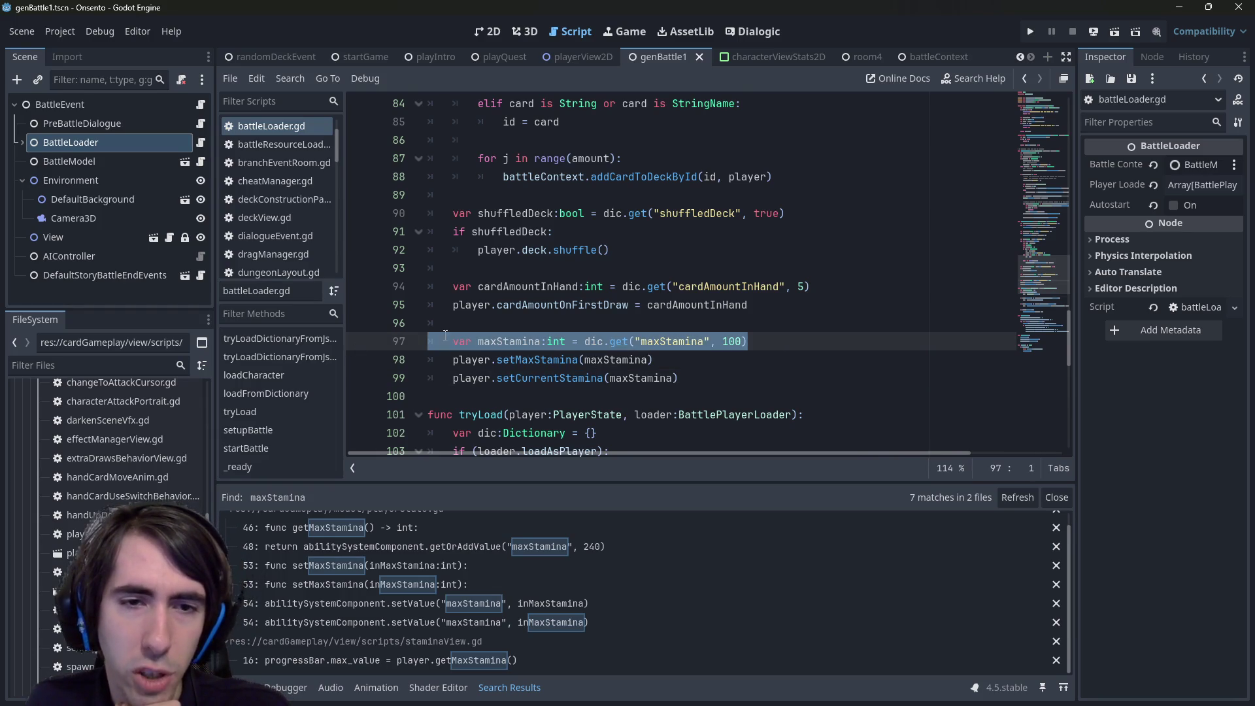
pyautogui.scroll(10, 446, 335)
pyautogui.scroll(-6, 644, 351)
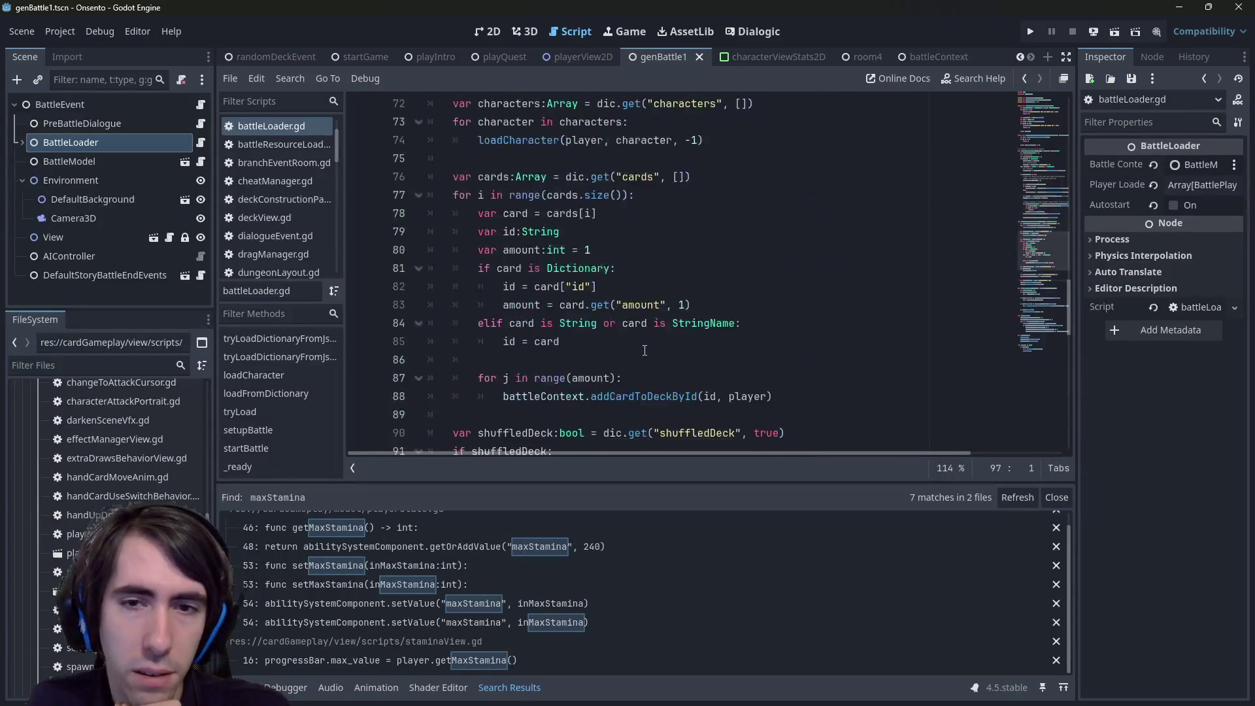
pyautogui.scroll(-4, 645, 350)
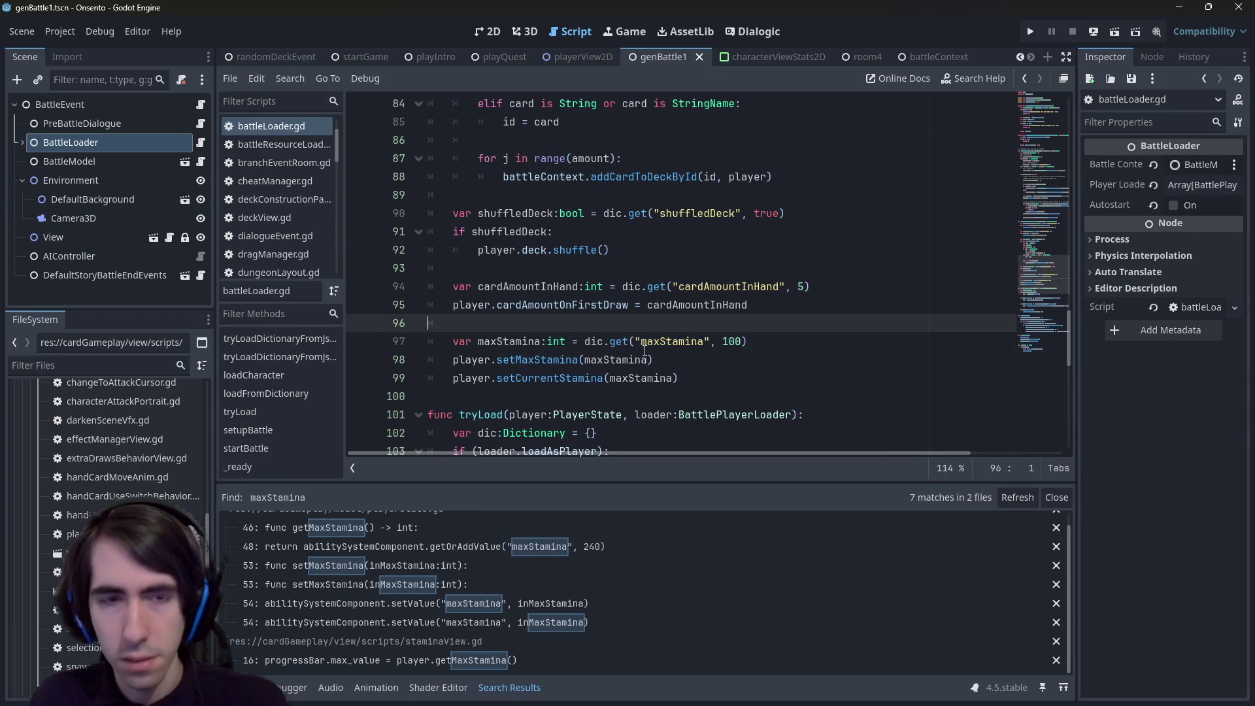
pyautogui.hotkey('ctrl', 'shift', 'Return')
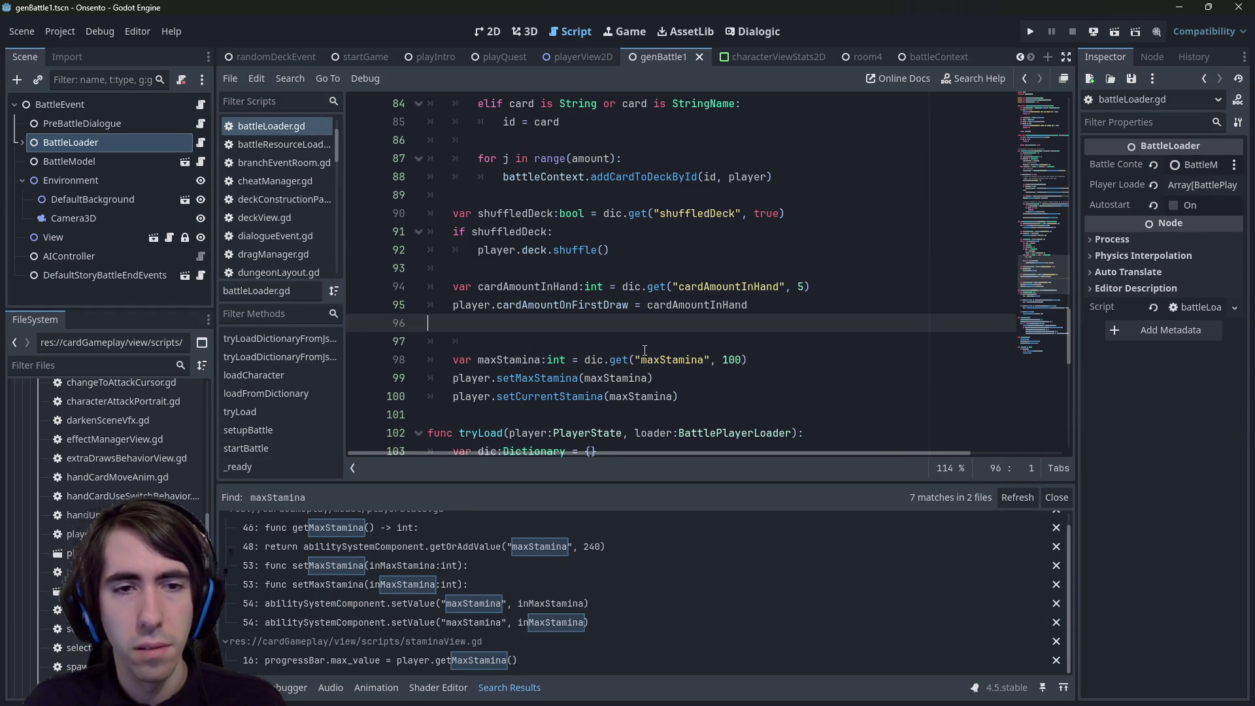
pyautogui.write('# TODO : ')
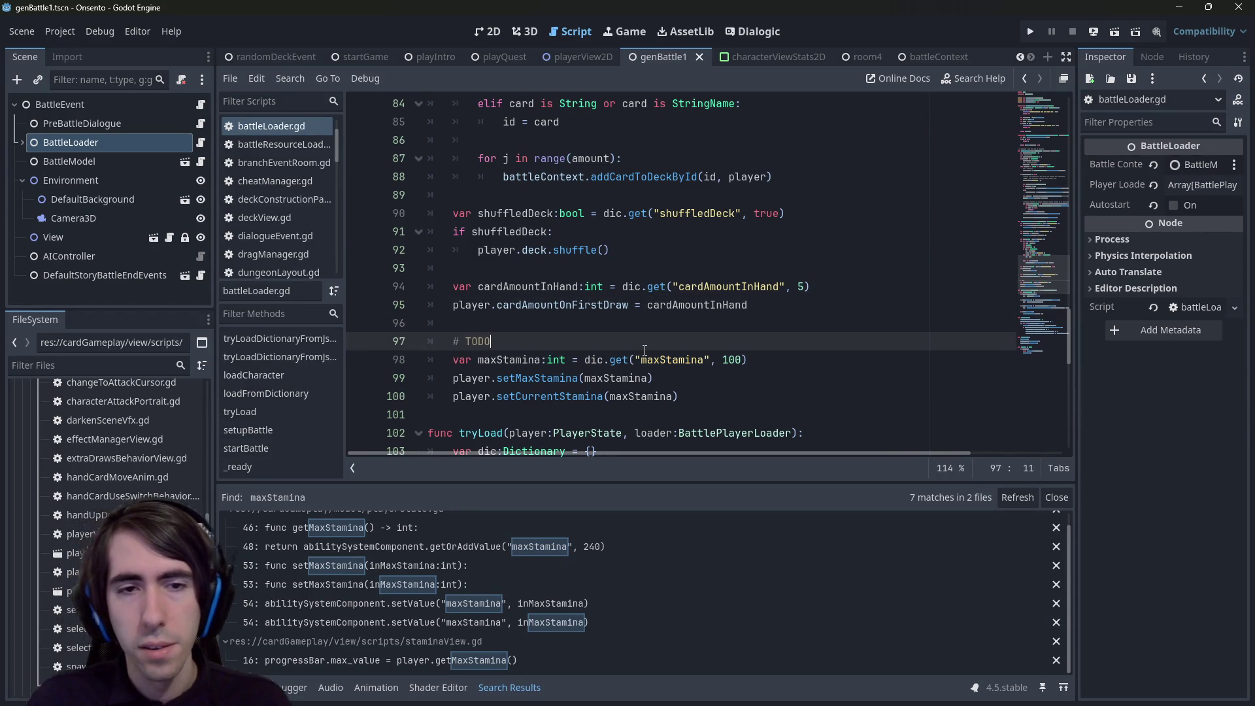
pyautogui.write('make maxStamina qu')
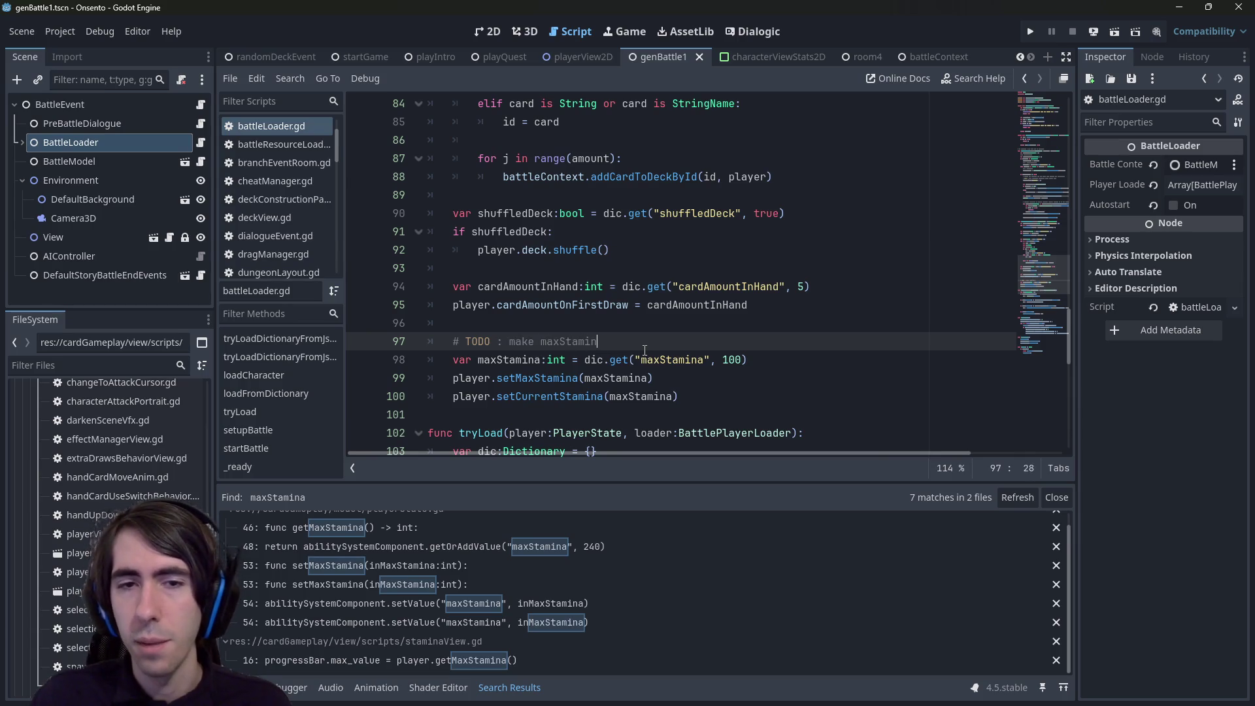
pyautogui.write('est specific?')
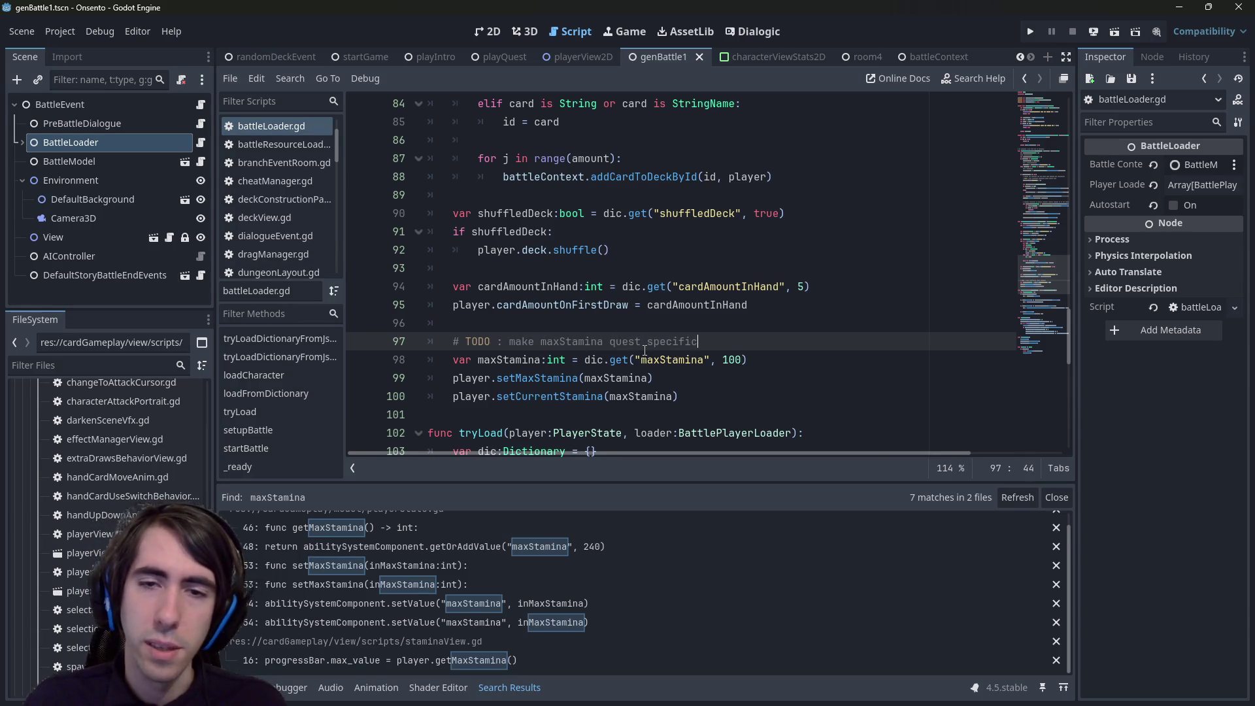
pyautogui.press('Return')
pyautogui.write('# or ')
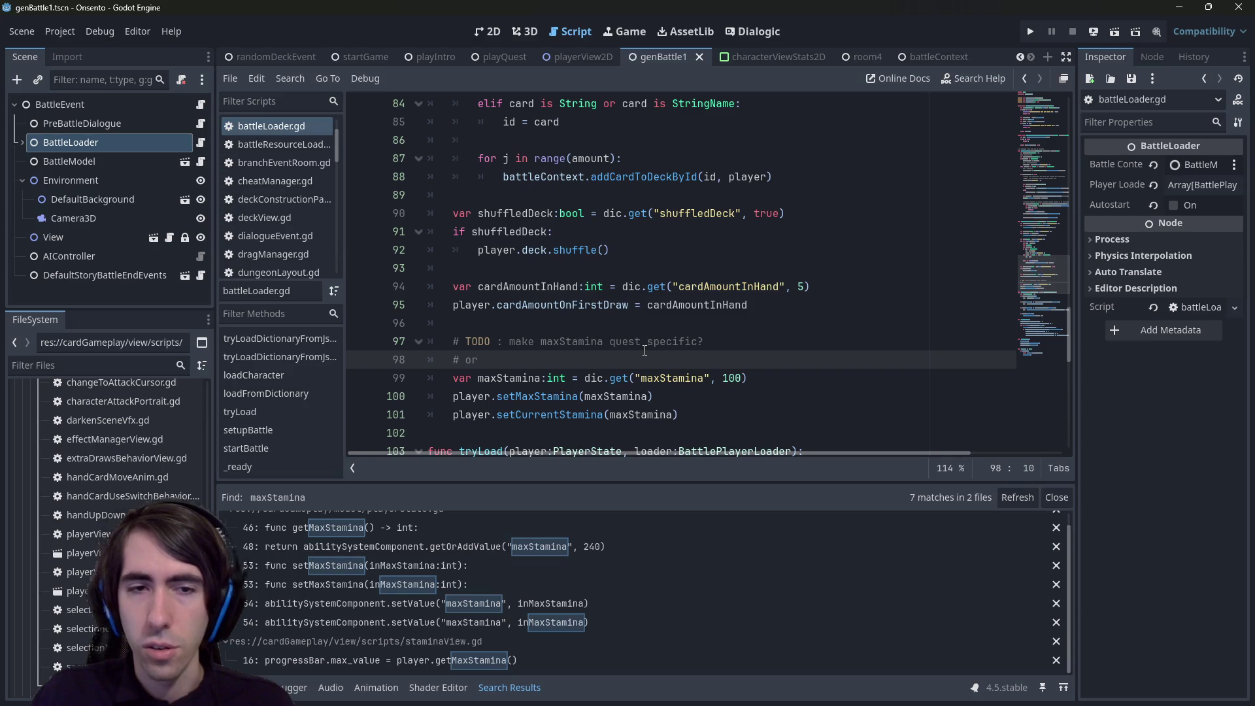
pyautogui.write('should it be a')
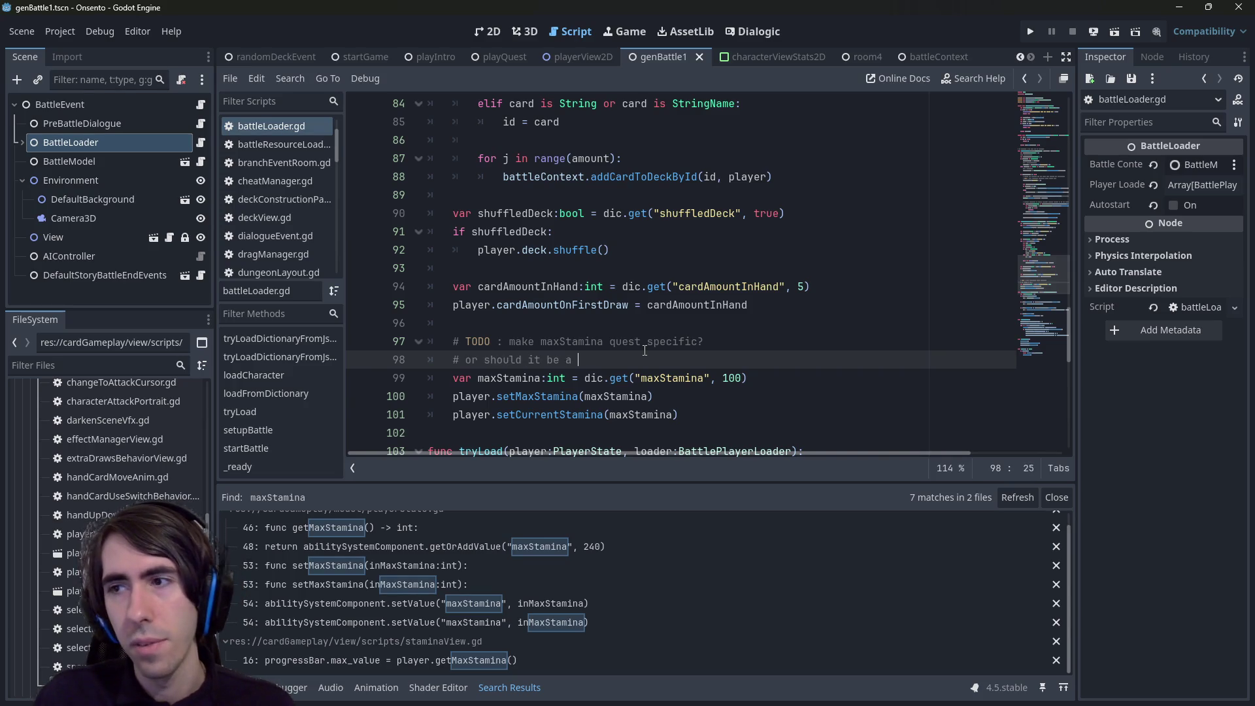